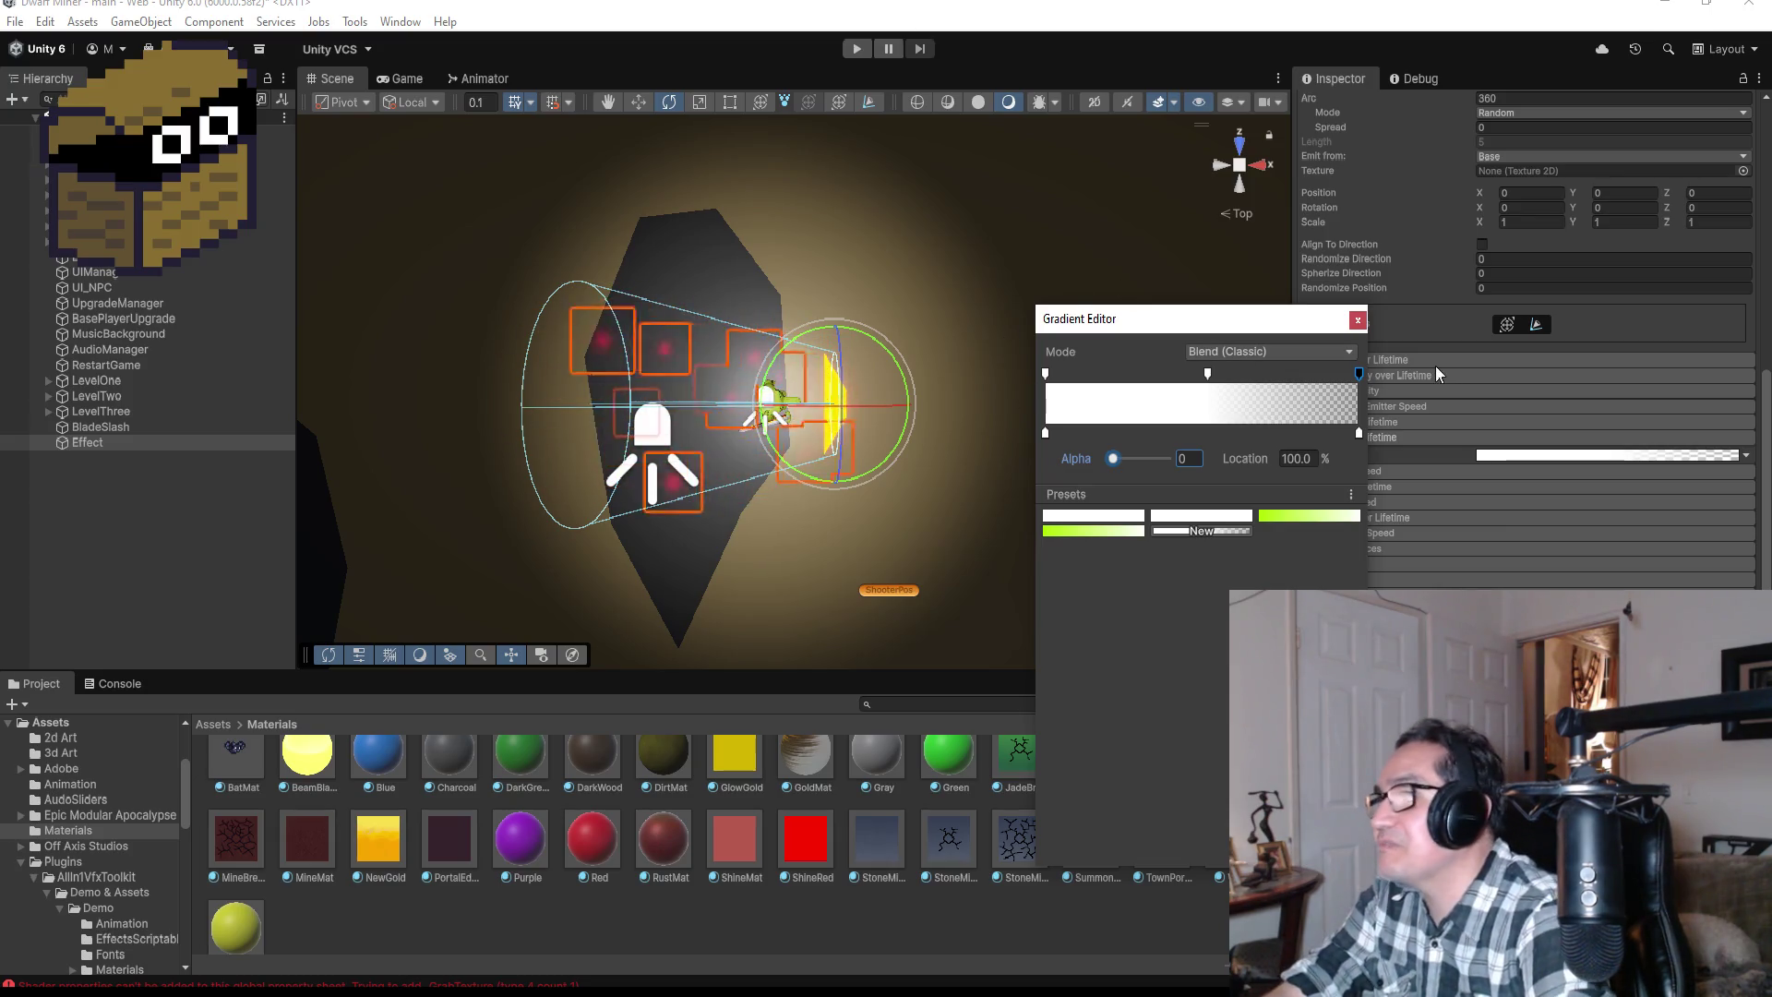
Step: Close the Gradient Editor, tilt the Scene view into perspective, and reselect Effect to replay its burst
{"action": "left_click", "coordinate": [1358, 320]}
{"action": "mouse_move", "coordinate": [1032, 349]}
{"action": "left_mouse_down"}
{"action": "mouse_move", "coordinate": [1158, 412]}
{"action": "mouse_move", "coordinate": [1036, 261]}
{"action": "mouse_move", "coordinate": [1025, 212]}
{"action": "left_mouse_up"}
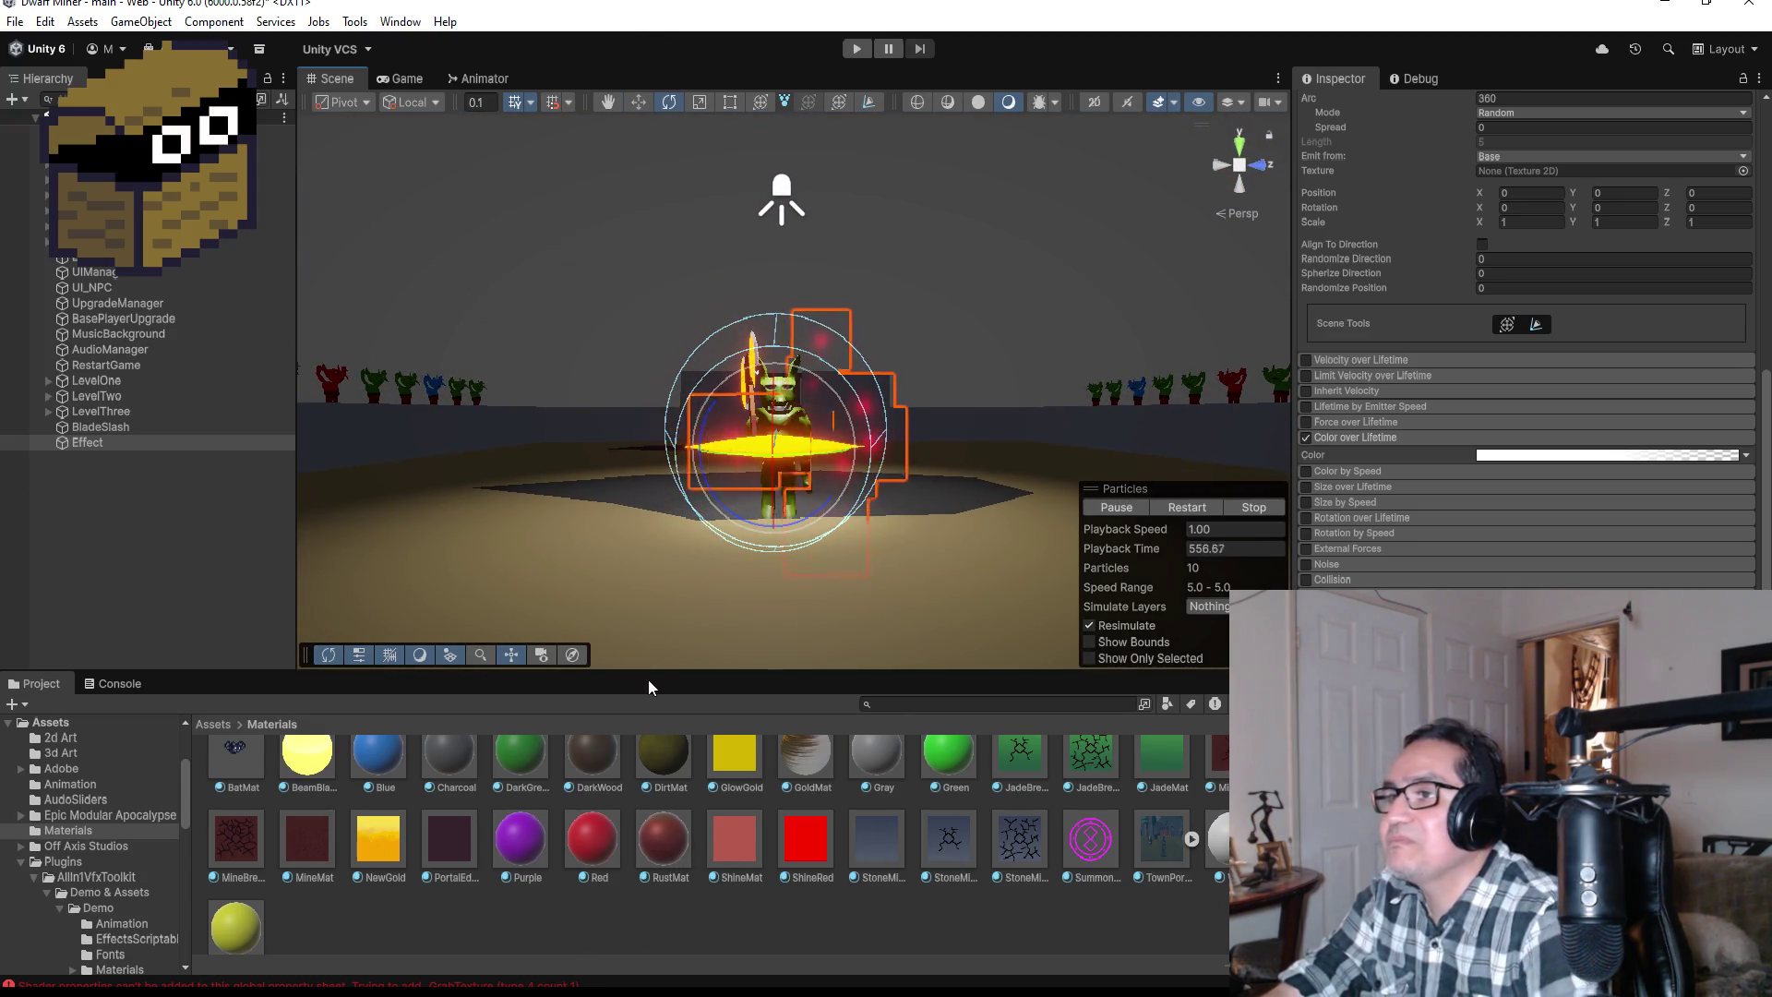
{"action": "left_click", "coordinate": [142, 574]}
{"action": "left_click", "coordinate": [97, 445]}
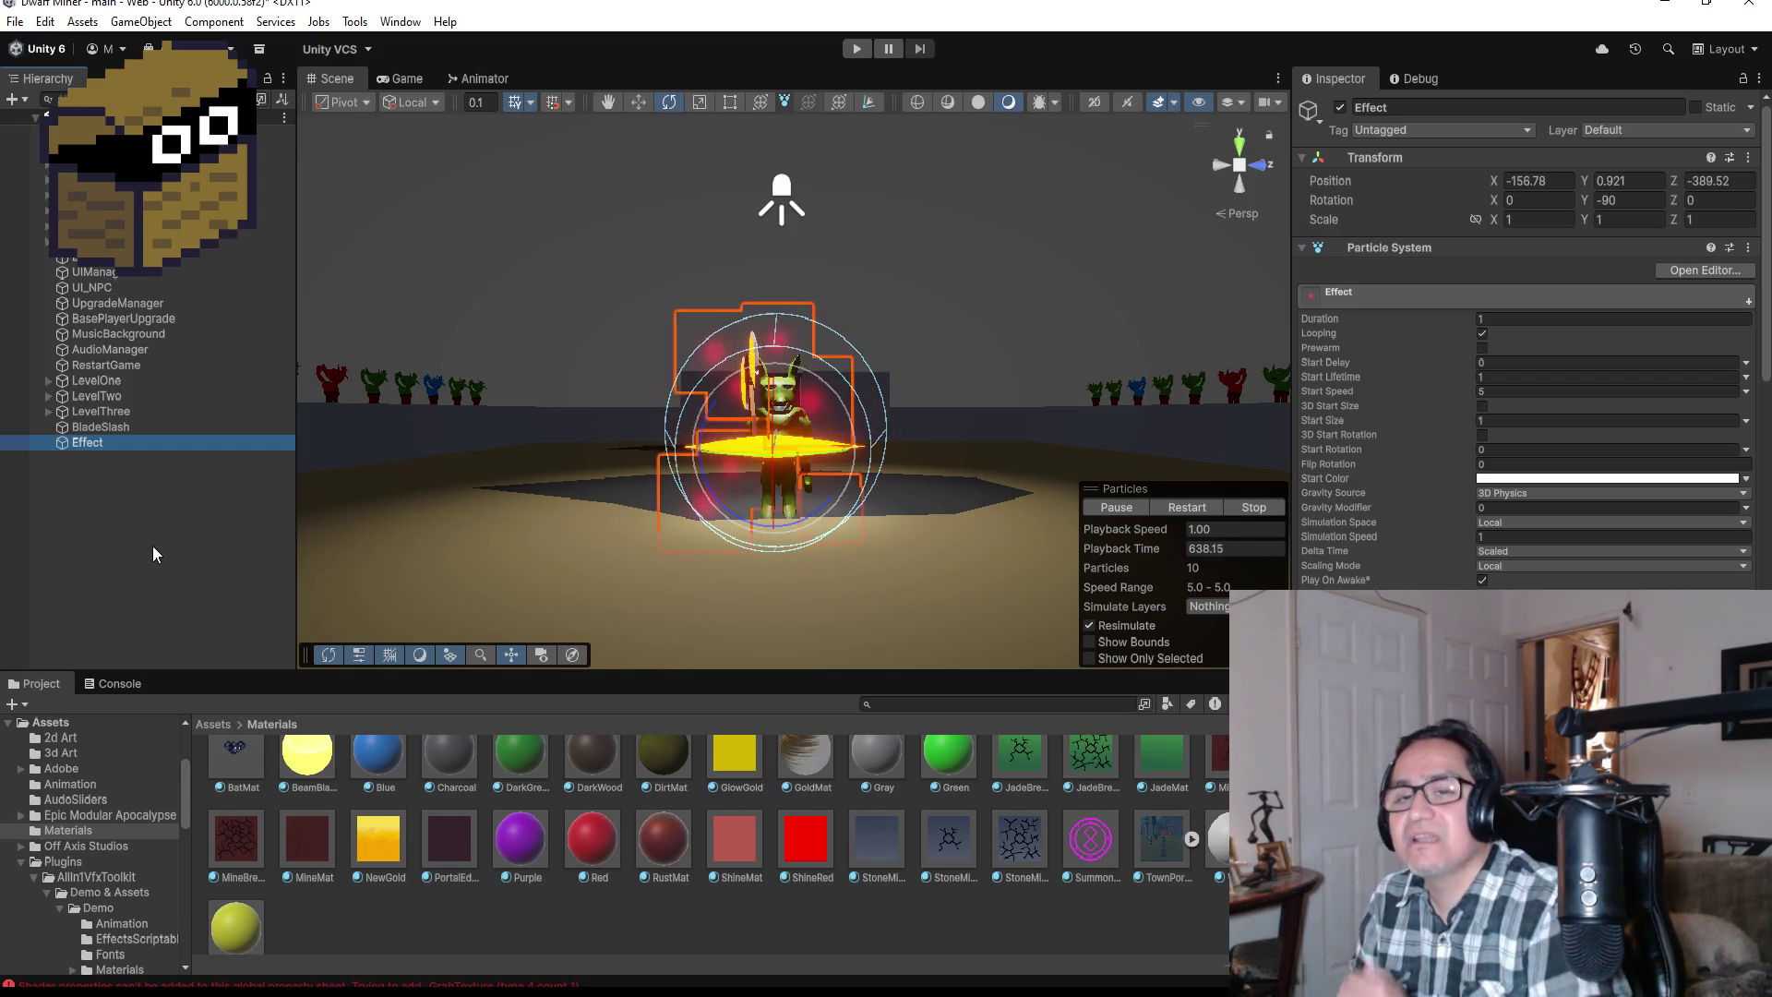
{"action": "left_click", "coordinate": [203, 552]}
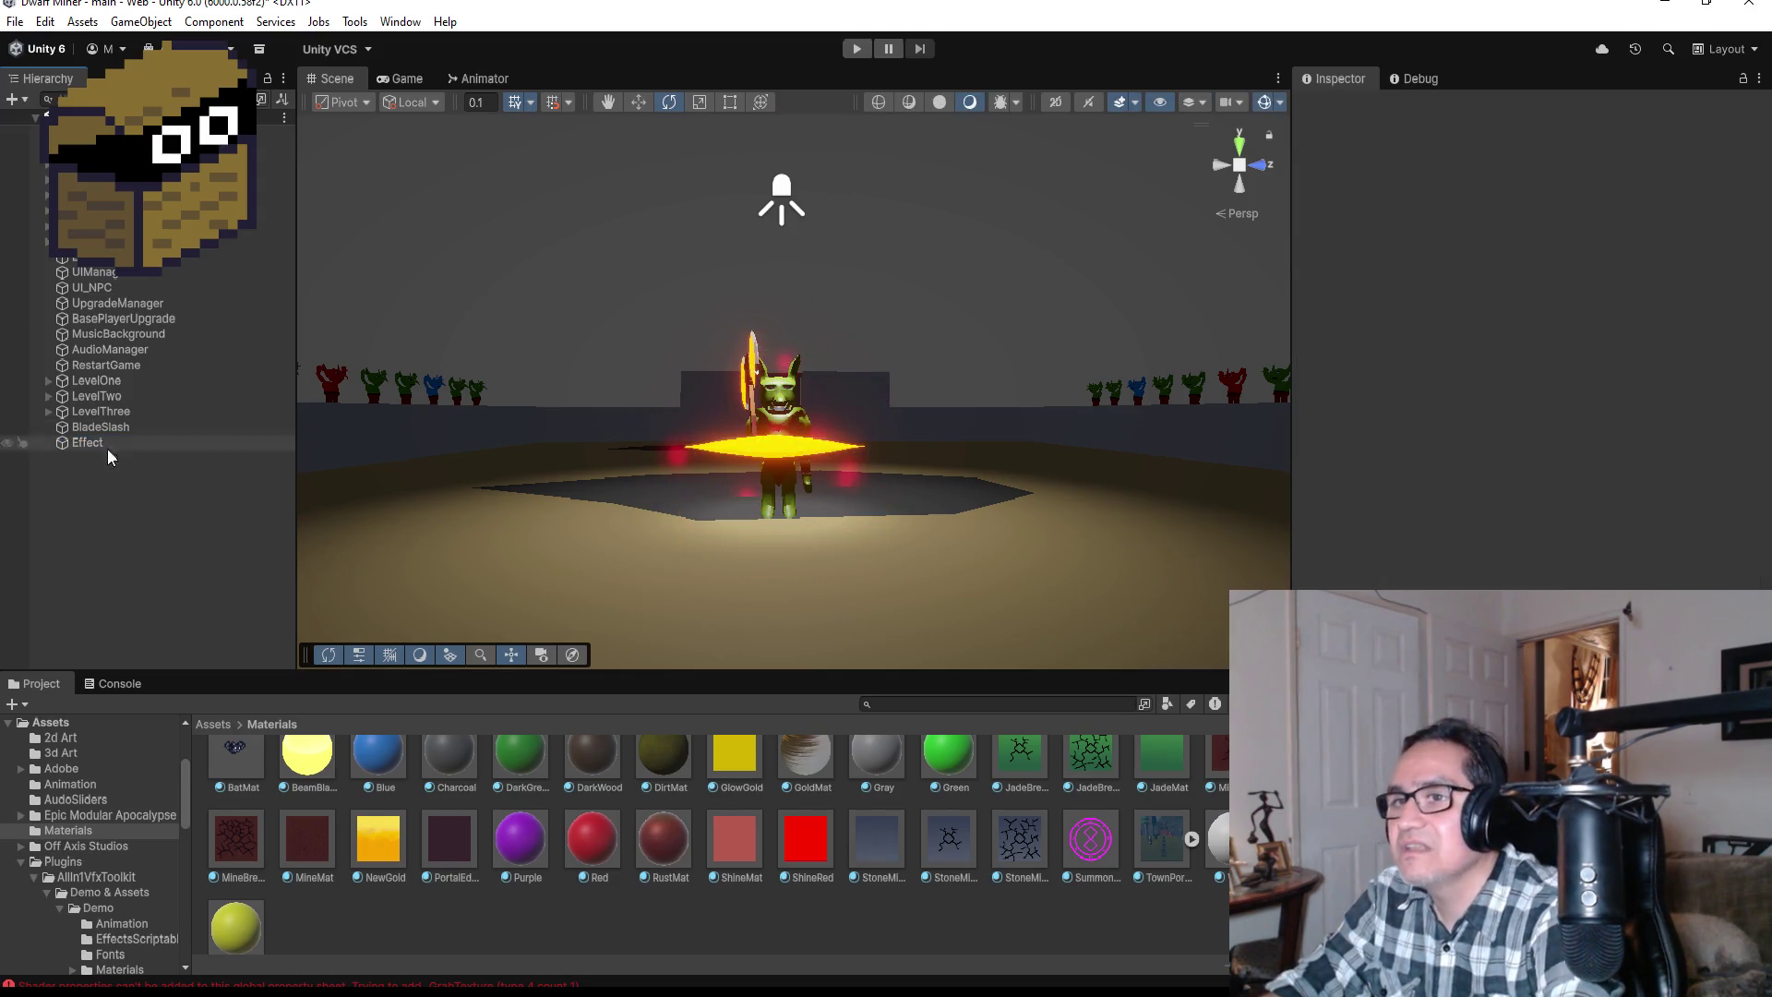
{"action": "left_click", "coordinate": [108, 441]}
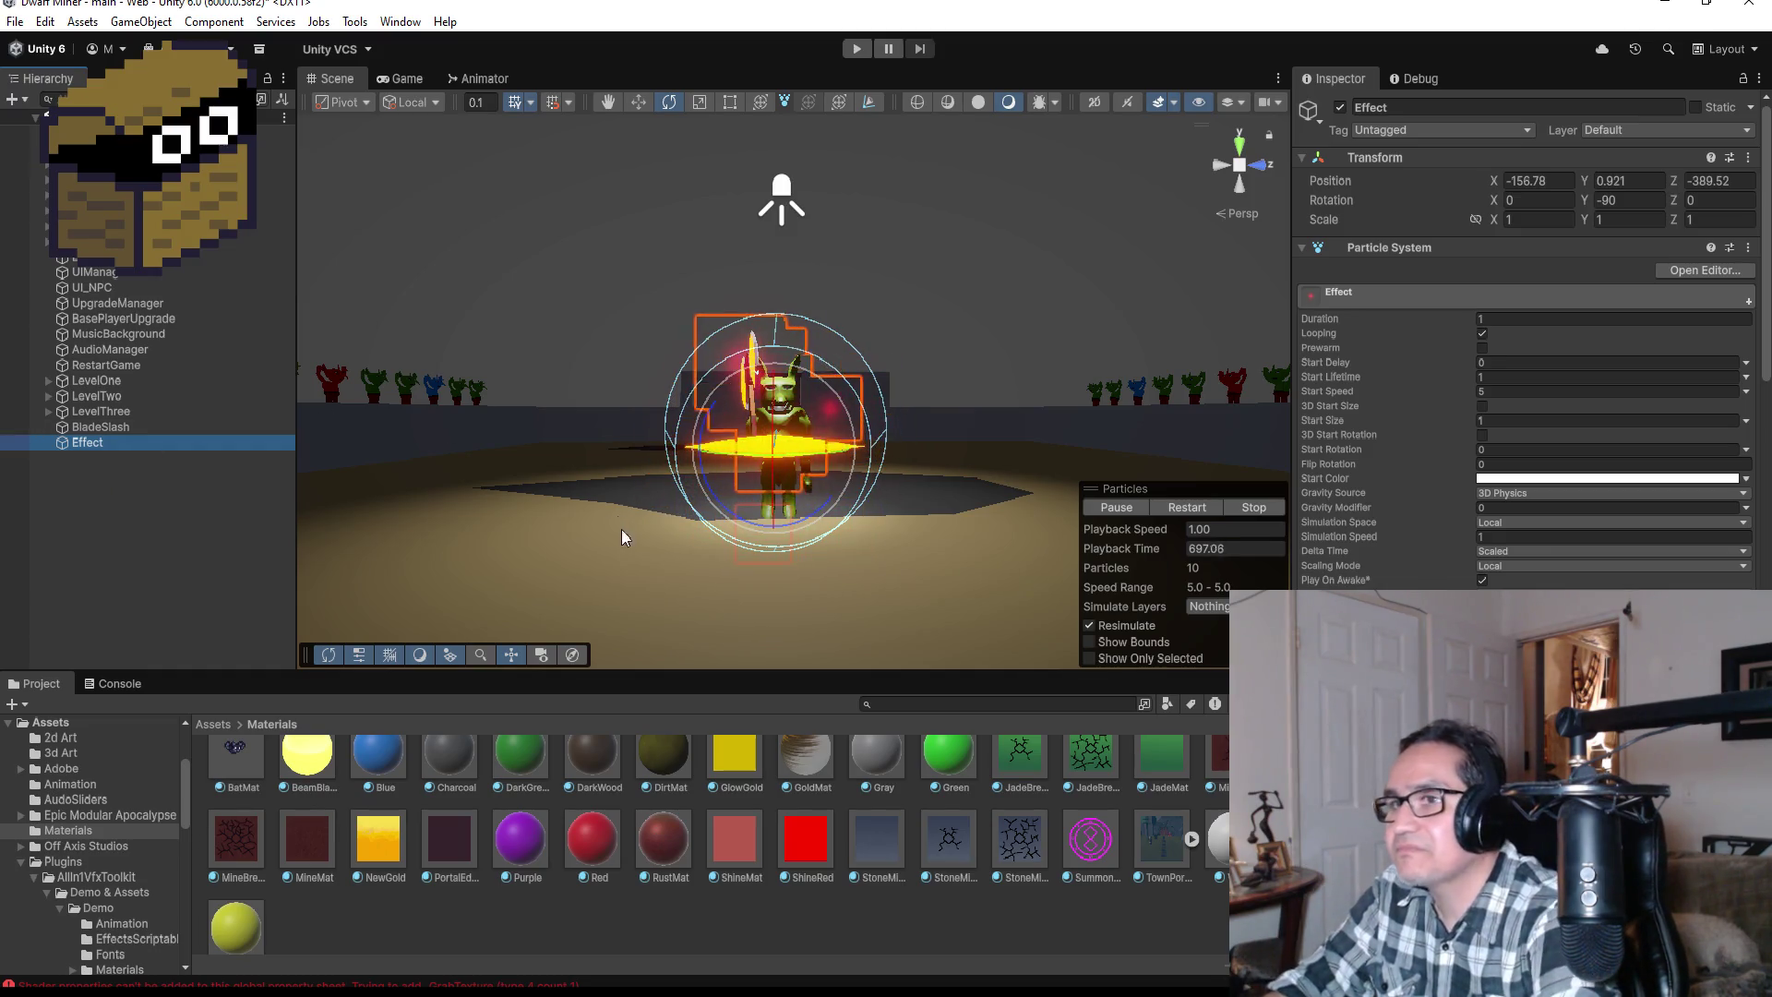
{"action": "left_click", "coordinate": [153, 489]}
{"action": "left_click", "coordinate": [137, 441]}
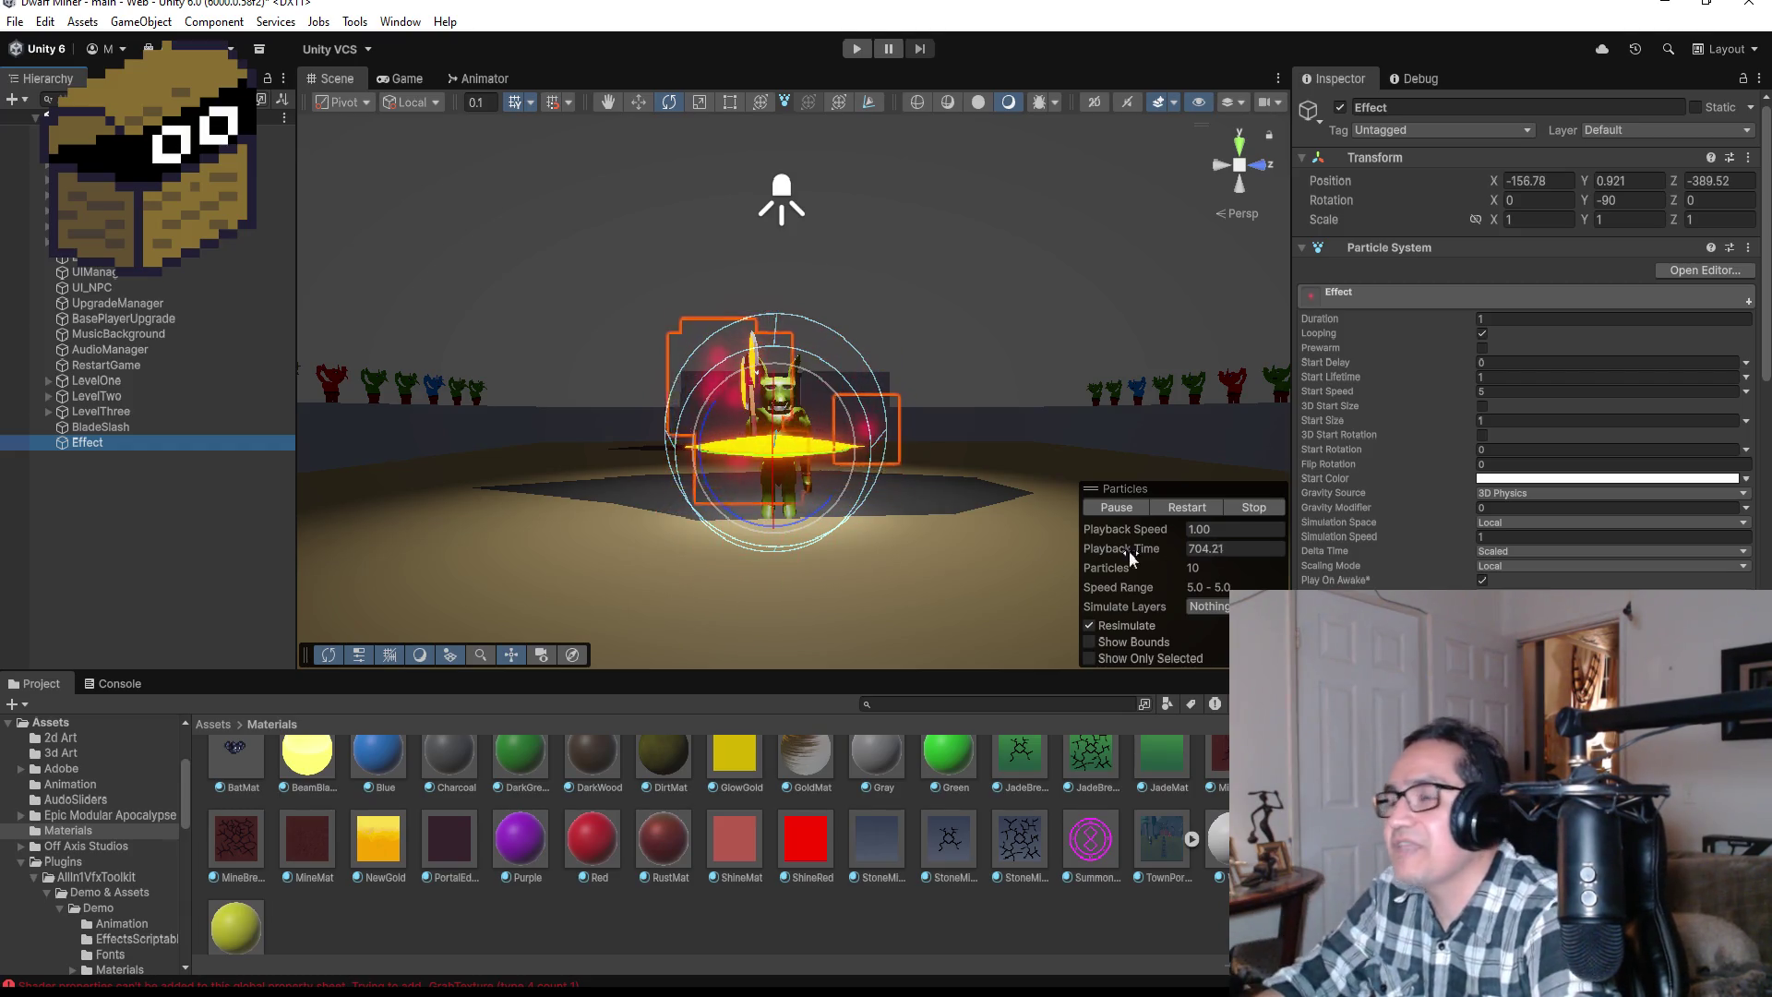
{"action": "left_click", "coordinate": [147, 518]}
{"action": "left_click", "coordinate": [108, 445]}
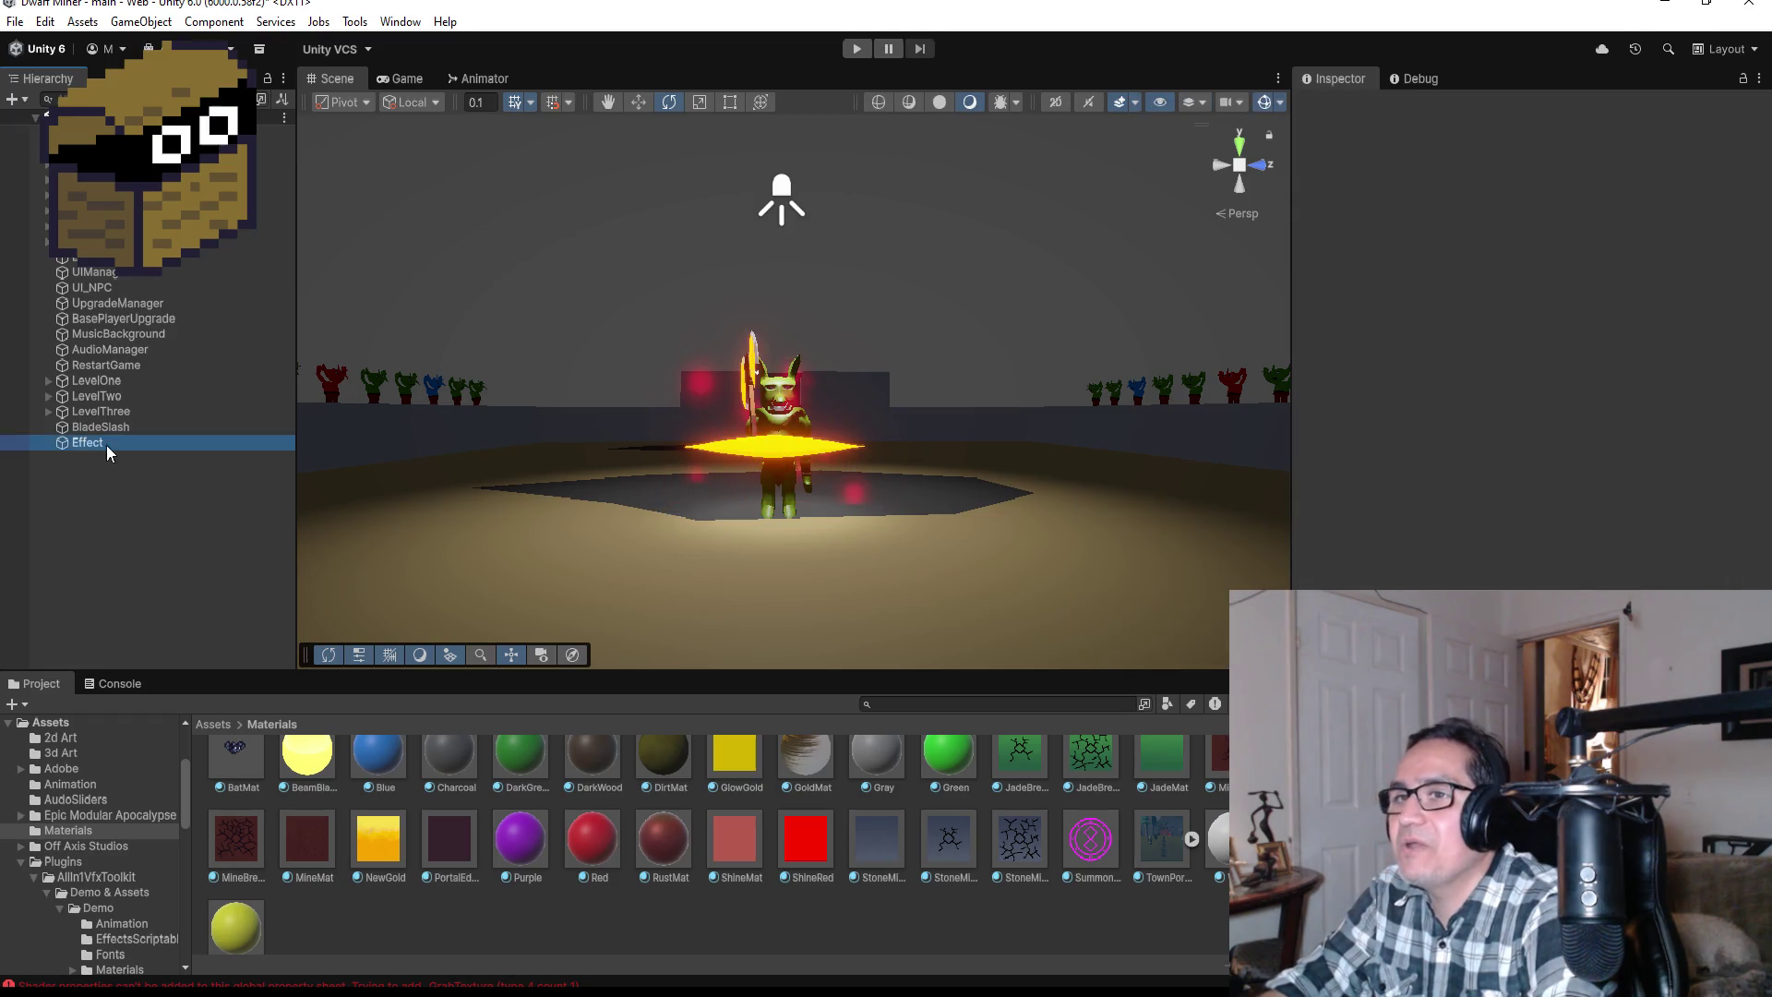
{"action": "left_click", "coordinate": [144, 511]}
{"action": "right_click", "coordinate": [113, 478]}
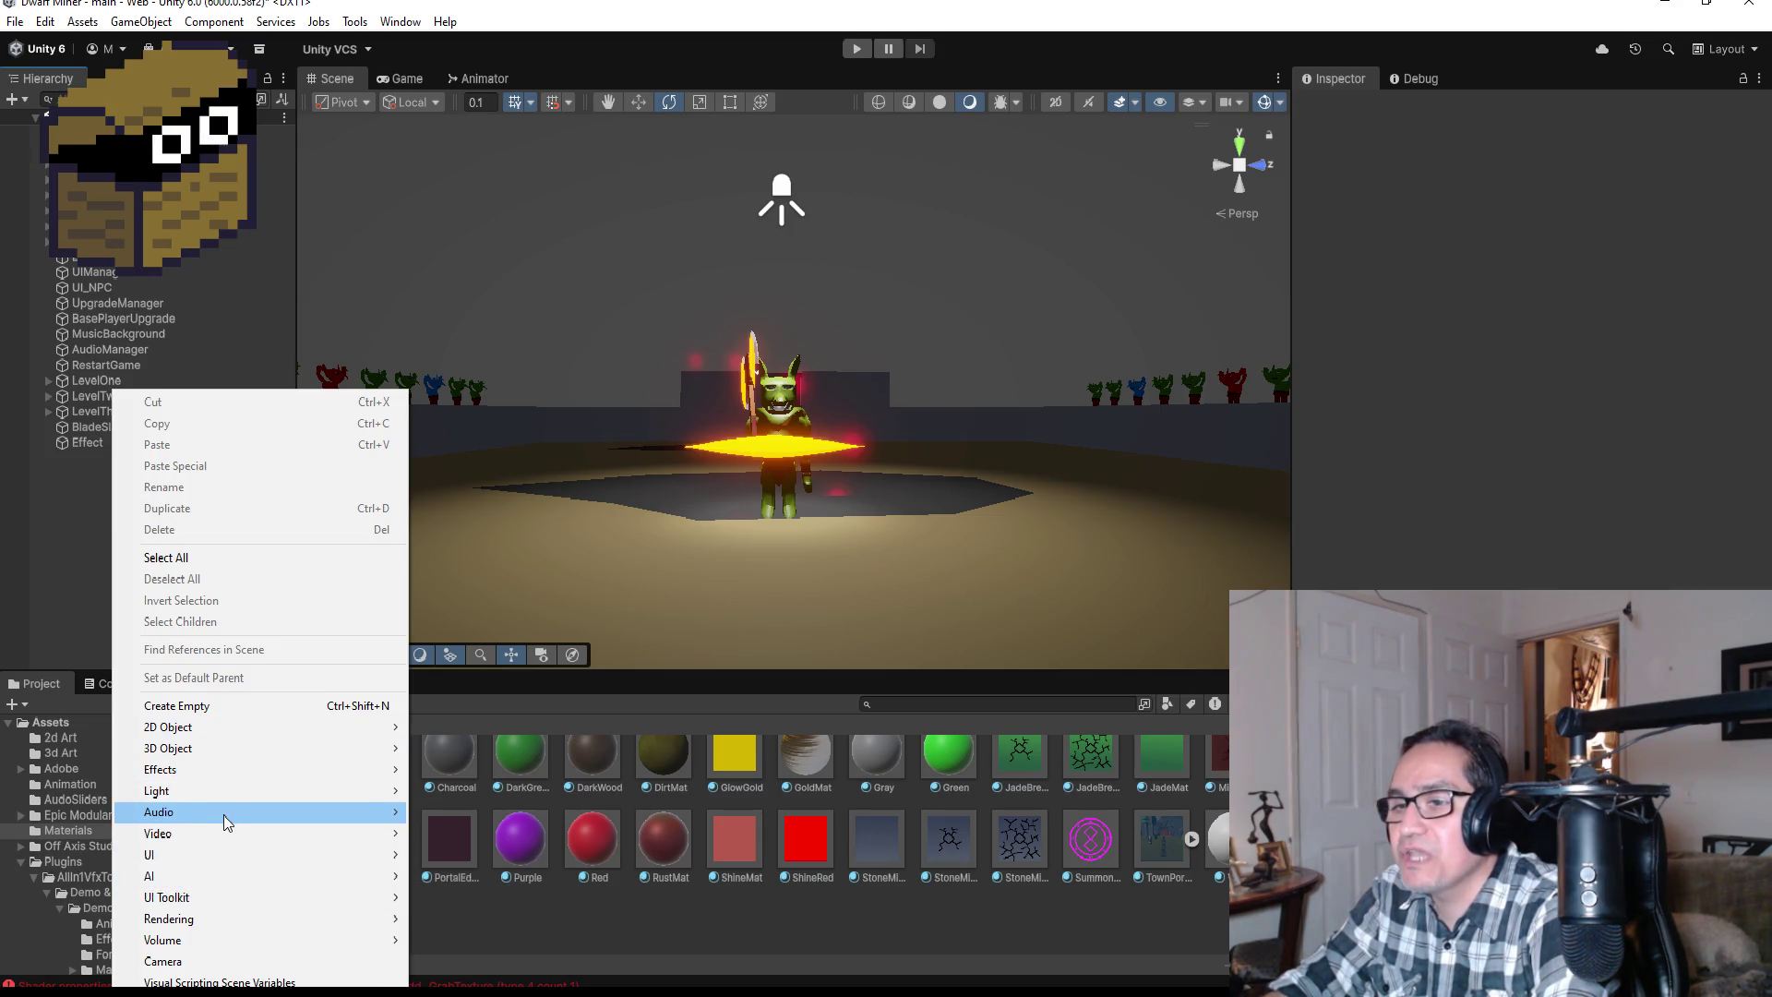
Step: Create a Trail object from the Hierarchy's Effects > Trail menu and select it
{"action": "mouse_move", "coordinate": [223, 816]}
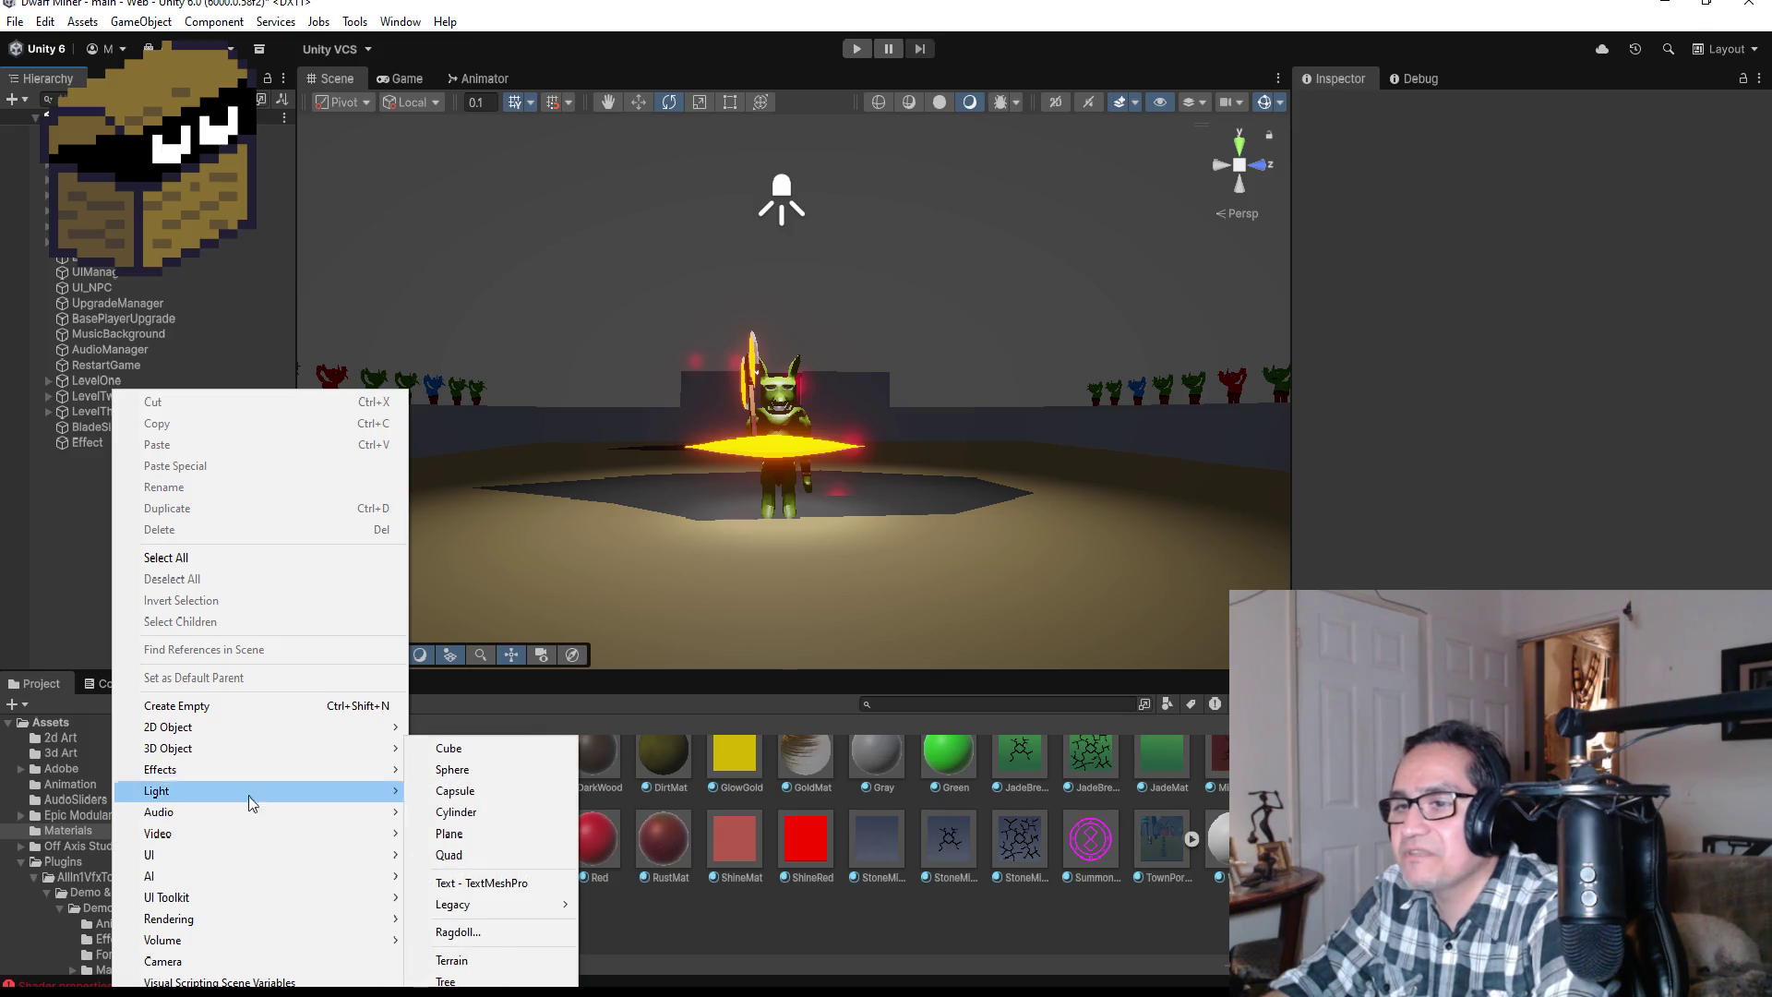
{"action": "mouse_move", "coordinate": [253, 778]}
{"action": "left_click", "coordinate": [462, 814]}
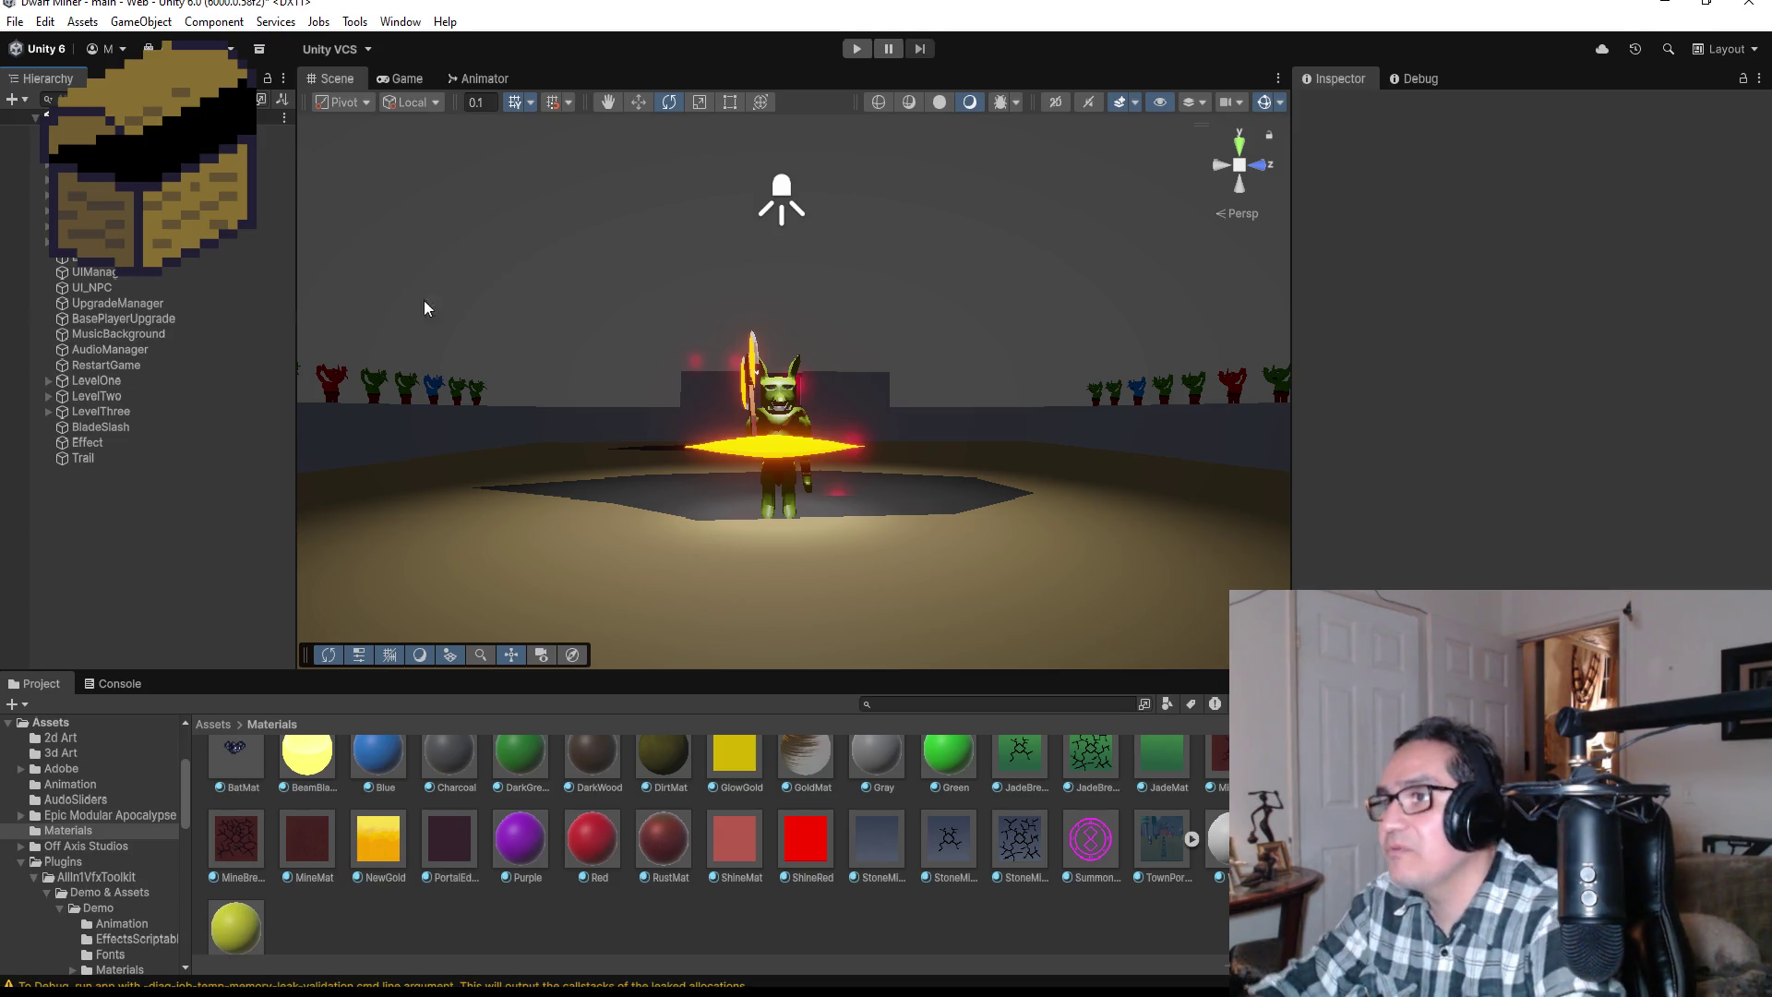
{"action": "left_click", "coordinate": [138, 457]}
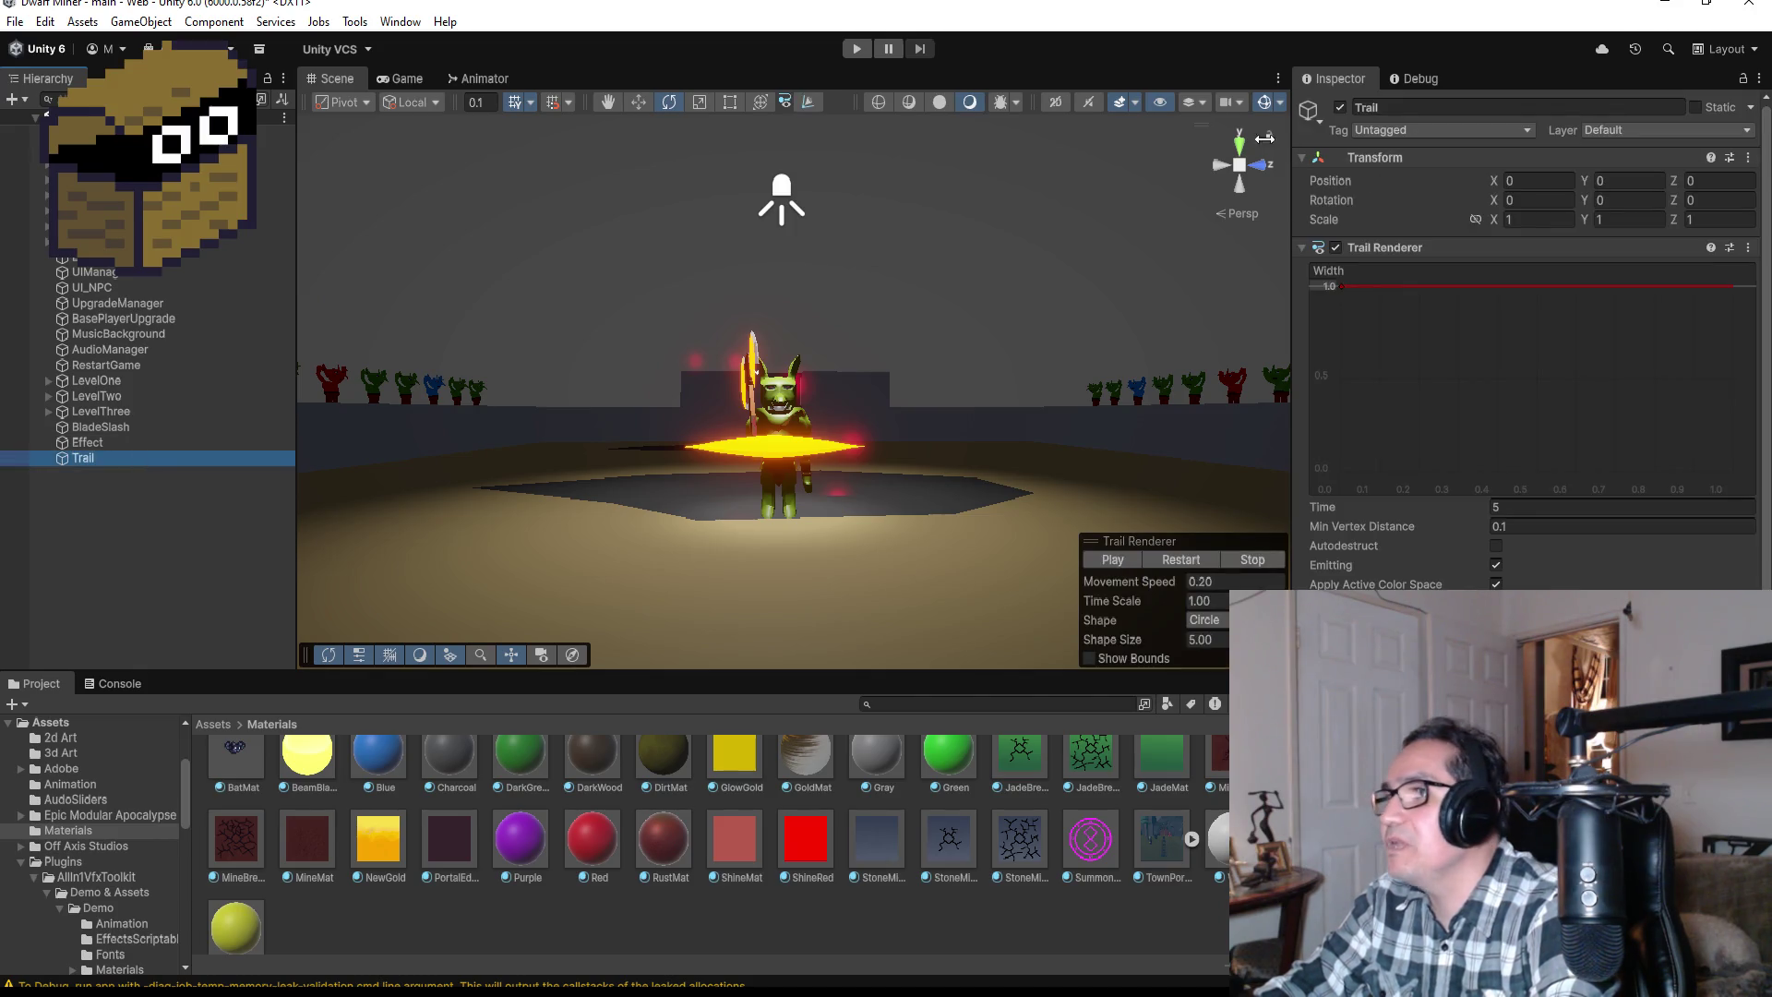
Step: Copy BladeSlash's Transform position and paste it onto Trail (-156.78, 0.921, -389.52)
{"action": "left_click", "coordinate": [120, 428]}
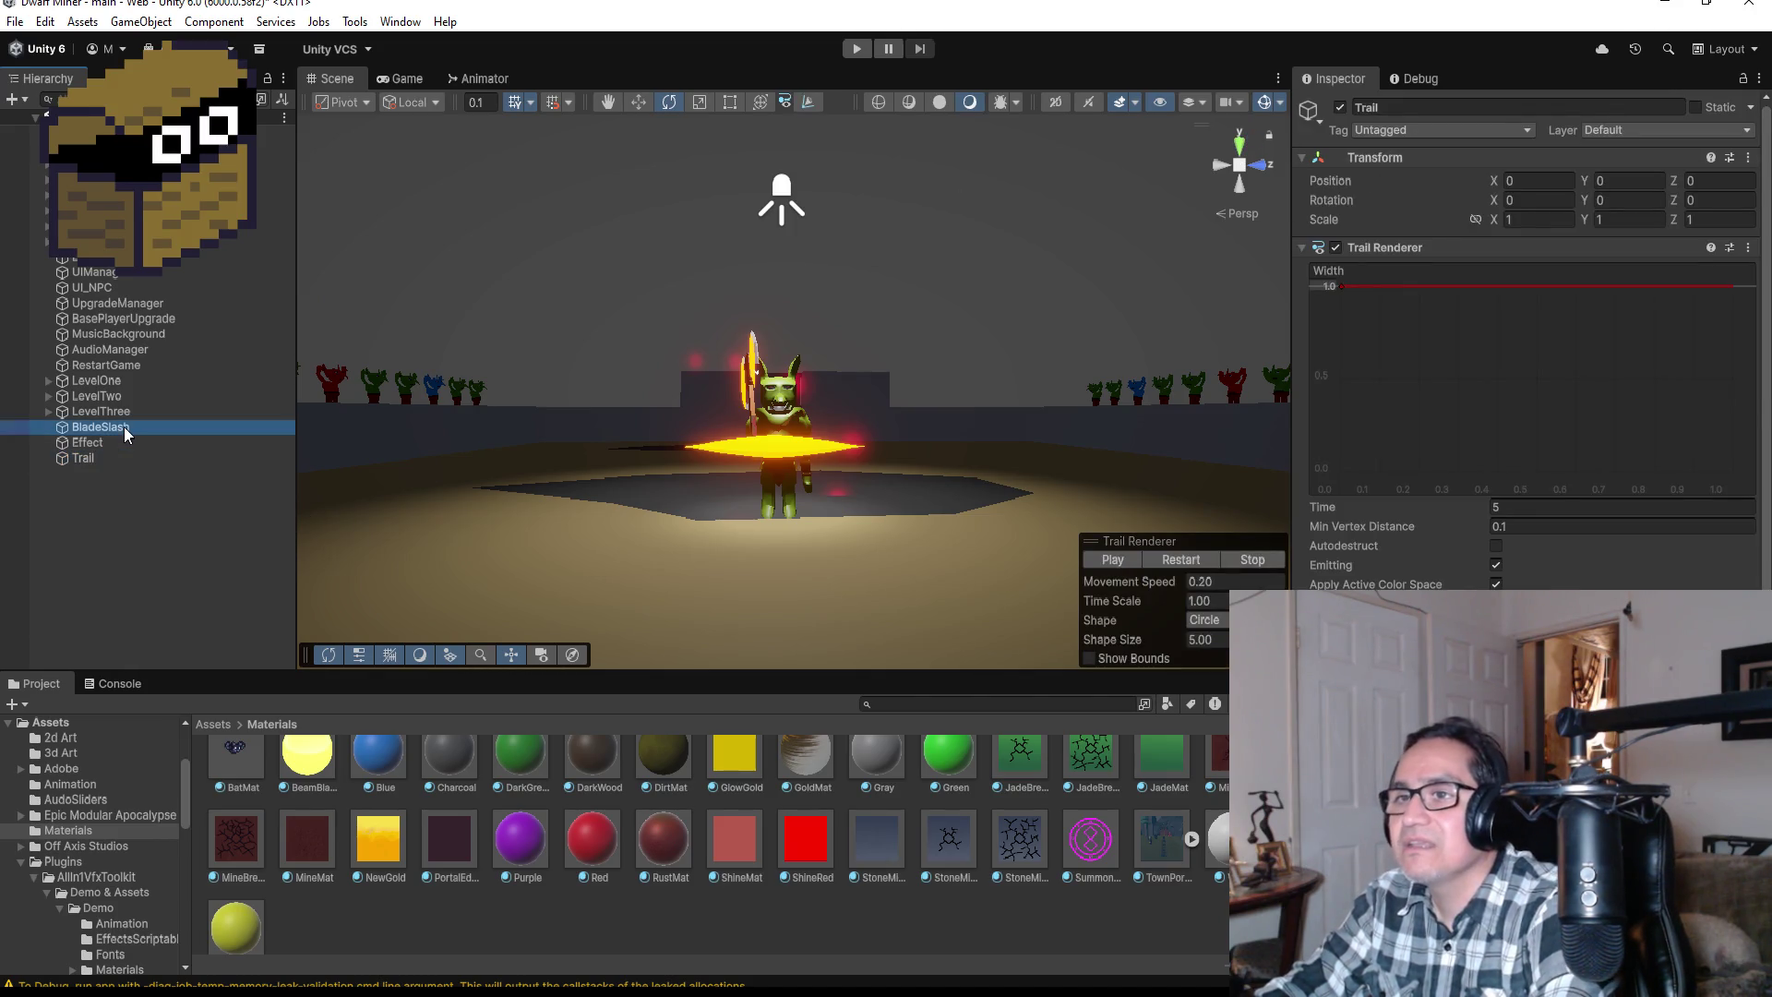
{"action": "left_click", "coordinate": [1760, 161]}
{"action": "mouse_move", "coordinate": [1583, 310]}
{"action": "left_click", "coordinate": [1500, 314]}
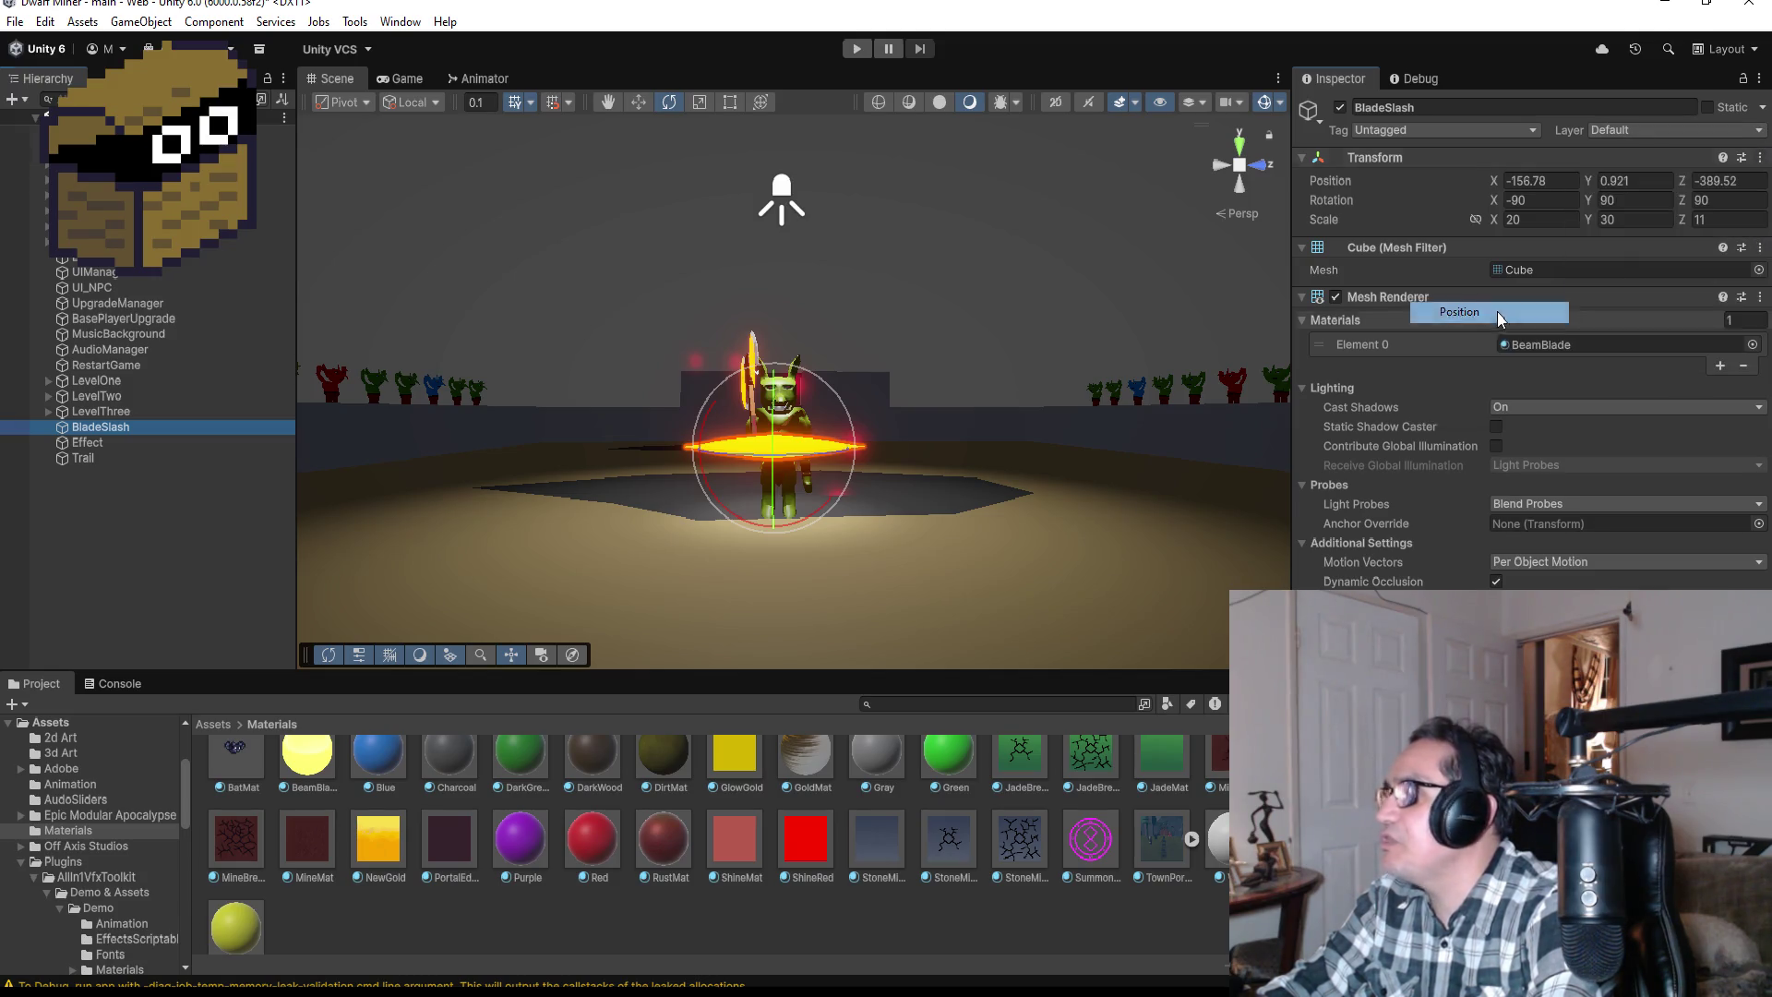
{"action": "left_click", "coordinate": [85, 459]}
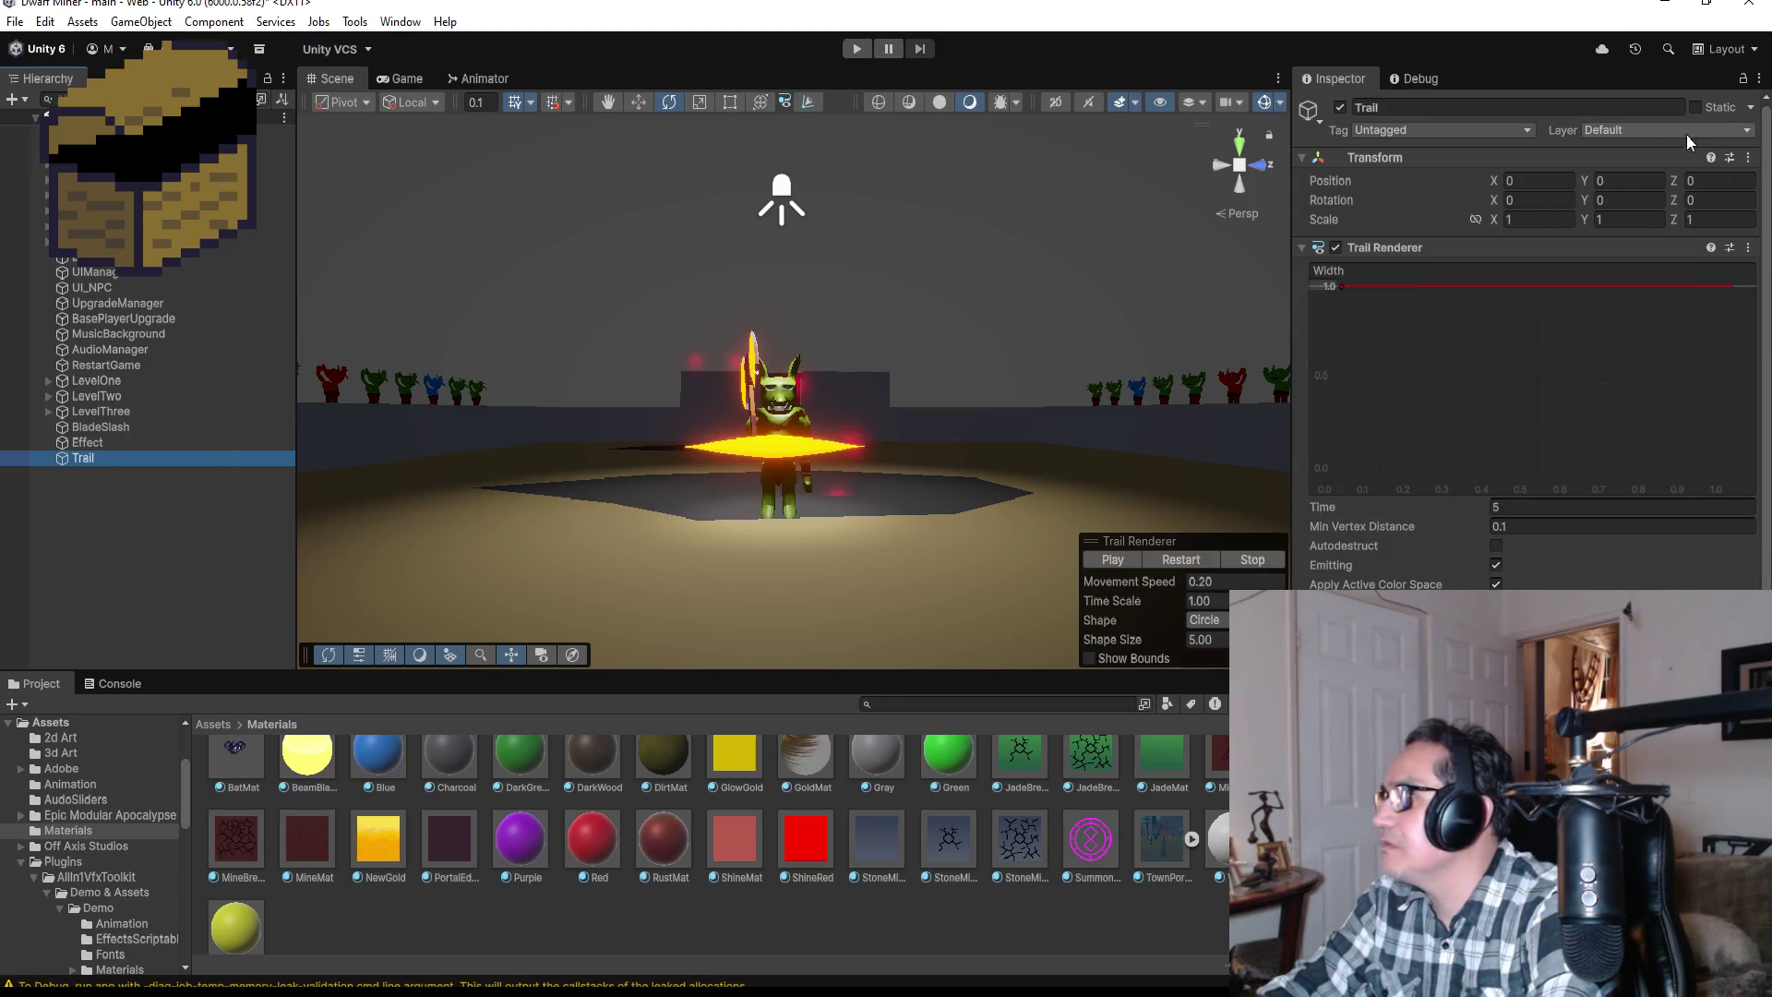
{"action": "left_click", "coordinate": [1748, 158]}
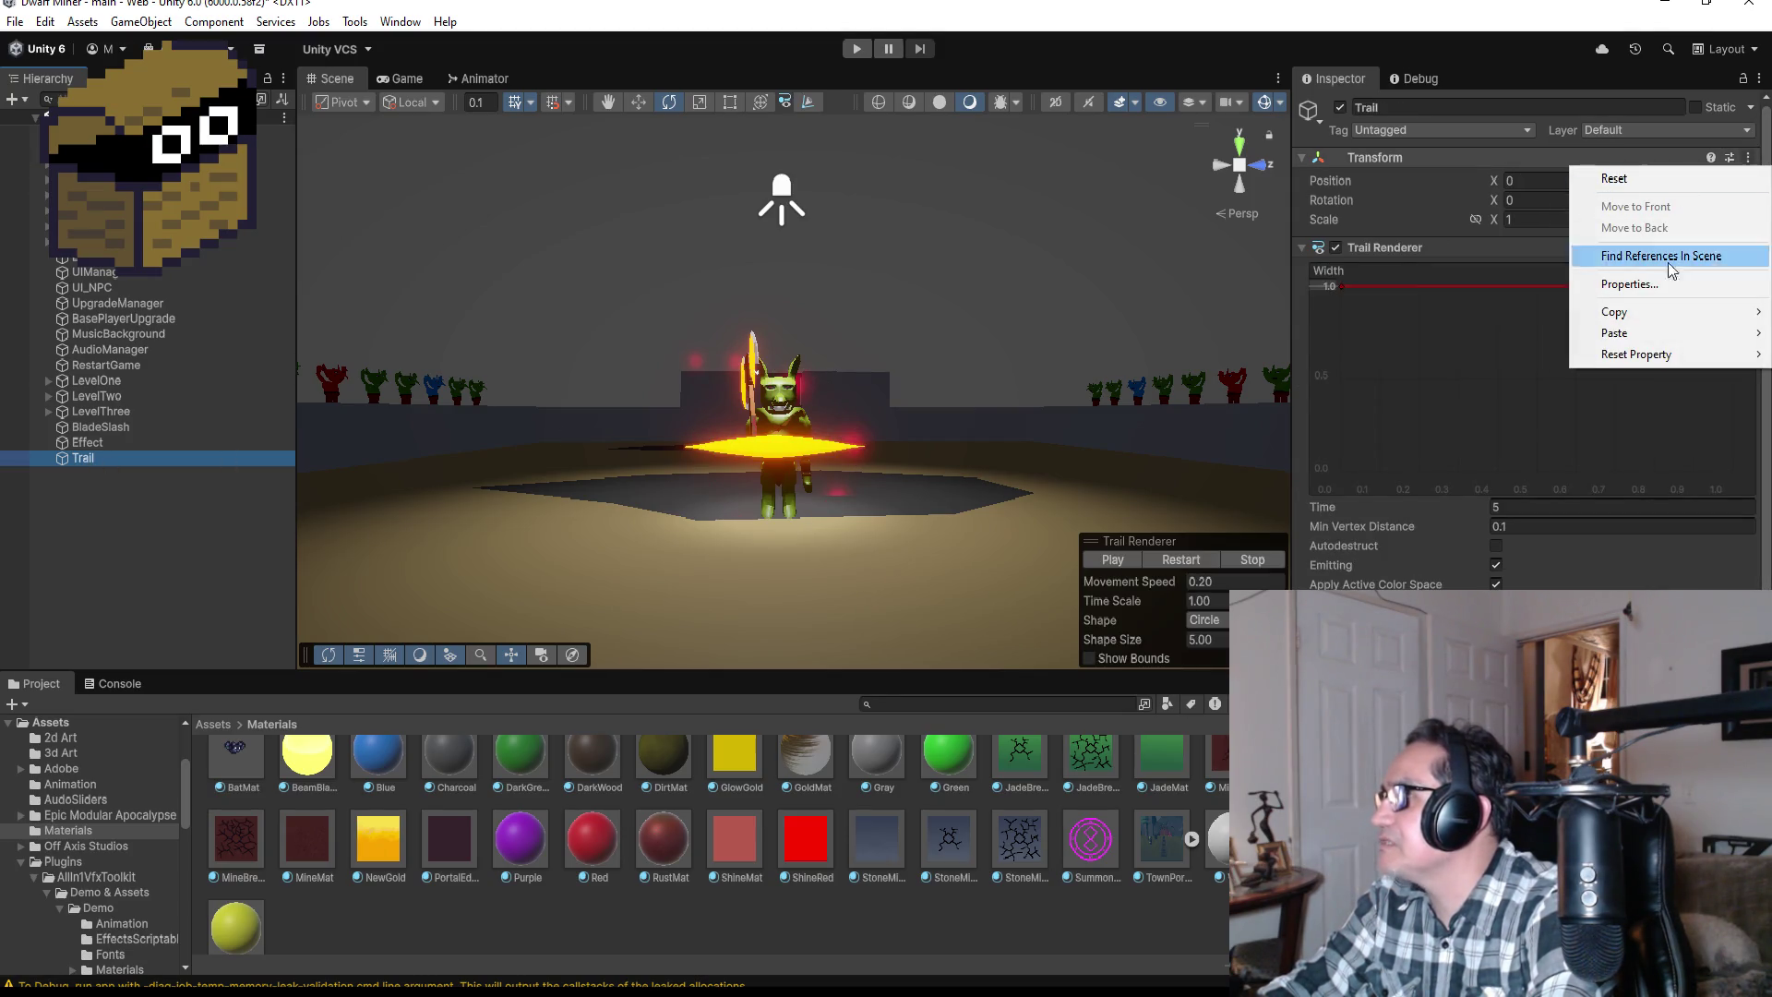
{"action": "mouse_move", "coordinate": [1615, 334]}
{"action": "left_click", "coordinate": [1429, 333]}
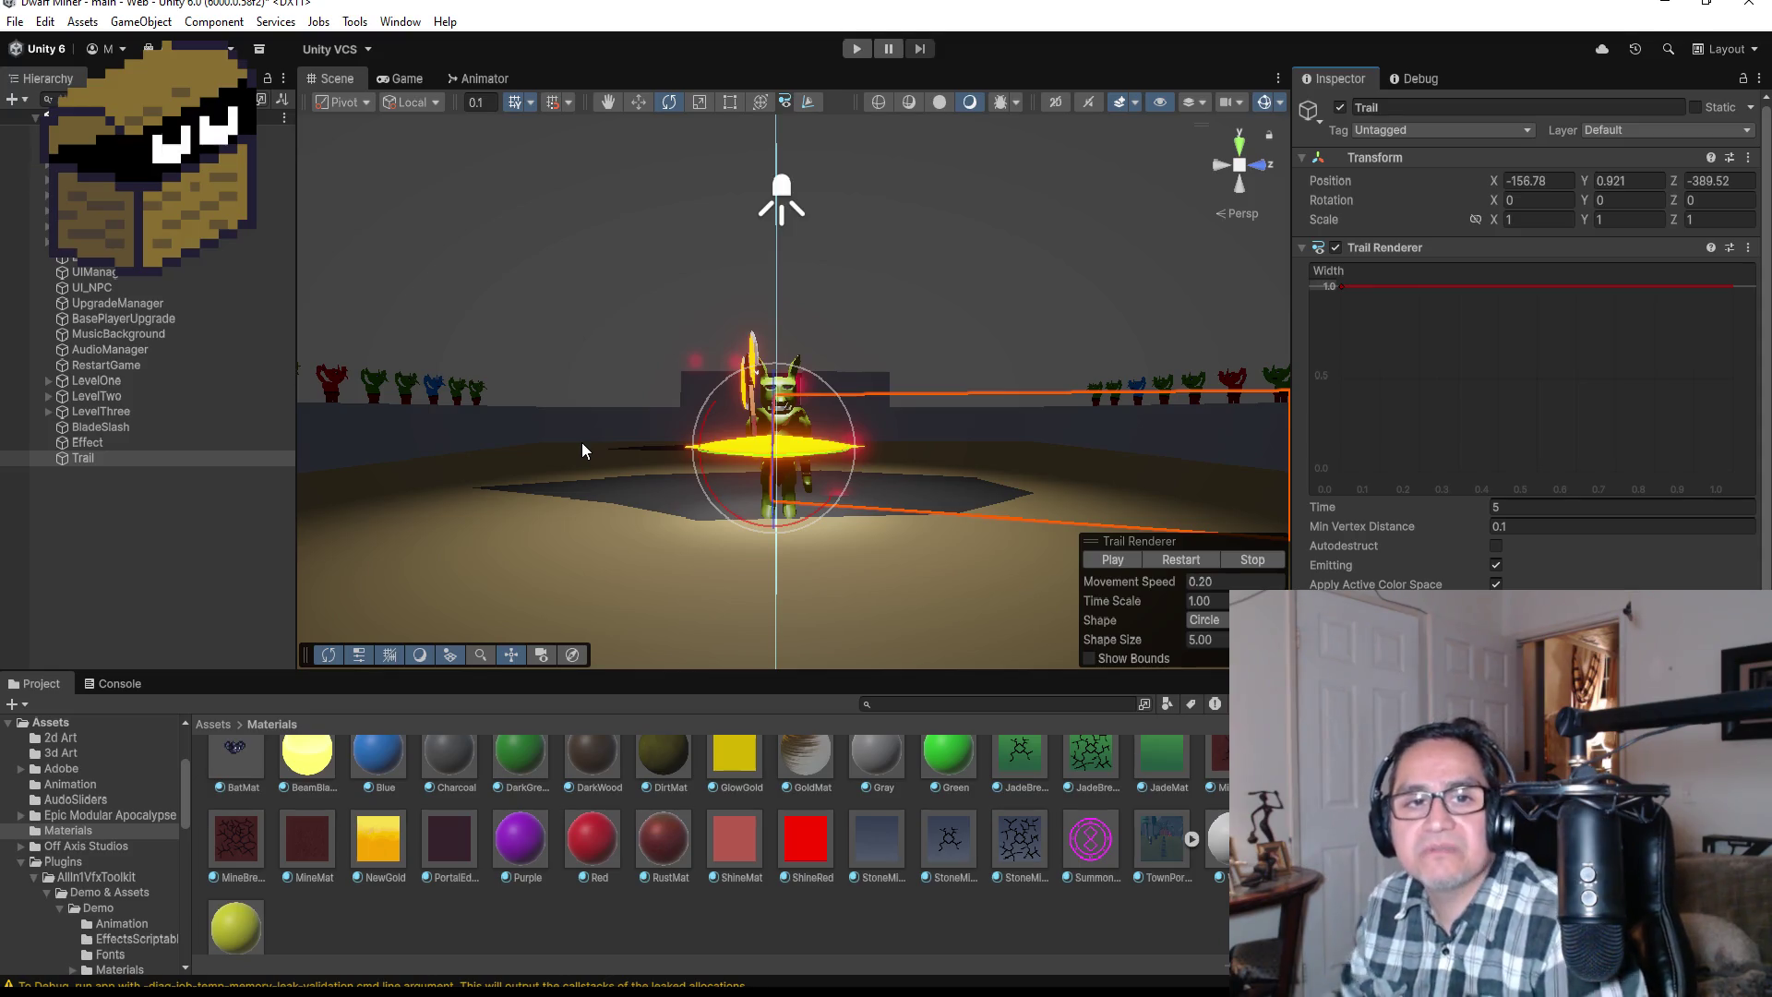
Step: Slide the Trail along X with the Move tool to preview its streak from an angled view
{"action": "left_click", "coordinate": [1240, 146]}
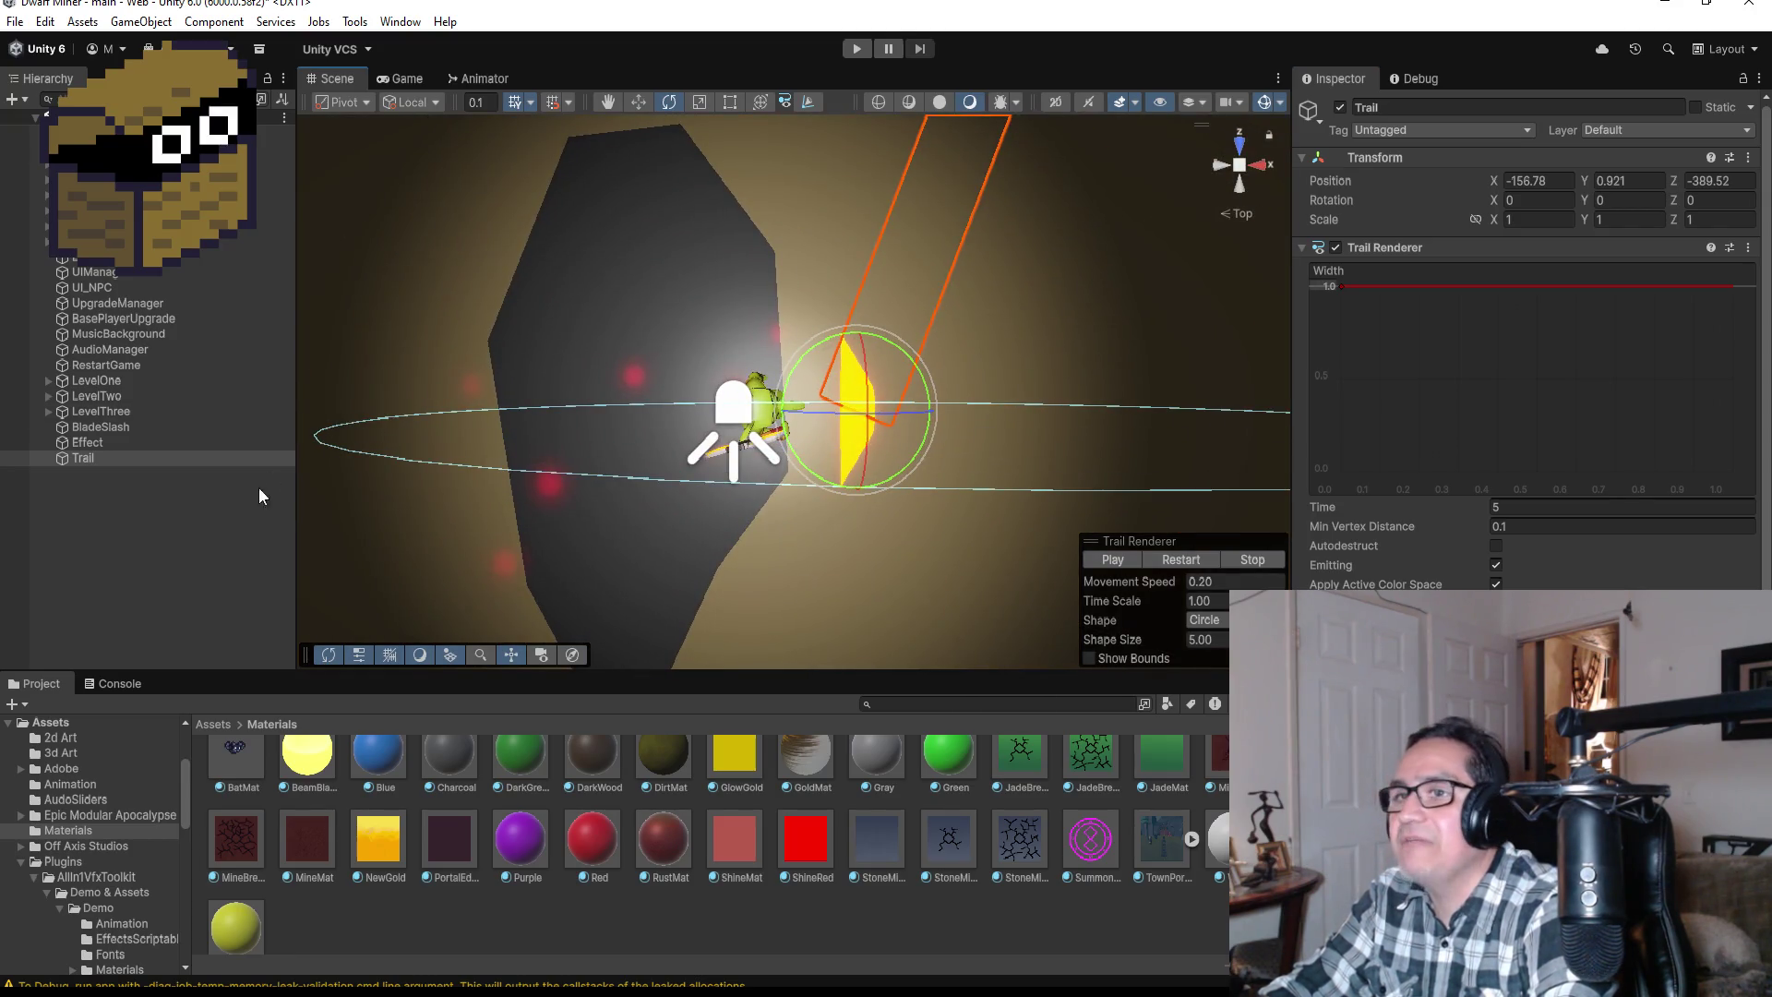
{"action": "left_click", "coordinate": [258, 494]}
{"action": "left_click", "coordinate": [109, 456]}
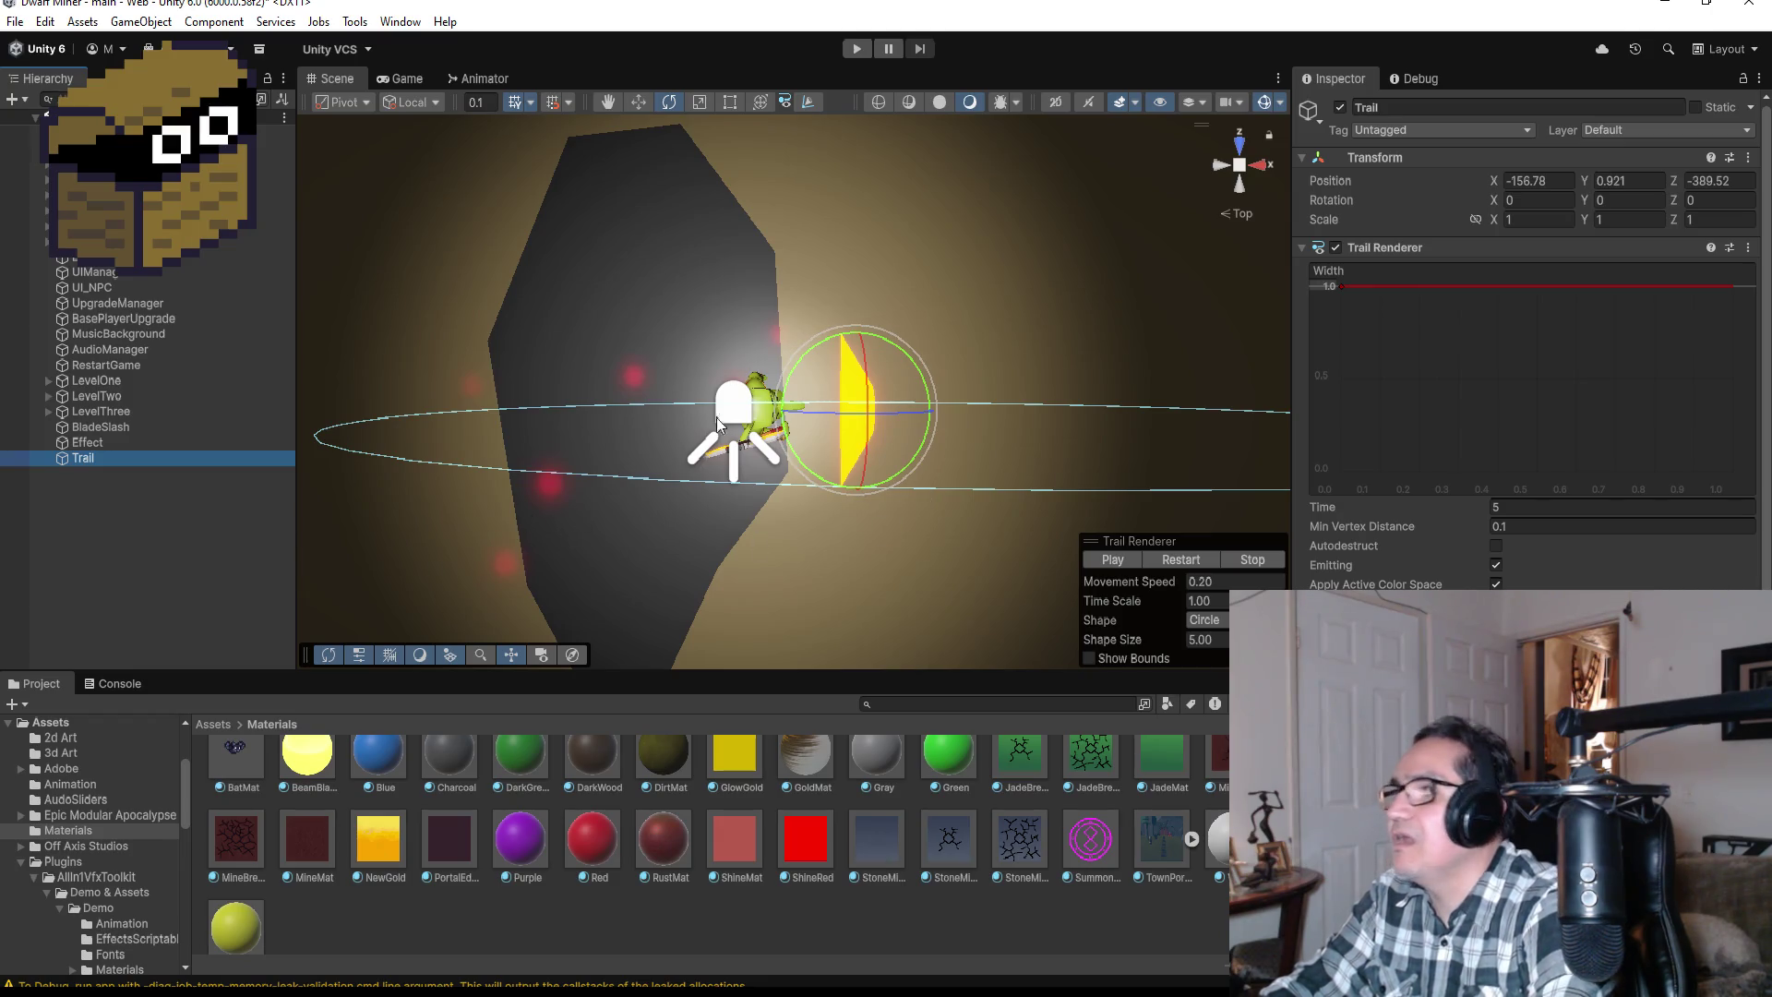
{"action": "left_click", "coordinate": [631, 106]}
{"action": "mouse_move", "coordinate": [935, 414]}
{"action": "left_mouse_down"}
{"action": "mouse_move", "coordinate": [650, 411]}
{"action": "mouse_move", "coordinate": [949, 417]}
{"action": "mouse_move", "coordinate": [912, 412]}
{"action": "mouse_move", "coordinate": [926, 412]}
{"action": "left_mouse_up"}
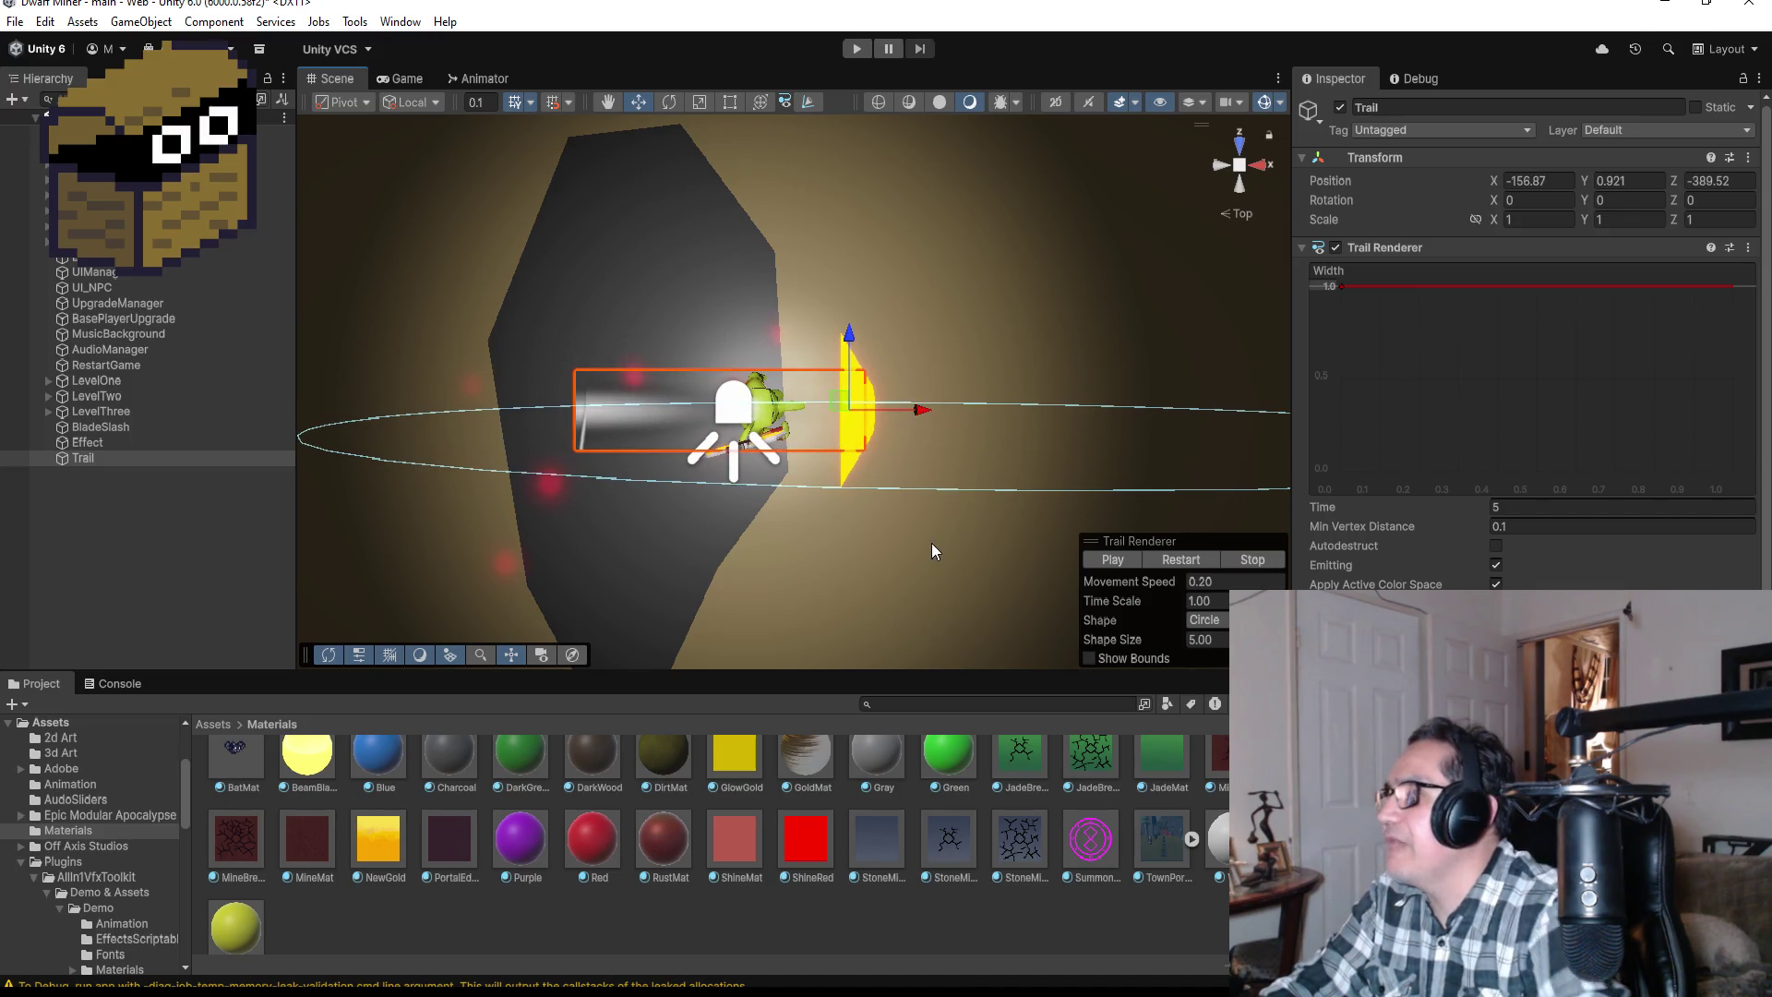
{"action": "left_click_drag", "start_coordinate": [922, 568], "coordinate": [942, 329]}
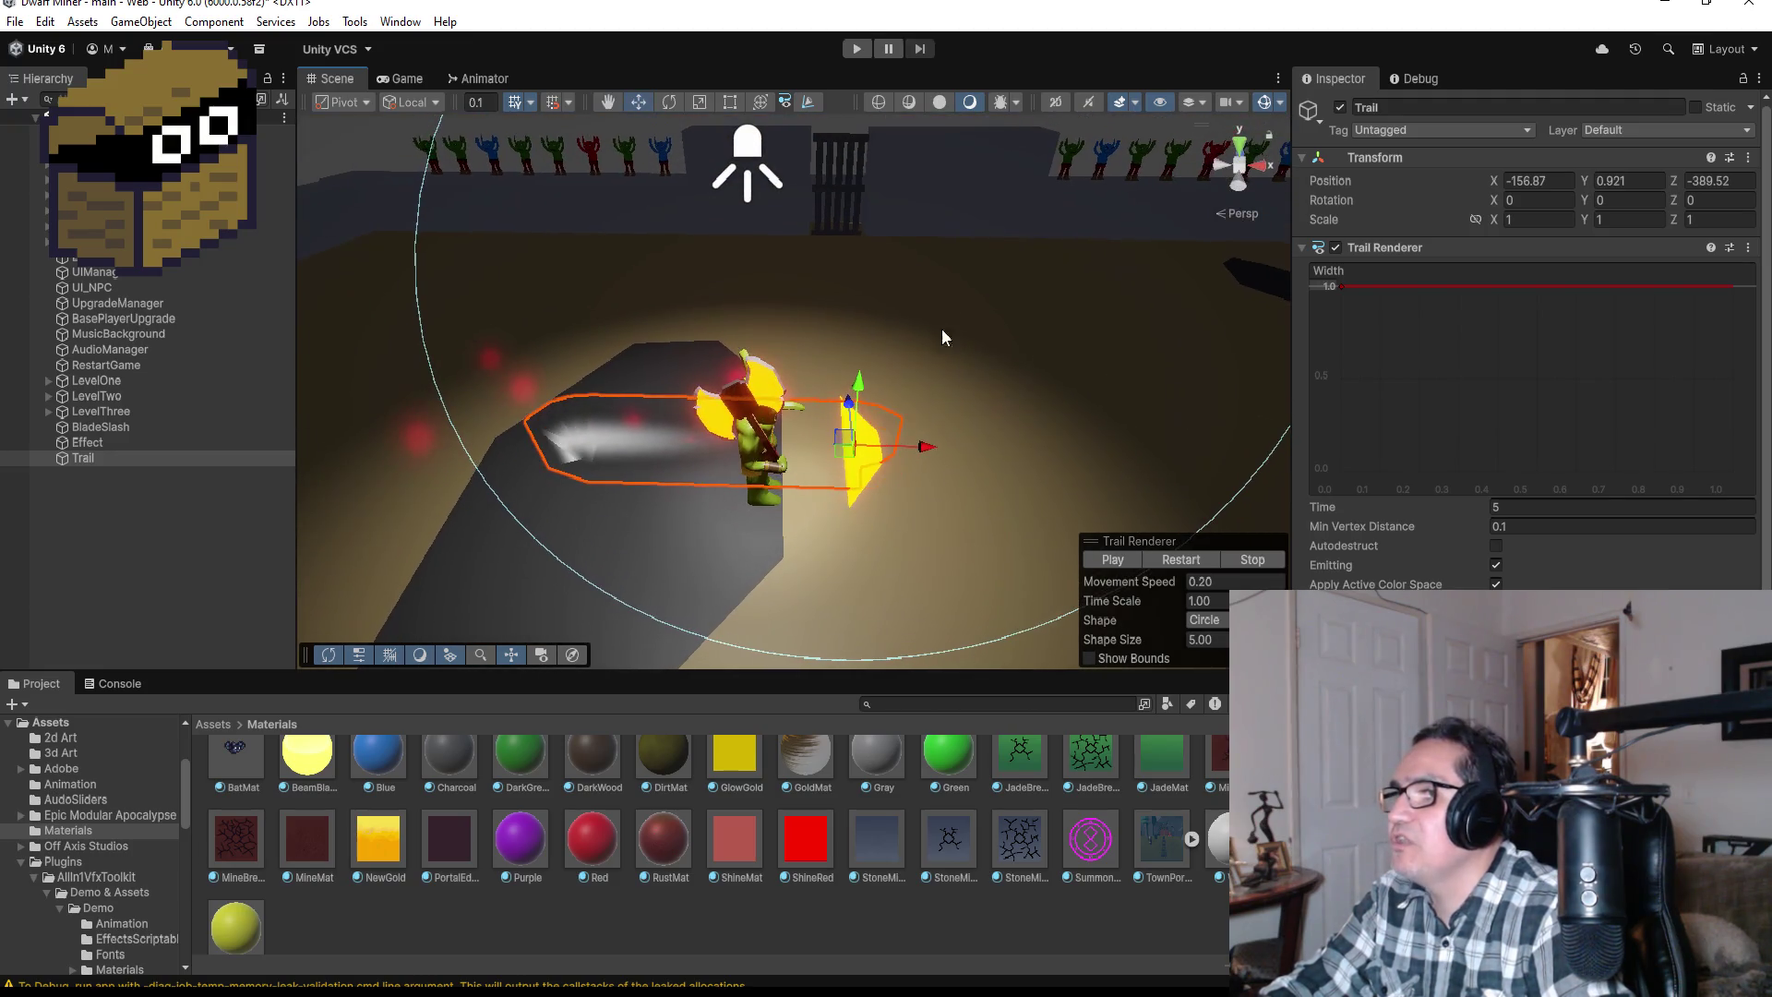
{"action": "mouse_move", "coordinate": [920, 447]}
{"action": "left_mouse_down"}
{"action": "mouse_move", "coordinate": [493, 424]}
{"action": "mouse_move", "coordinate": [928, 441]}
{"action": "left_mouse_up"}
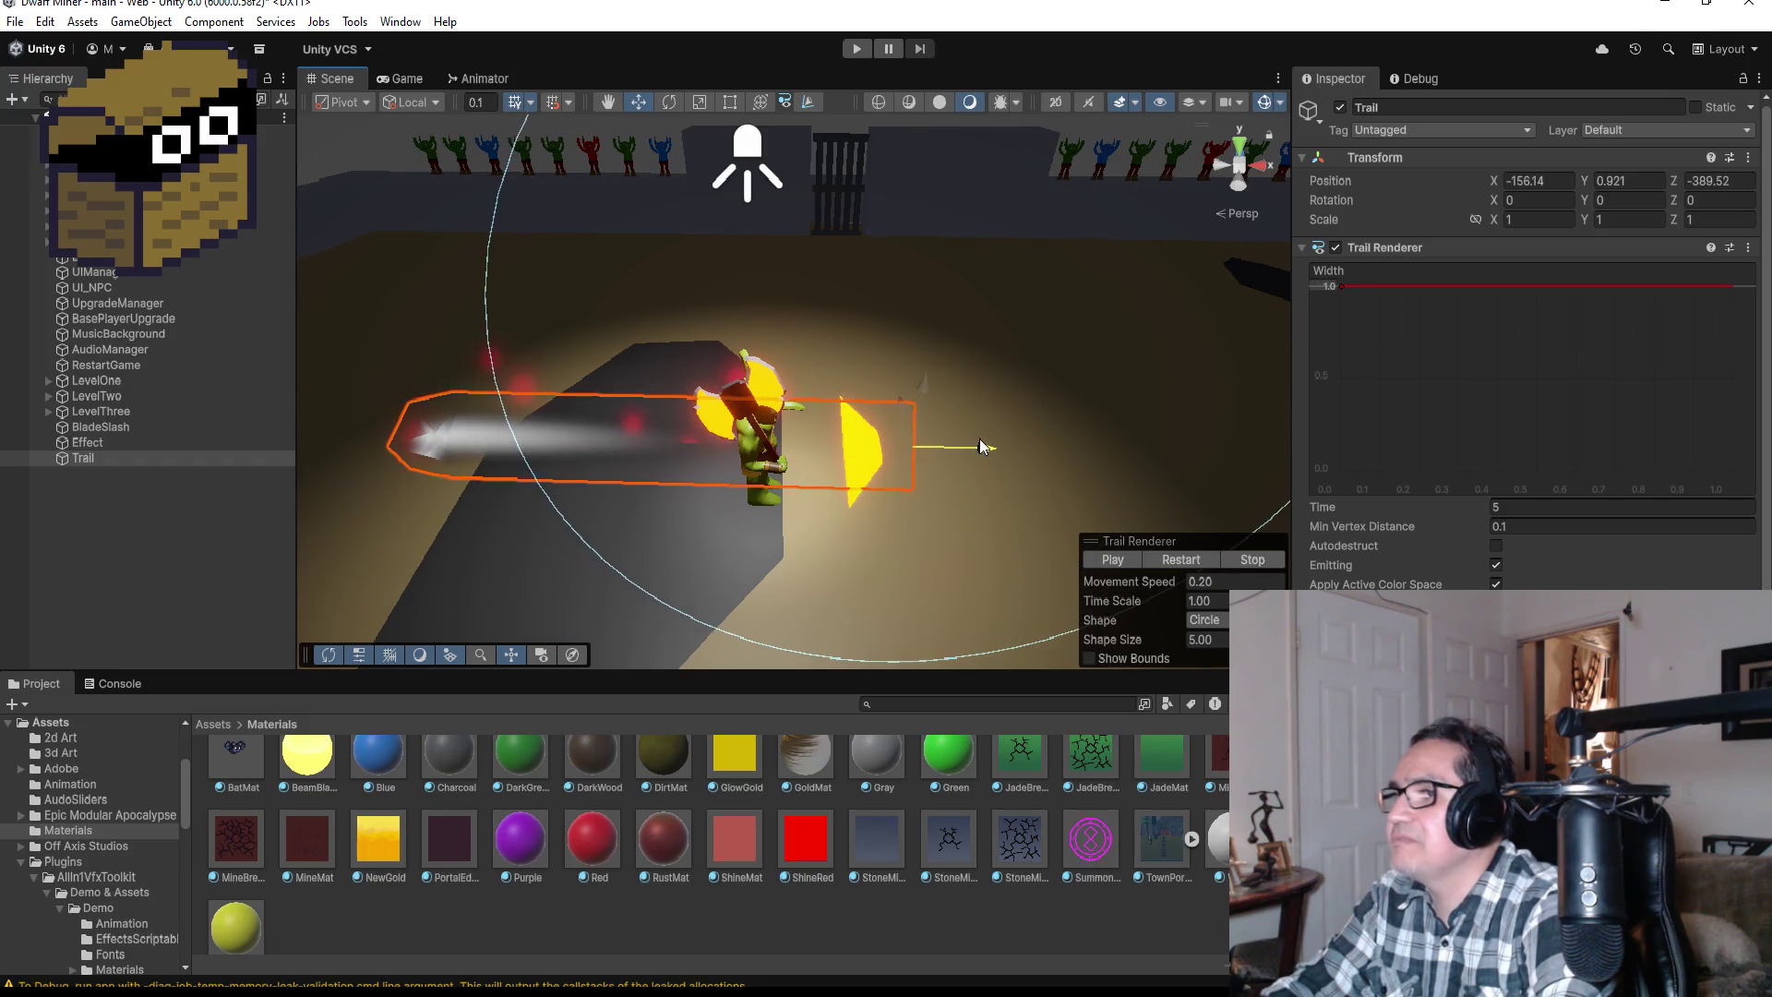
Step: Lower the Trail's Width curve starting key from 1.0 to 0.516
{"action": "left_click", "coordinate": [124, 493]}
{"action": "left_click", "coordinate": [102, 456]}
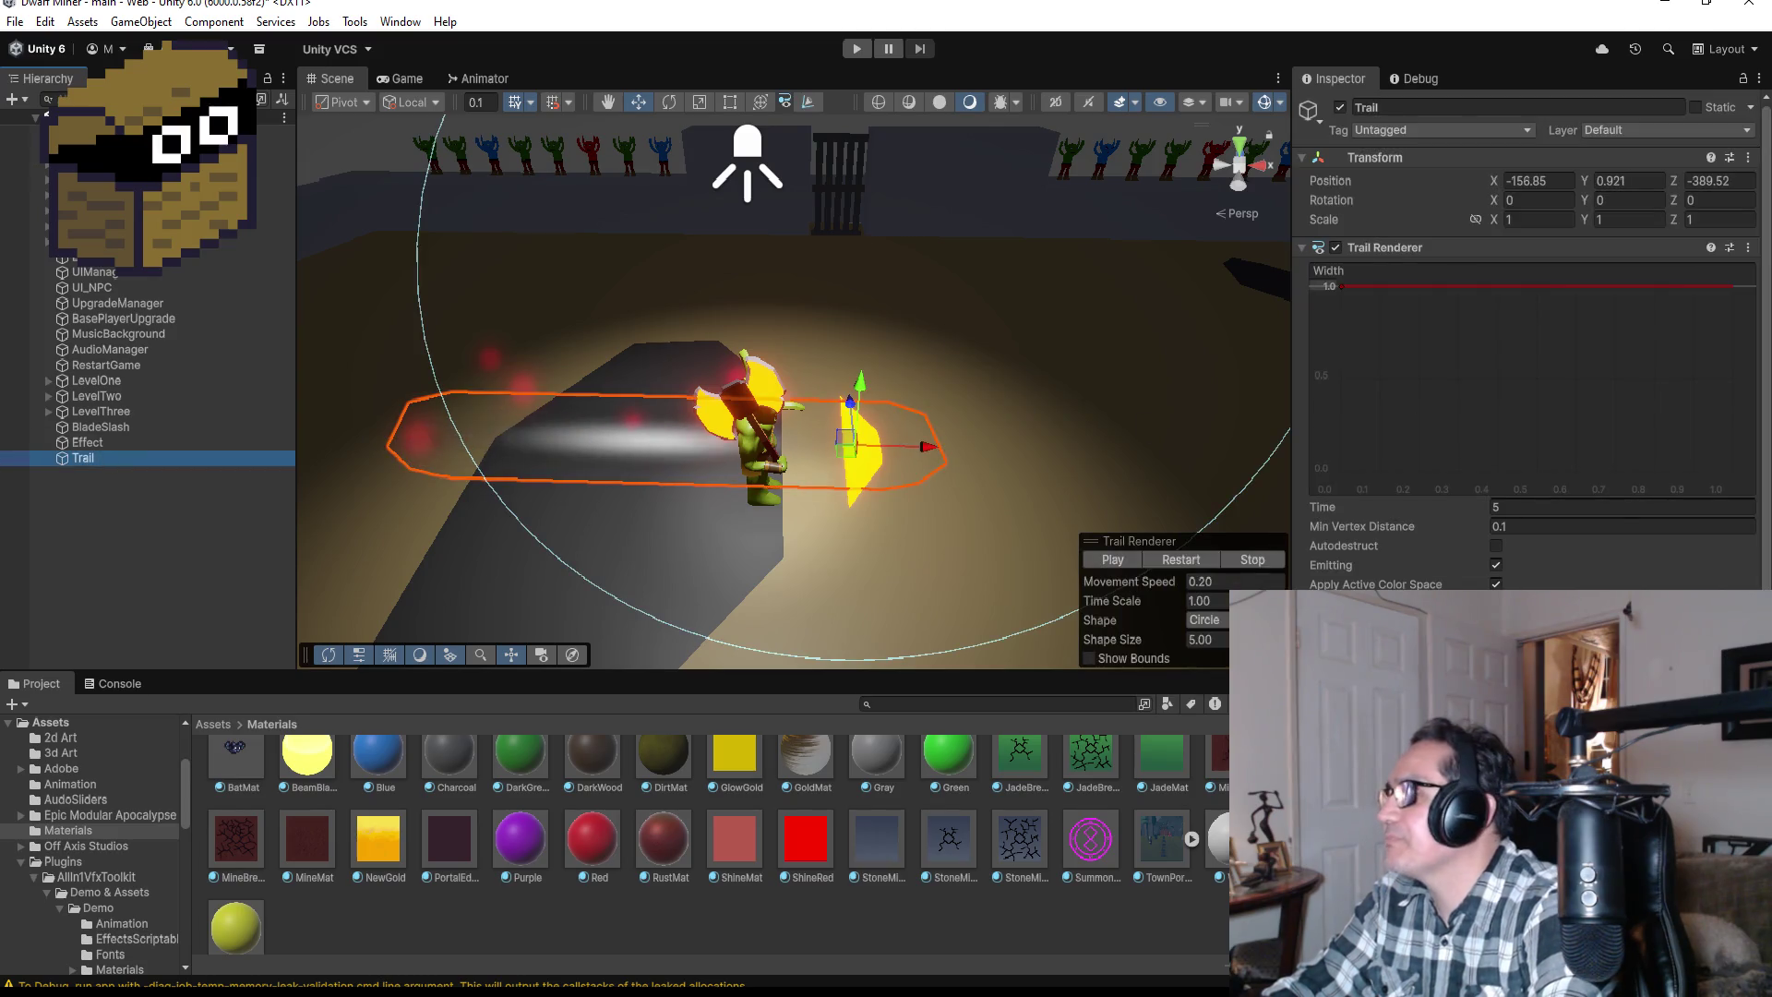
{"action": "left_click_drag", "start_coordinate": [1342, 286], "coordinate": [1343, 375]}
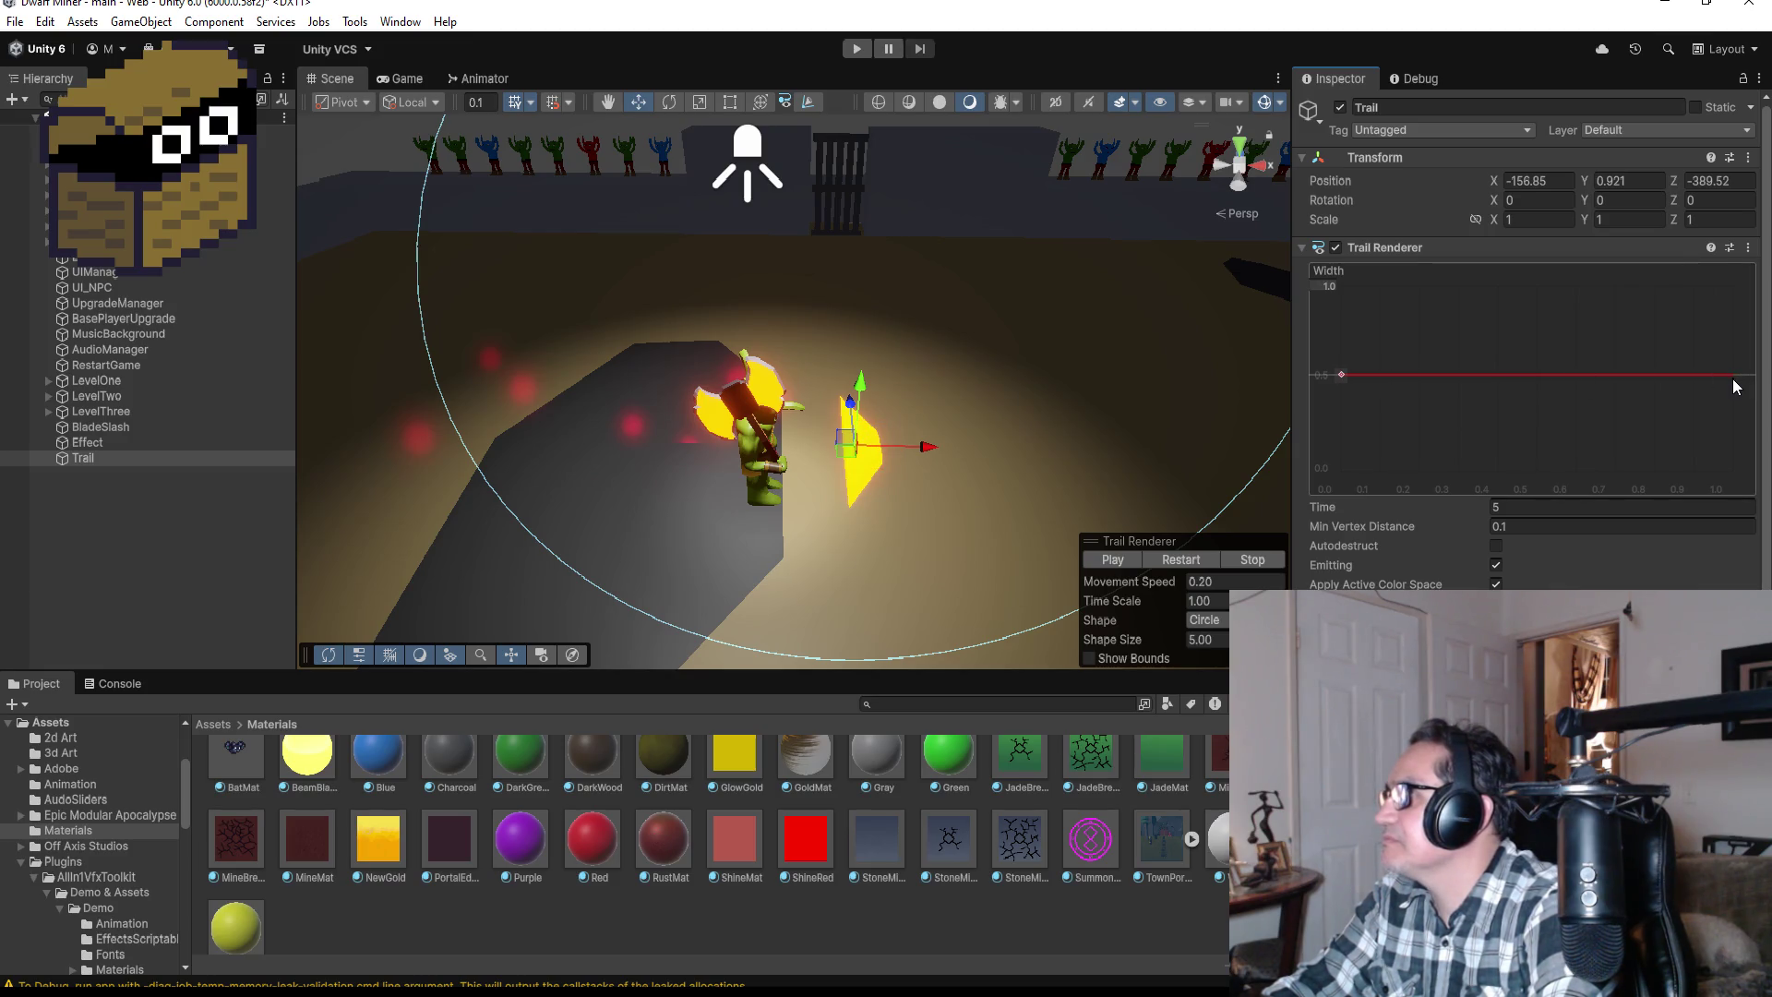
Step: Add an end key to the Width curve and drag it down so the trail tapers
{"action": "right_click", "coordinate": [1724, 376]}
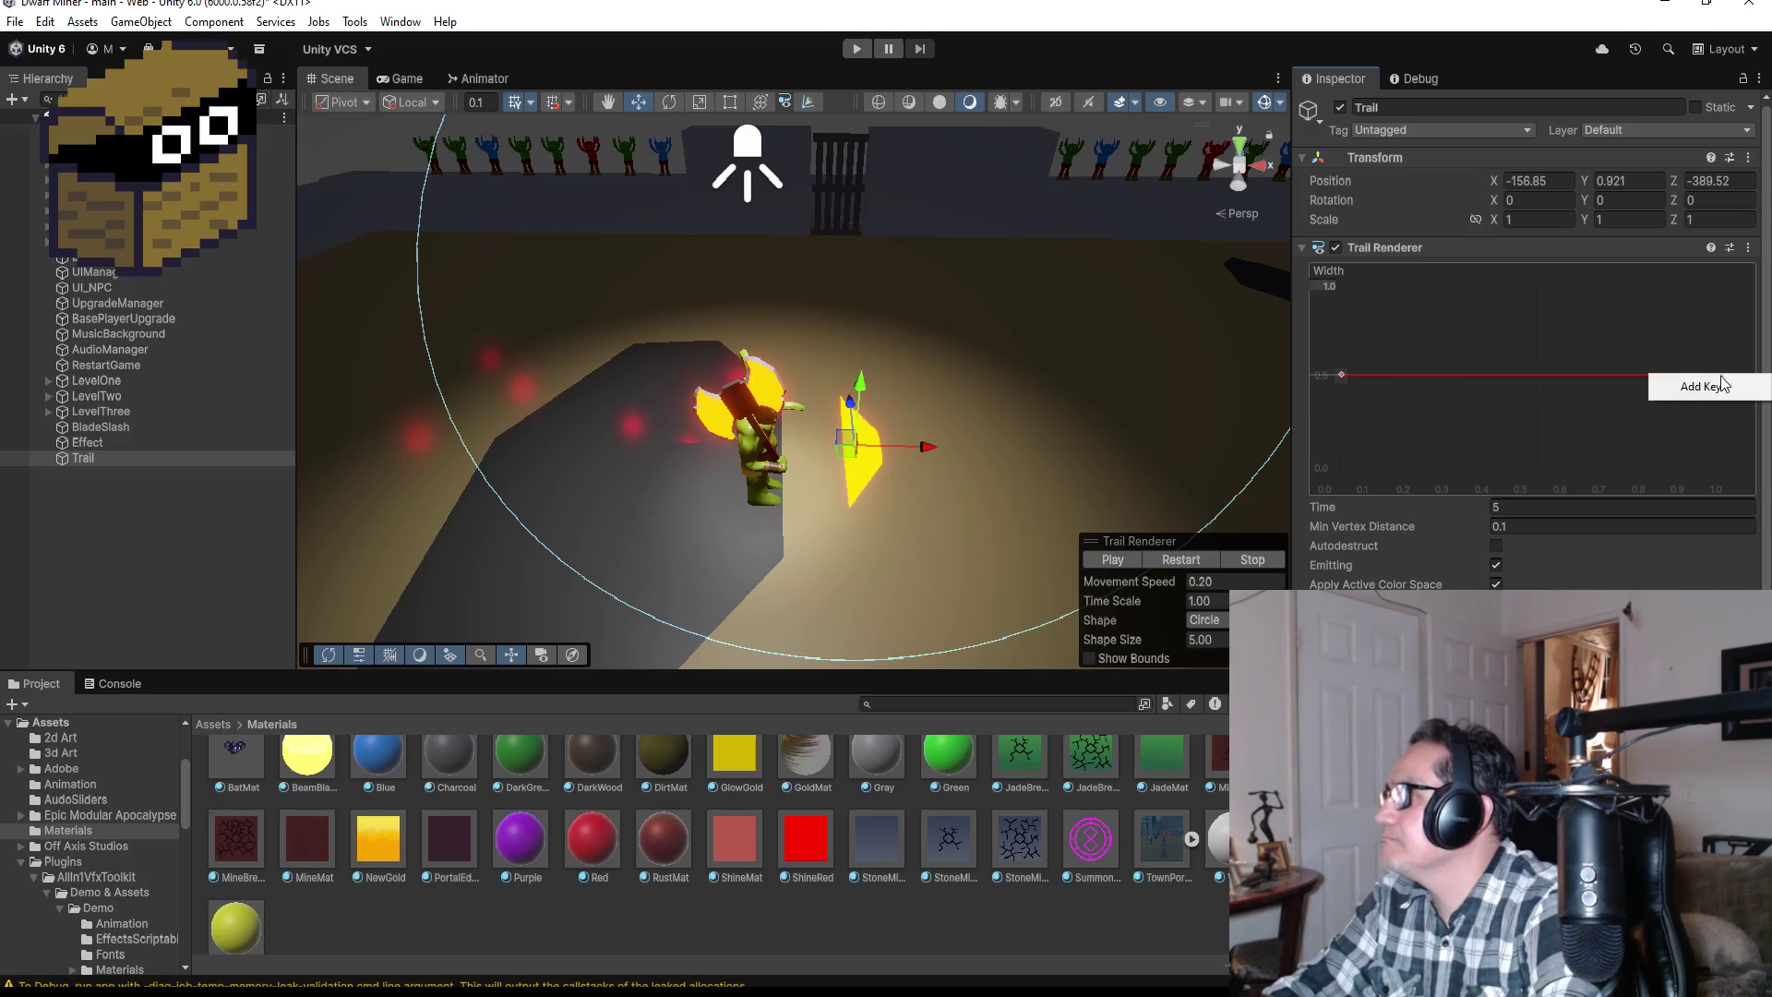
{"action": "left_click", "coordinate": [1702, 385]}
{"action": "left_click_drag", "start_coordinate": [1722, 376], "coordinate": [1718, 440]}
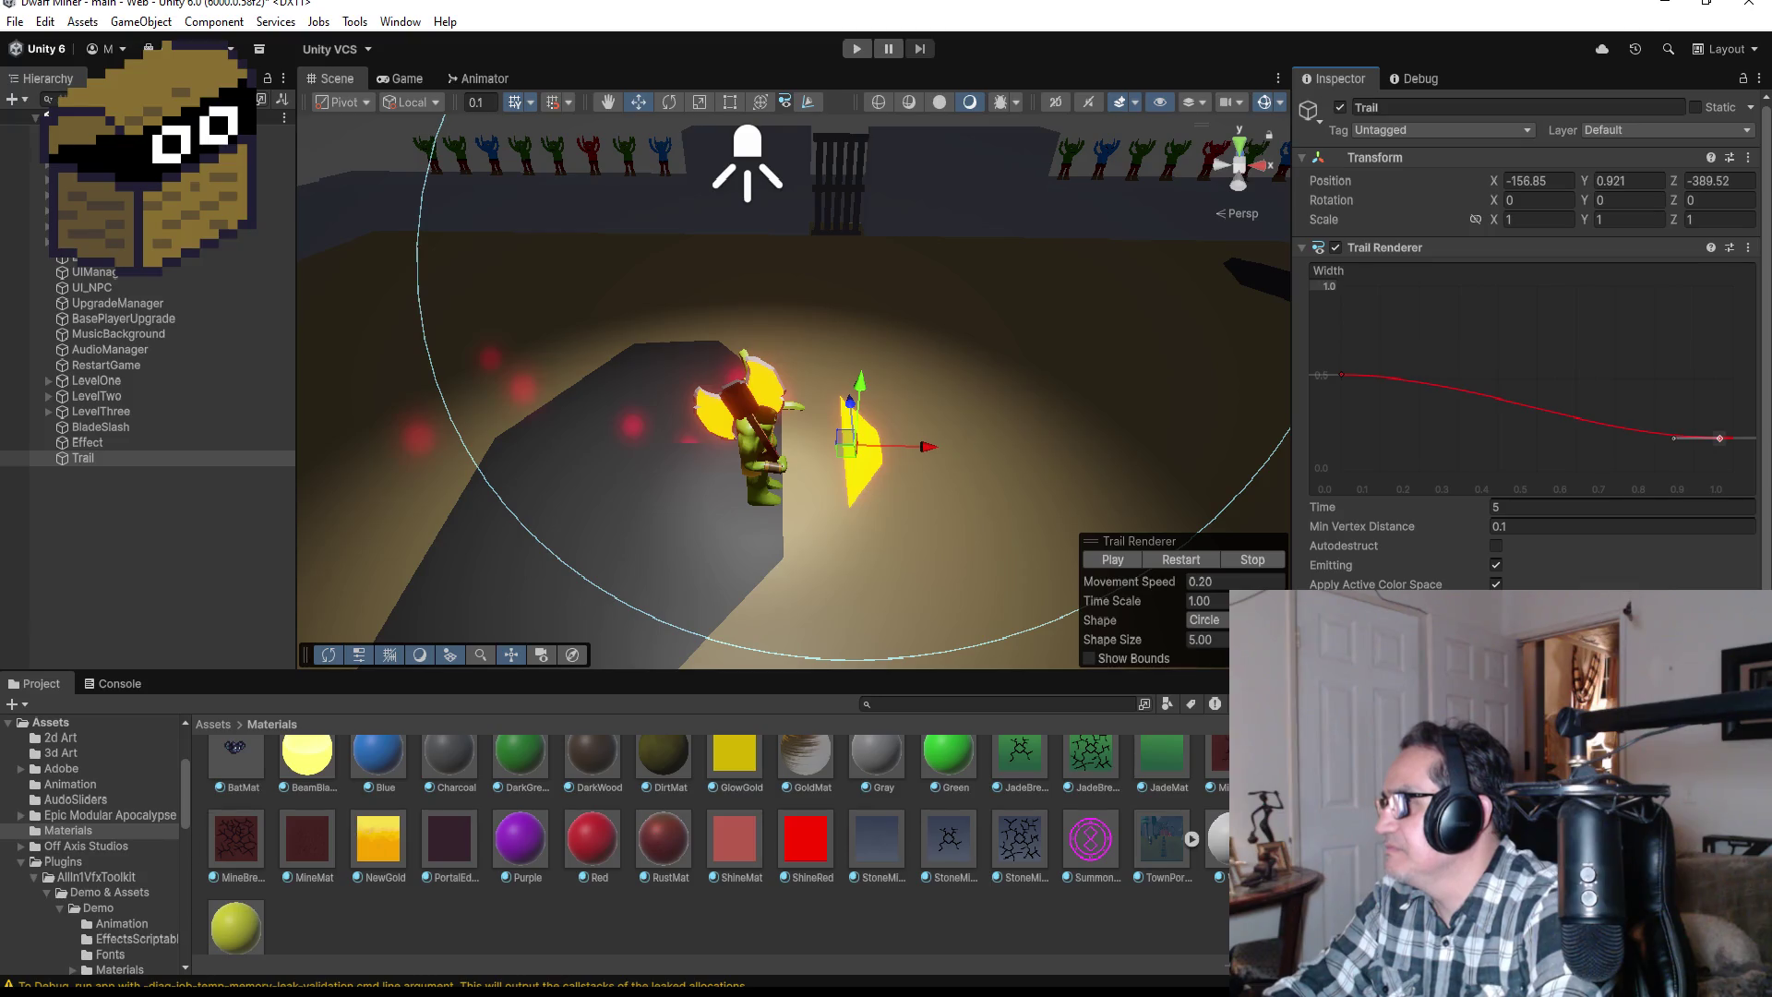
Step: Set the Trail gradient's colour keys to orange at the start and red at the end
{"action": "left_click", "coordinate": [1623, 604]}
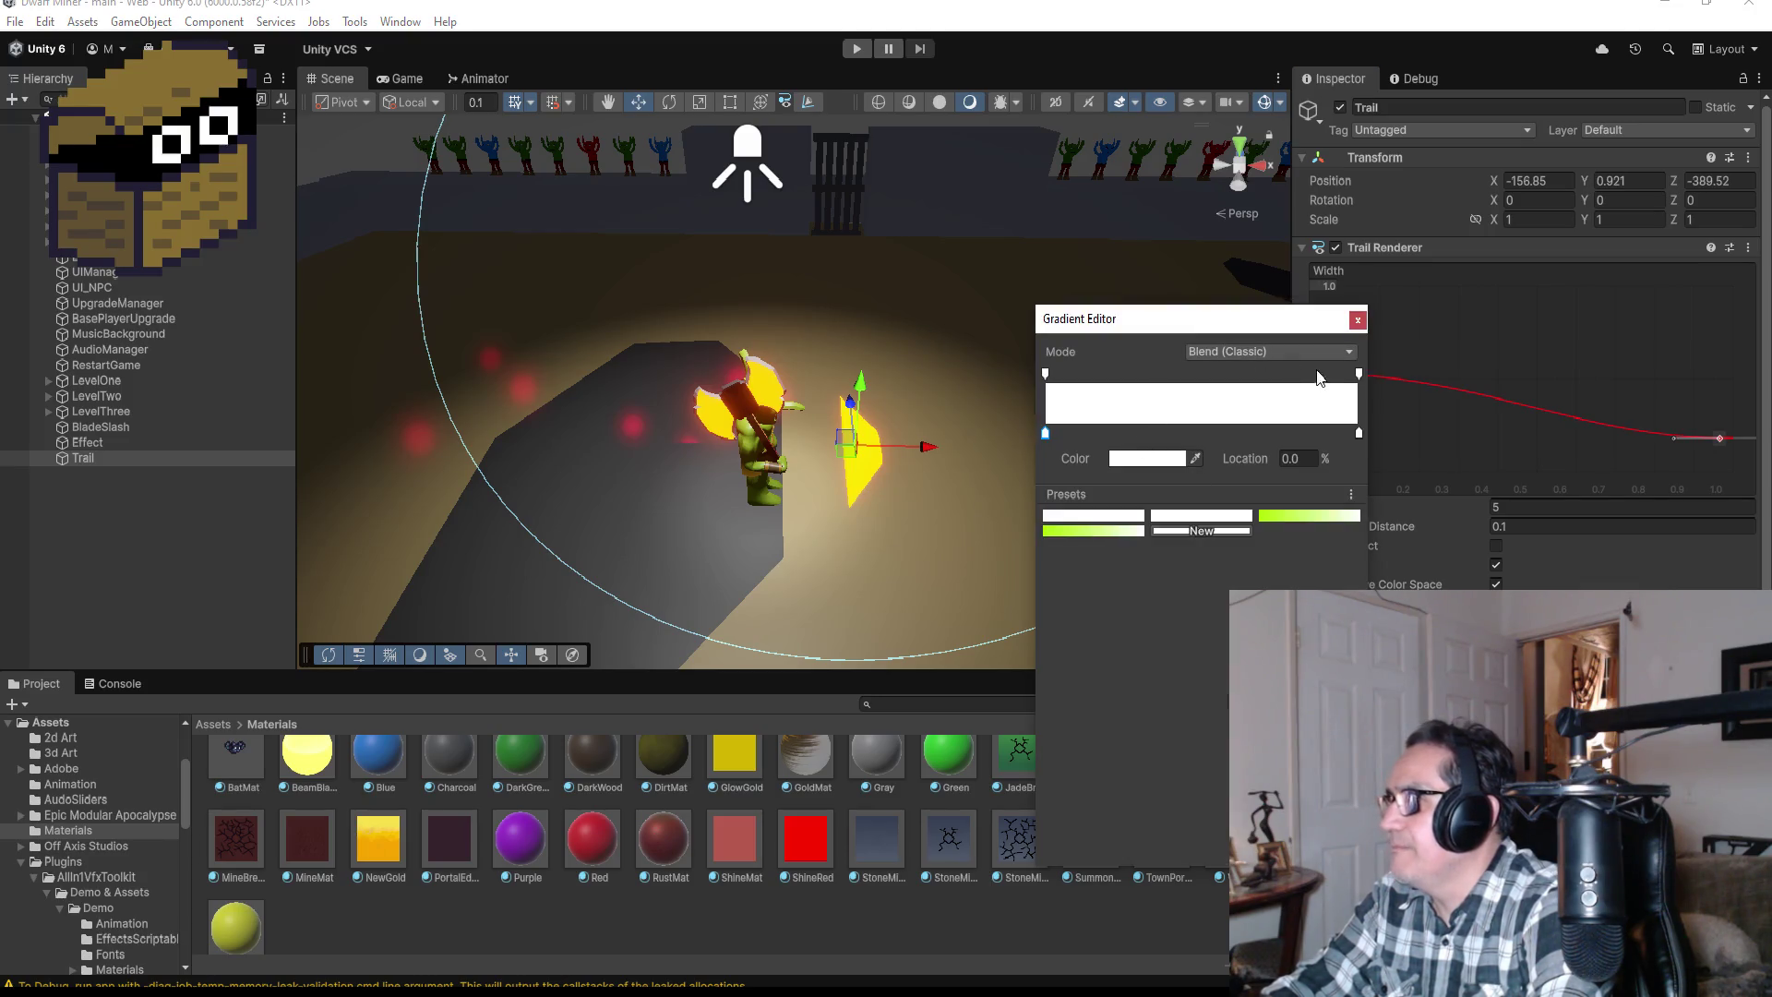
{"action": "left_click", "coordinate": [1155, 461]}
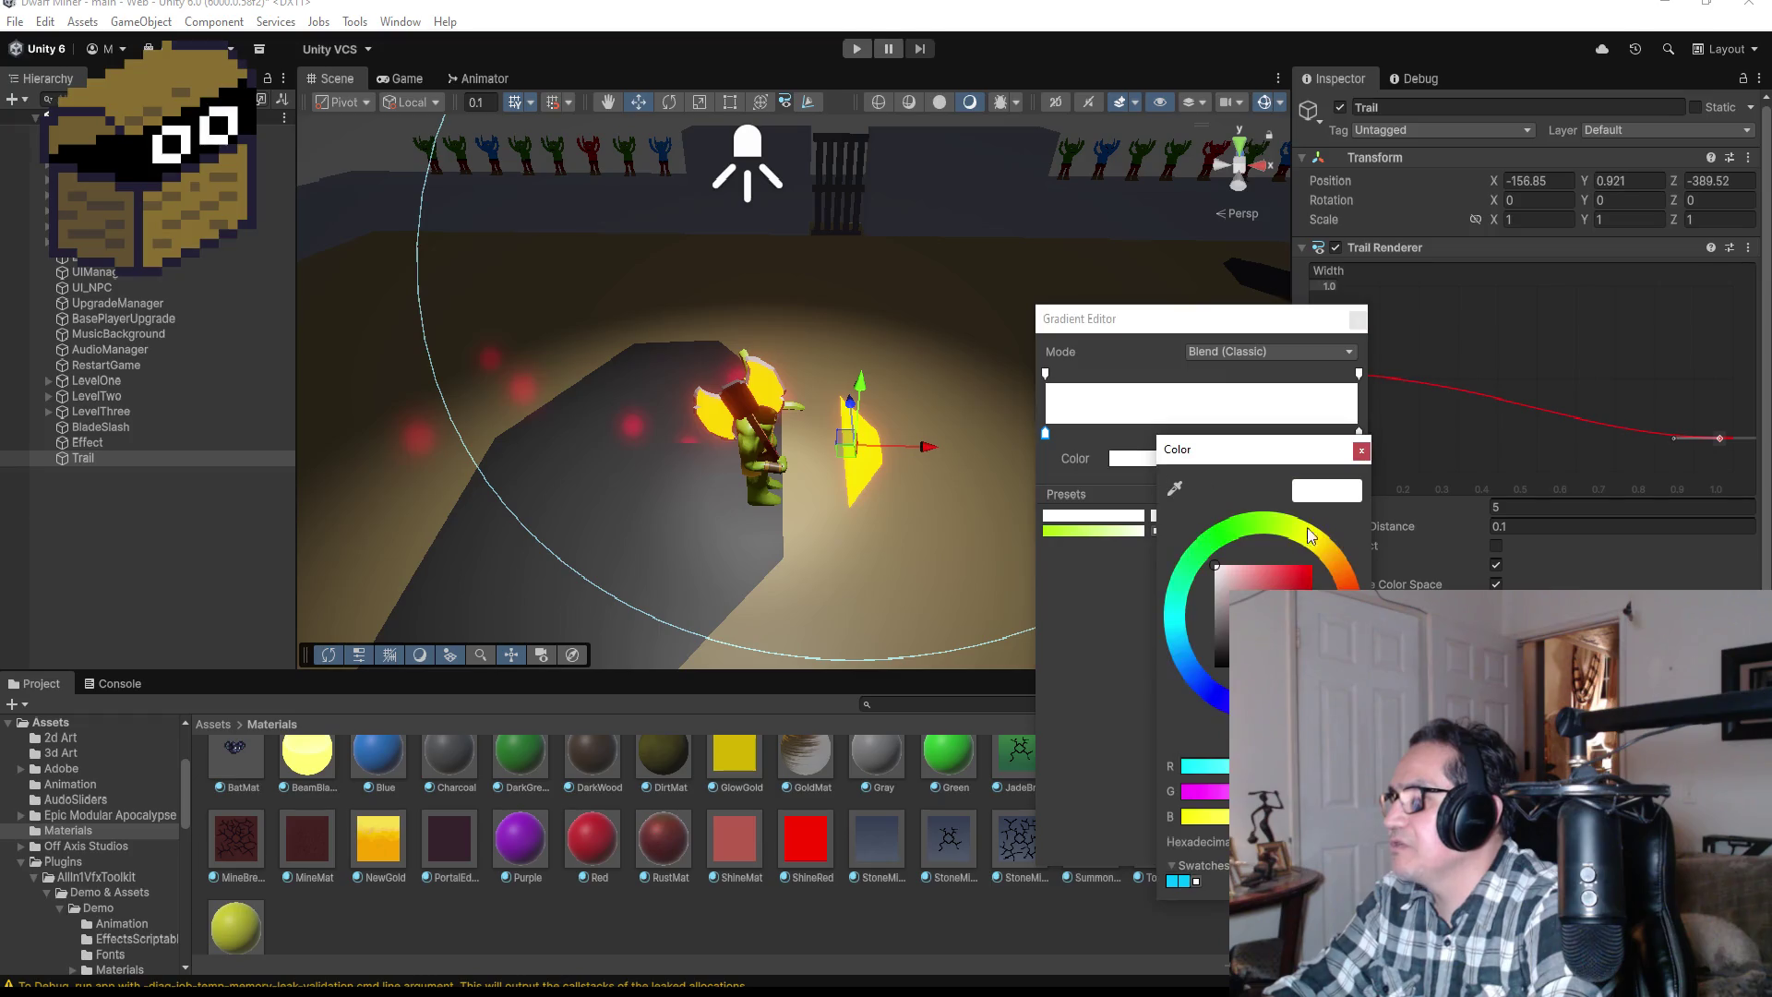
{"action": "left_click_drag", "start_coordinate": [1352, 596], "coordinate": [1343, 571]}
{"action": "left_click", "coordinate": [1274, 568]}
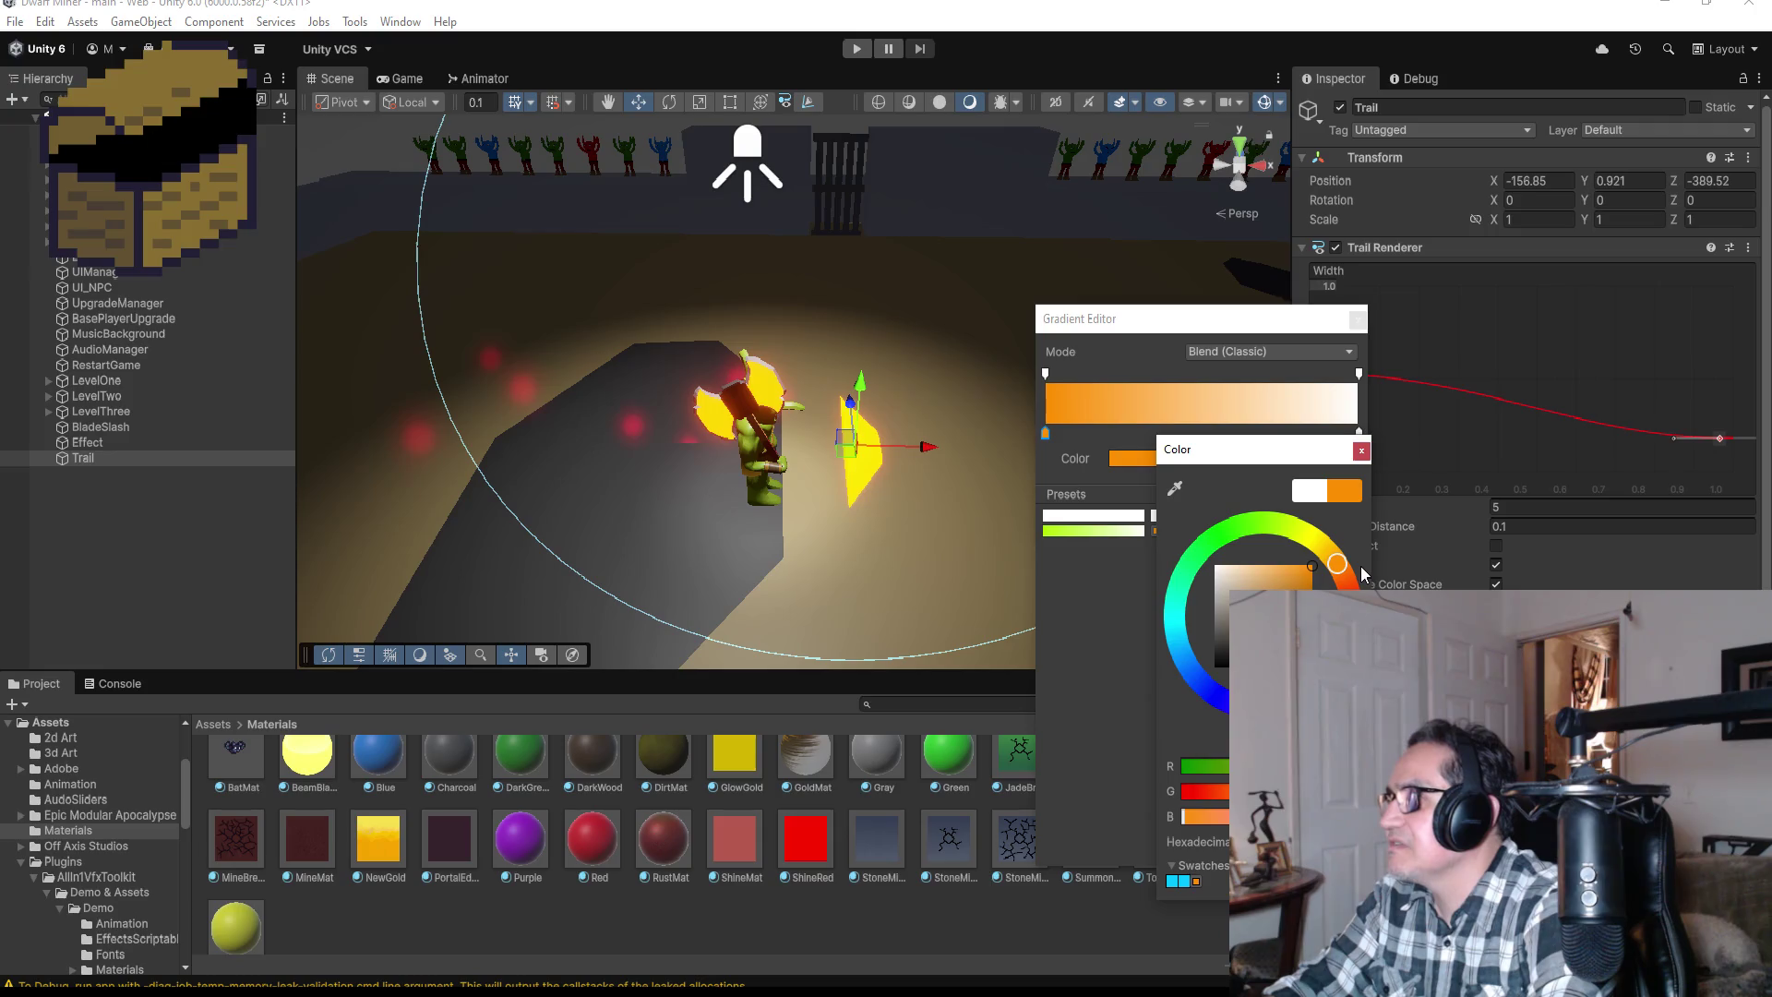
{"action": "left_click", "coordinate": [1361, 451]}
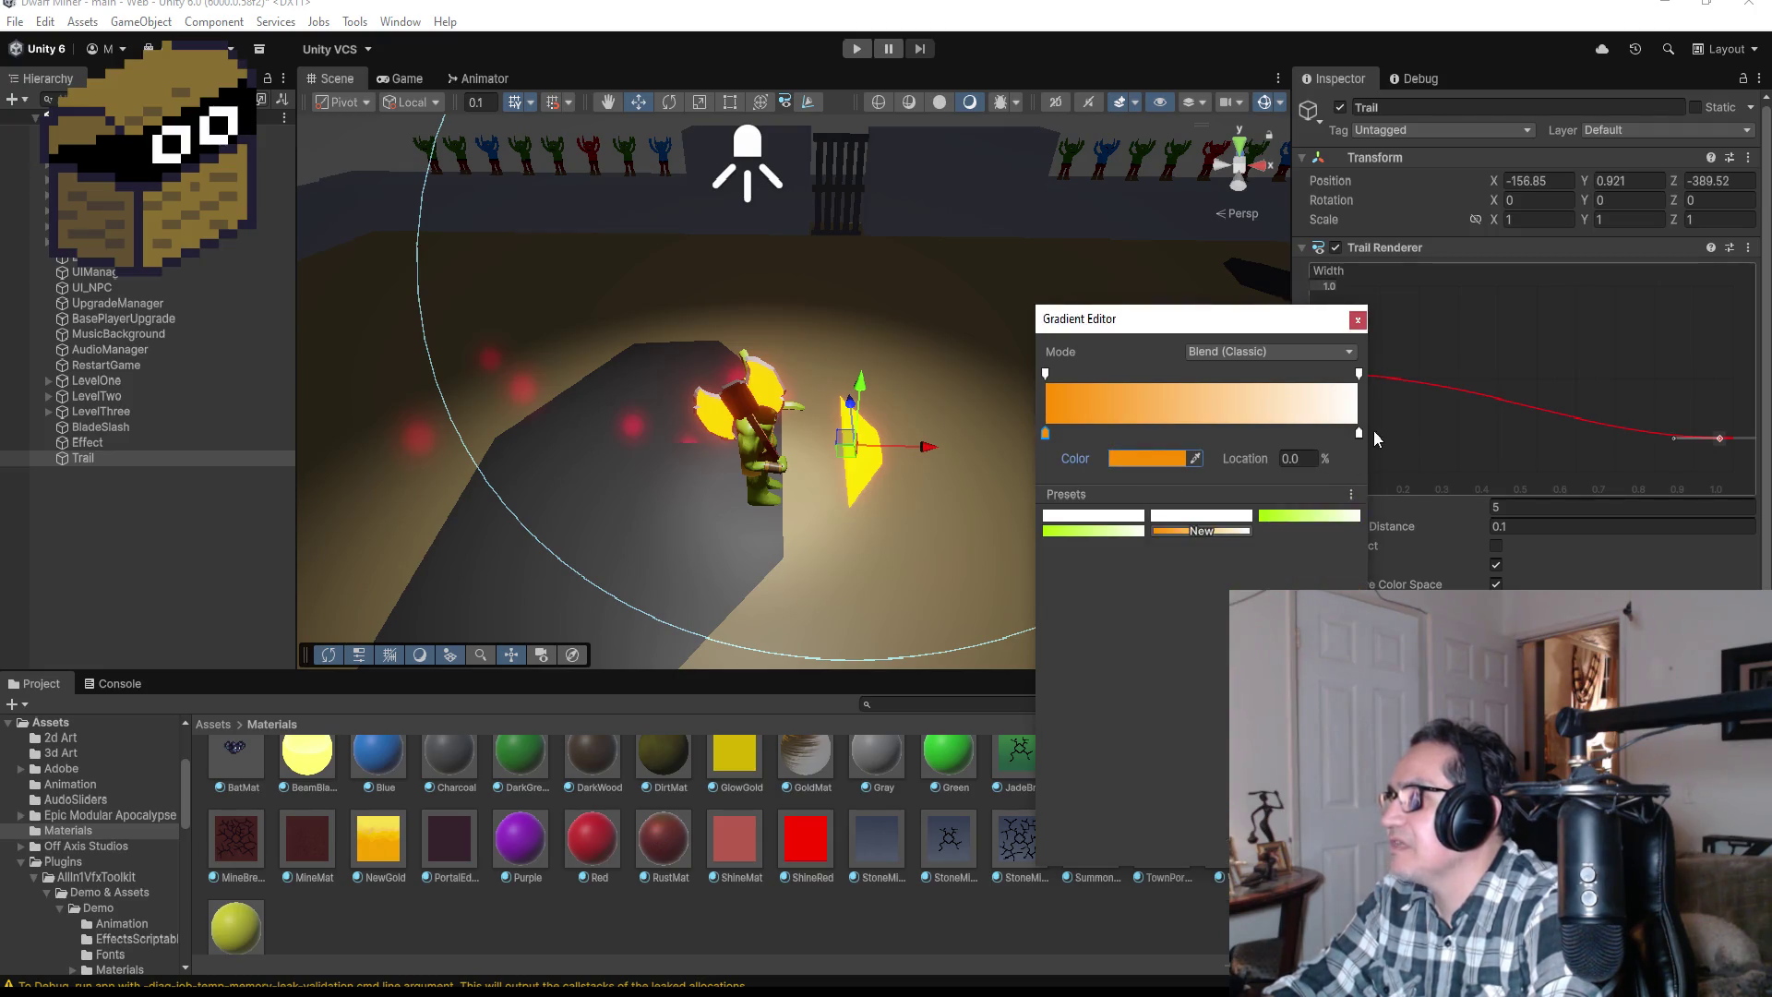
{"action": "left_click", "coordinate": [1359, 434]}
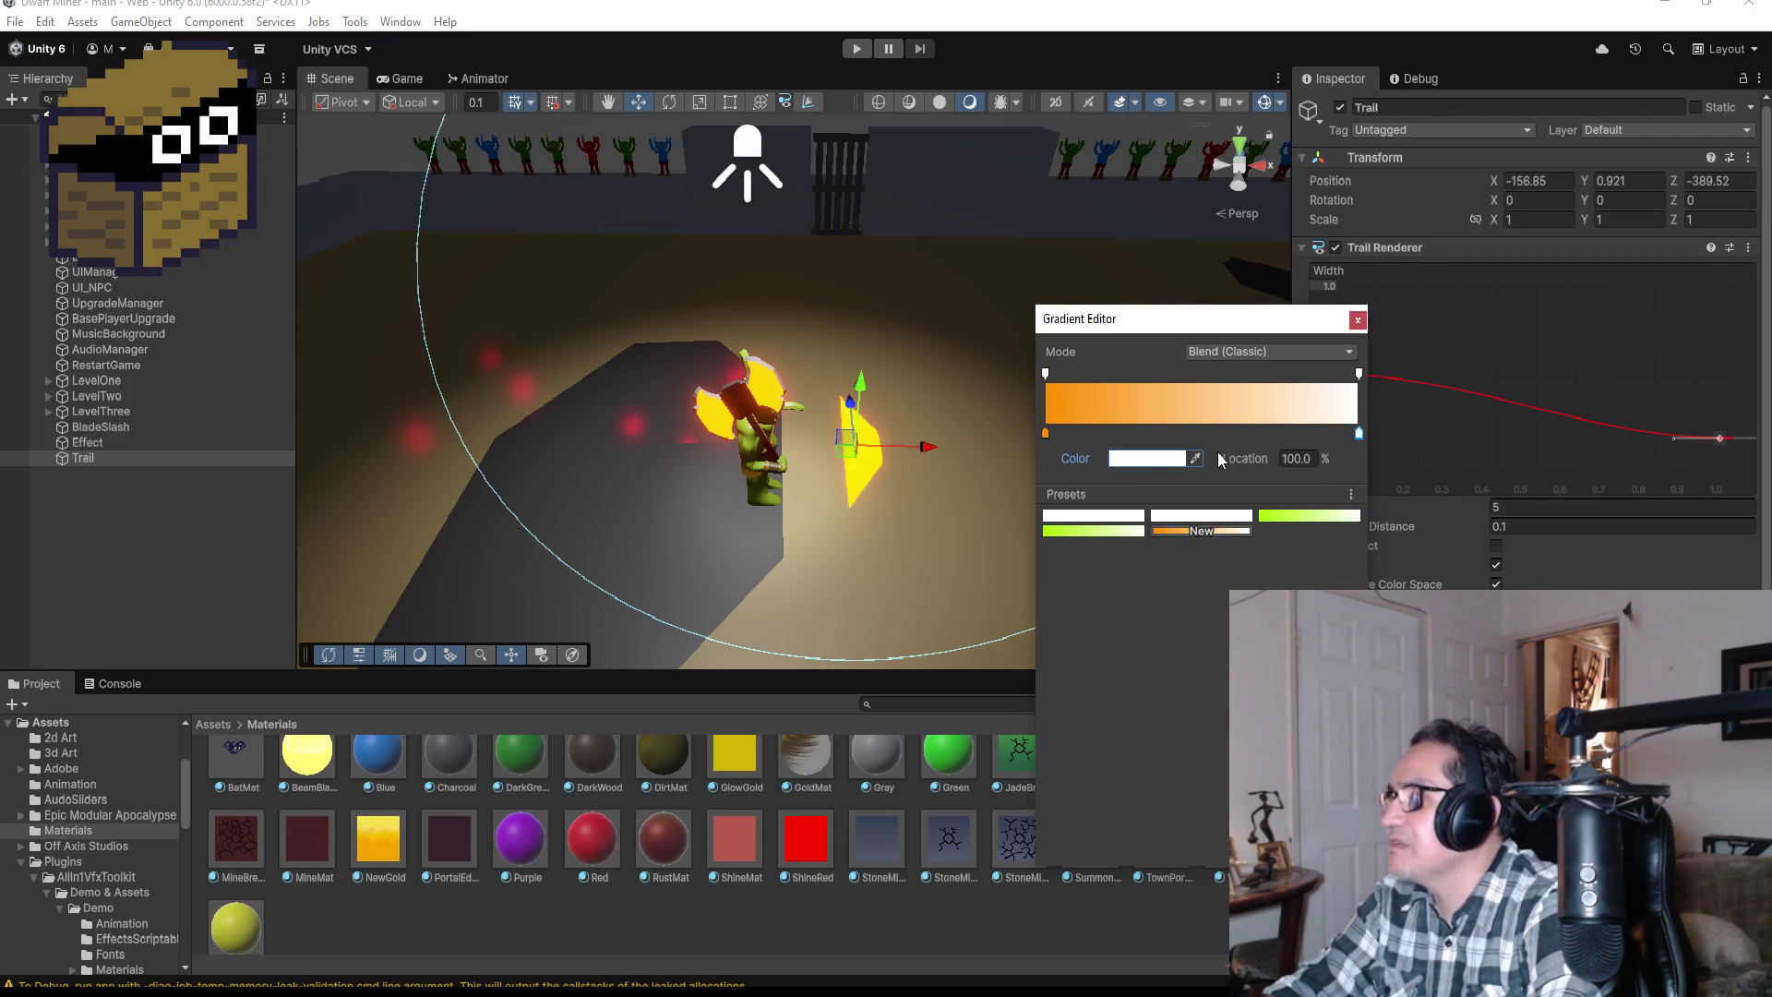
{"action": "left_click", "coordinate": [1160, 460]}
{"action": "left_click_drag", "start_coordinate": [1305, 576], "coordinate": [1369, 542]}
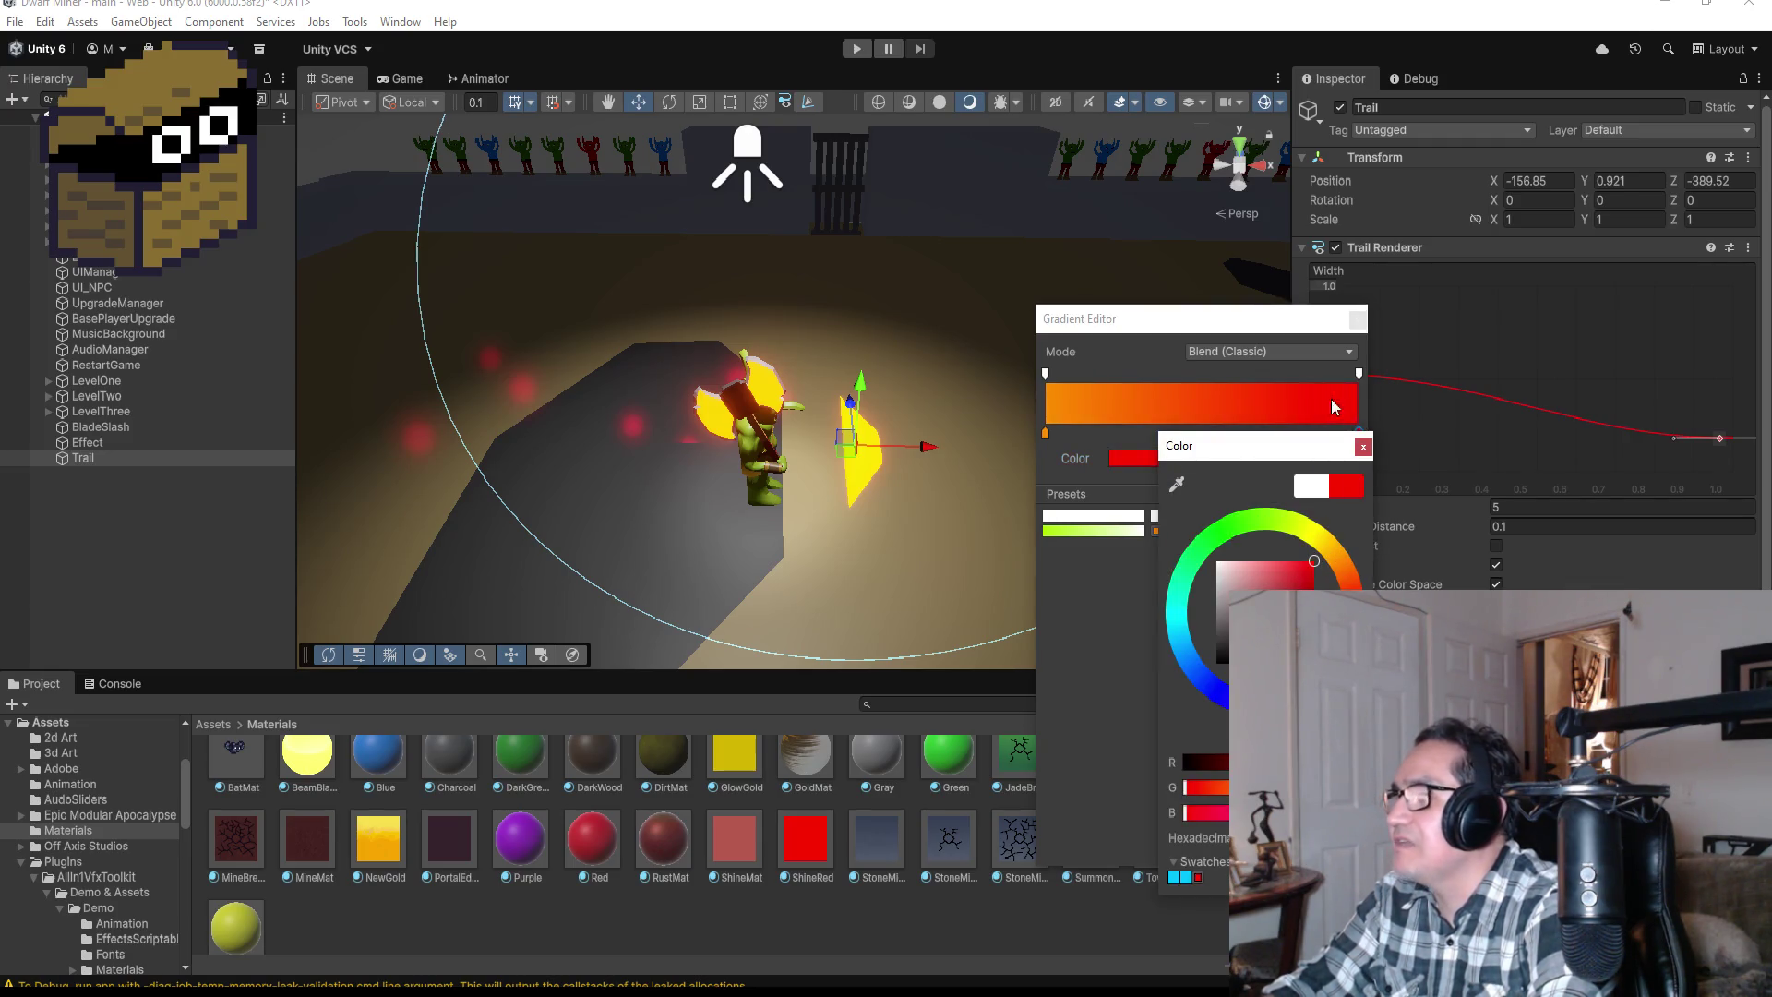
{"action": "left_click", "coordinate": [1363, 446]}
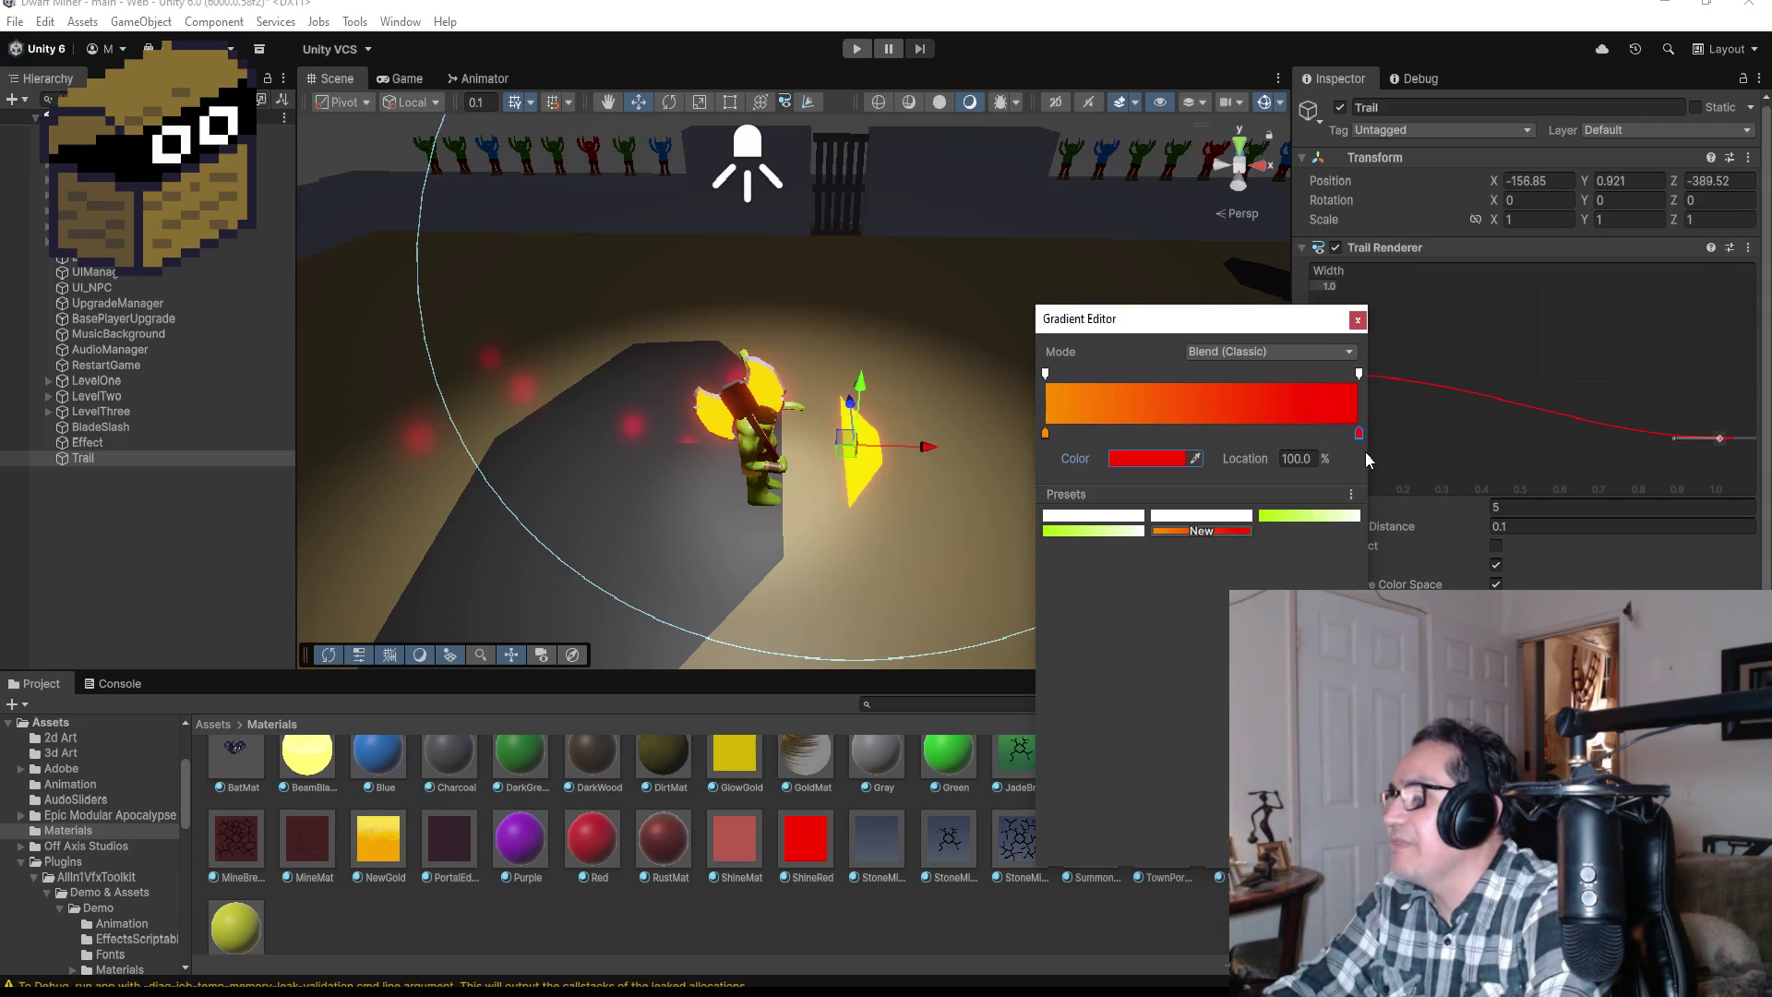
Step: Add a right-end alpha key at 0 so the trail fades out, then close the Gradient Editor
{"action": "left_click", "coordinate": [1359, 374]}
{"action": "left_click_drag", "start_coordinate": [1360, 377], "coordinate": [1261, 379]}
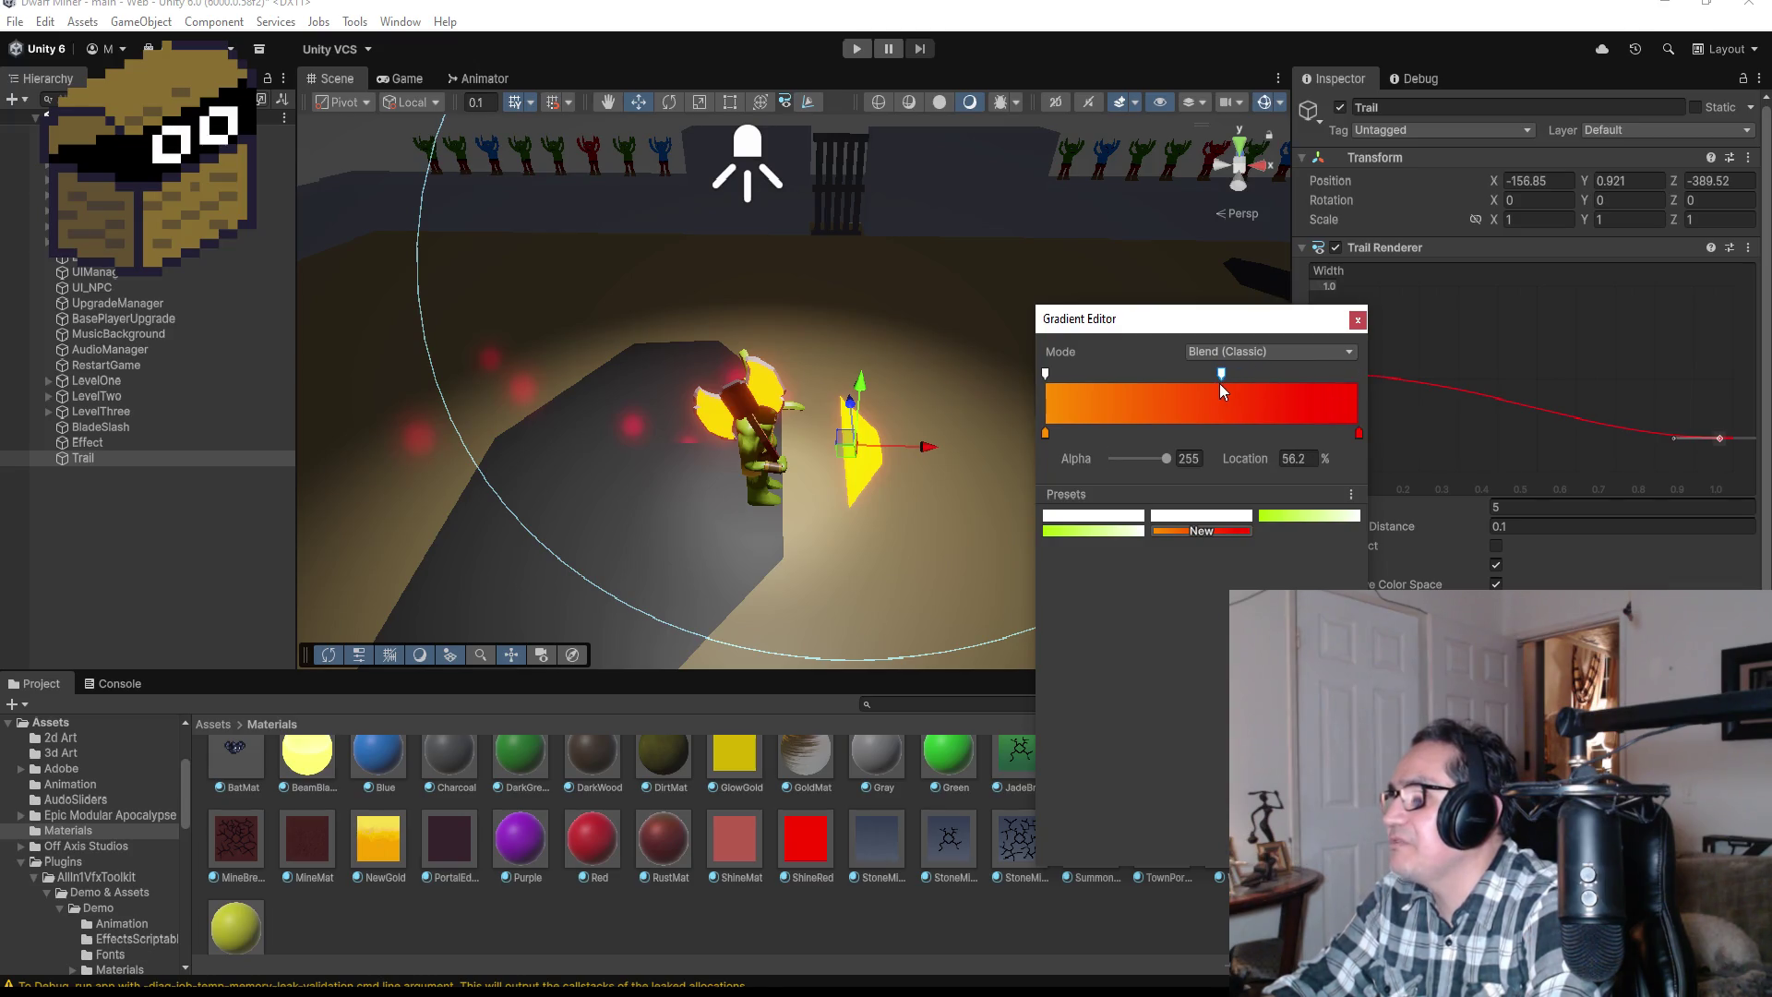
{"action": "left_click", "coordinate": [1358, 374]}
{"action": "left_click_drag", "start_coordinate": [1164, 459], "coordinate": [1078, 462]}
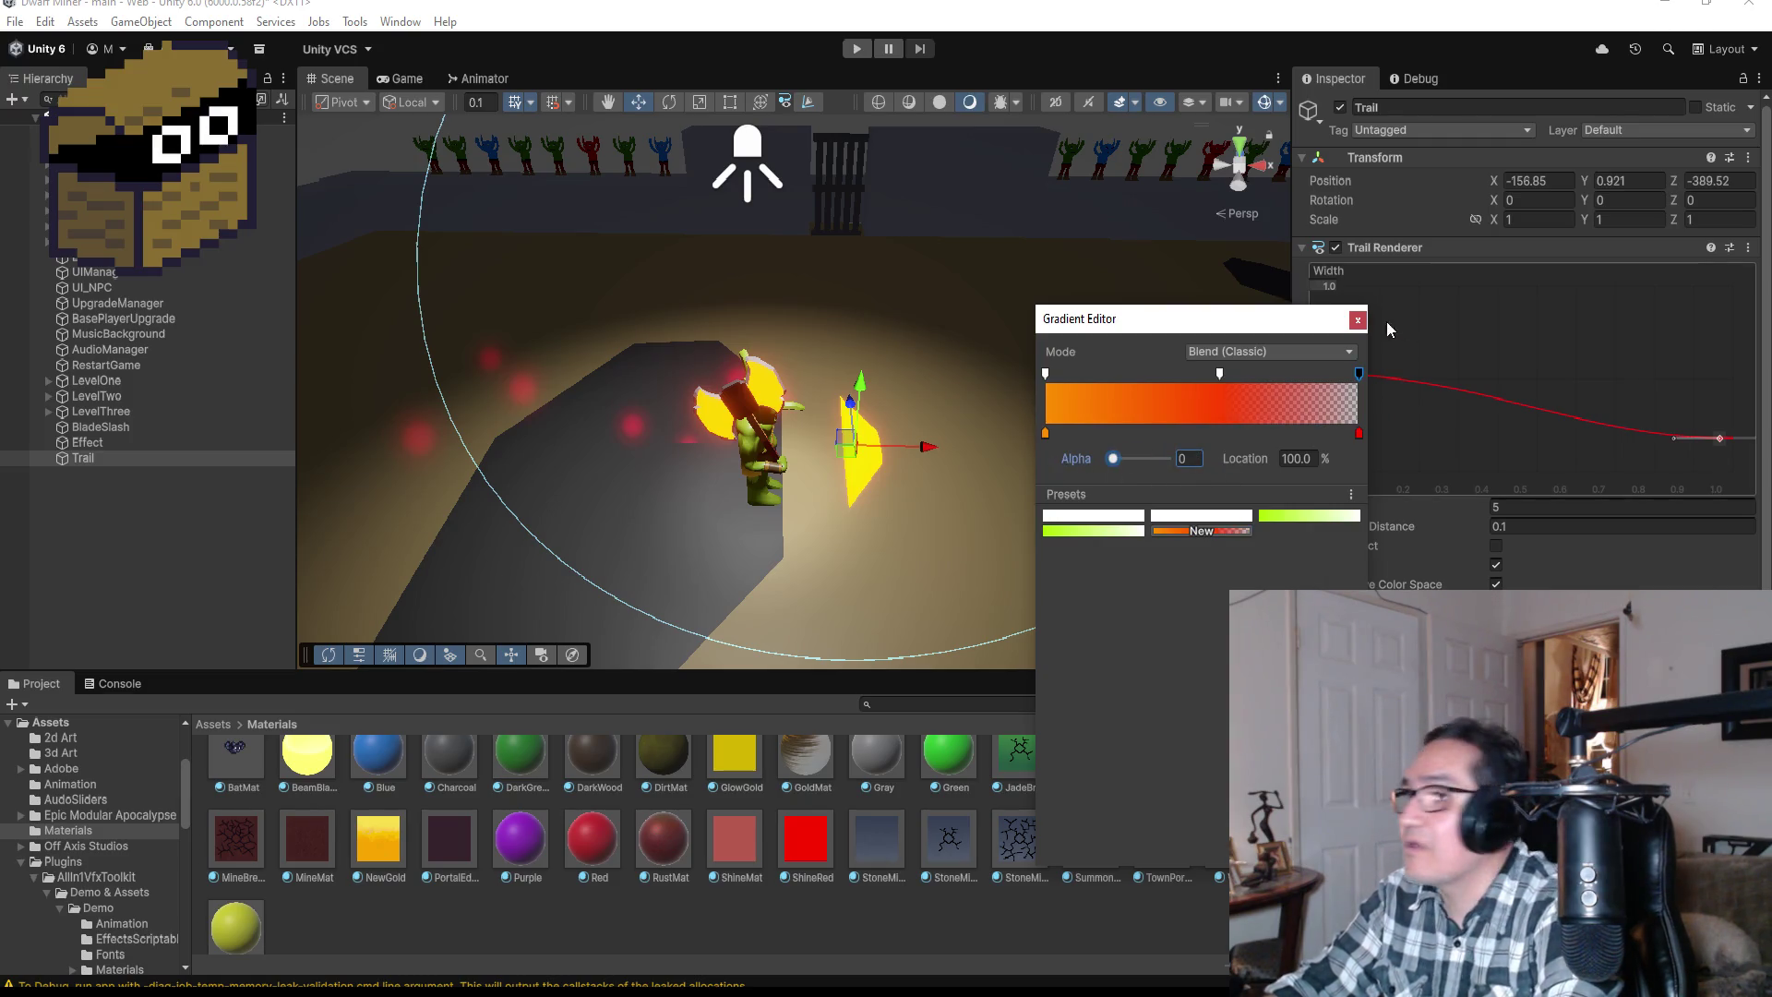
{"action": "left_click", "coordinate": [1355, 319]}
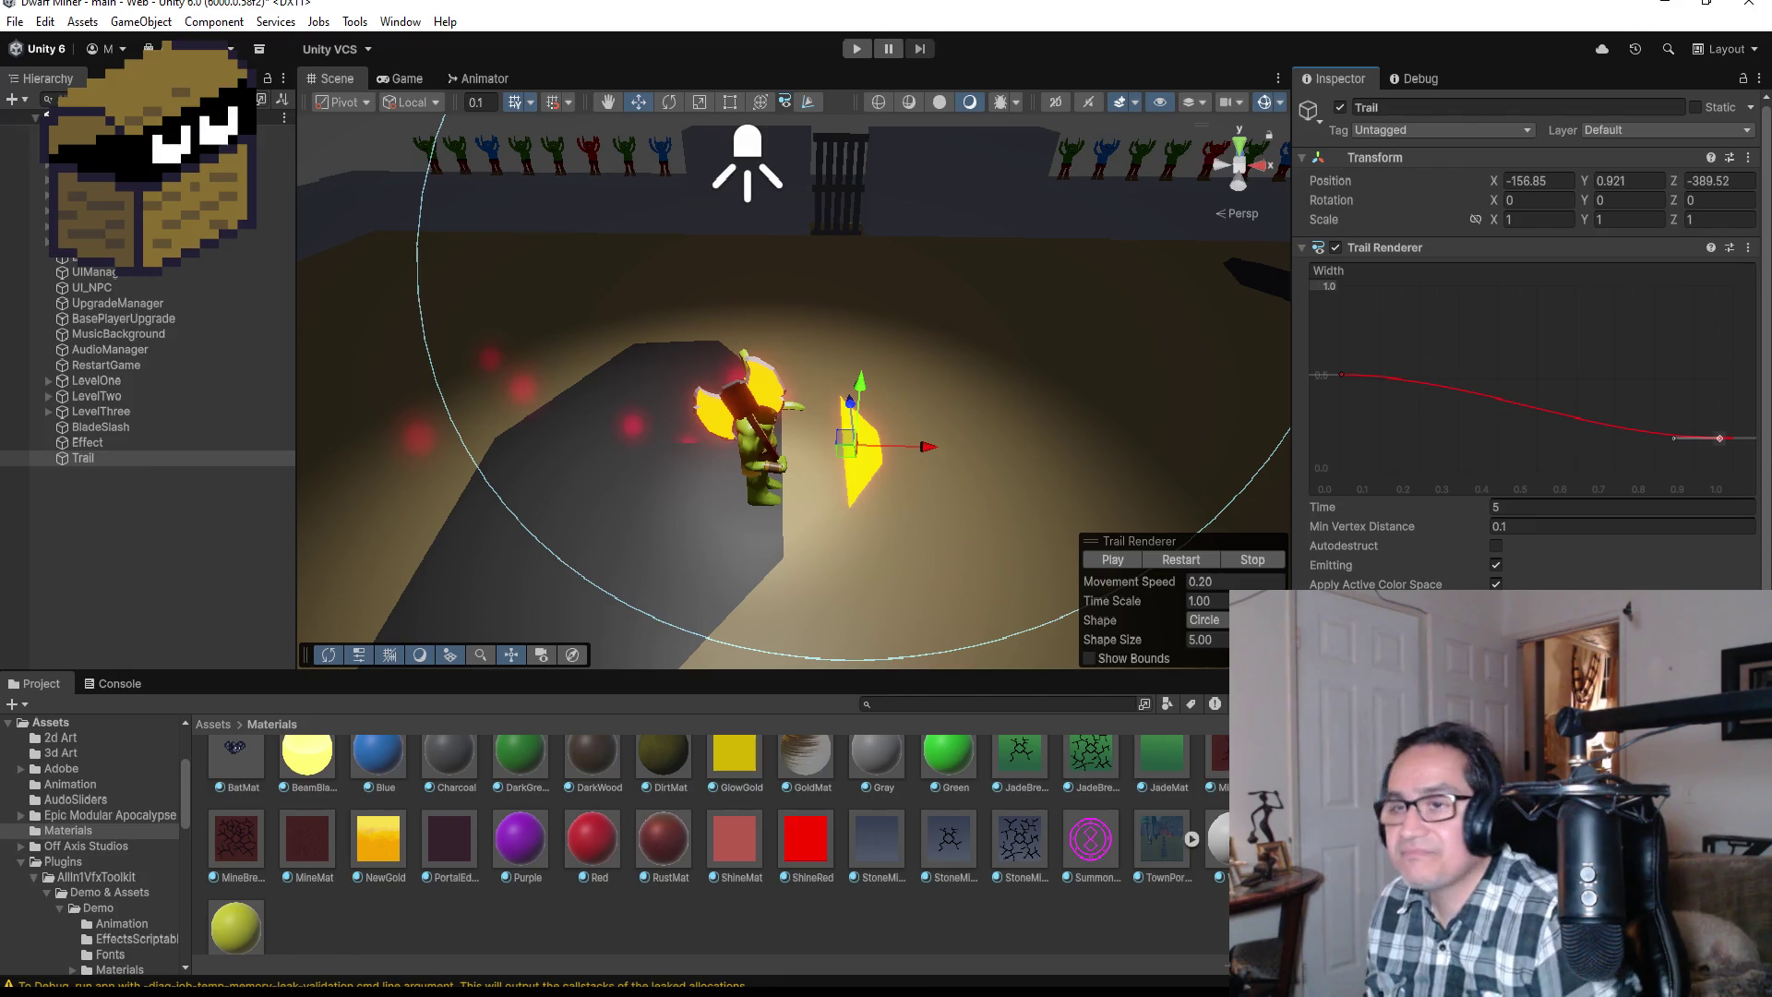
Step: Change the Trail Renderer Time from 5 to 1, moving the Trail to preview the shorter streak
{"action": "left_click", "coordinate": [111, 458]}
{"action": "mouse_move", "coordinate": [928, 447]}
{"action": "left_mouse_down"}
{"action": "mouse_move", "coordinate": [596, 449]}
{"action": "mouse_move", "coordinate": [950, 455]}
{"action": "left_mouse_up"}
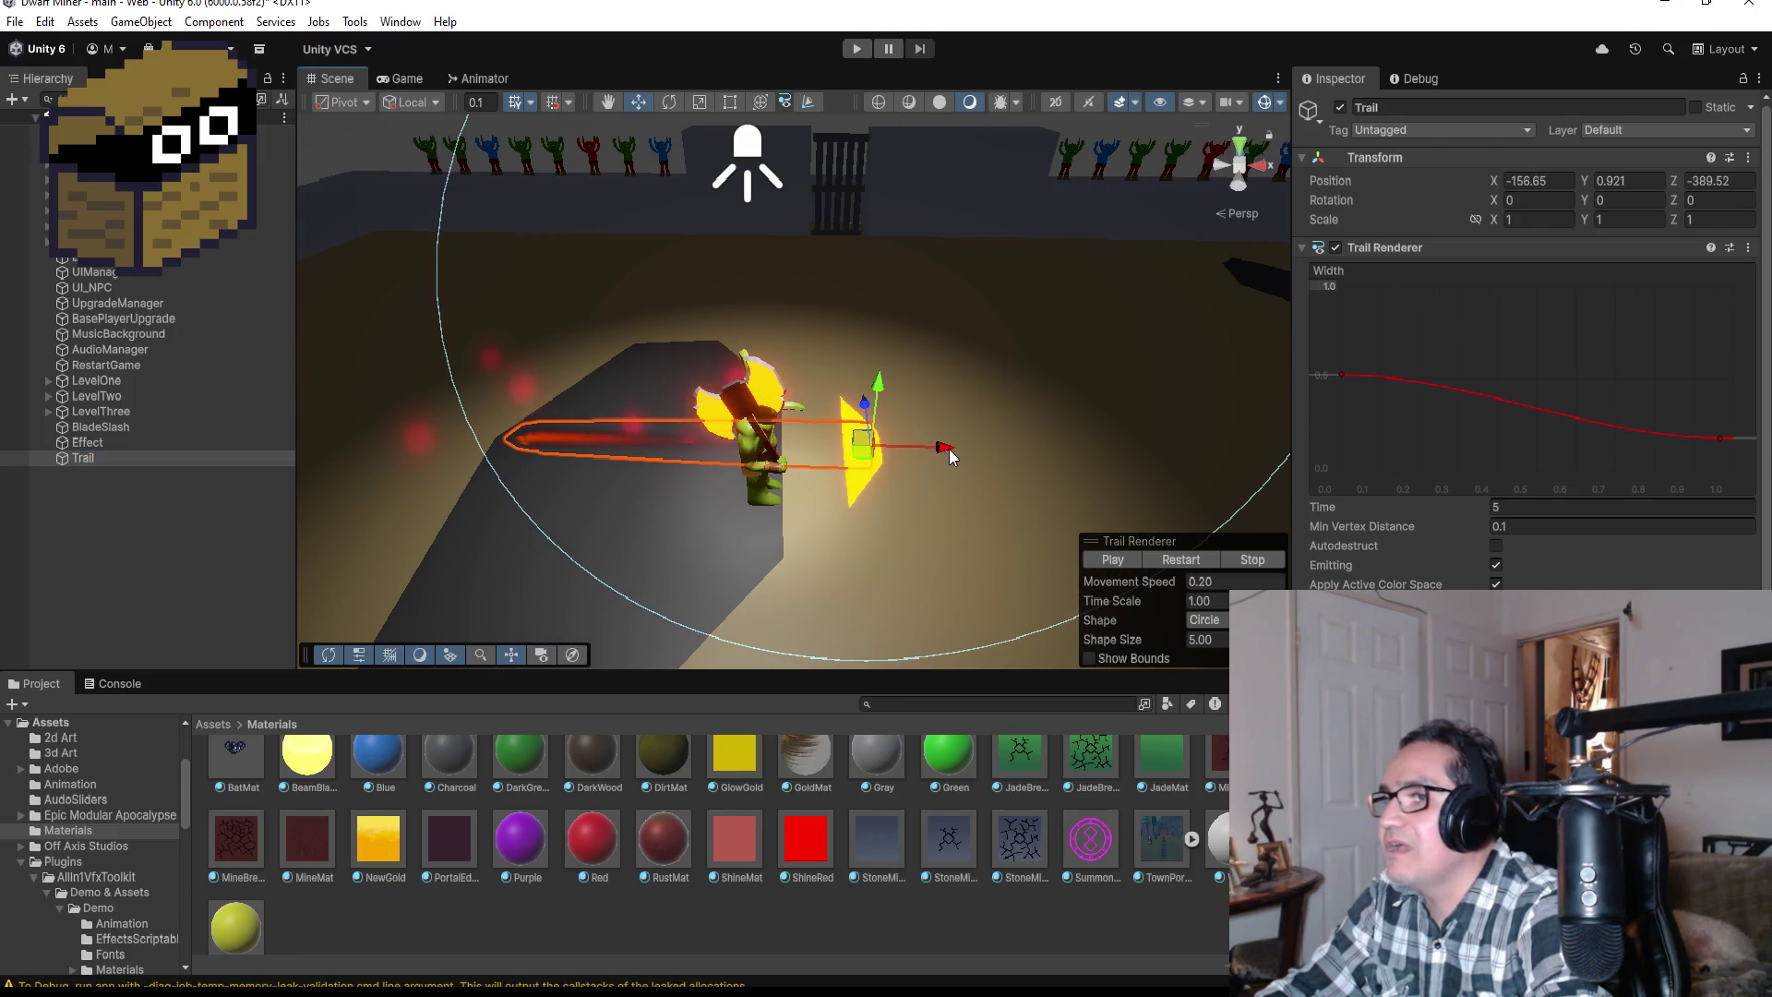
{"action": "left_click", "coordinate": [1523, 507]}
{"action": "type", "text": "1"}
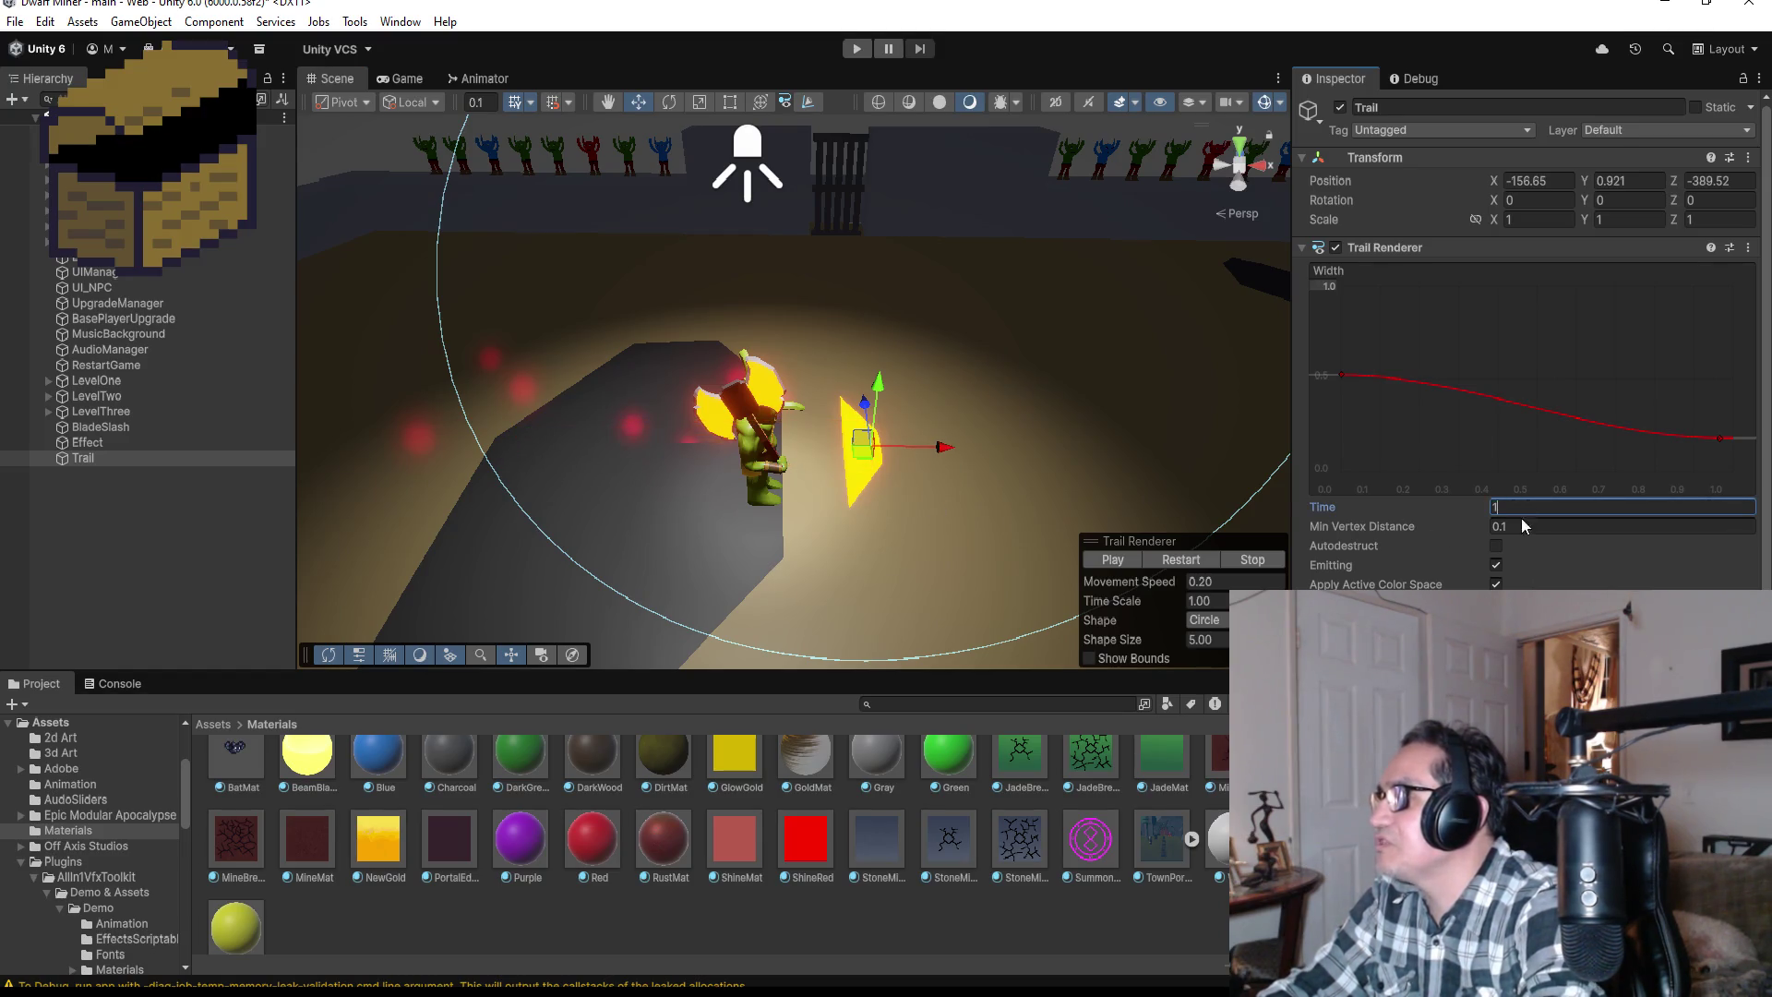
{"action": "mouse_move", "coordinate": [943, 456]}
{"action": "left_mouse_down"}
{"action": "mouse_move", "coordinate": [517, 428]}
{"action": "mouse_move", "coordinate": [720, 457]}
{"action": "mouse_move", "coordinate": [950, 450]}
{"action": "mouse_move", "coordinate": [925, 447]}
{"action": "left_mouse_up"}
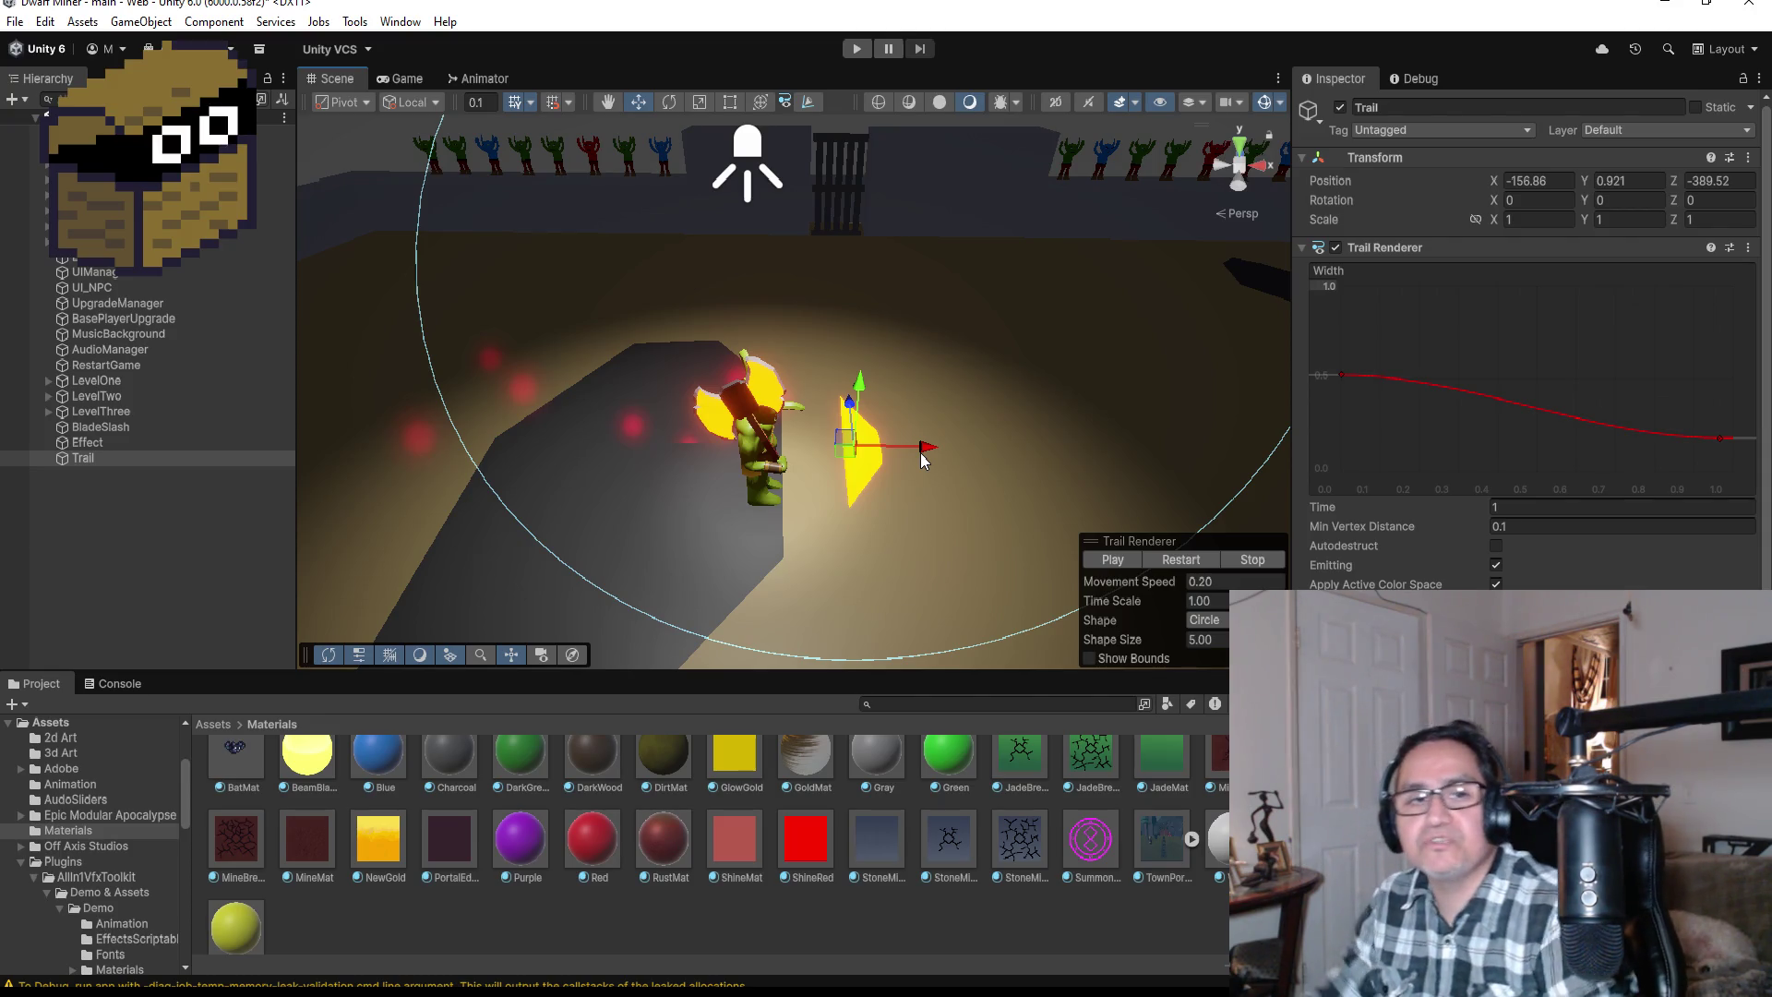
Step: Switch the Scene view to Top and enable Emitting on the Trail Renderer
{"action": "left_click", "coordinate": [1238, 152]}
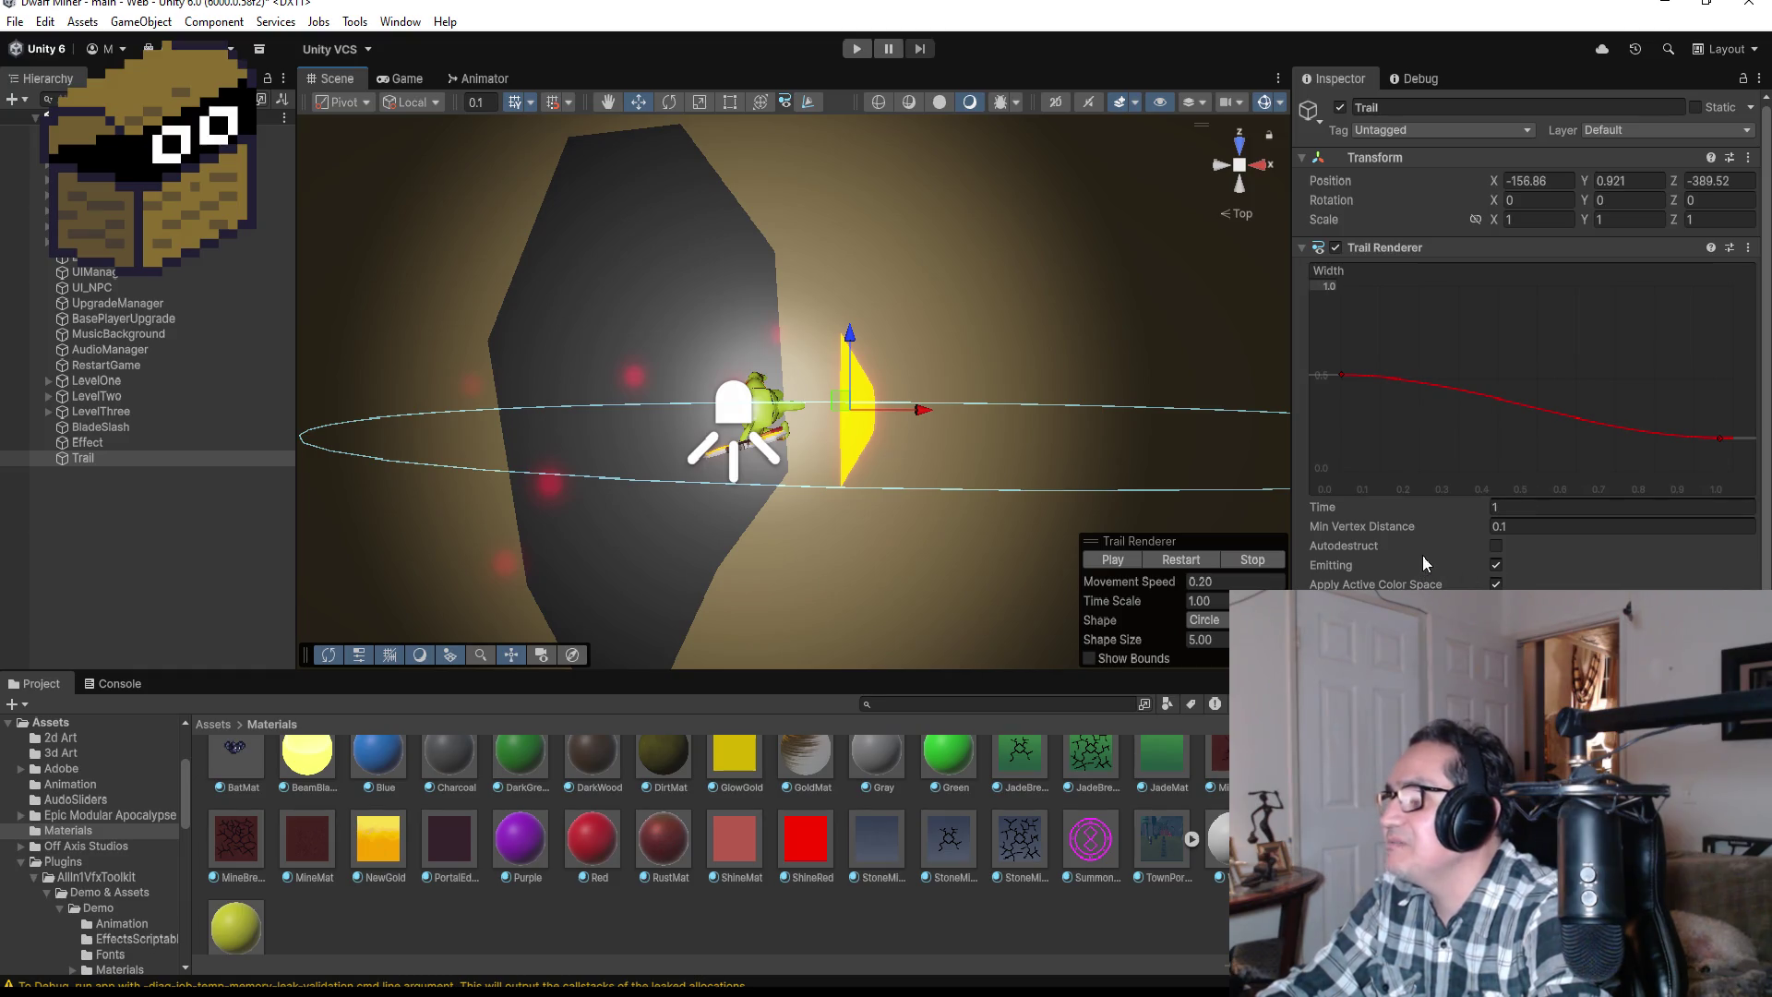
{"action": "left_click", "coordinate": [1496, 564]}
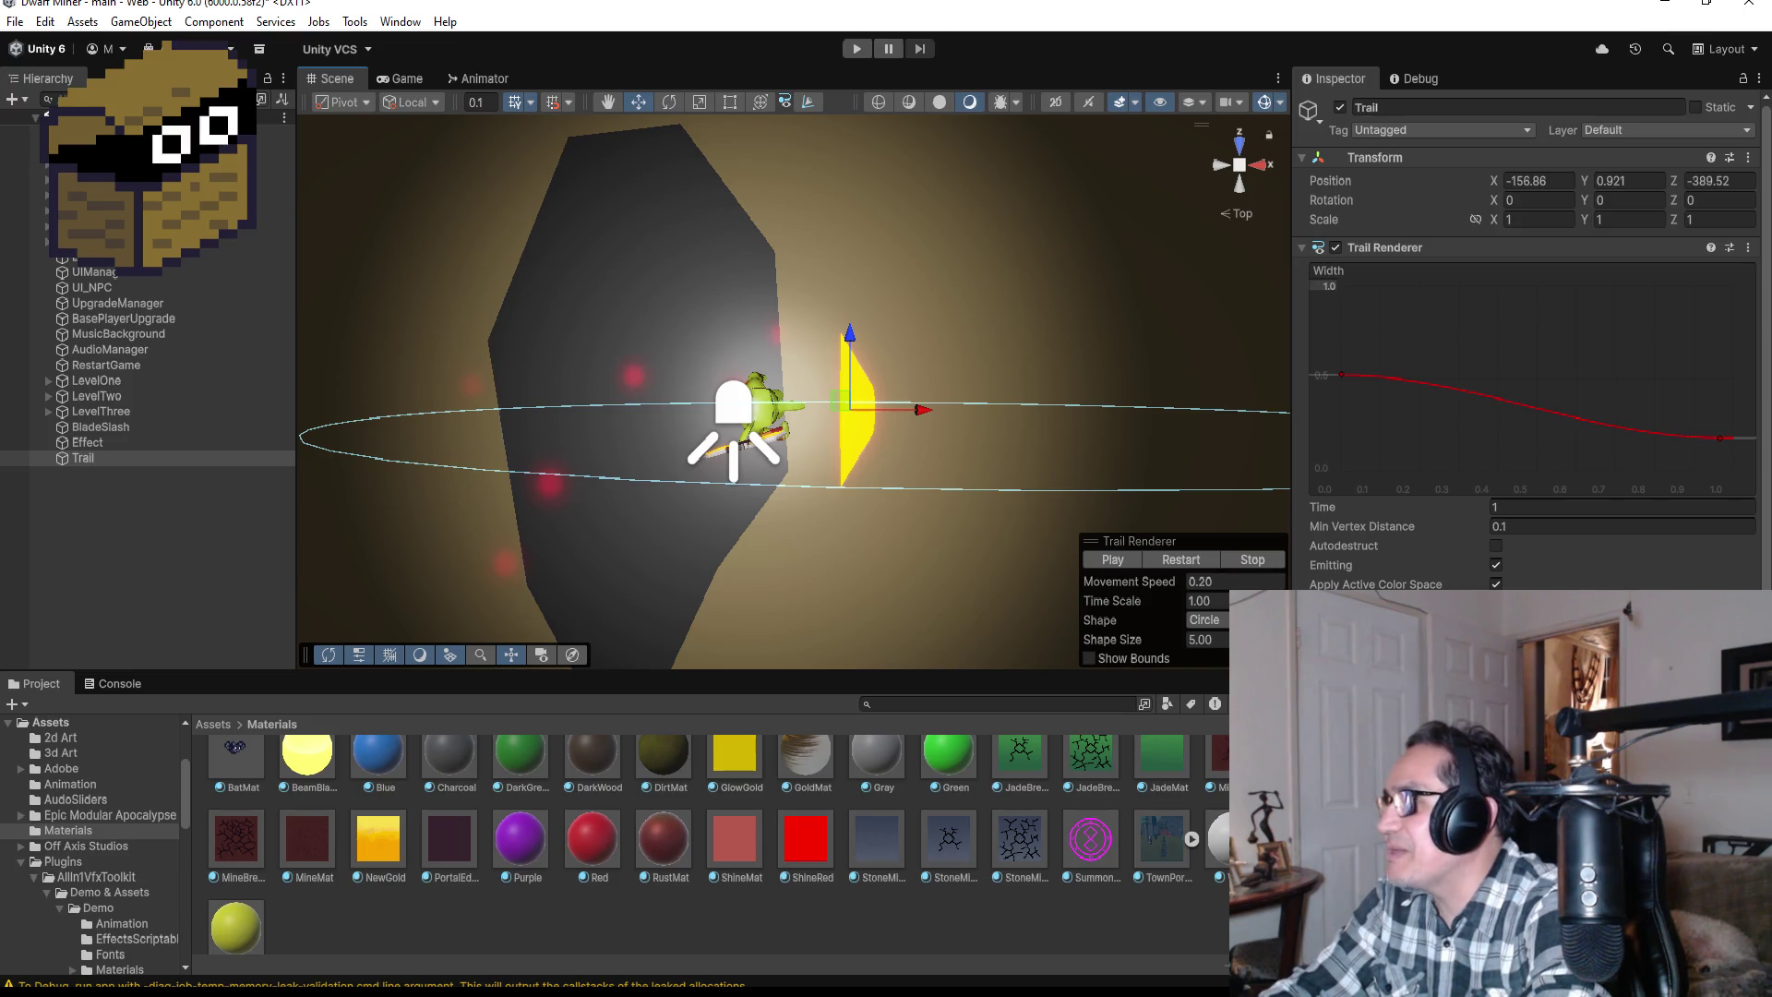
Step: Raise the Width curve's first key to about 0.85 and test-move the Trail
{"action": "left_click_drag", "start_coordinate": [1342, 373], "coordinate": [1342, 310]}
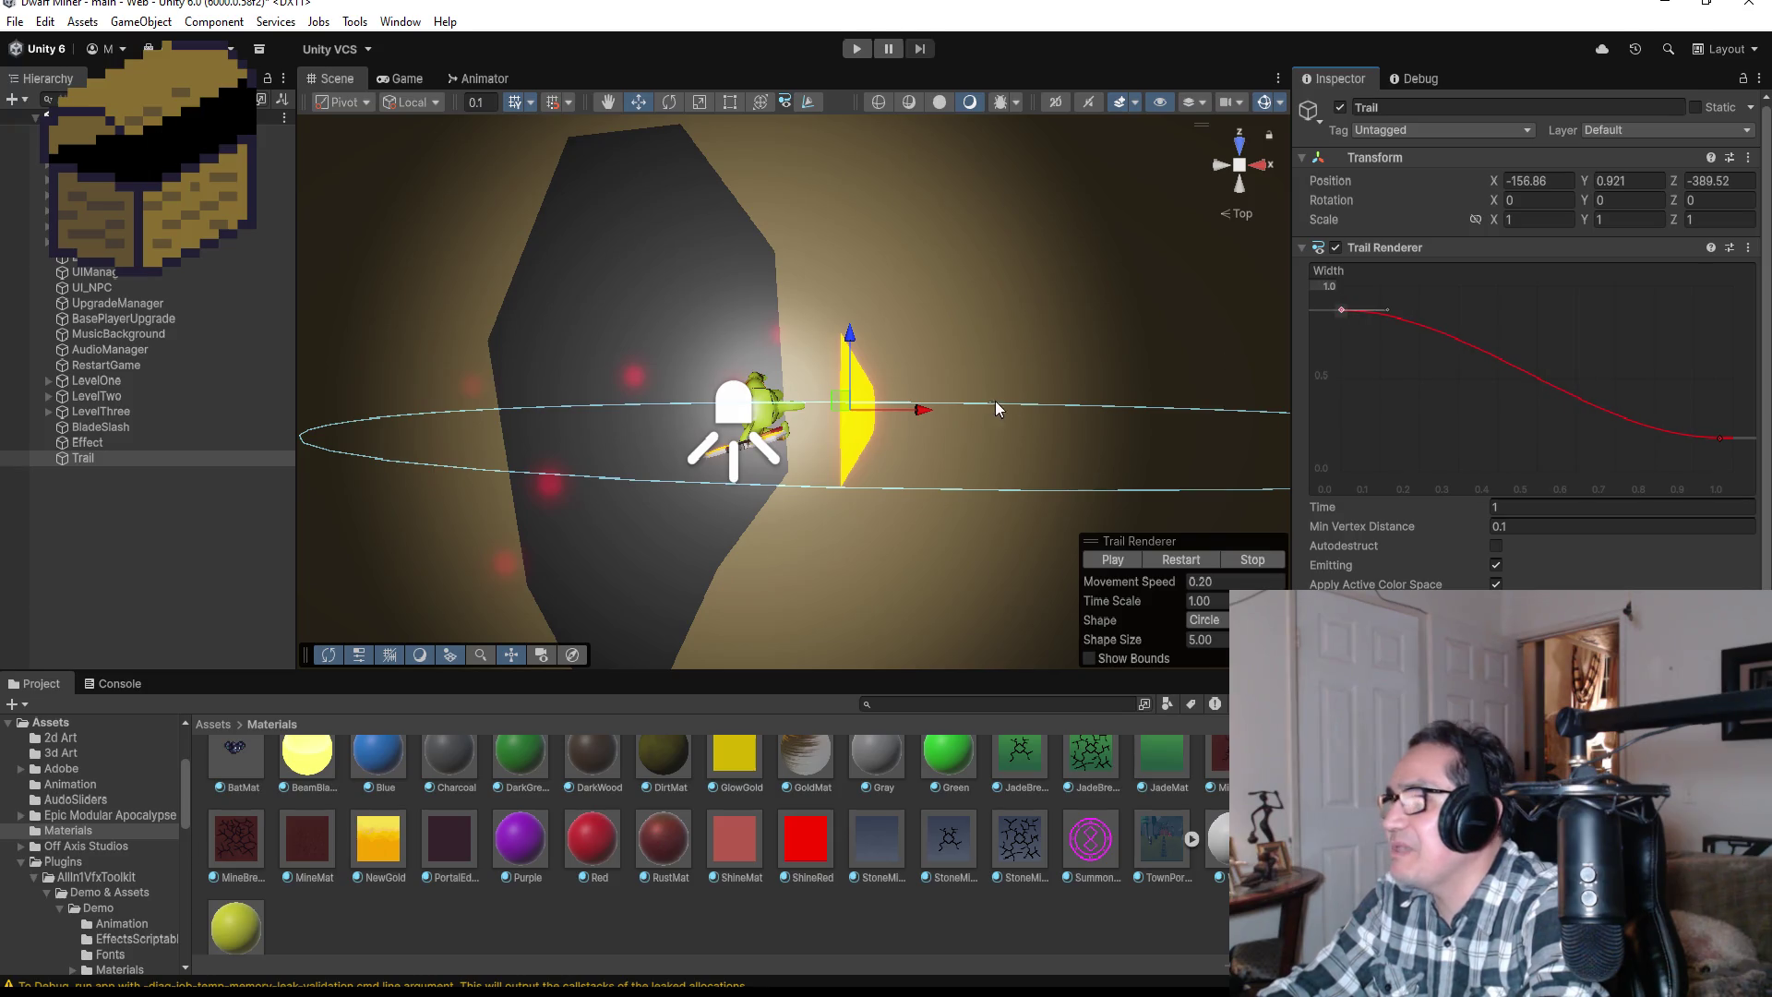
{"action": "mouse_move", "coordinate": [929, 408]}
{"action": "left_mouse_down"}
{"action": "mouse_move", "coordinate": [467, 403]}
{"action": "mouse_move", "coordinate": [923, 412]}
{"action": "left_mouse_up"}
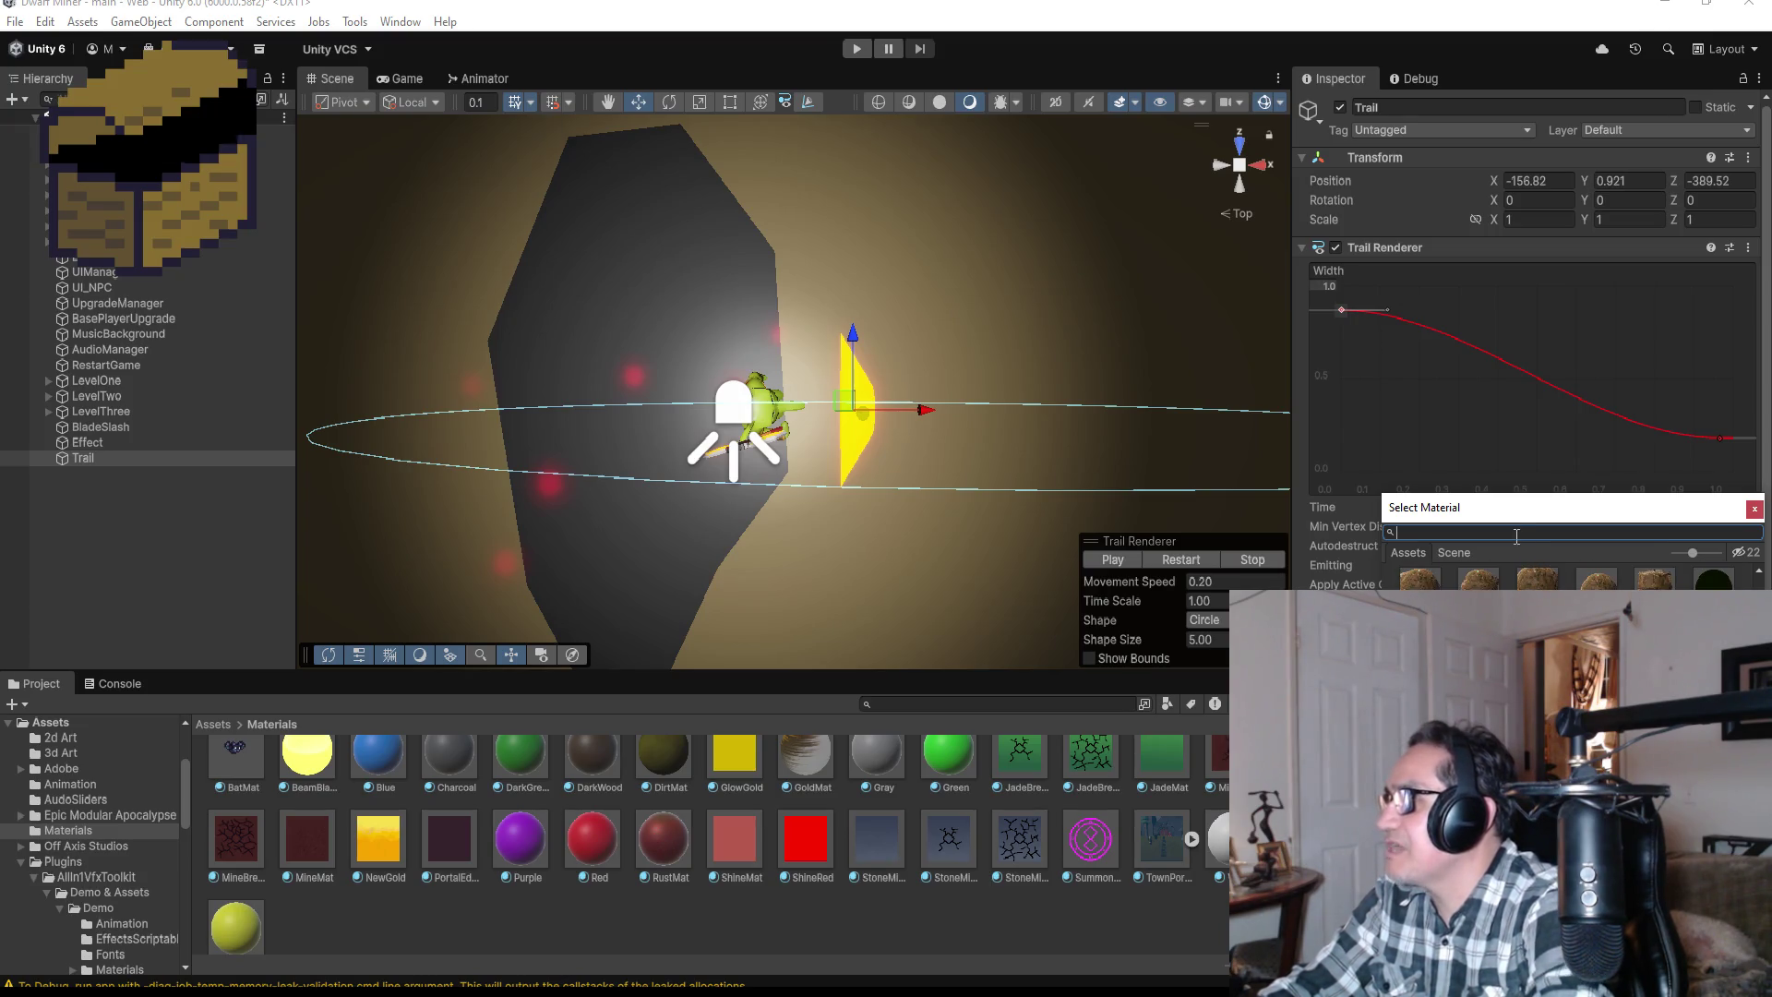
Step: Filter the Select Material picker by 'fire' and assign a fire material to the Trail
{"action": "type", "text": "fire"}
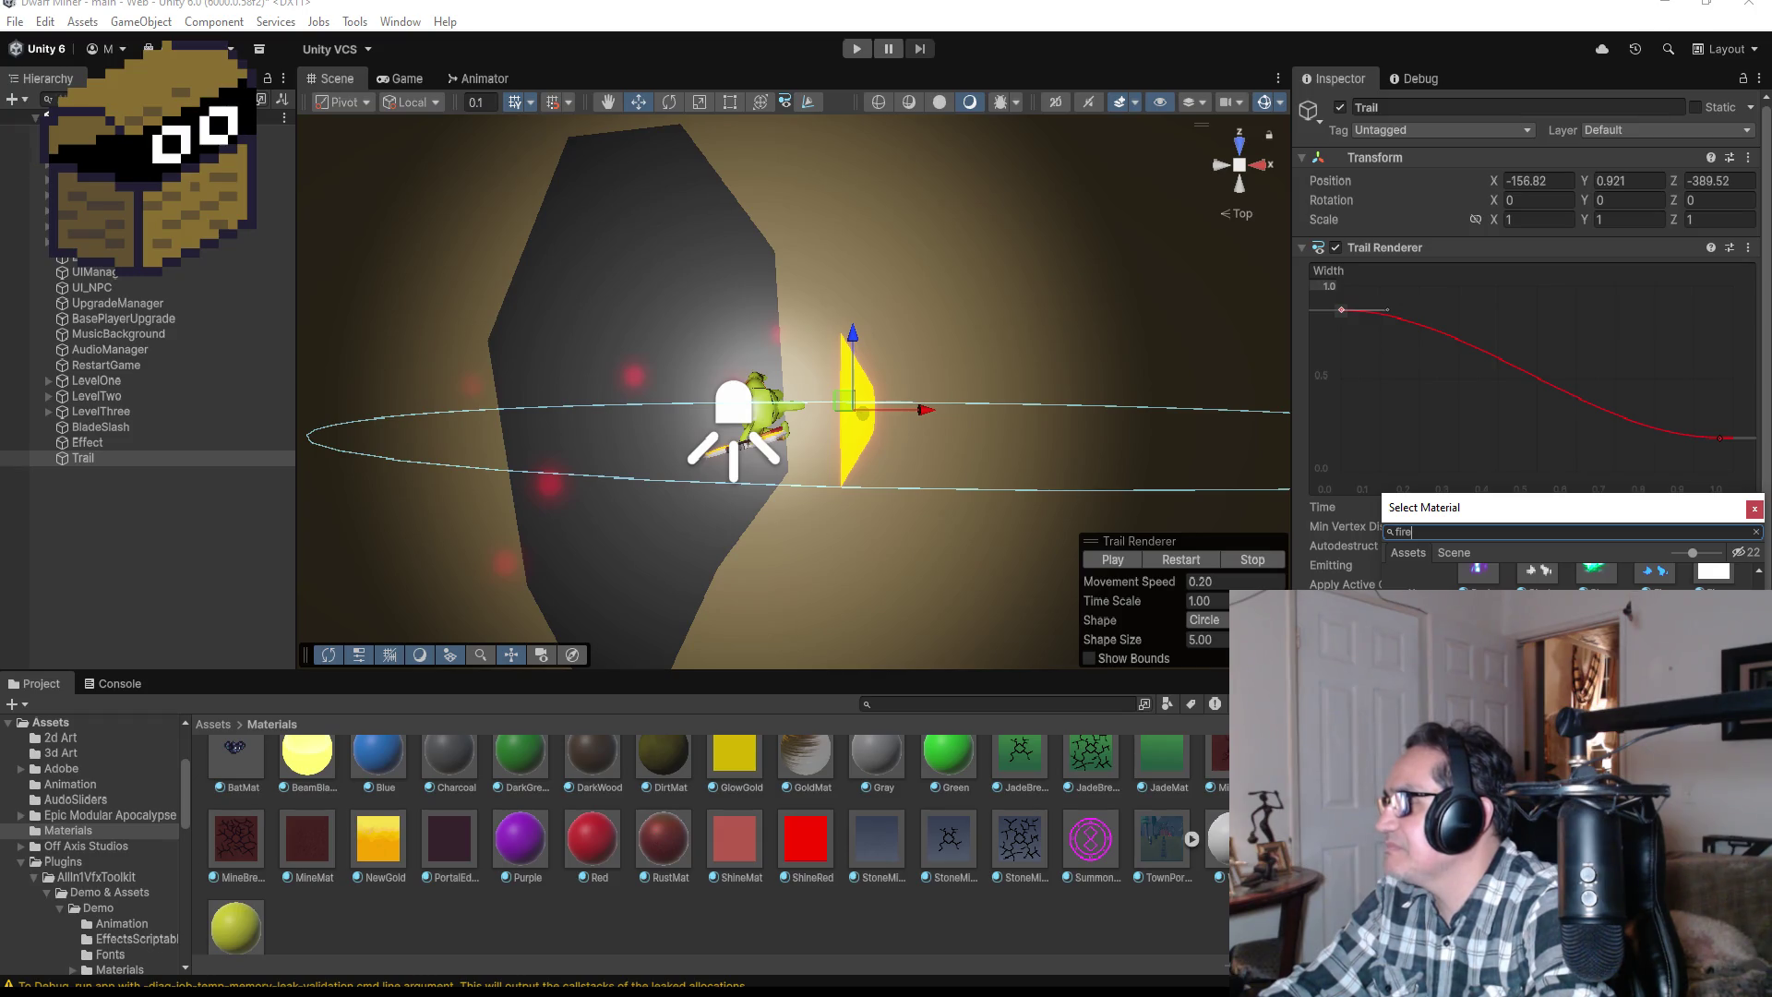
{"action": "left_click", "coordinate": [932, 407]}
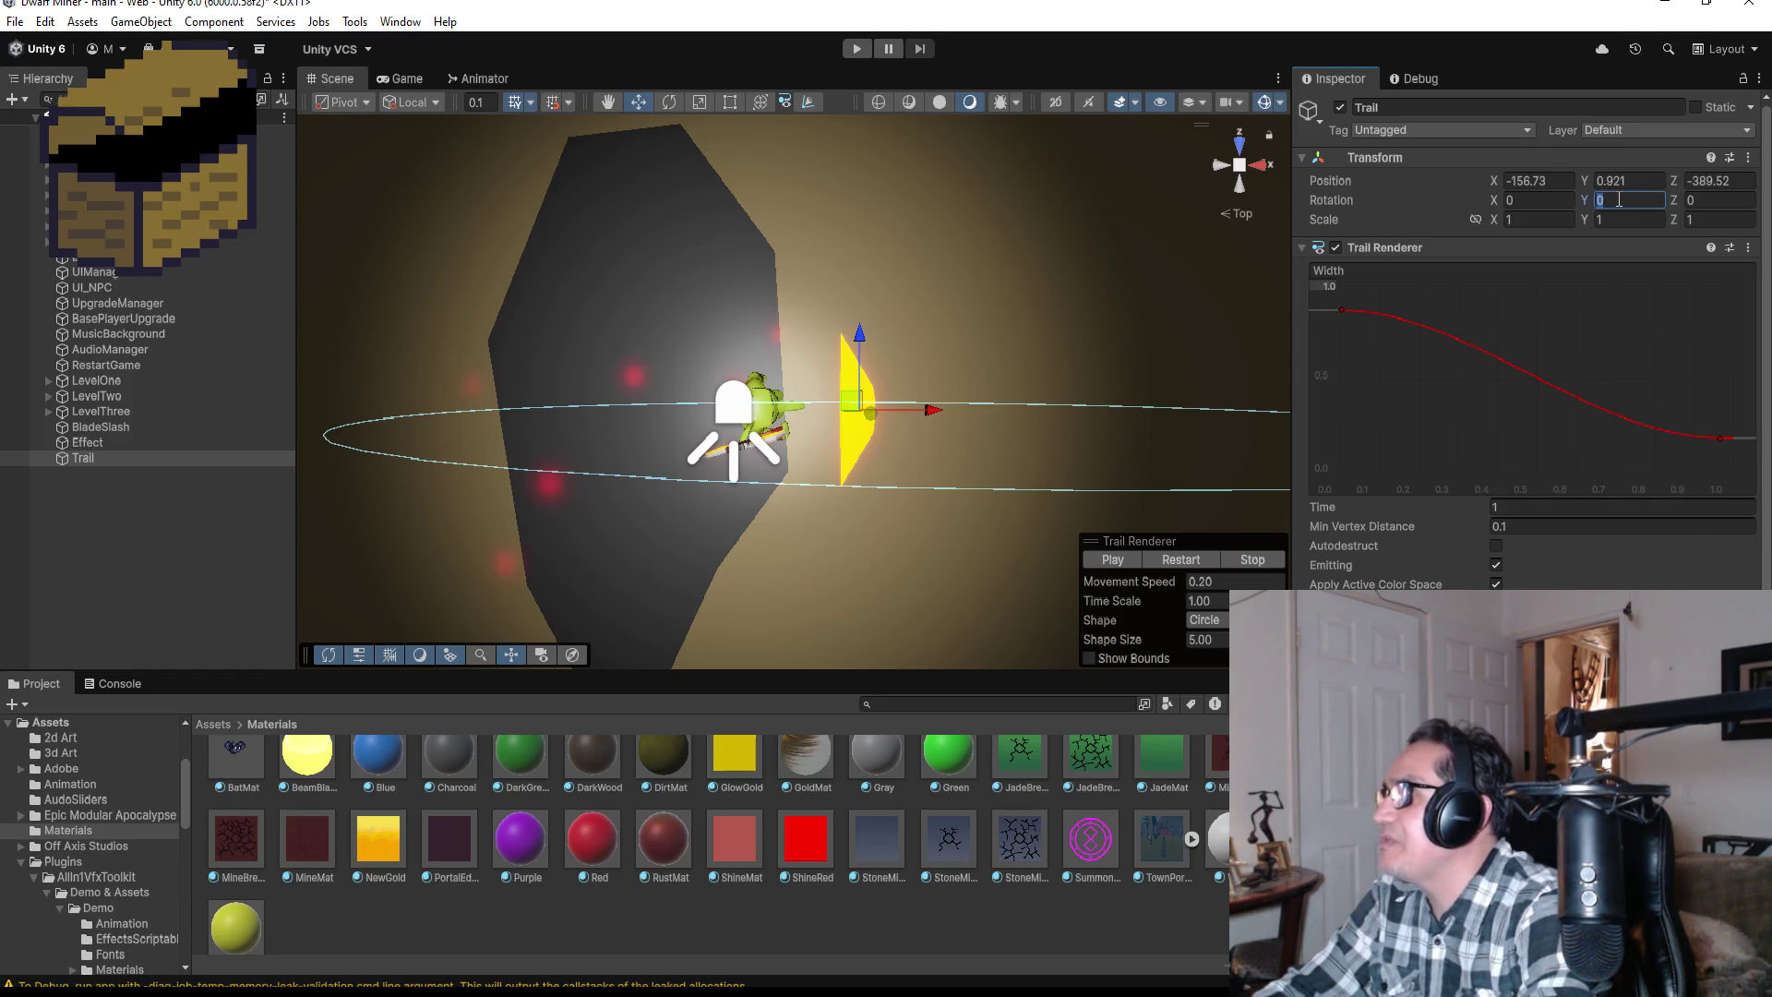
Step: Try Rotation Y at 90, then Z at 90, previewing each by moving the Trail, then undo
{"action": "type", "text": "90"}
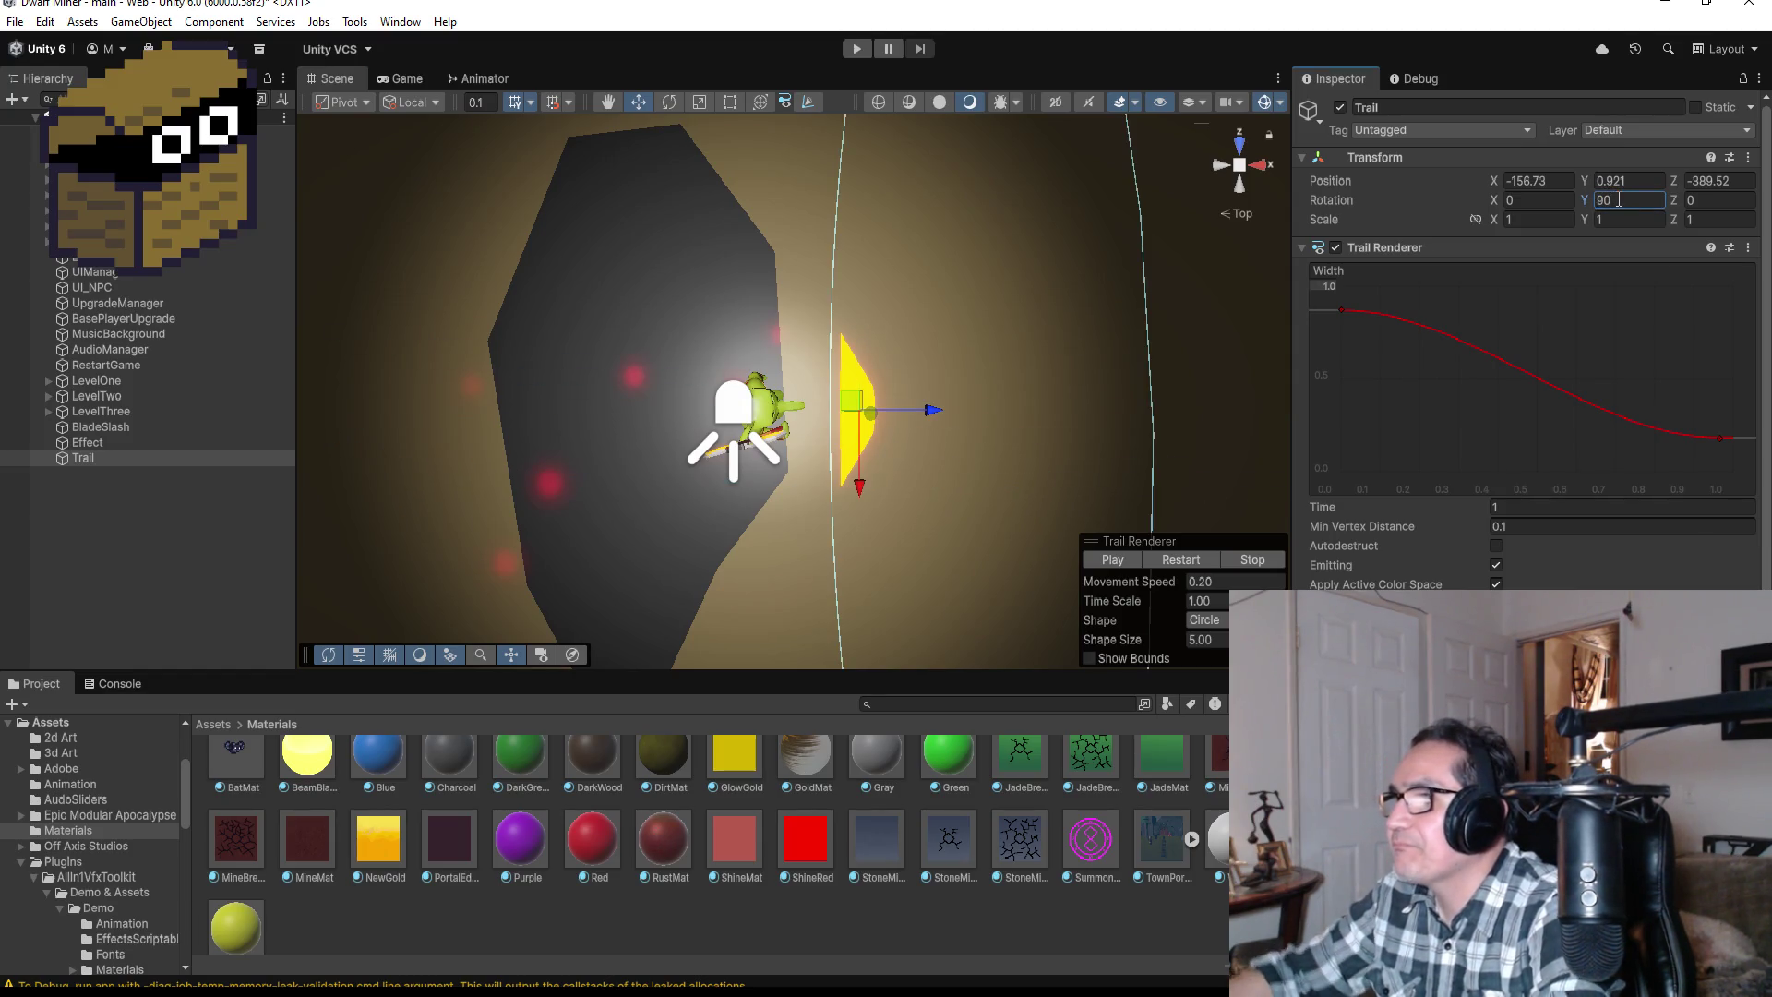
{"action": "mouse_move", "coordinate": [935, 415]}
{"action": "left_mouse_down"}
{"action": "mouse_move", "coordinate": [517, 402]}
{"action": "mouse_move", "coordinate": [939, 400]}
{"action": "left_mouse_up"}
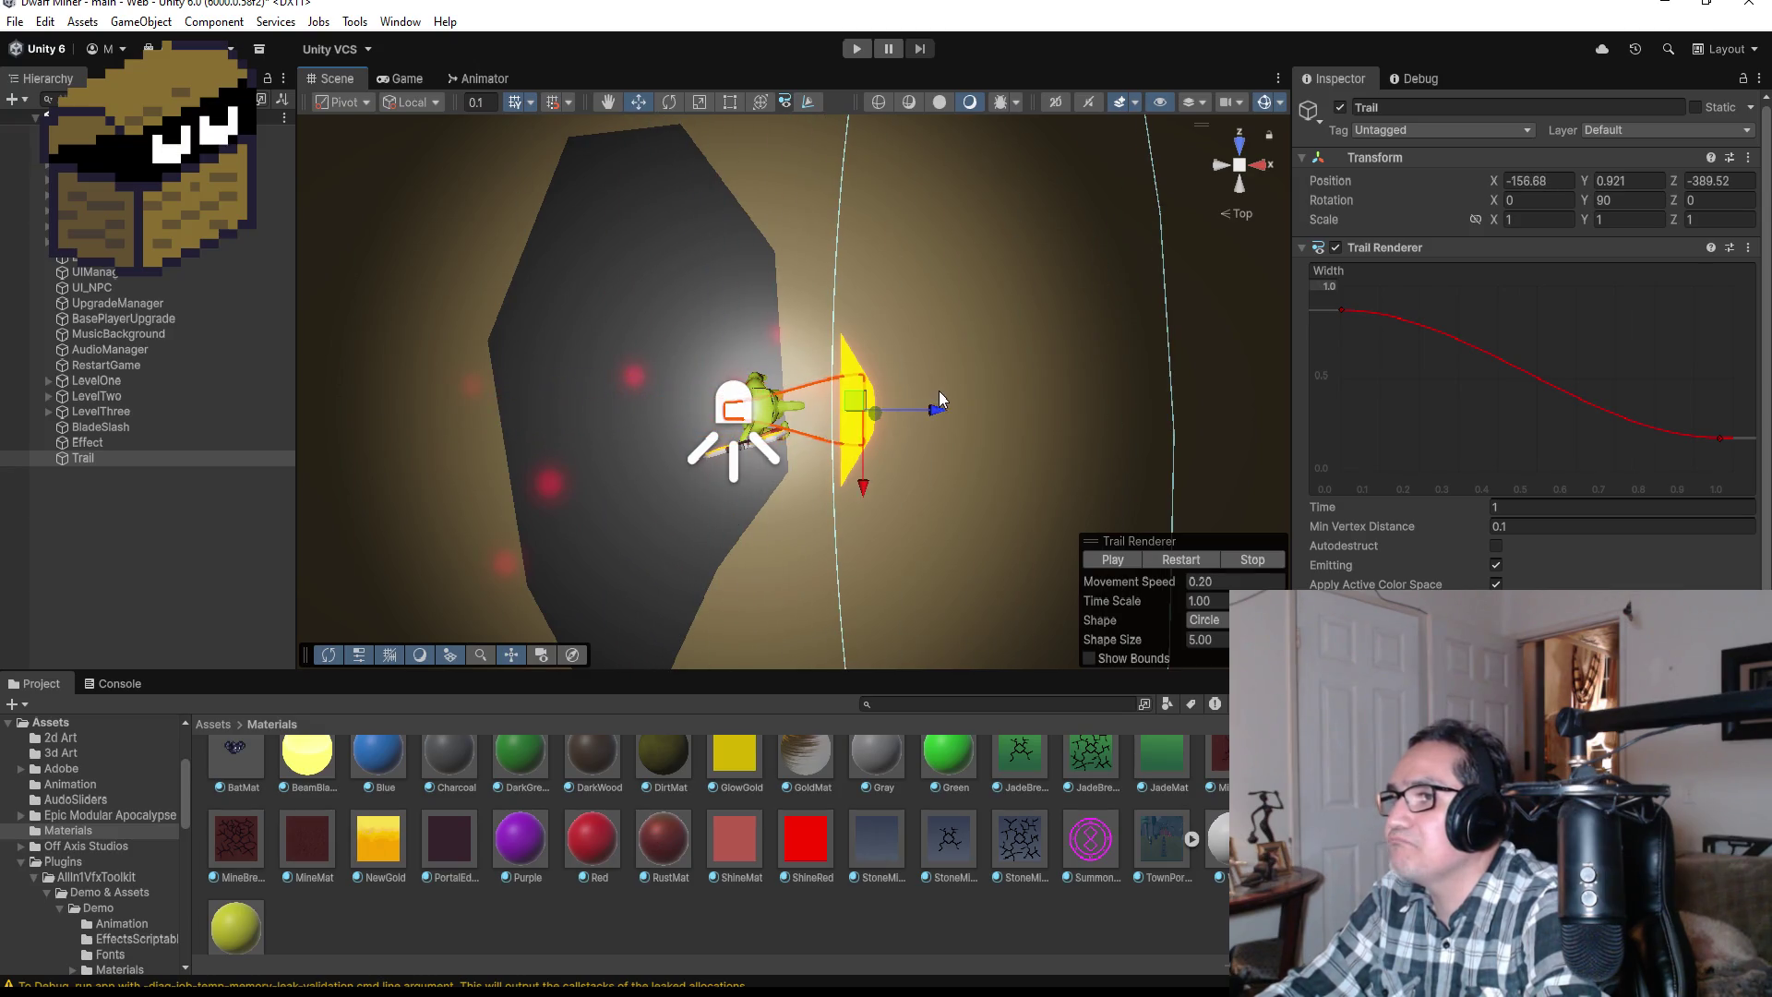
{"action": "left_click", "coordinate": [1642, 204]}
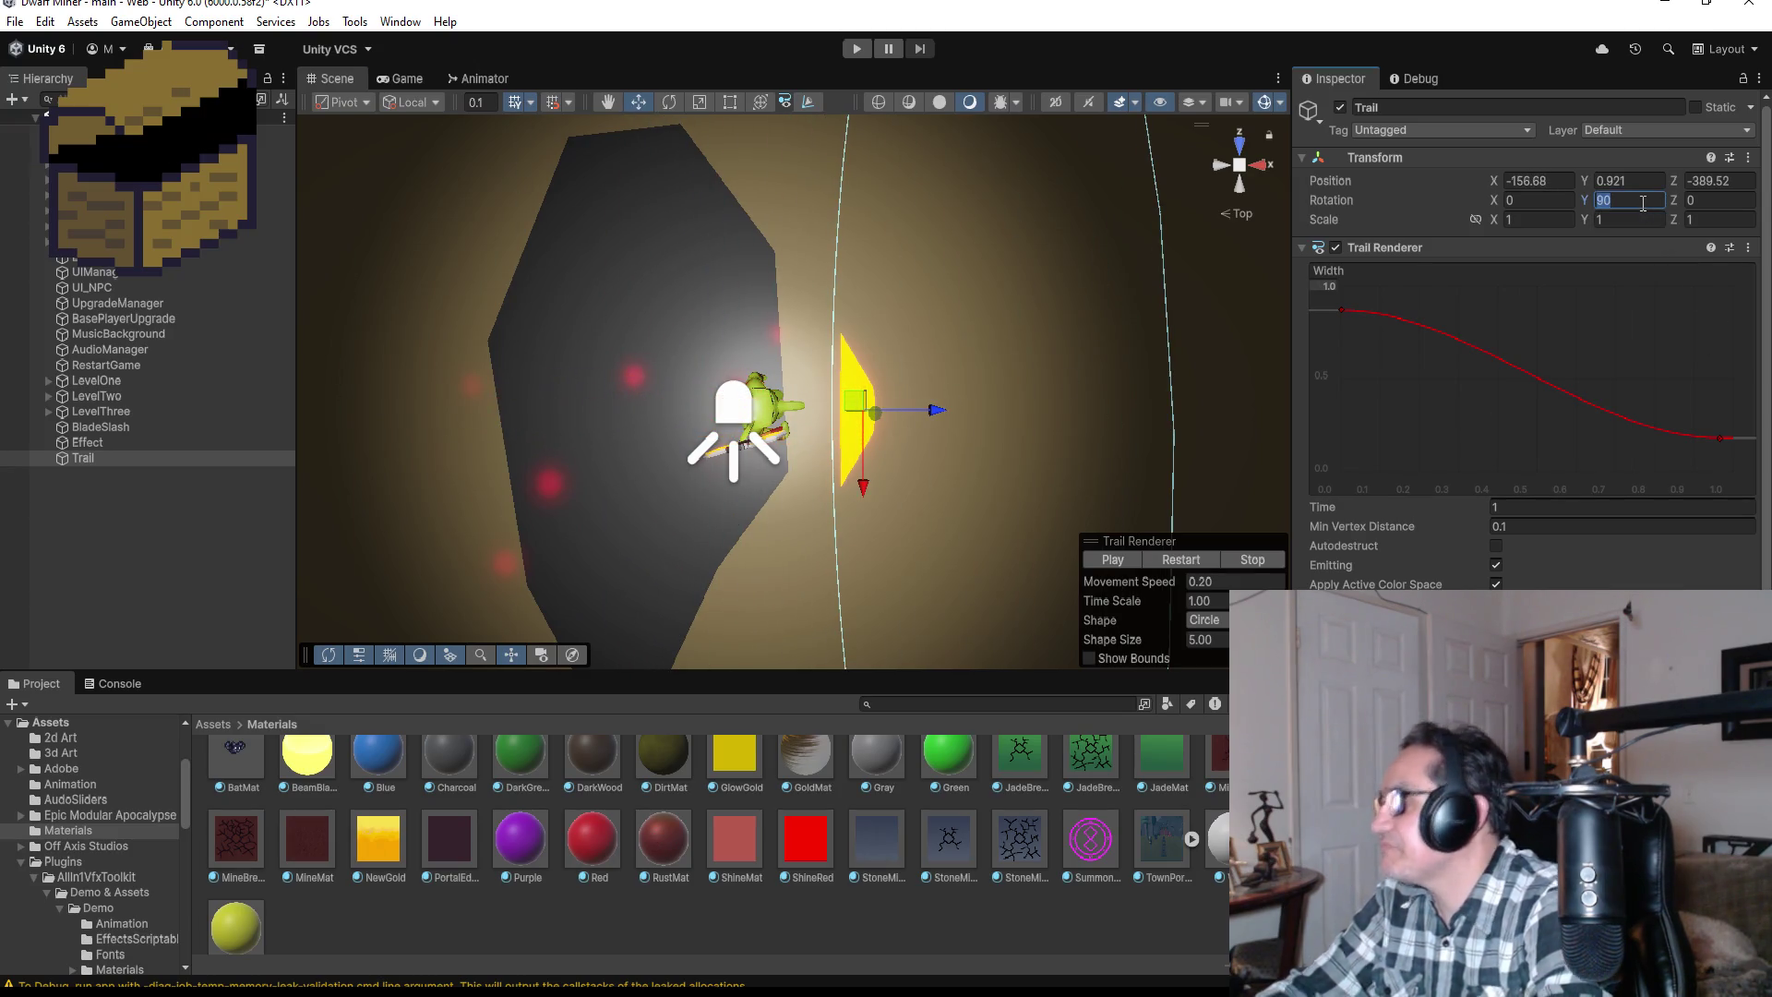
{"action": "type", "text": "0"}
{"action": "left_click", "coordinate": [1727, 201]}
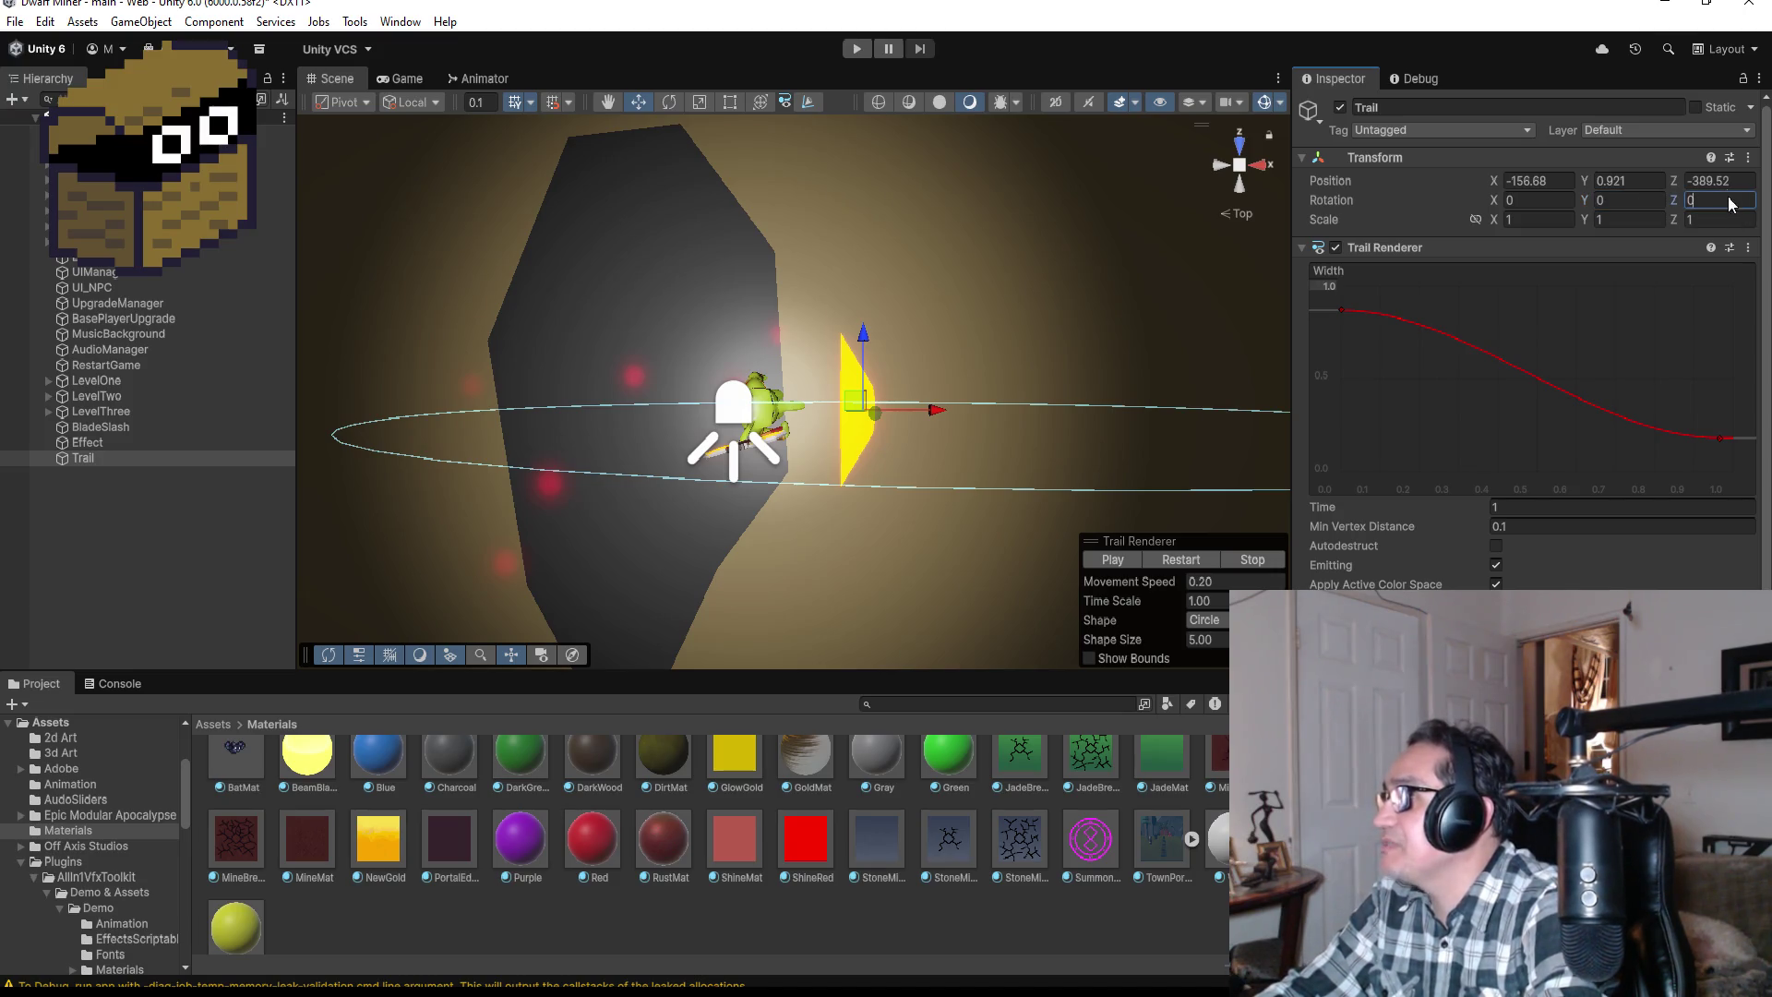
{"action": "type", "text": "90"}
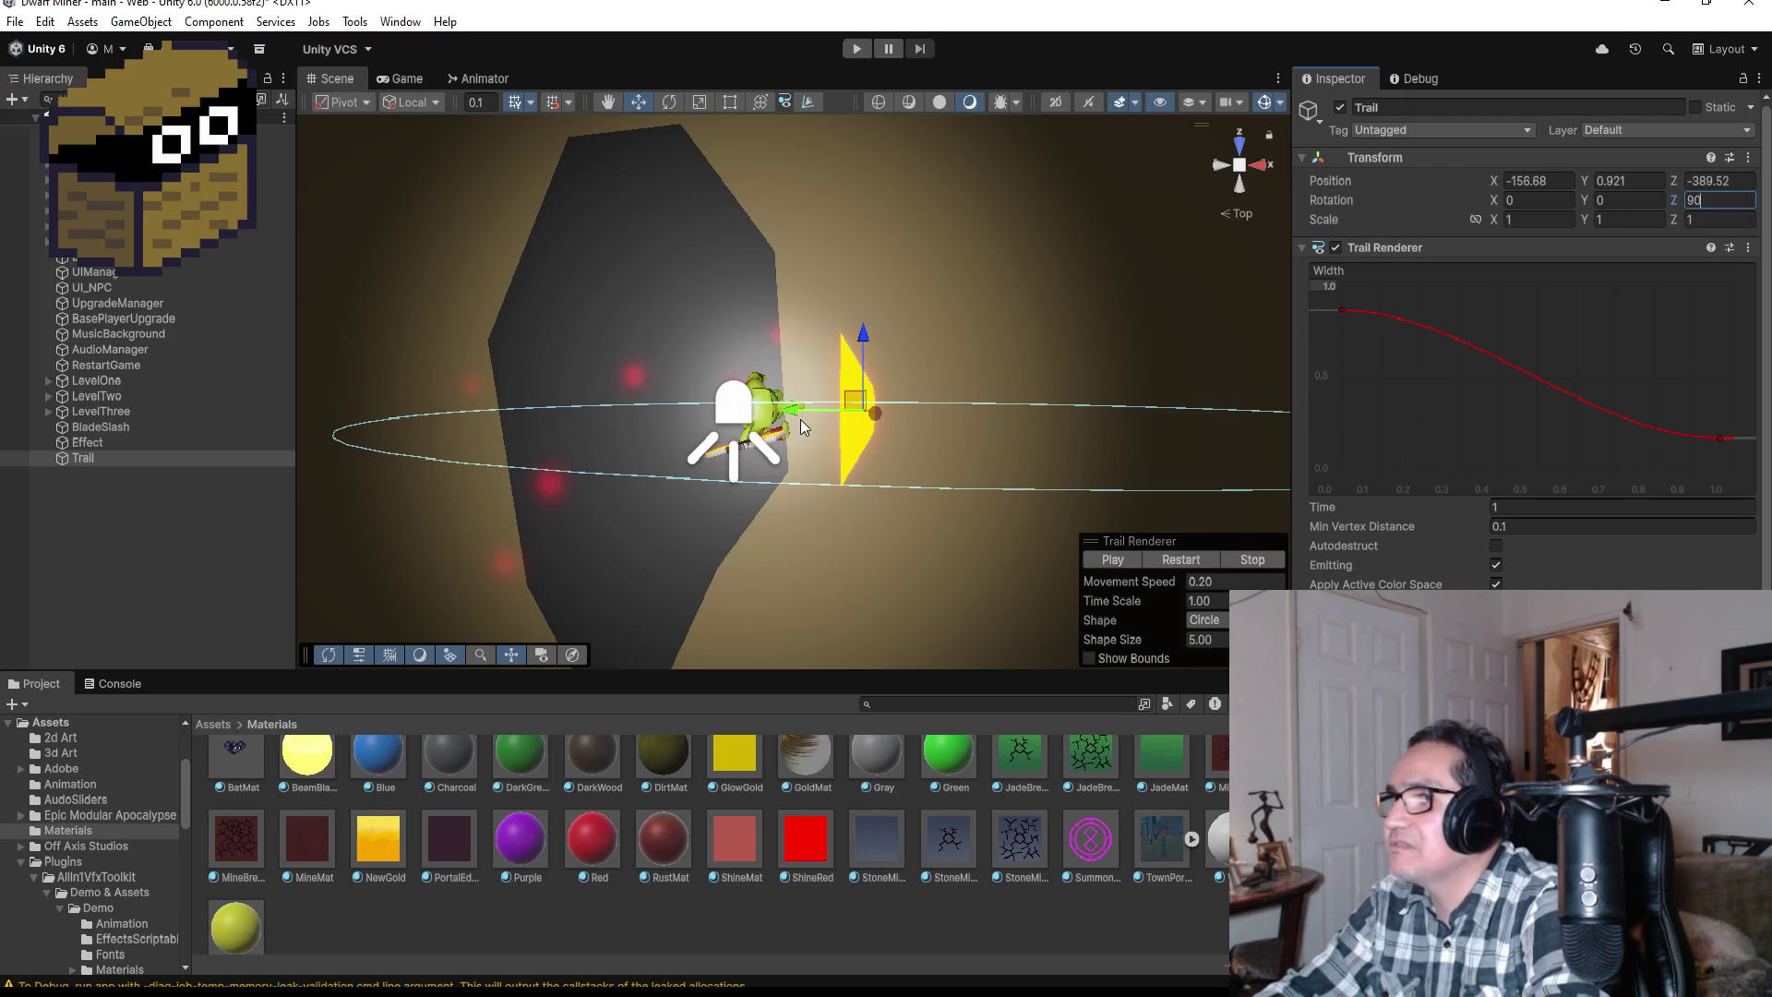
{"action": "left_click_drag", "start_coordinate": [800, 408], "coordinate": [489, 410]}
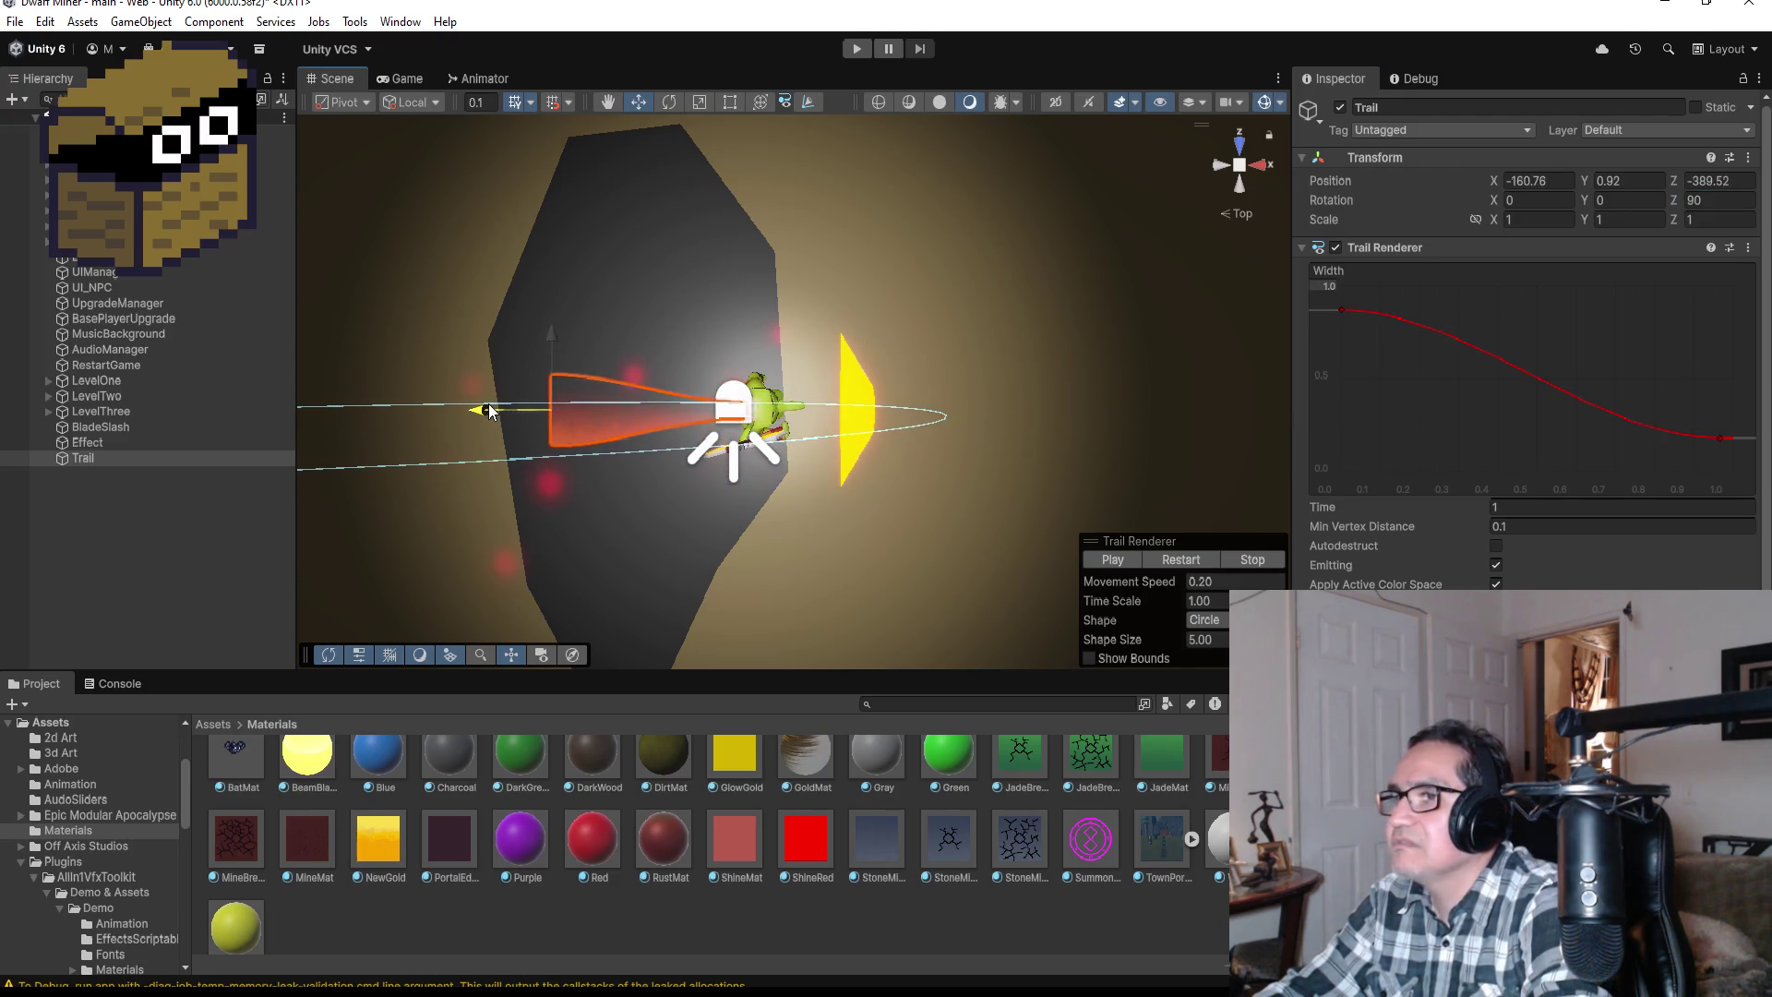
{"action": "key", "text": "ctrl+z"}
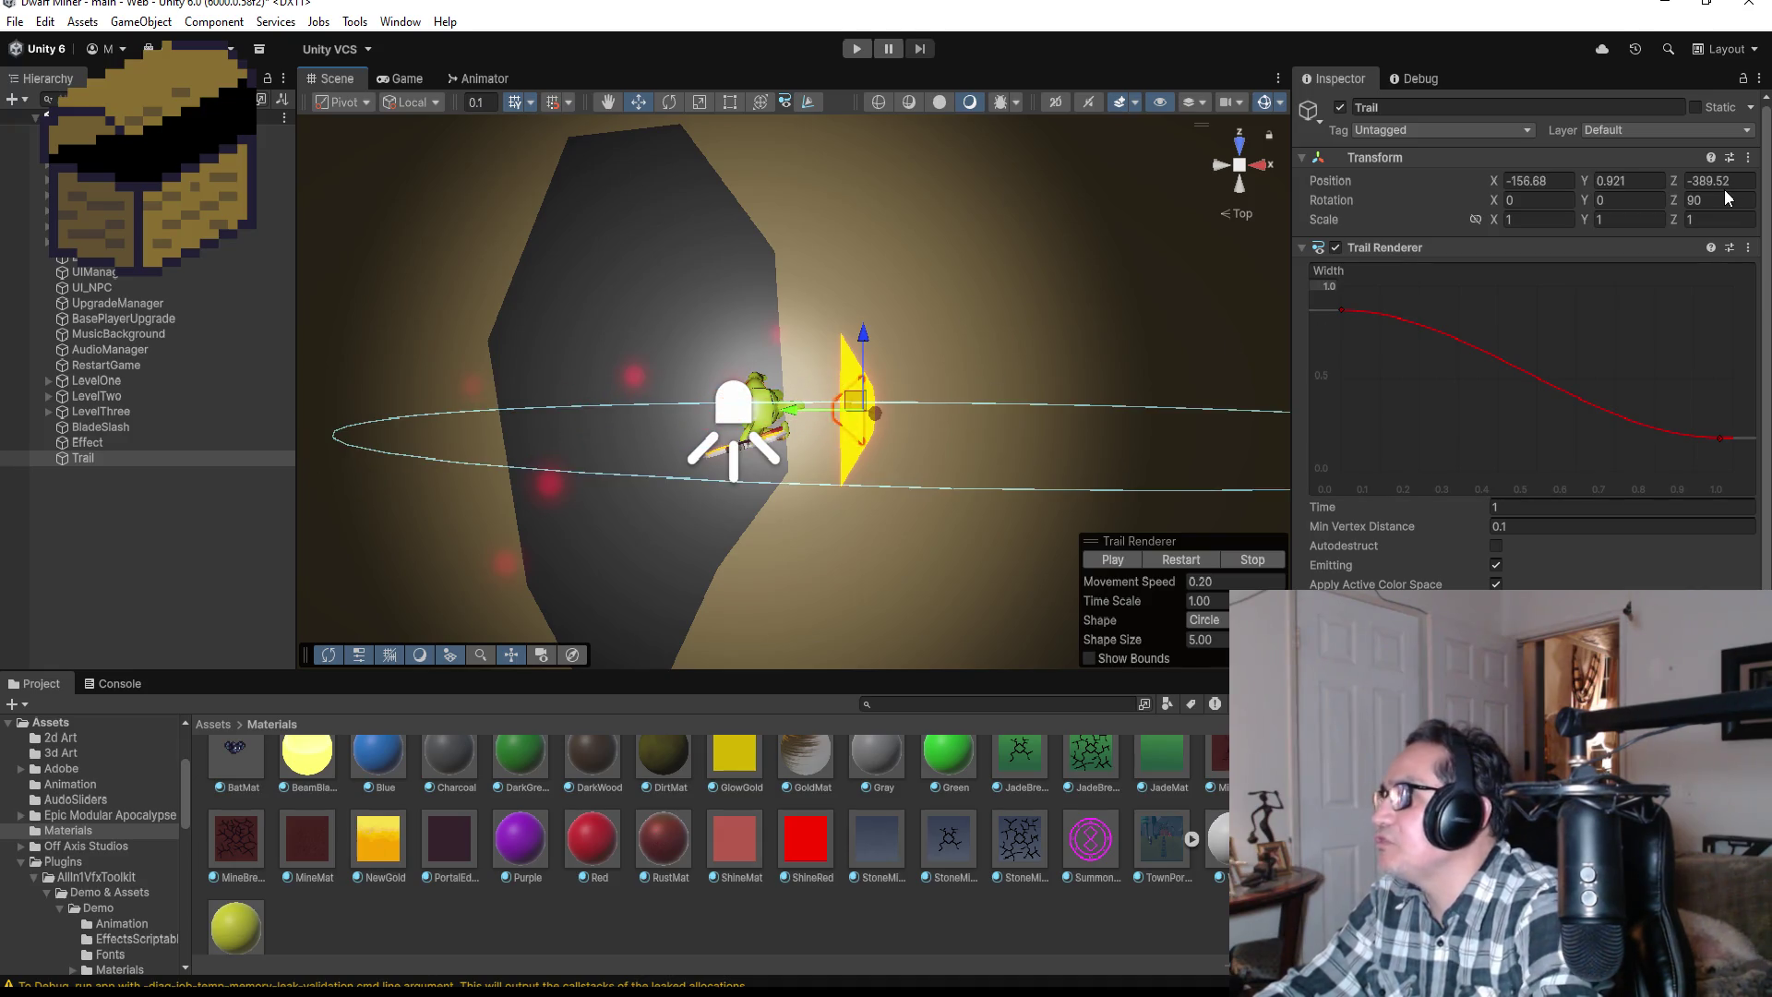
Step: Clear the Z rotation, set Rotation X to 90, and raise the Width curve's first key to 1.0
{"action": "left_click", "coordinate": [1721, 192]}
{"action": "key", "text": "BackSpace"}
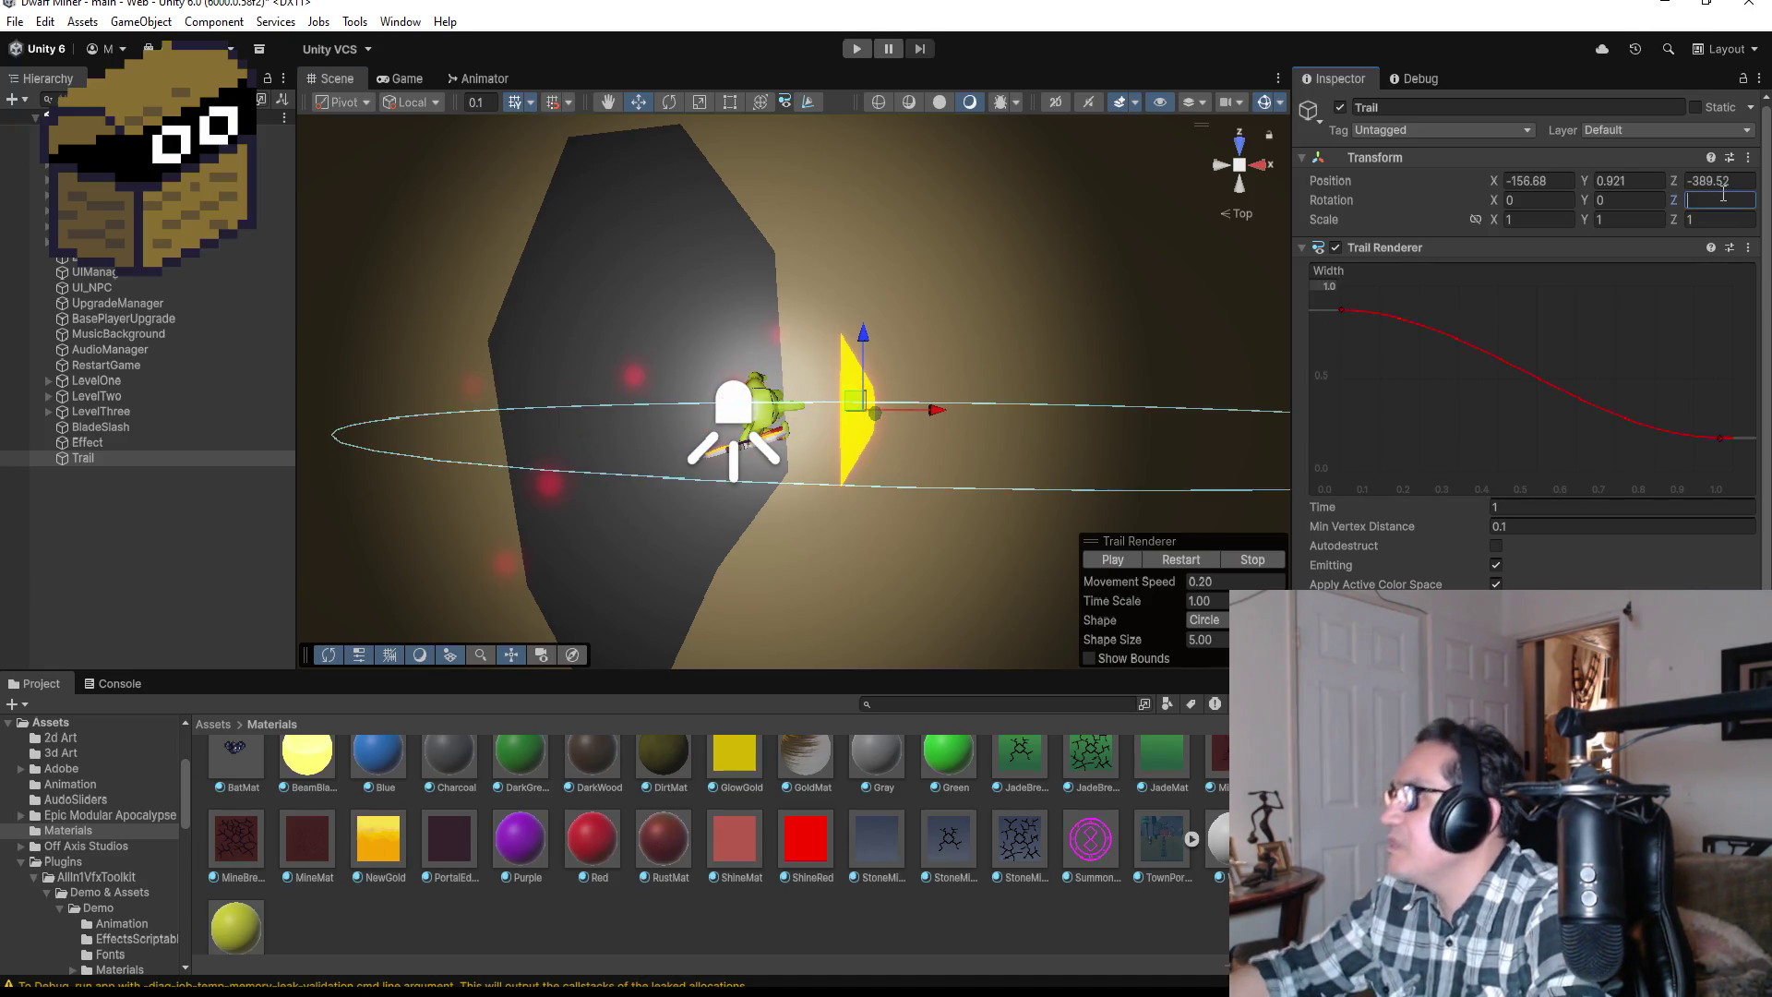
{"action": "left_click", "coordinate": [1521, 197]}
{"action": "type", "text": "90"}
{"action": "mouse_move", "coordinate": [918, 411]}
{"action": "left_mouse_down"}
{"action": "mouse_move", "coordinate": [522, 408]}
{"action": "mouse_move", "coordinate": [928, 410]}
{"action": "left_mouse_up"}
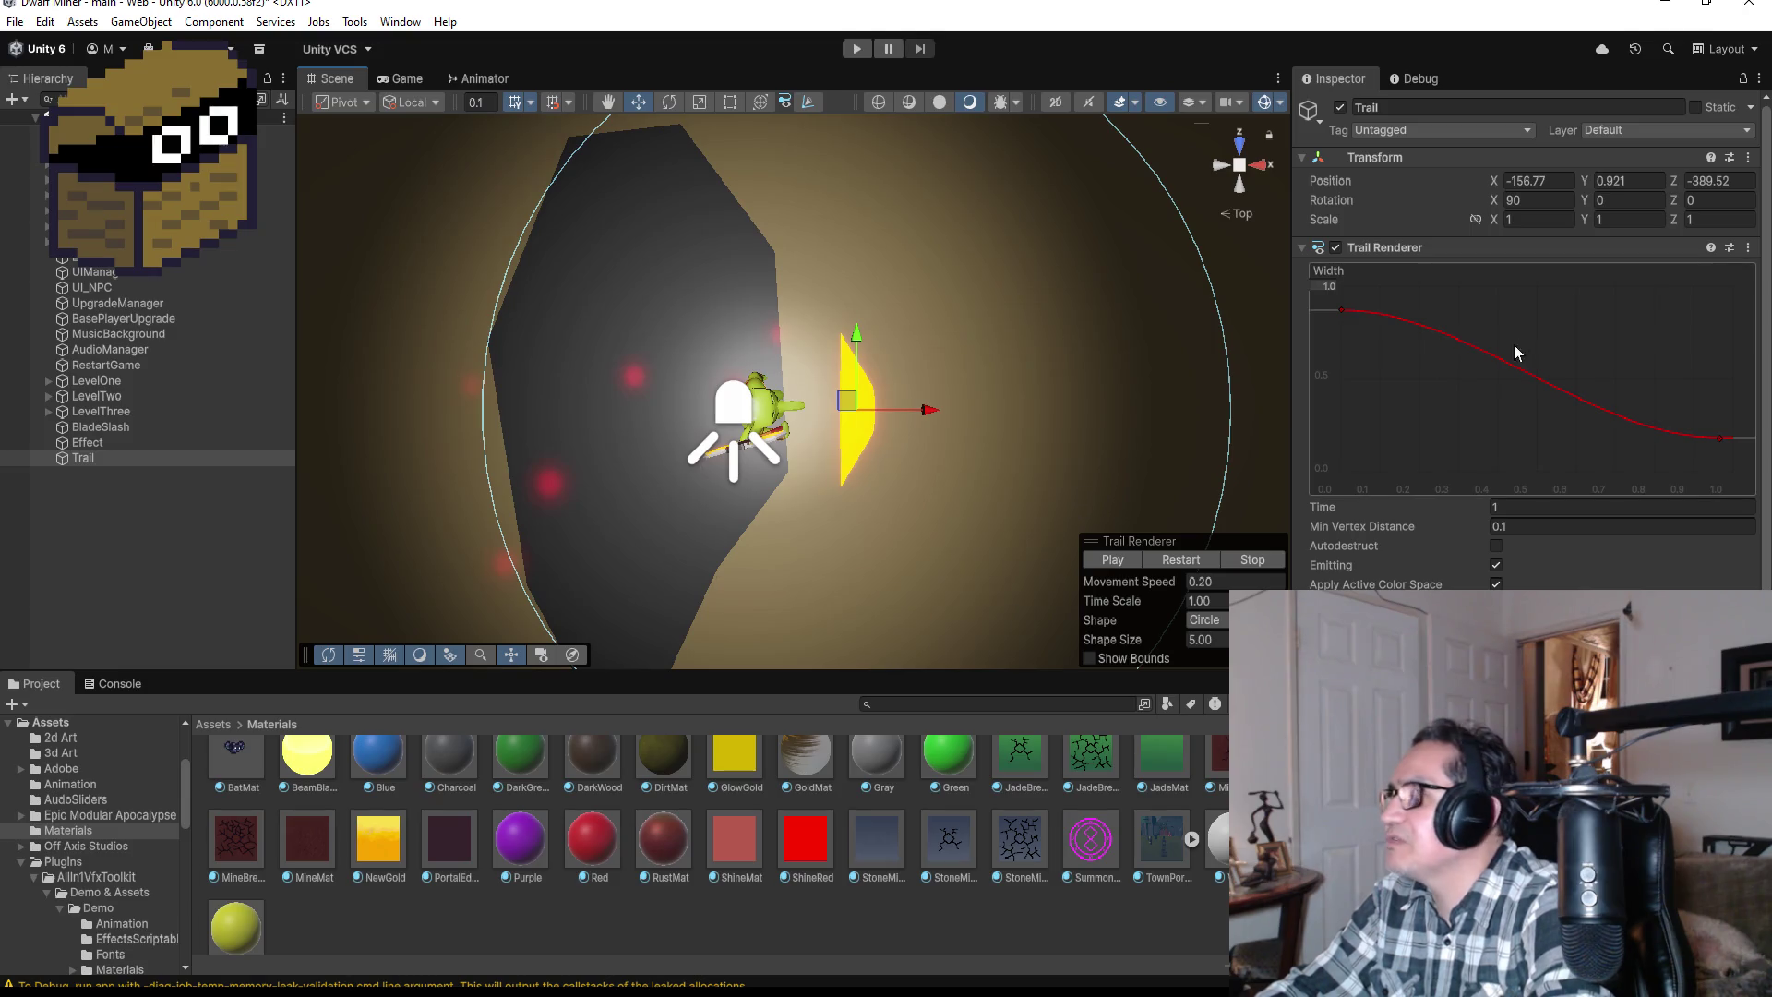
{"action": "left_click_drag", "start_coordinate": [1342, 311], "coordinate": [1341, 282]}
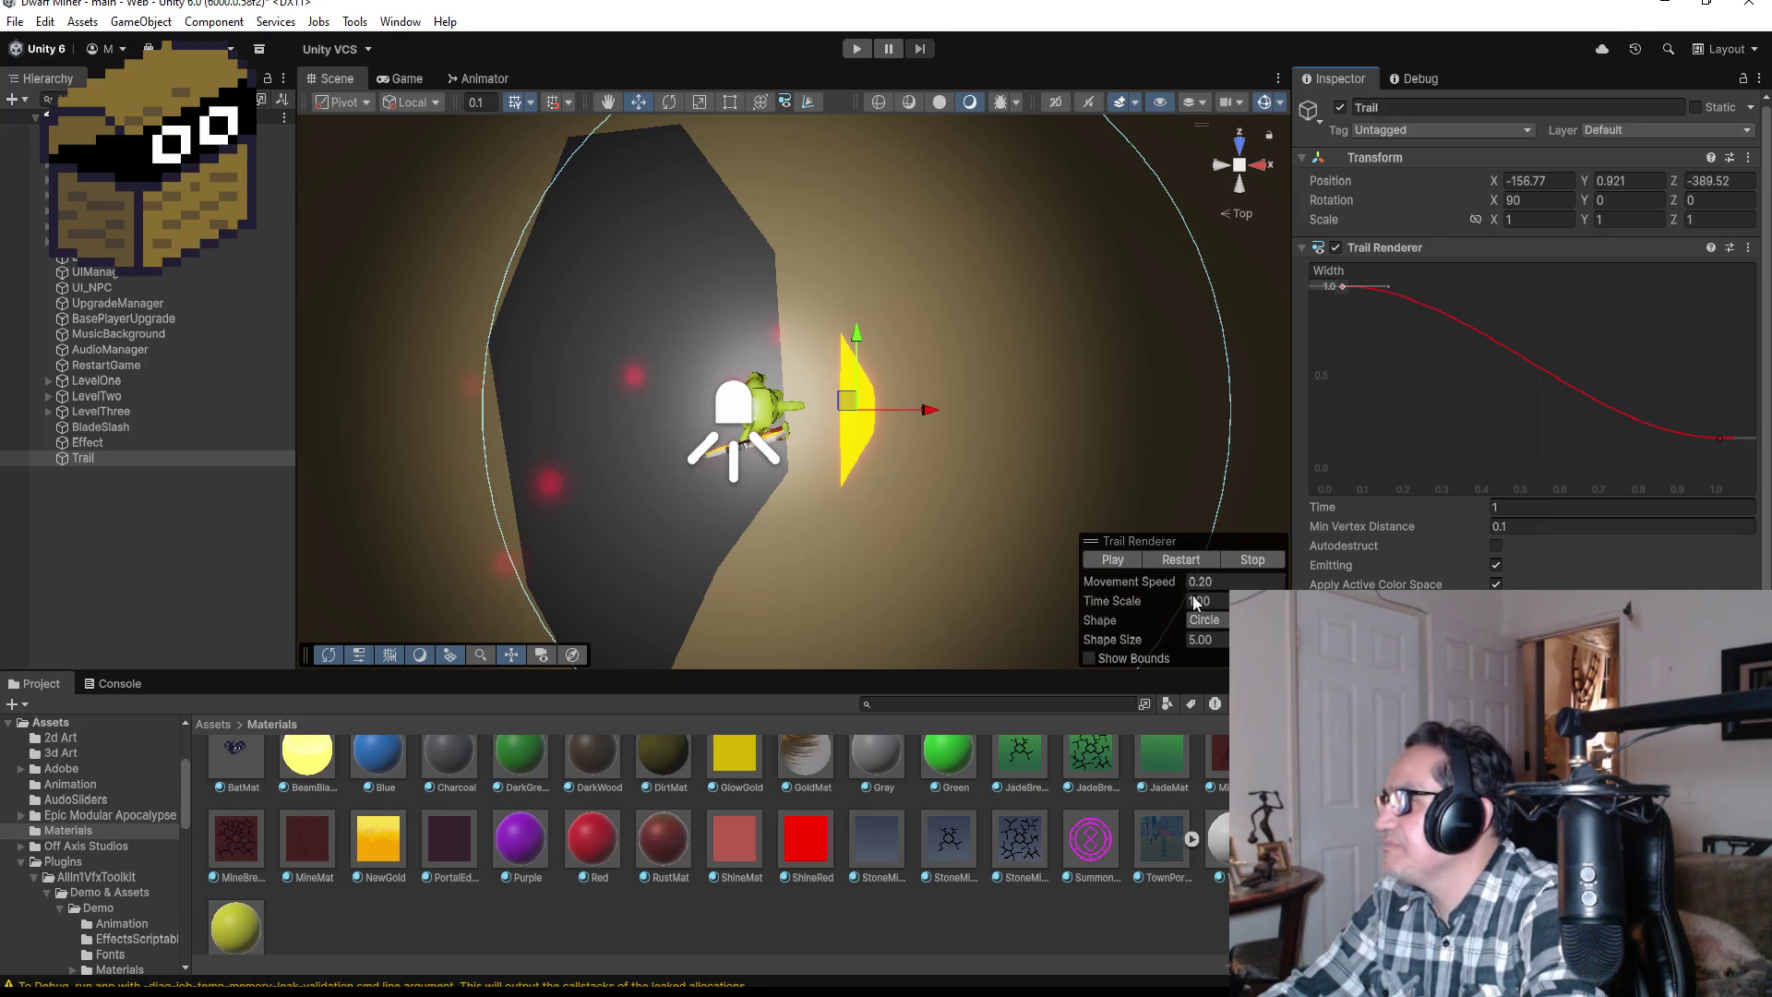
Step: Enable Autodestruct on the Trail Renderer, nudge the Trail along X to preview it, then deselect
{"action": "left_click", "coordinate": [1497, 546]}
{"action": "mouse_move", "coordinate": [918, 407]}
{"action": "left_mouse_down"}
{"action": "mouse_move", "coordinate": [399, 399]}
{"action": "mouse_move", "coordinate": [928, 408]}
{"action": "left_mouse_up"}
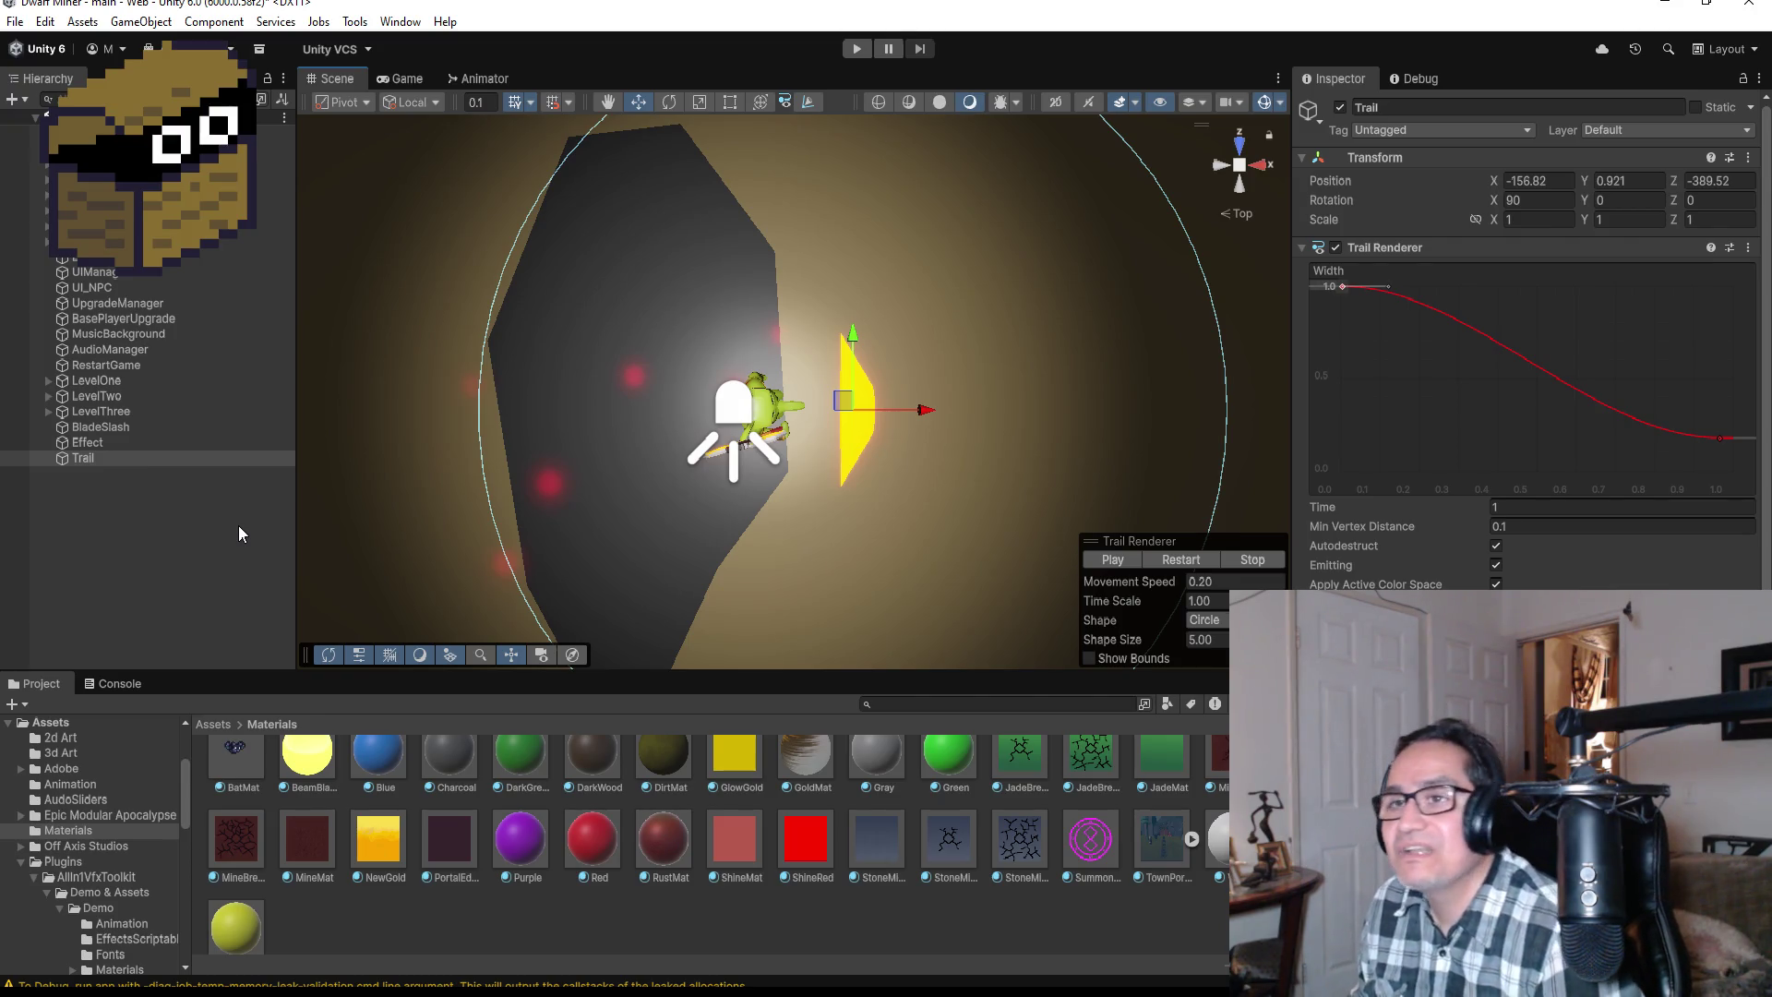
{"action": "left_click", "coordinate": [238, 526]}
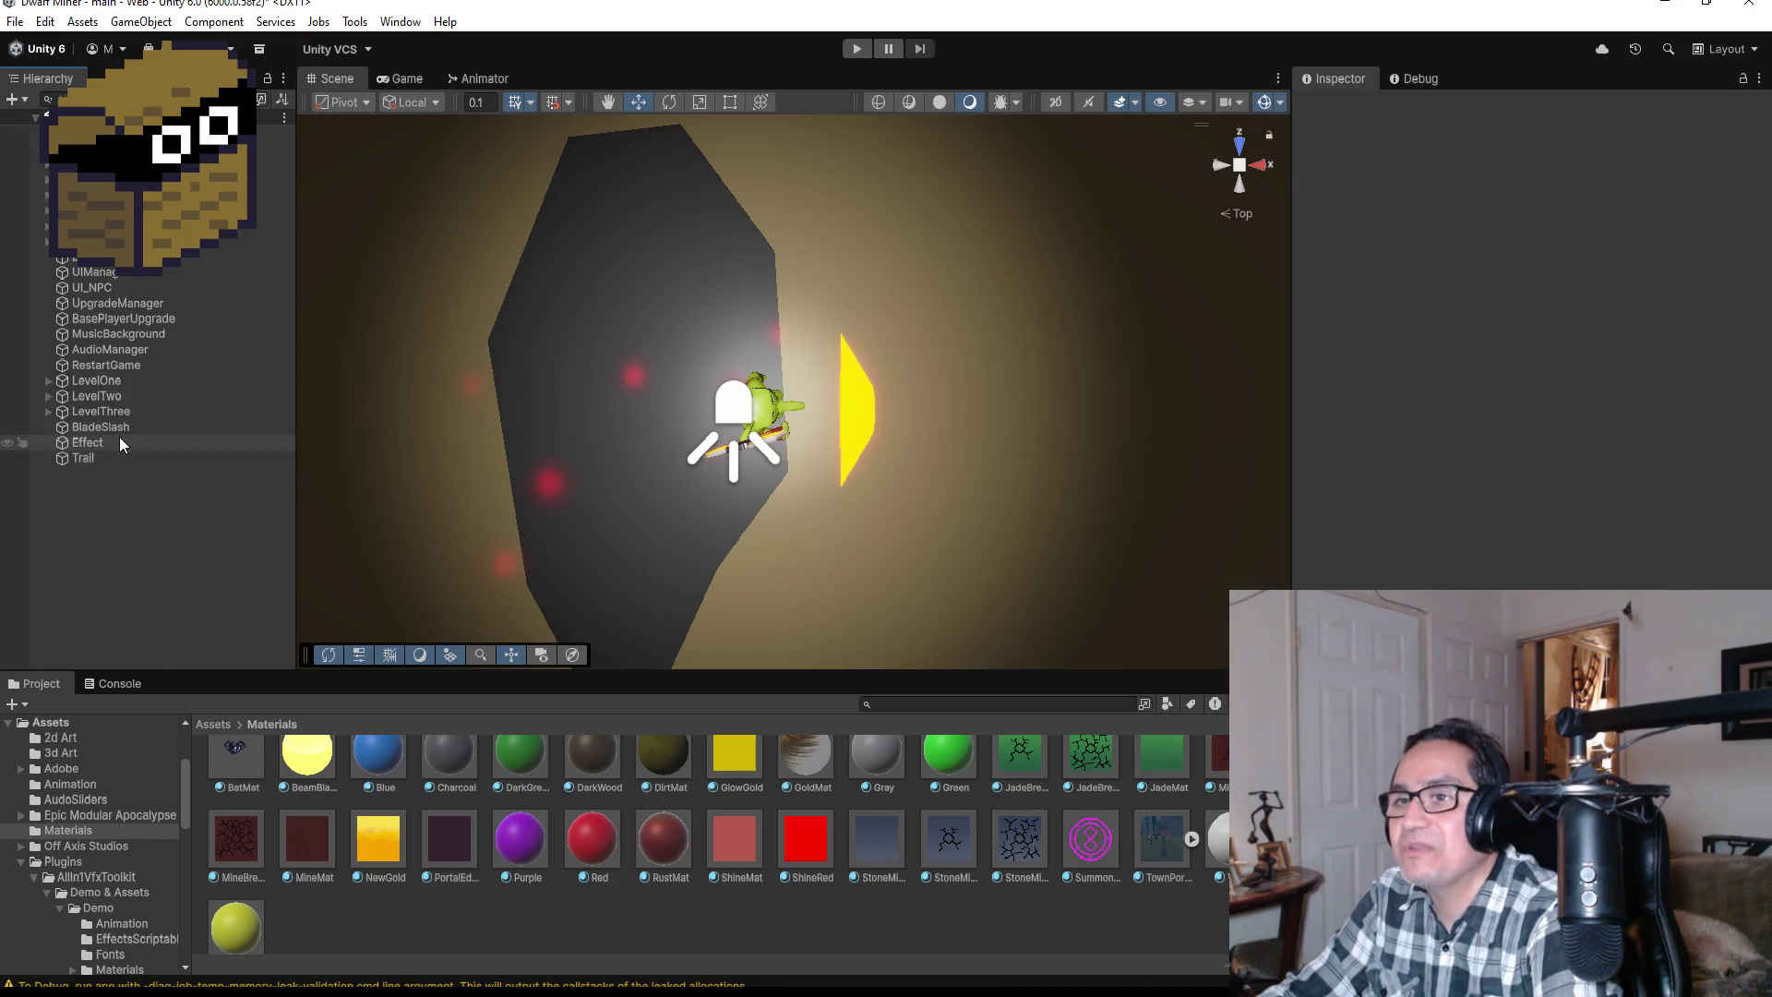
{"action": "left_click", "coordinate": [108, 426]}
{"action": "left_click", "coordinate": [96, 458]}
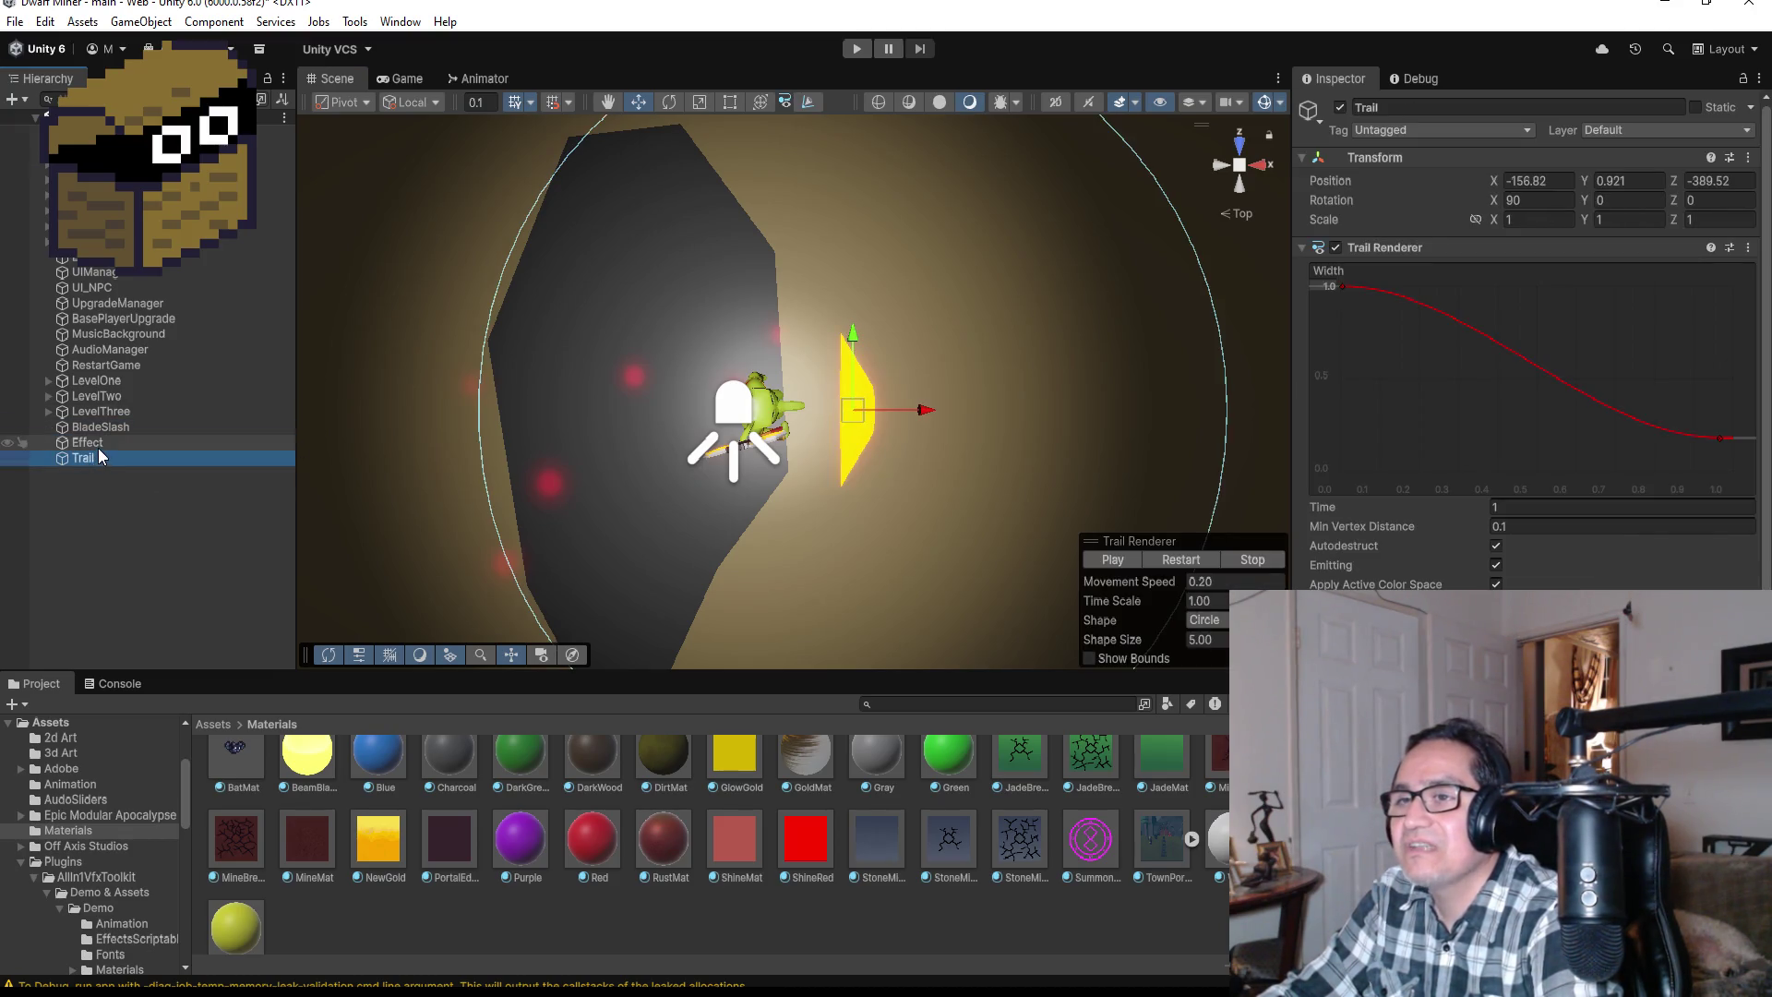
{"action": "left_click", "coordinate": [98, 448], "text": "shift"}
{"action": "left_click_drag", "start_coordinate": [98, 446], "coordinate": [148, 423]}
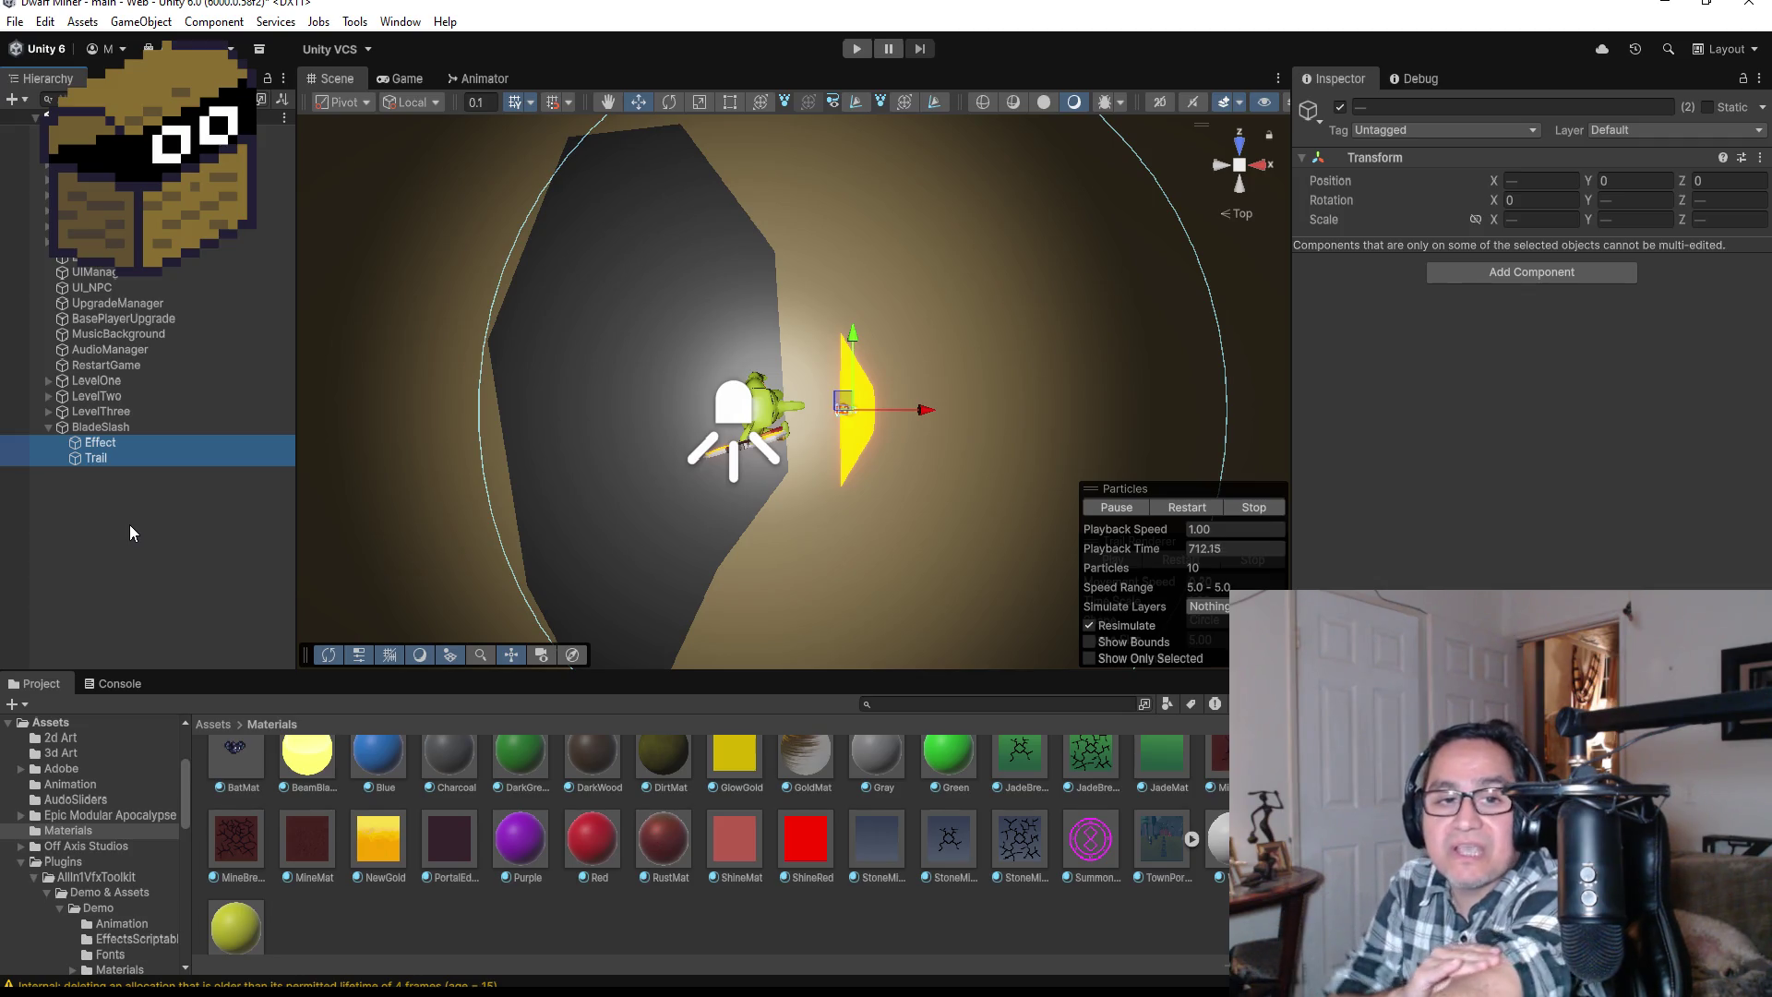
{"action": "left_click", "coordinate": [48, 429]}
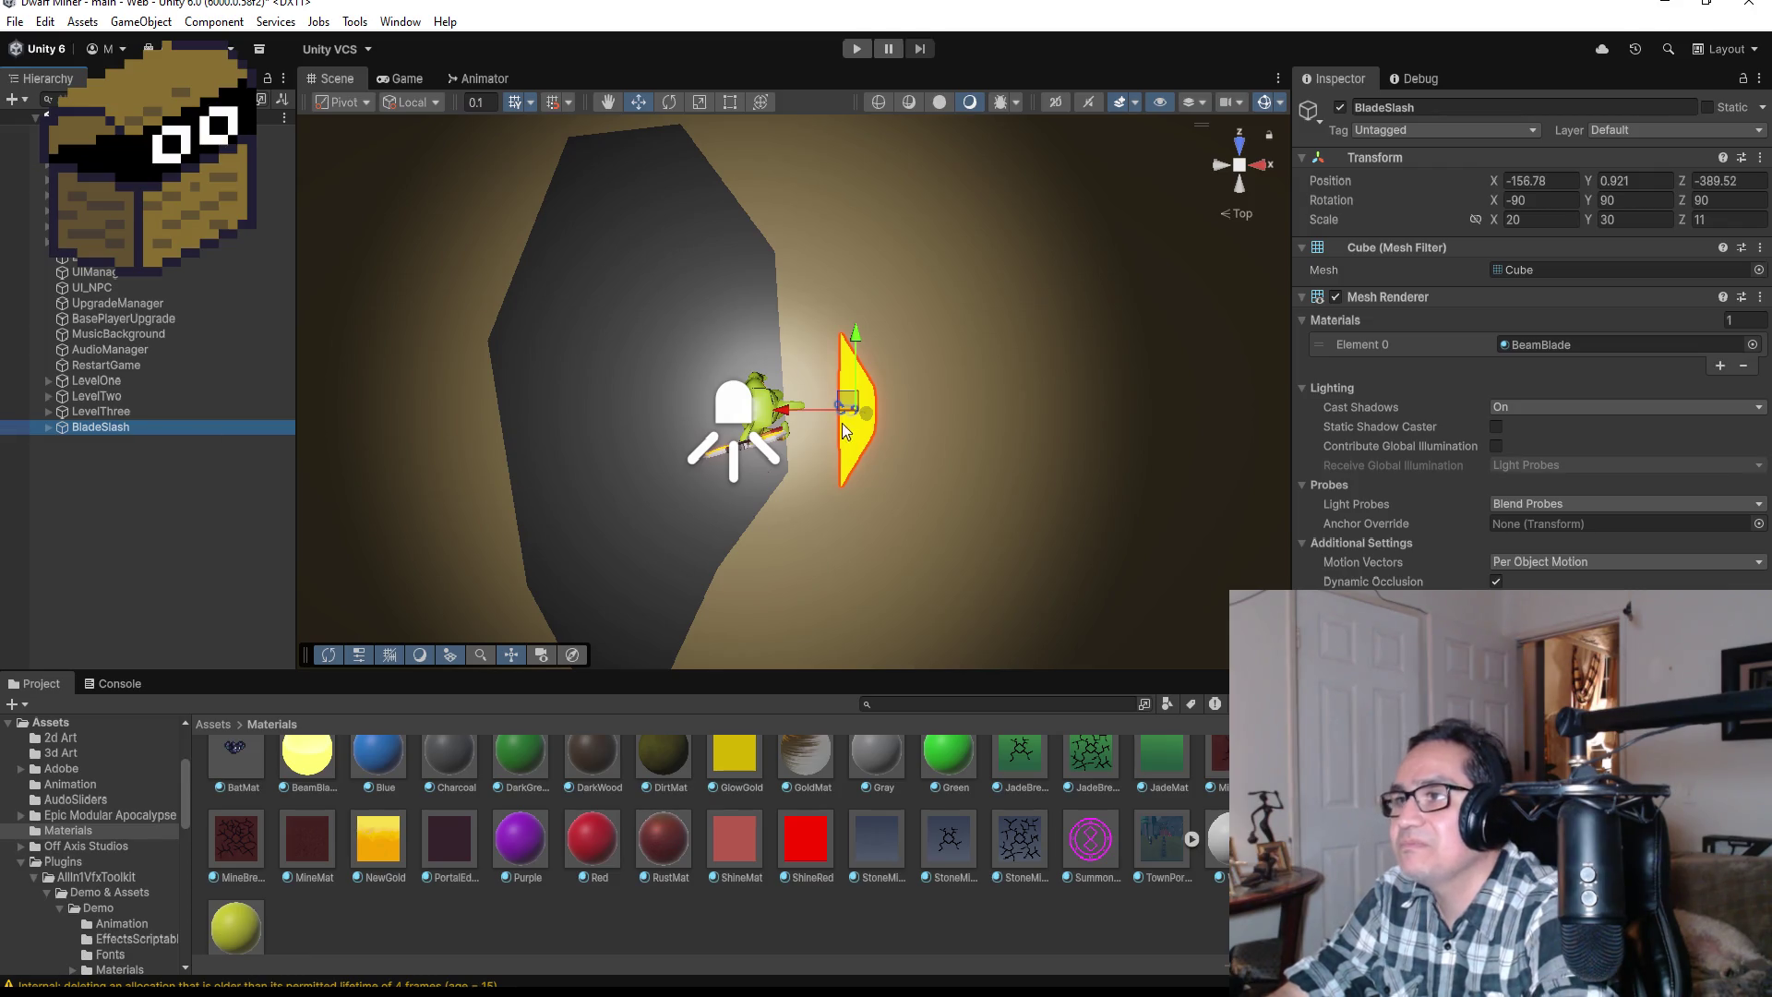
{"action": "scroll", "coordinate": [842, 424], "scroll_direction": "down", "scroll_amount": 3}
{"action": "left_click_drag", "start_coordinate": [757, 411], "coordinate": [1084, 413]}
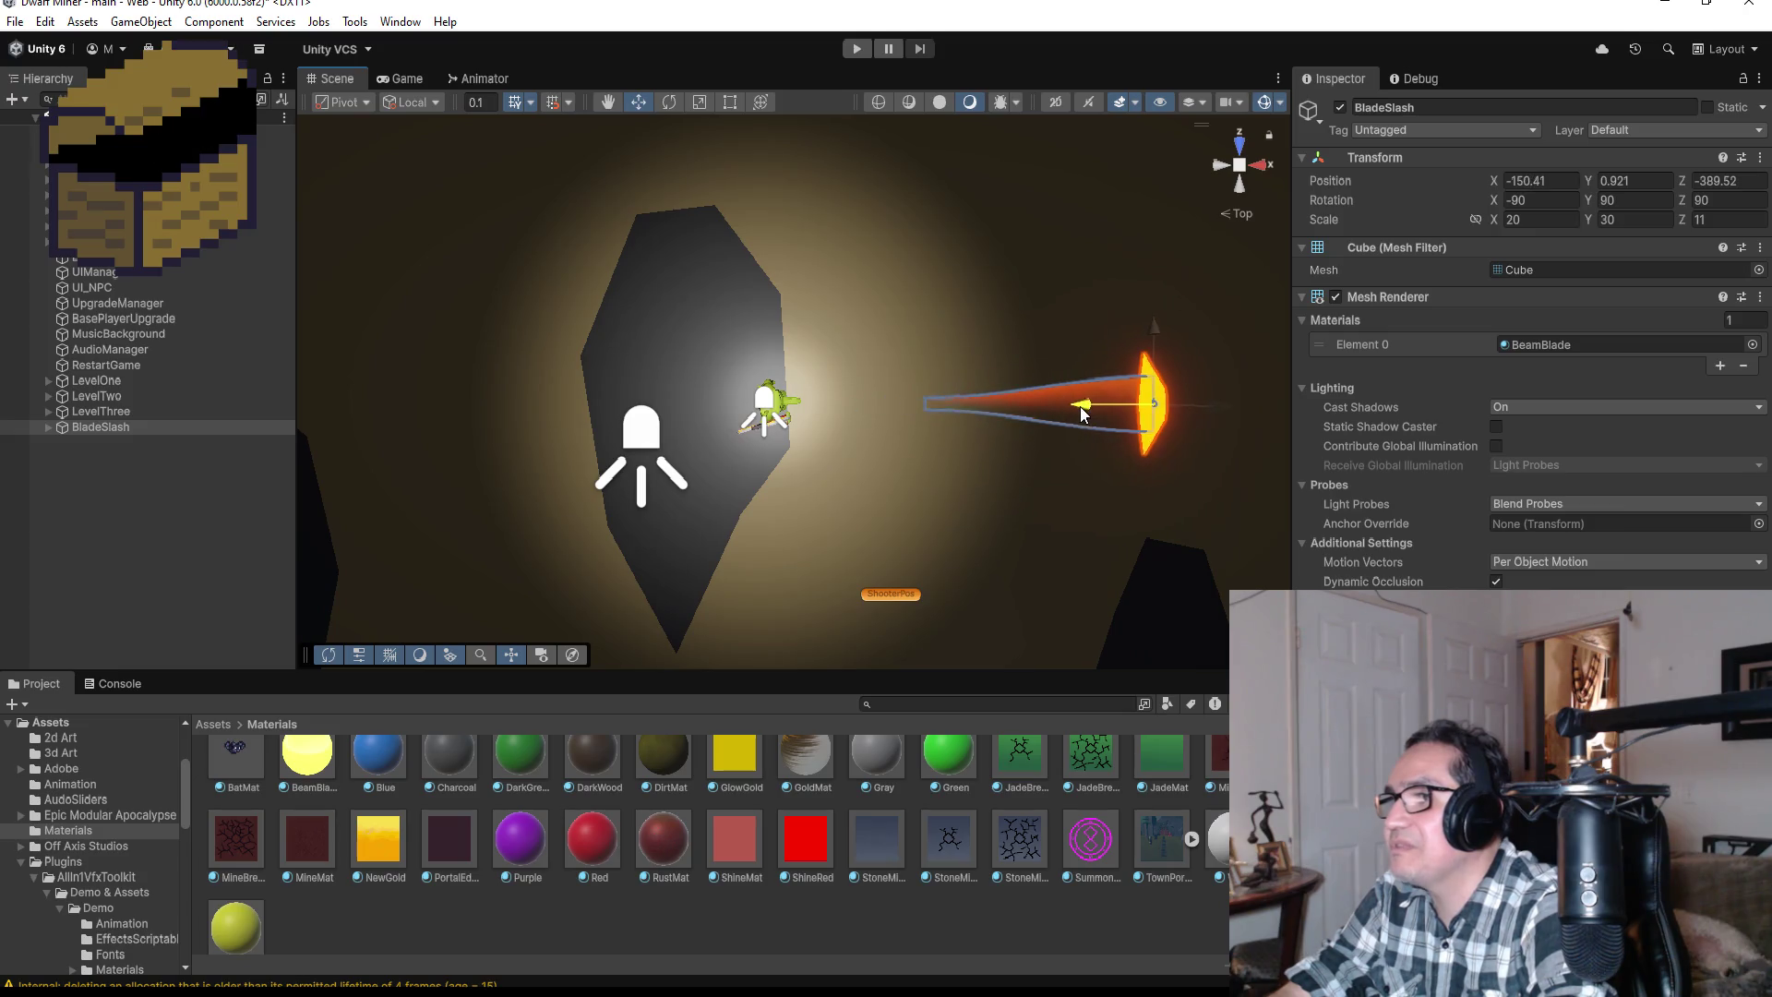
{"action": "key", "text": "ctrl+z"}
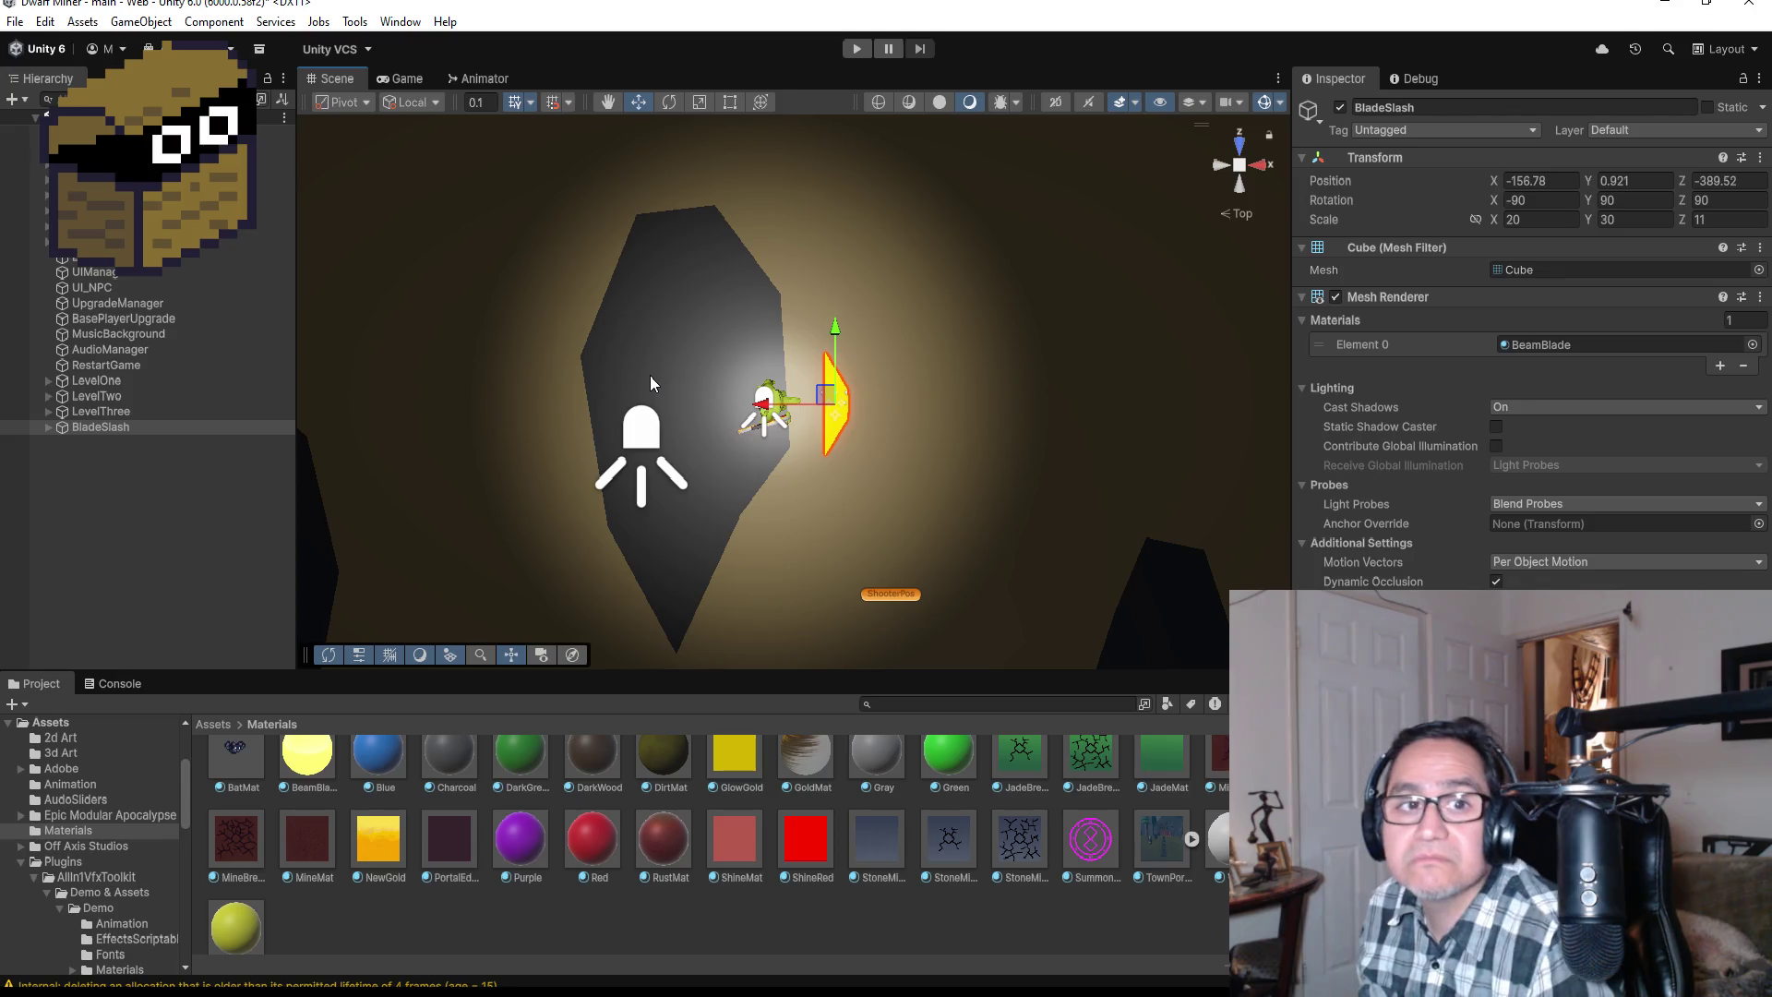
Step: Go back to the Assets root, open the Prefab folder, and select BladeSlash in the Hierarchy
{"action": "left_click", "coordinate": [212, 724]}
{"action": "scroll", "coordinate": [646, 785], "scroll_direction": "up", "scroll_amount": 1}
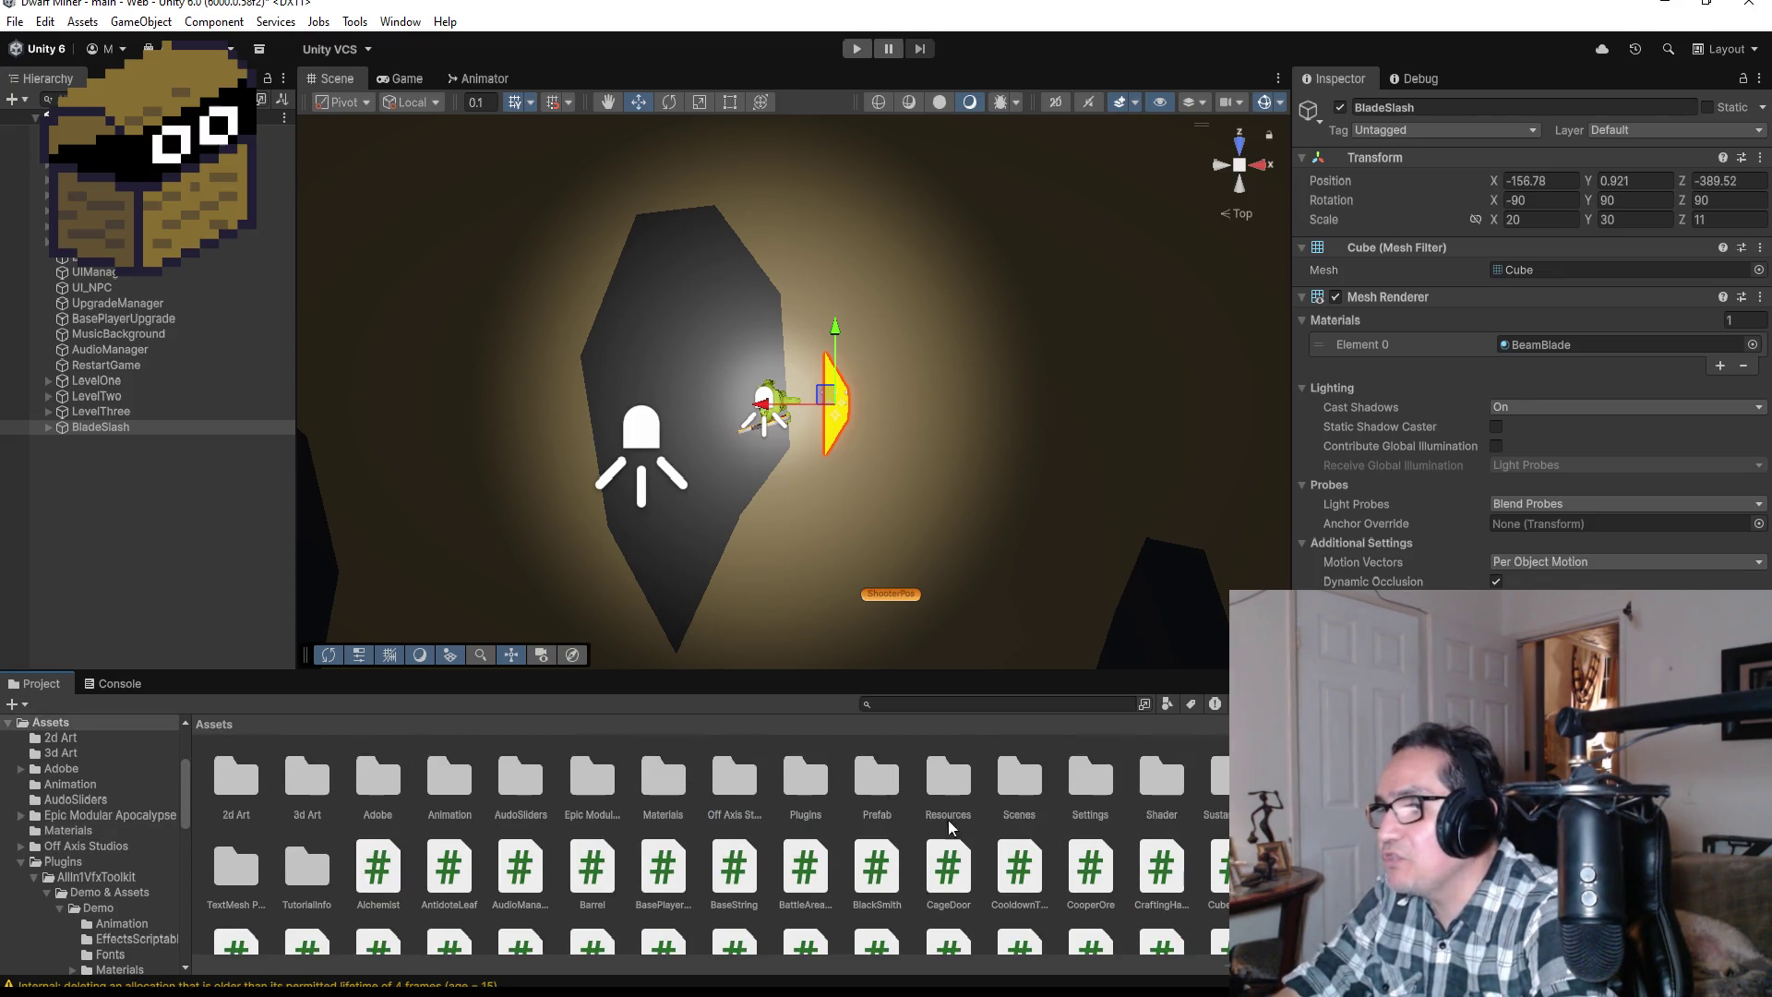
{"action": "double_click", "coordinate": [877, 777]}
{"action": "scroll", "coordinate": [983, 828], "scroll_direction": "down", "scroll_amount": 1}
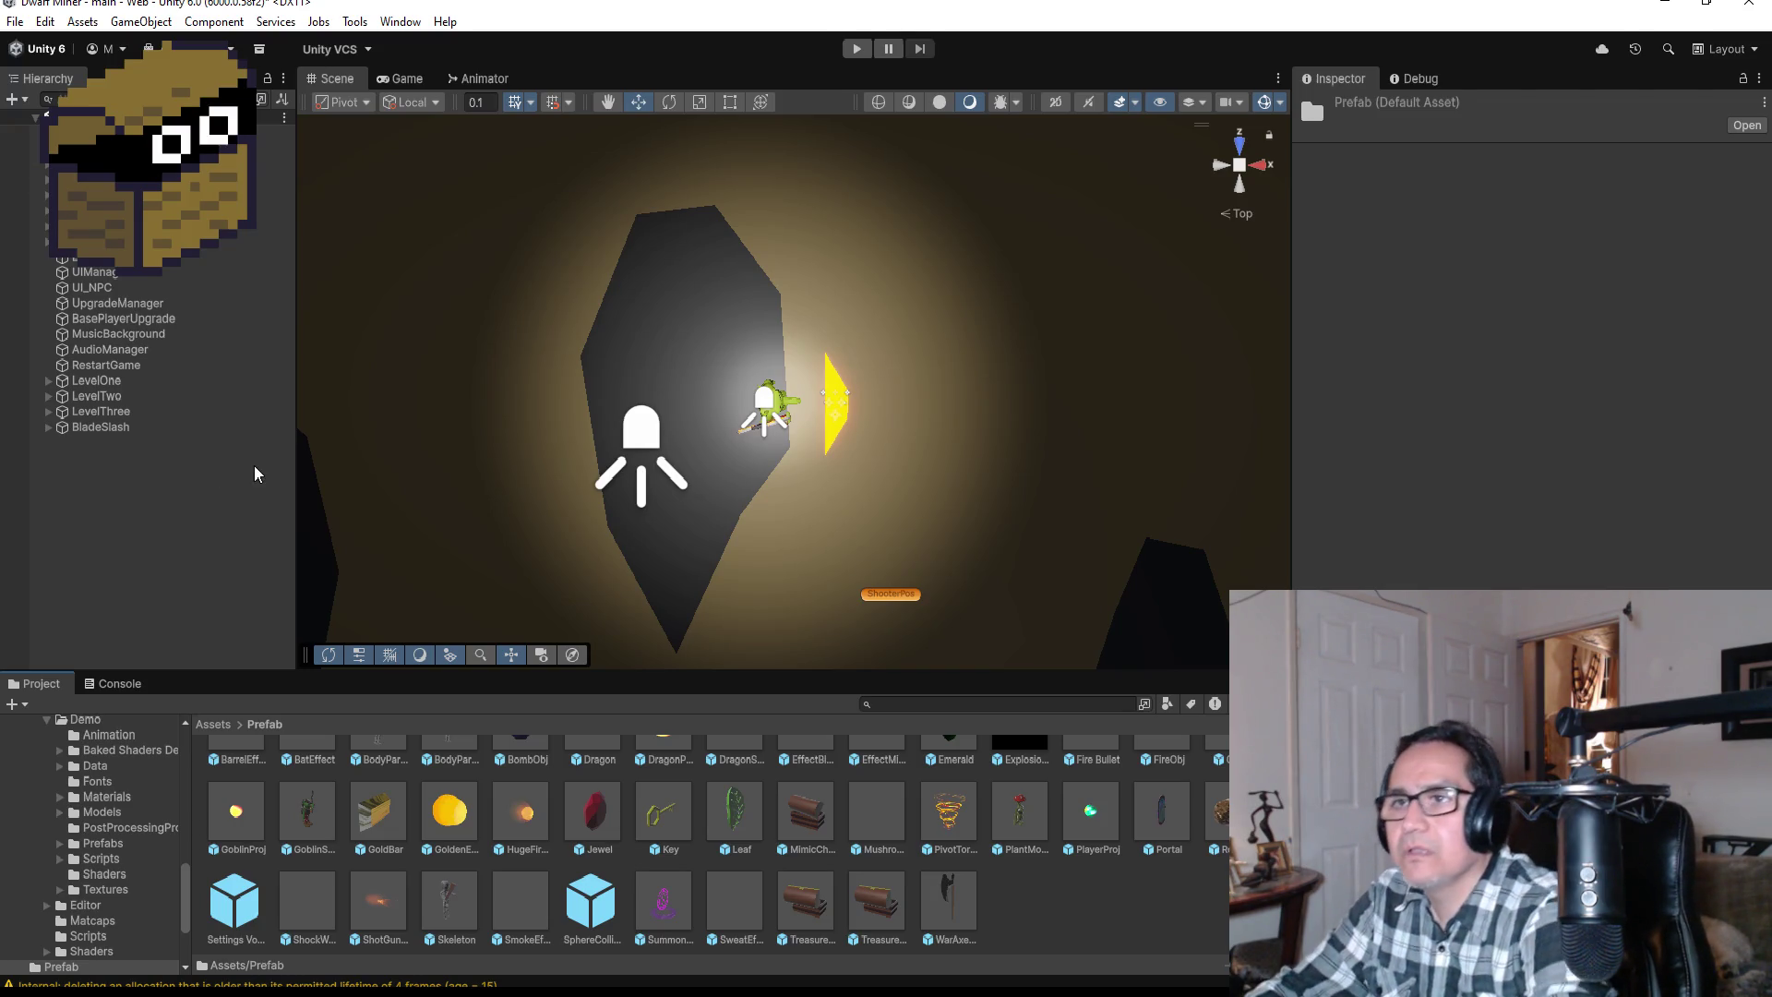
{"action": "left_click", "coordinate": [112, 428]}
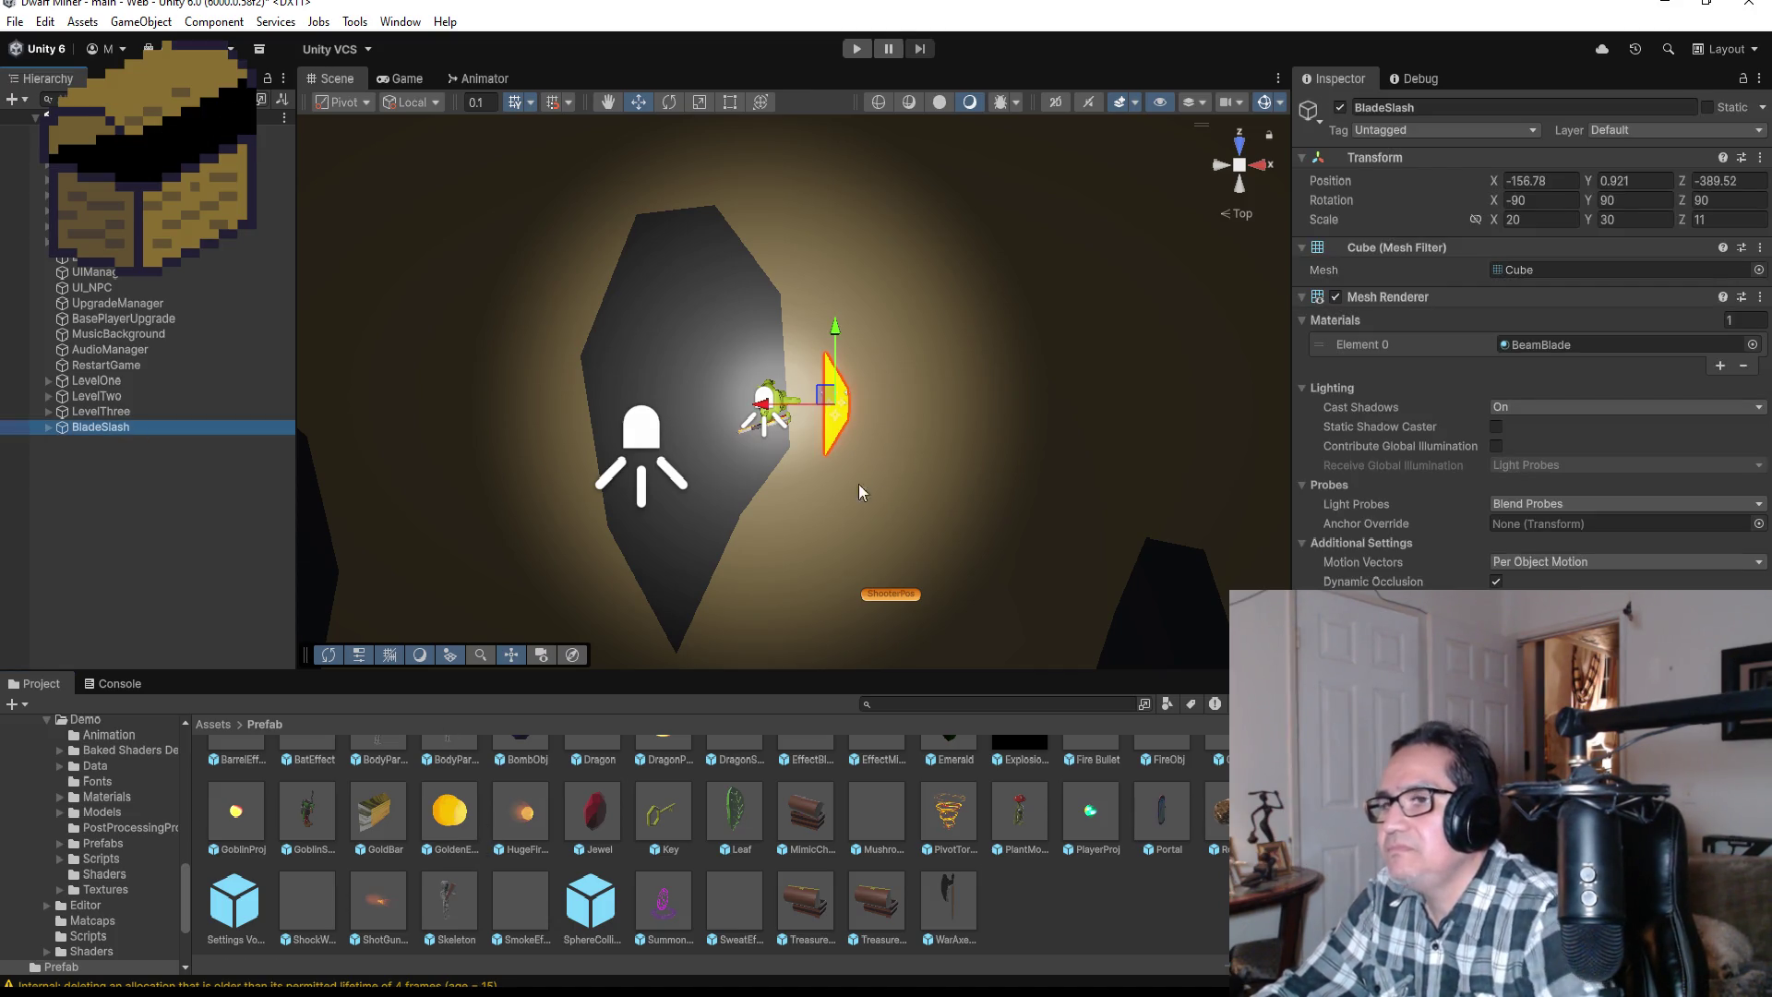
Step: Set BladeSlash's Transform Position to X 0, Y 0, Z 0, then frame it in the Scene view
{"action": "left_click", "coordinate": [214, 724]}
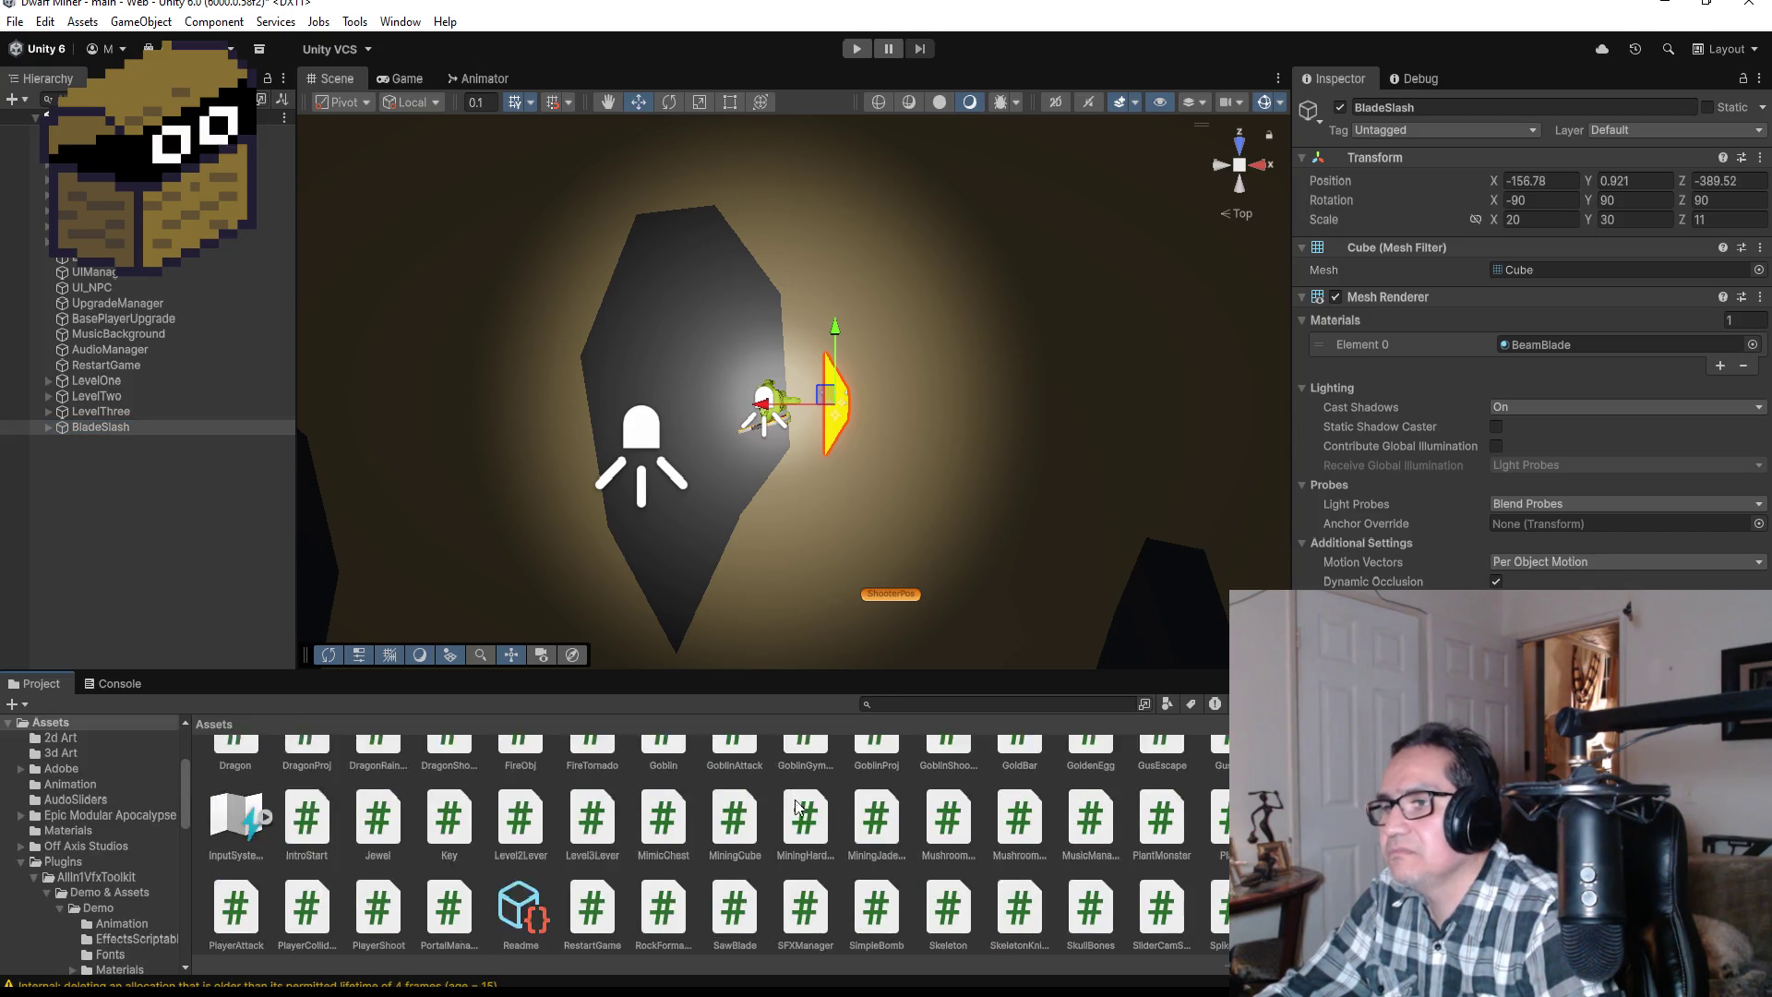
{"action": "scroll", "coordinate": [826, 812], "scroll_direction": "up", "scroll_amount": 1}
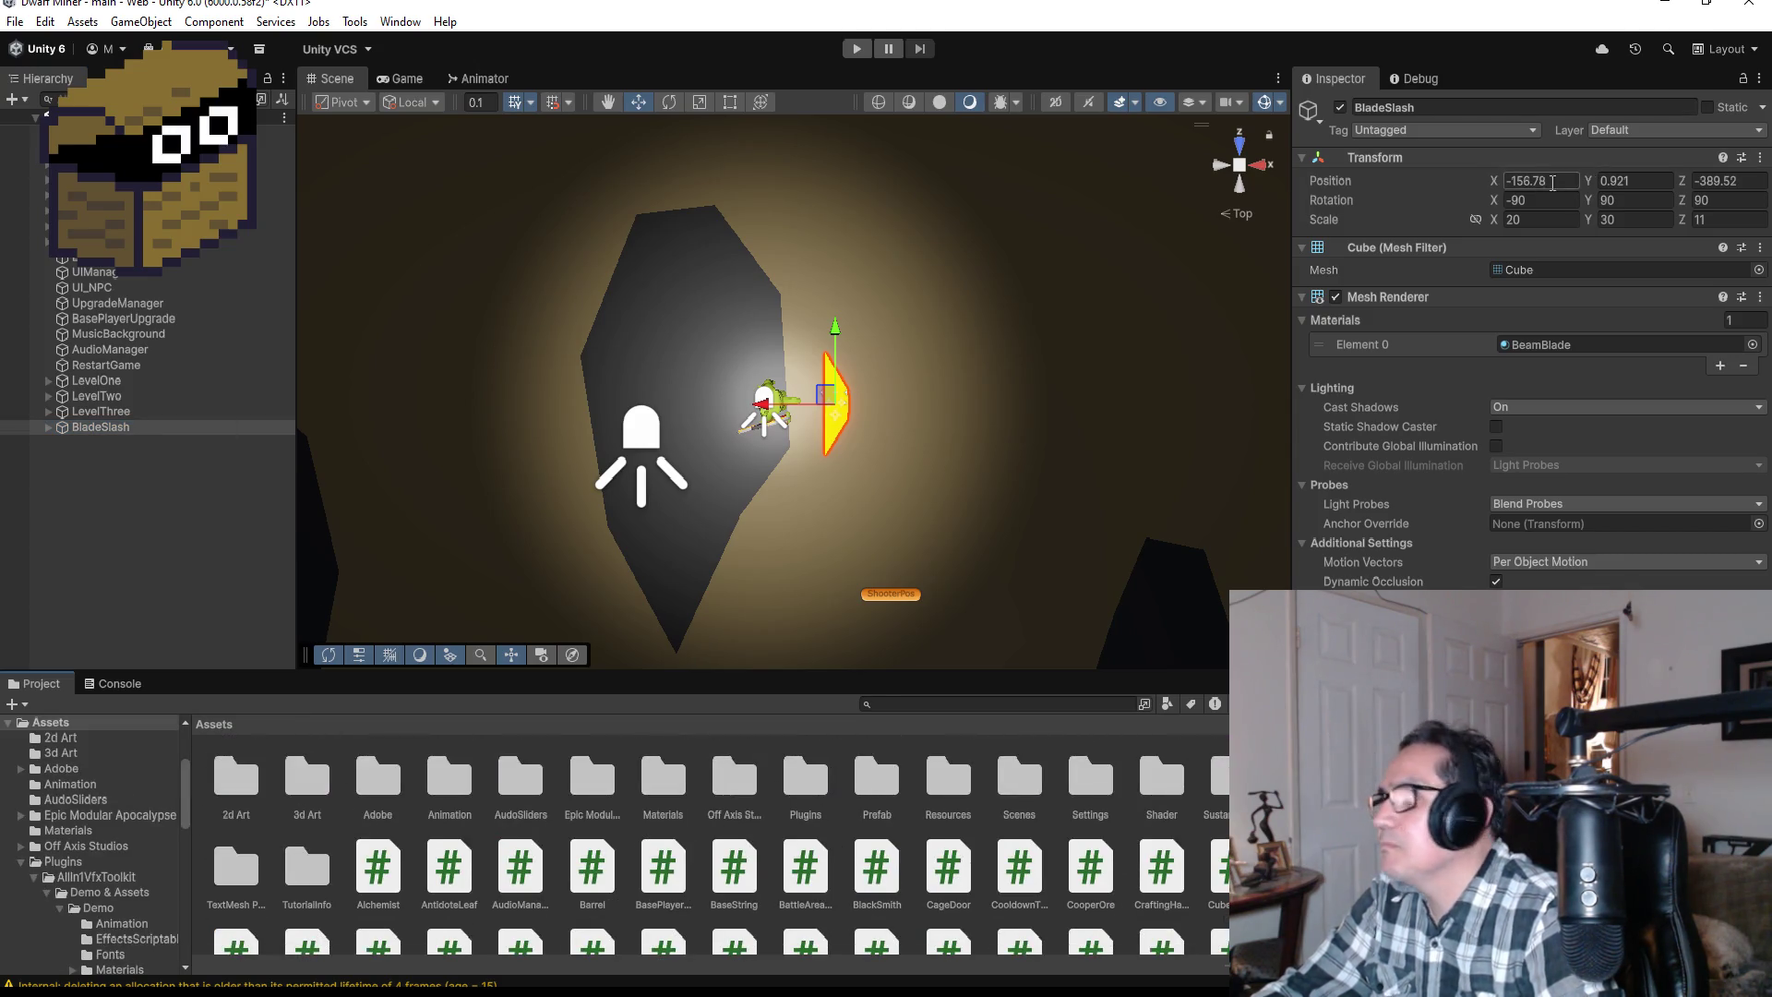
{"action": "left_click", "coordinate": [1552, 178]}
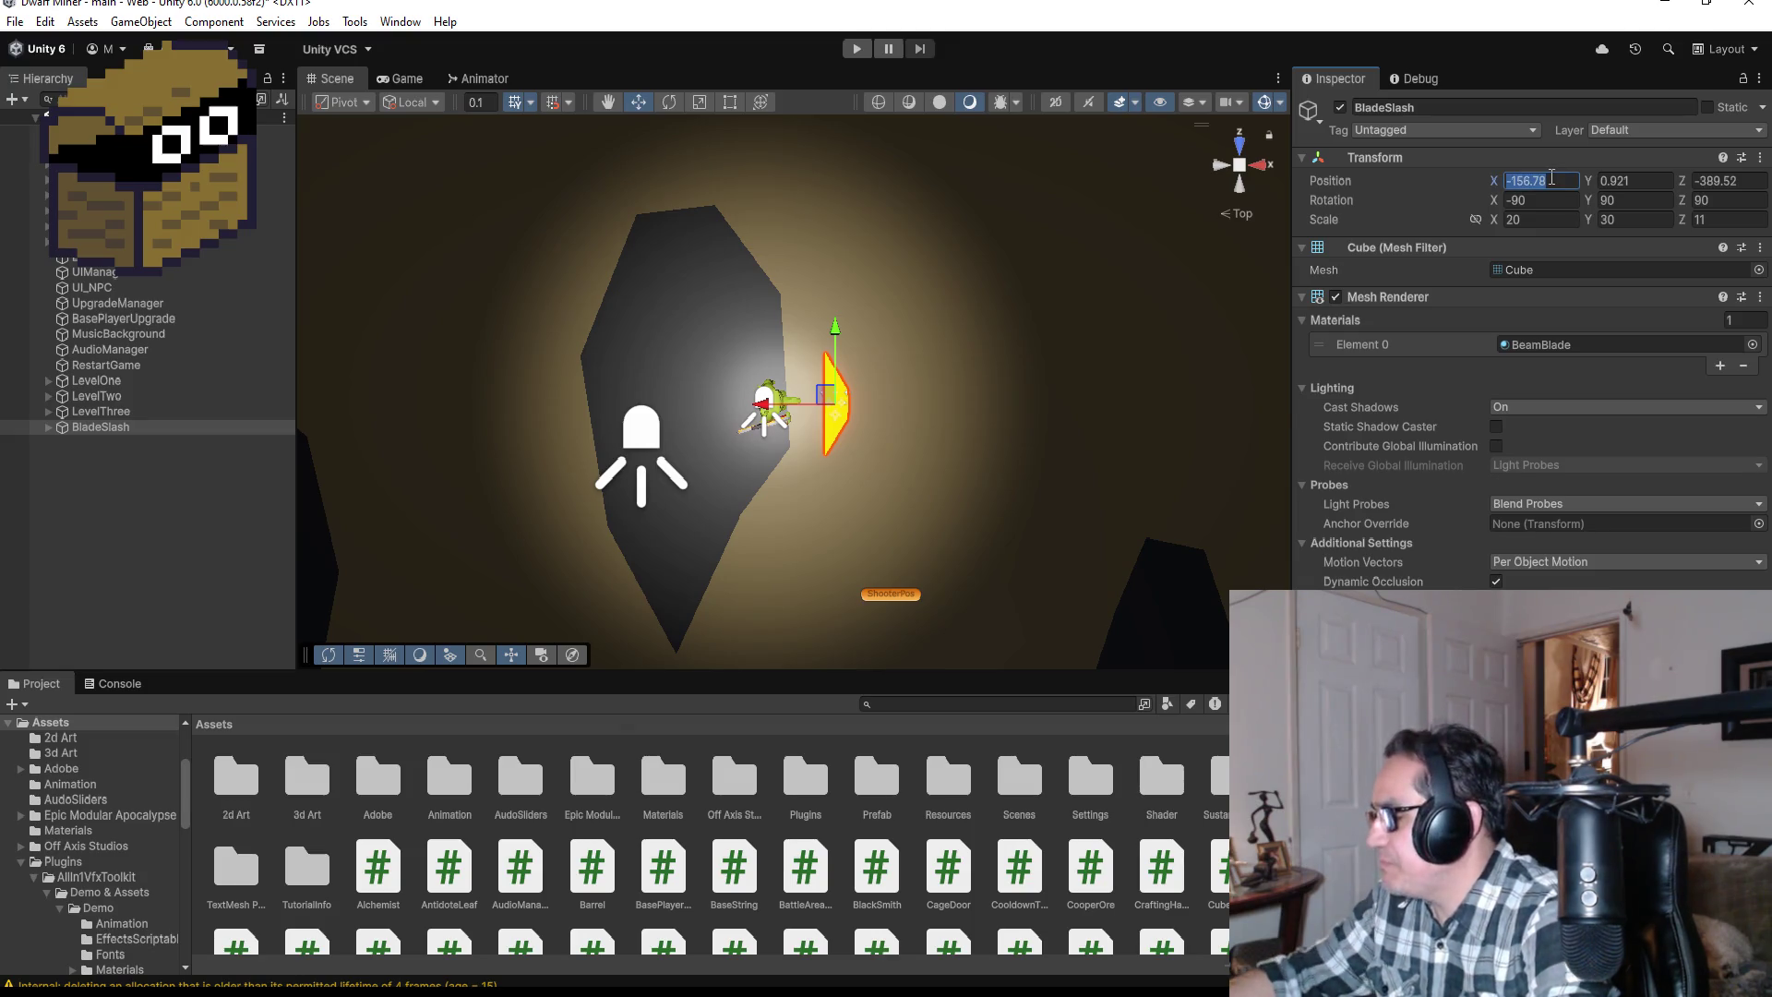
{"action": "type", "text": "0"}
{"action": "key", "text": "Tab"}
{"action": "type", "text": "0"}
{"action": "key", "text": "Tab"}
{"action": "type", "text": "0"}
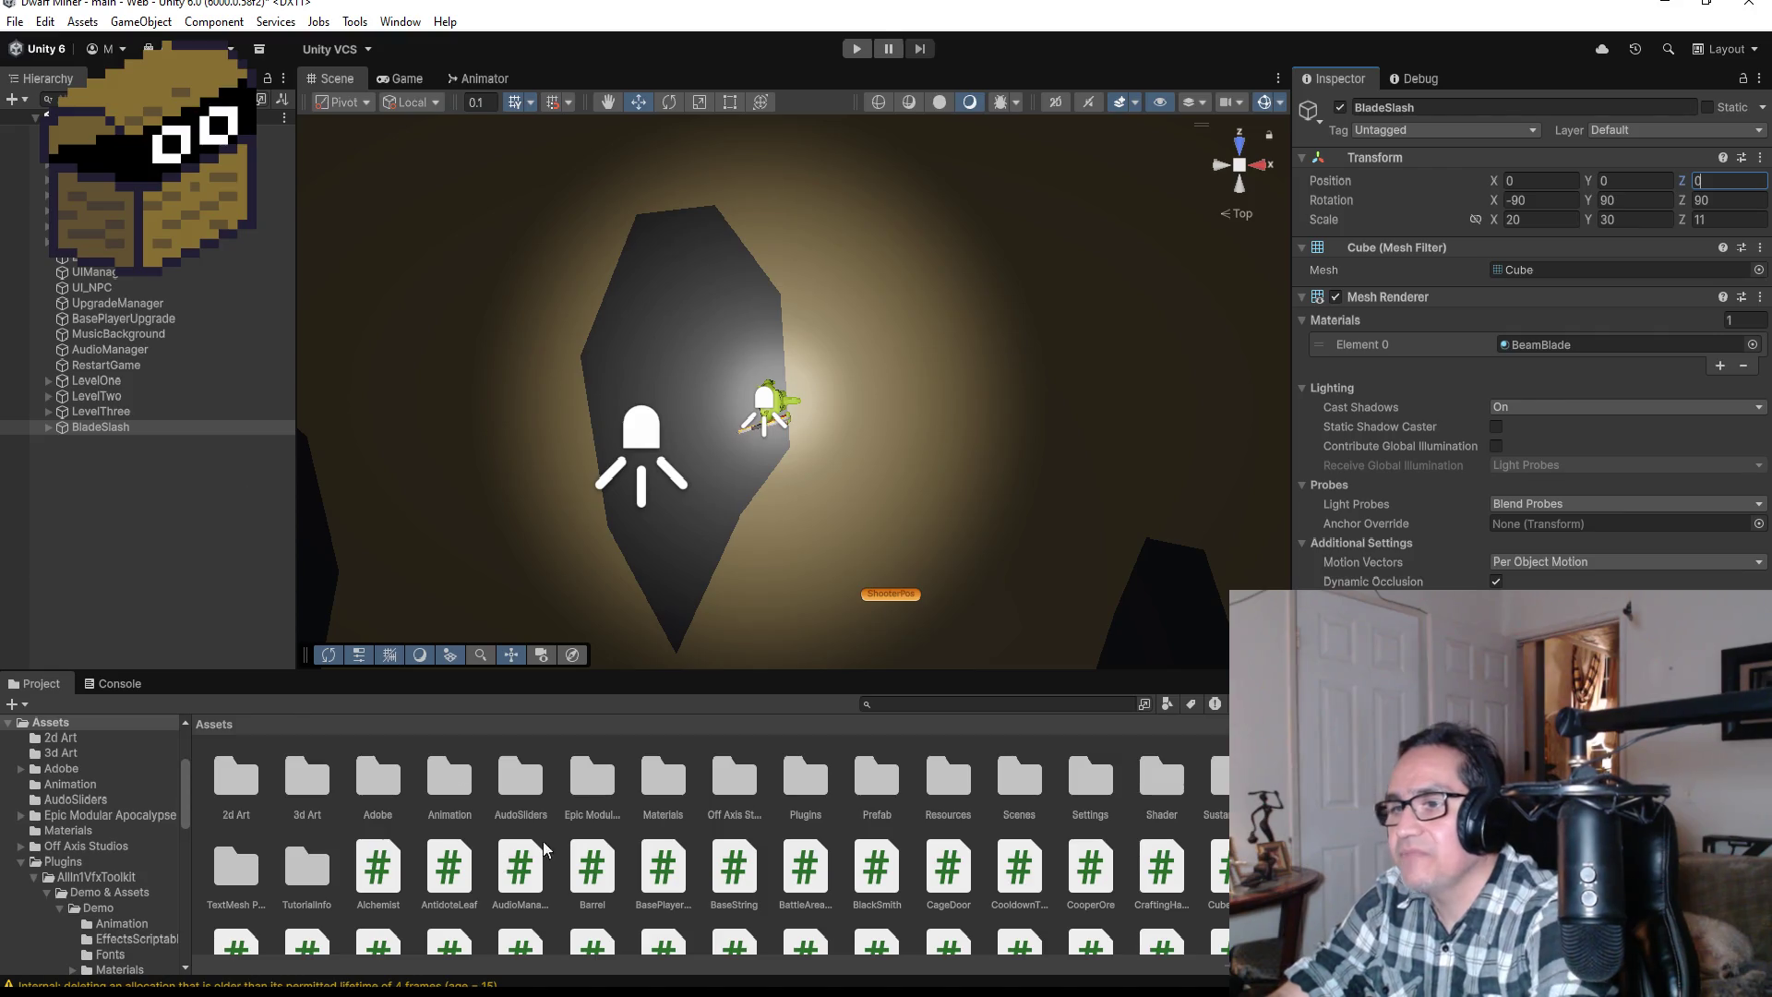
{"action": "double_click", "coordinate": [138, 426]}
{"action": "left_click_drag", "start_coordinate": [1033, 461], "coordinate": [517, 323]}
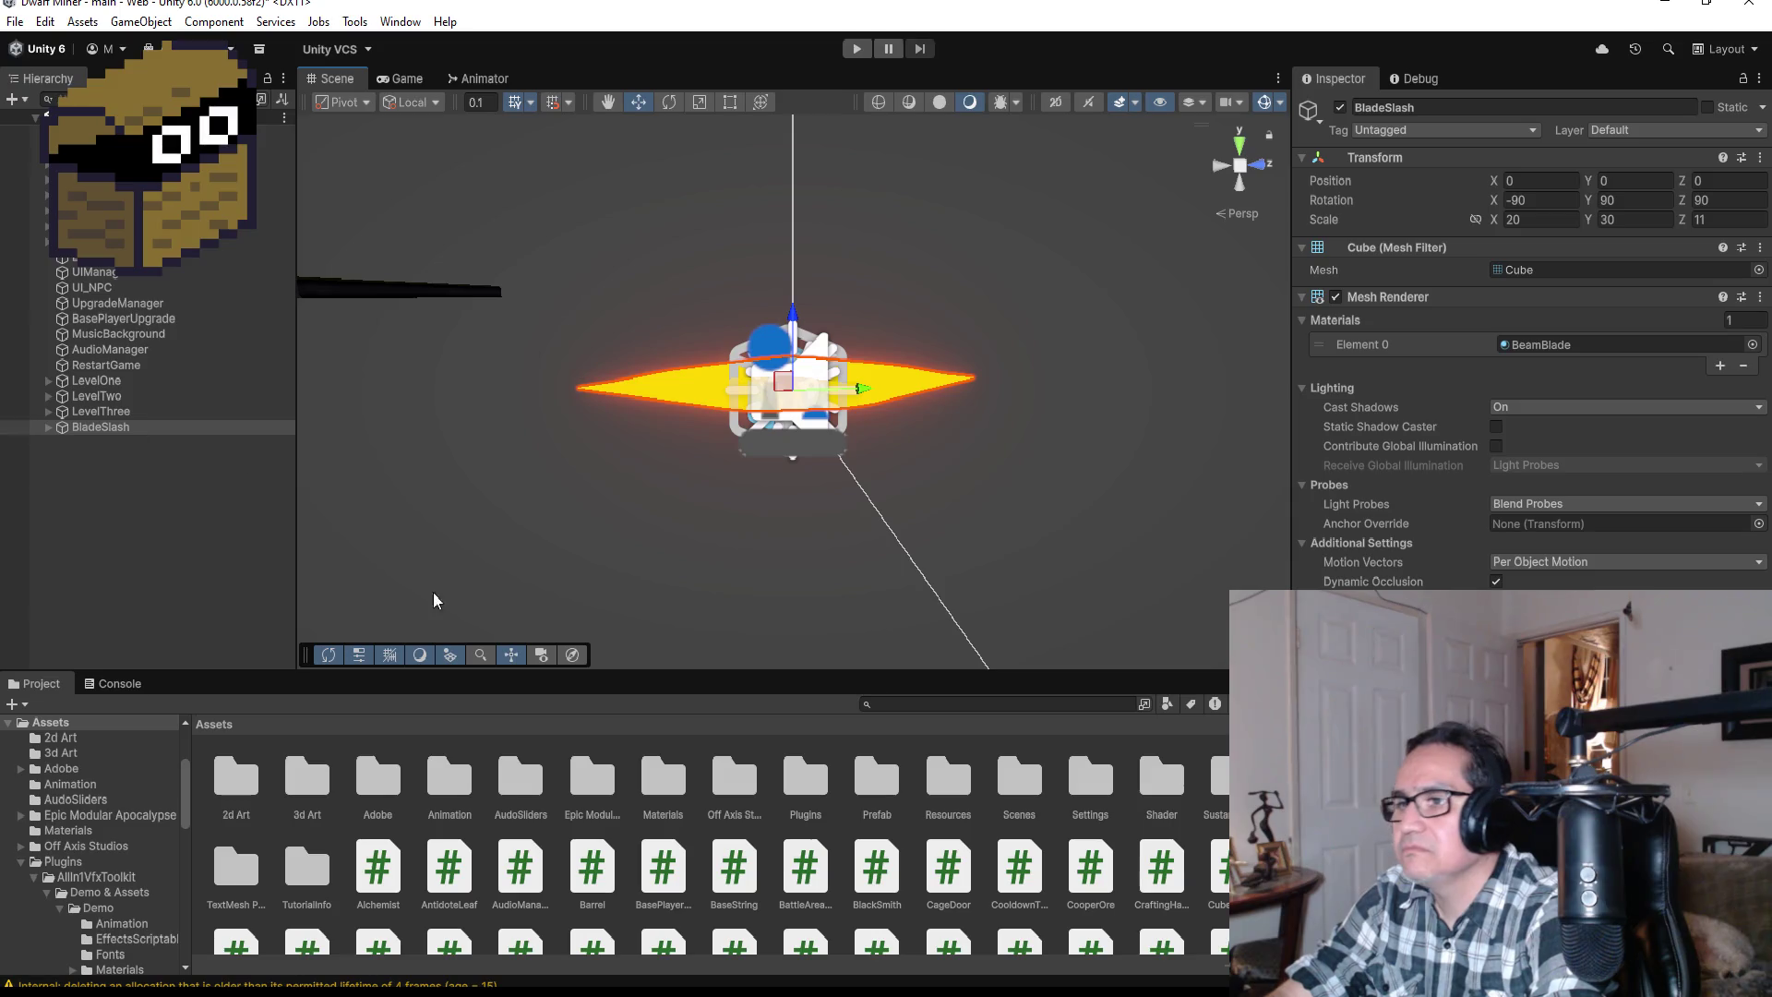
Step: Drag BladeSlash into the Prefab folder to make a prefab, then delete it from the Hierarchy
{"action": "mouse_move", "coordinate": [109, 428]}
{"action": "left_mouse_down"}
{"action": "mouse_move", "coordinate": [572, 656]}
{"action": "mouse_move", "coordinate": [803, 809]}
{"action": "mouse_move", "coordinate": [877, 801]}
{"action": "mouse_move", "coordinate": [888, 777]}
{"action": "left_mouse_up"}
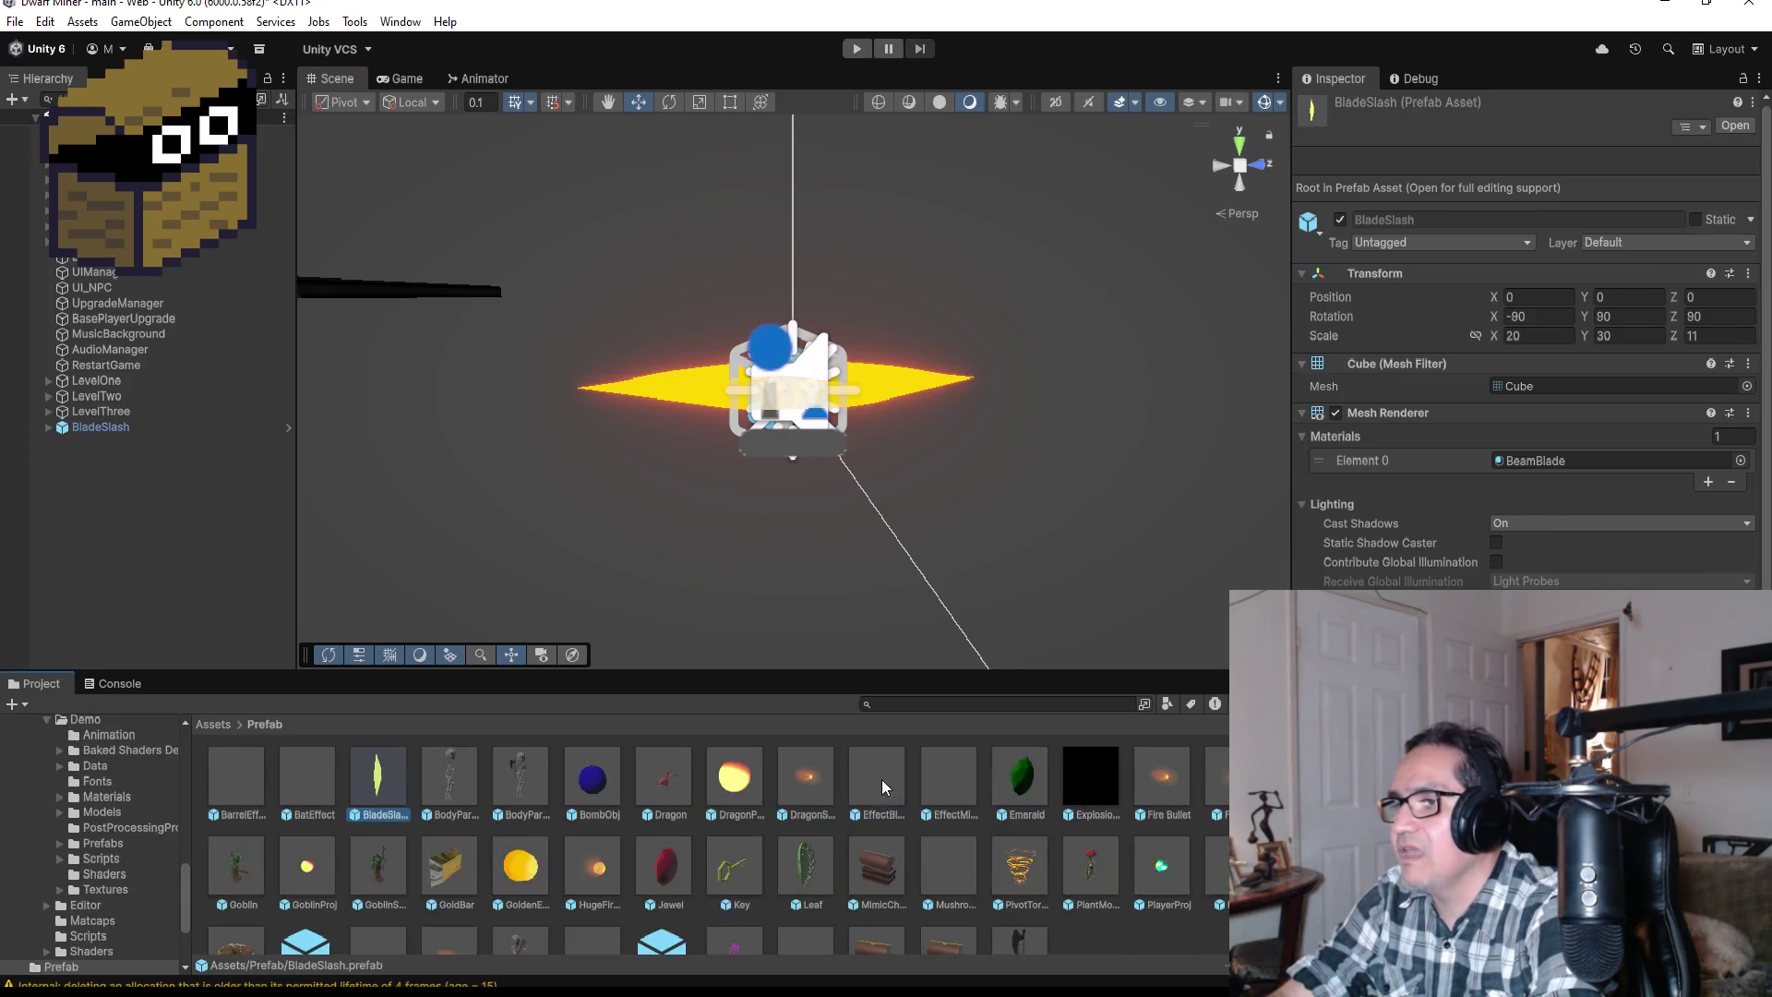
{"action": "left_click", "coordinate": [101, 427]}
{"action": "right_click", "coordinate": [113, 428]}
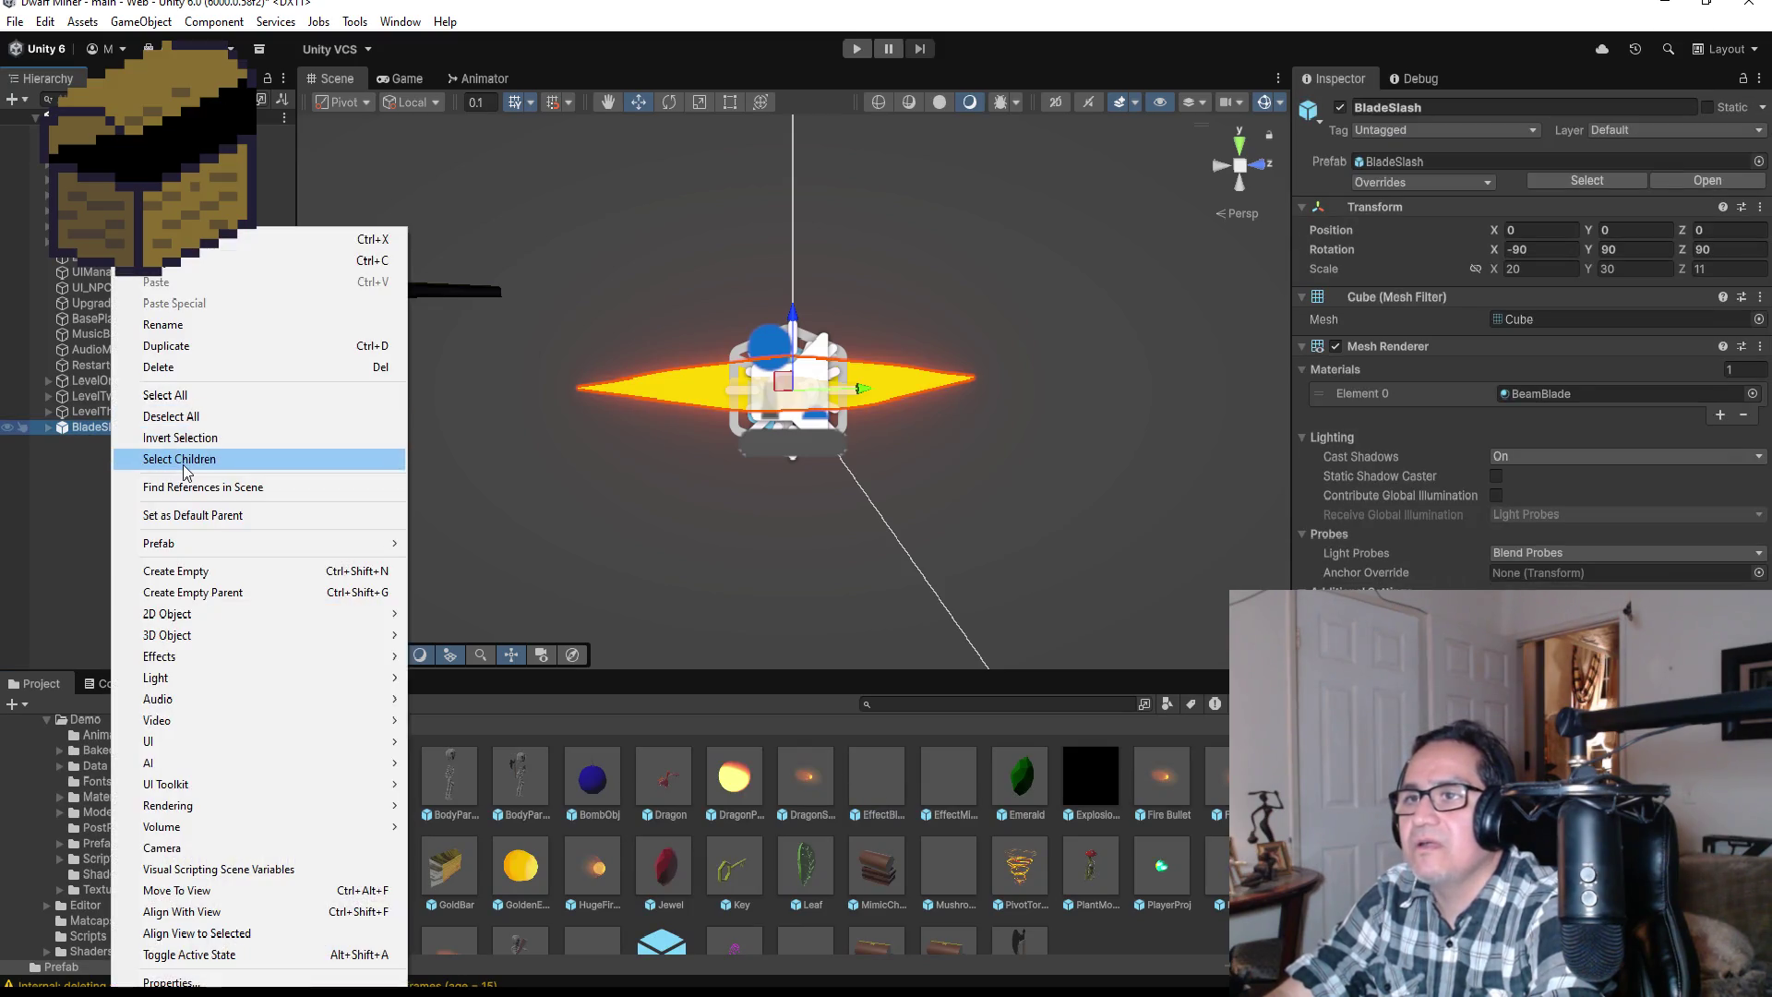
{"action": "left_click", "coordinate": [176, 368]}
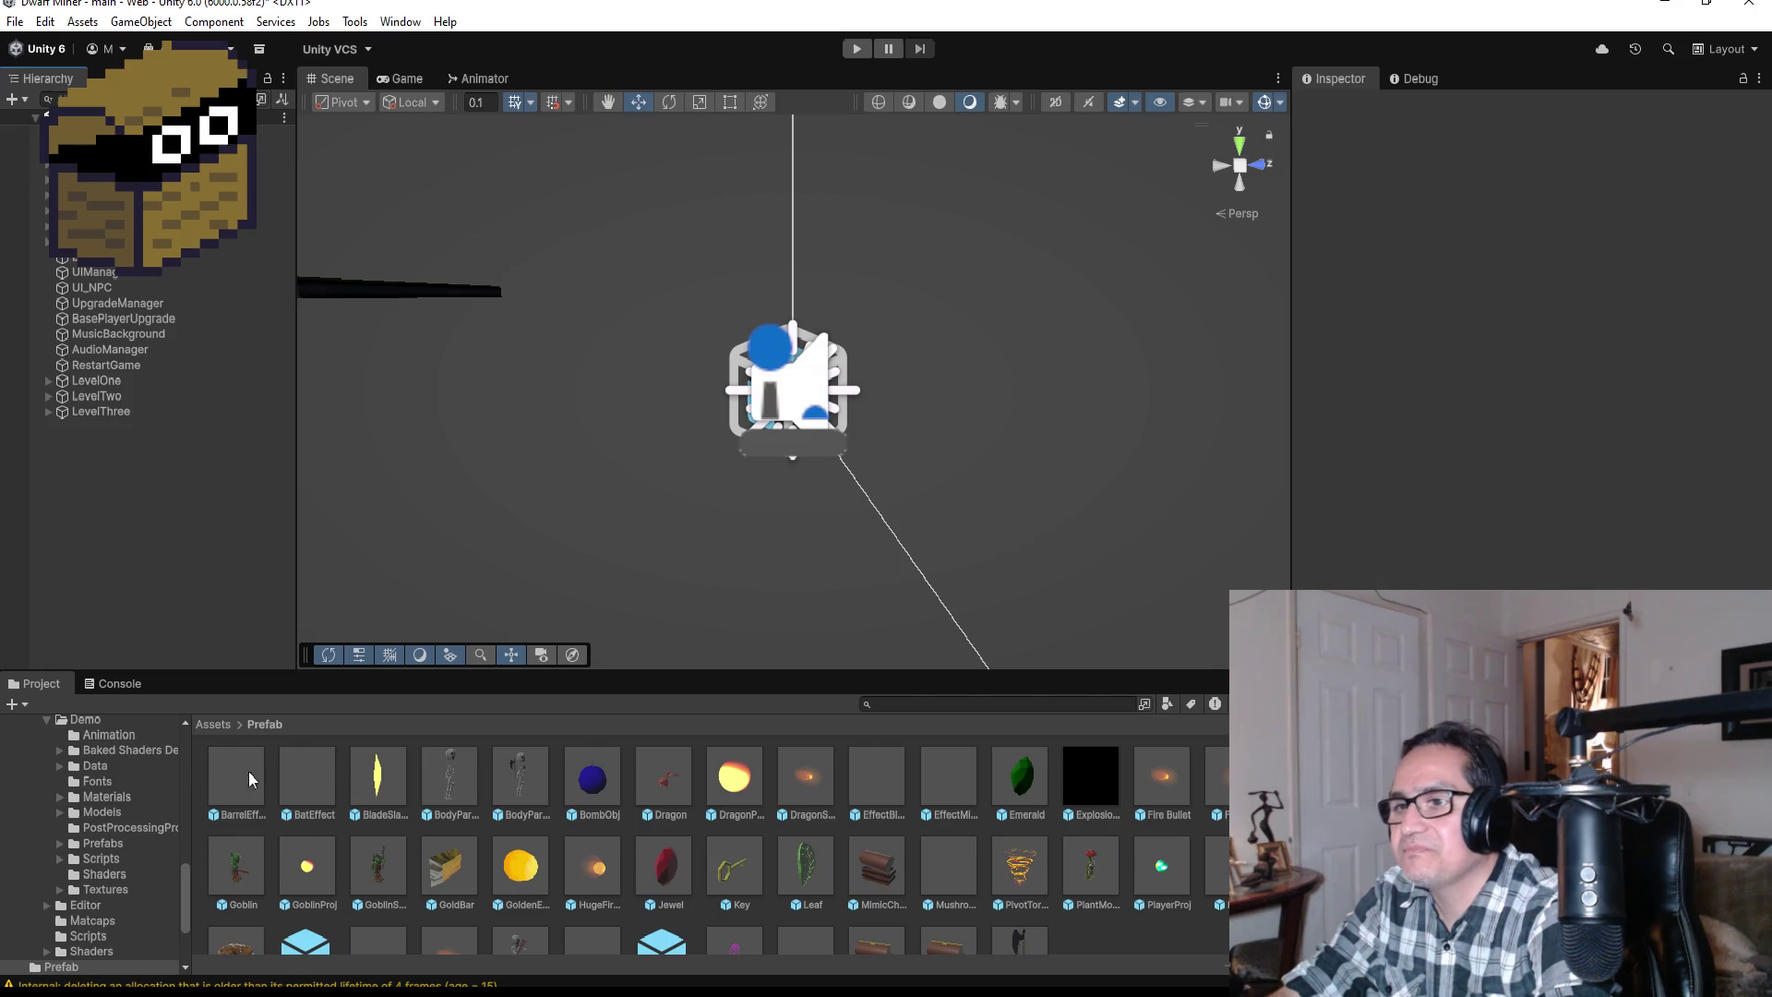
Step: Open the BladeSlash prefab in Prefab Mode, review its Inspector, and switch to Visual Studio
{"action": "double_click", "coordinate": [377, 776]}
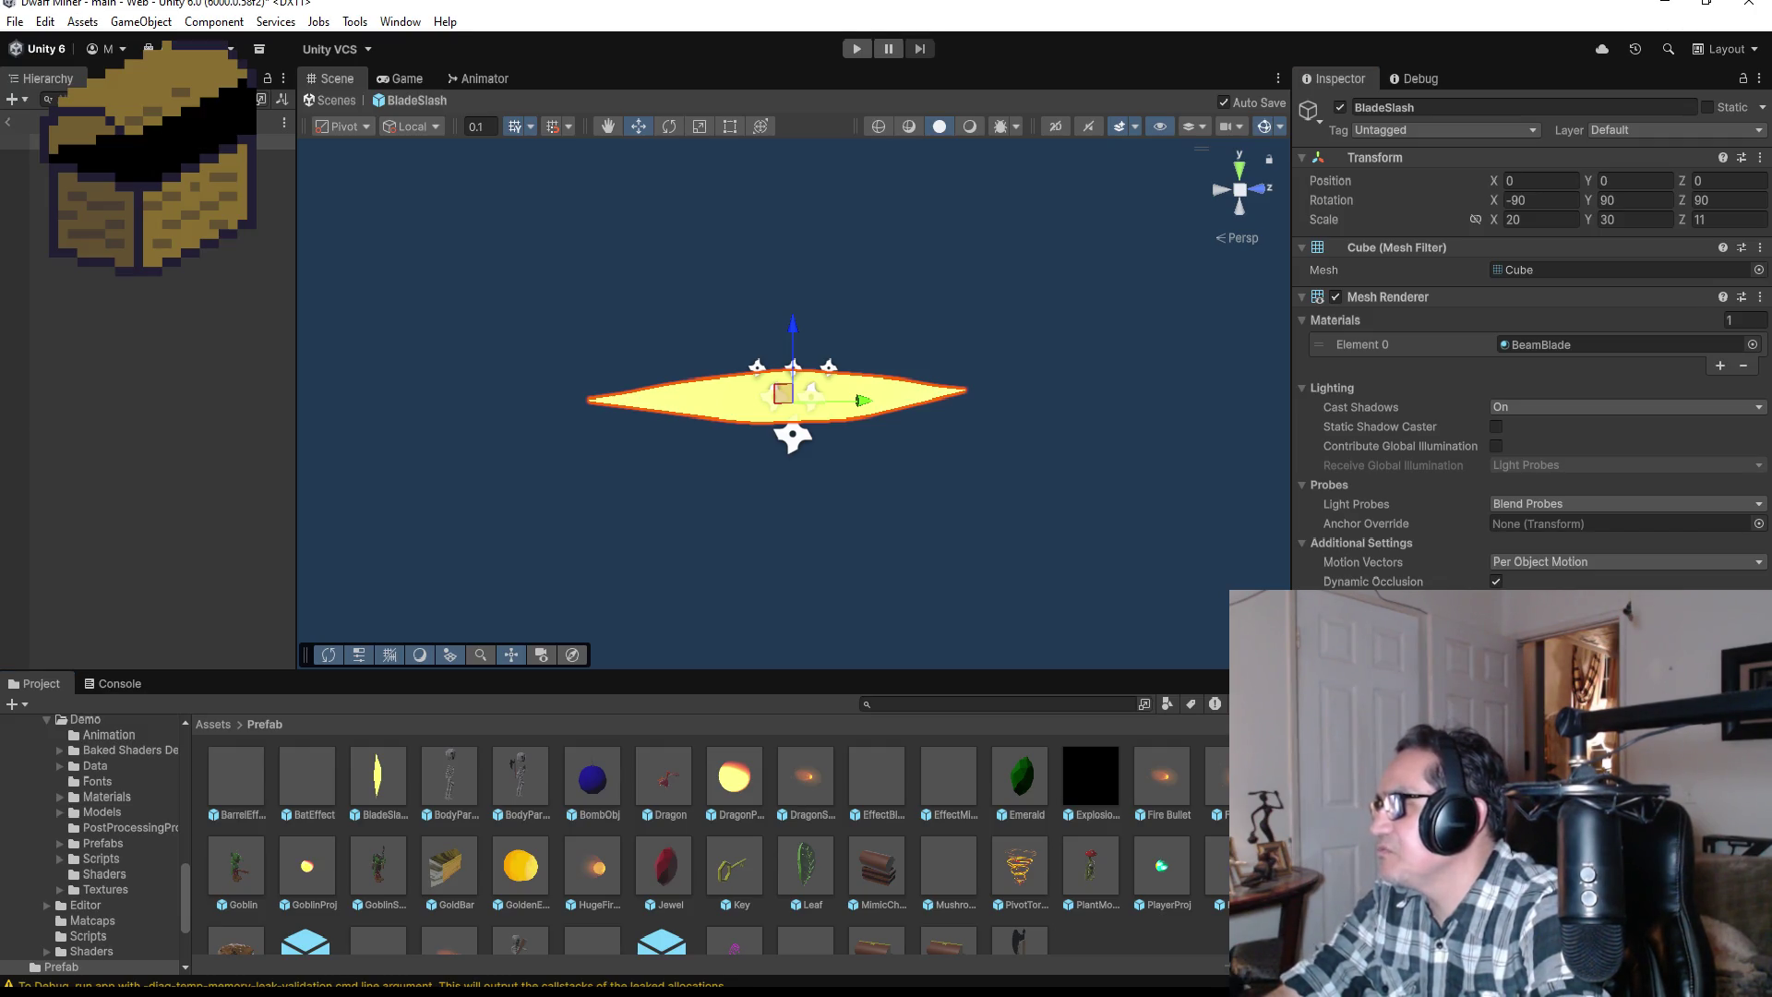
{"action": "scroll", "coordinate": [1533, 341], "scroll_direction": "down", "scroll_amount": 1}
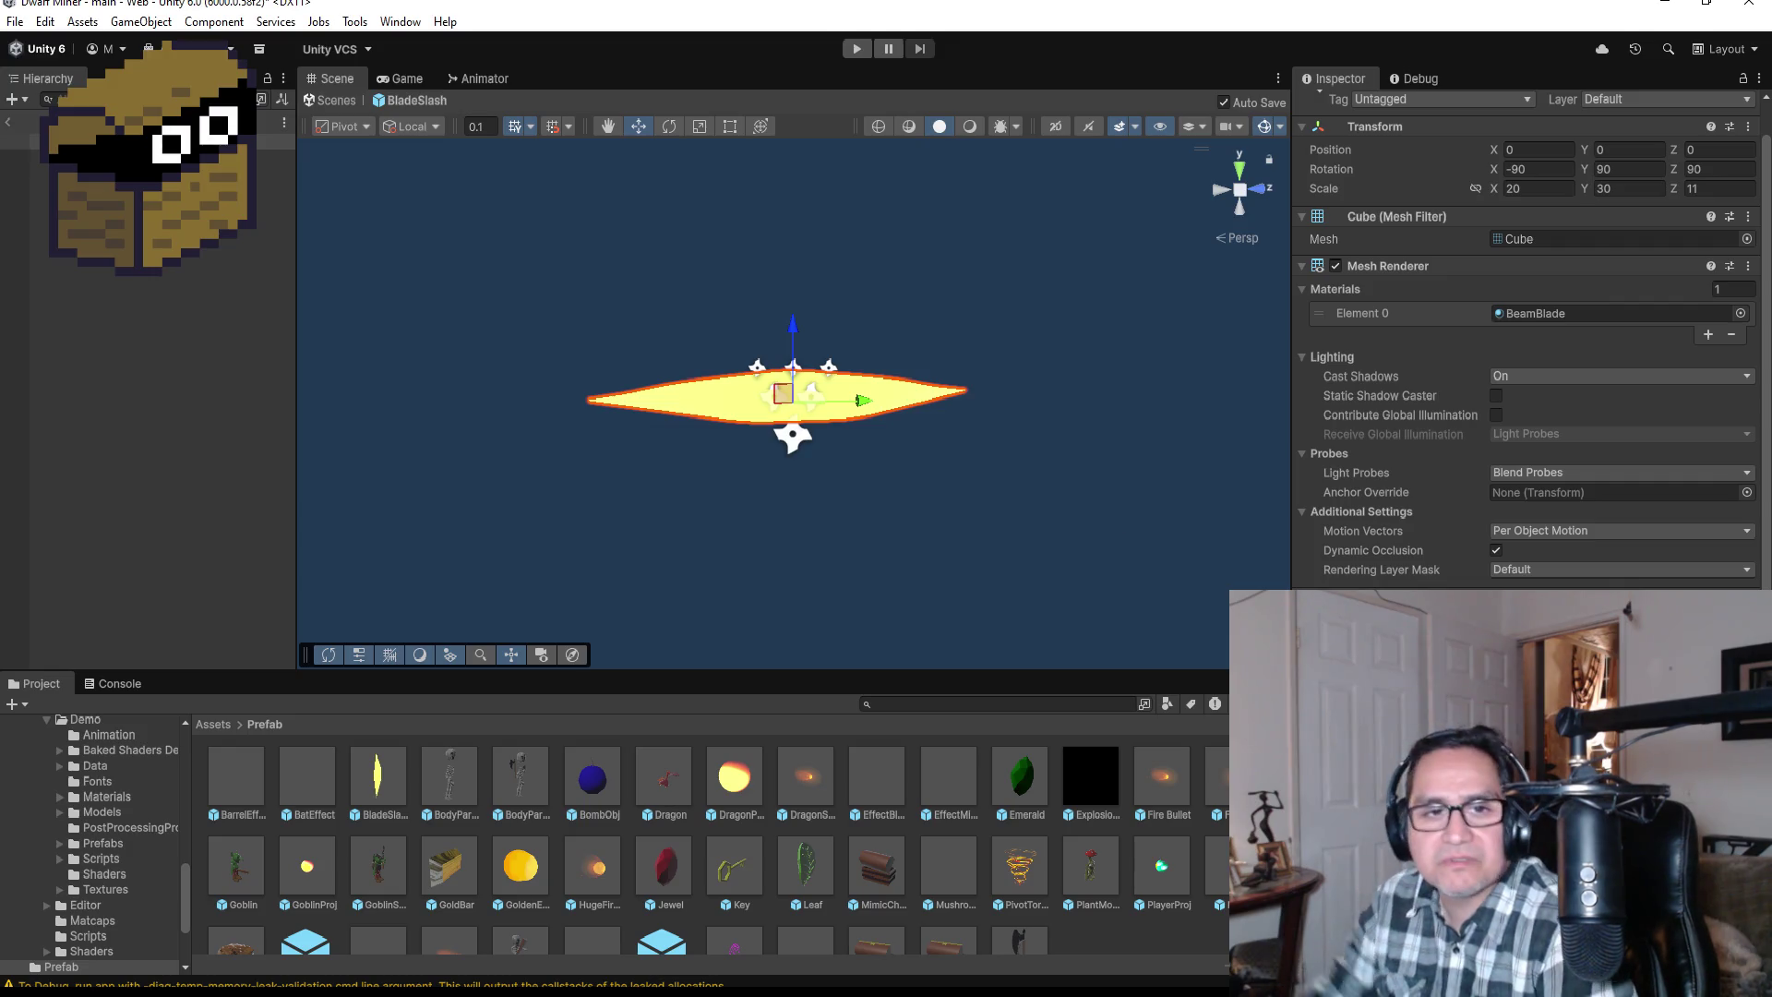
{"action": "key", "text": "alt+Tab"}
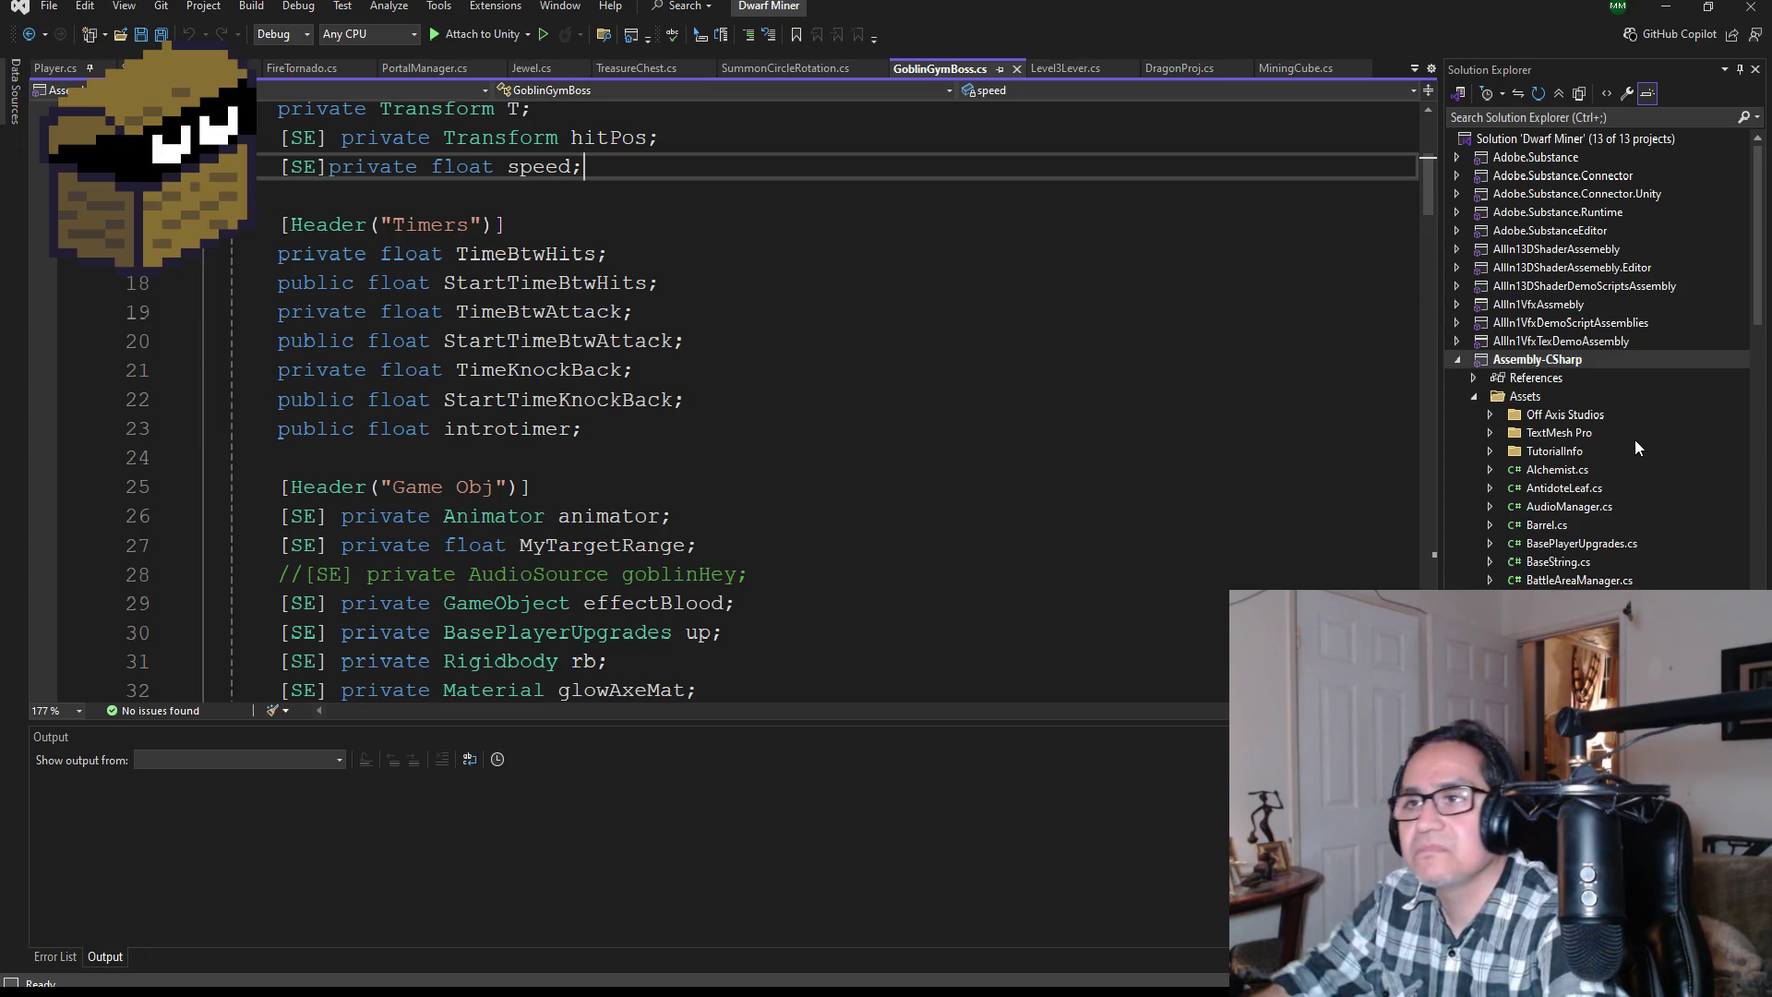
Step: Browse the Assets scripts in Solution Explorer and open BlackSmith.cs
{"action": "scroll", "coordinate": [1659, 556], "scroll_direction": "down", "scroll_amount": 20}
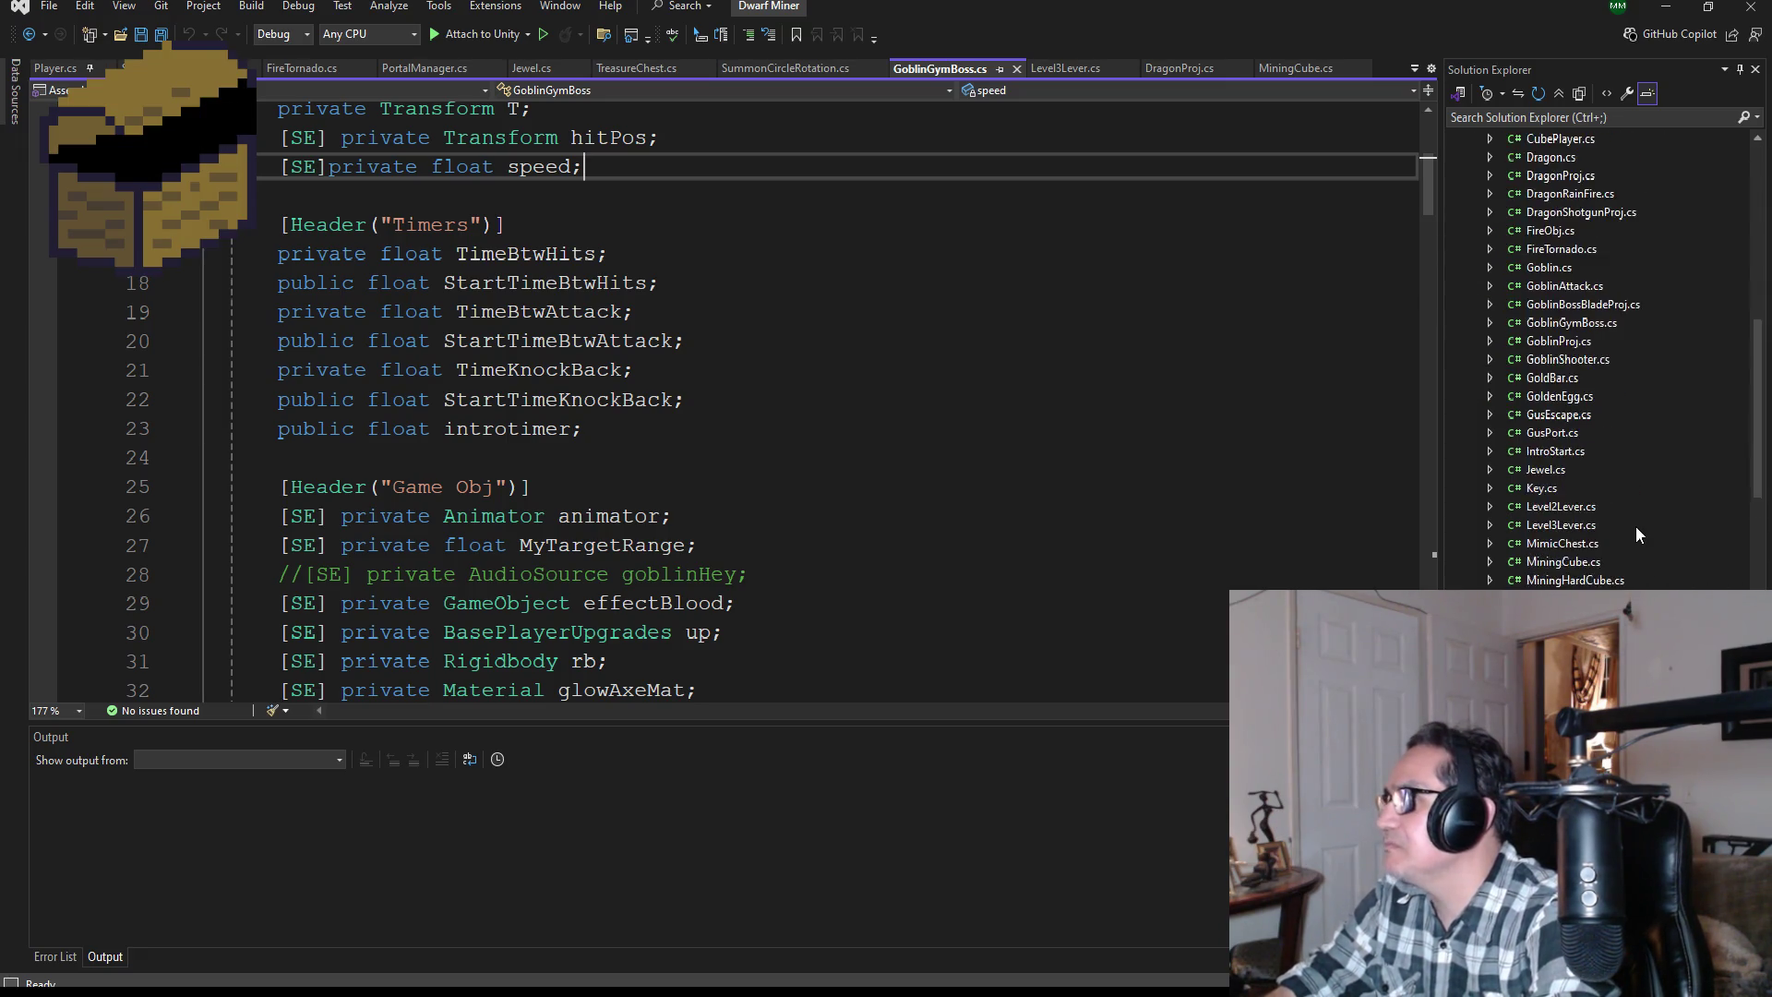
{"action": "scroll", "coordinate": [1616, 459], "scroll_direction": "up", "scroll_amount": 6}
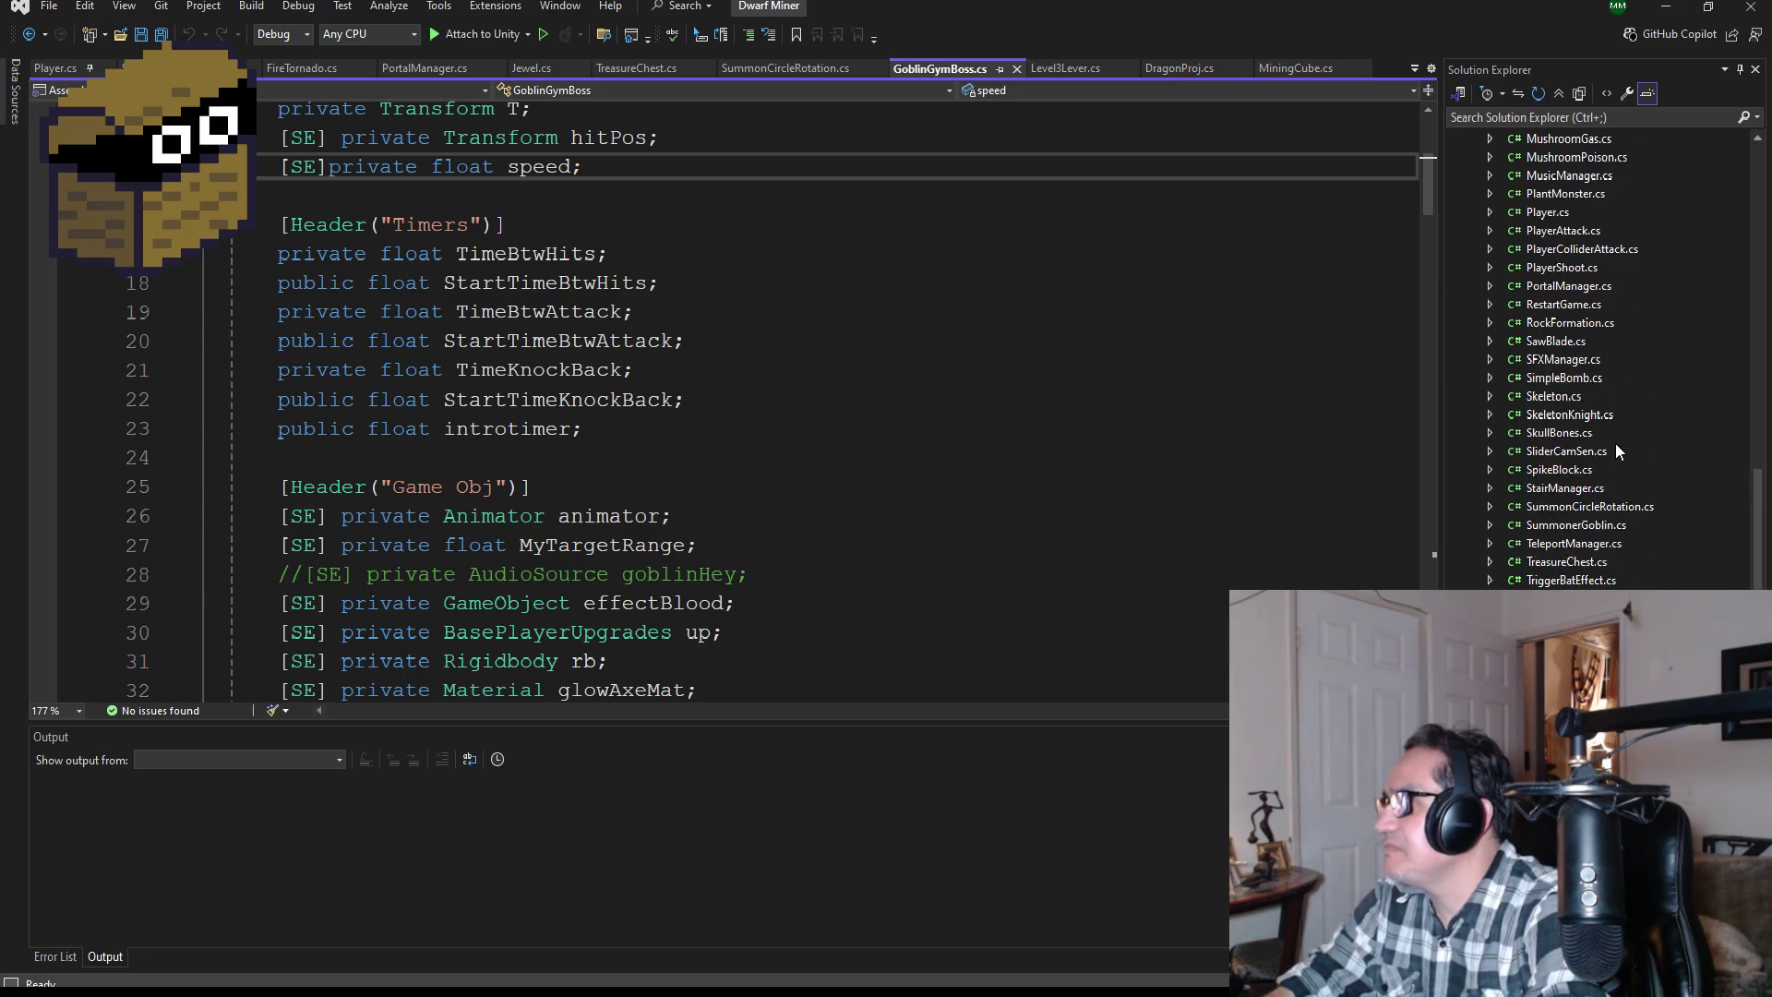
{"action": "scroll", "coordinate": [1602, 462], "scroll_direction": "down", "scroll_amount": 6}
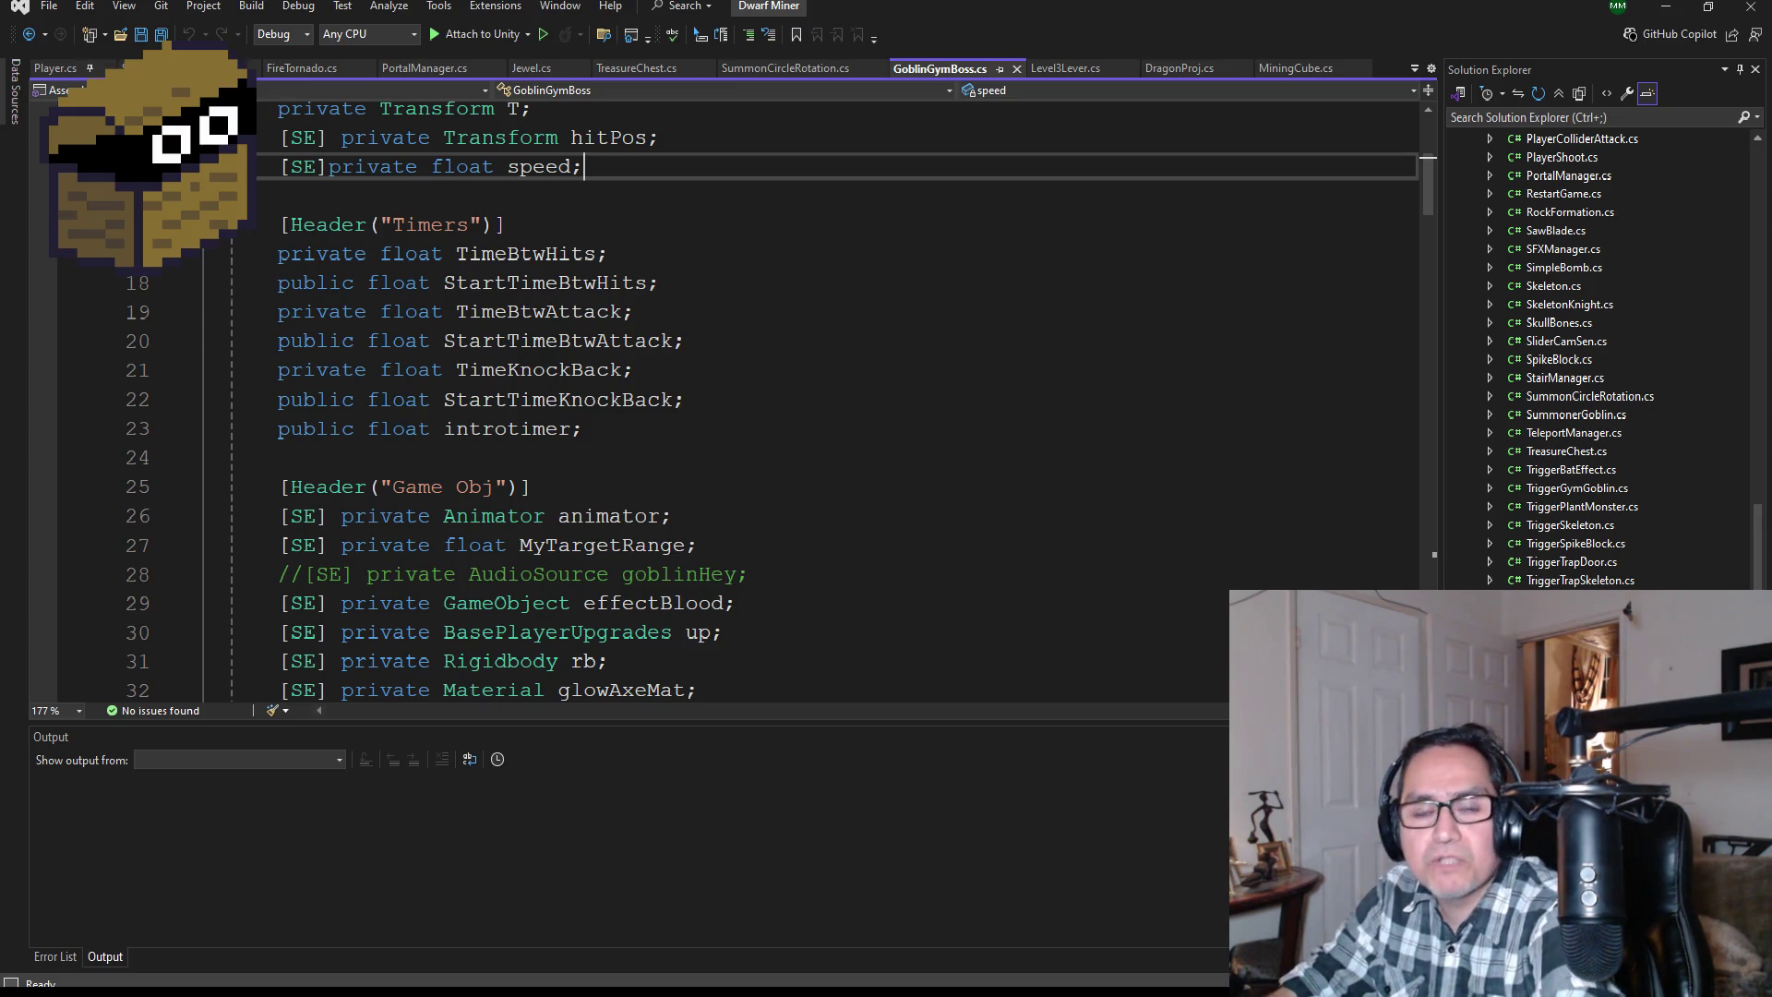
{"action": "scroll", "coordinate": [1536, 447], "scroll_direction": "up", "scroll_amount": 2}
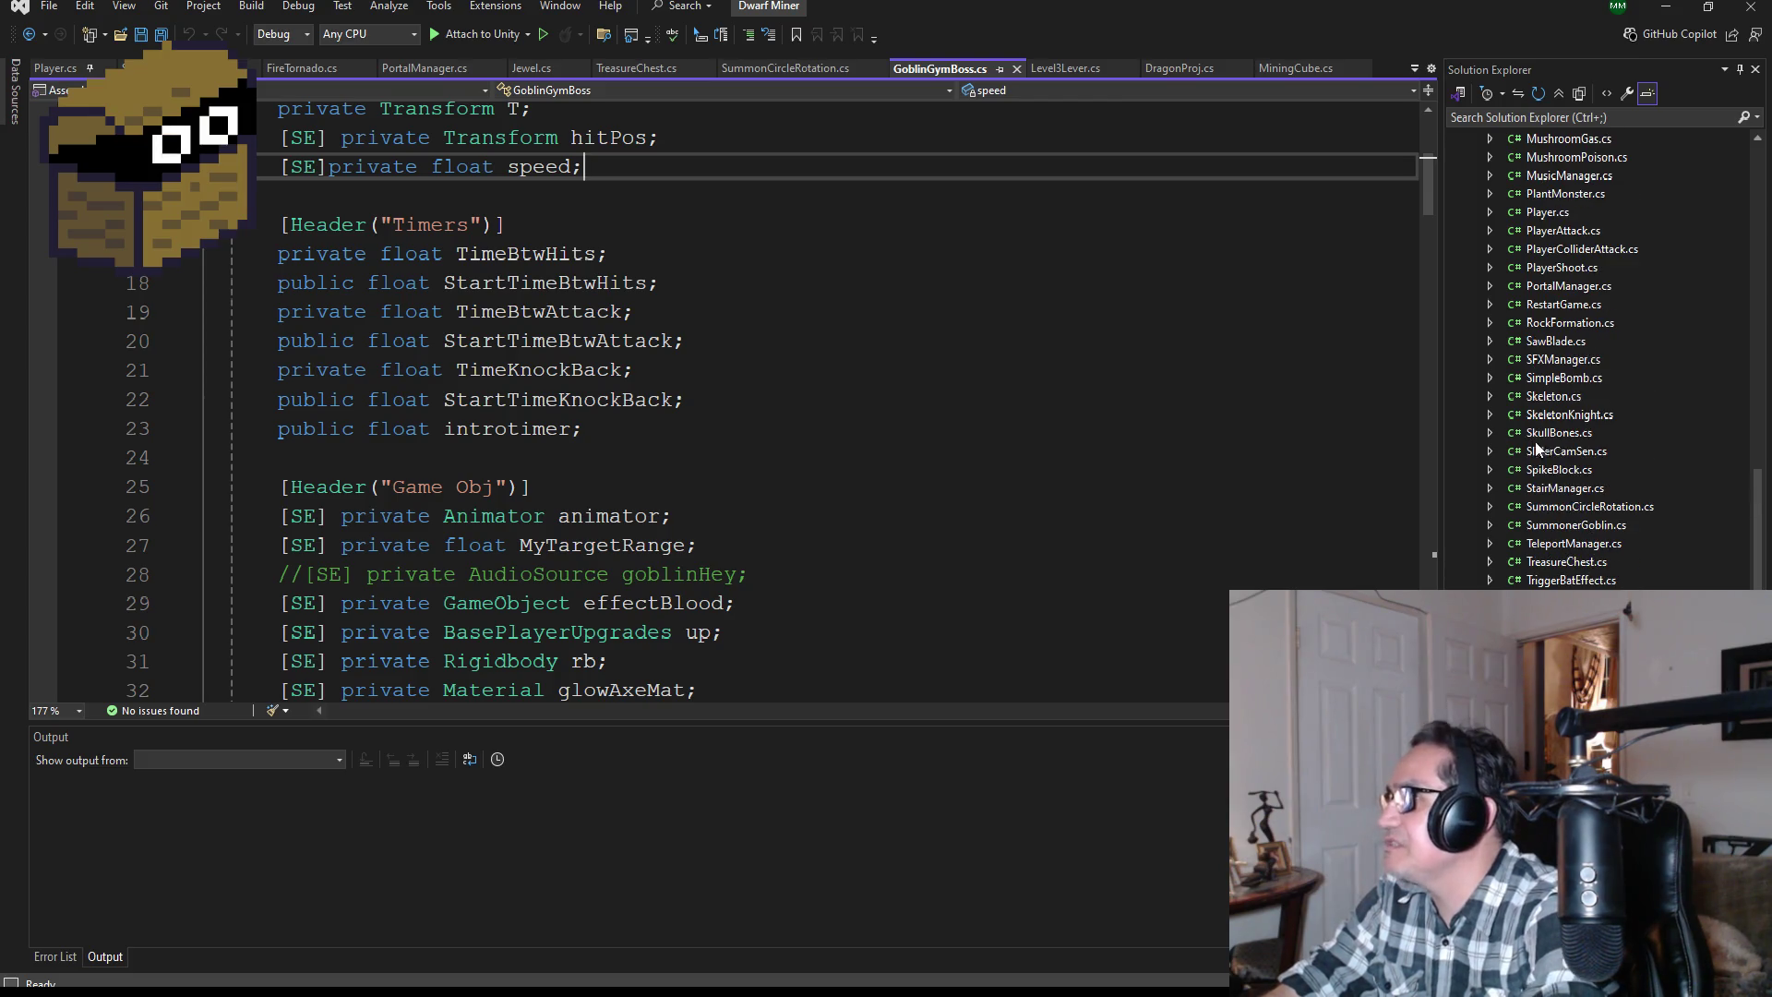
{"action": "scroll", "coordinate": [1582, 475], "scroll_direction": "up", "scroll_amount": 15}
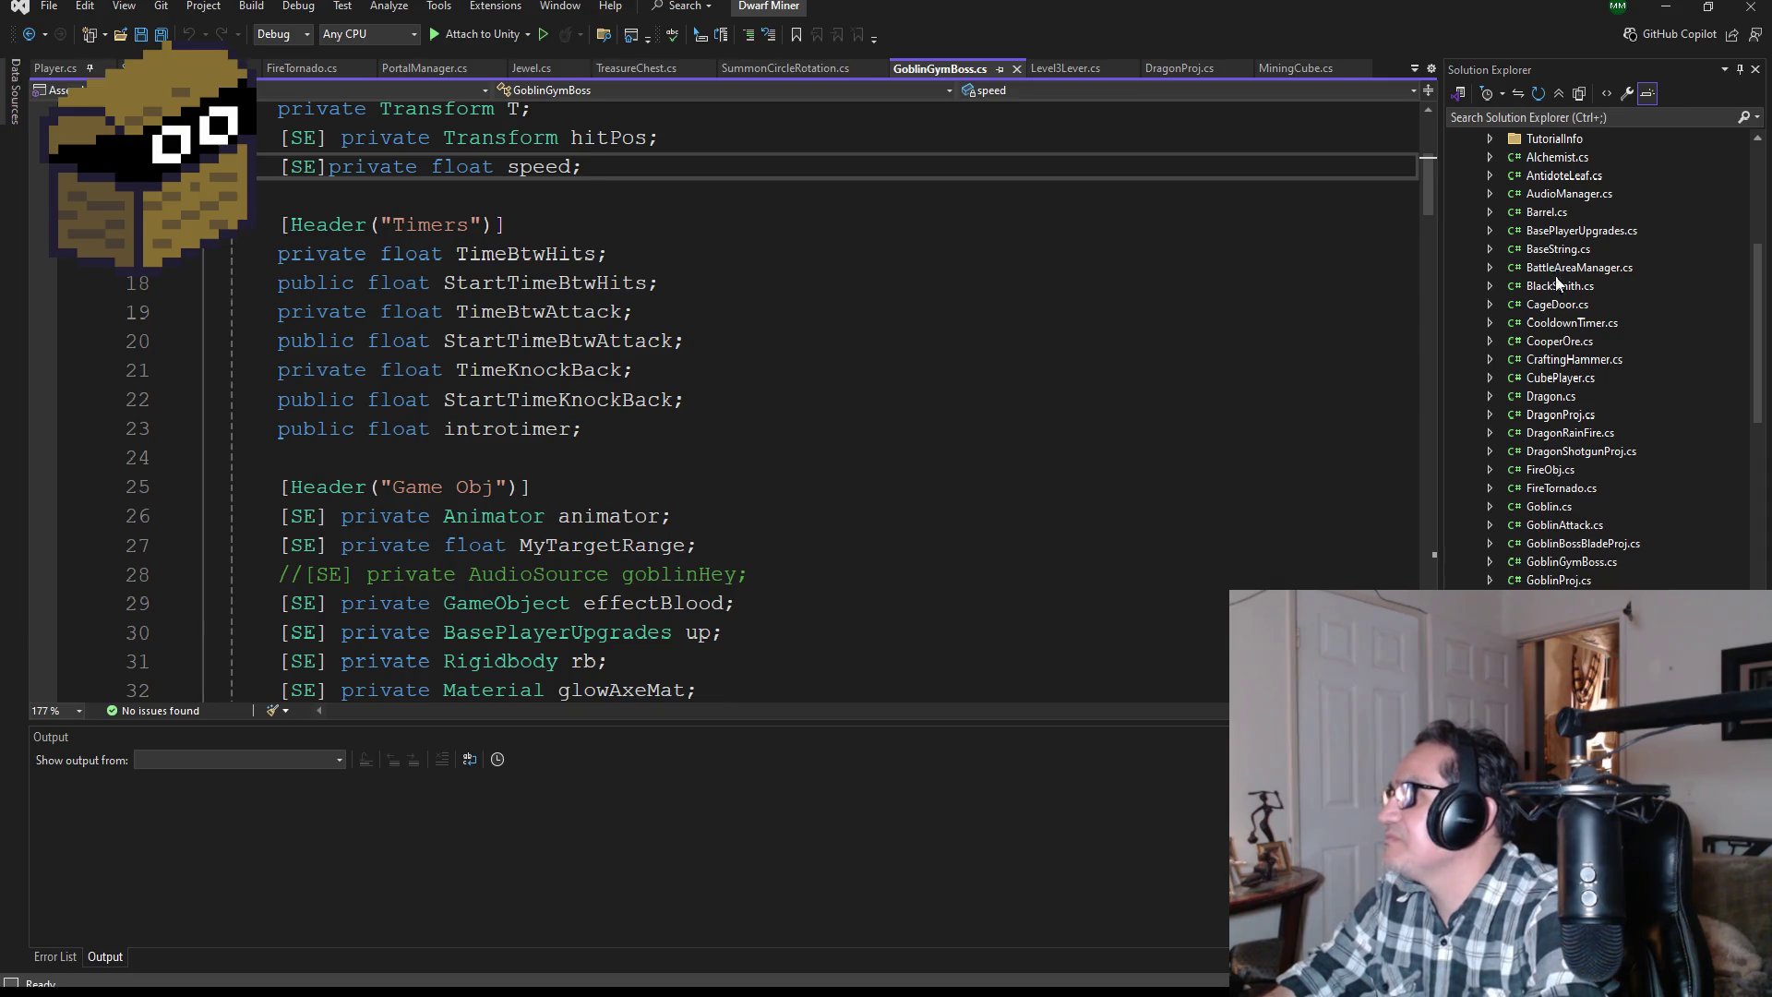
{"action": "double_click", "coordinate": [1557, 285]}
{"action": "scroll", "coordinate": [1582, 554], "scroll_direction": "down", "scroll_amount": 3}
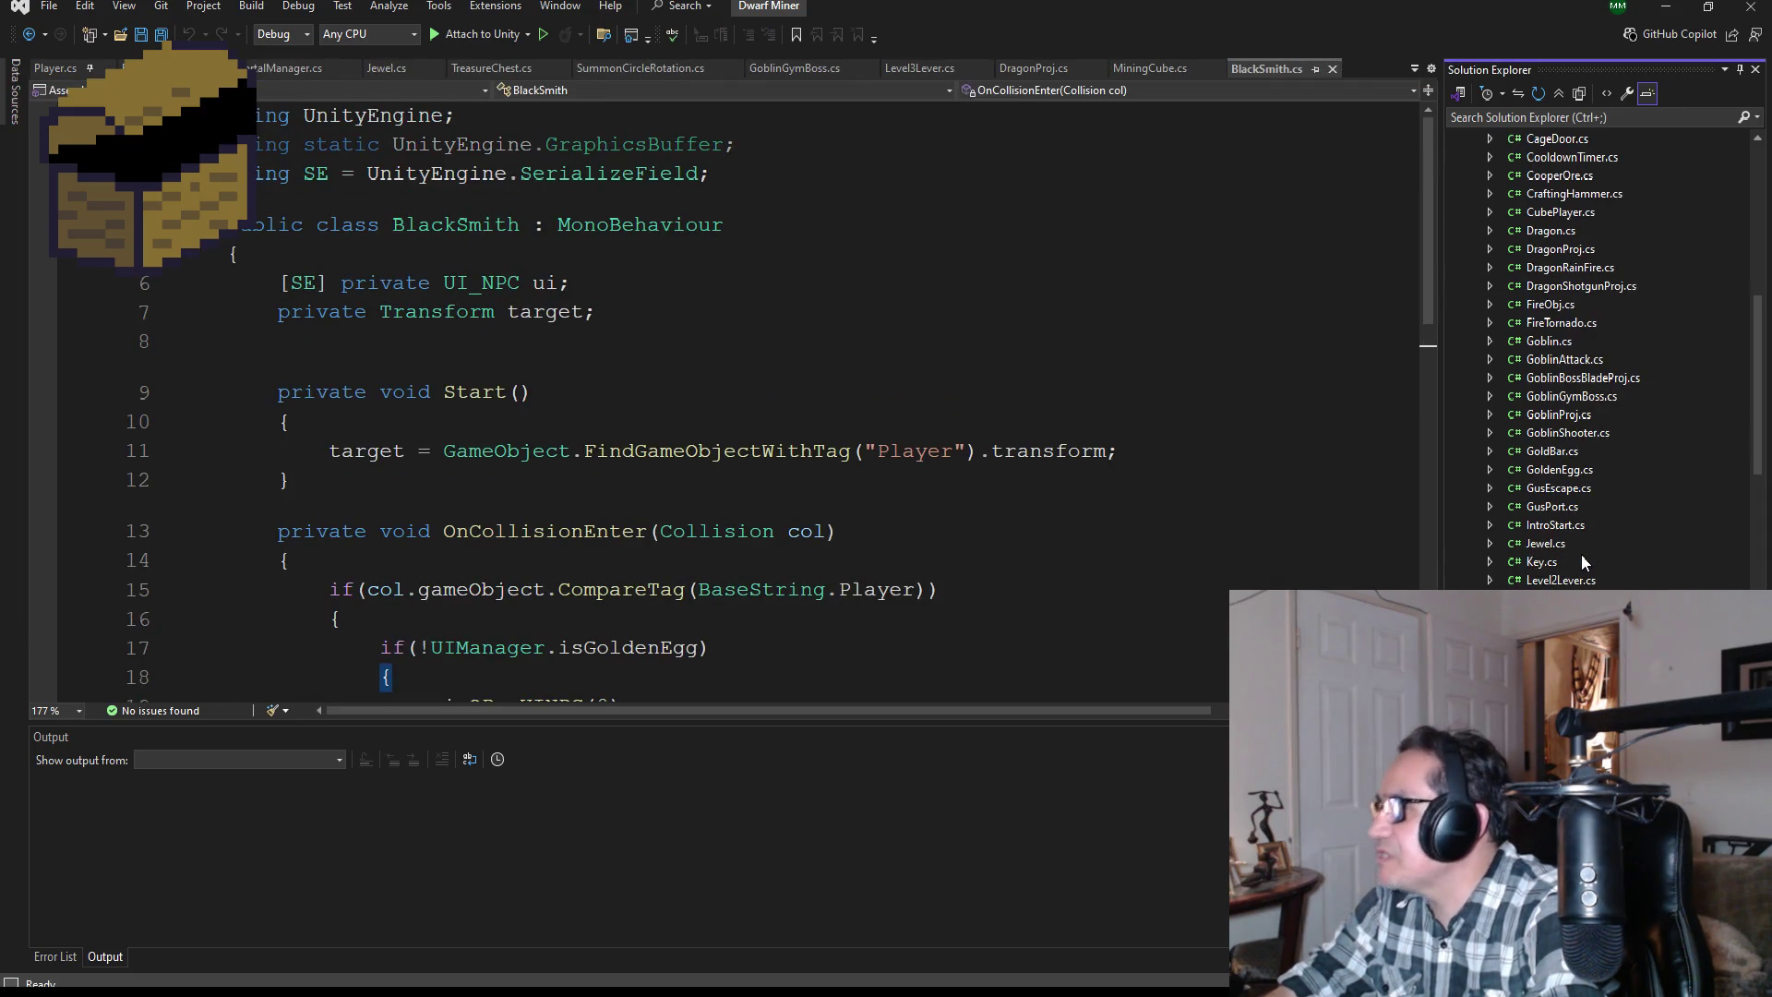
Step: Open GoblinBossBladeProj.cs, delete its default Start and Update methods, and save it
{"action": "left_click", "coordinate": [1576, 379]}
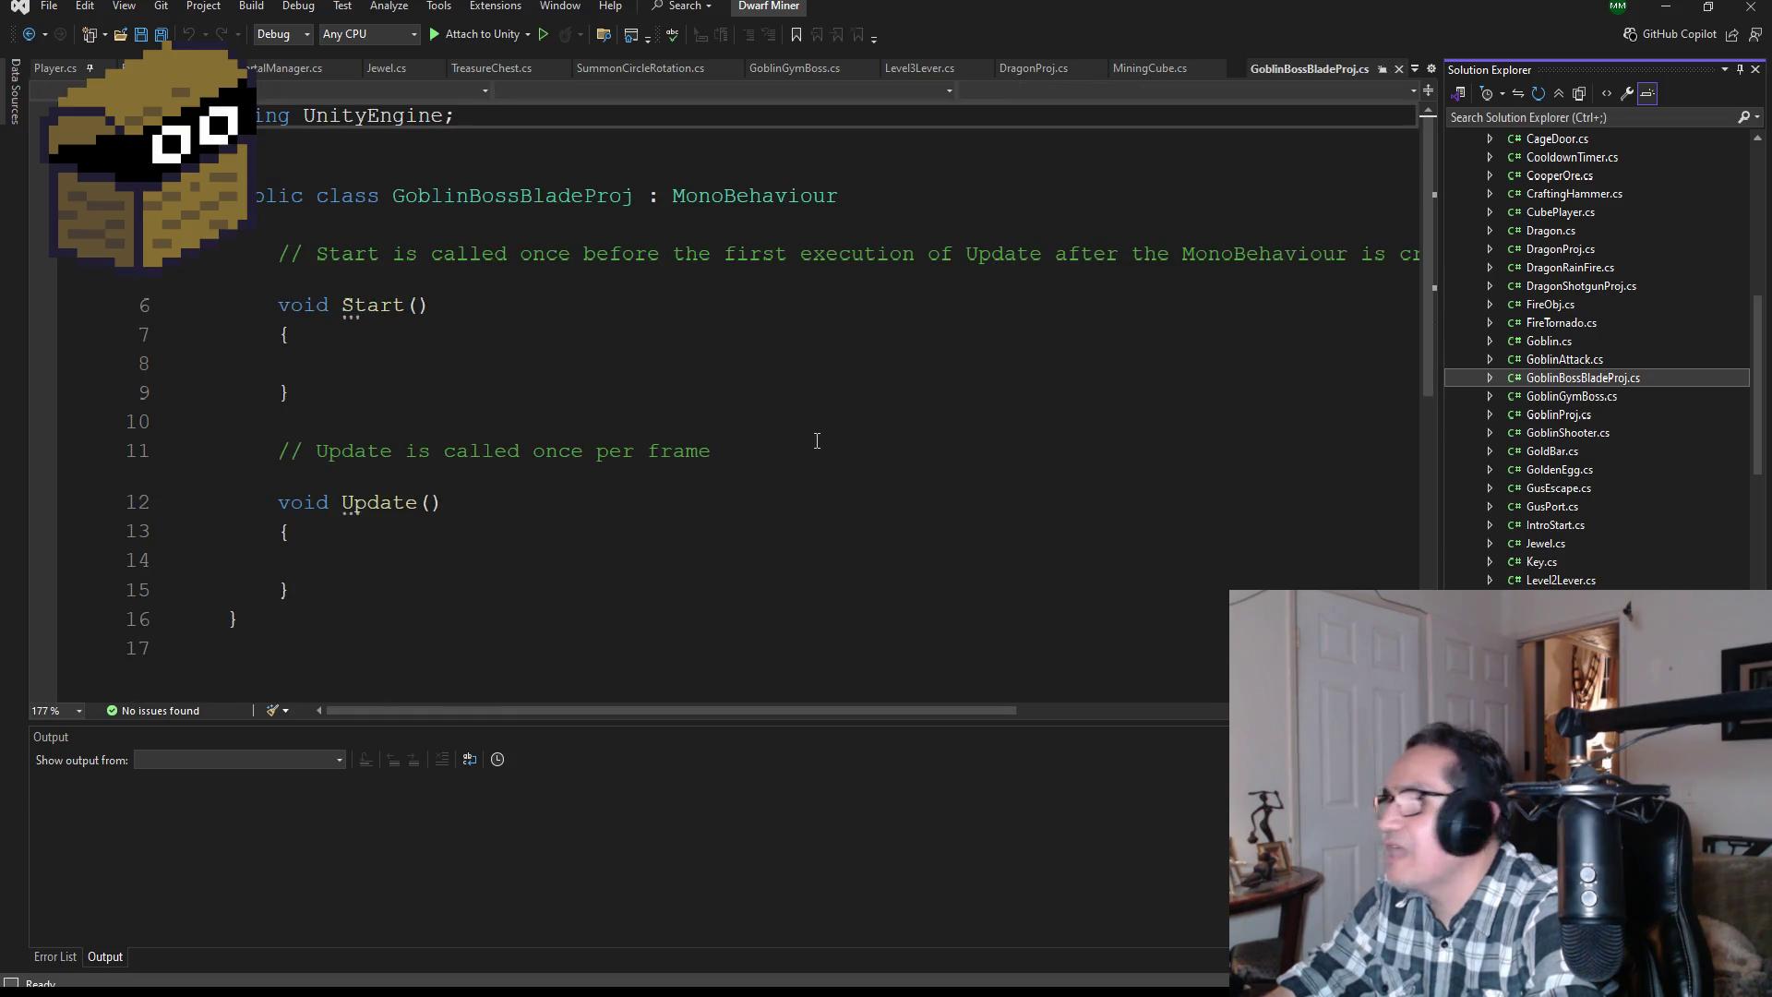
{"action": "left_click", "coordinate": [293, 589]}
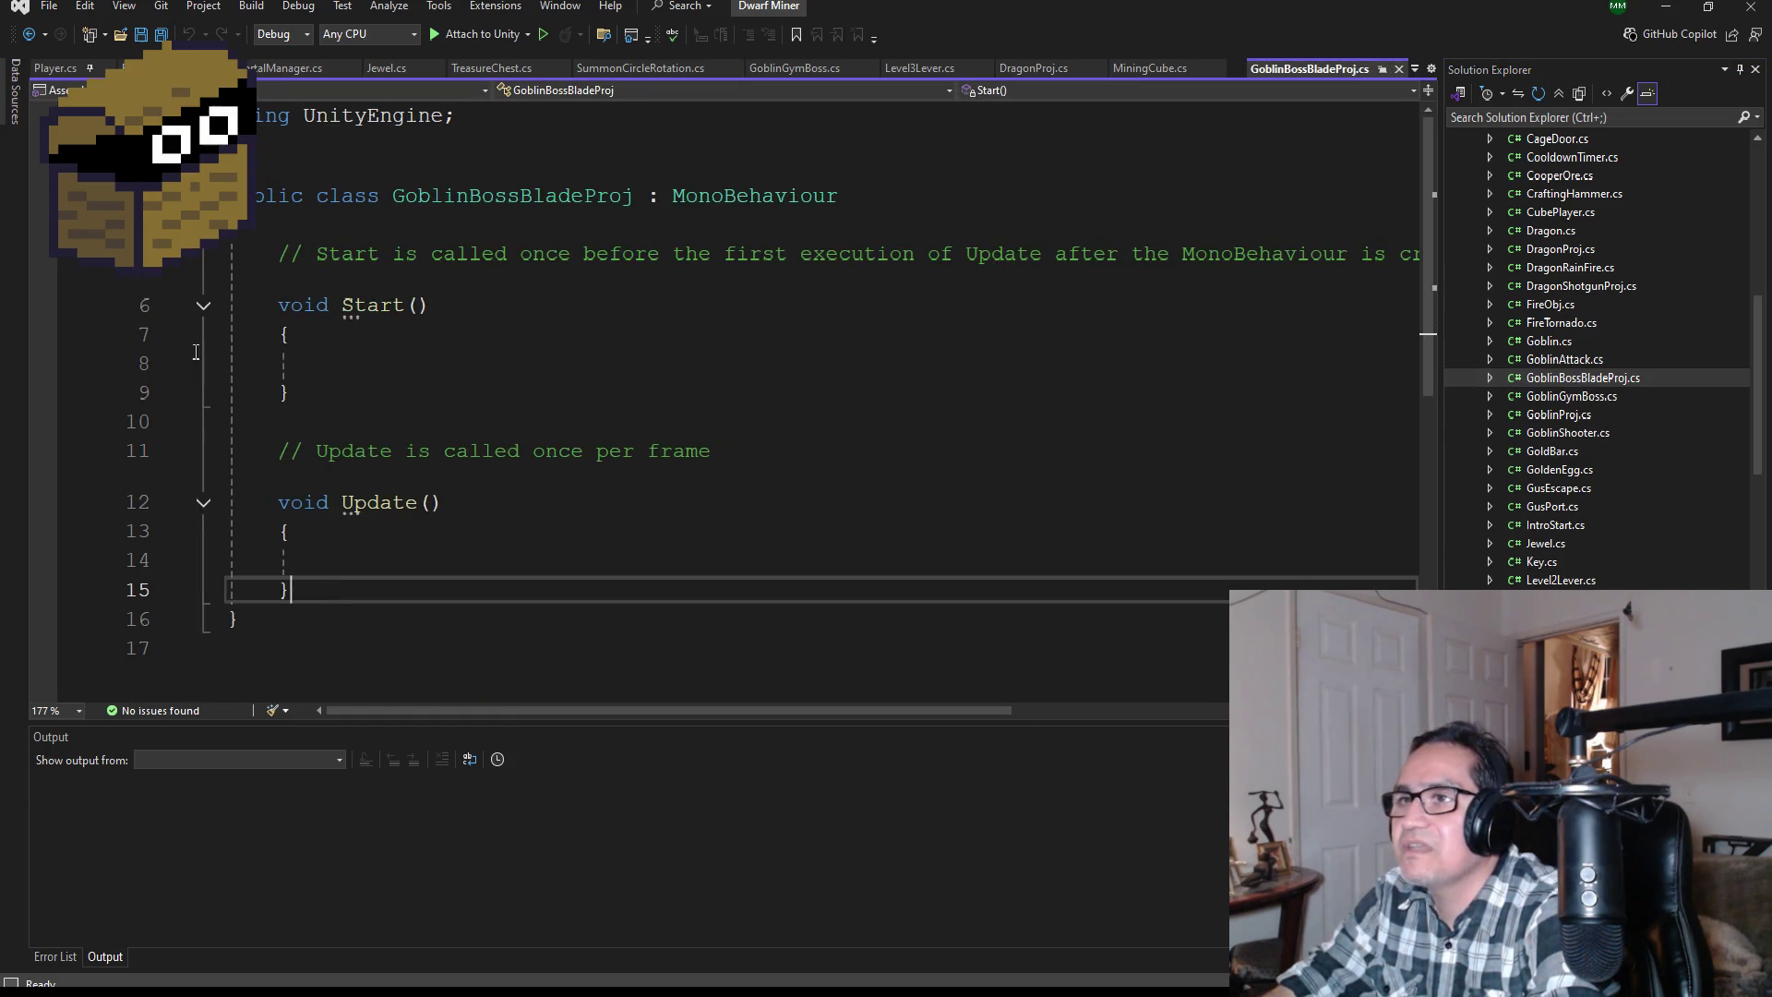
{"action": "left_click", "coordinate": [202, 253], "text": "shift"}
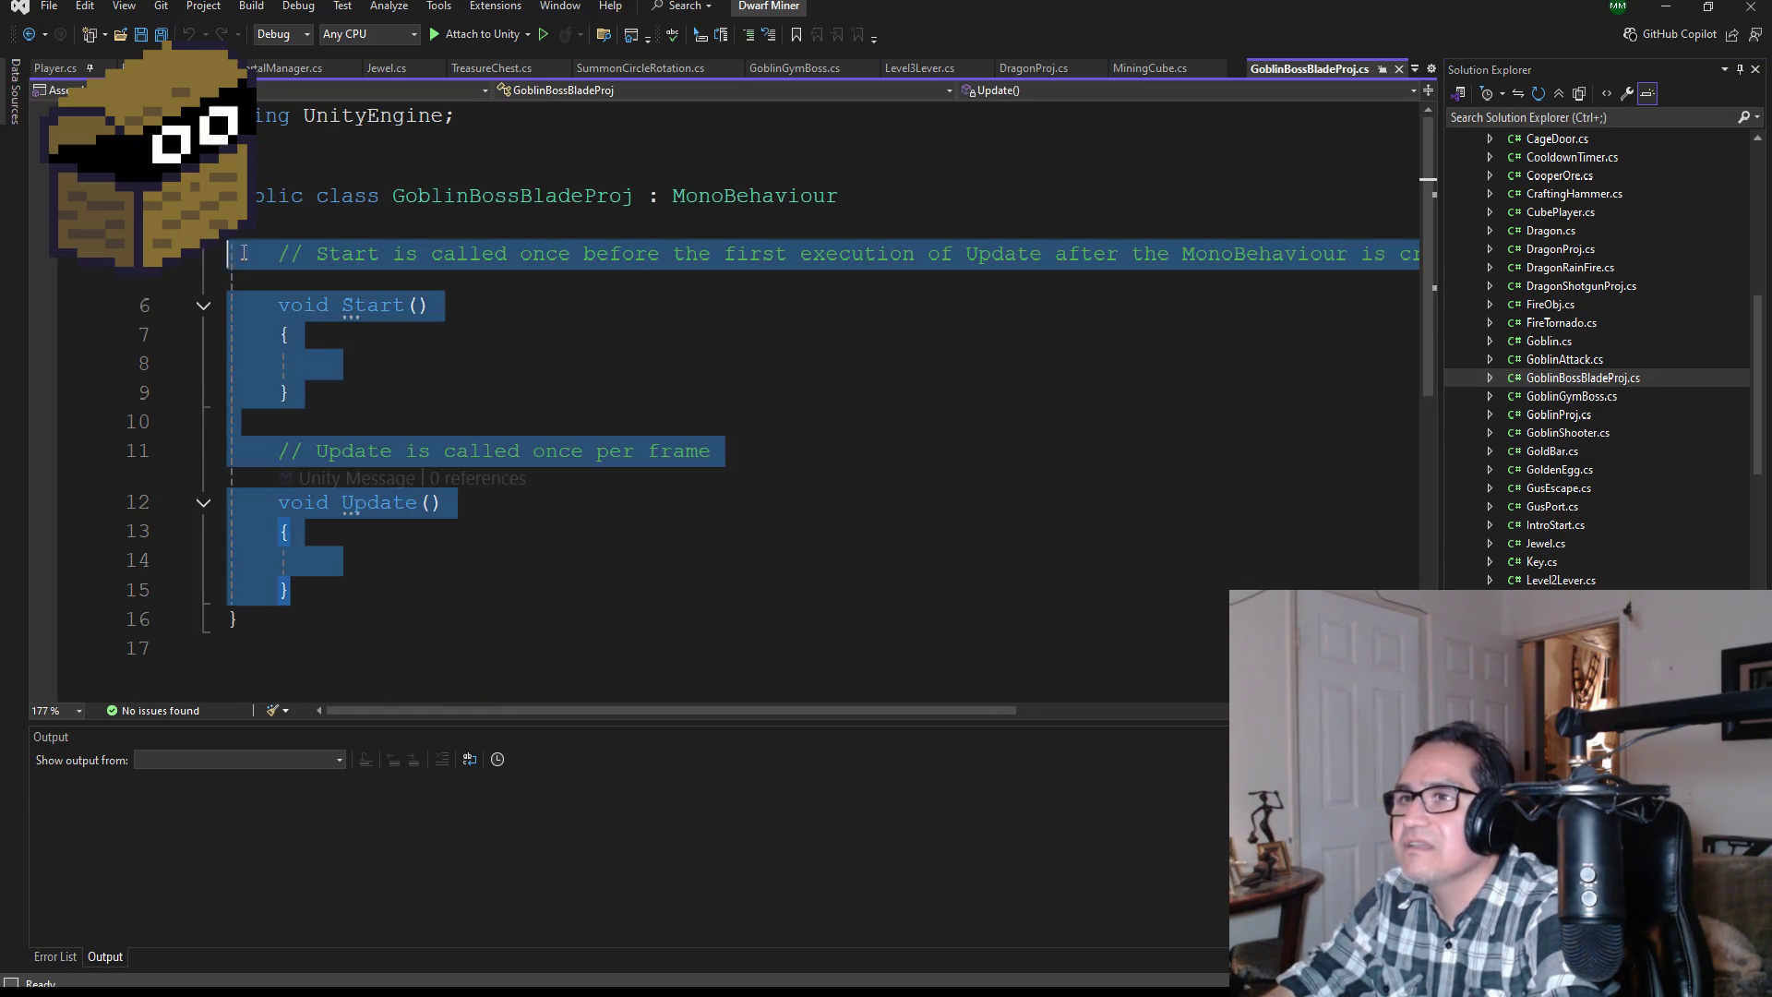
{"action": "key", "text": "Delete"}
{"action": "left_click", "coordinate": [161, 37]}
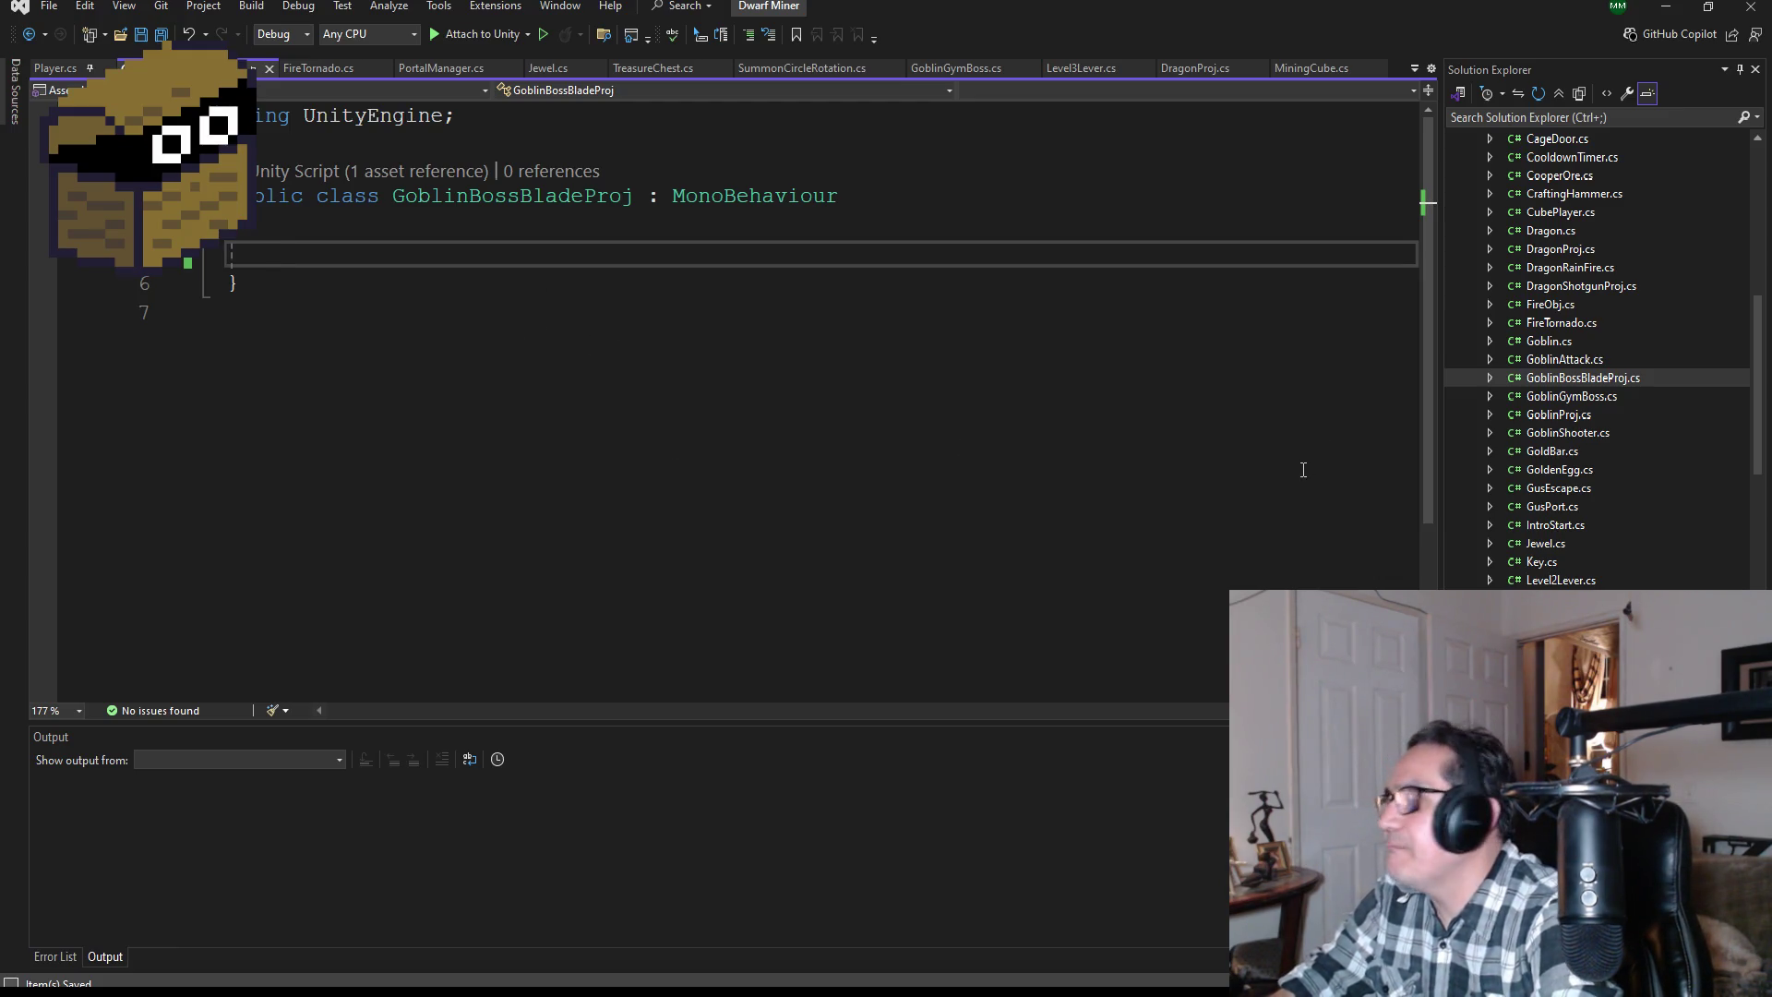
{"action": "scroll", "coordinate": [1635, 379], "scroll_direction": "up", "scroll_amount": 10}
{"action": "scroll", "coordinate": [1623, 460], "scroll_direction": "down", "scroll_amount": 5}
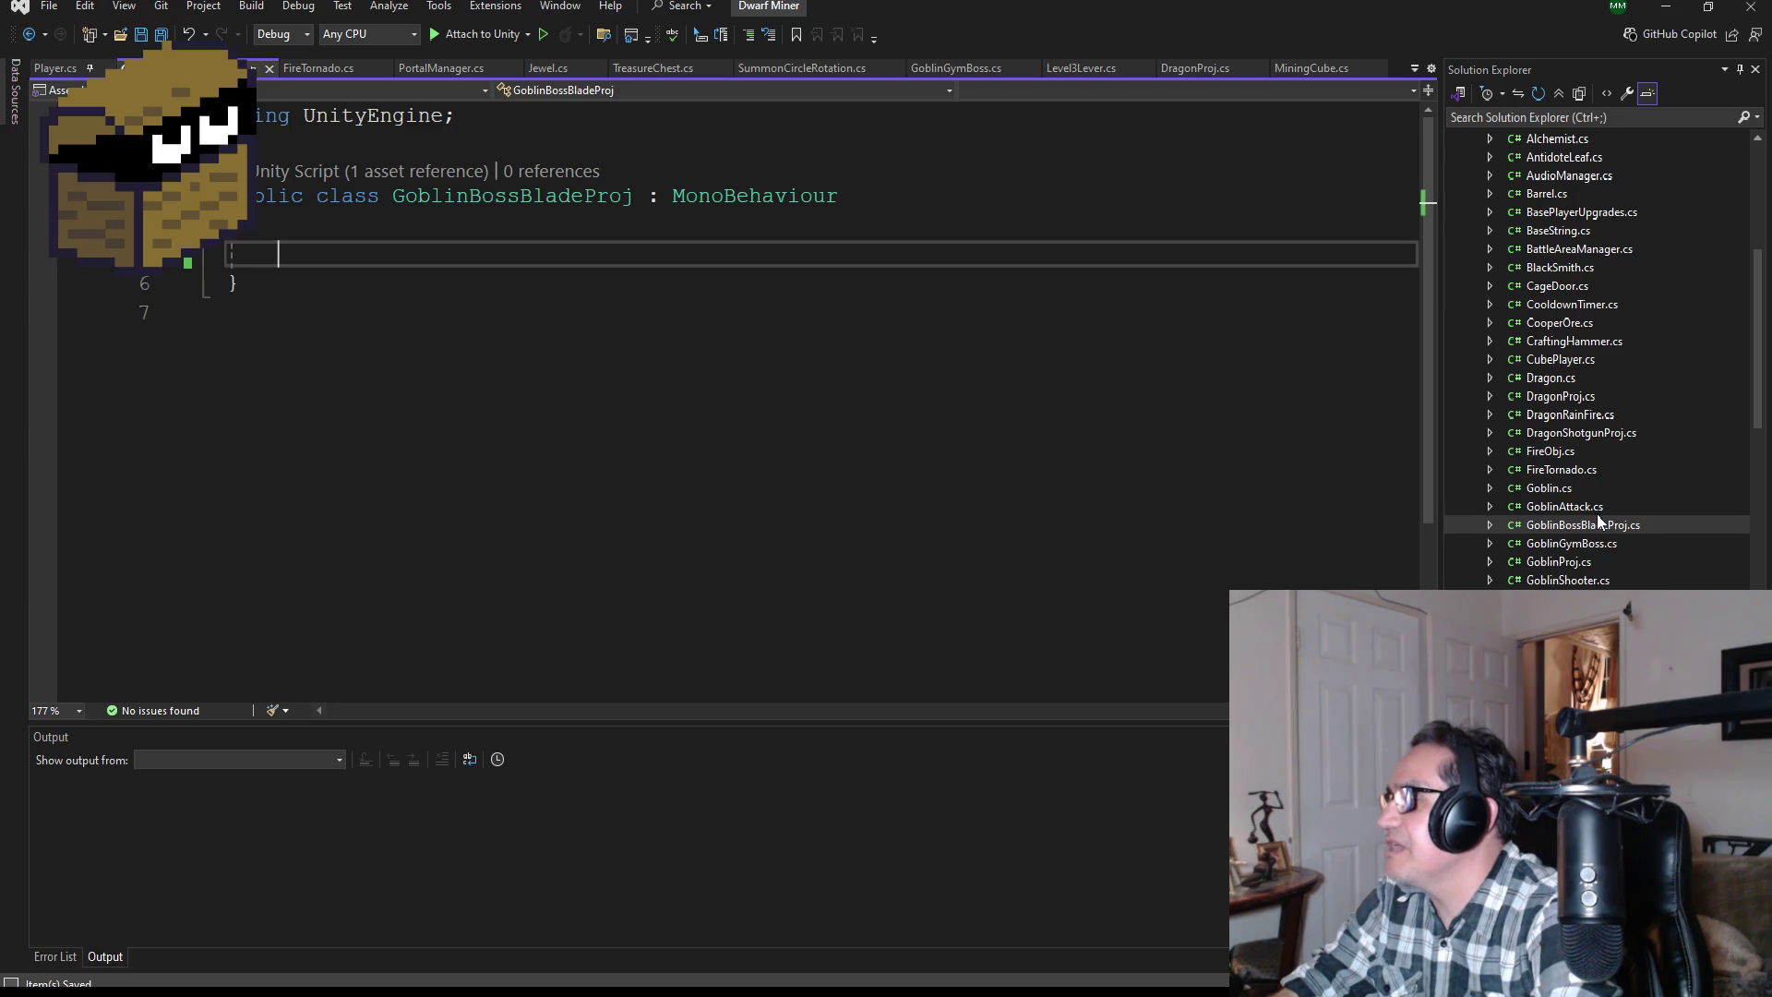
Step: Look over GoblinShooter.cs, then return to GoblinBossBladeProj.cs and save it with Ctrl+S
{"action": "left_click", "coordinate": [1558, 582]}
{"action": "scroll", "coordinate": [1551, 554], "scroll_direction": "down", "scroll_amount": 1}
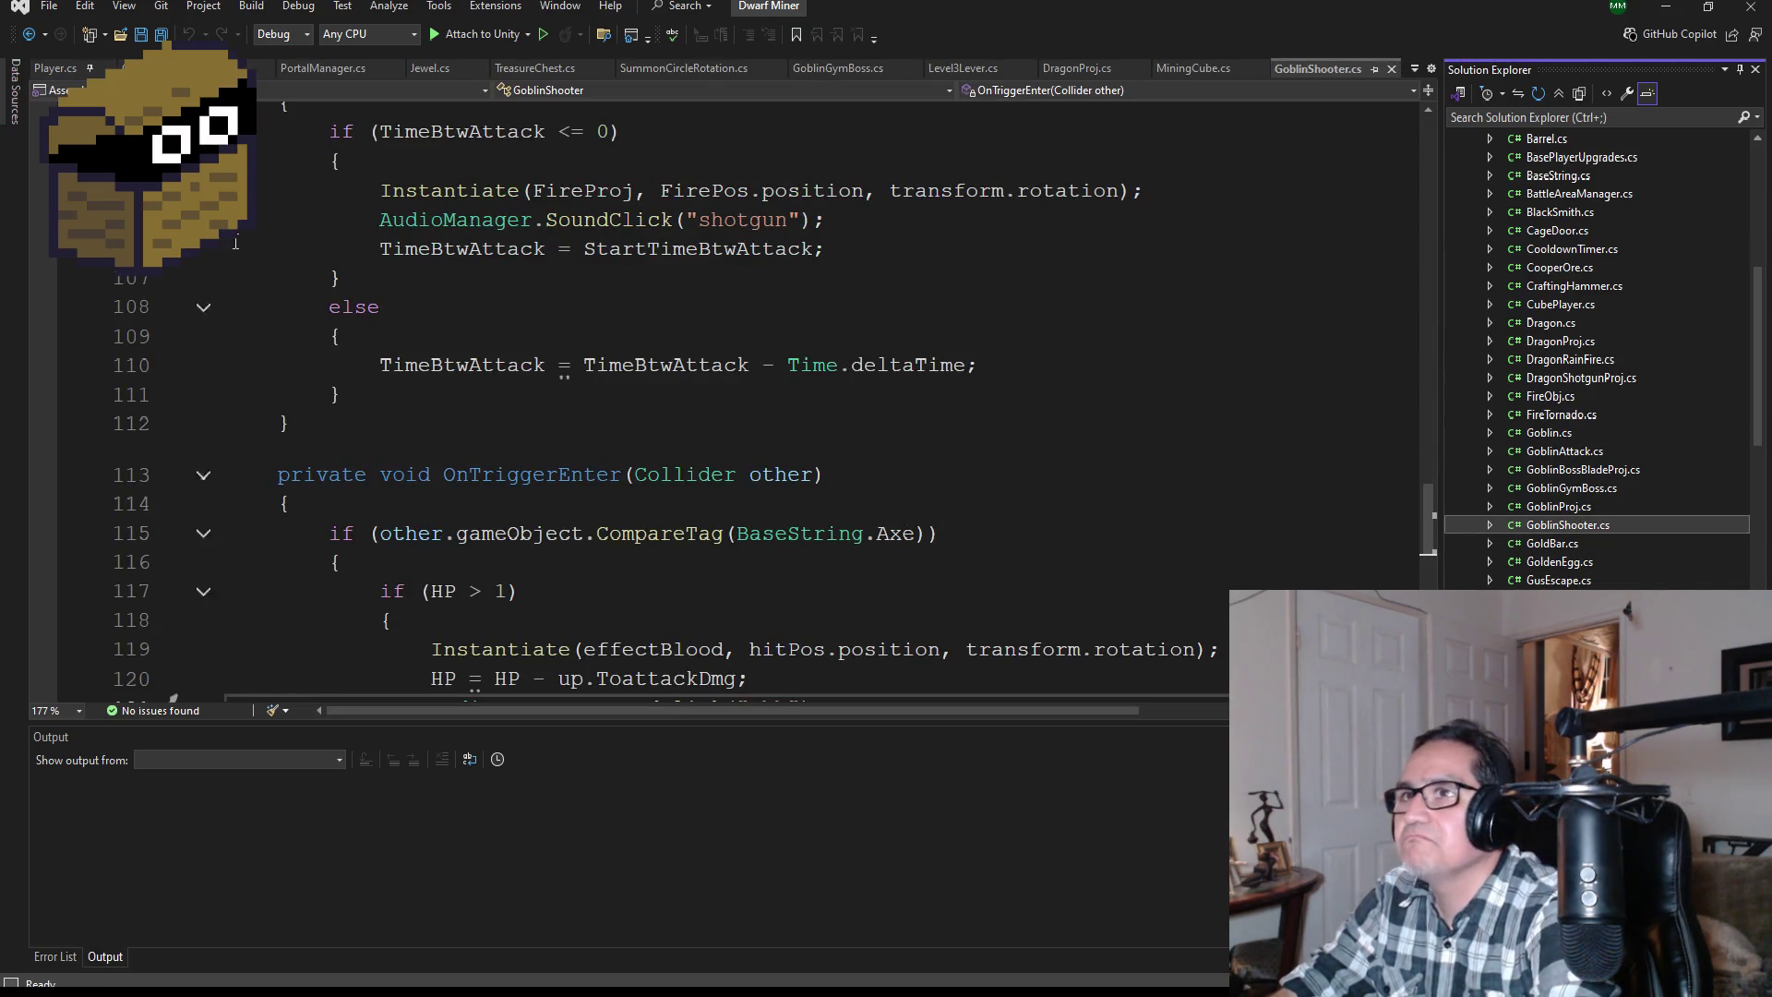
{"action": "scroll", "coordinate": [235, 243], "scroll_direction": "up", "scroll_amount": 3}
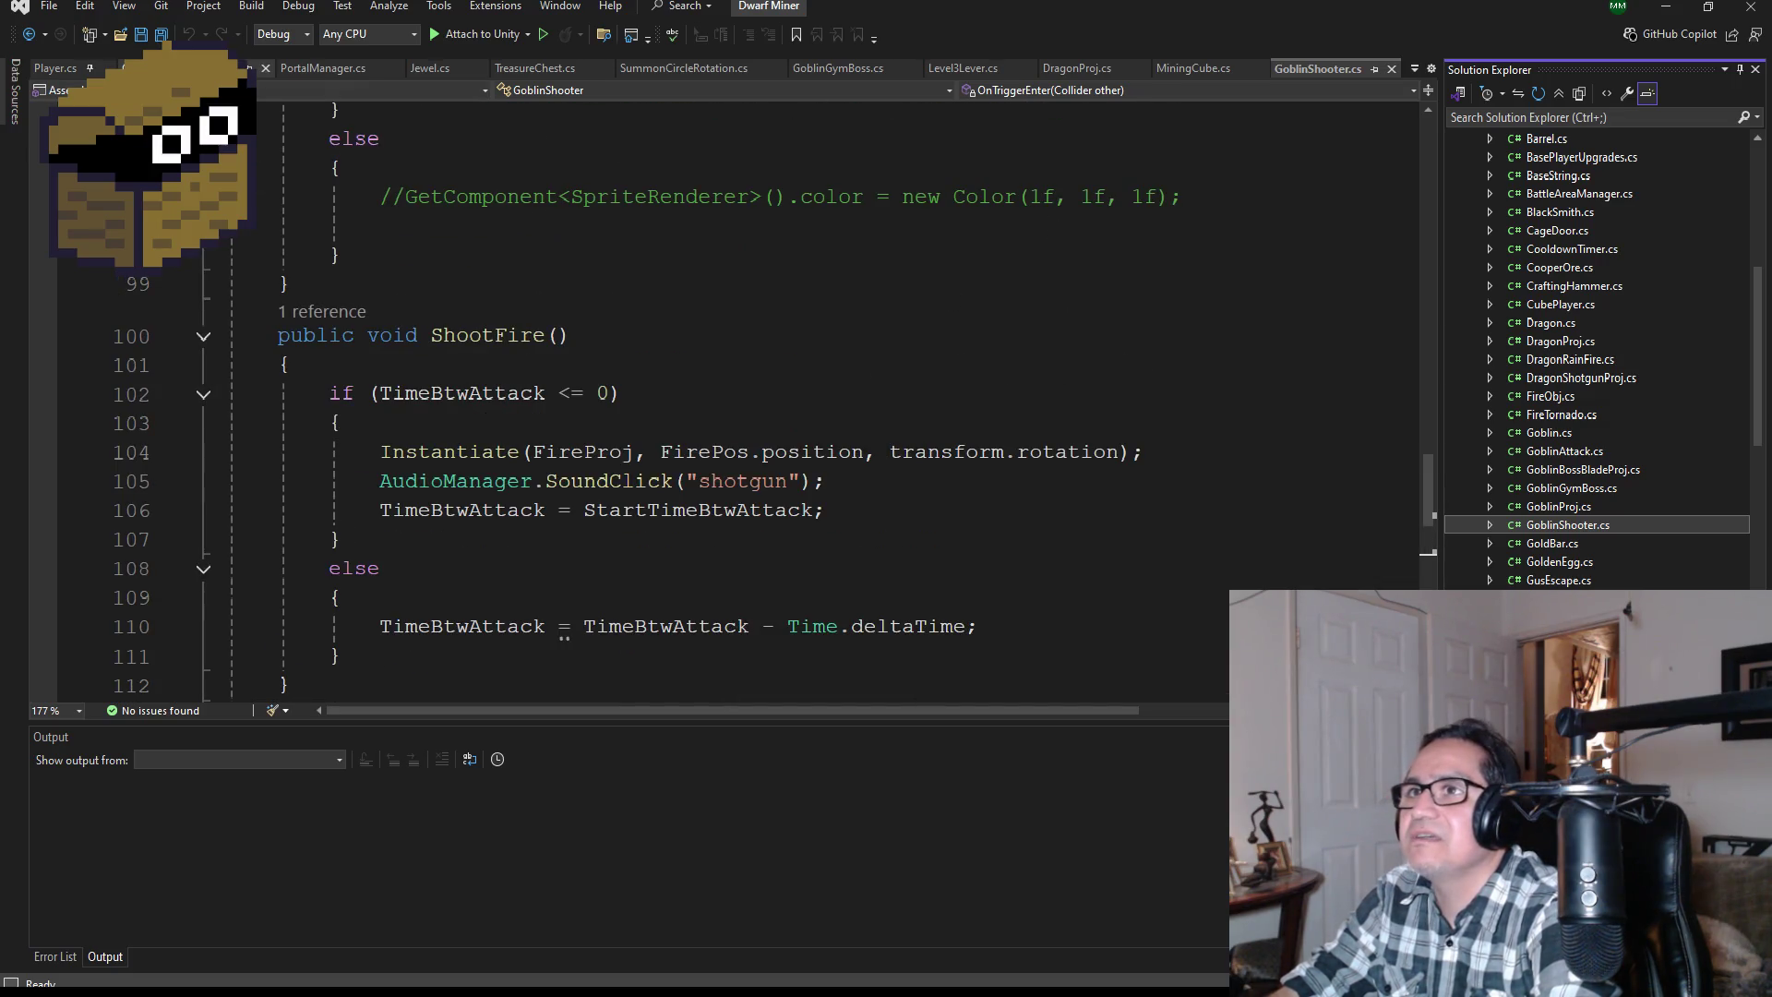
{"action": "key", "text": "ctrl+Tab"}
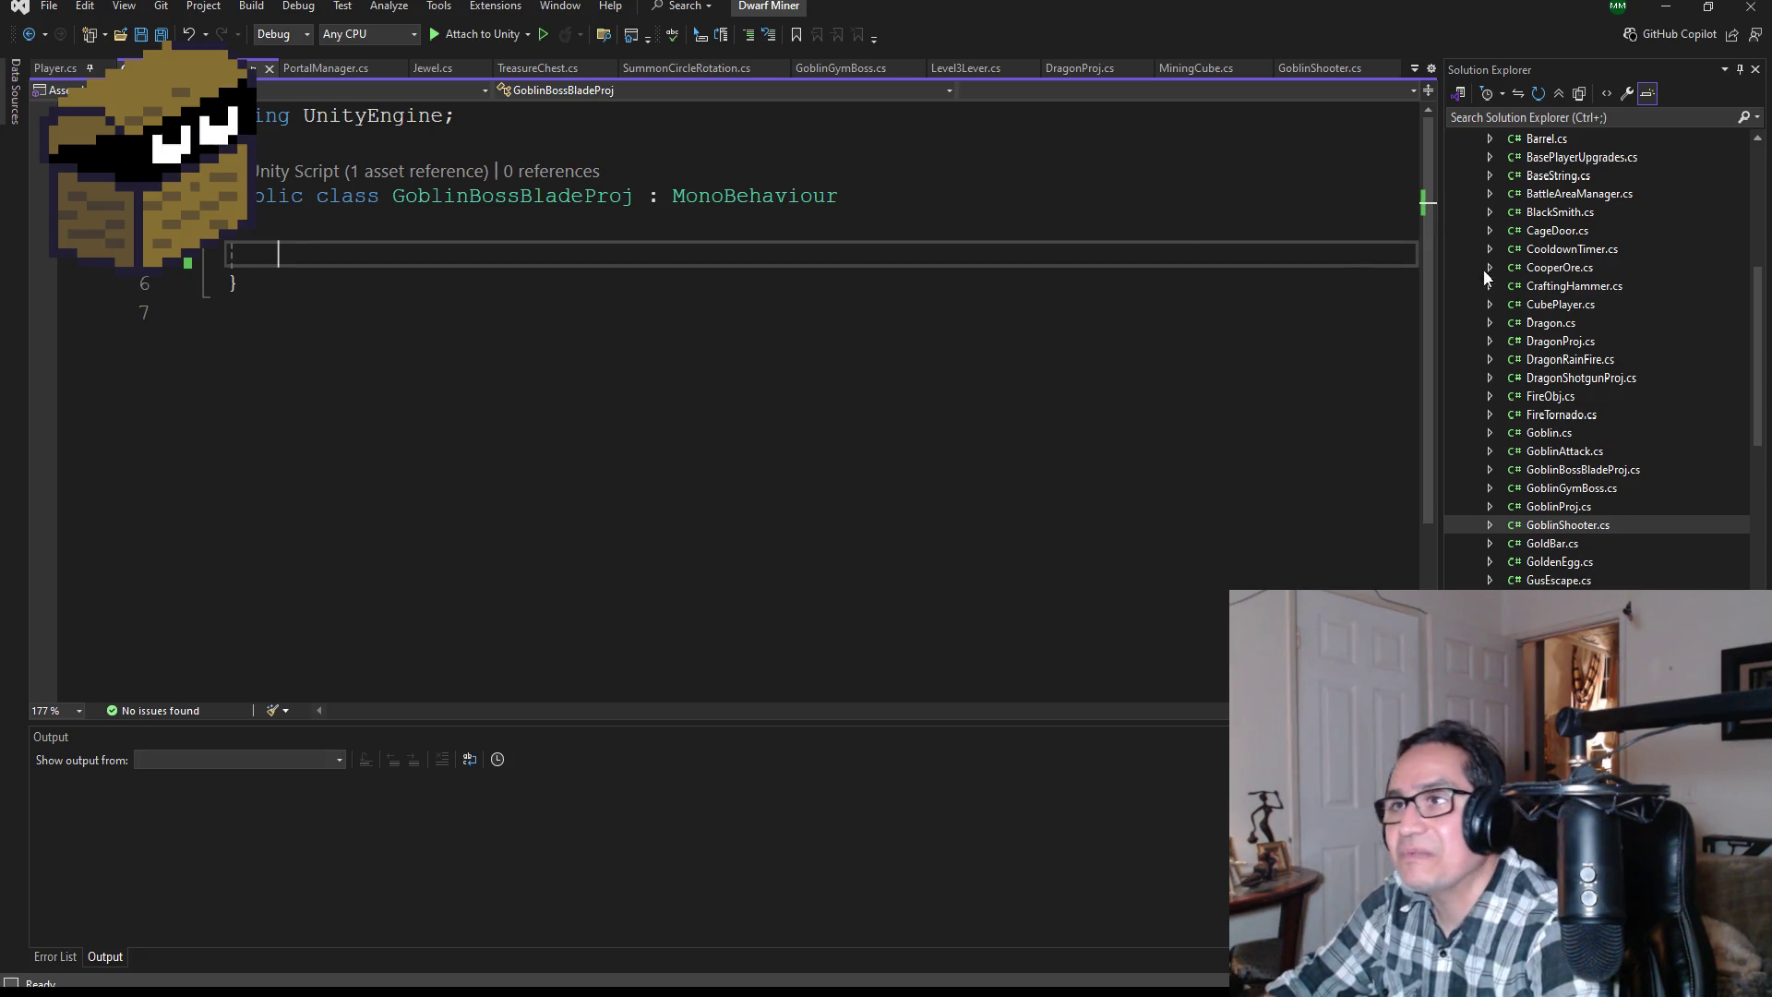
{"action": "key", "text": "ctrl+s"}
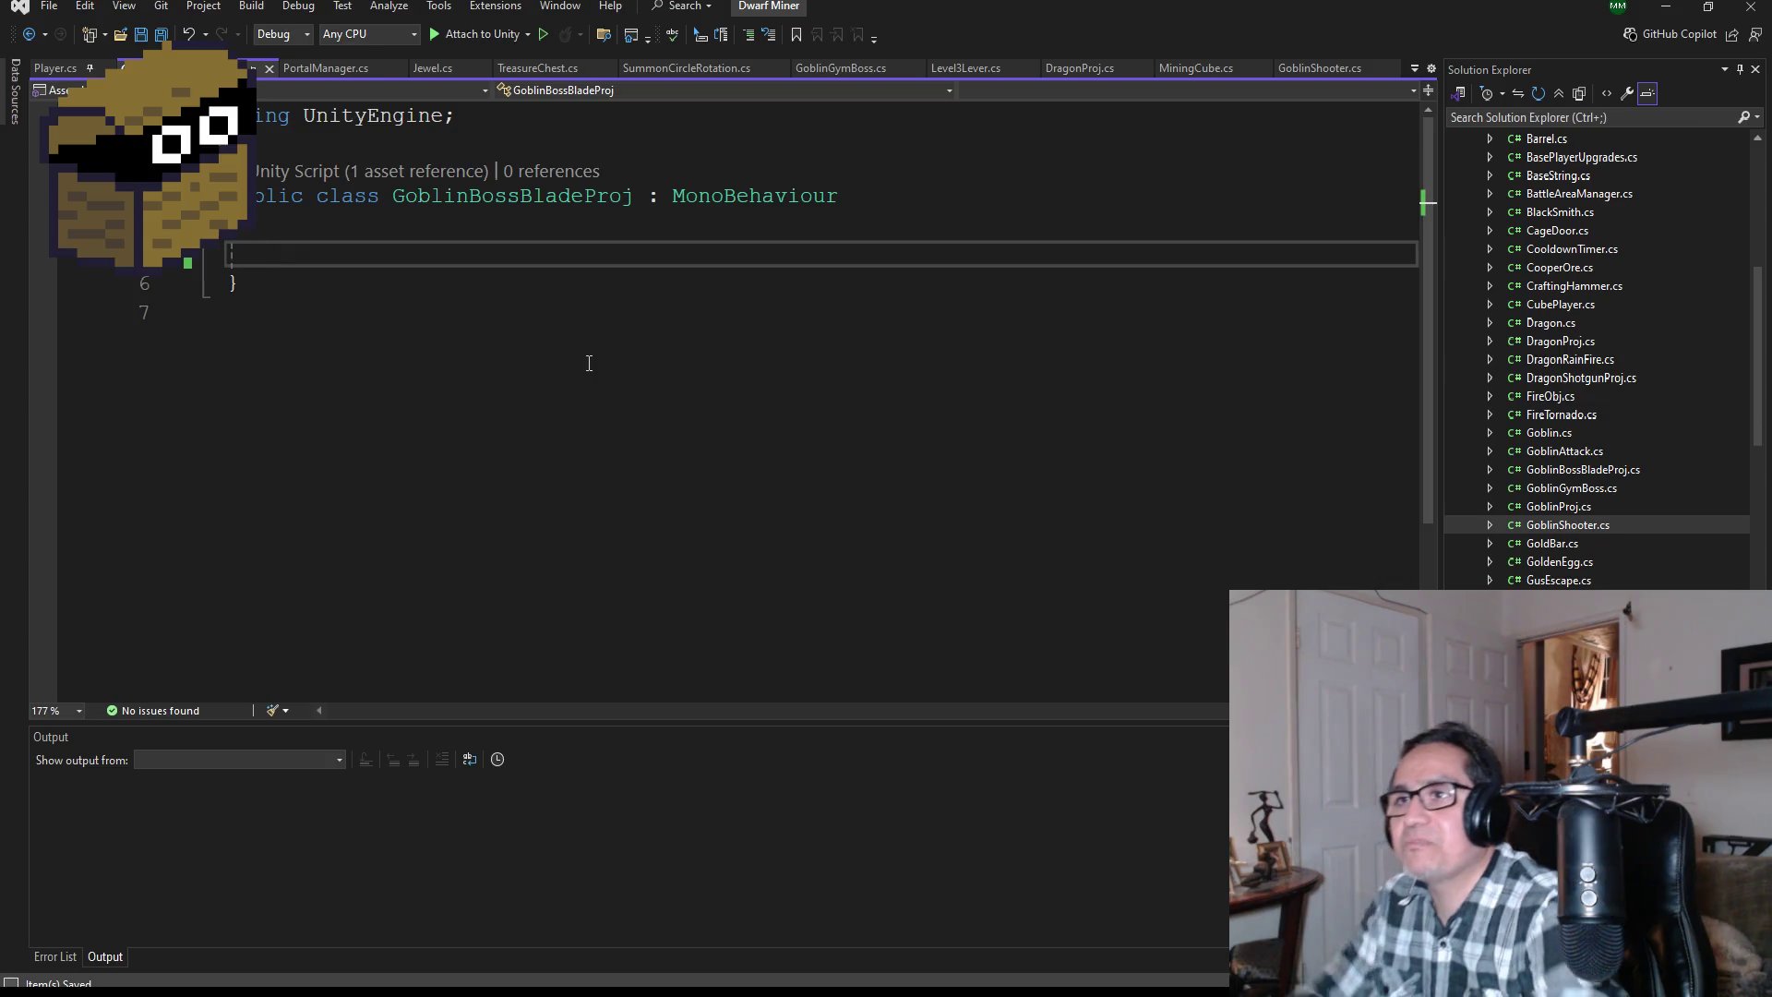
Step: Open GoblinGymBoss.cs and GoblinProj.cs, selecting GoblinProj's code from Start() down
{"action": "scroll", "coordinate": [1662, 543], "scroll_direction": "up", "scroll_amount": 1}
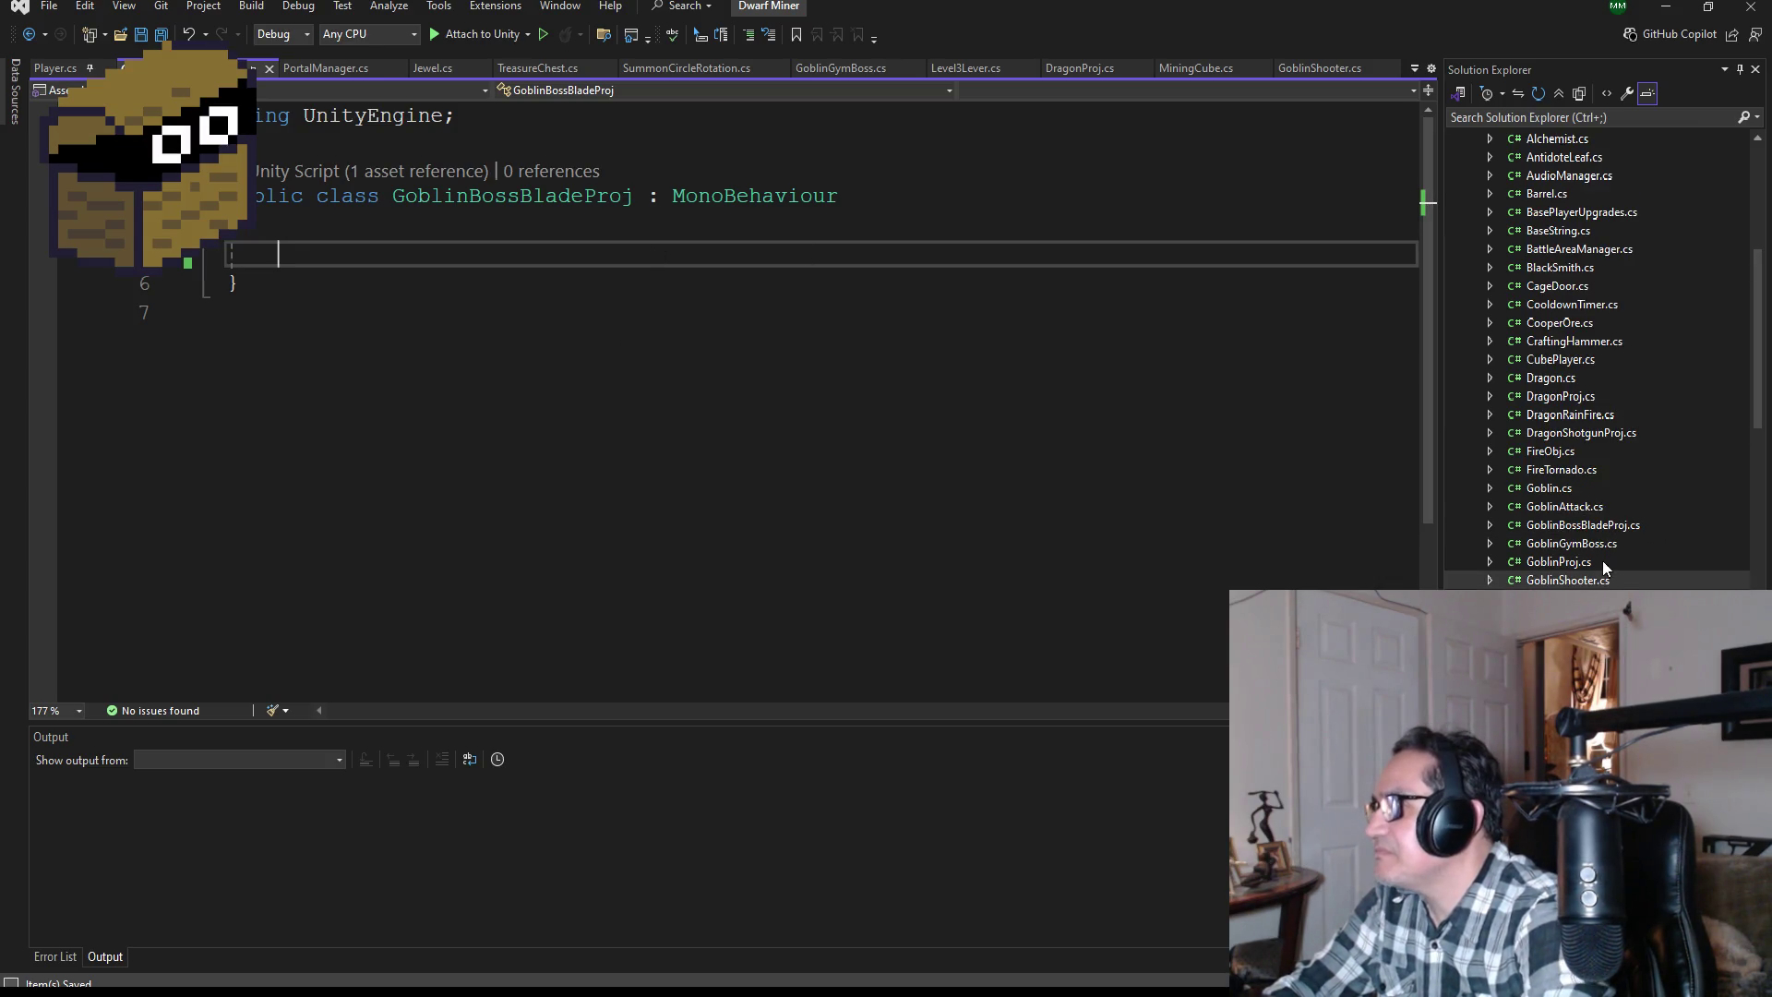
{"action": "double_click", "coordinate": [1606, 544]}
{"action": "double_click", "coordinate": [1565, 562]}
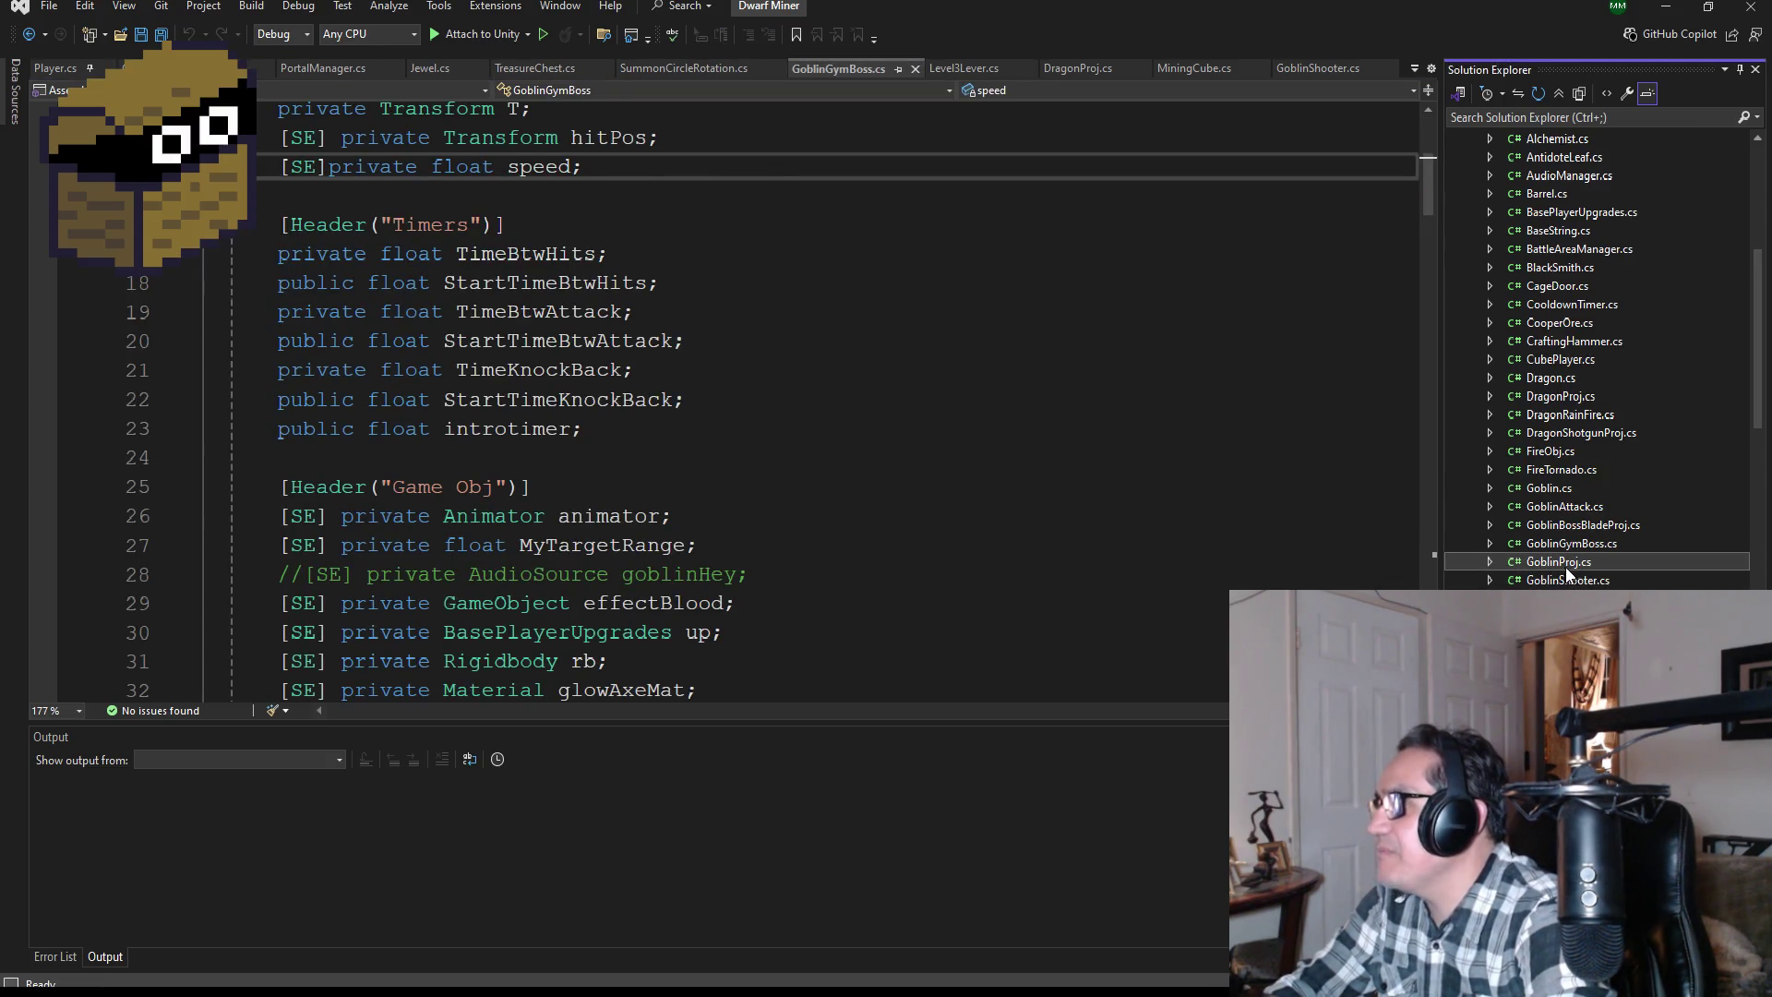
{"action": "scroll", "coordinate": [684, 484], "scroll_direction": "down", "scroll_amount": 8}
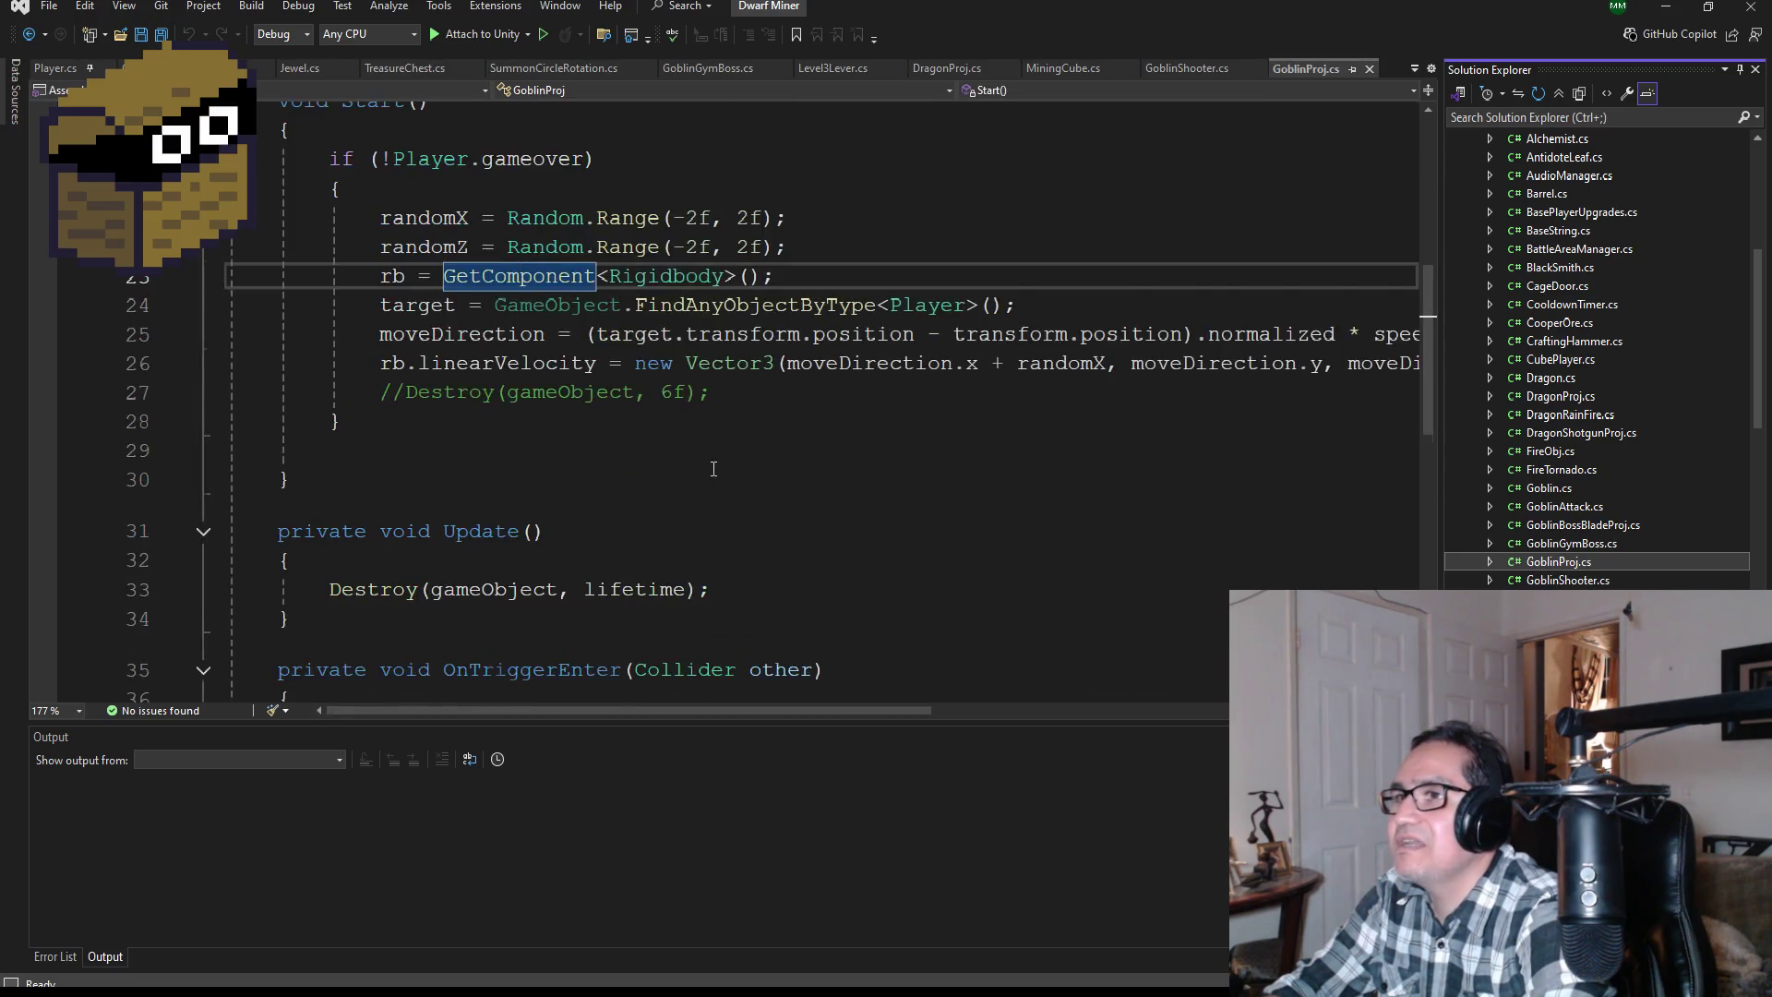
{"action": "mouse_move", "coordinate": [368, 486]}
{"action": "left_mouse_down"}
{"action": "mouse_move", "coordinate": [231, 379]}
{"action": "mouse_move", "coordinate": [240, 111]}
{"action": "mouse_move", "coordinate": [263, 194]}
{"action": "mouse_move", "coordinate": [269, 104]}
{"action": "mouse_move", "coordinate": [274, 231]}
{"action": "mouse_move", "coordinate": [316, 226]}
{"action": "left_mouse_up"}
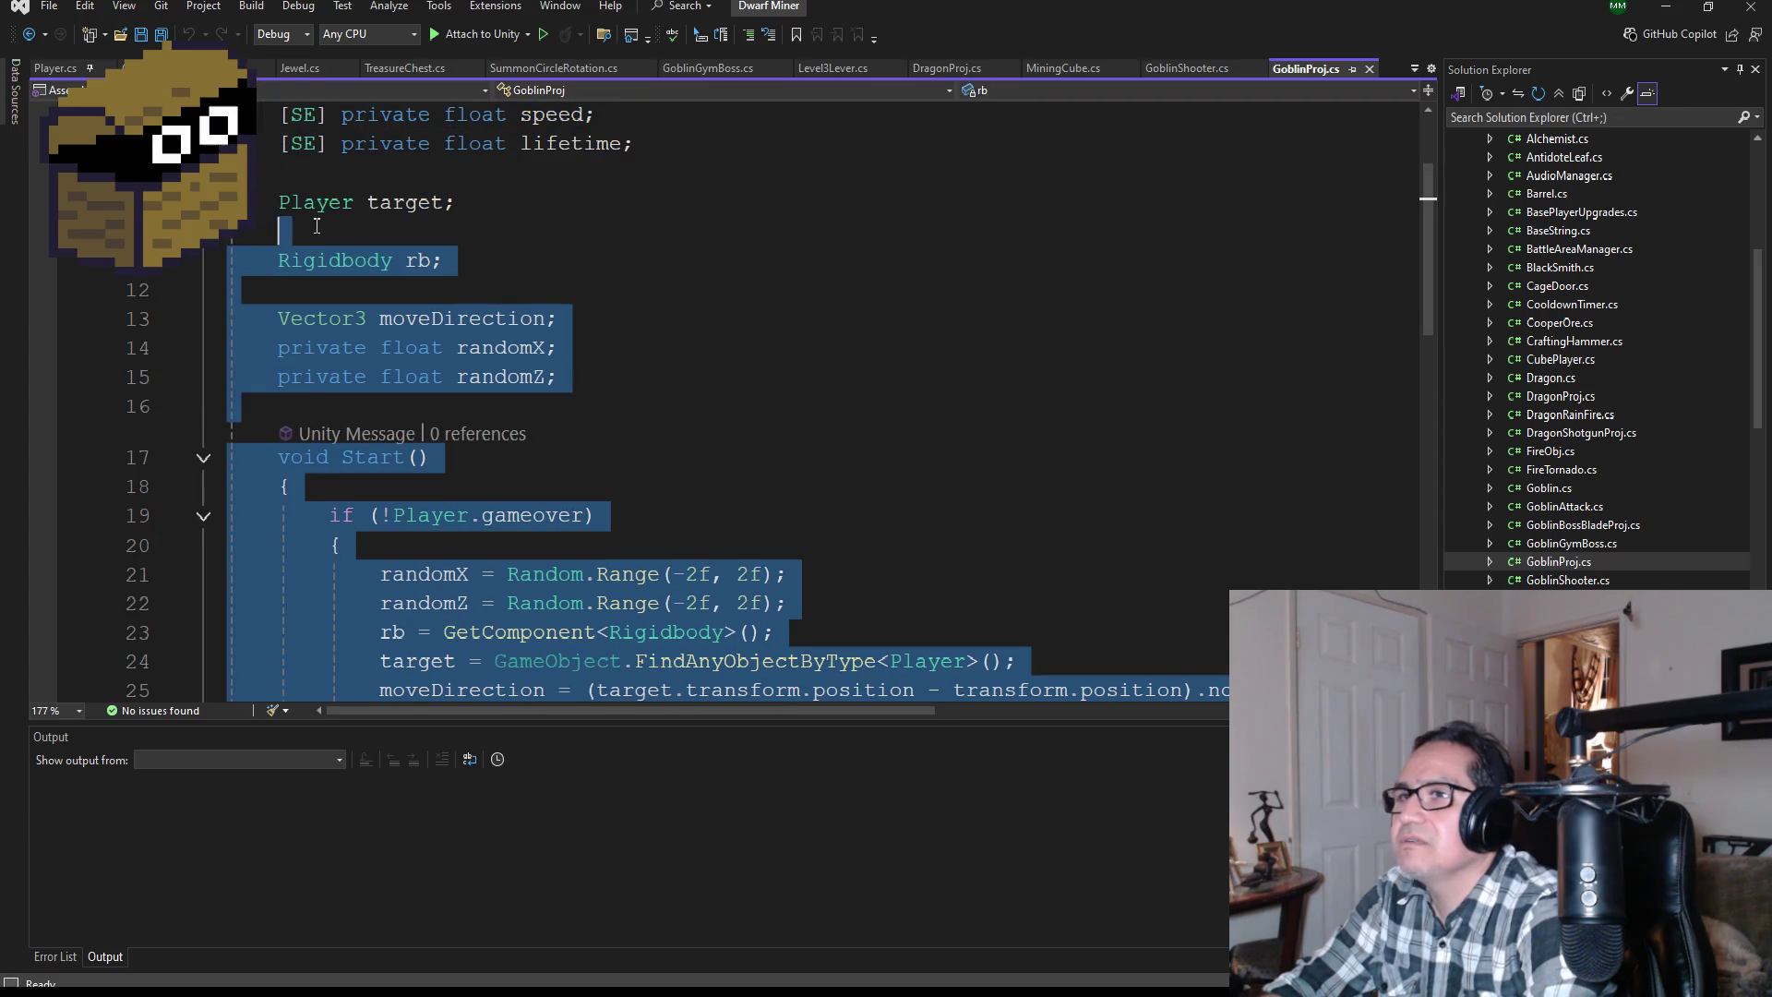
Step: Check Goblin.cs, then open DragonProj.cs and select its class body from the speed field down
{"action": "double_click", "coordinate": [1594, 485]}
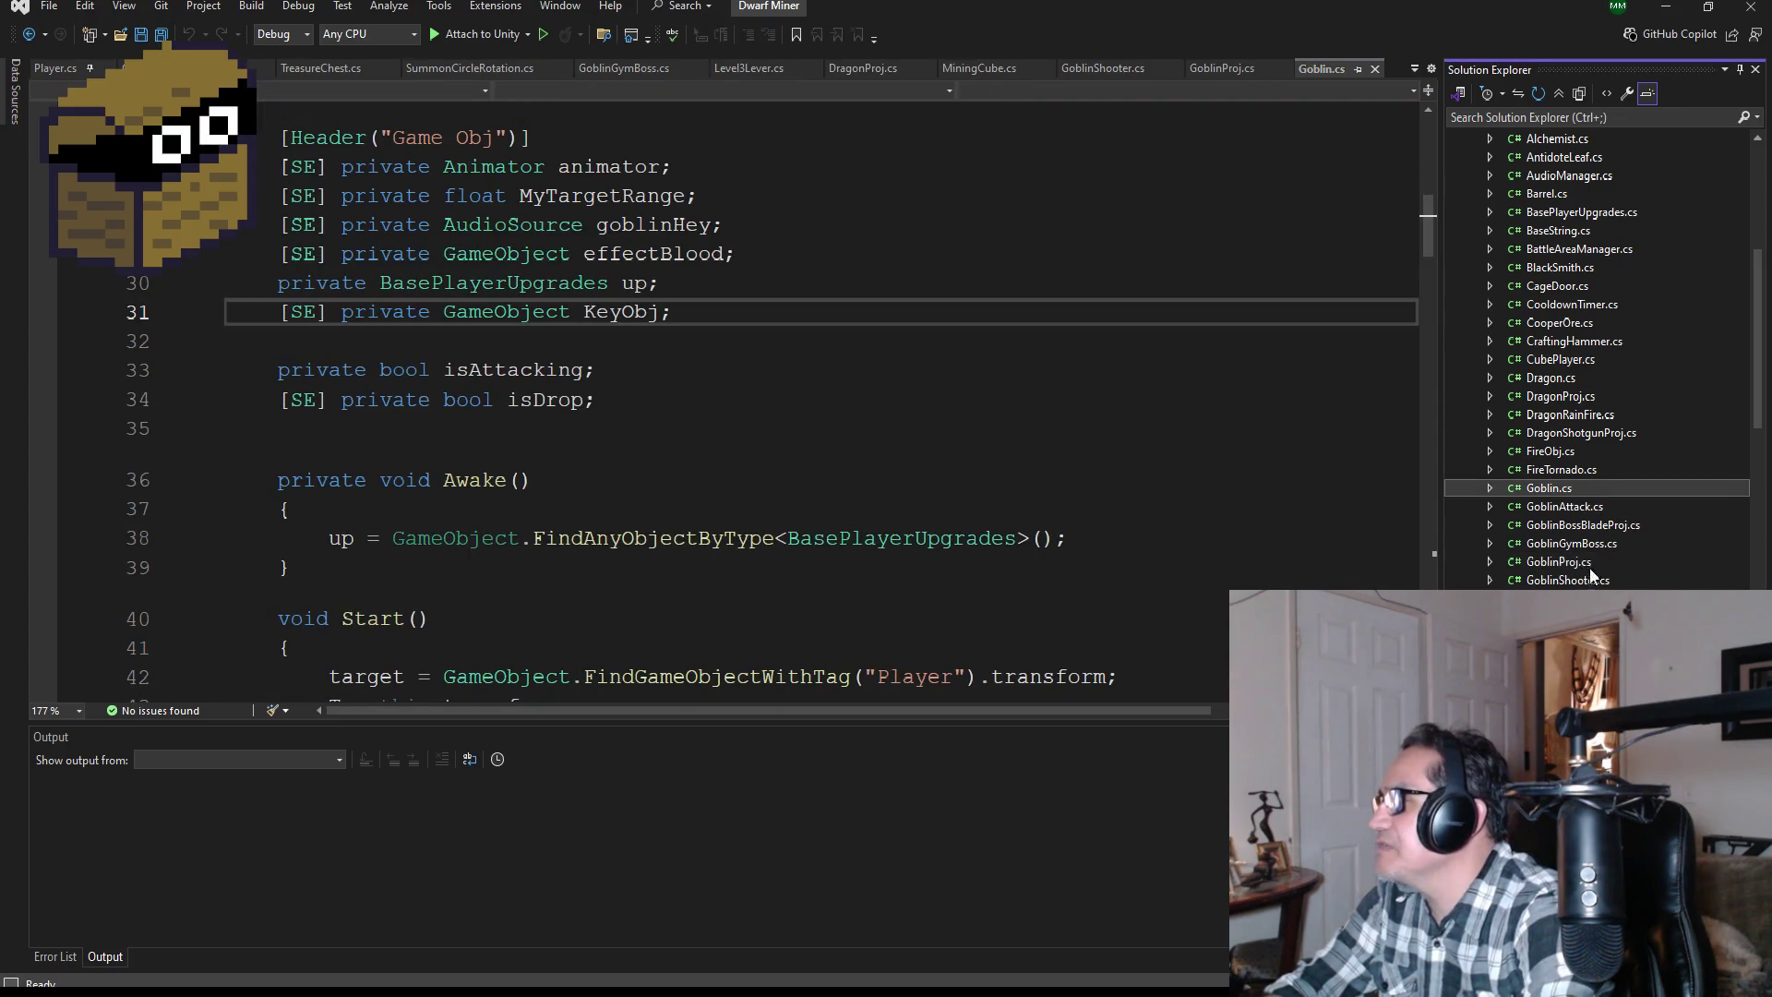
{"action": "scroll", "coordinate": [1631, 532], "scroll_direction": "up", "scroll_amount": 4}
{"action": "scroll", "coordinate": [1631, 532], "scroll_direction": "down", "scroll_amount": 6}
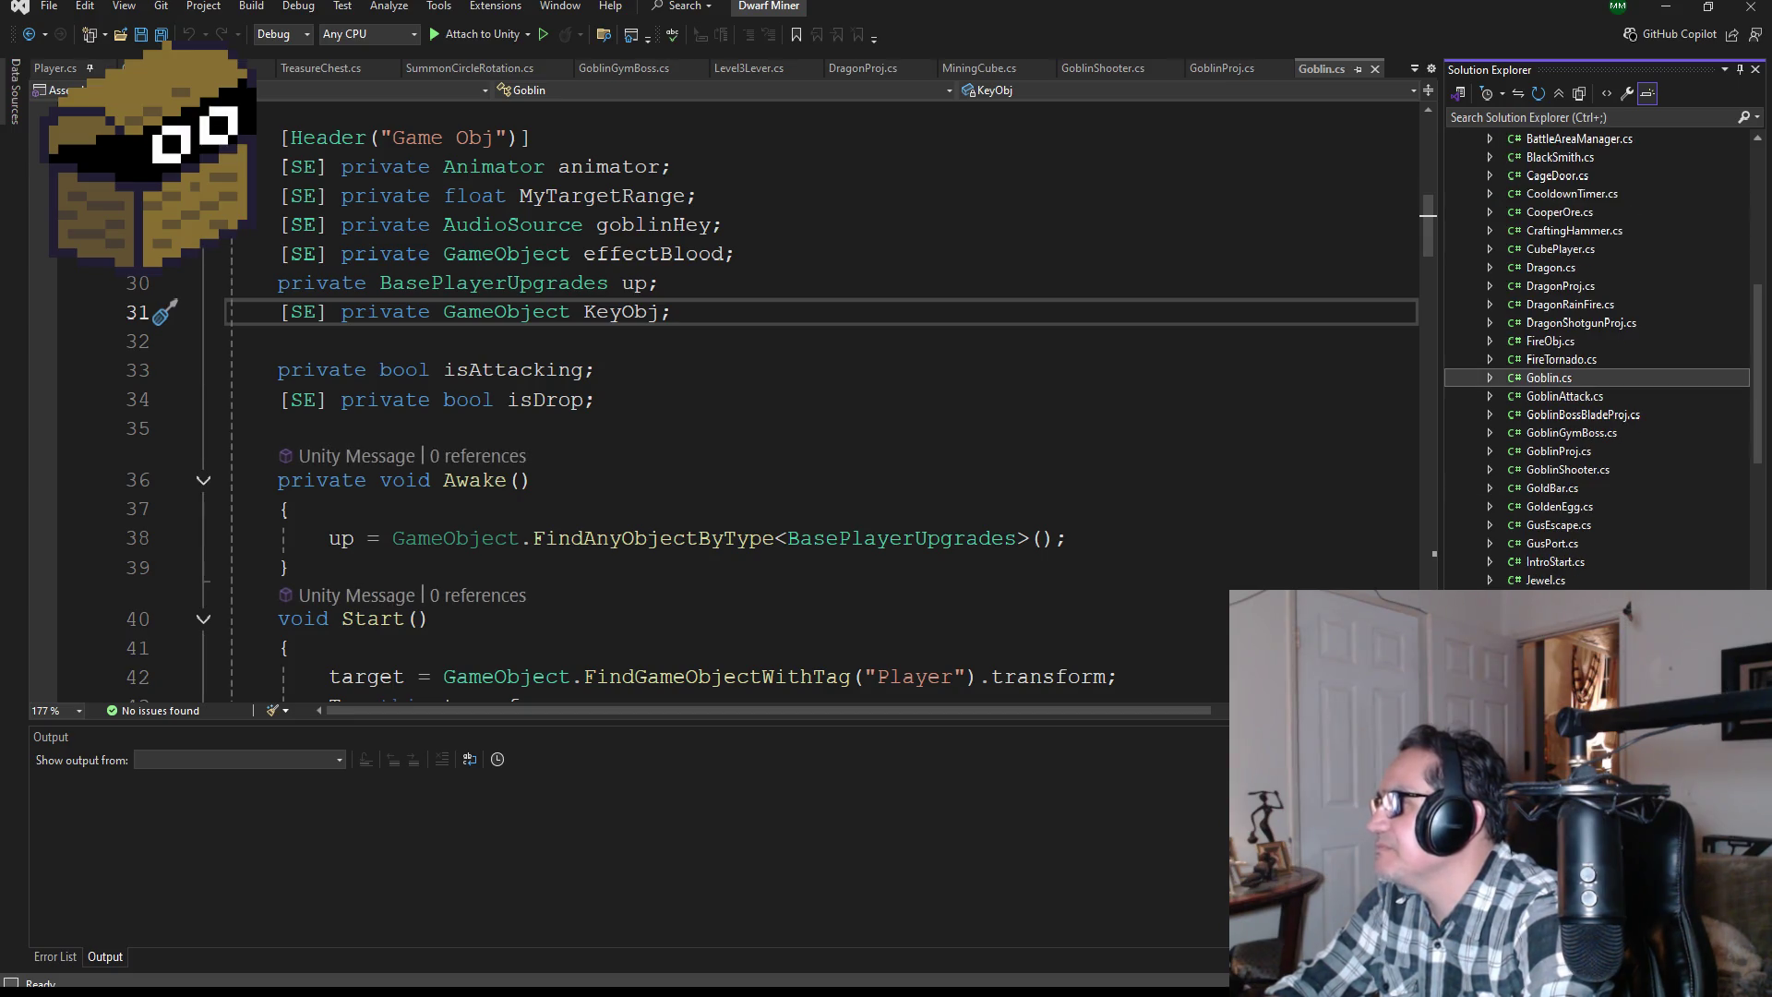
{"action": "scroll", "coordinate": [1580, 487], "scroll_direction": "up", "scroll_amount": 2}
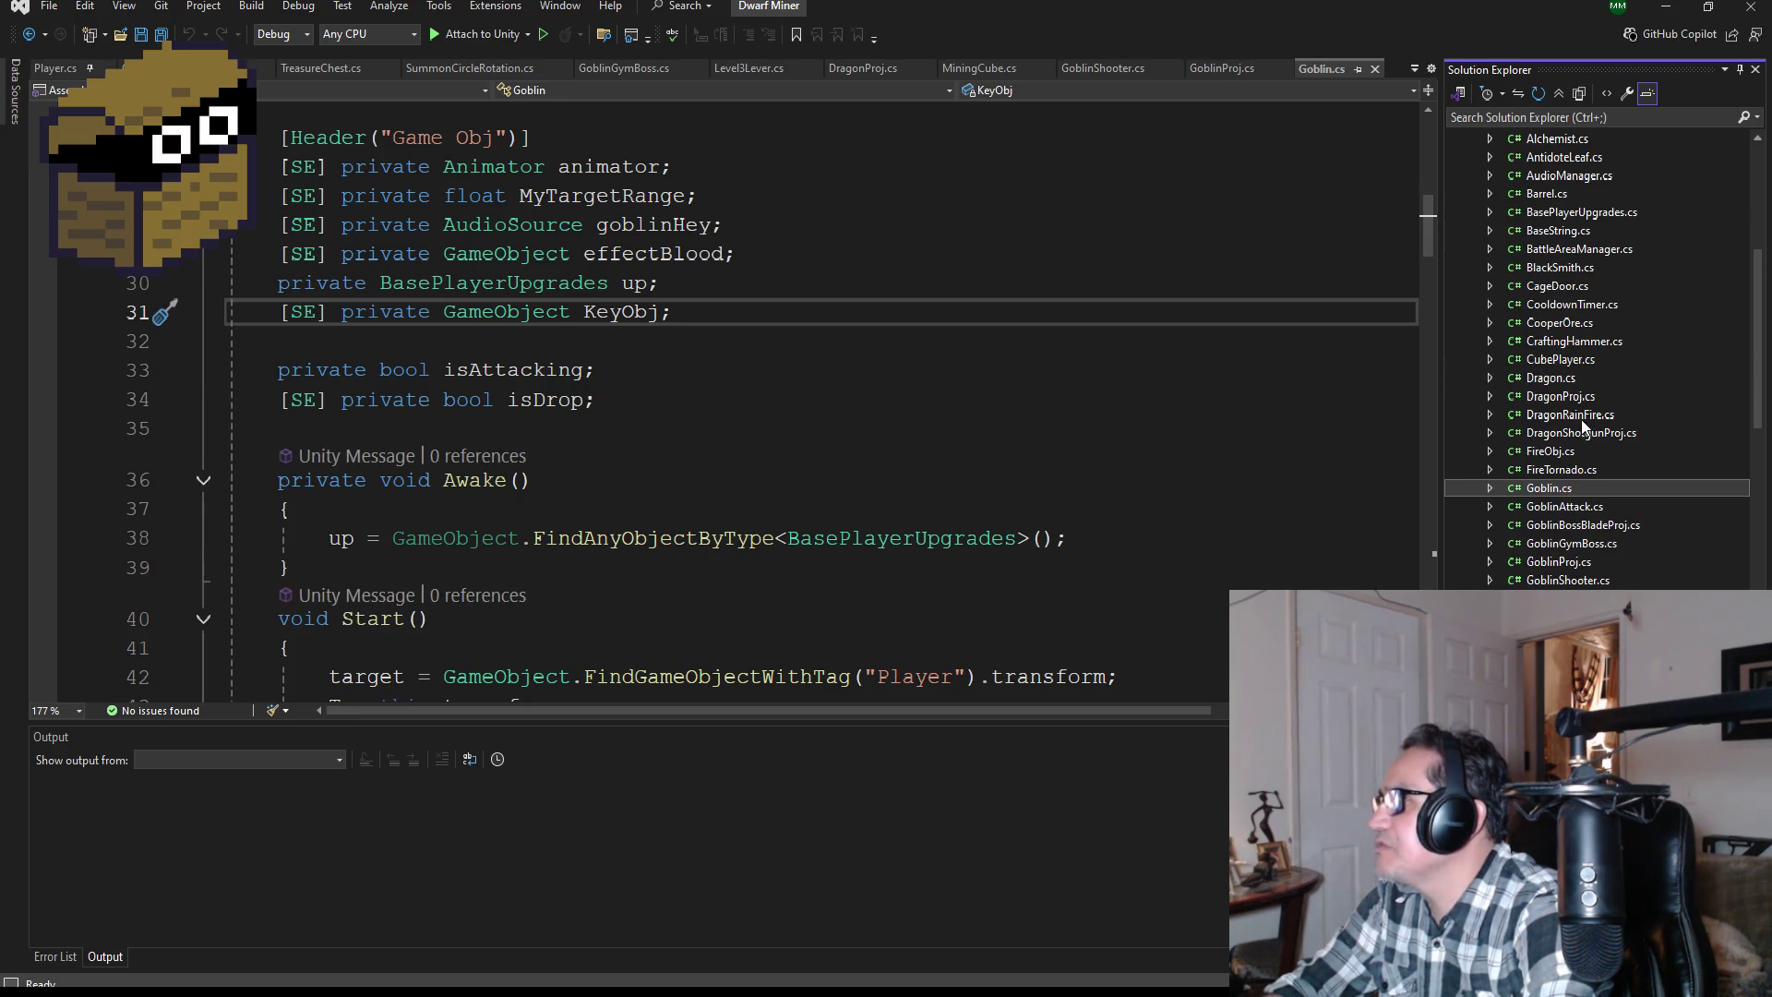
{"action": "double_click", "coordinate": [1575, 396]}
{"action": "scroll", "coordinate": [504, 530], "scroll_direction": "down", "scroll_amount": 4}
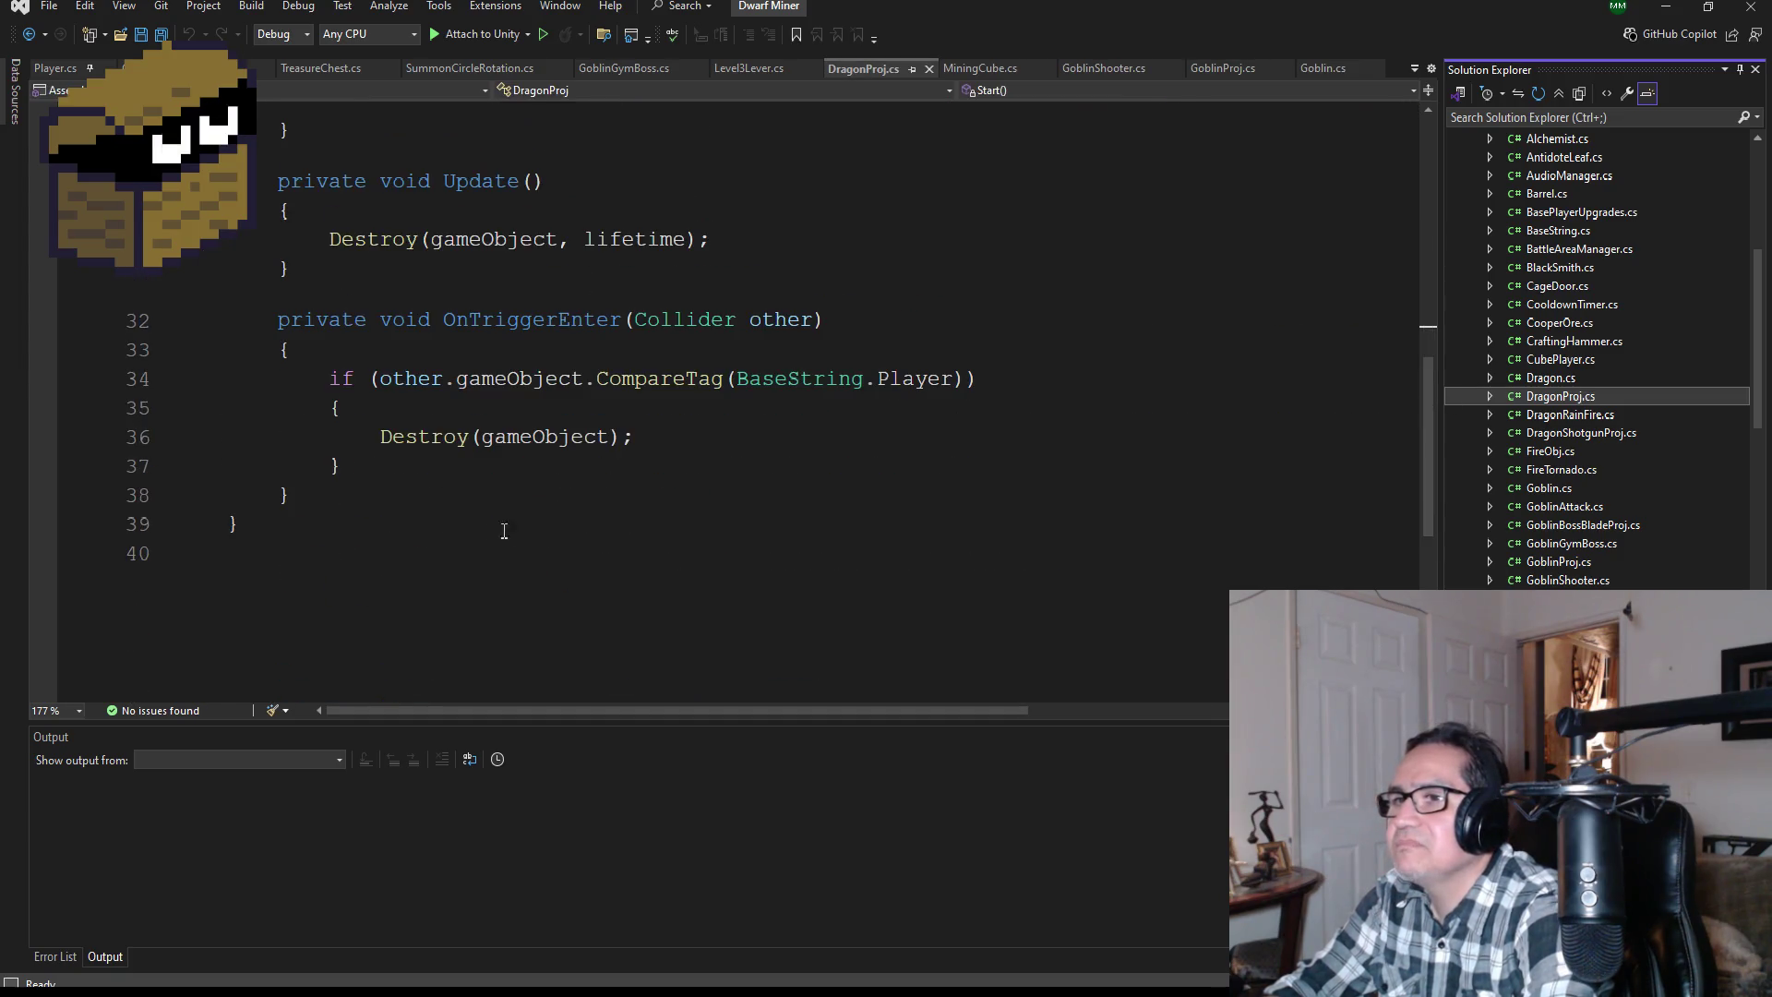
{"action": "mouse_move", "coordinate": [415, 491]}
{"action": "left_mouse_down"}
{"action": "mouse_move", "coordinate": [406, 93]}
{"action": "mouse_move", "coordinate": [227, 255]}
{"action": "mouse_move", "coordinate": [229, 312]}
{"action": "mouse_move", "coordinate": [227, 255]}
{"action": "left_mouse_up"}
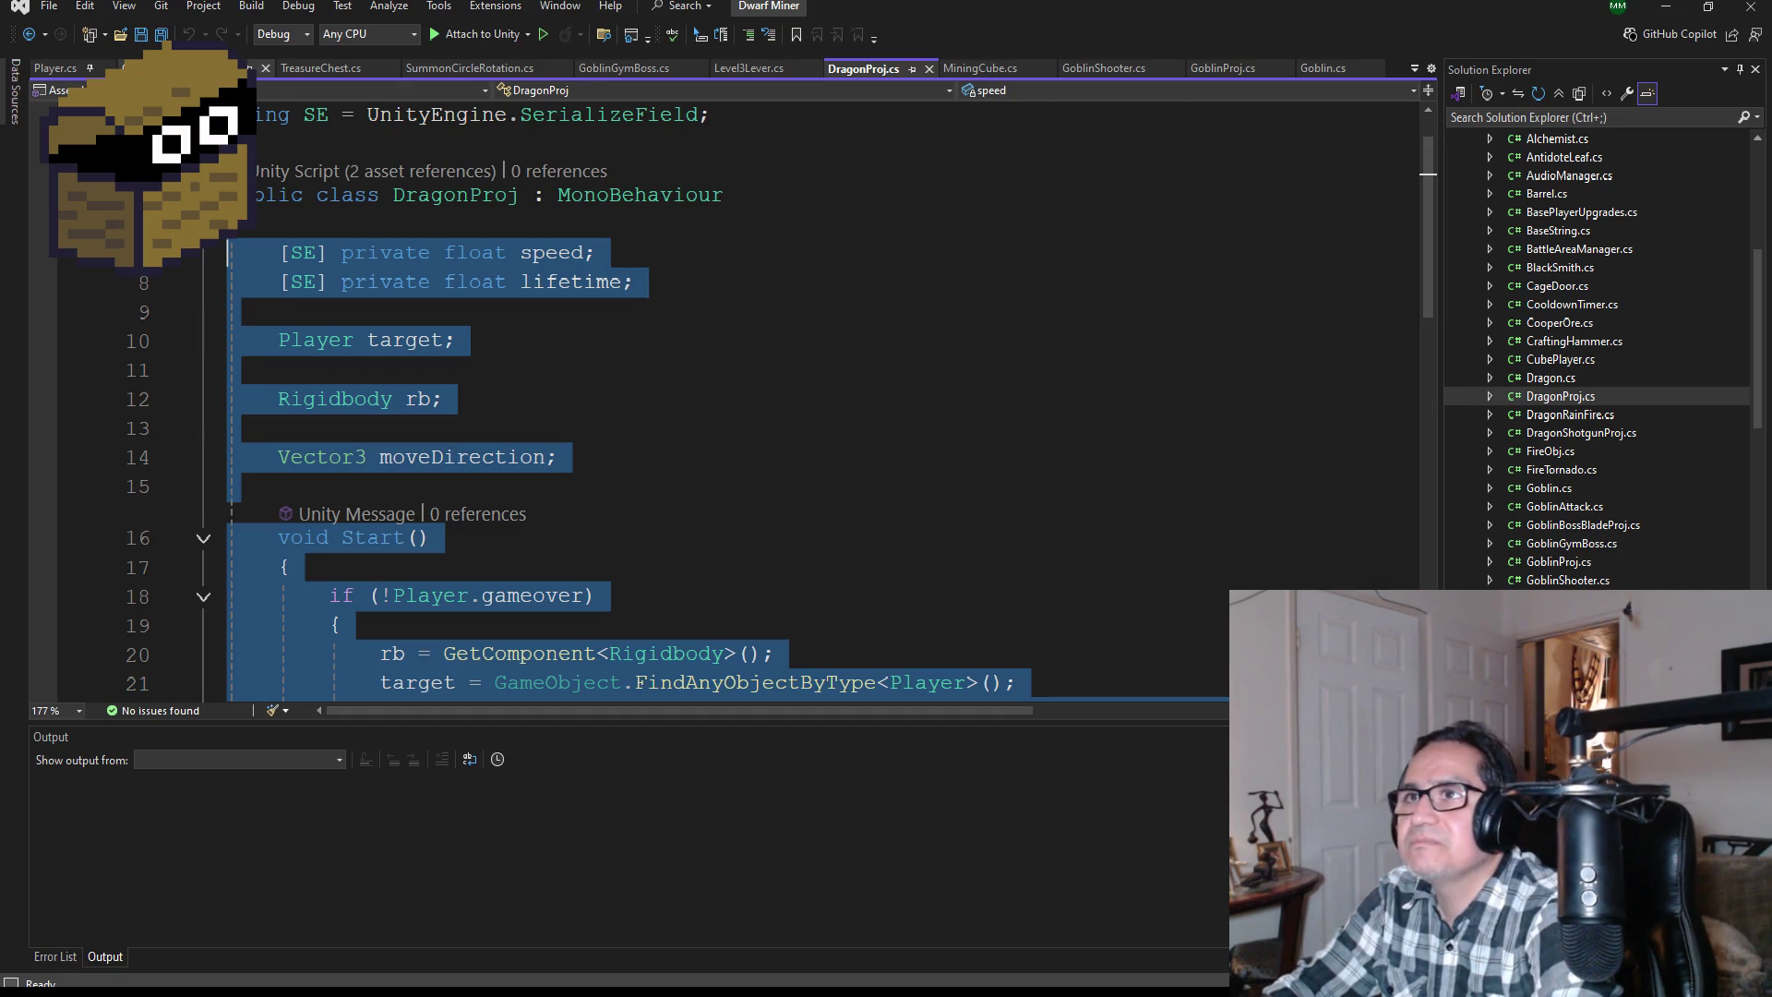
Step: Paste the DragonProj code into GoblinBossBladeProj, delete the InteropServices using line, and save
{"action": "left_click", "coordinate": [203, 68]}
{"action": "key", "text": "ctrl+v"}
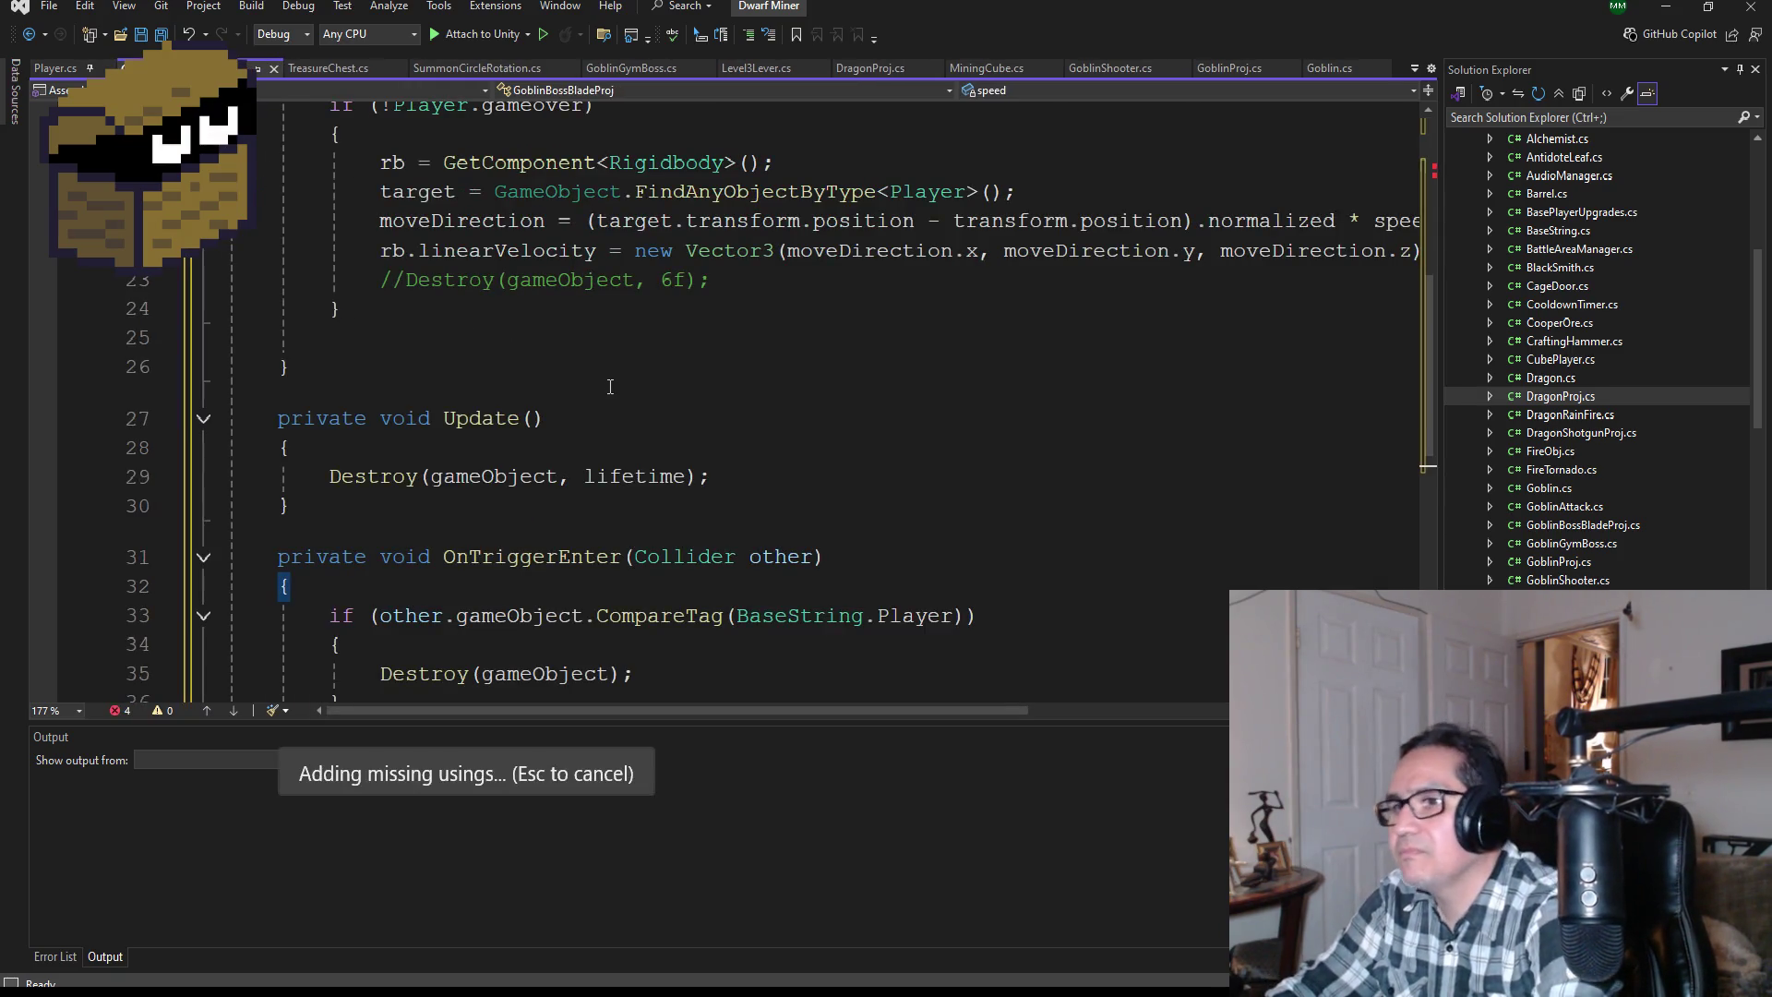
{"action": "scroll", "coordinate": [605, 449], "scroll_direction": "up", "scroll_amount": 5}
{"action": "left_click", "coordinate": [766, 140]}
{"action": "left_click", "coordinate": [774, 104]}
{"action": "key", "text": "shift+Home"}
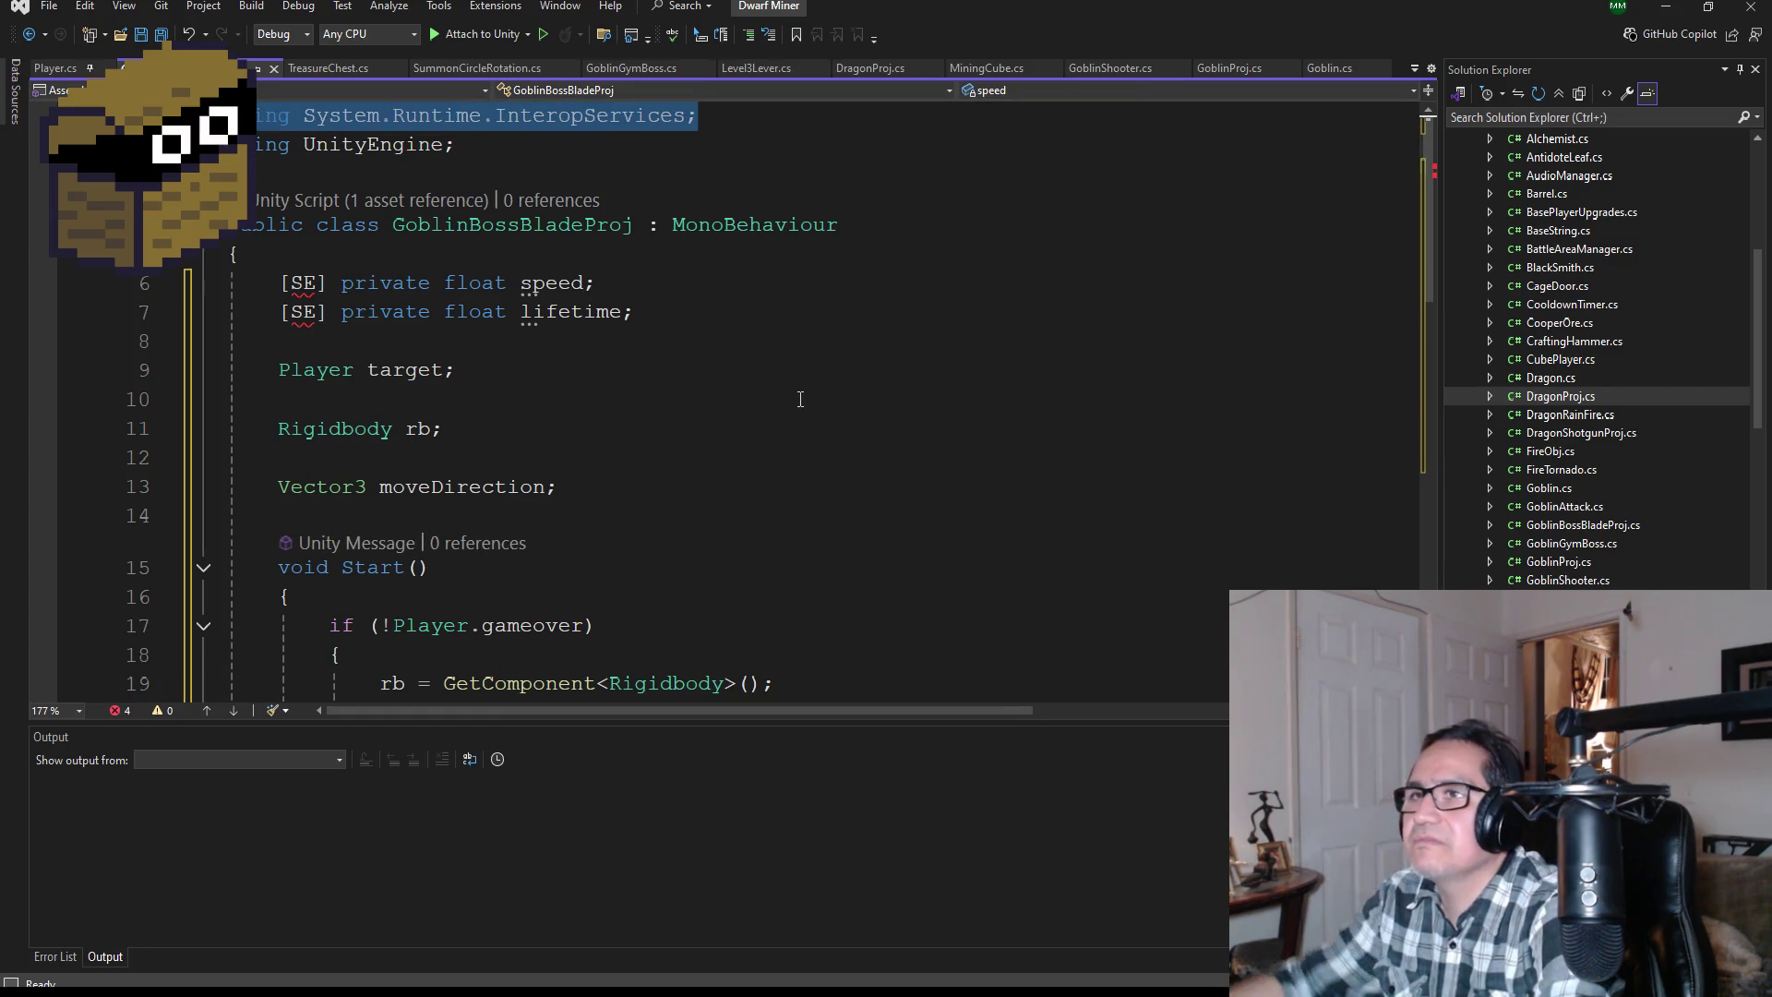
{"action": "key", "text": "BackSpace"}
{"action": "key", "text": "Delete"}
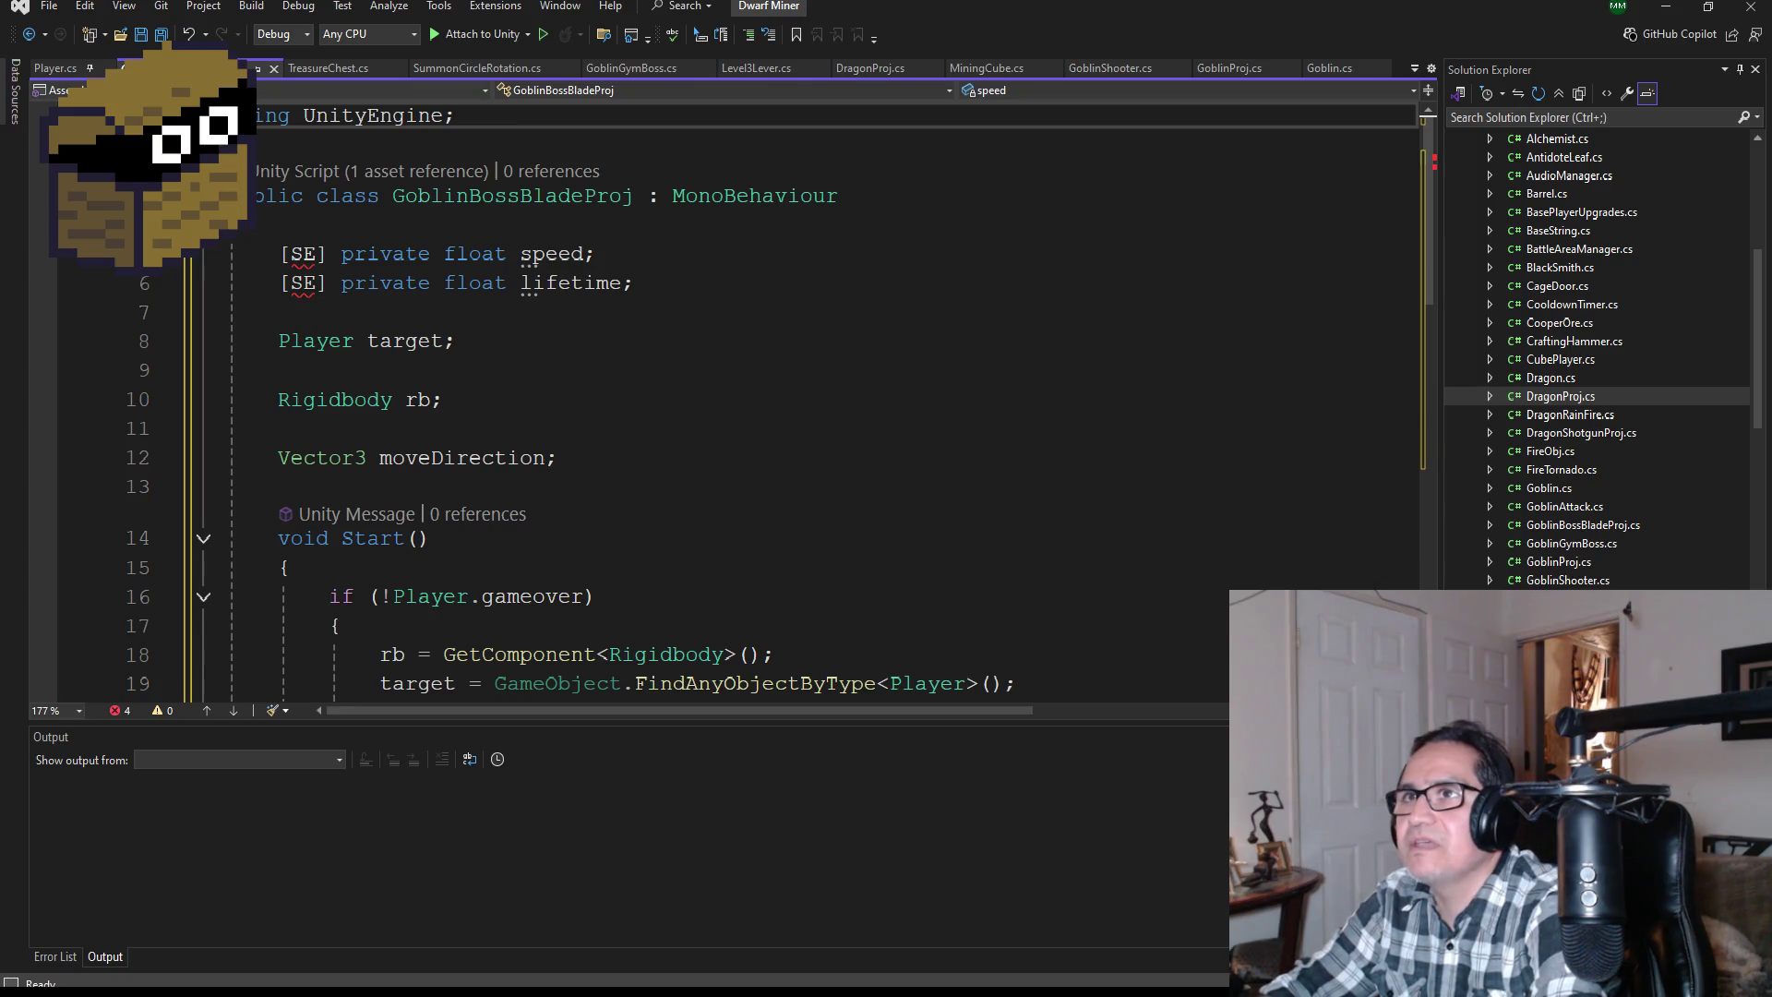
{"action": "key", "text": "ctrl+s"}
Step: Copy 'using SE = UnityEngine.SerializeField;' from TreasureChest into GoblinBossBladeProj, Save All, and minimize Visual Studio
{"action": "left_click", "coordinate": [341, 72]}
{"action": "scroll", "coordinate": [481, 202], "scroll_direction": "up", "scroll_amount": 7}
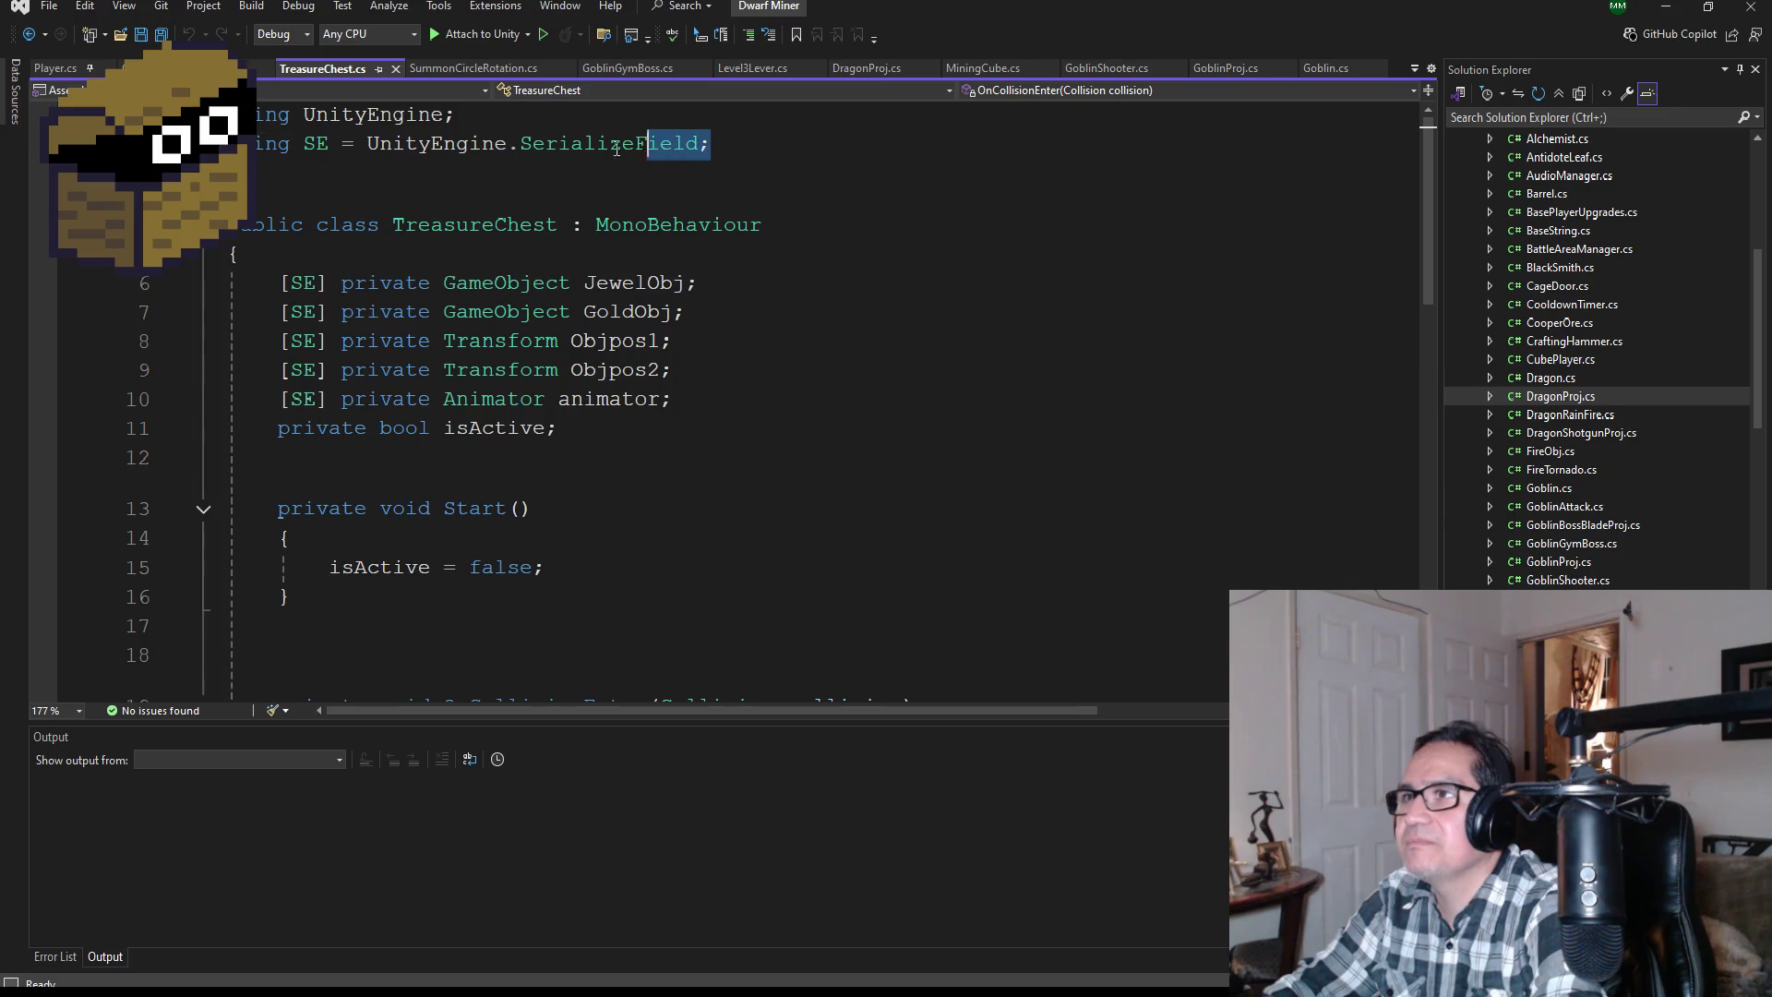
{"action": "left_click_drag", "start_coordinate": [711, 143], "coordinate": [240, 143]}
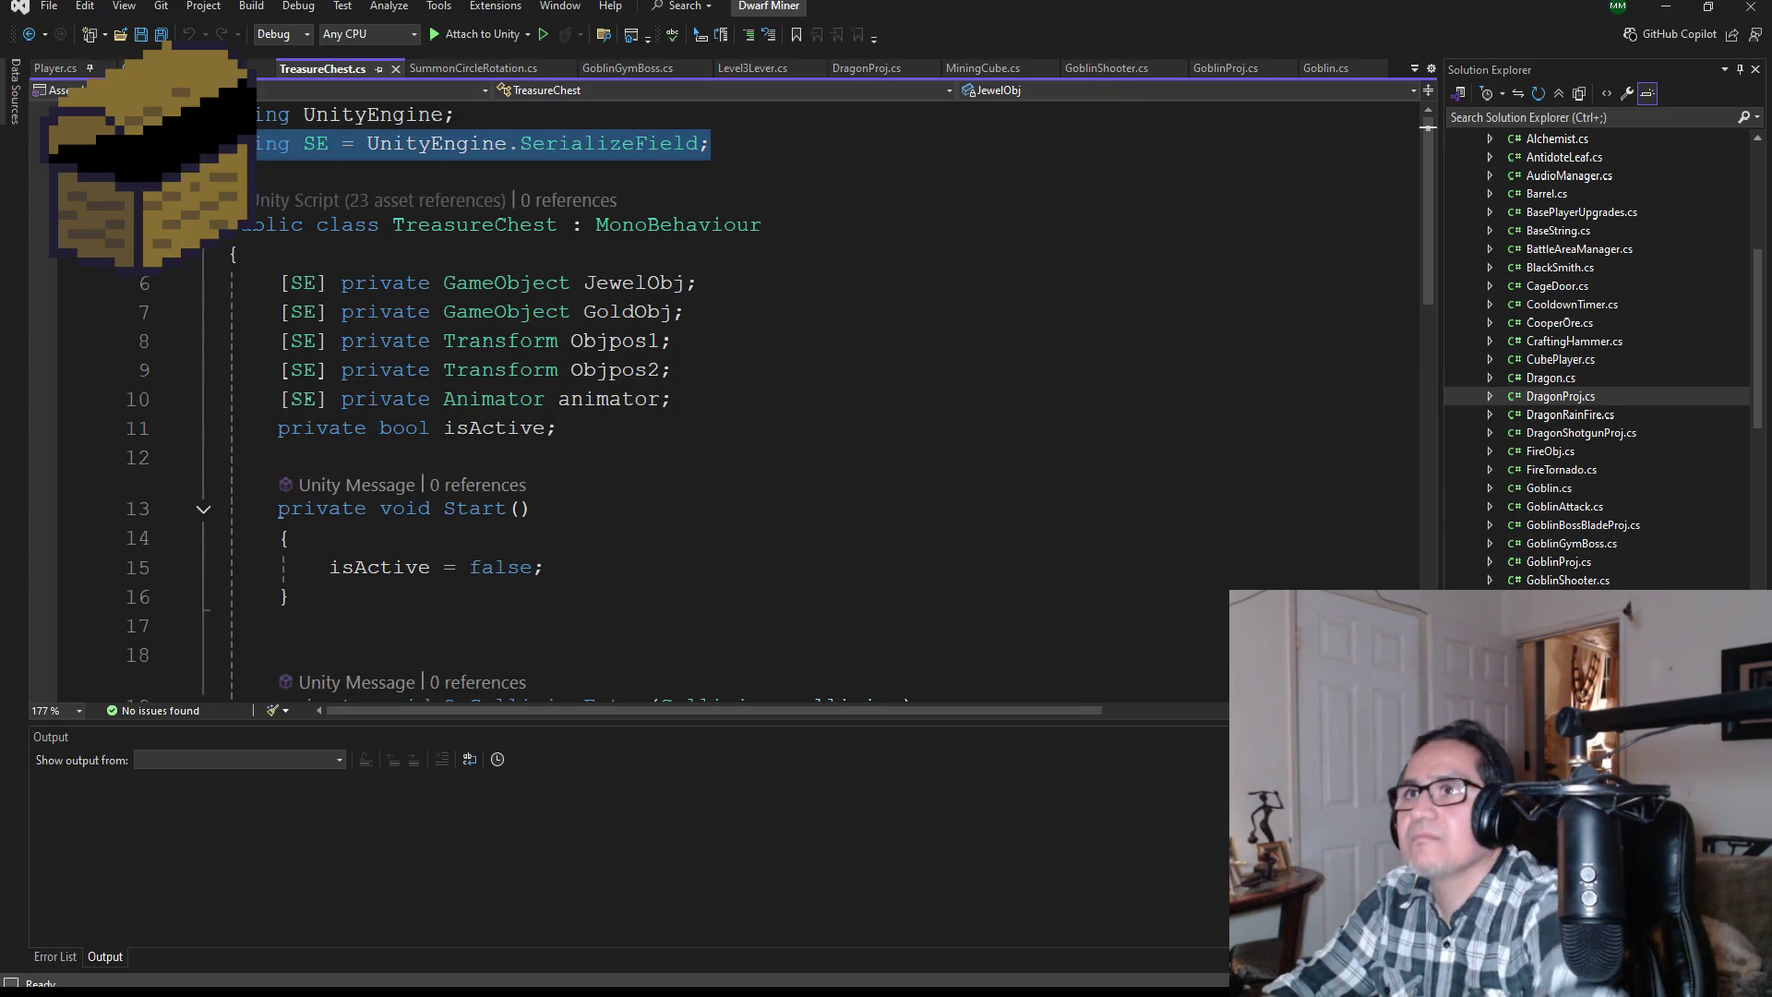
{"action": "left_click", "coordinate": [247, 67]}
{"action": "left_click", "coordinate": [260, 148]}
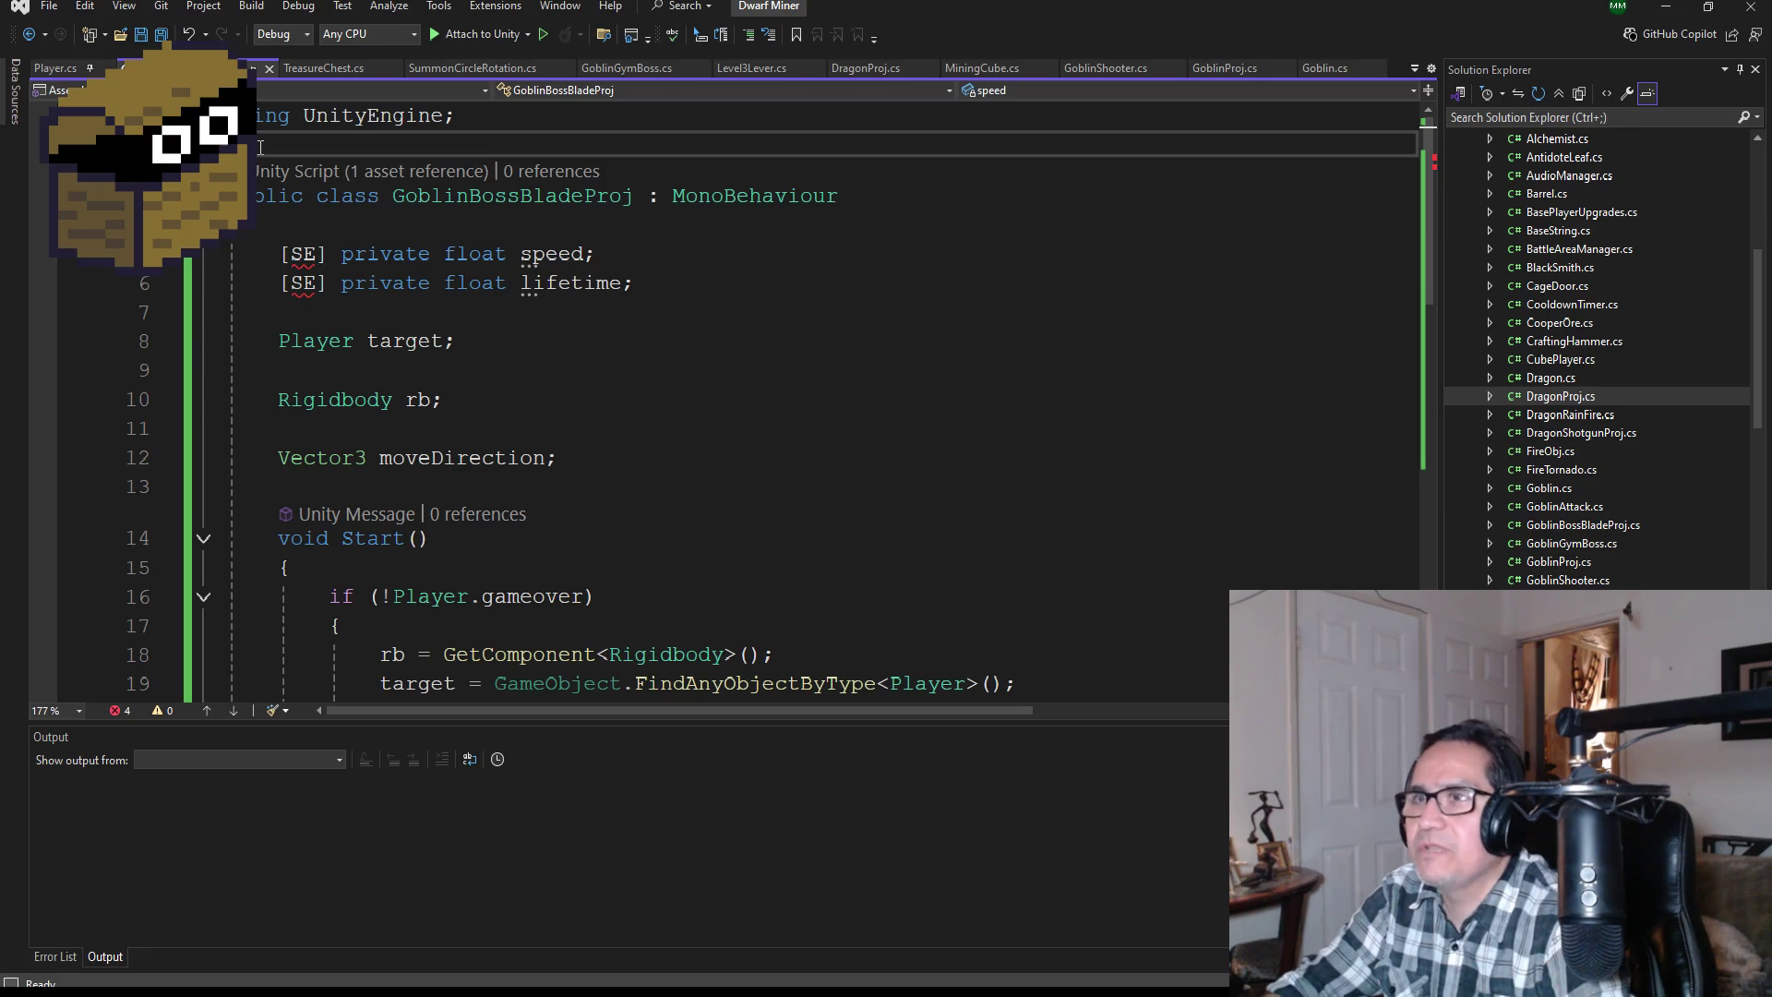
{"action": "type", "text": "using SE = UnityEngine.SerializeField;"}
{"action": "left_click", "coordinate": [161, 35]}
{"action": "scroll", "coordinate": [567, 395], "scroll_direction": "down", "scroll_amount": 10}
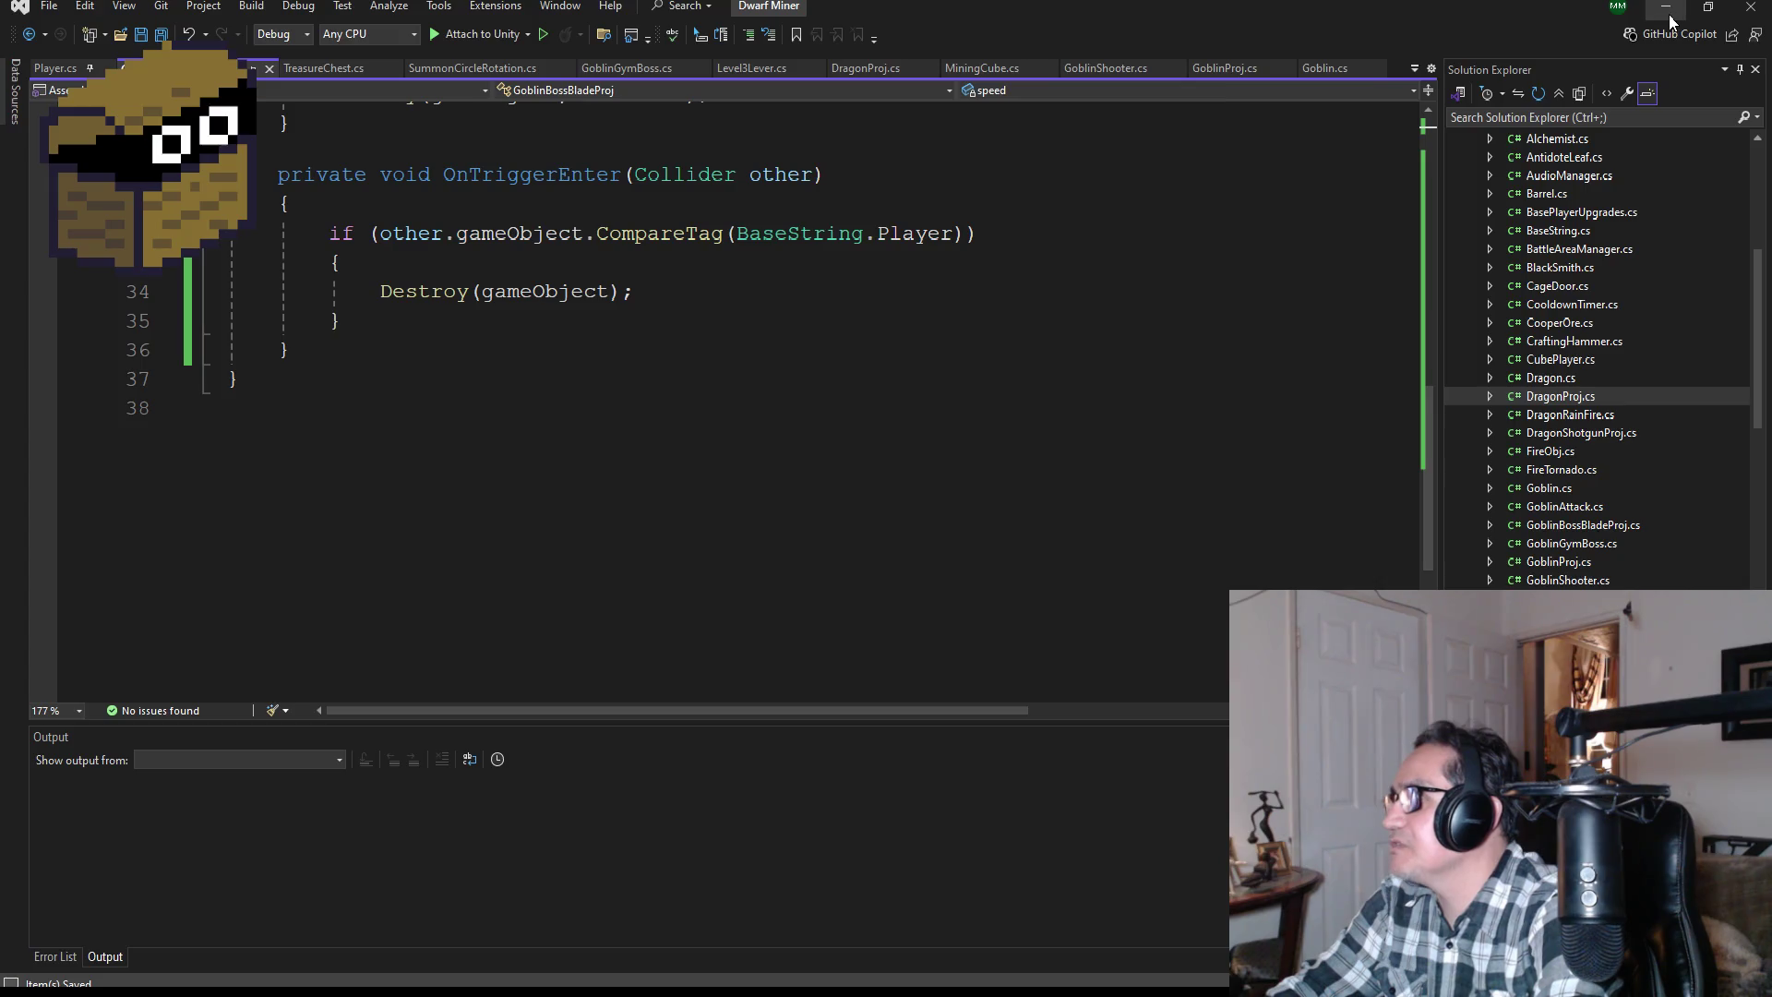
{"action": "left_click", "coordinate": [1667, 9]}
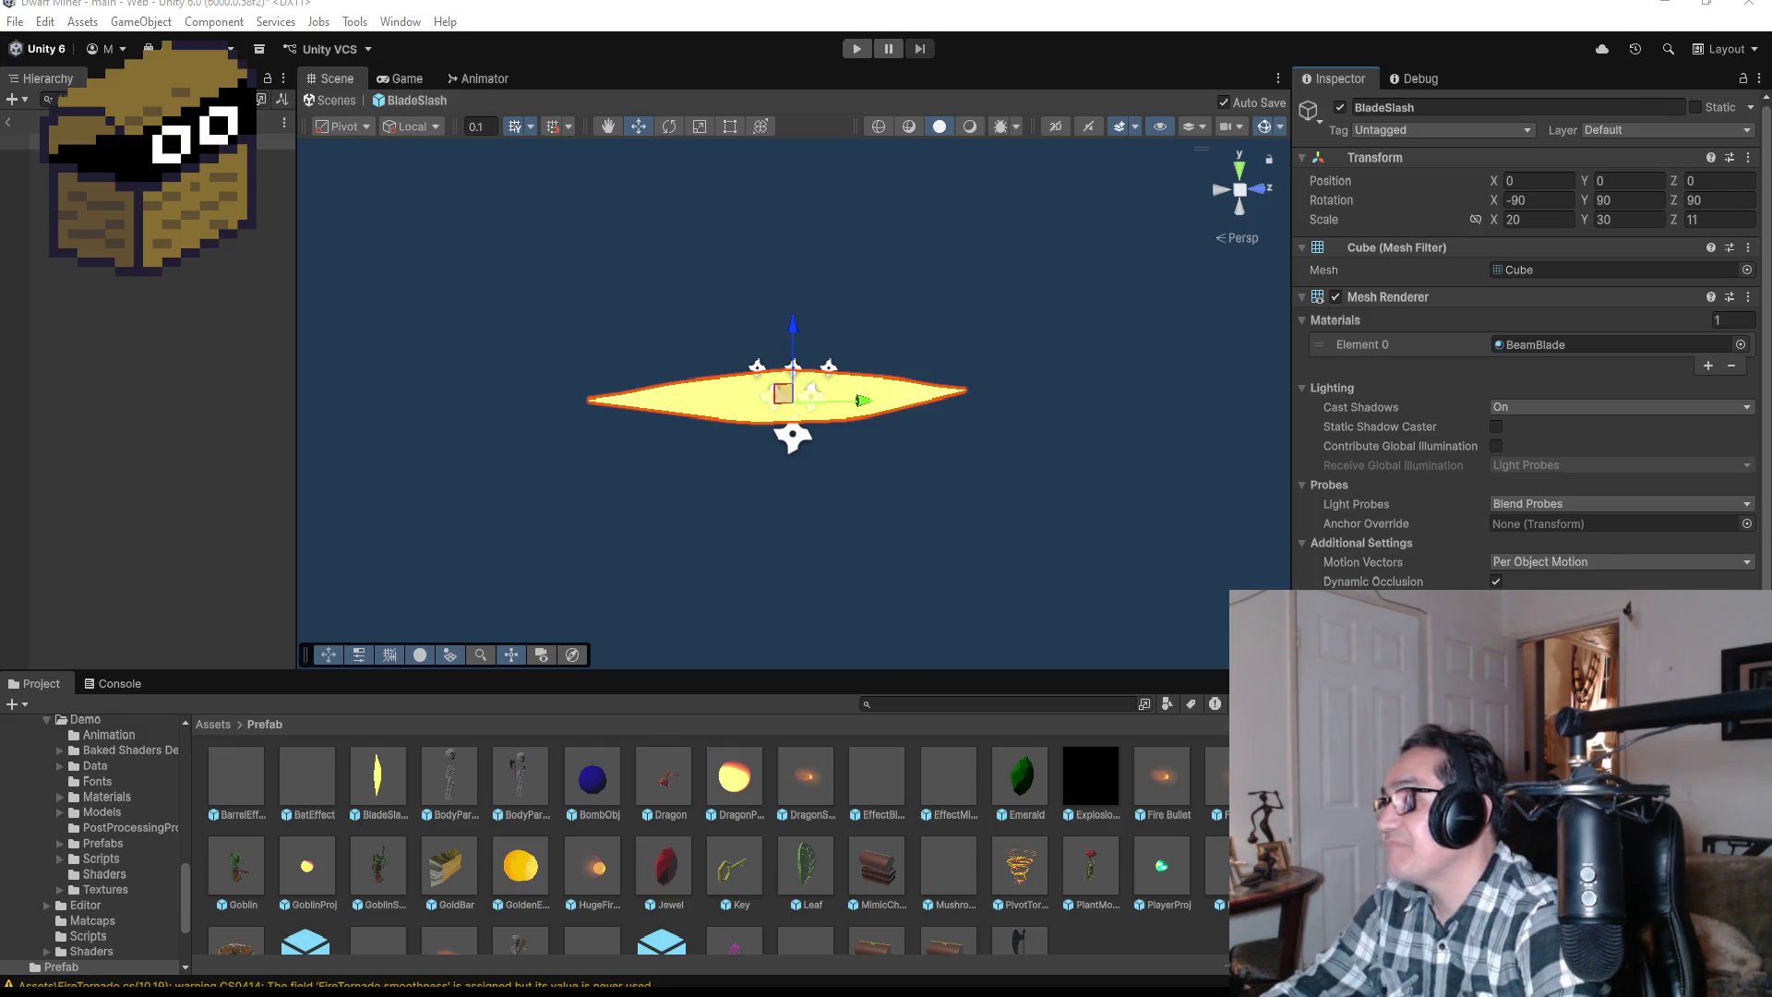
Step: Review BladeSlash's Rigidbody (Mass 1, Angular Damping 0.05), then exit Prefab Mode to the scene
{"action": "scroll", "coordinate": [1528, 369], "scroll_direction": "down", "scroll_amount": 3}
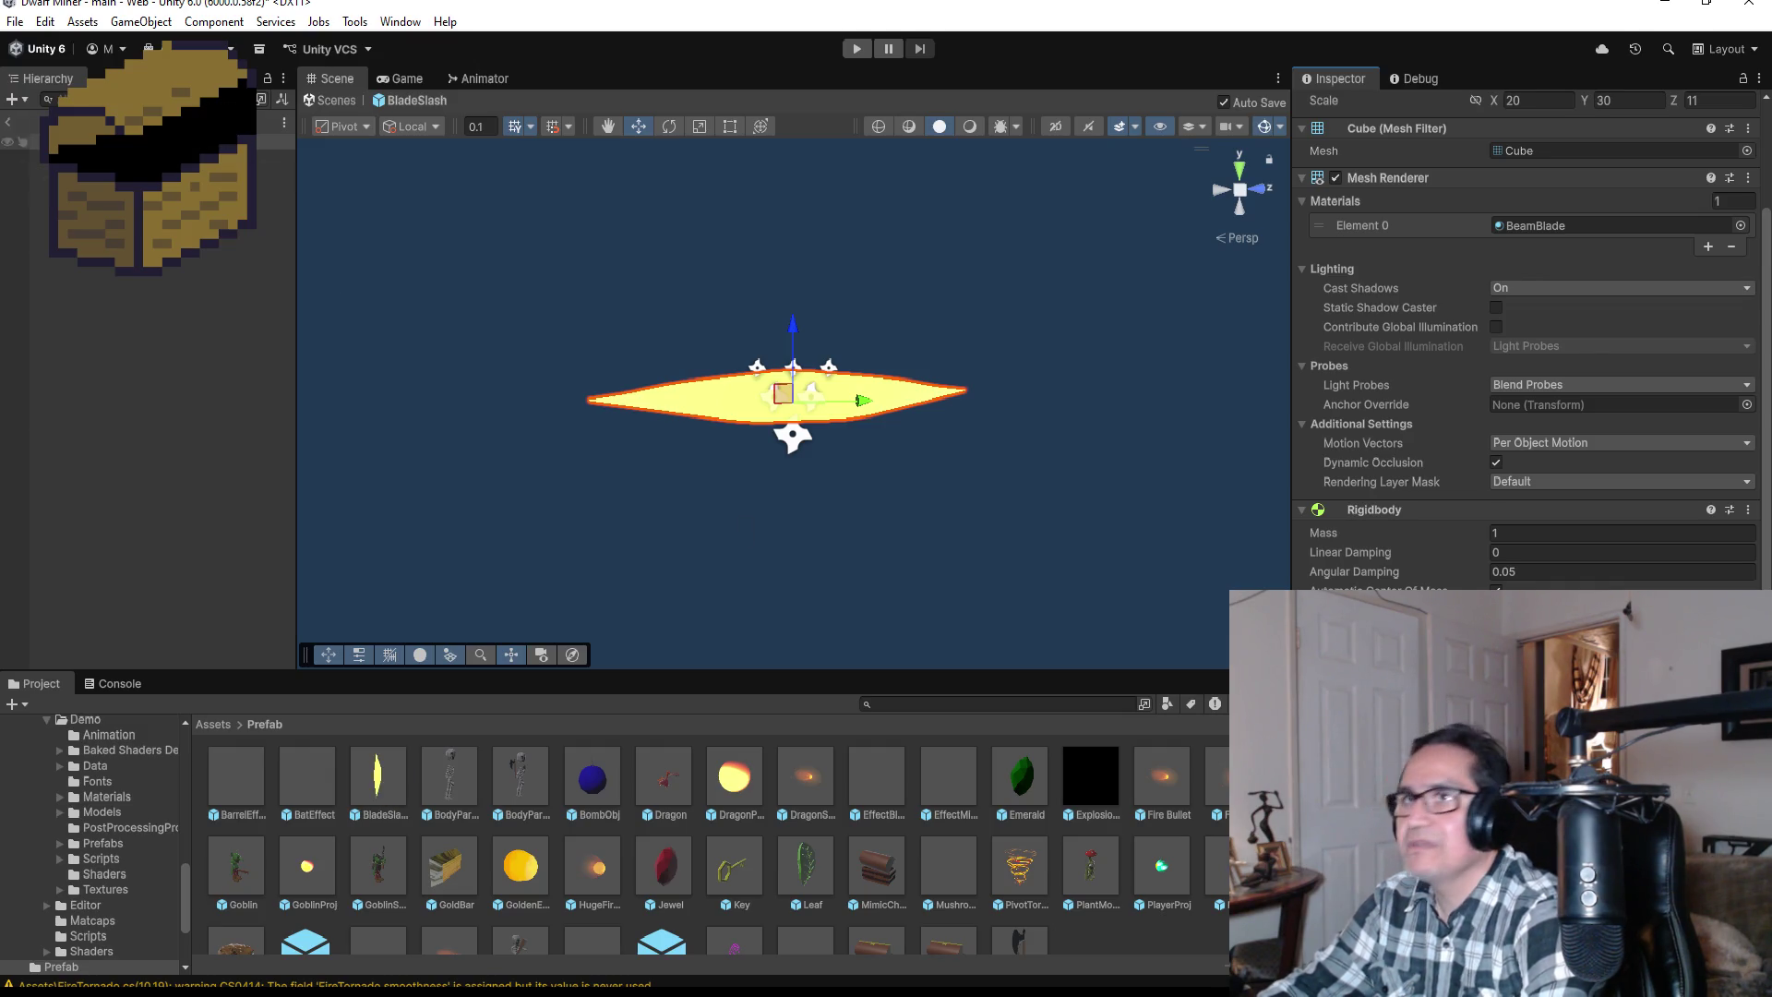
{"action": "left_click", "coordinate": [11, 122]}
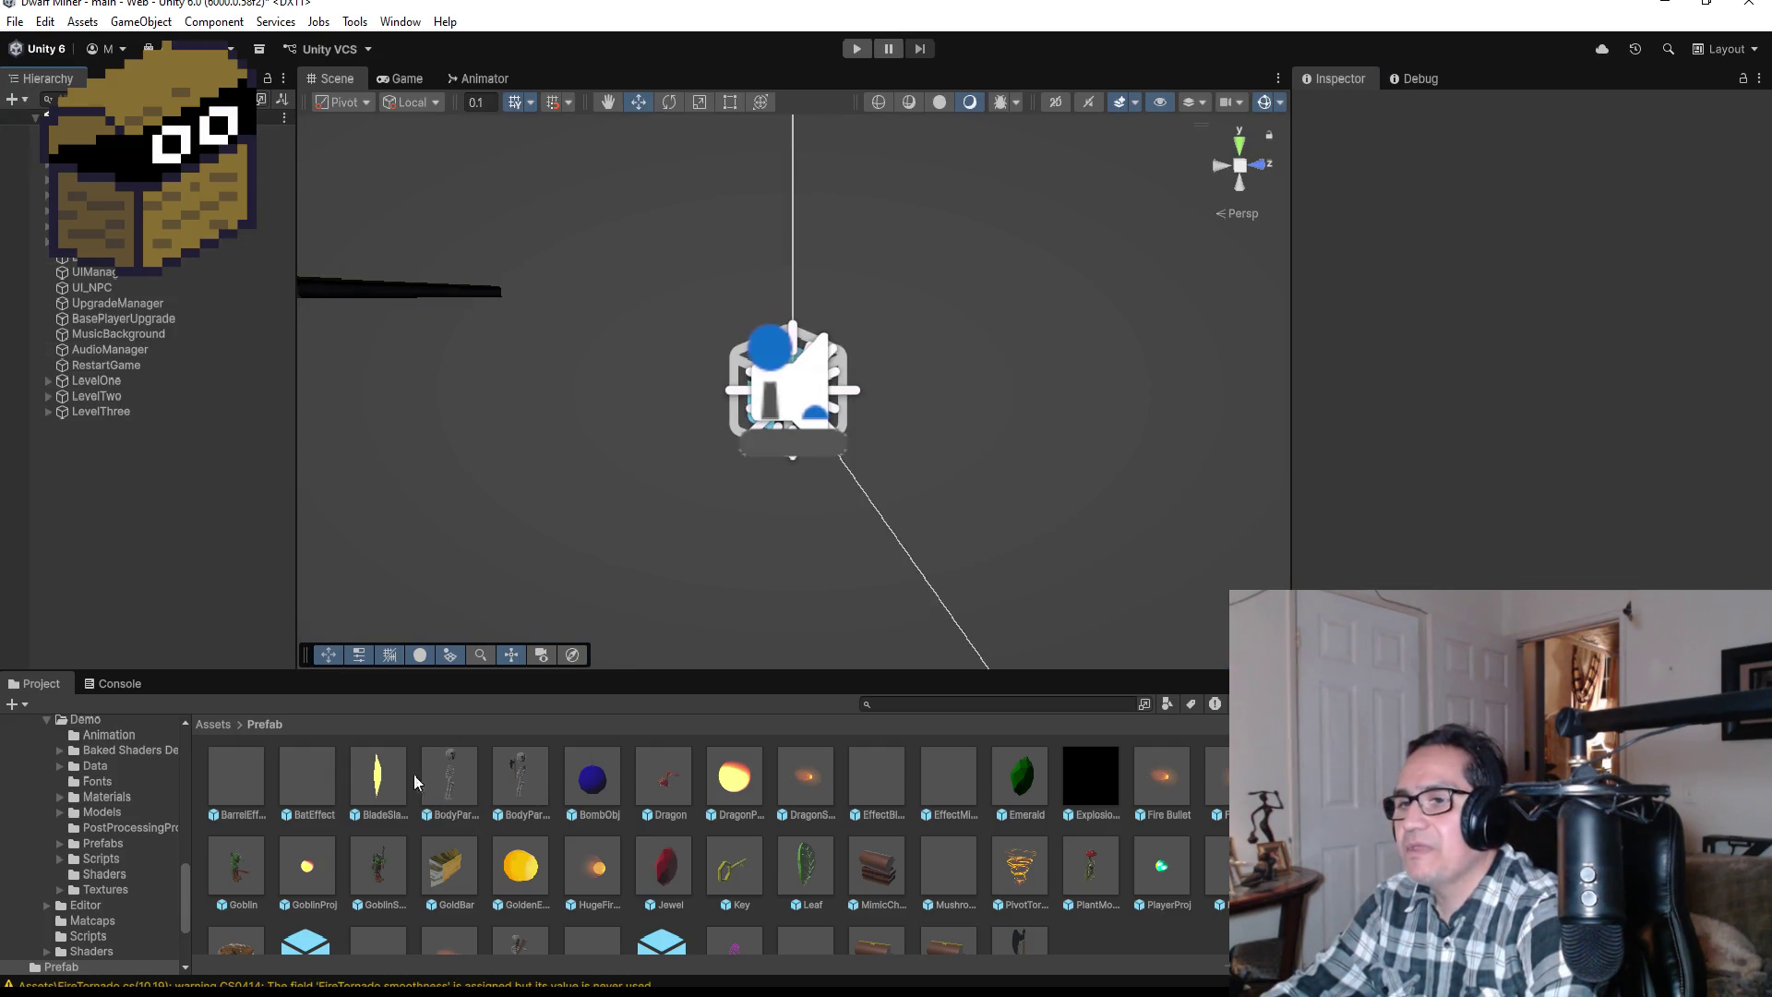
Step: Expand LevelThree, frame GymGoblin in the Scene, and bring up its create-object menu
{"action": "left_click", "coordinate": [109, 412]}
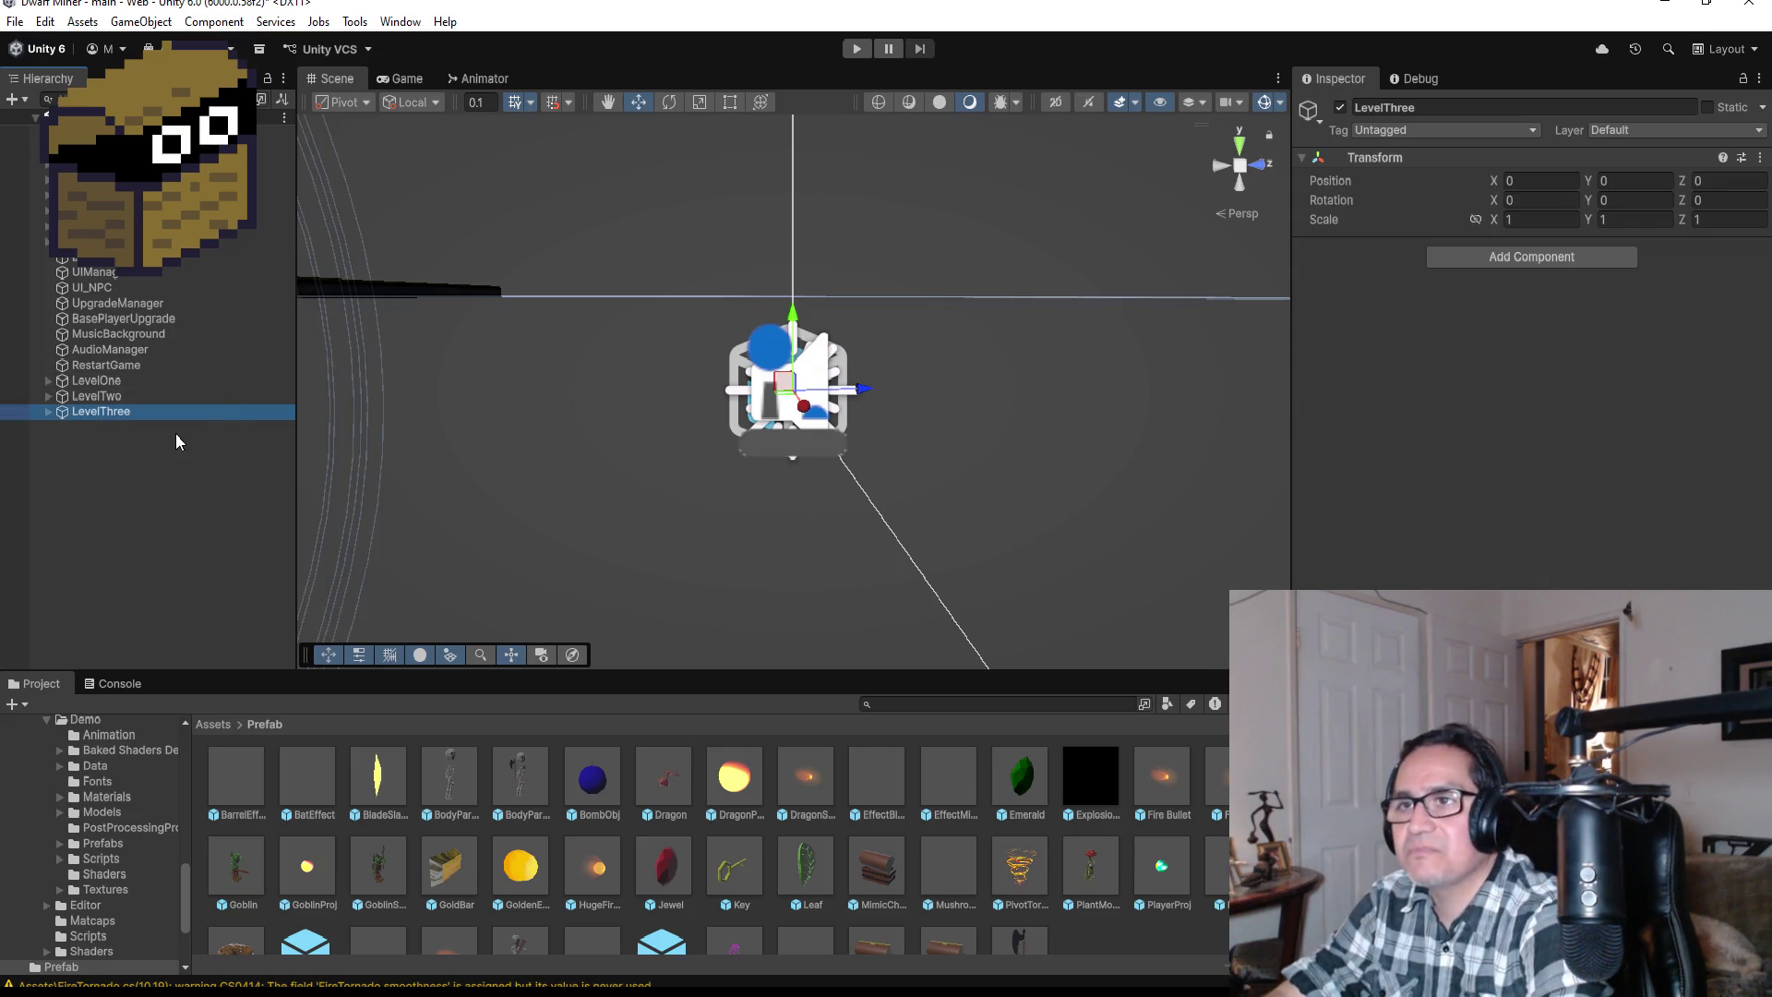
{"action": "left_click", "coordinate": [48, 412]}
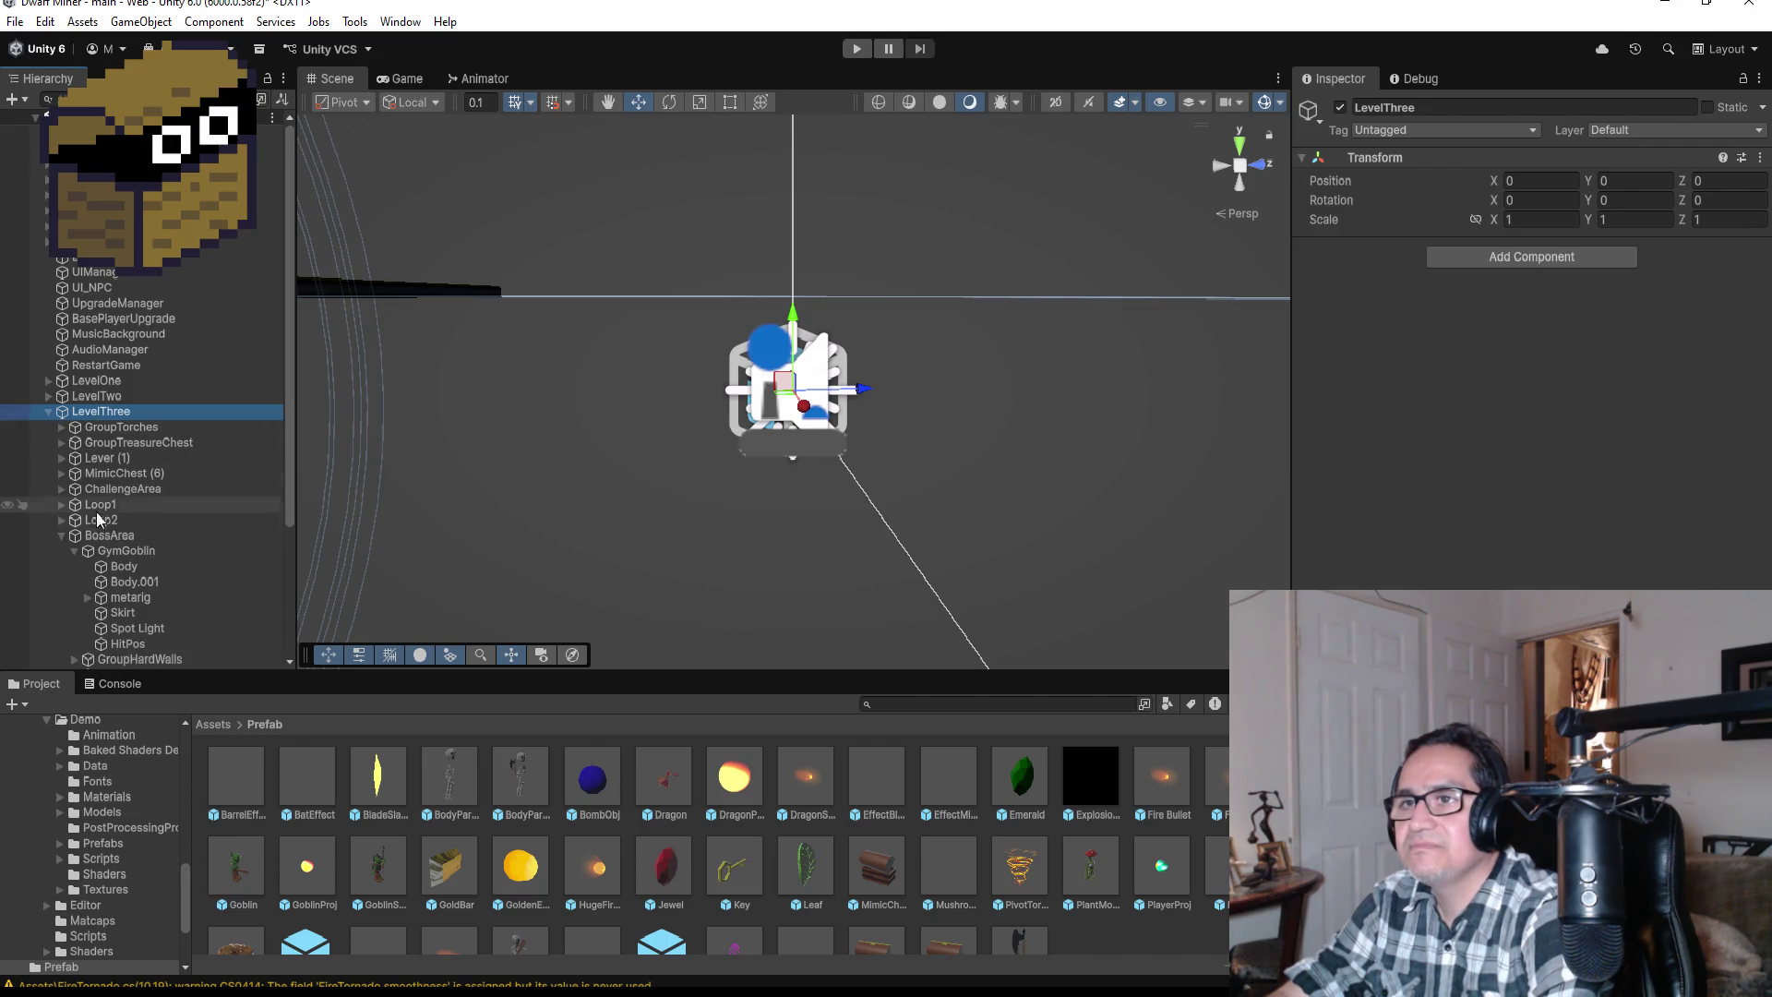
{"action": "scroll", "coordinate": [125, 545], "scroll_direction": "down", "scroll_amount": 3}
{"action": "double_click", "coordinate": [115, 435]}
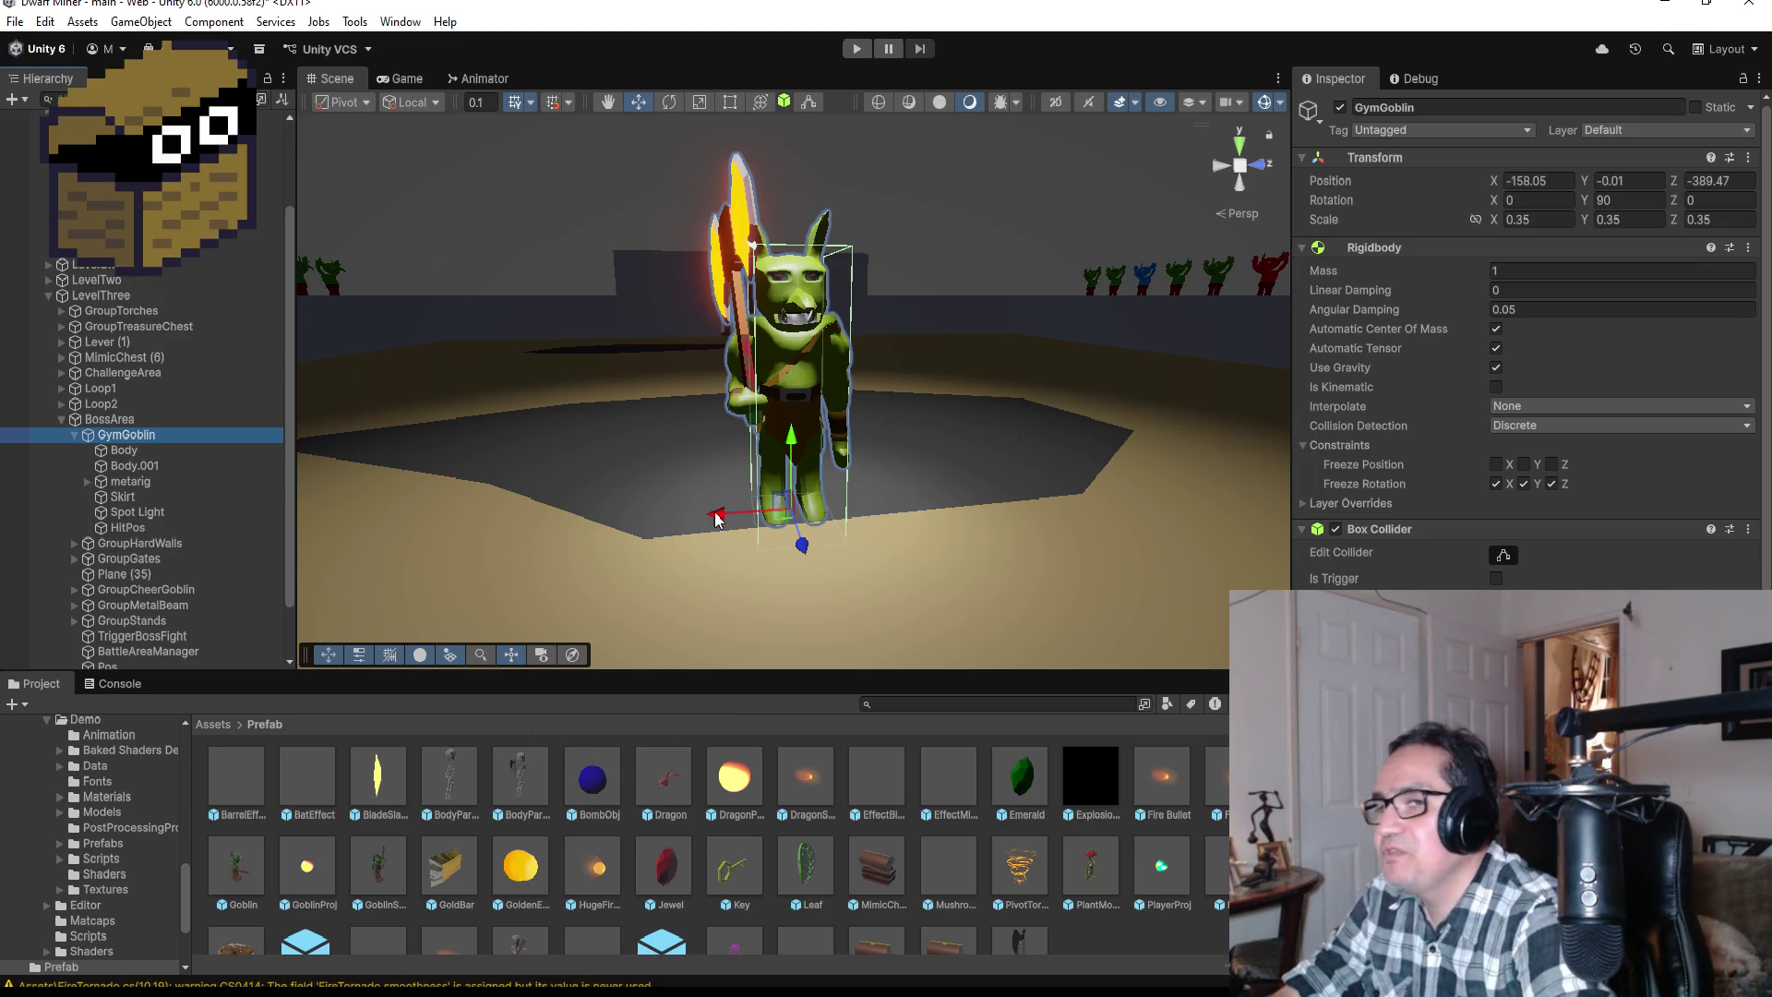
{"action": "right_click", "coordinate": [134, 444]}
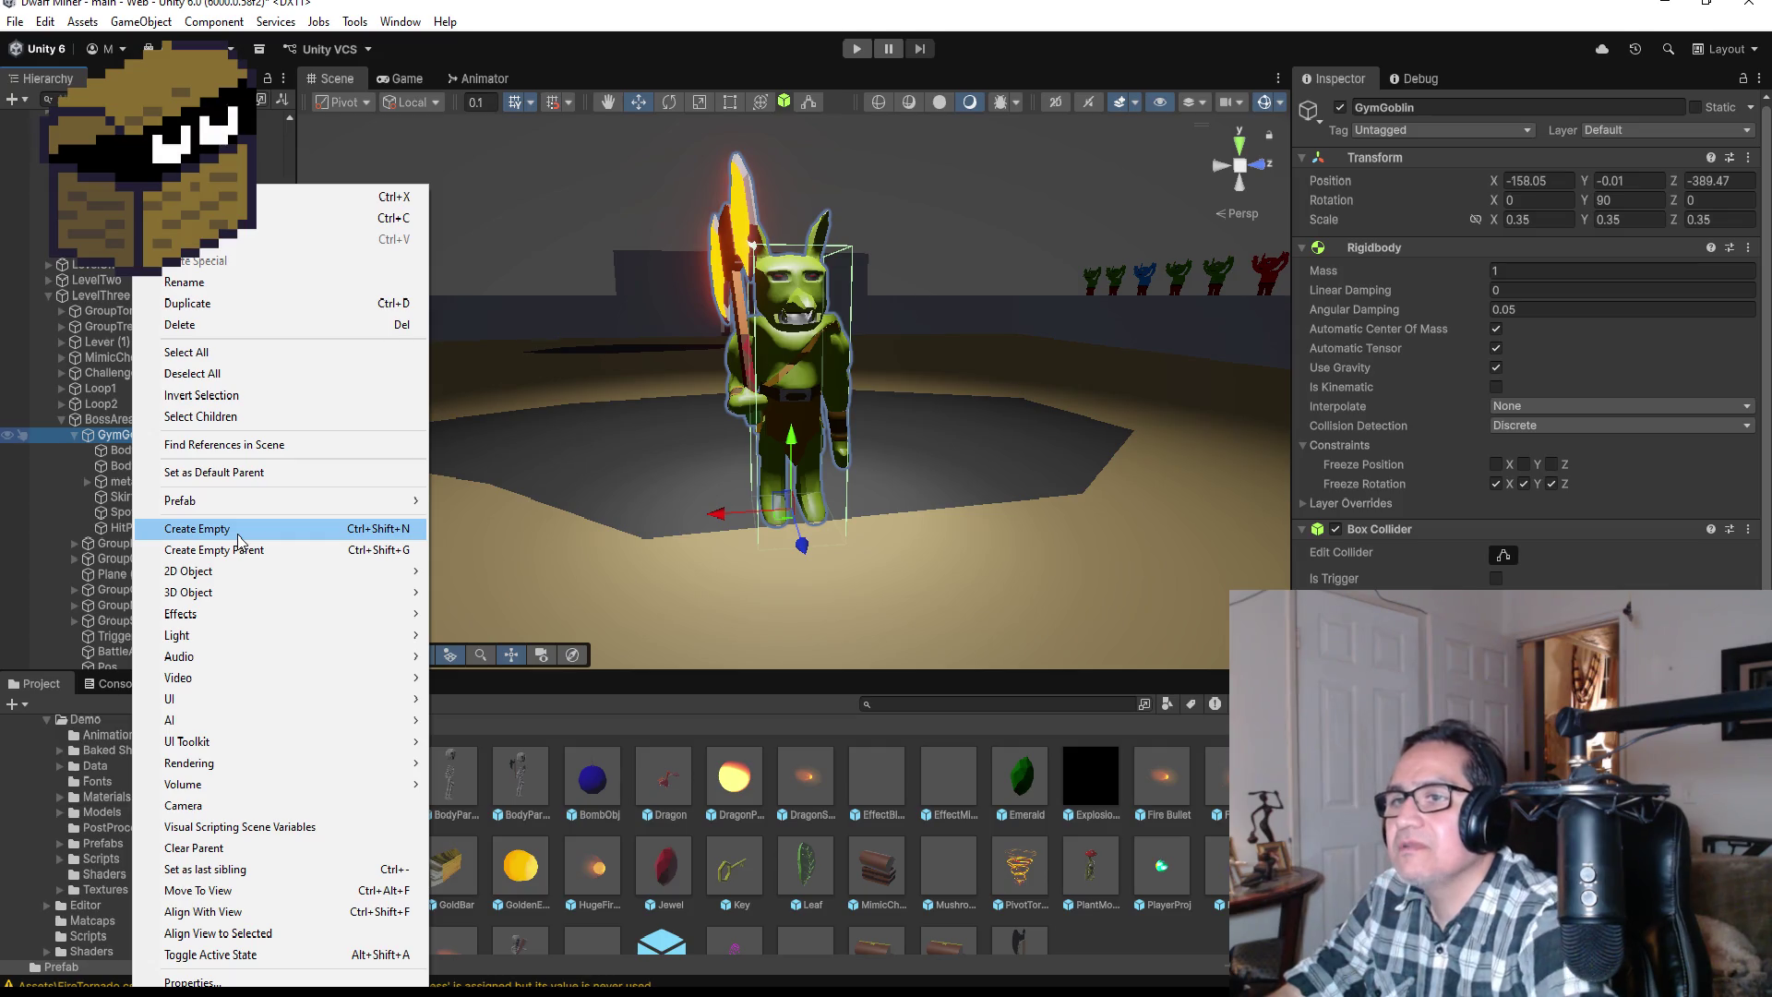
Step: Add an empty child object under GymGoblin and name it ProjPos
{"action": "left_click", "coordinate": [238, 537]}
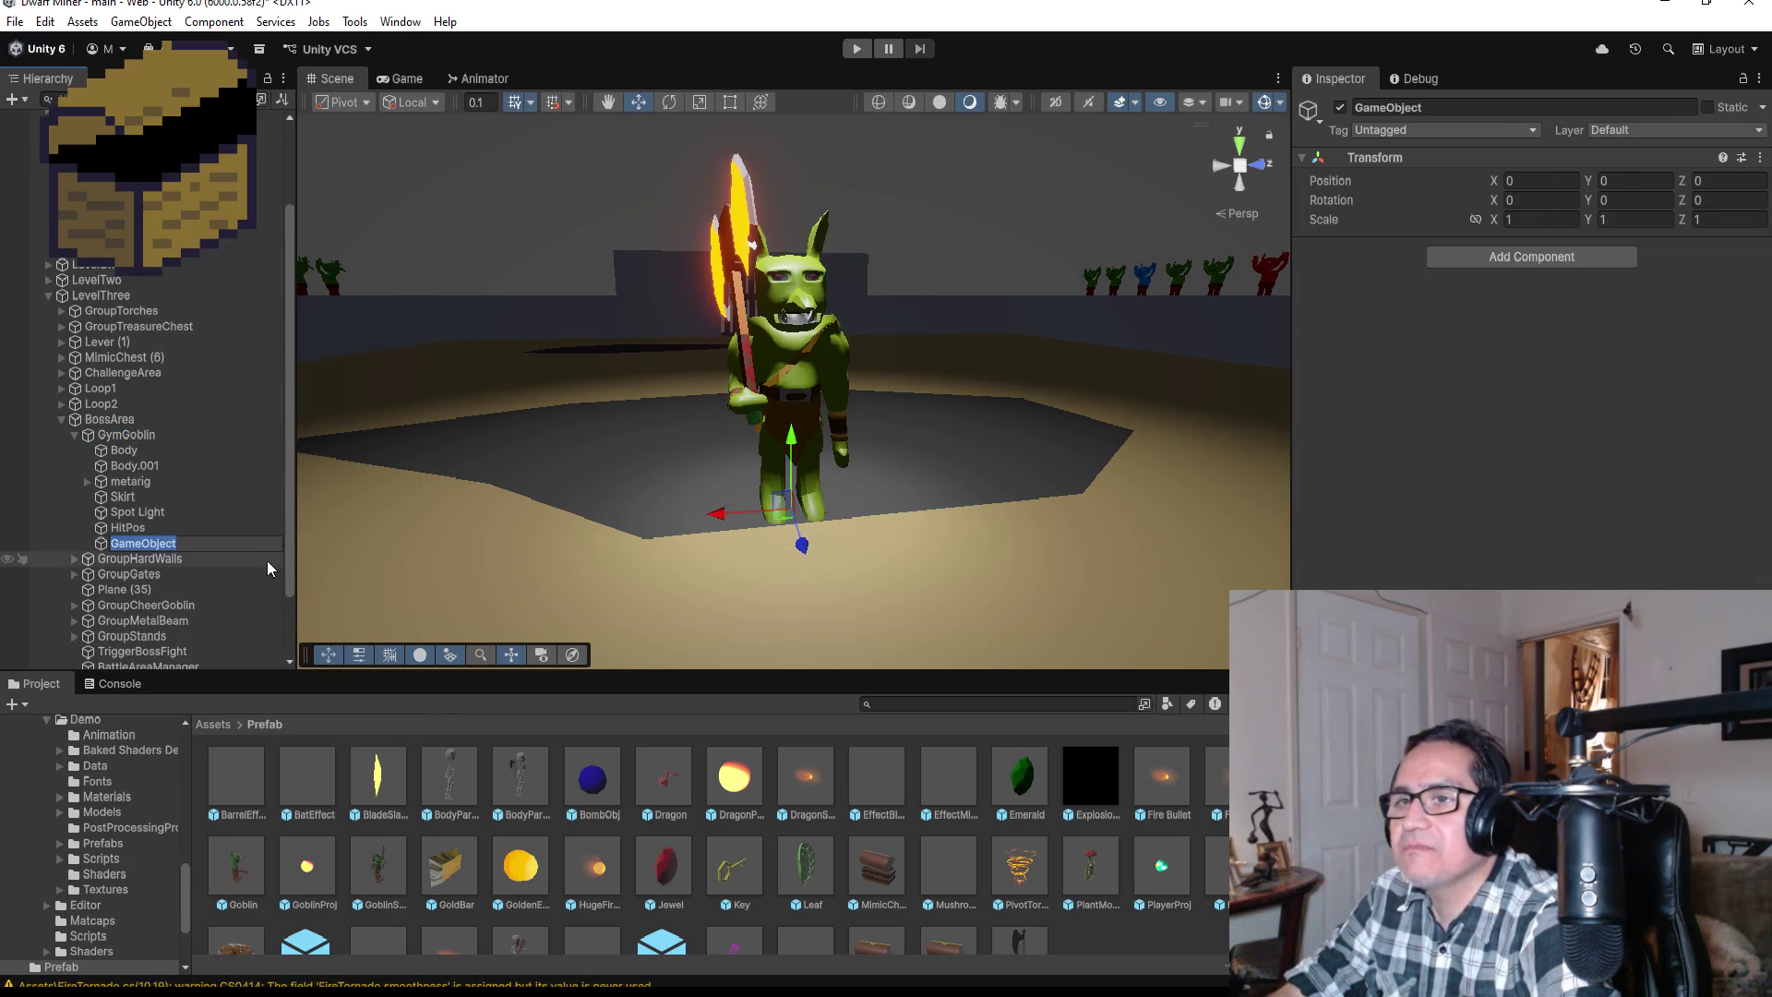
{"action": "left_click", "coordinate": [1436, 112]}
{"action": "type", "text": "ProjPos"}
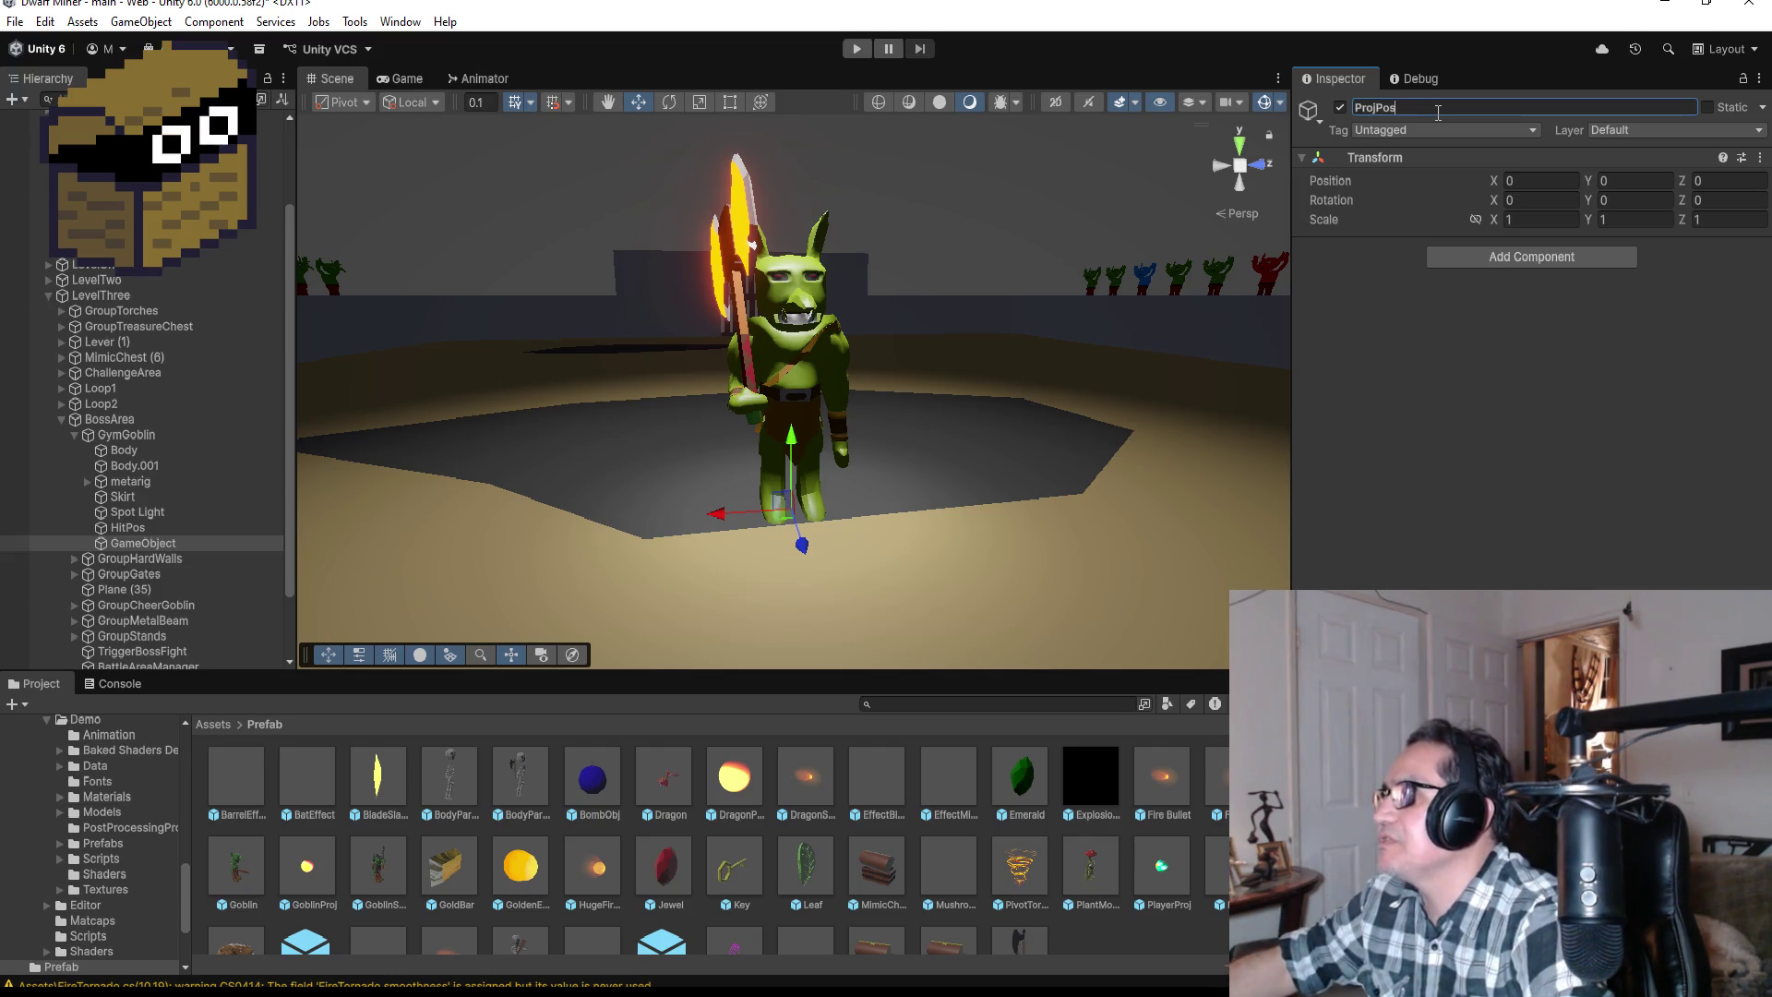
{"action": "key", "text": "Return"}
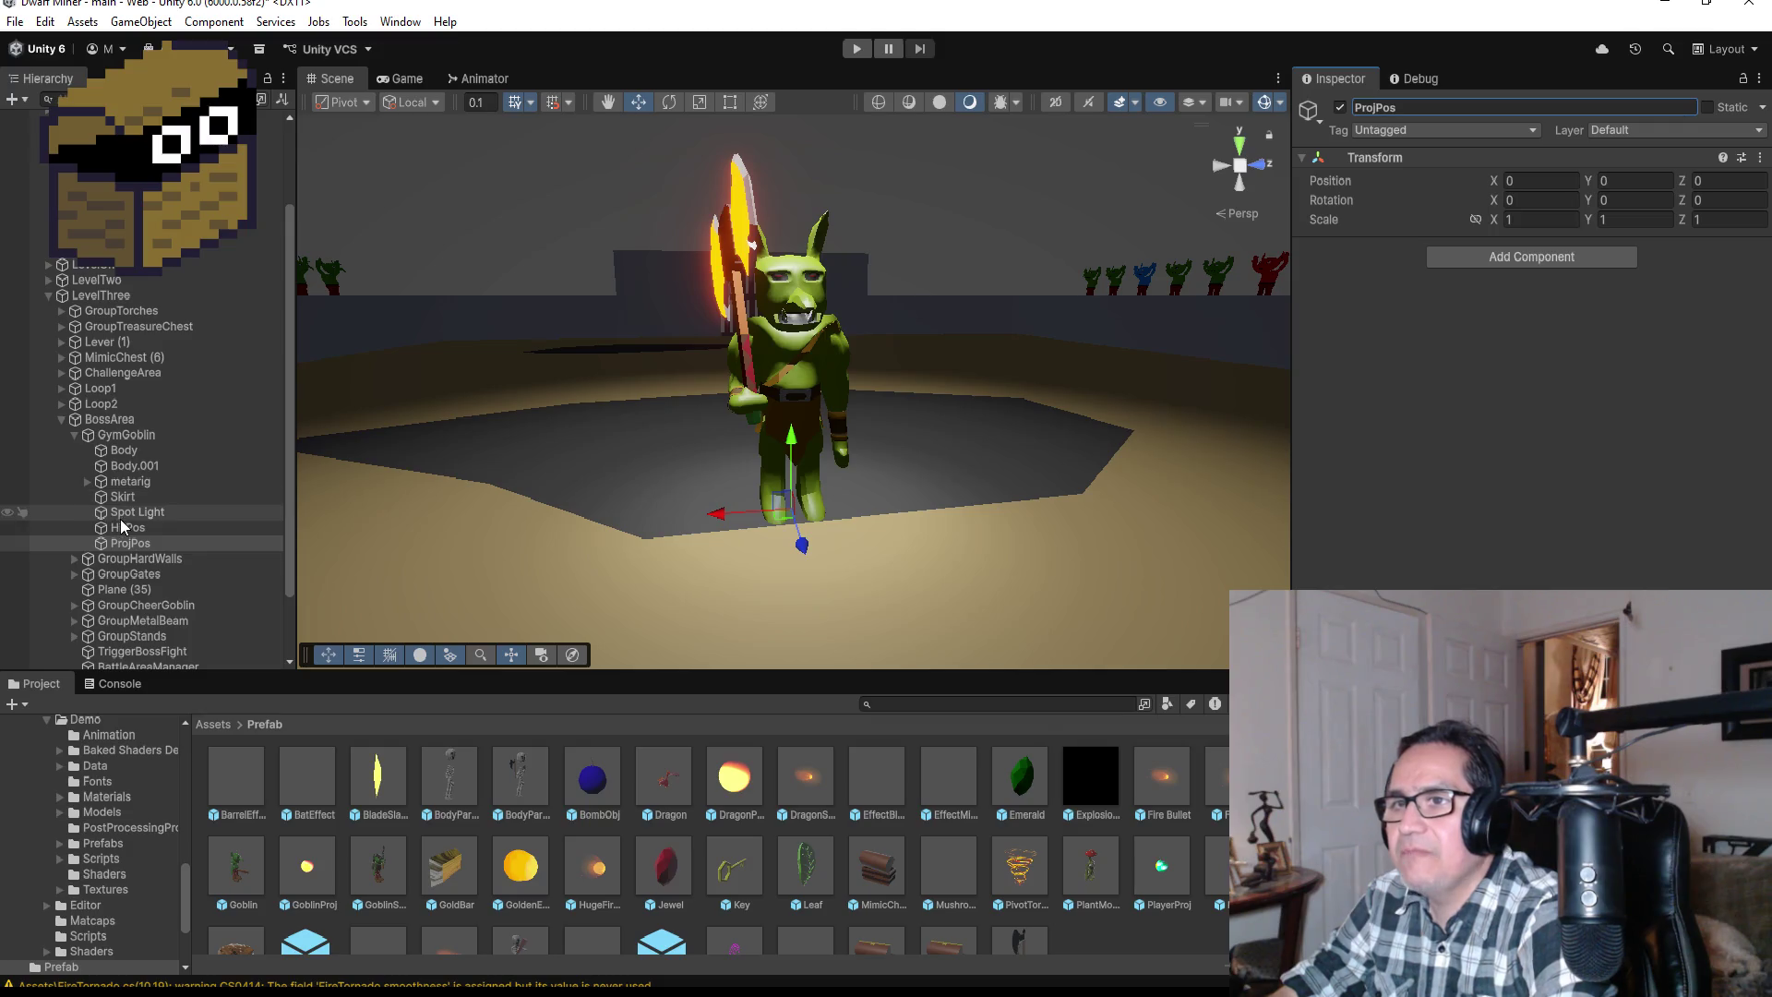
Step: Copy HitPos's Transform position and paste it onto ProjPos
{"action": "left_click", "coordinate": [123, 527]}
{"action": "left_click", "coordinate": [1760, 158]}
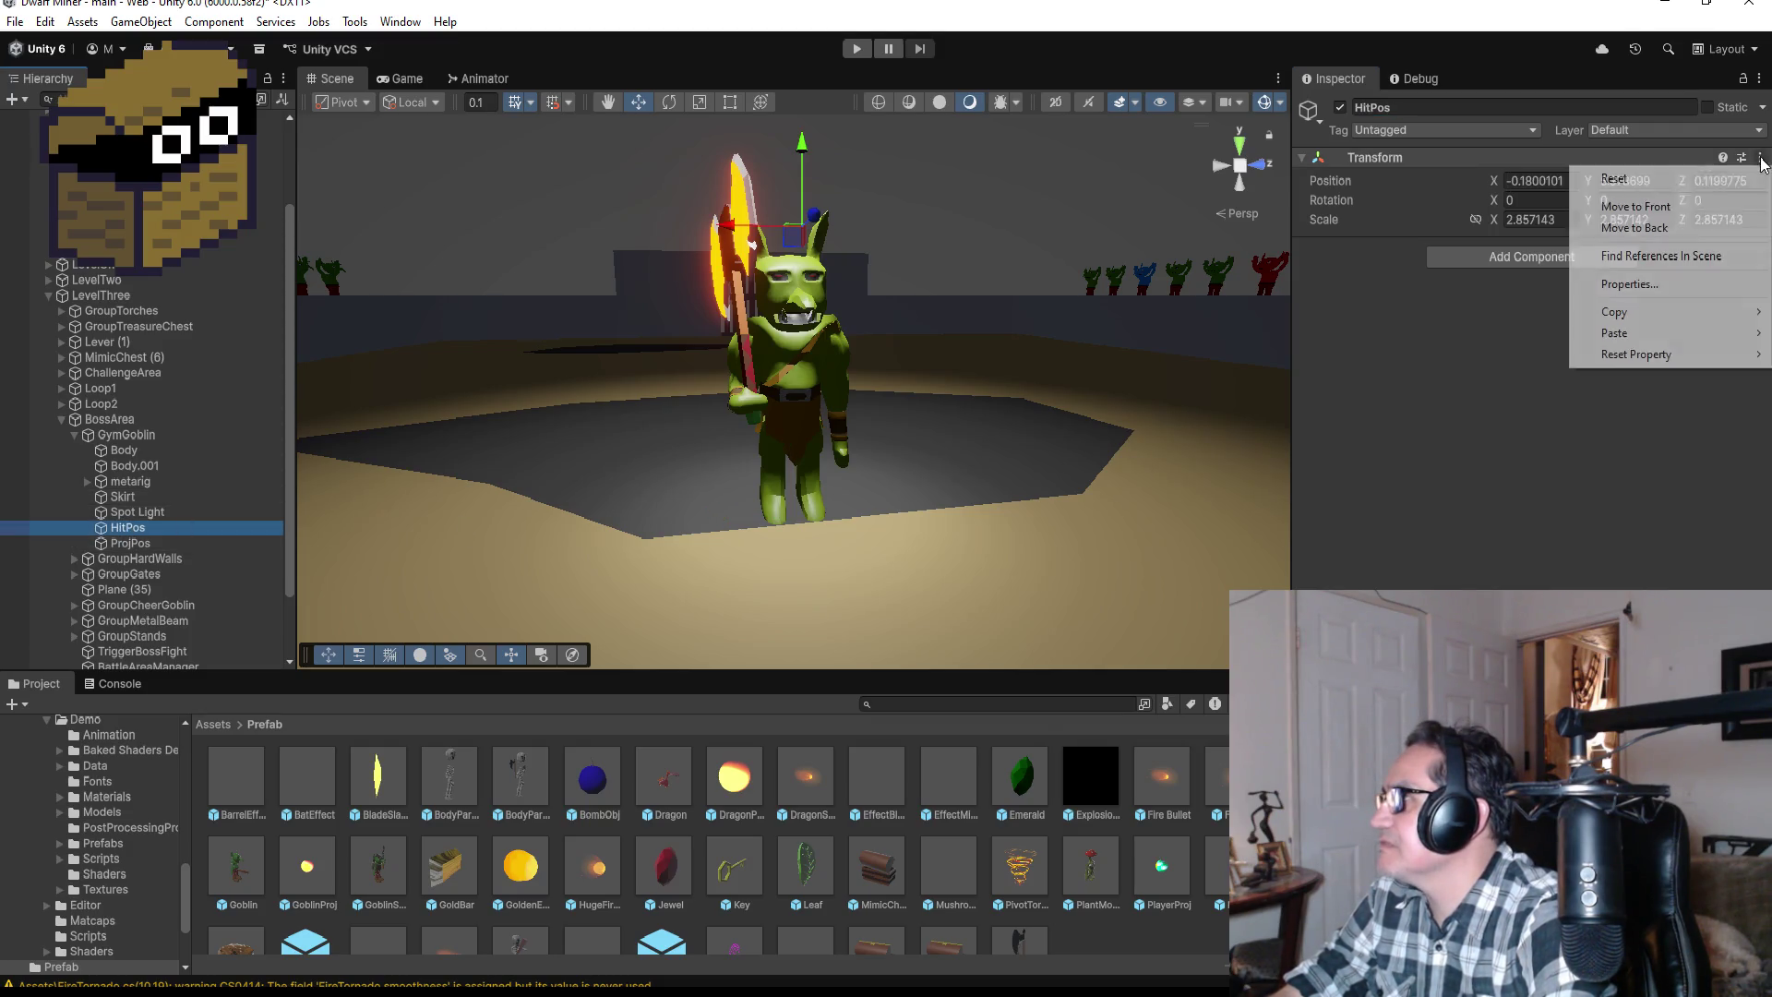
{"action": "mouse_move", "coordinate": [1643, 312]}
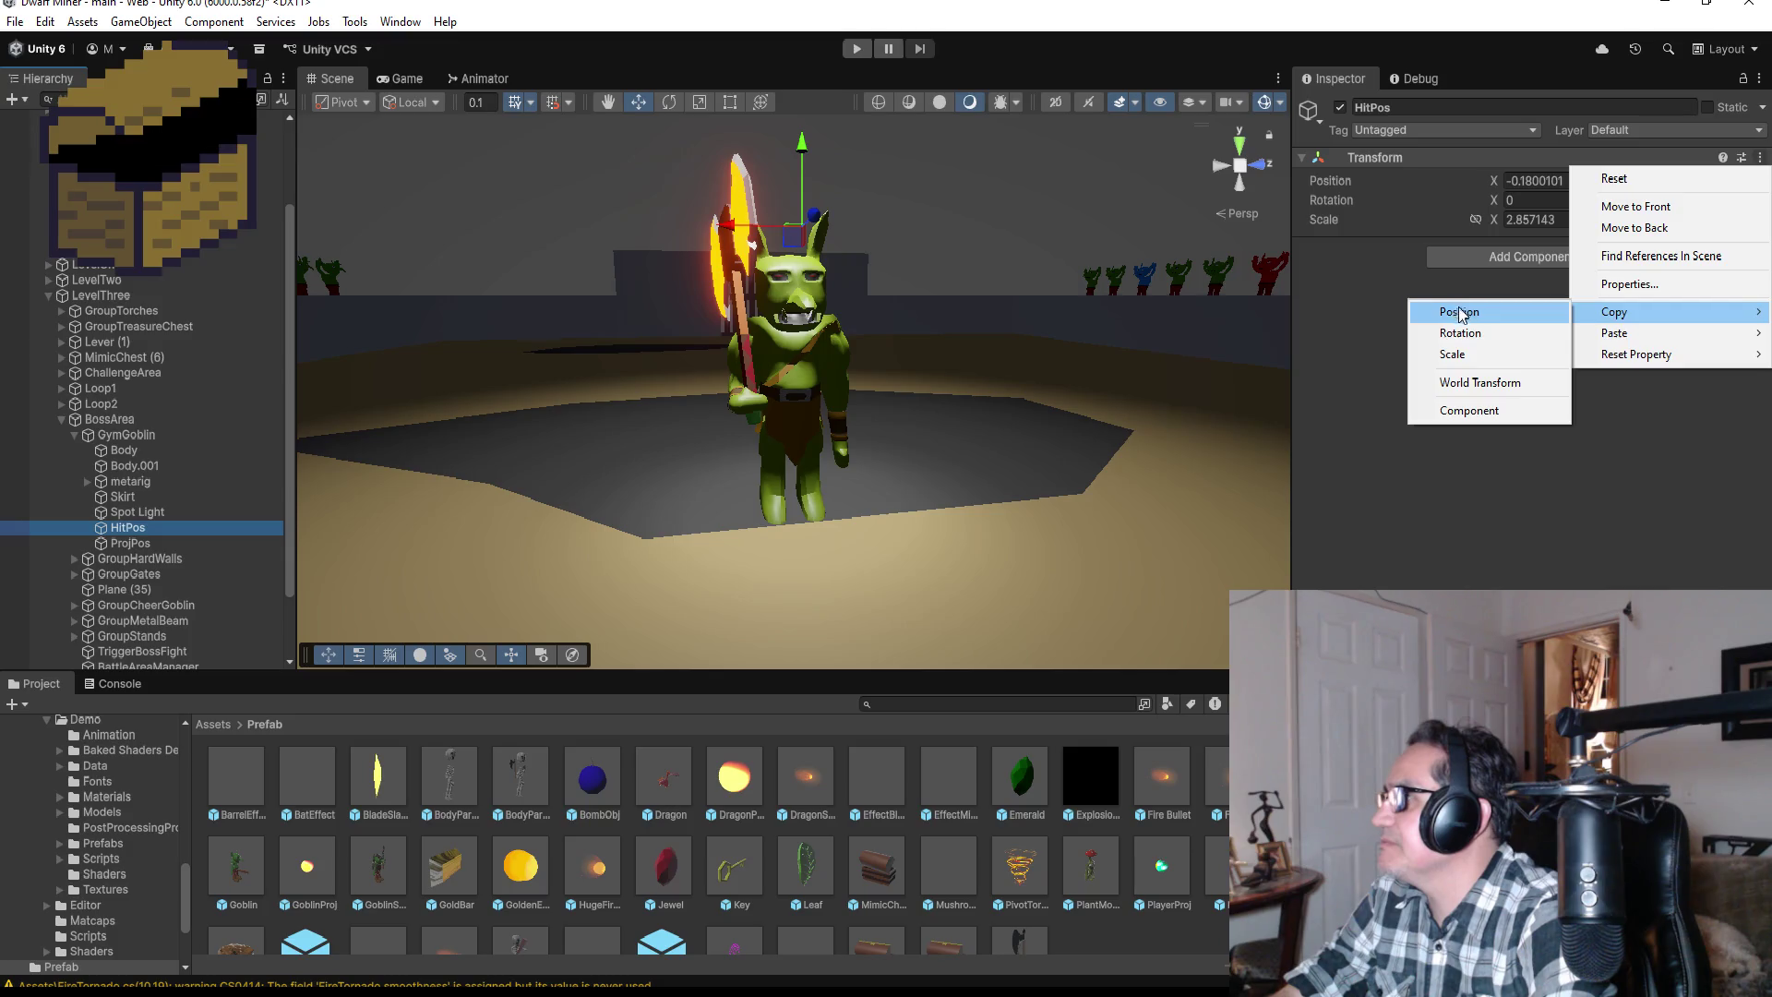
{"action": "left_click", "coordinate": [1459, 312]}
{"action": "left_click", "coordinate": [131, 542]}
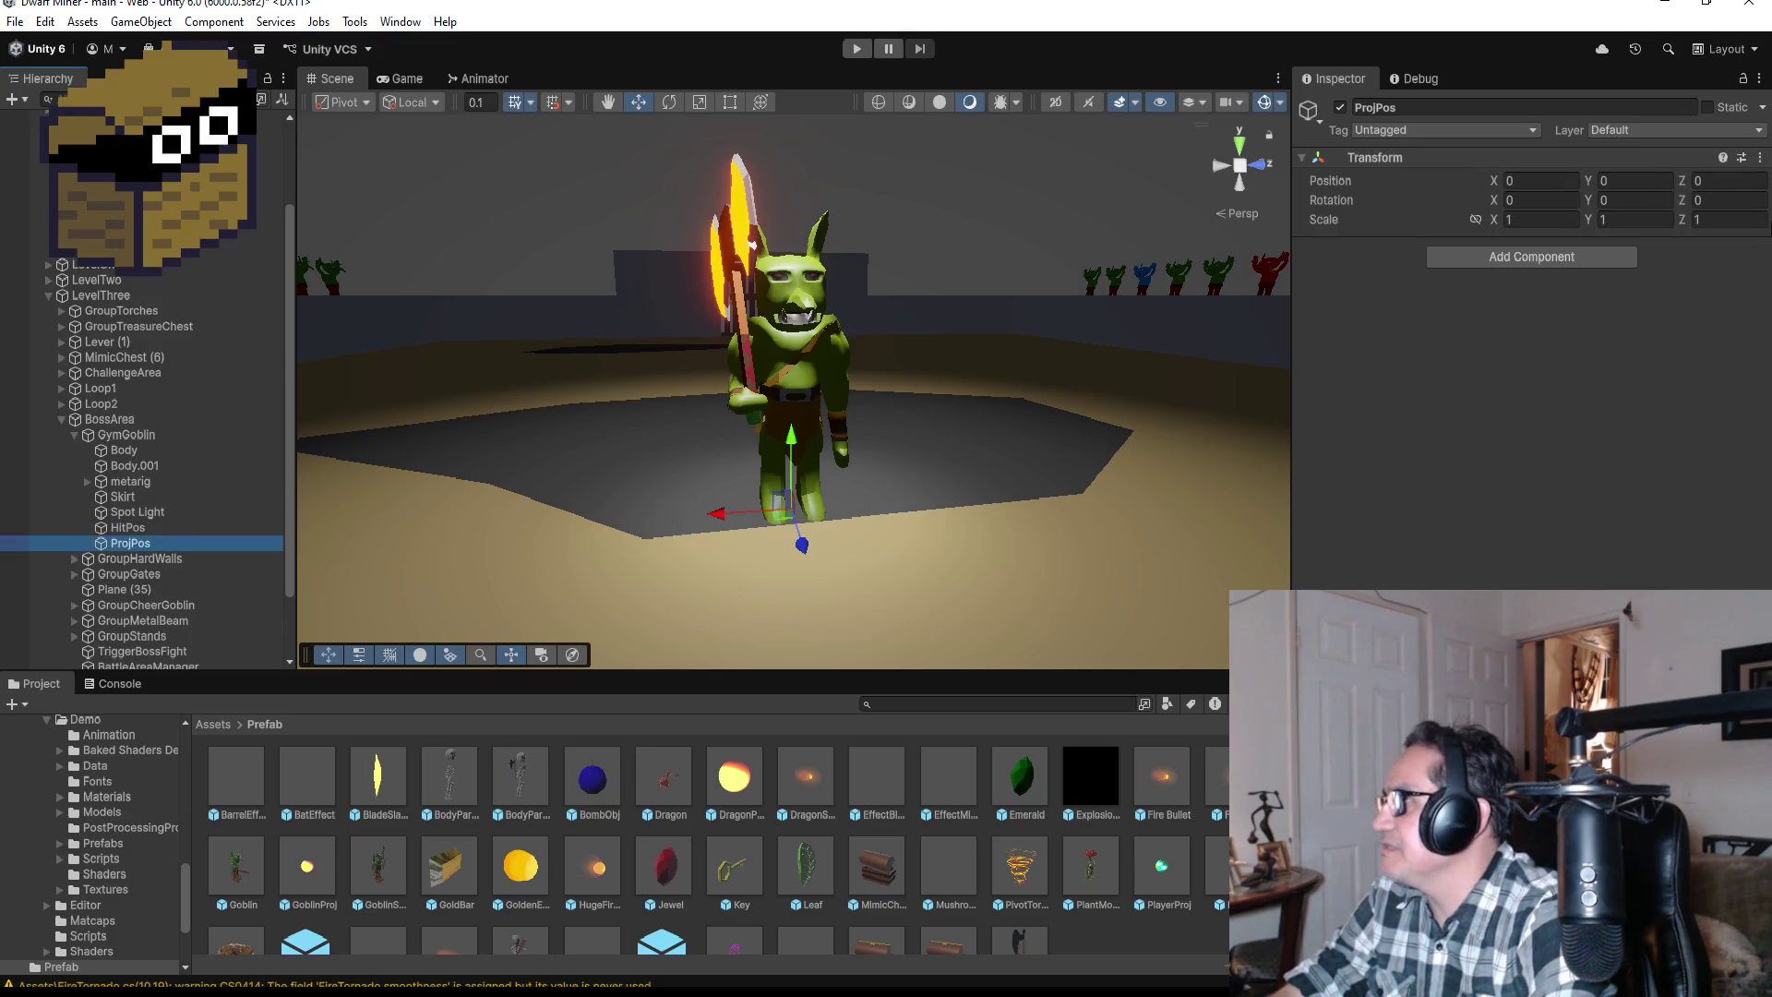
{"action": "left_click", "coordinate": [1760, 158]}
{"action": "mouse_move", "coordinate": [1643, 338]}
{"action": "left_click", "coordinate": [1489, 335]}
Step: Move ProjPos down and forward to -0.18, 2.7, 3.26 in front of the goblin
{"action": "left_click_drag", "start_coordinate": [810, 144], "coordinate": [807, 318]}
{"action": "mouse_move", "coordinate": [1101, 286]}
{"action": "left_mouse_down"}
{"action": "mouse_move", "coordinate": [967, 295]}
{"action": "mouse_move", "coordinate": [632, 383]}
{"action": "left_mouse_up"}
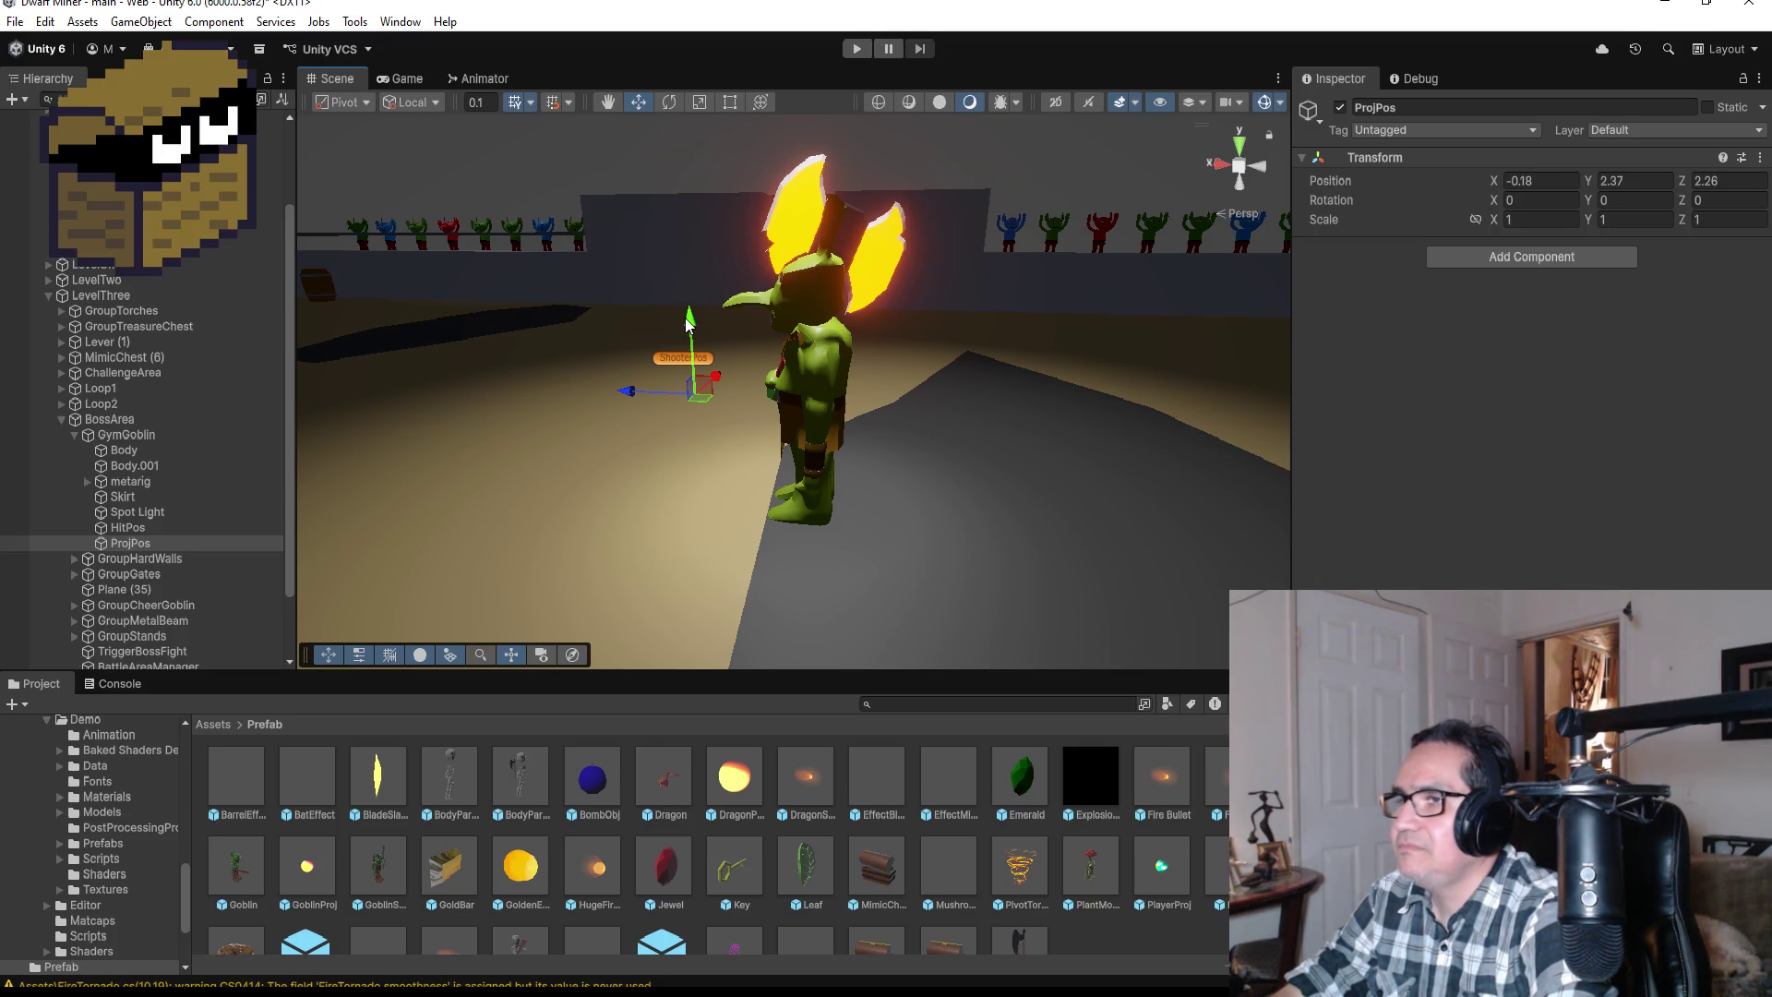
{"action": "left_click_drag", "start_coordinate": [631, 391], "coordinate": [613, 389]}
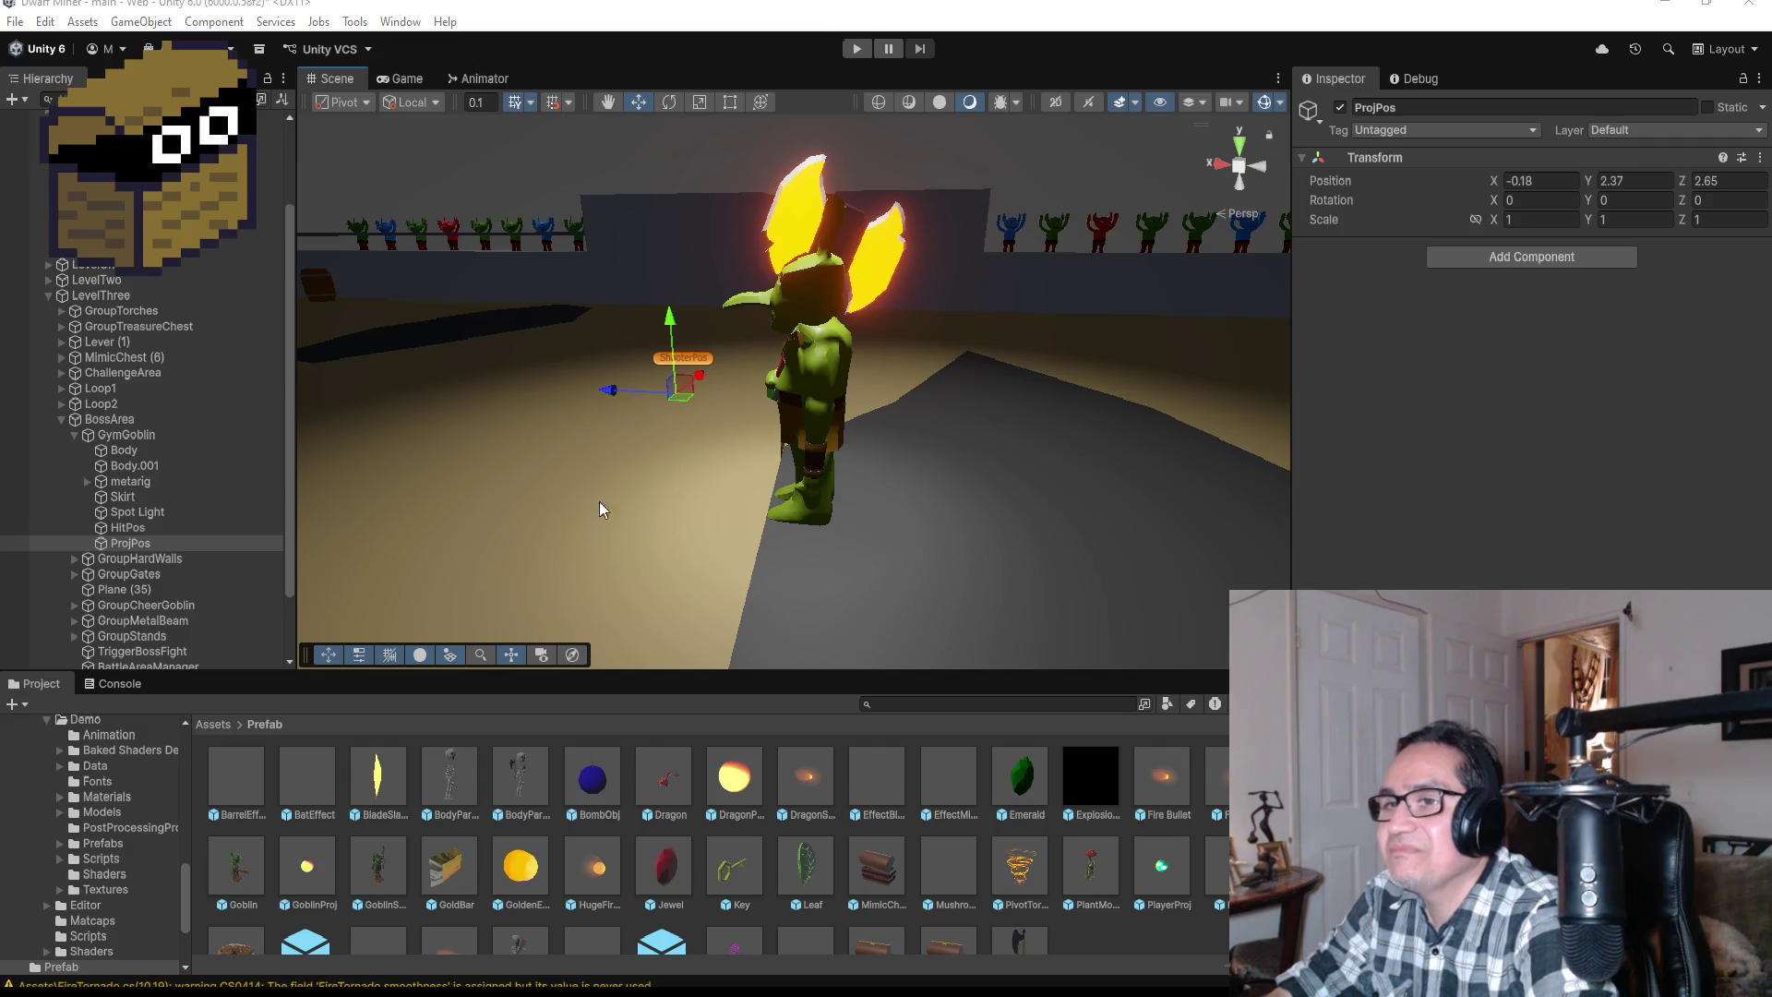
{"action": "mouse_move", "coordinate": [669, 319]}
{"action": "left_mouse_down"}
{"action": "mouse_move", "coordinate": [678, 302]}
{"action": "mouse_move", "coordinate": [877, 276]}
{"action": "mouse_move", "coordinate": [1154, 175]}
{"action": "left_mouse_up"}
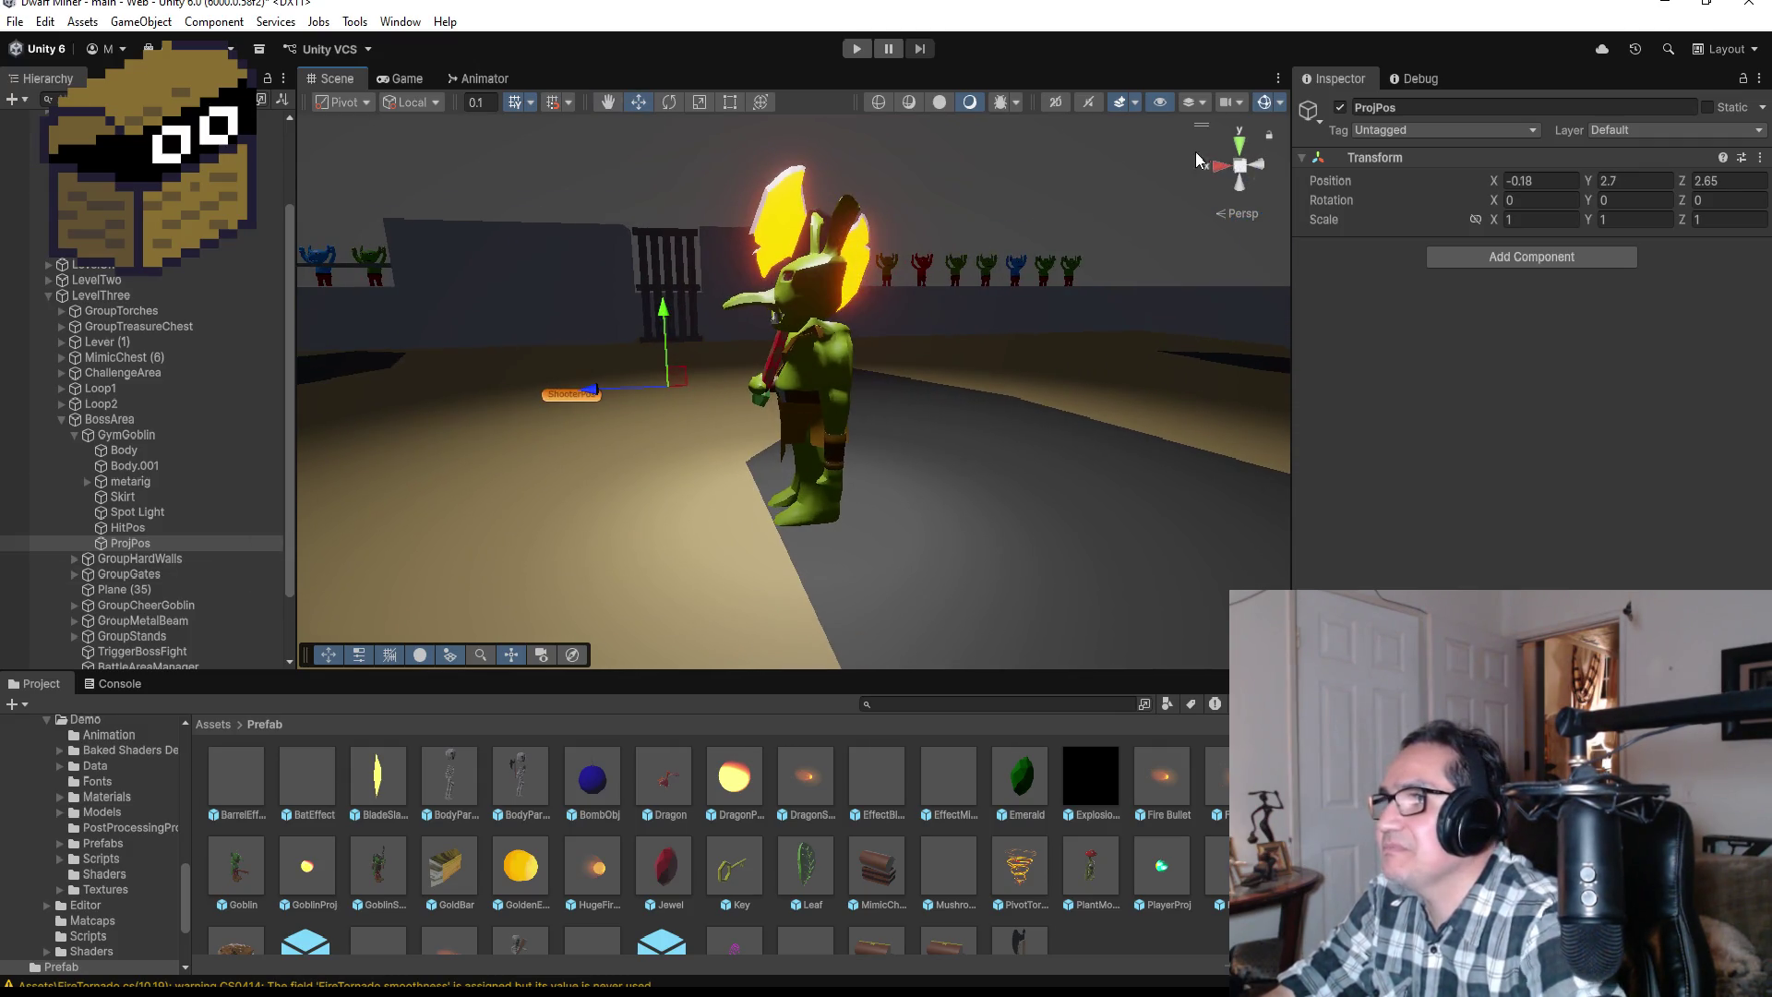
{"action": "left_click", "coordinate": [1221, 171]}
{"action": "left_click", "coordinate": [1207, 168]}
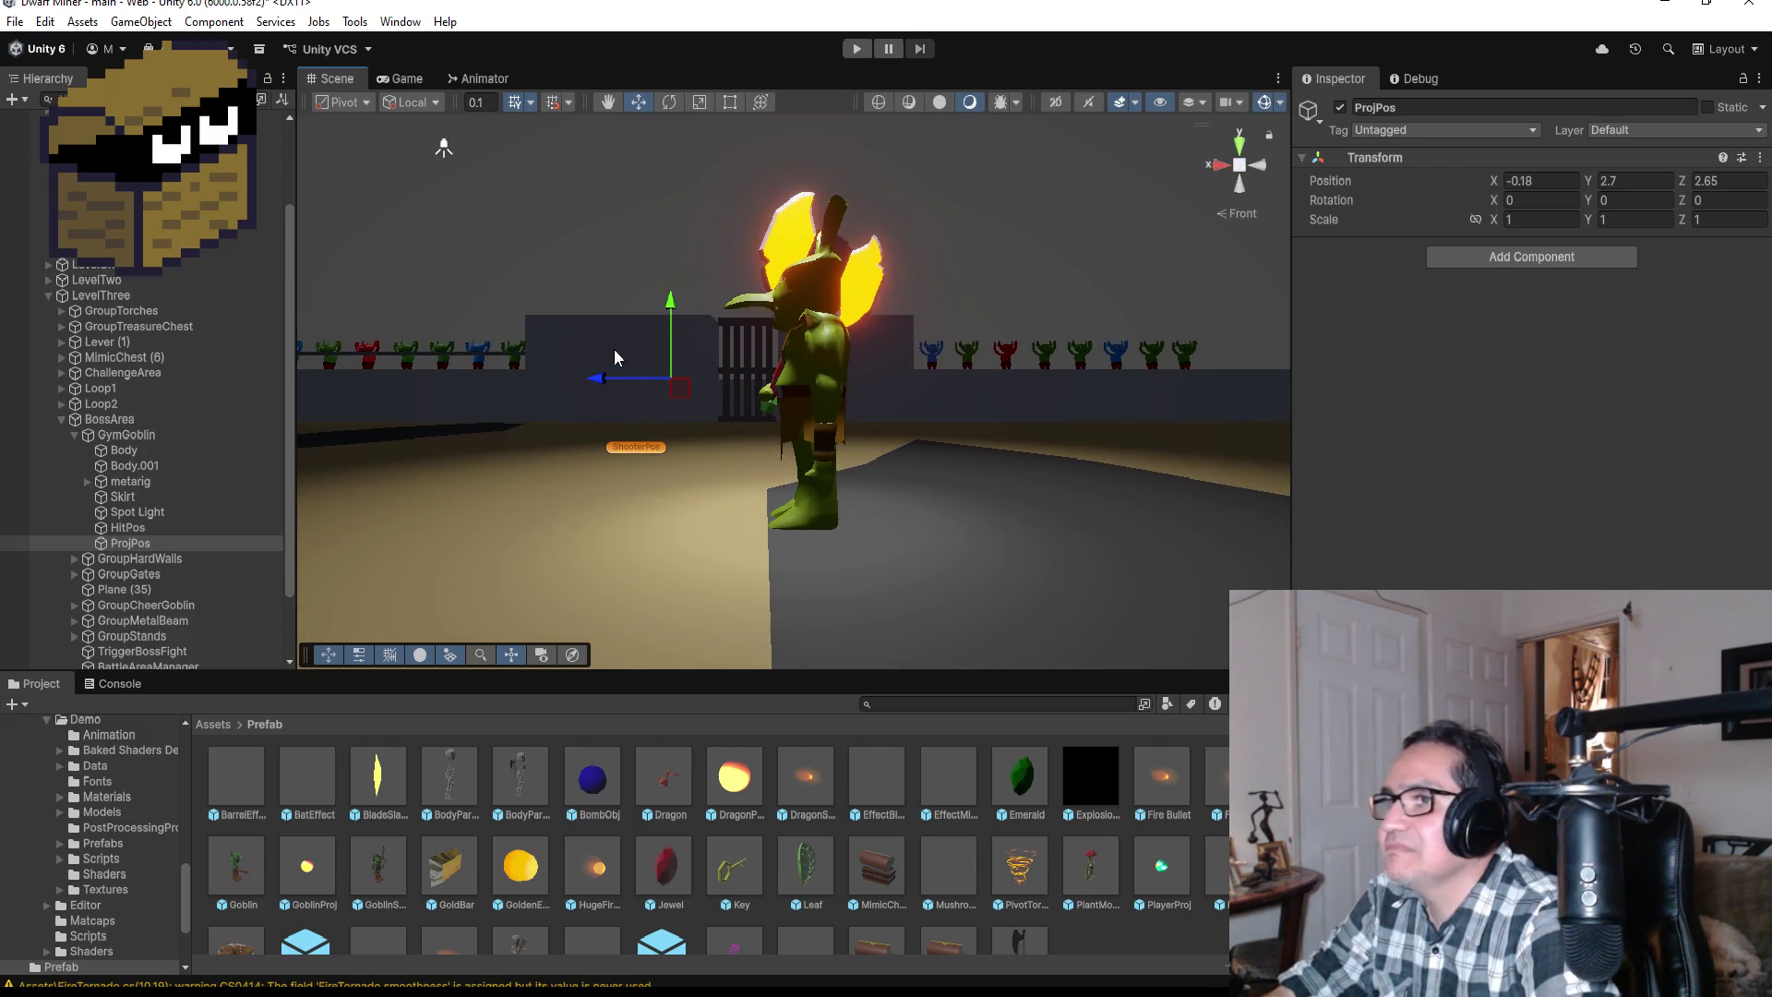
{"action": "left_click_drag", "start_coordinate": [602, 378], "coordinate": [569, 393]}
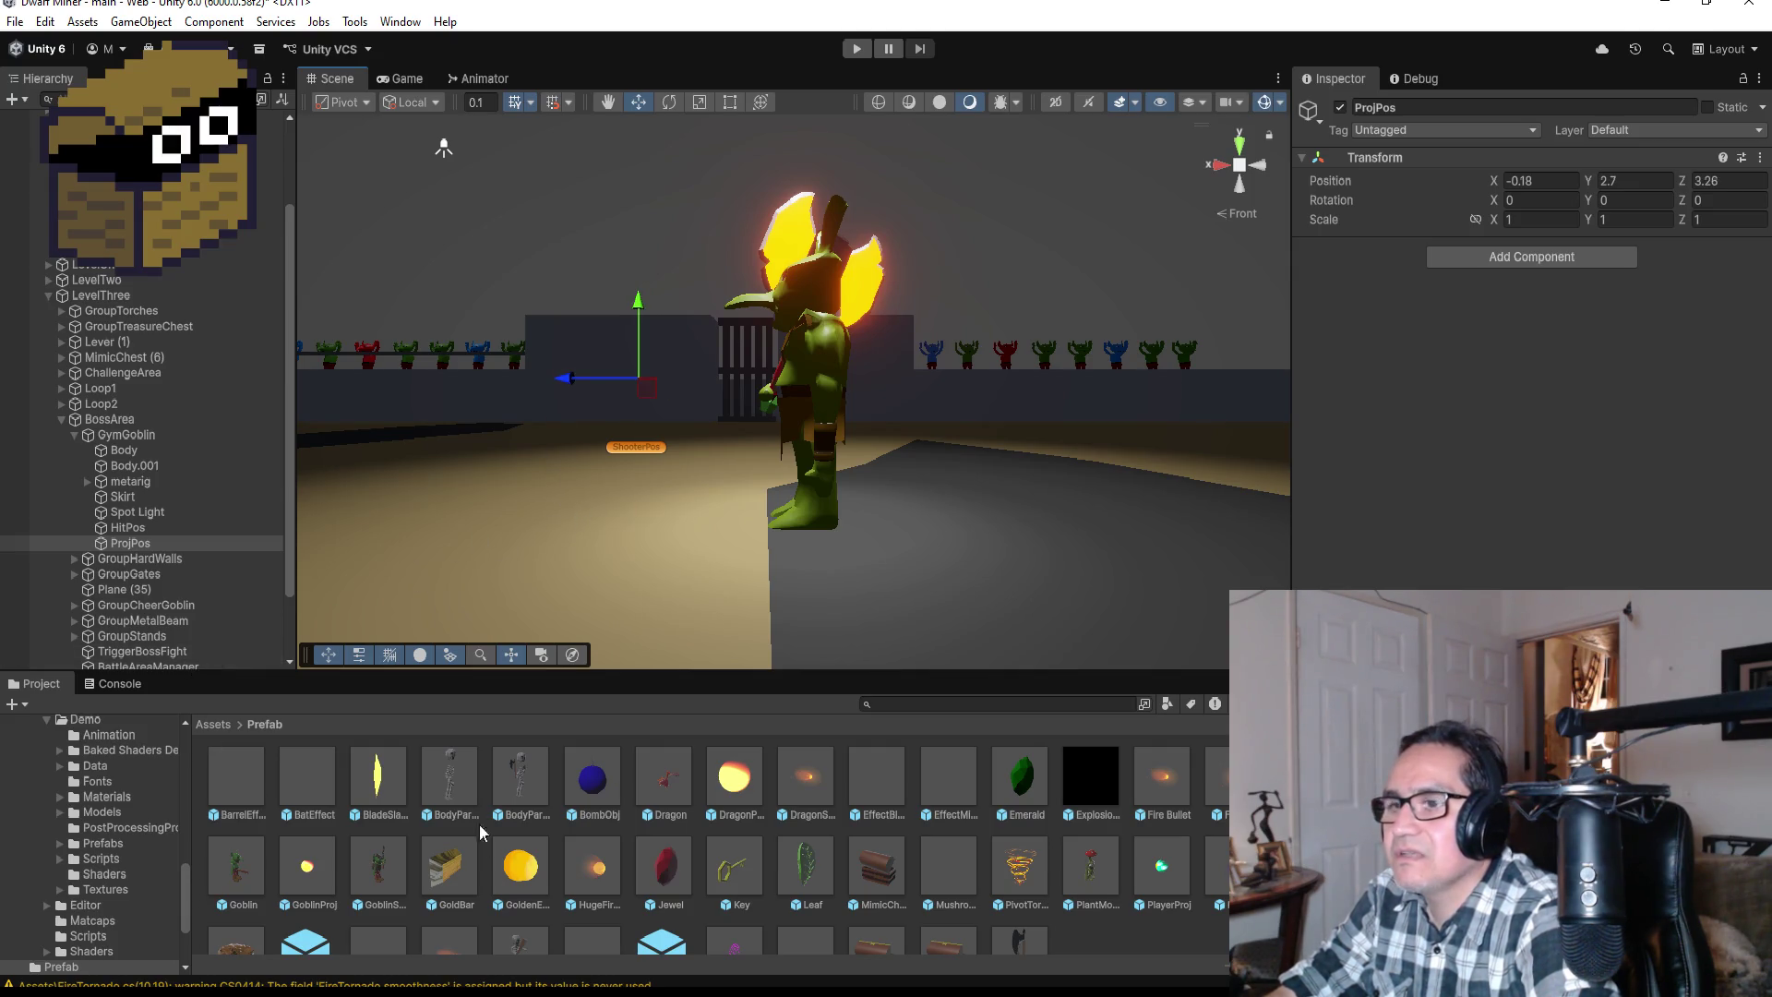
{"action": "key", "text": "alt+Tab"}
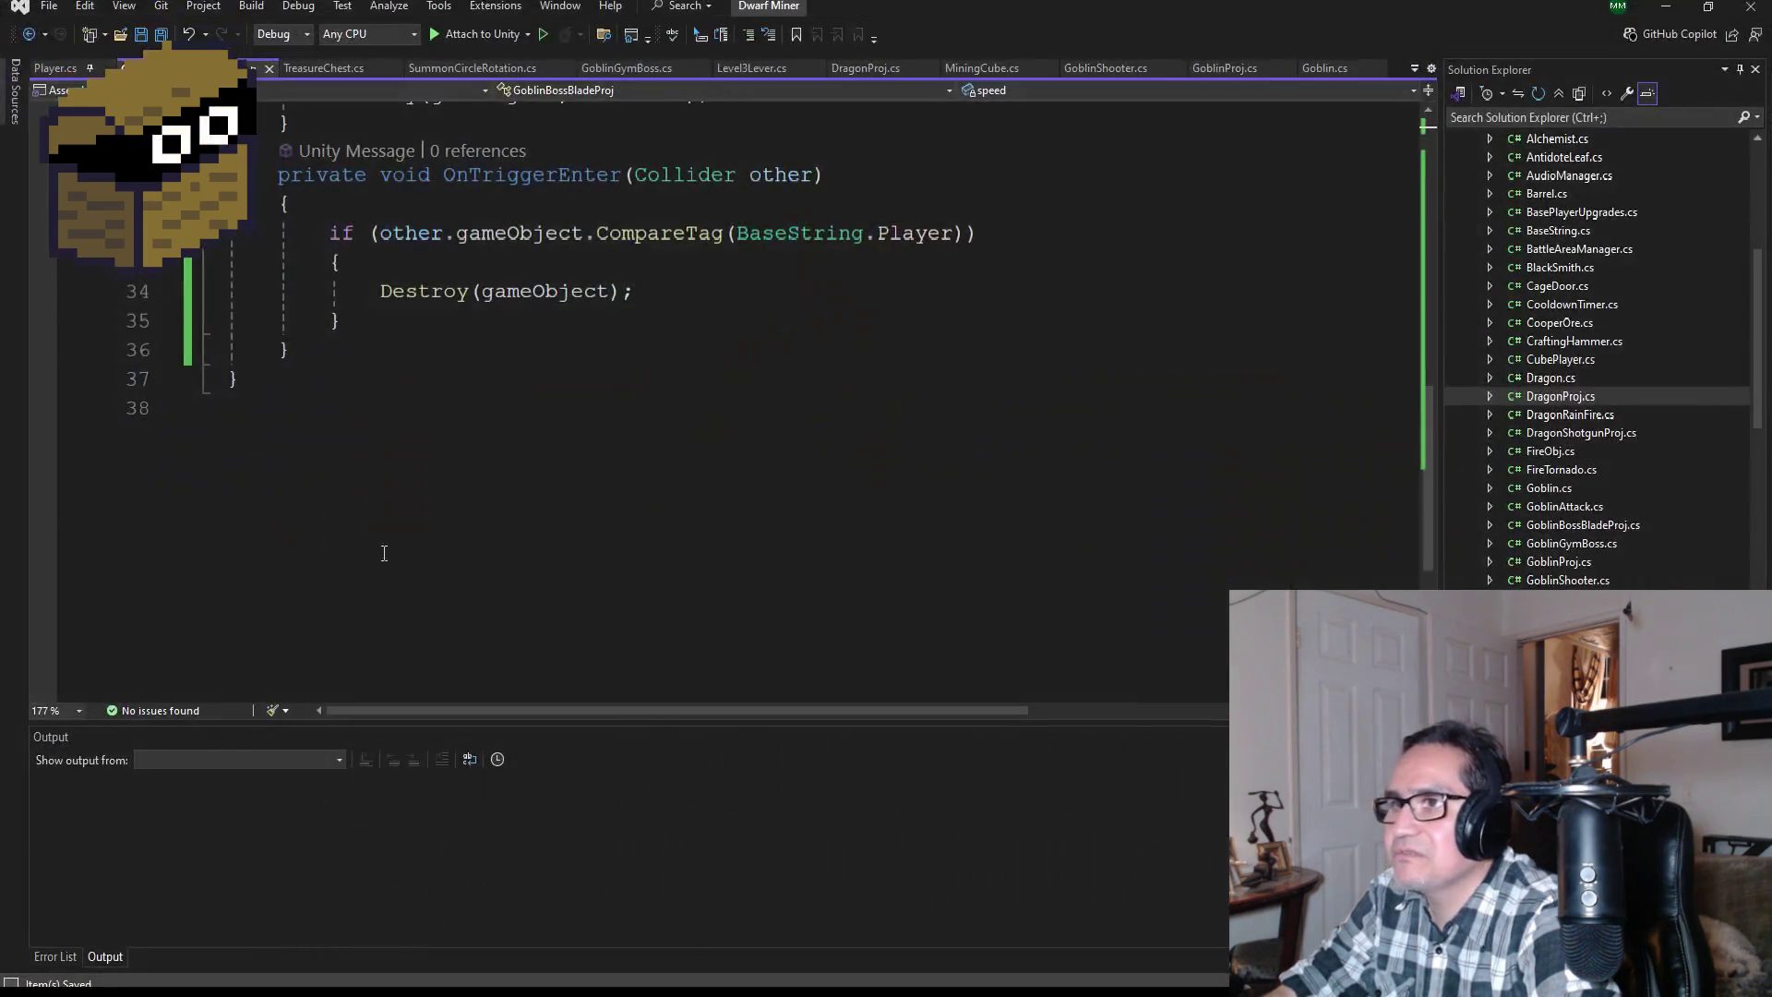
Step: Look over GoblinBossBladeProj.cs, then bring up GoblinGymBoss.cs at its fields and Start()
{"action": "scroll", "coordinate": [384, 550], "scroll_direction": "up", "scroll_amount": 5}
{"action": "scroll", "coordinate": [434, 386], "scroll_direction": "up", "scroll_amount": 3}
{"action": "scroll", "coordinate": [434, 386], "scroll_direction": "down", "scroll_amount": 3}
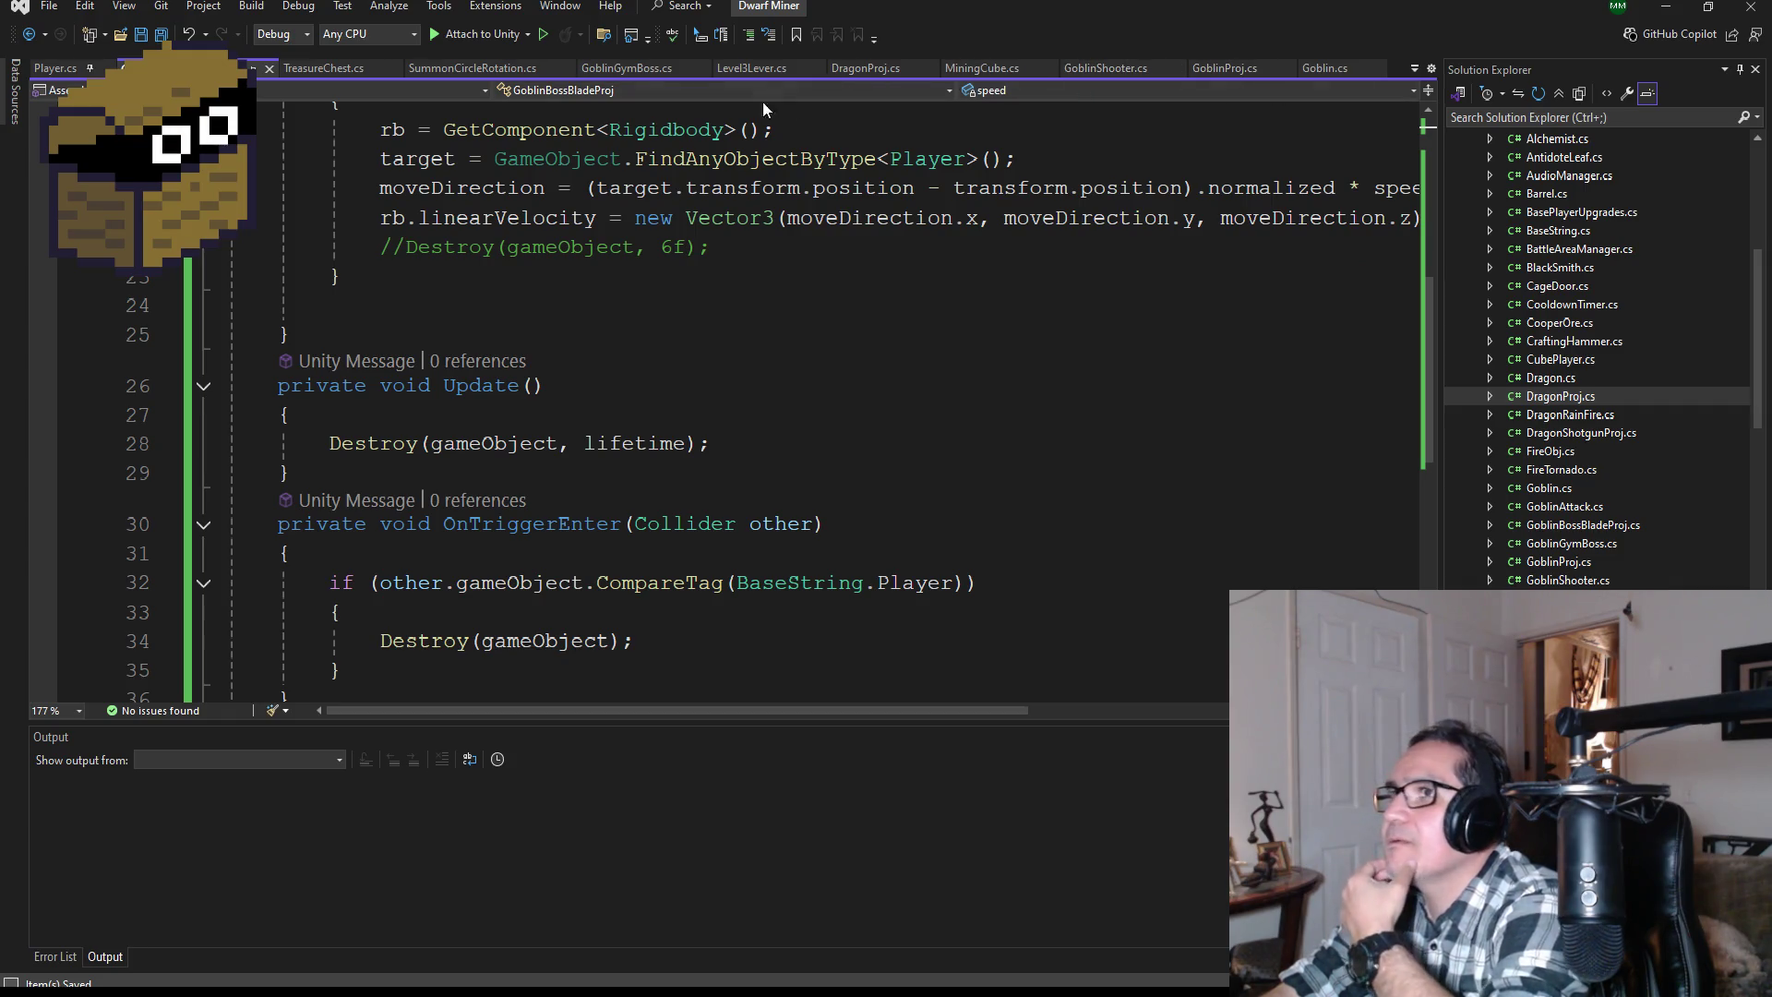
{"action": "left_click", "coordinate": [651, 73]}
{"action": "scroll", "coordinate": [633, 432], "scroll_direction": "down", "scroll_amount": 6}
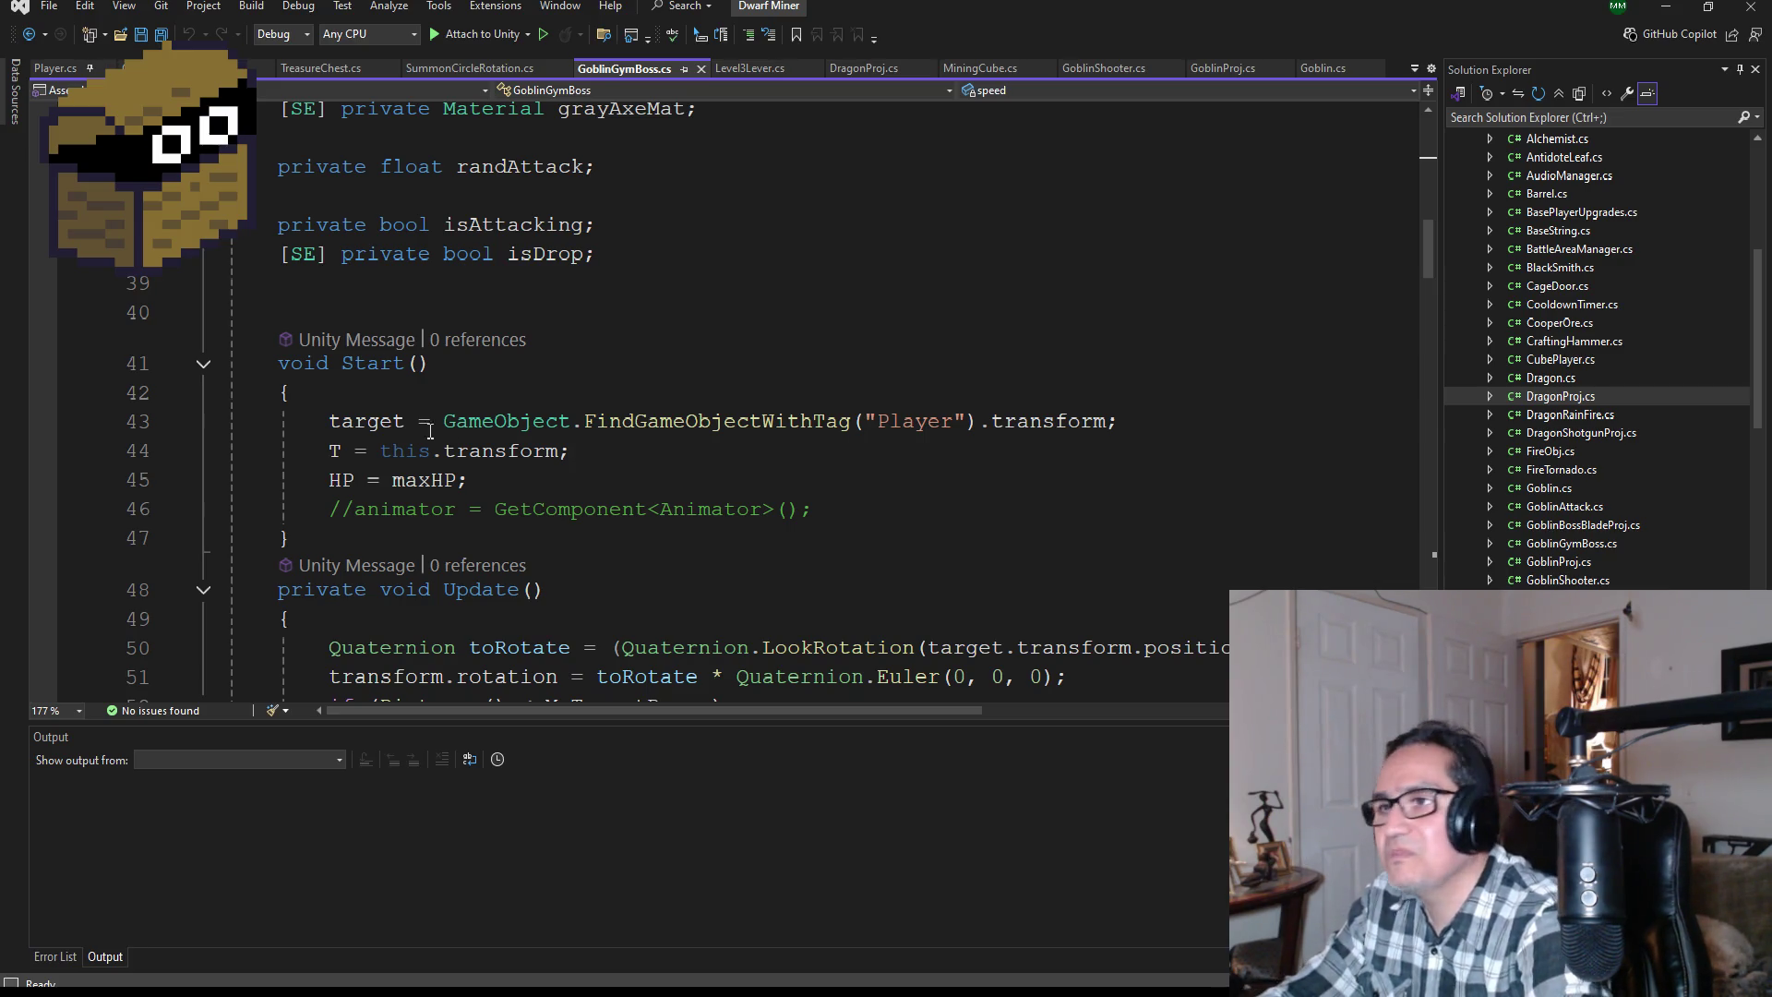
Step: Move the GoblinGymBoss.cs tab earlier and save all open files
{"action": "scroll", "coordinate": [596, 357], "scroll_direction": "up", "scroll_amount": 2}
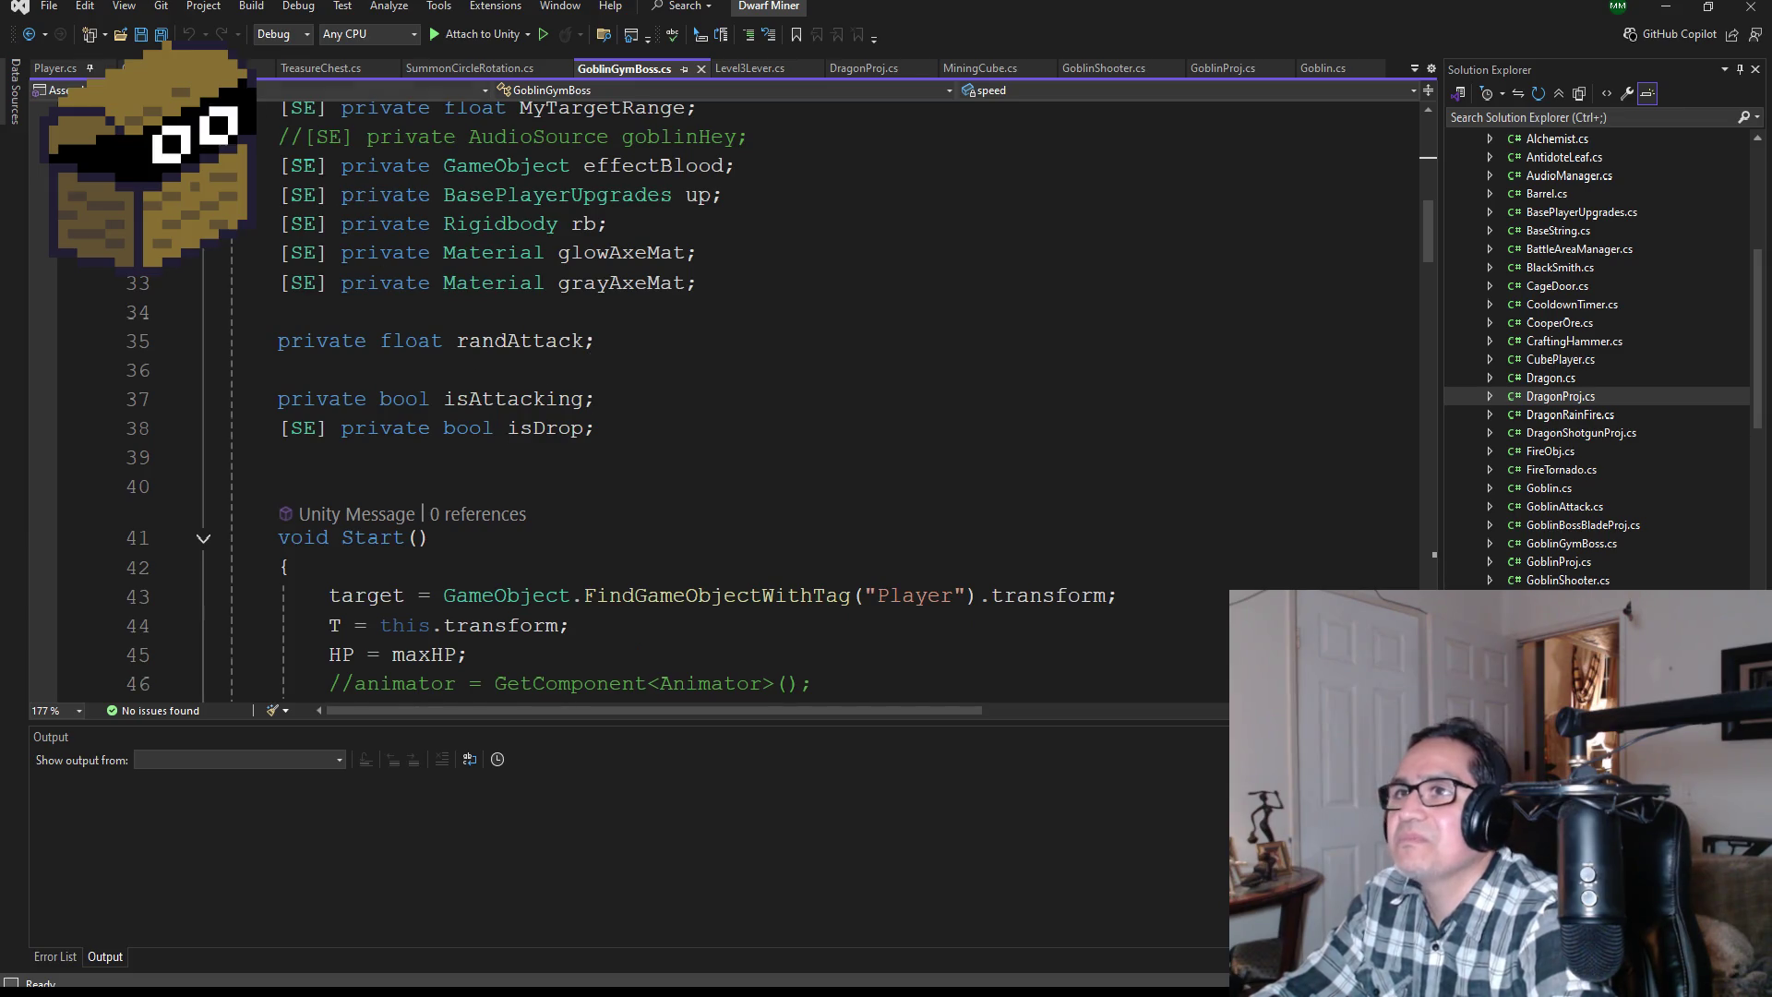
{"action": "left_click_drag", "start_coordinate": [645, 66], "coordinate": [187, 66]}
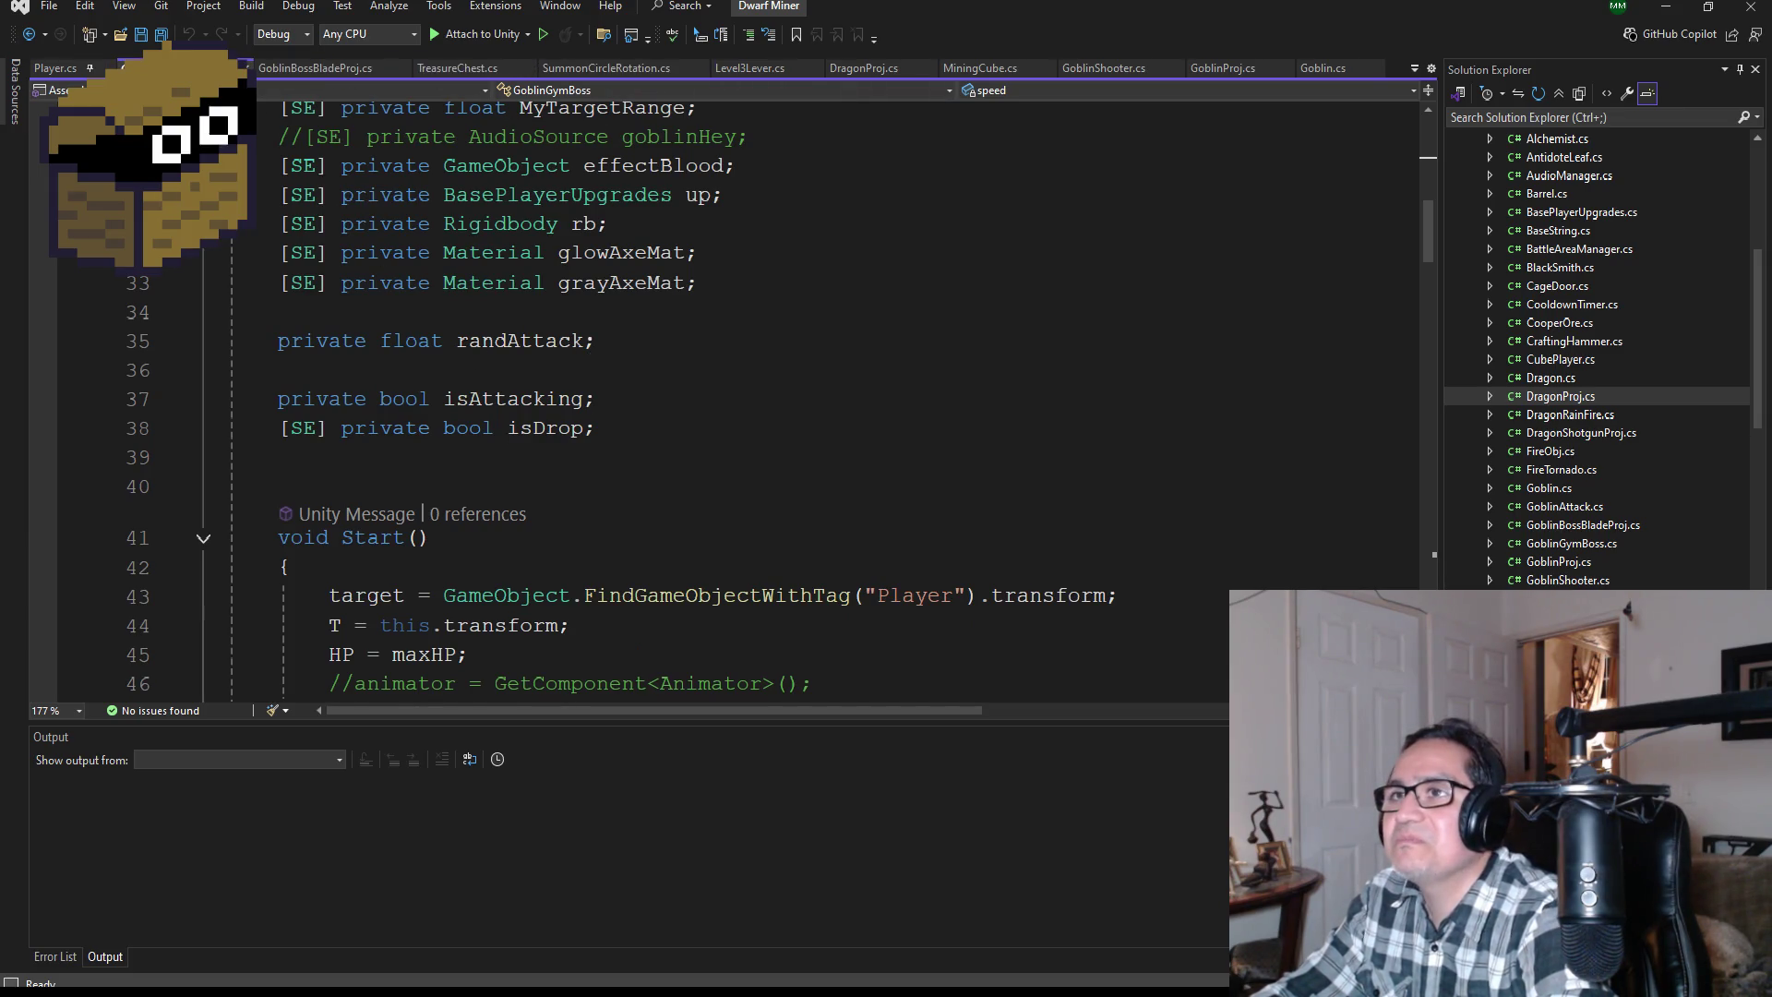
{"action": "left_click", "coordinate": [169, 35]}
Step: Write an empty public void AxeBeam() method on a new line above HitTimer()
{"action": "scroll", "coordinate": [600, 452], "scroll_direction": "down", "scroll_amount": 6}
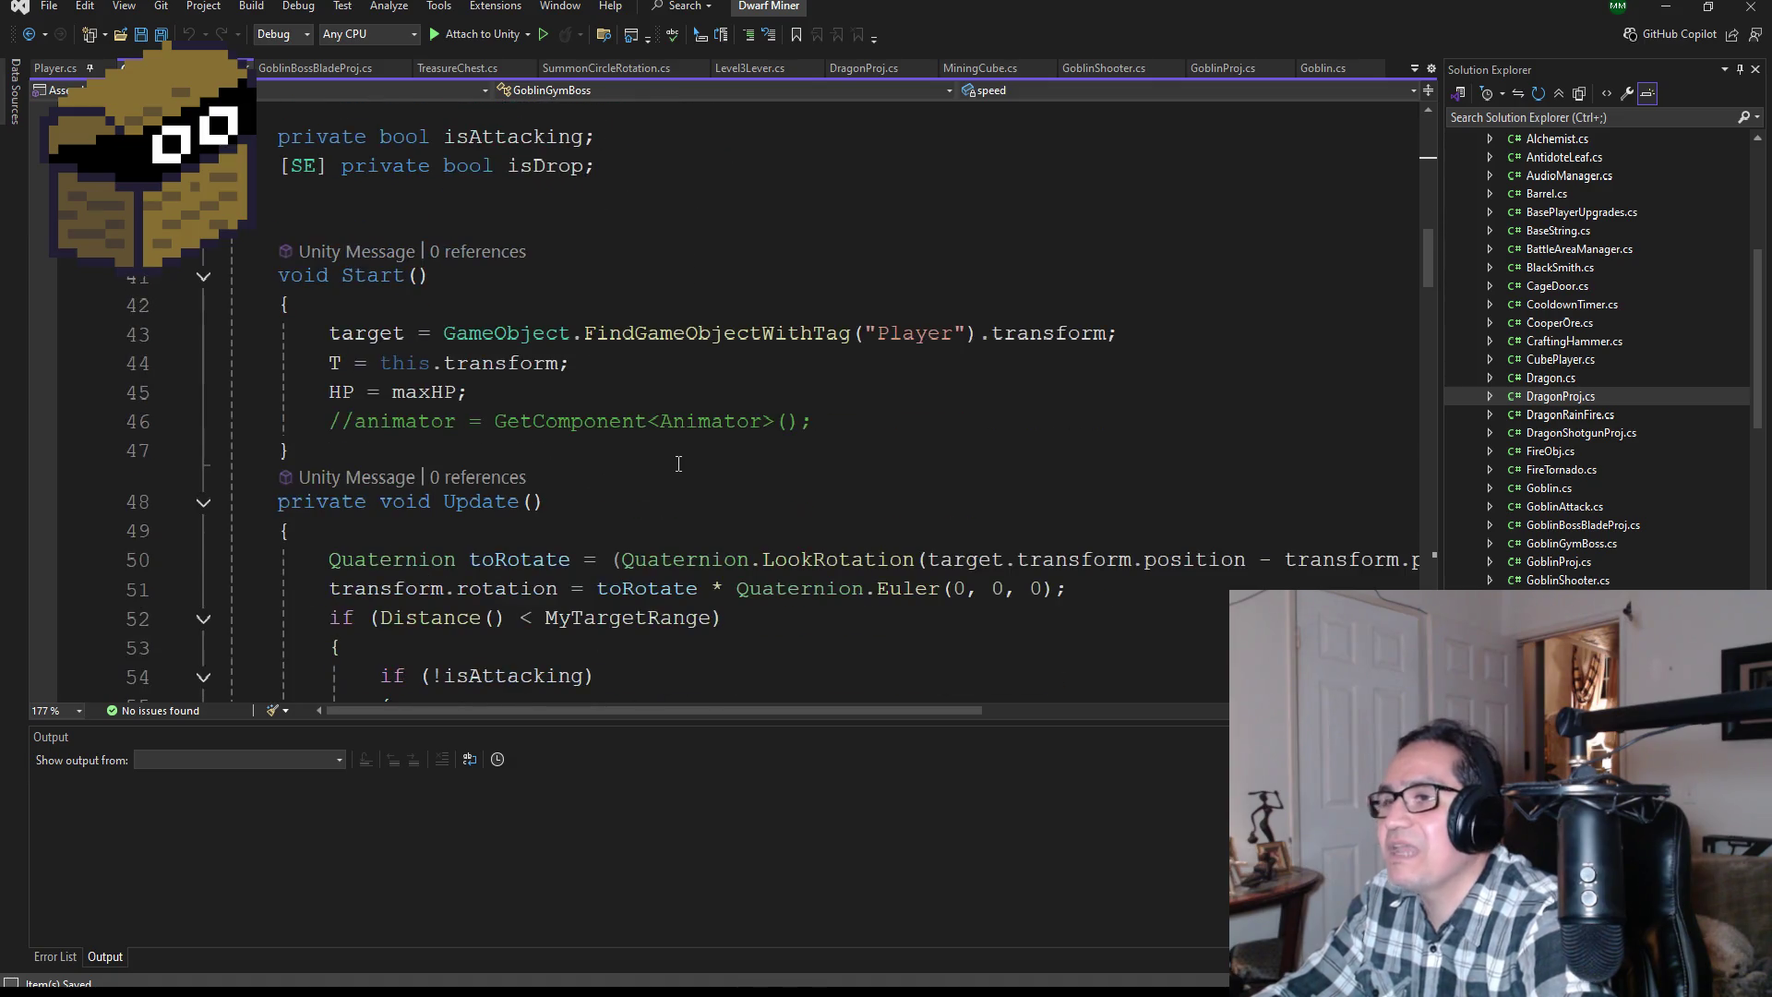
{"action": "scroll", "coordinate": [684, 463], "scroll_direction": "up", "scroll_amount": 1}
{"action": "scroll", "coordinate": [674, 463], "scroll_direction": "down", "scroll_amount": 12}
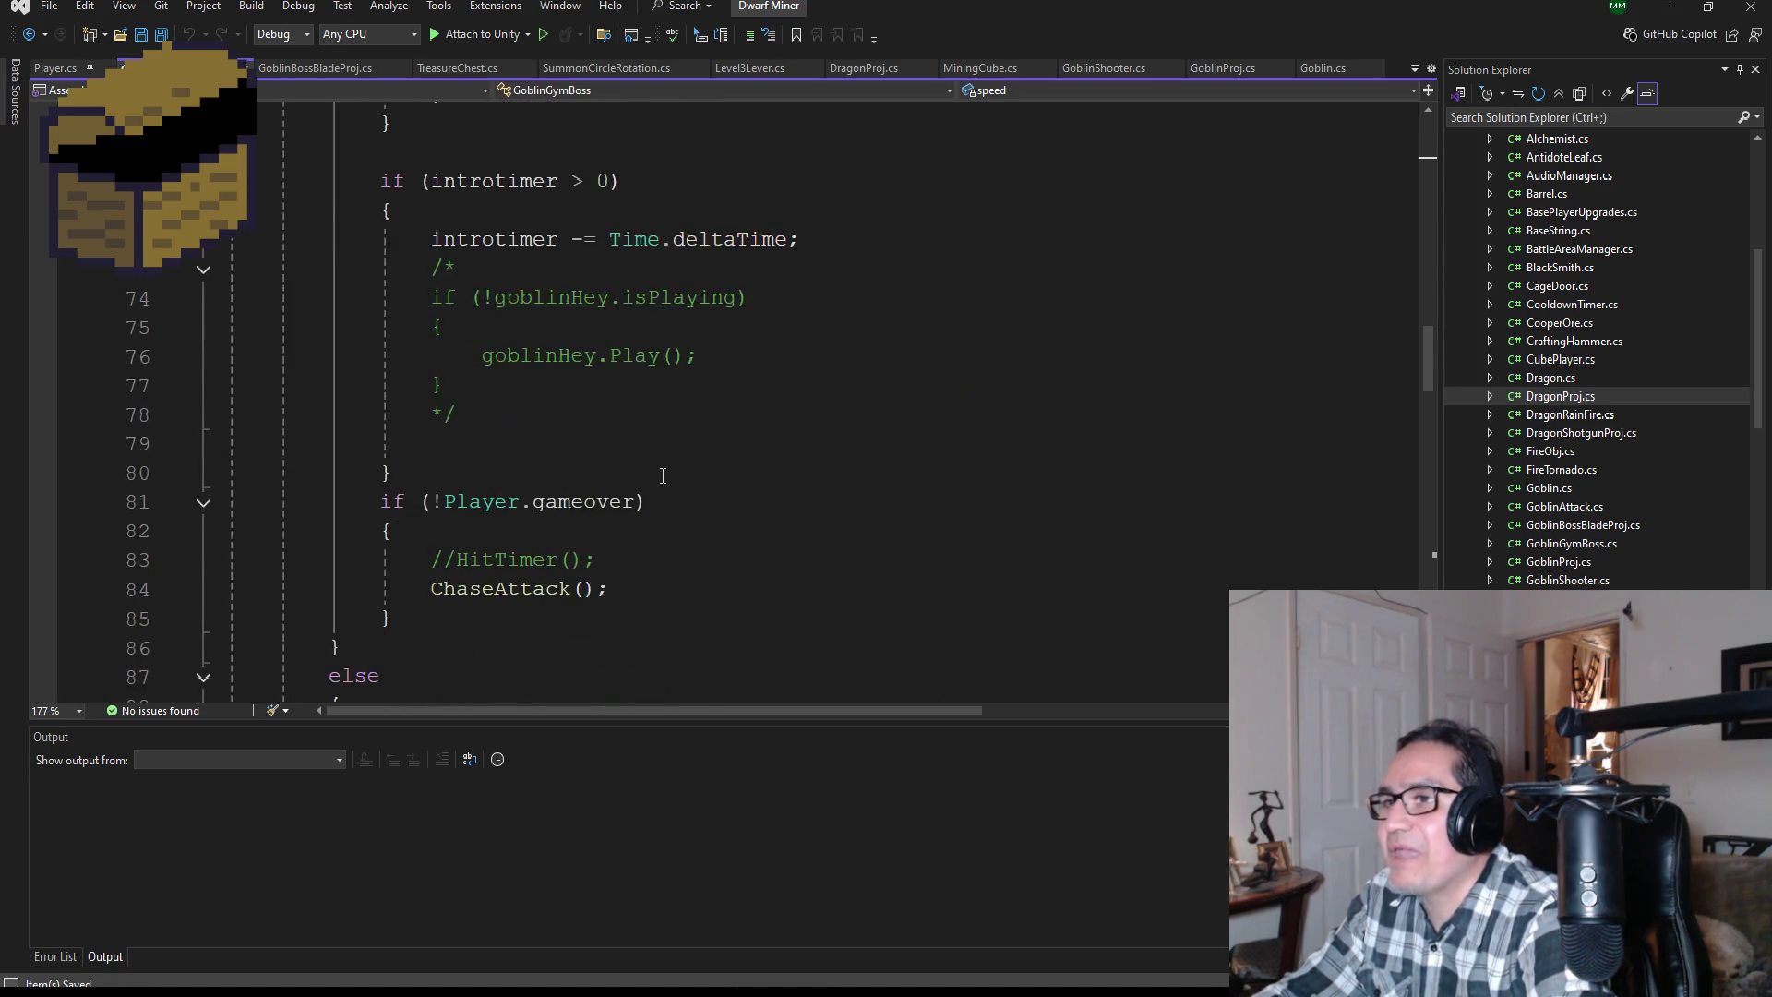
{"action": "scroll", "coordinate": [662, 463], "scroll_direction": "down", "scroll_amount": 10}
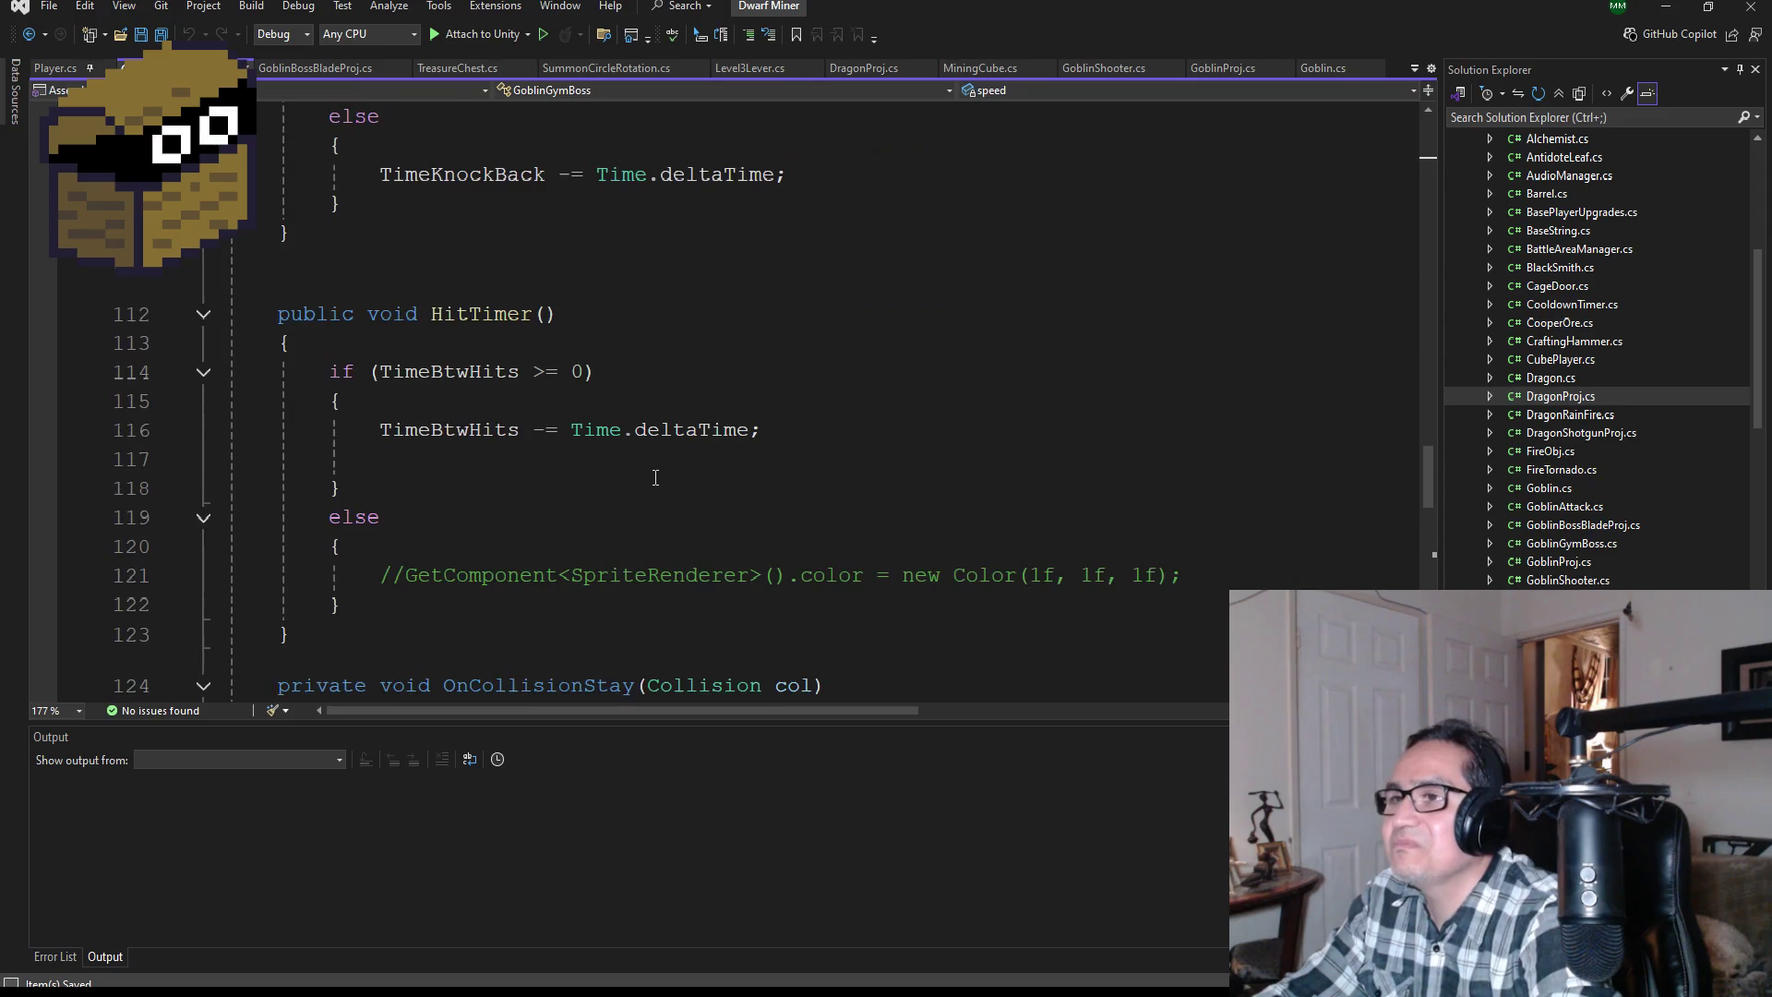
{"action": "scroll", "coordinate": [656, 466], "scroll_direction": "down", "scroll_amount": 5}
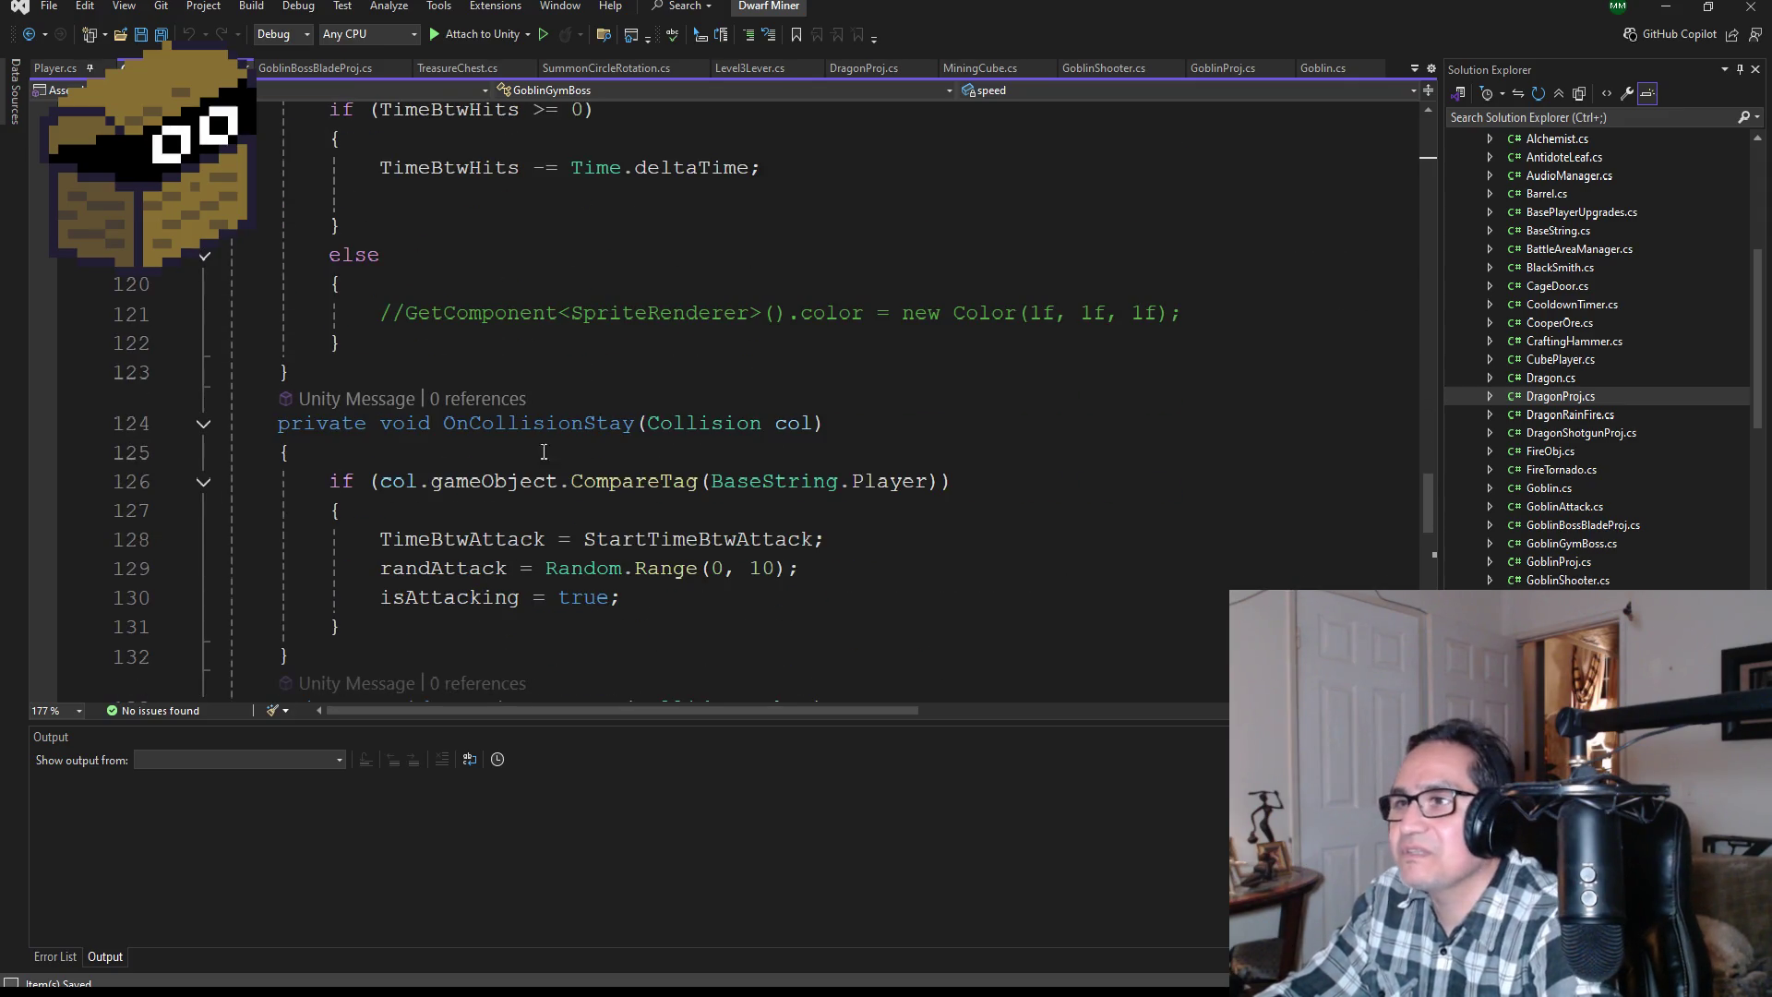
{"action": "scroll", "coordinate": [535, 452], "scroll_direction": "down", "scroll_amount": 10}
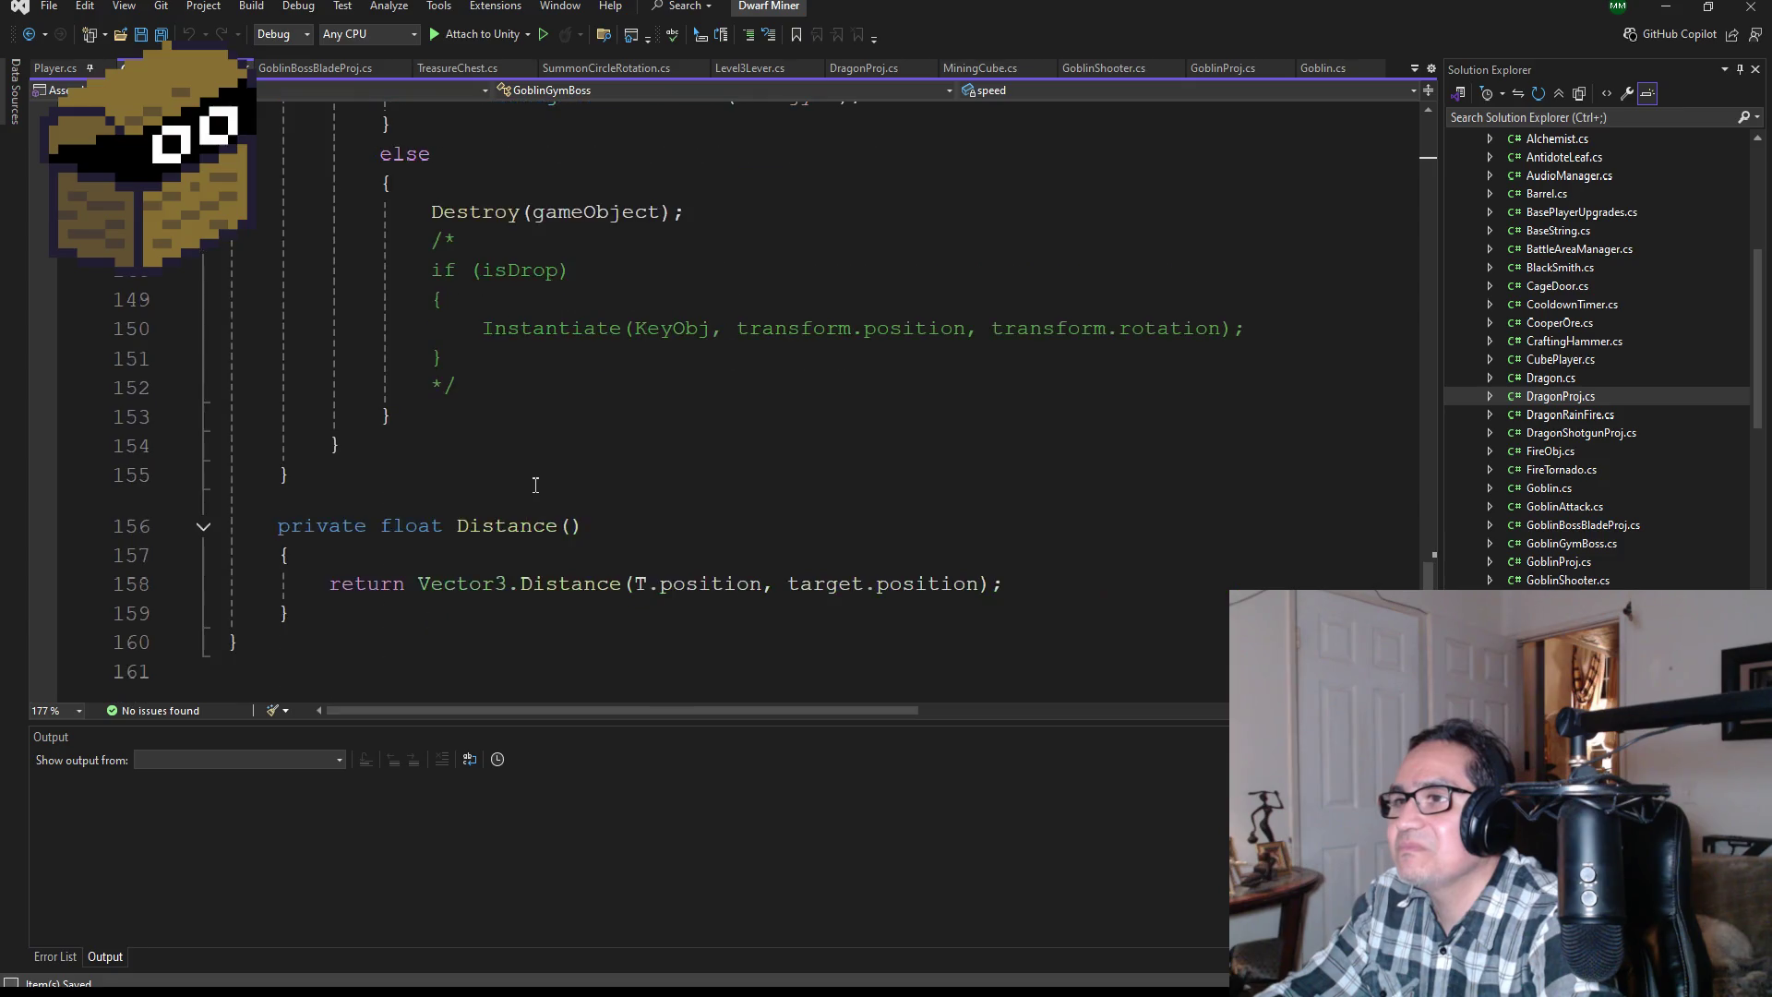
{"action": "scroll", "coordinate": [541, 482], "scroll_direction": "up", "scroll_amount": 15}
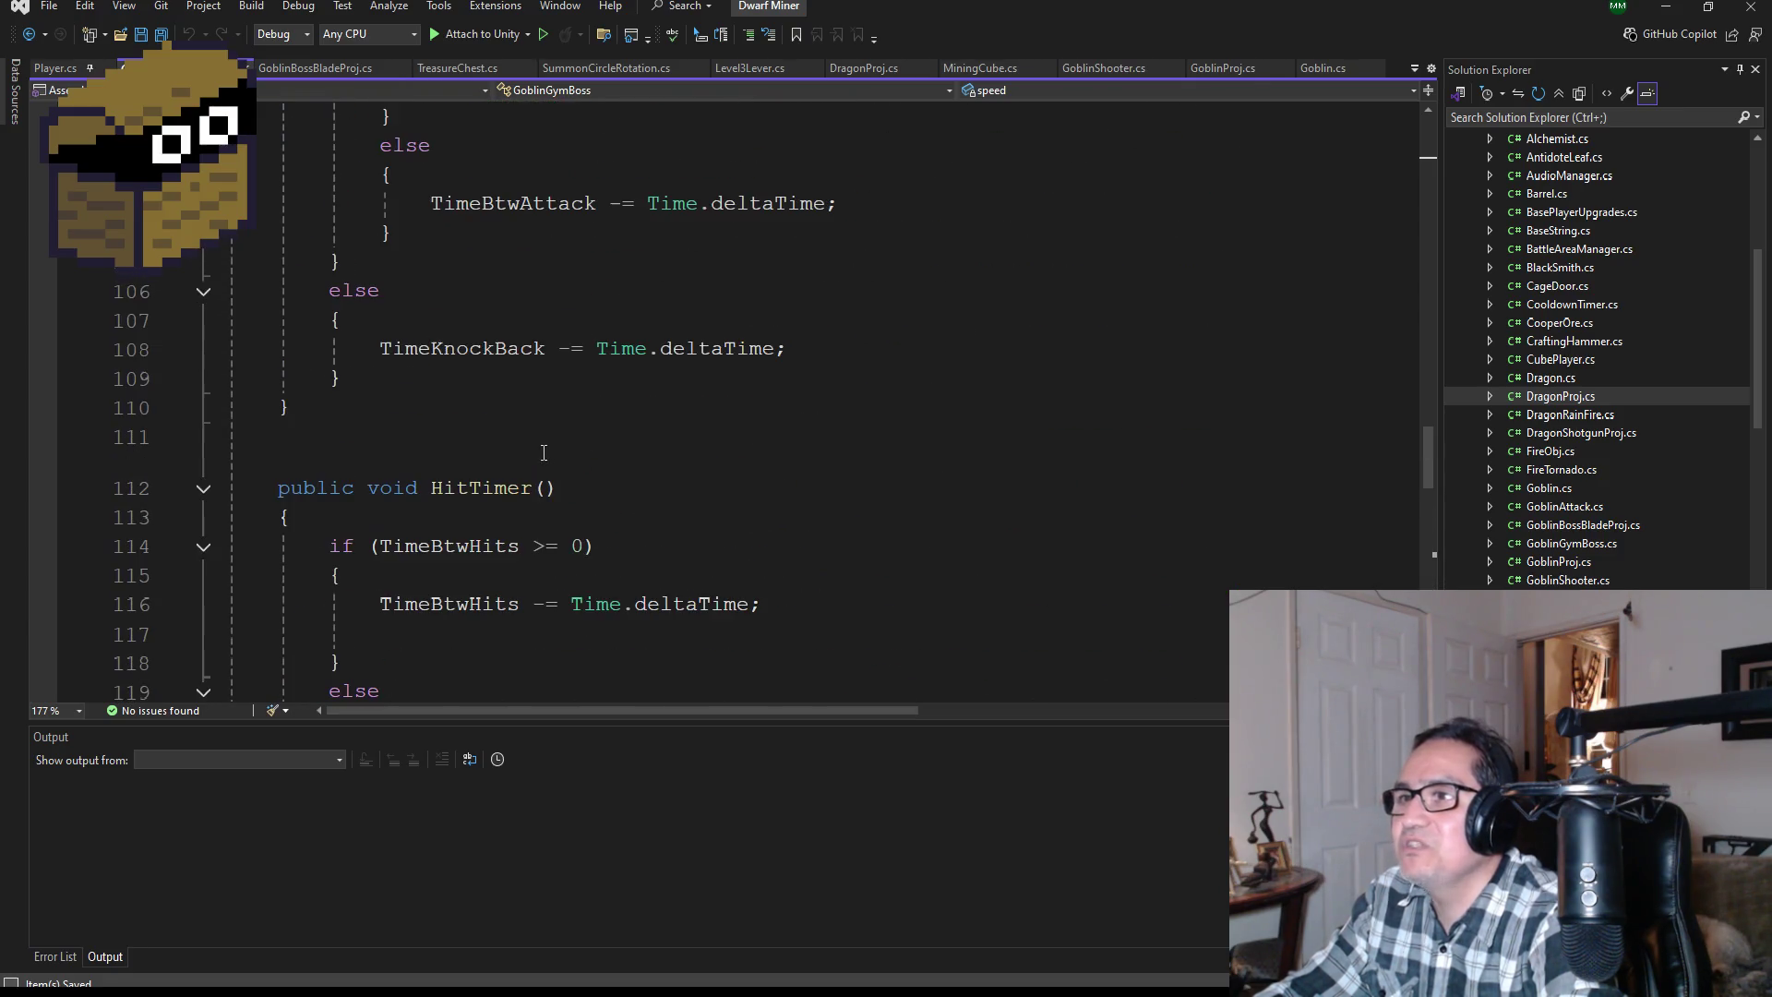
{"action": "scroll", "coordinate": [535, 461], "scroll_direction": "down", "scroll_amount": 1}
{"action": "left_click", "coordinate": [342, 252]}
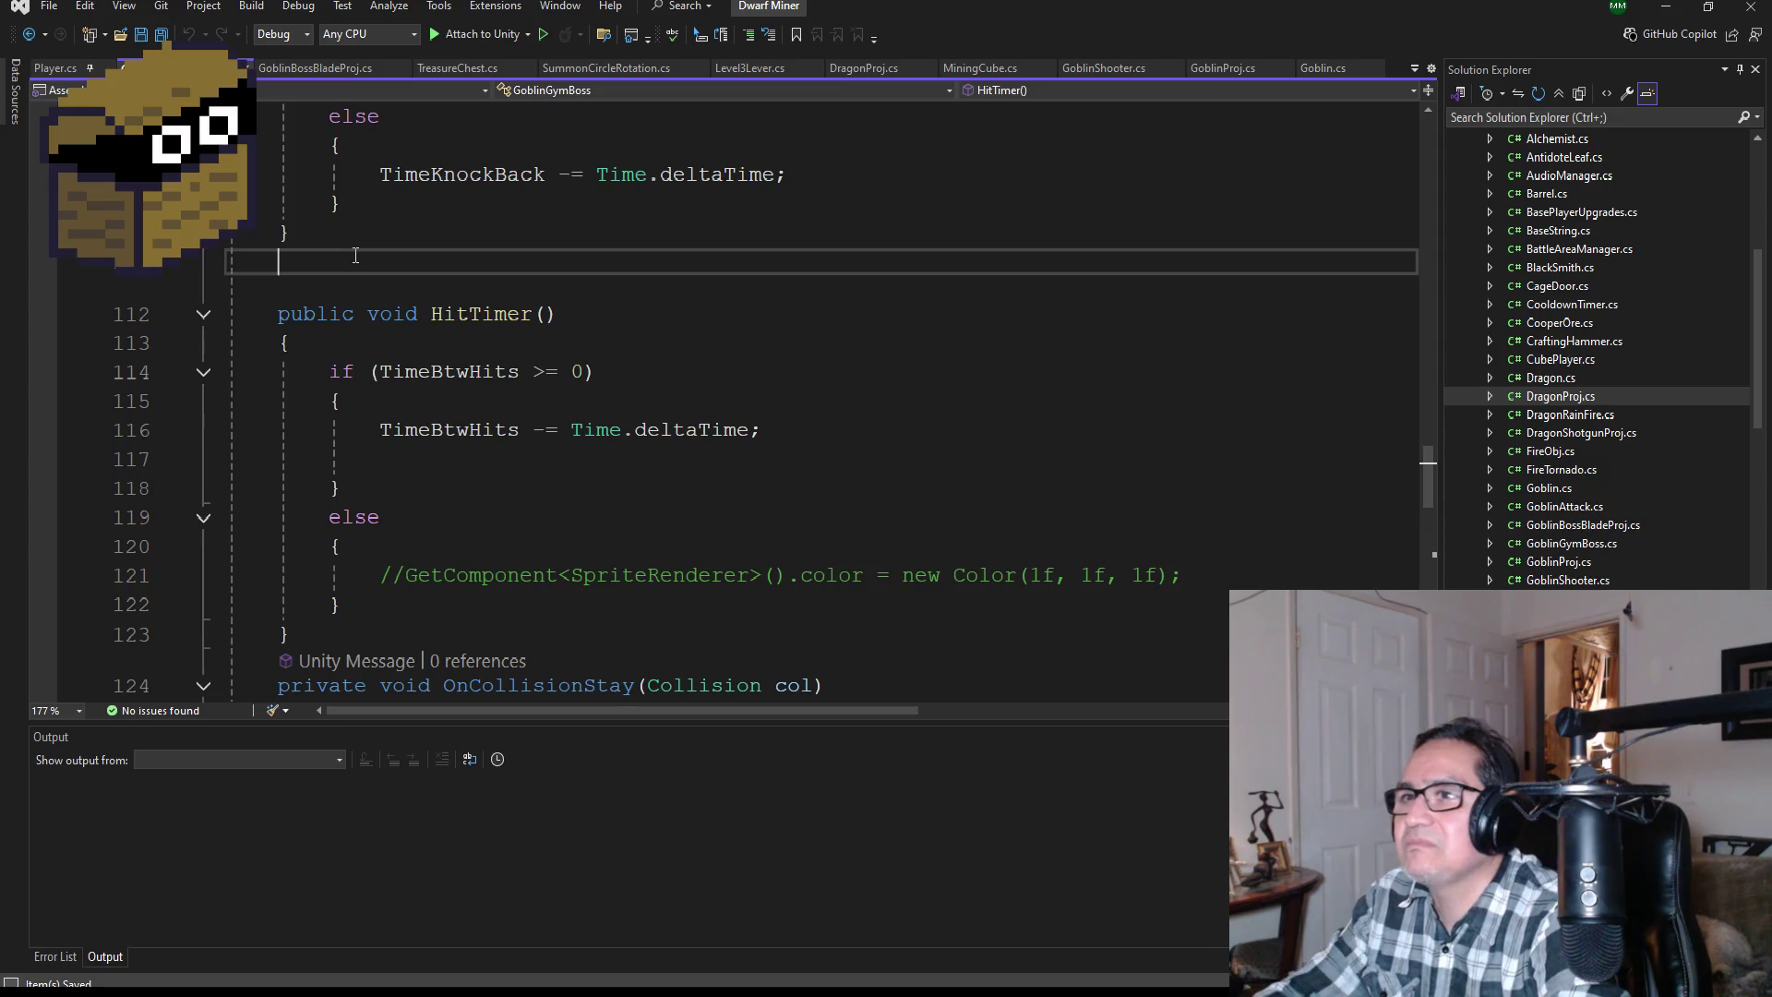
{"action": "key", "text": "Return"}
{"action": "key", "text": "Up"}
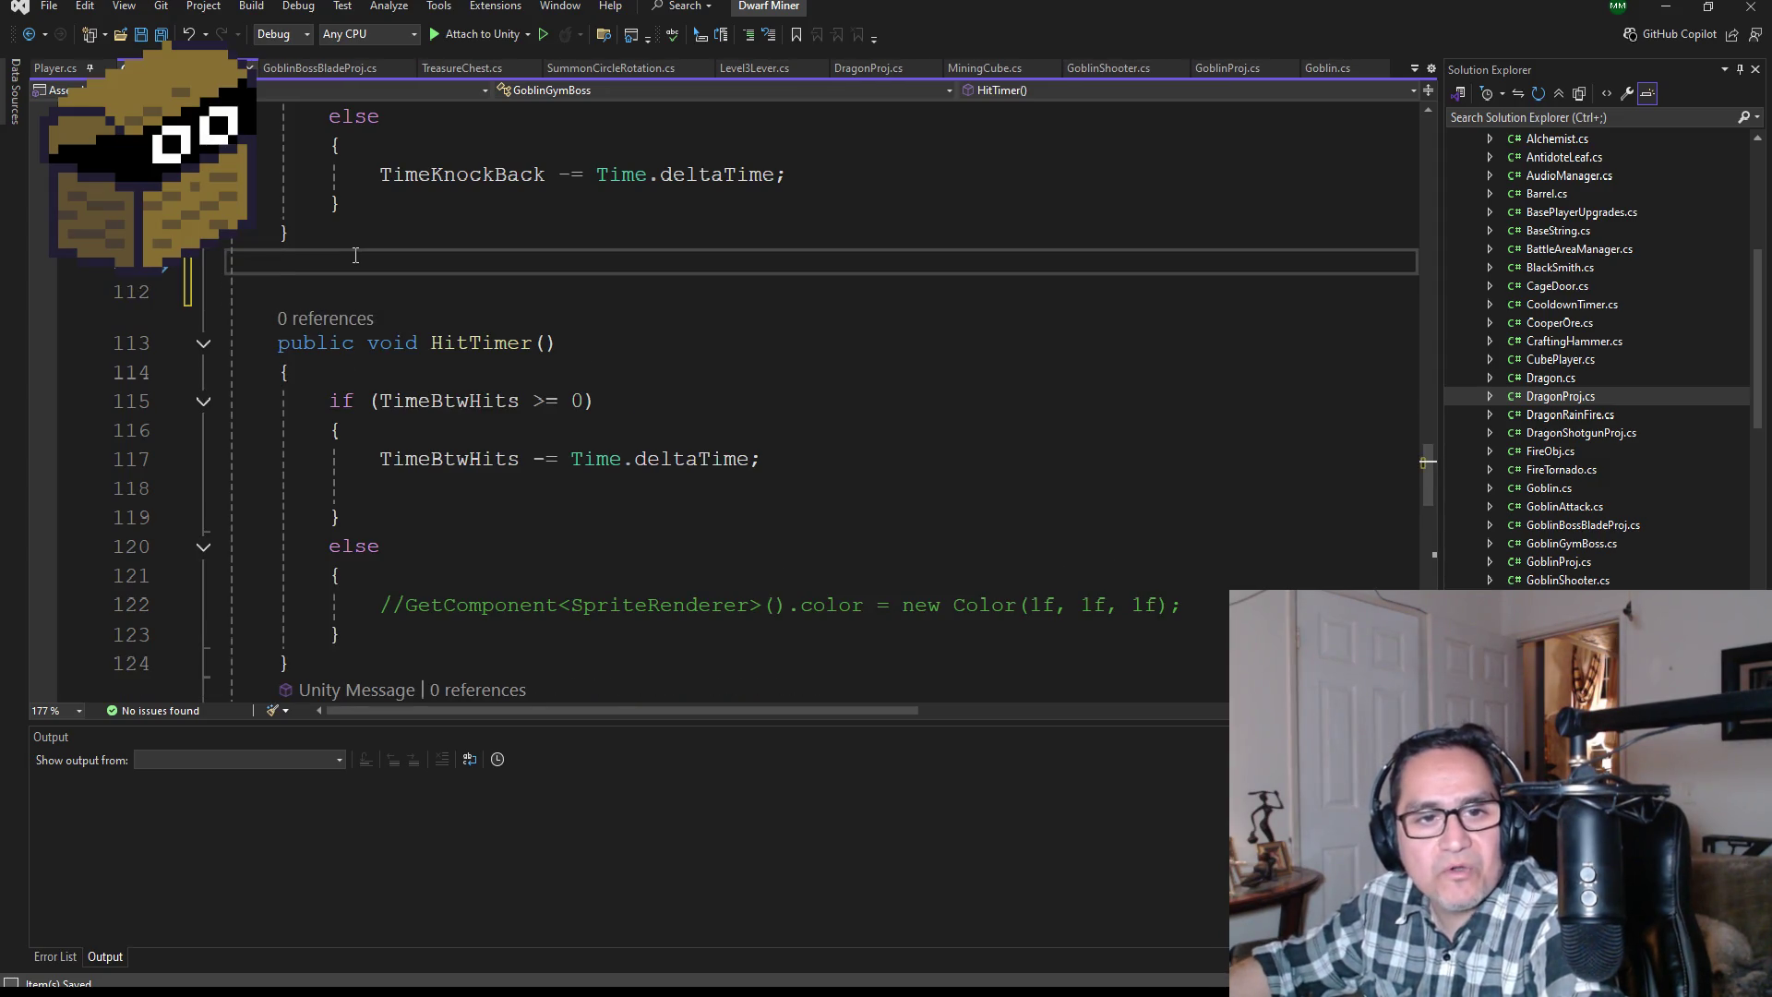
{"action": "type", "text": "pu"}
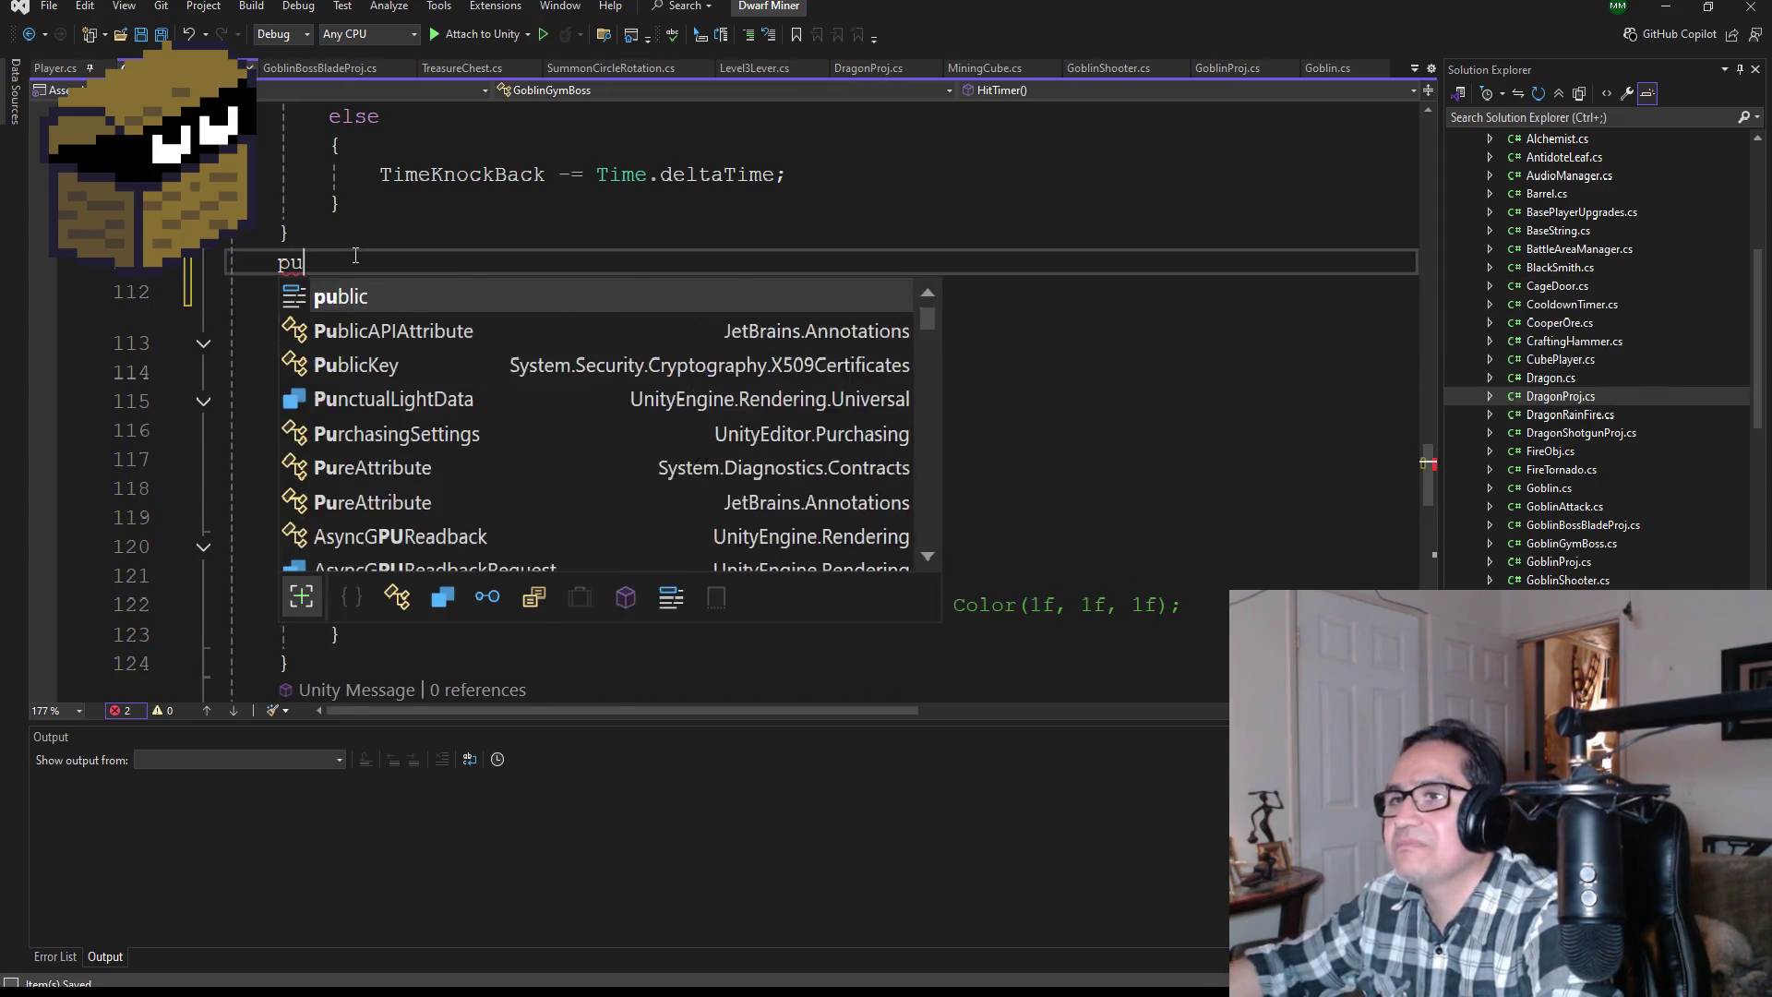
{"action": "type", "text": "blic void "}
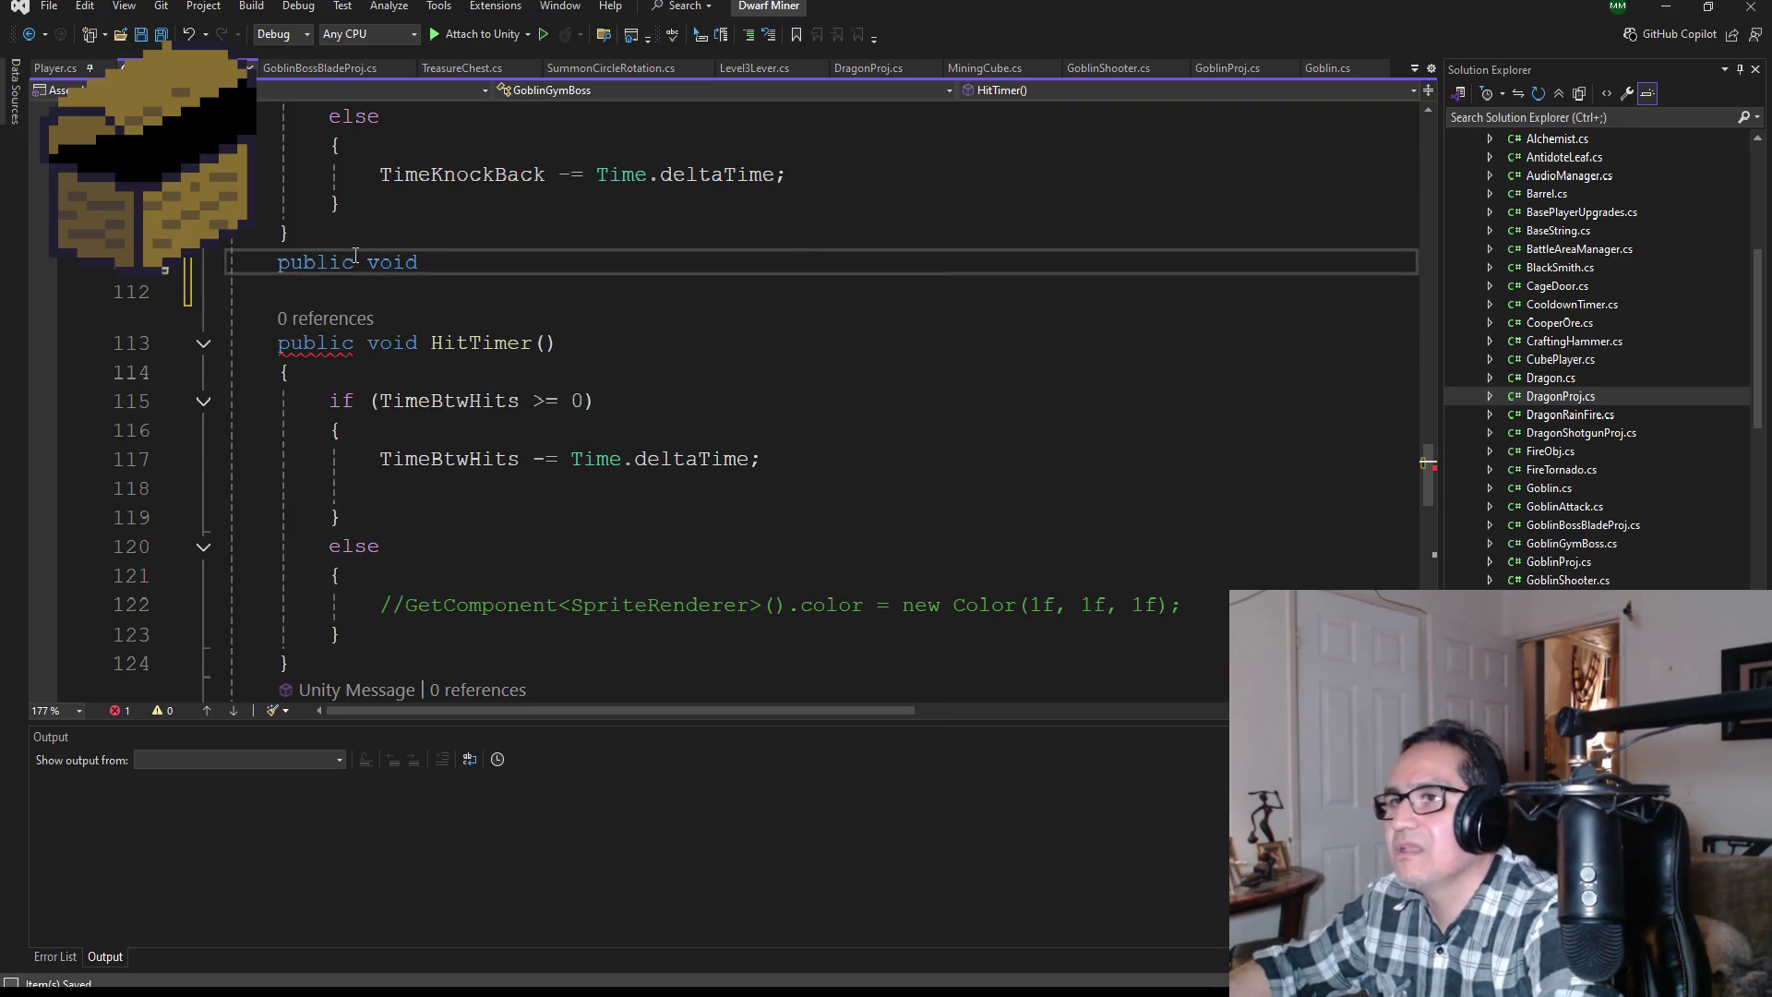
{"action": "type", "text": "Axe"}
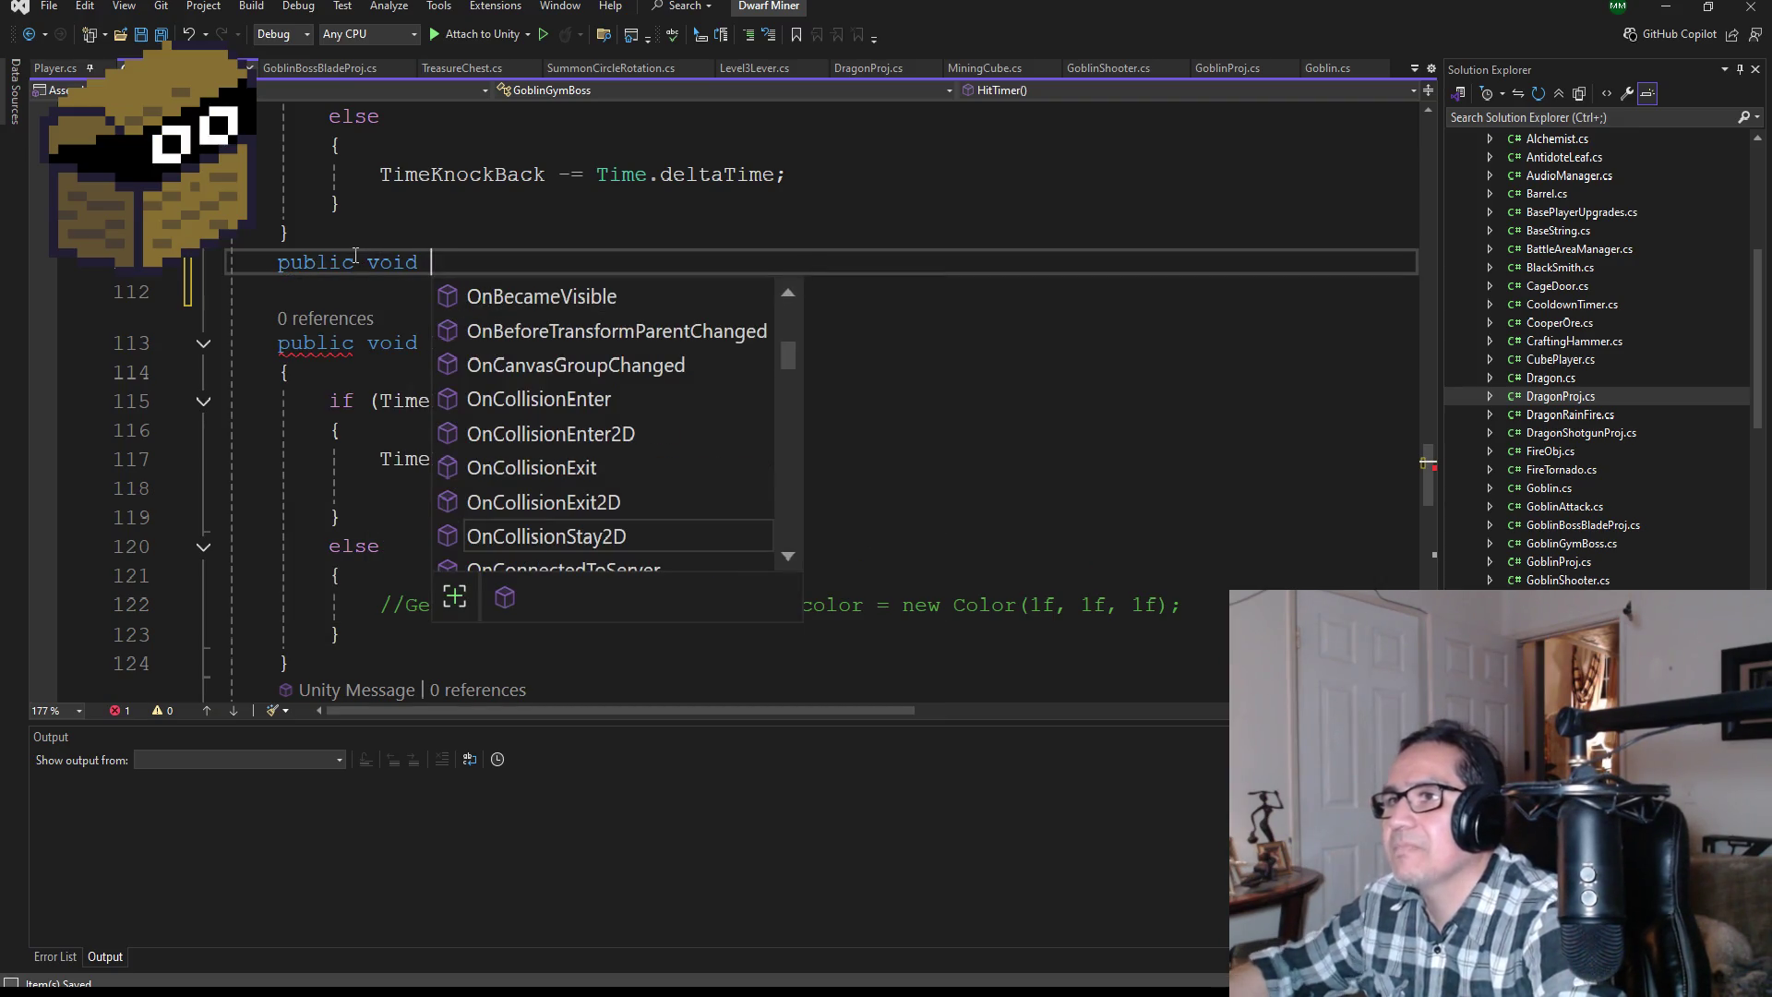
{"action": "type", "text": "Beam()"}
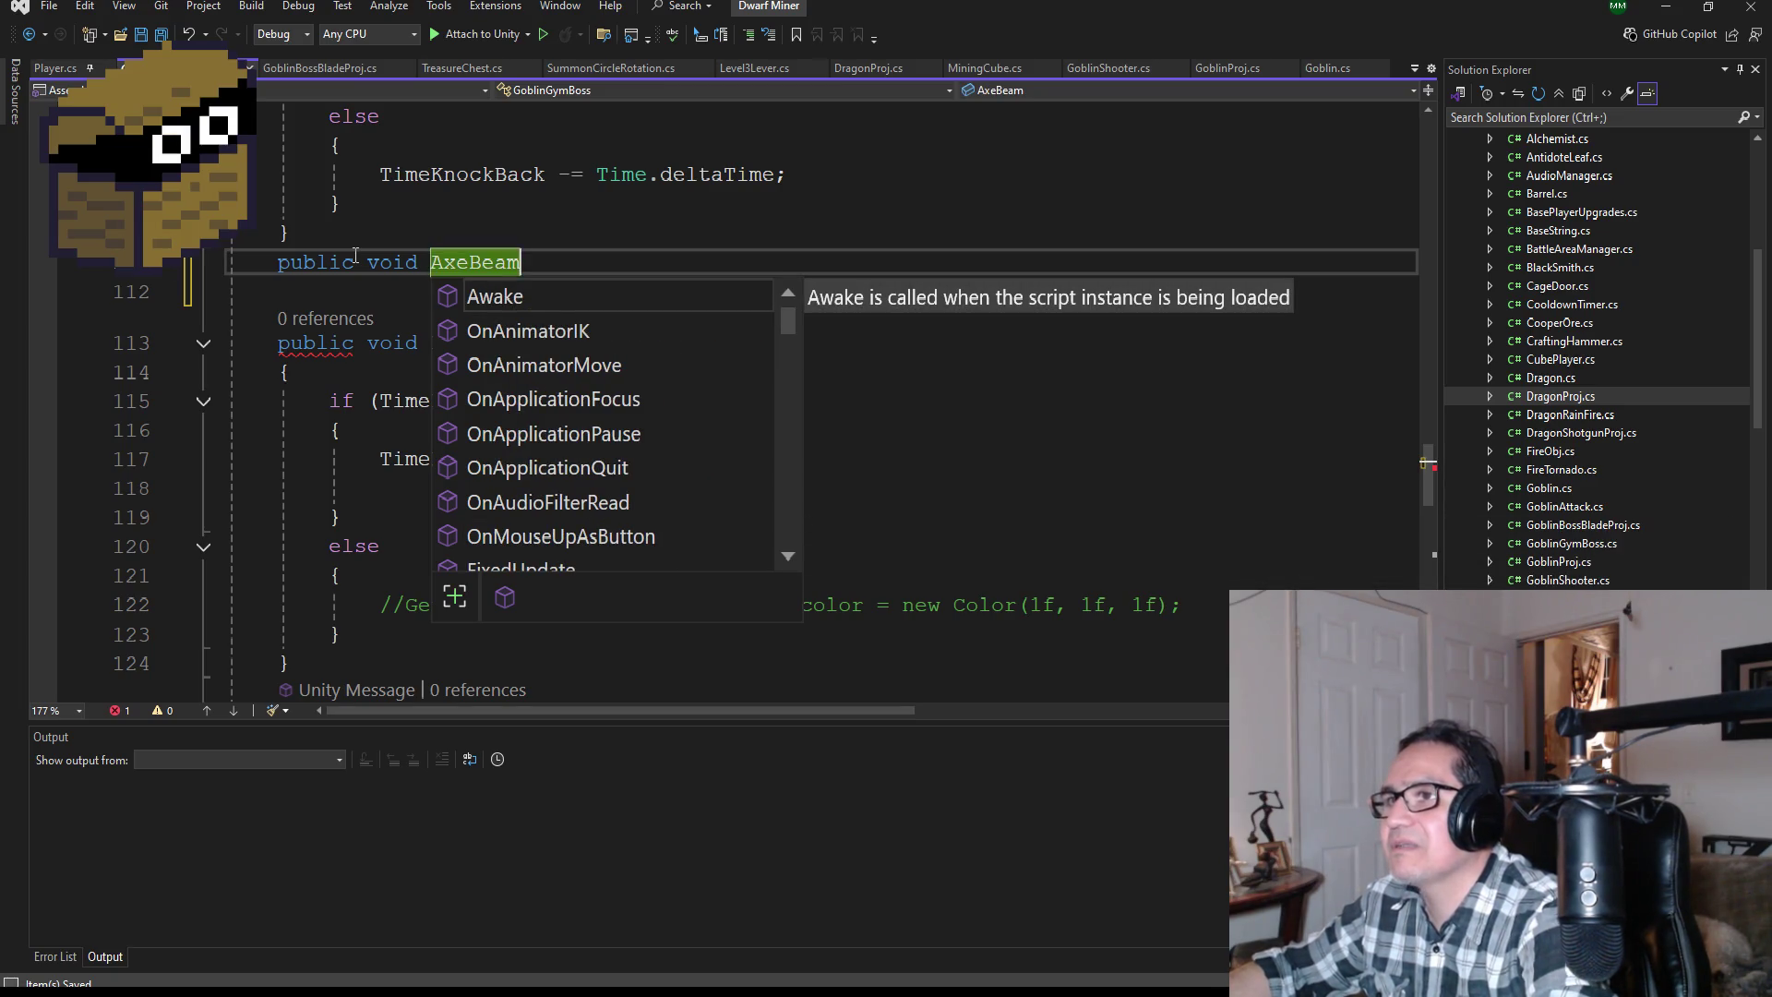
{"action": "key", "text": "Return"}
{"action": "type", "text": "{"}
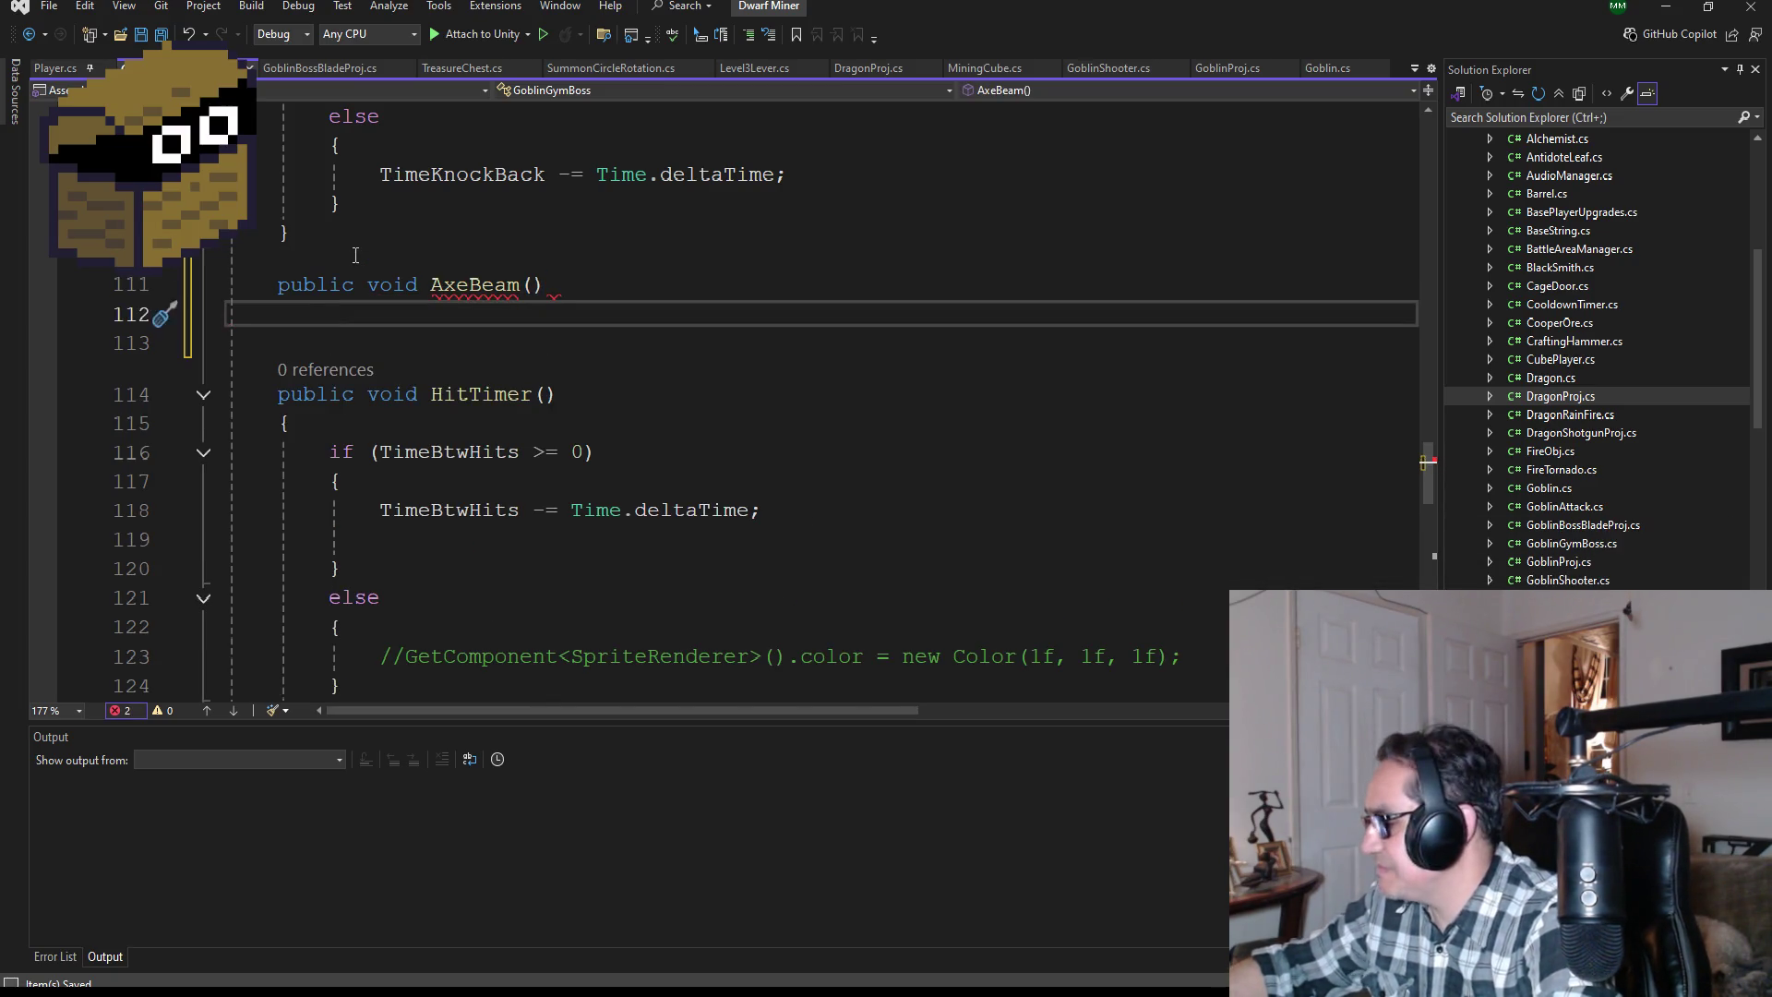
{"action": "key", "text": "Return"}
Step: Select ChaseAttack's code from lines 98 to 109
{"action": "scroll", "coordinate": [543, 378], "scroll_direction": "up", "scroll_amount": 3}
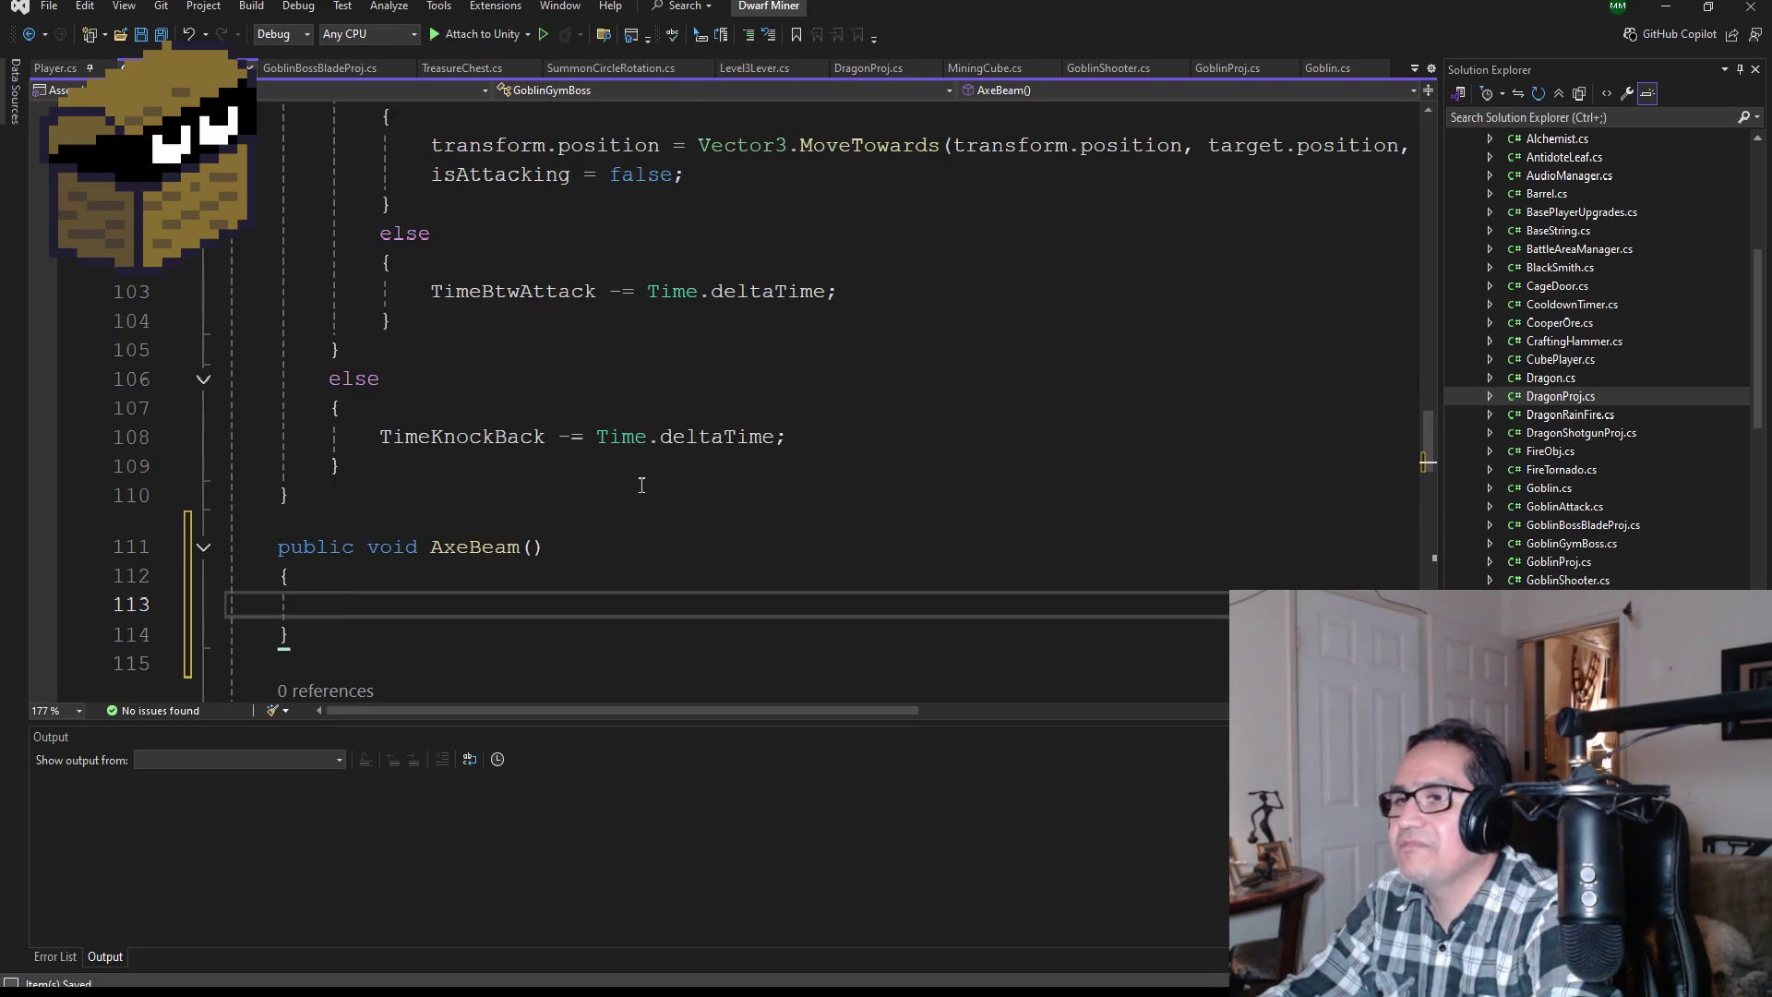
{"action": "scroll", "coordinate": [638, 487], "scroll_direction": "up", "scroll_amount": 3}
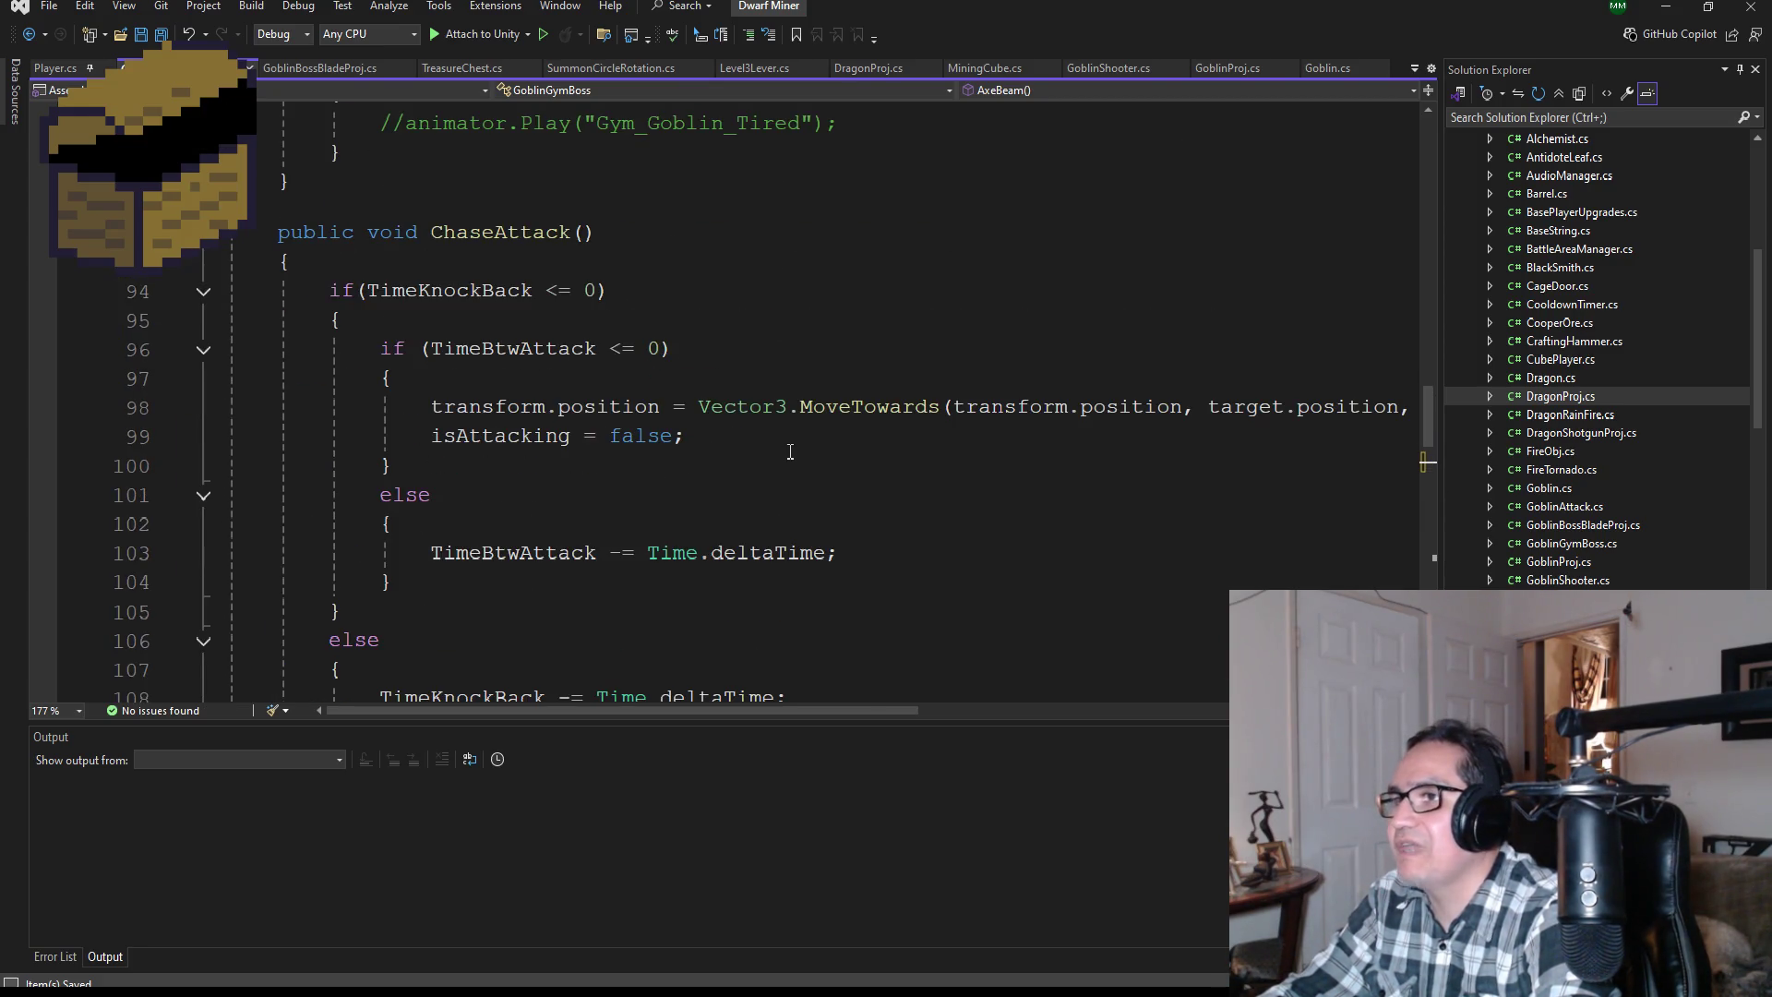
{"action": "scroll", "coordinate": [787, 450], "scroll_direction": "down", "scroll_amount": 2}
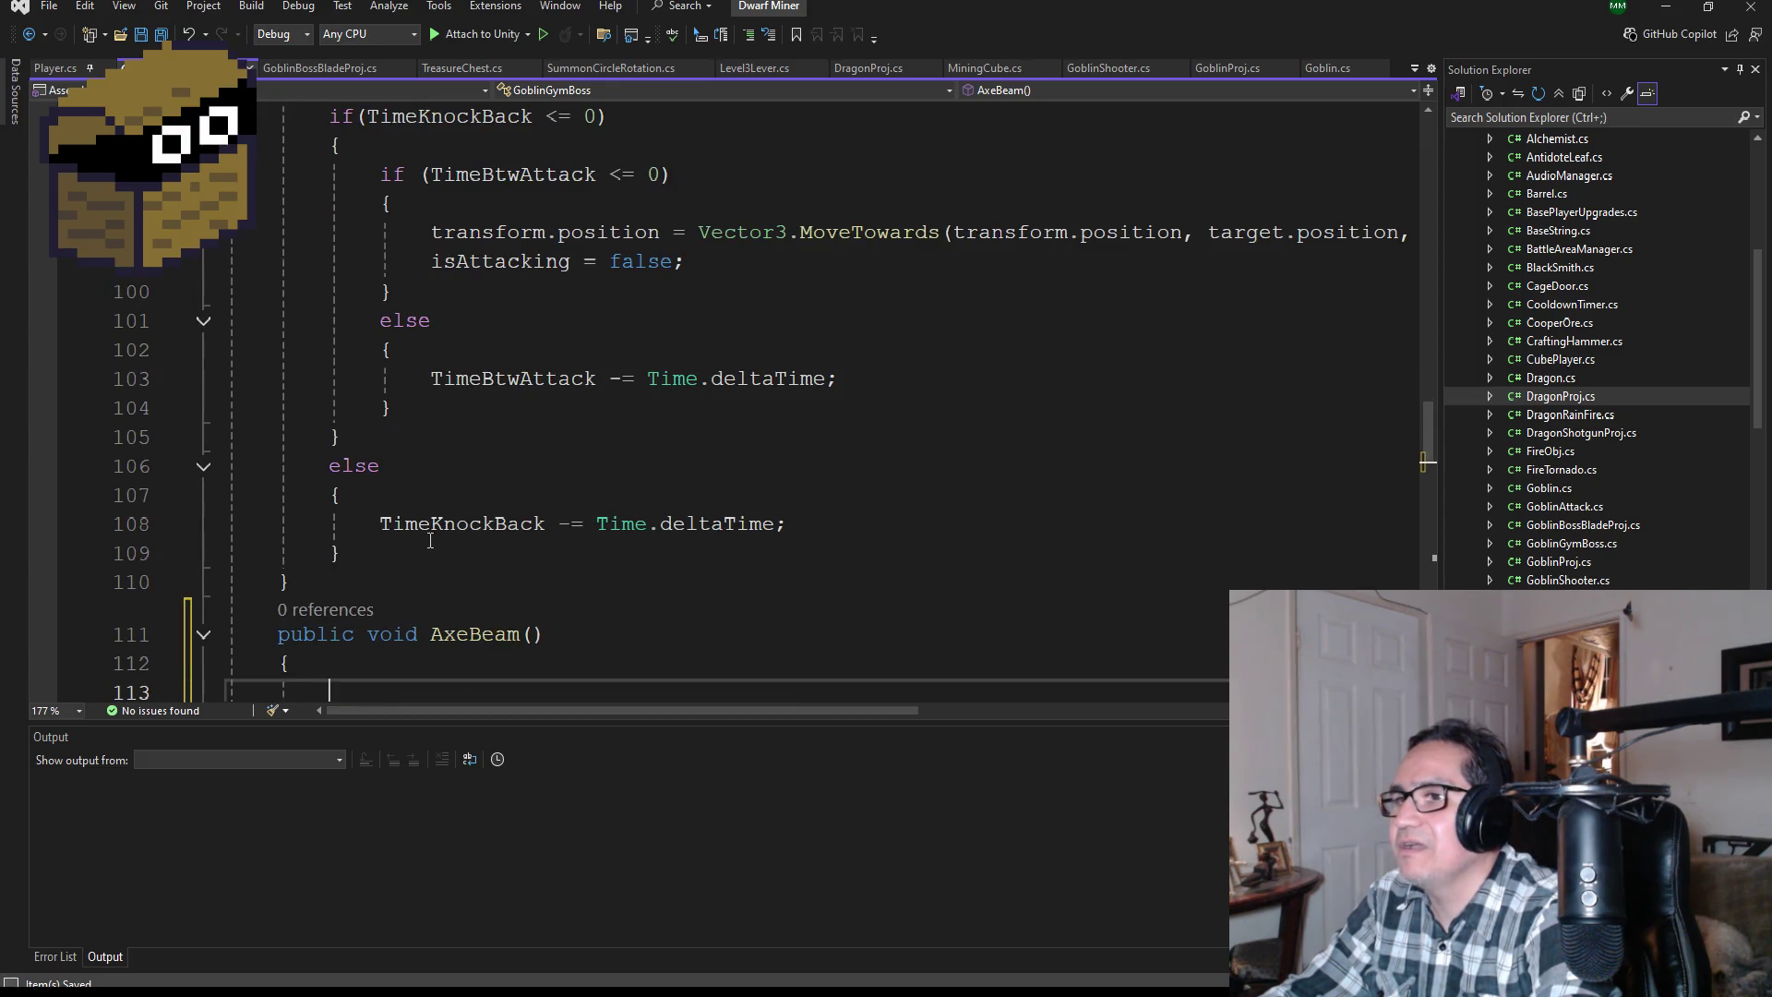
{"action": "mouse_move", "coordinate": [423, 557]}
{"action": "left_mouse_down"}
{"action": "mouse_move", "coordinate": [235, 232]}
{"action": "mouse_move", "coordinate": [258, 189]}
{"action": "mouse_move", "coordinate": [235, 233]}
{"action": "left_mouse_up"}
Step: Select just the TimeBtwAttack if/else block inside ChaseAttack
{"action": "scroll", "coordinate": [595, 314], "scroll_direction": "up", "scroll_amount": 3}
{"action": "scroll", "coordinate": [563, 379], "scroll_direction": "down", "scroll_amount": 4}
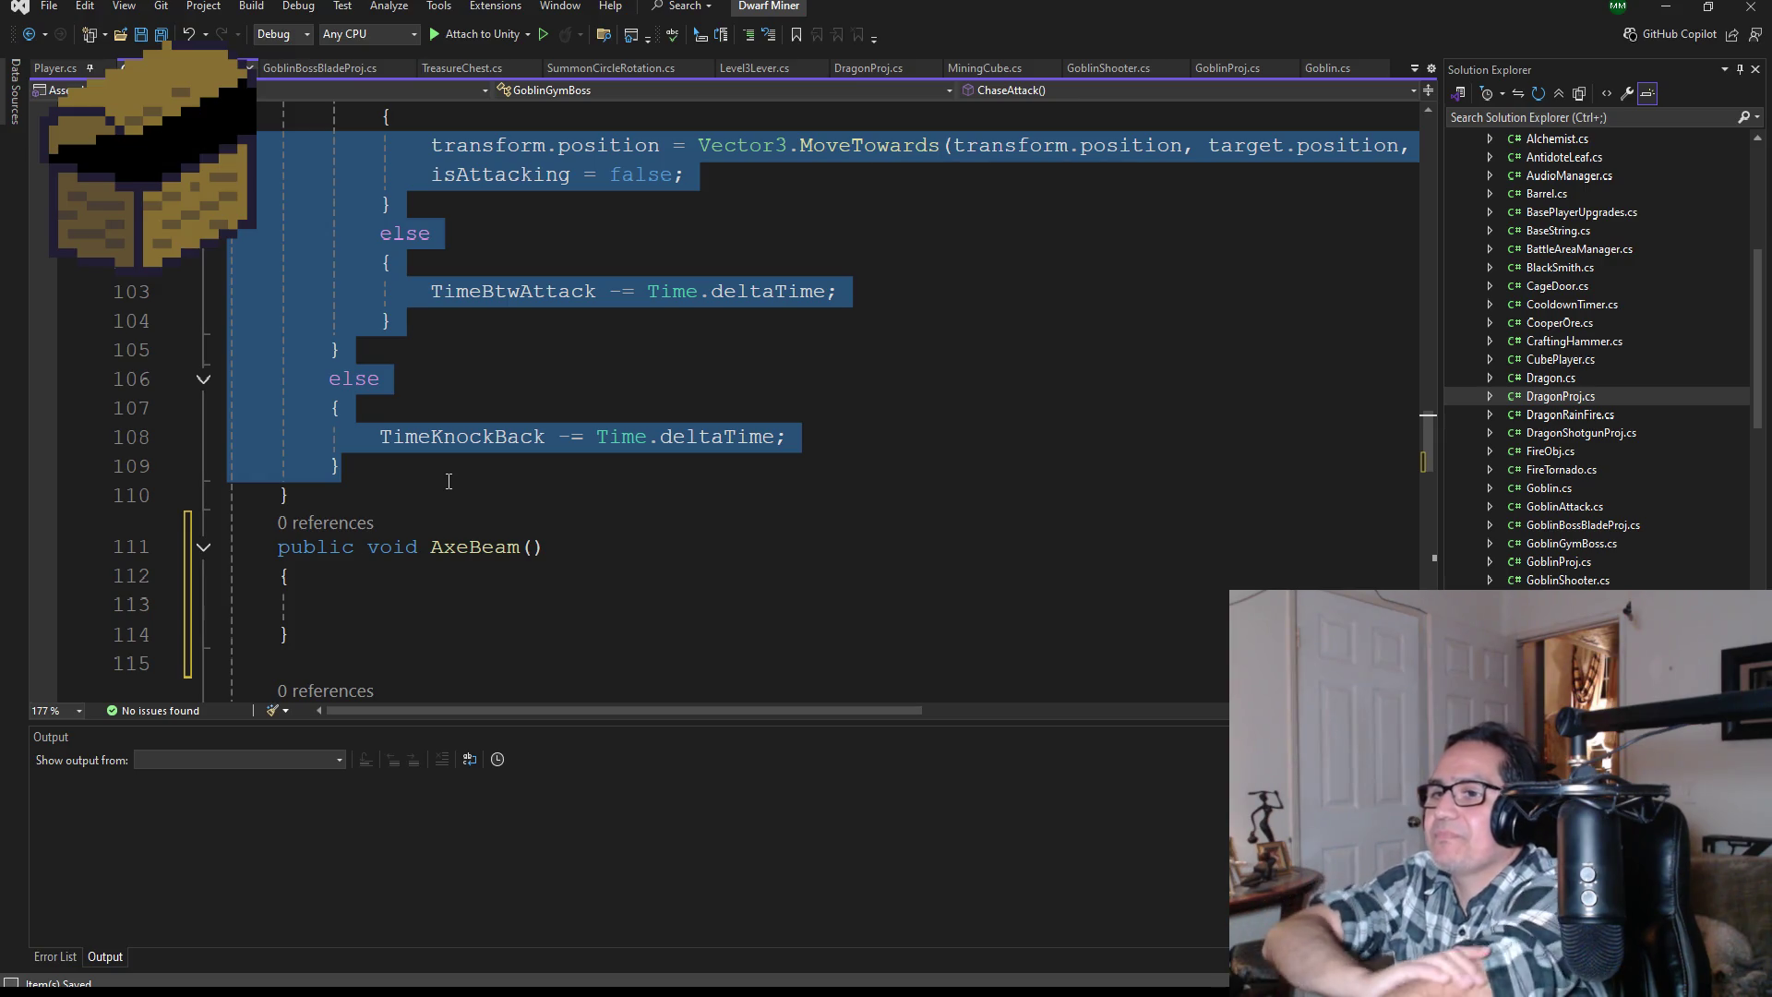
{"action": "scroll", "coordinate": [498, 461], "scroll_direction": "up", "scroll_amount": 2}
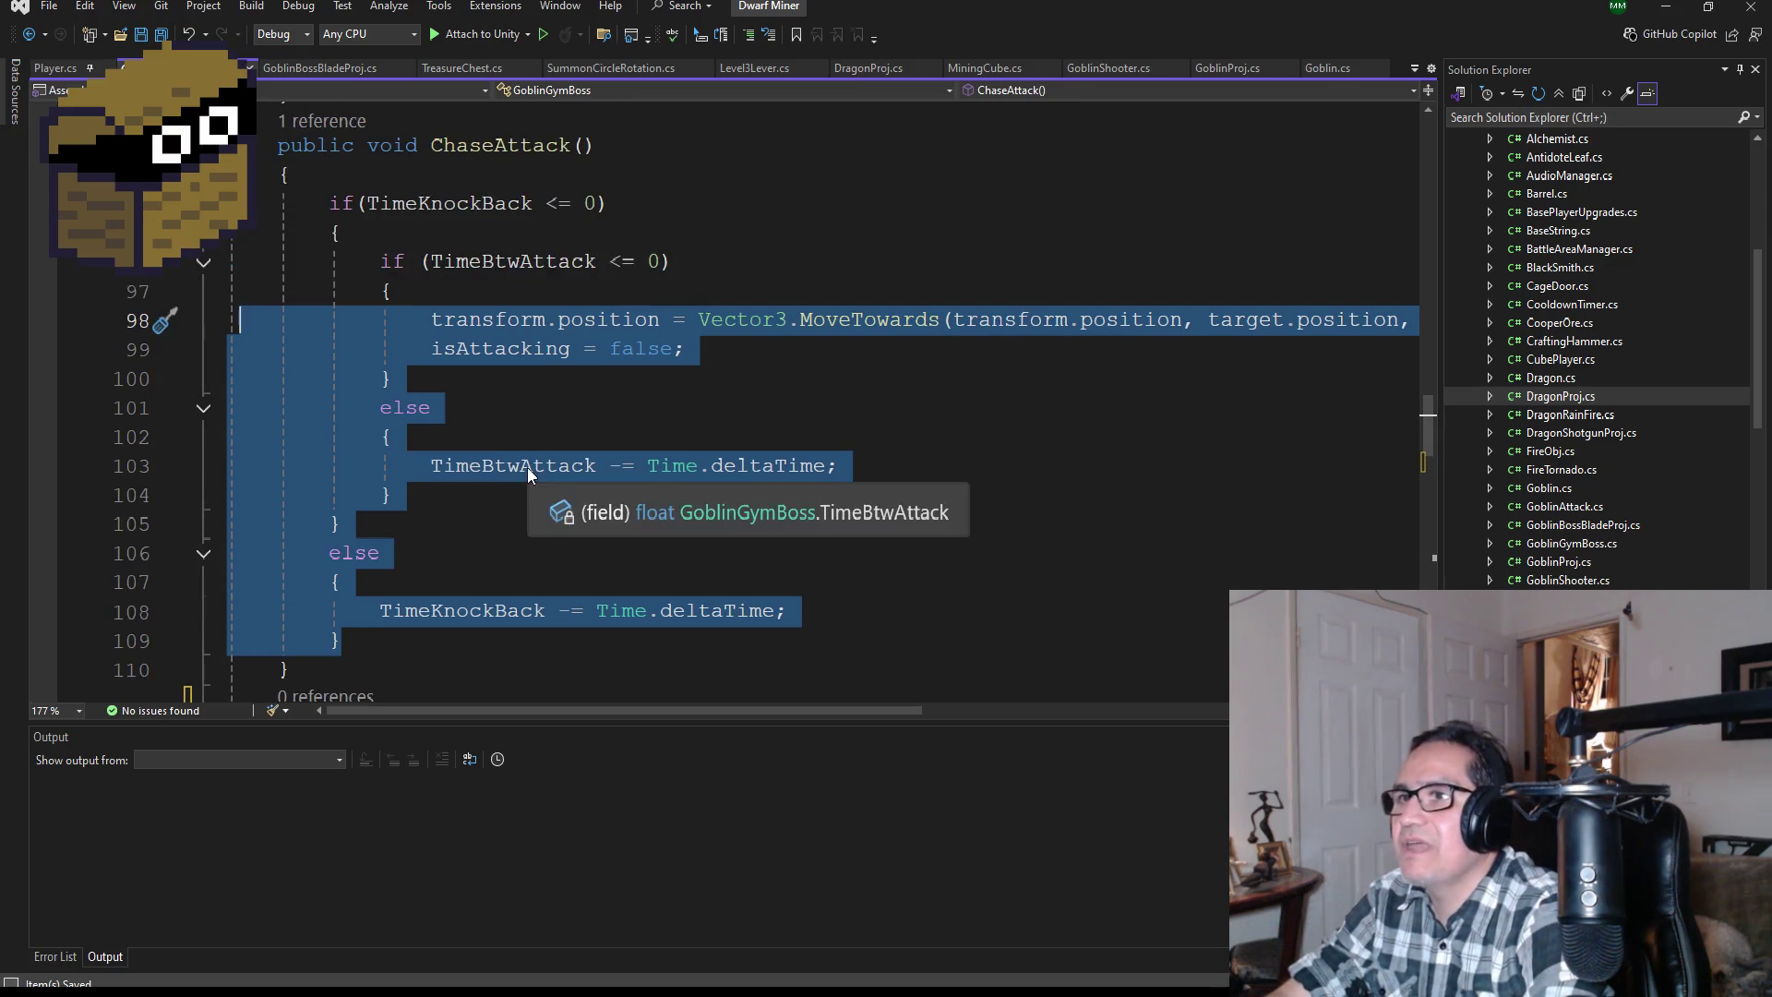
{"action": "scroll", "coordinate": [528, 467], "scroll_direction": "down", "scroll_amount": 1}
{"action": "left_click", "coordinate": [483, 424]}
{"action": "mouse_move", "coordinate": [486, 410]}
{"action": "left_mouse_down"}
{"action": "mouse_move", "coordinate": [242, 233]}
{"action": "mouse_move", "coordinate": [251, 176]}
{"action": "left_mouse_up"}
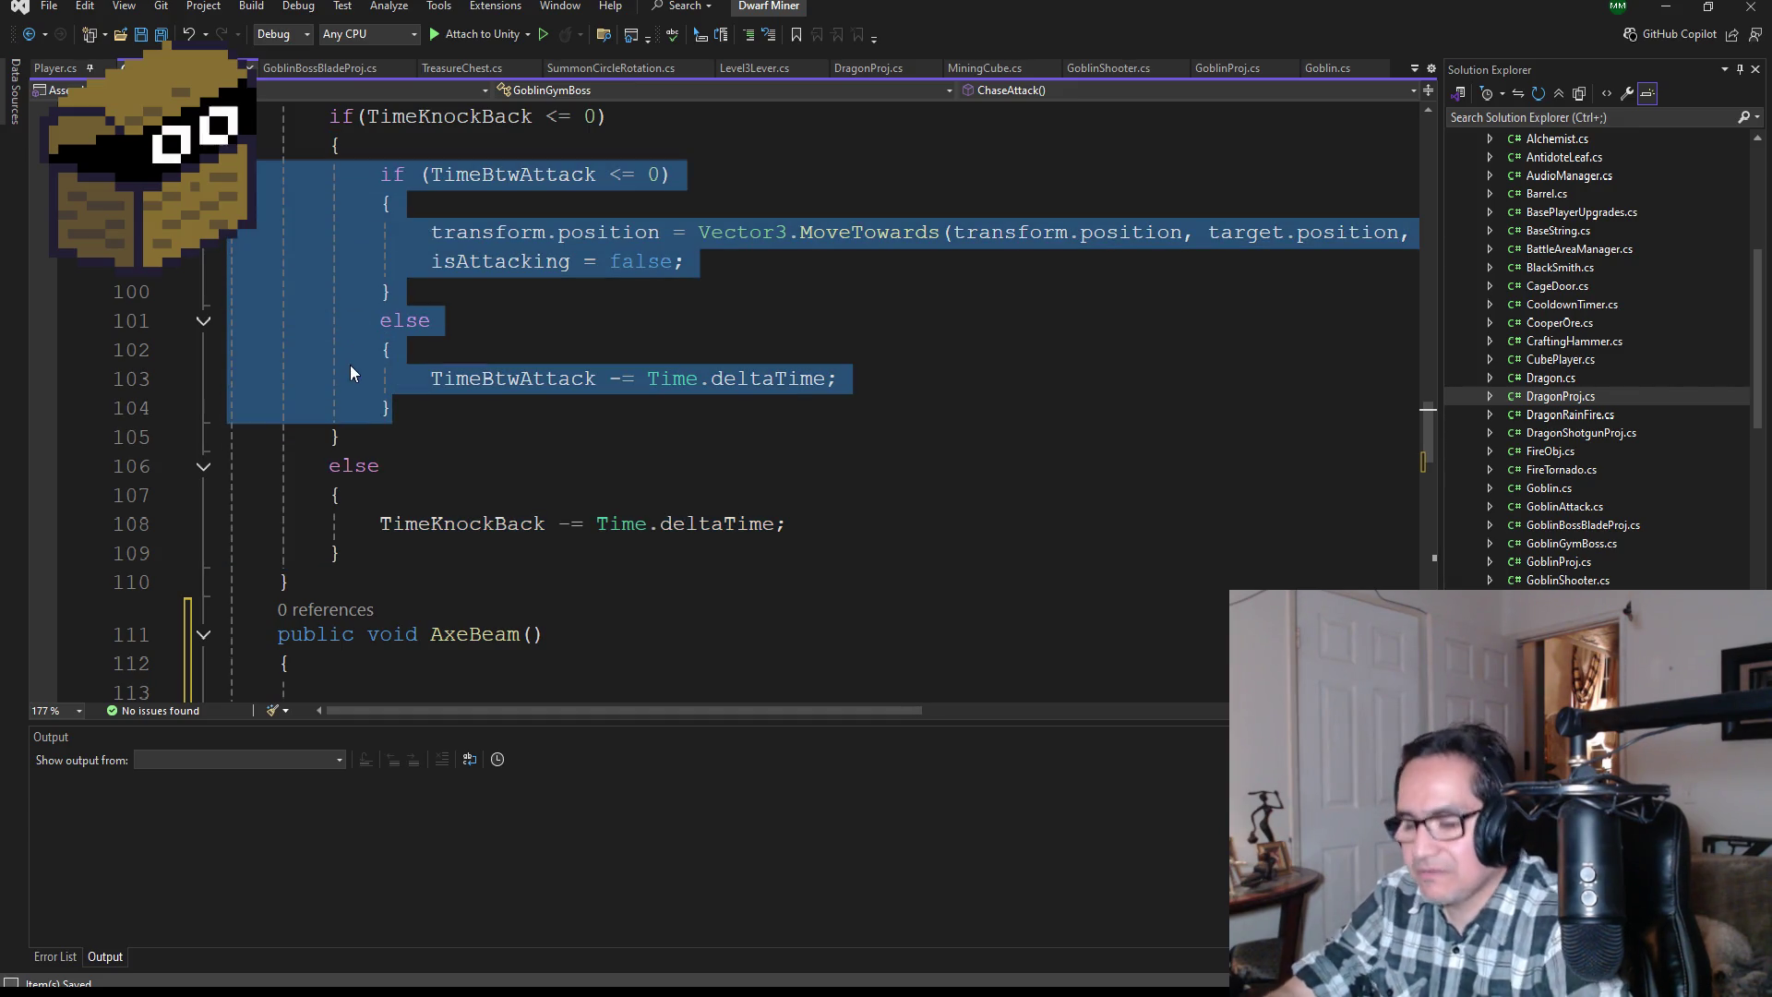
Step: Paste the if/else block into AxeBeam() and select its TimeBtwAttack condition
{"action": "scroll", "coordinate": [341, 402], "scroll_direction": "down", "scroll_amount": 3}
{"action": "left_click", "coordinate": [352, 428]}
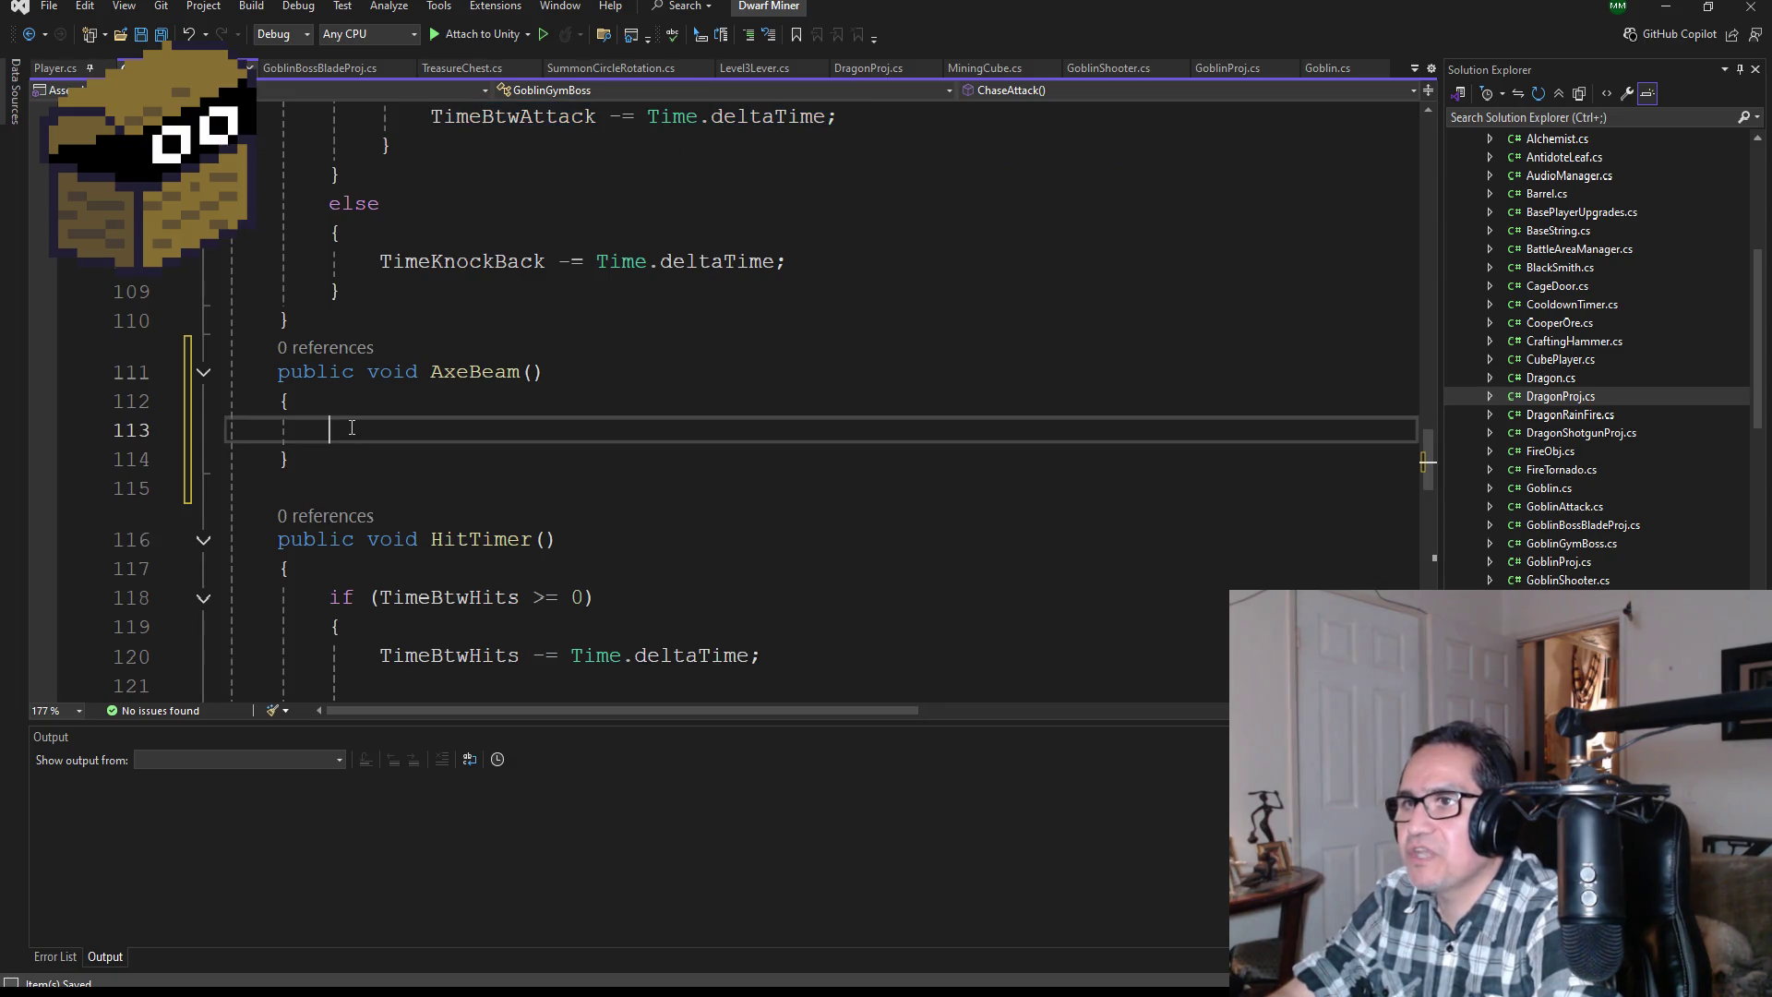
{"action": "key", "text": "ctrl+v"}
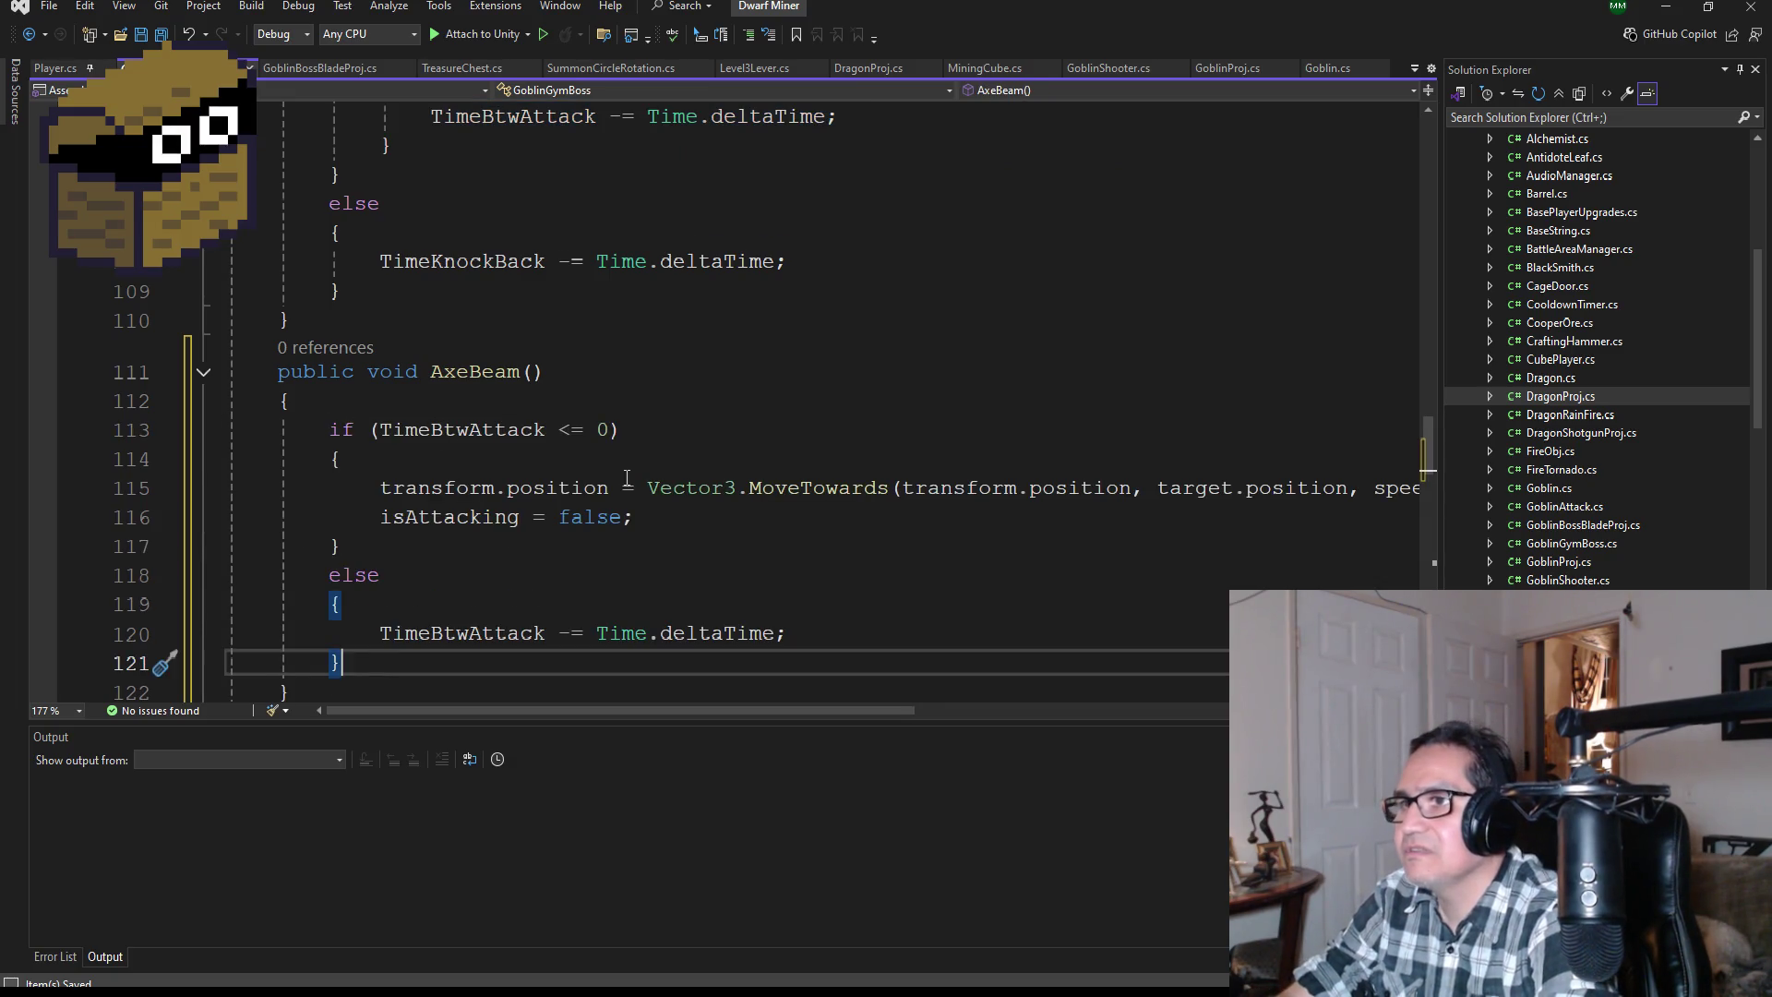
{"action": "scroll", "coordinate": [761, 514], "scroll_direction": "down", "scroll_amount": 1}
{"action": "double_click", "coordinate": [492, 346]}
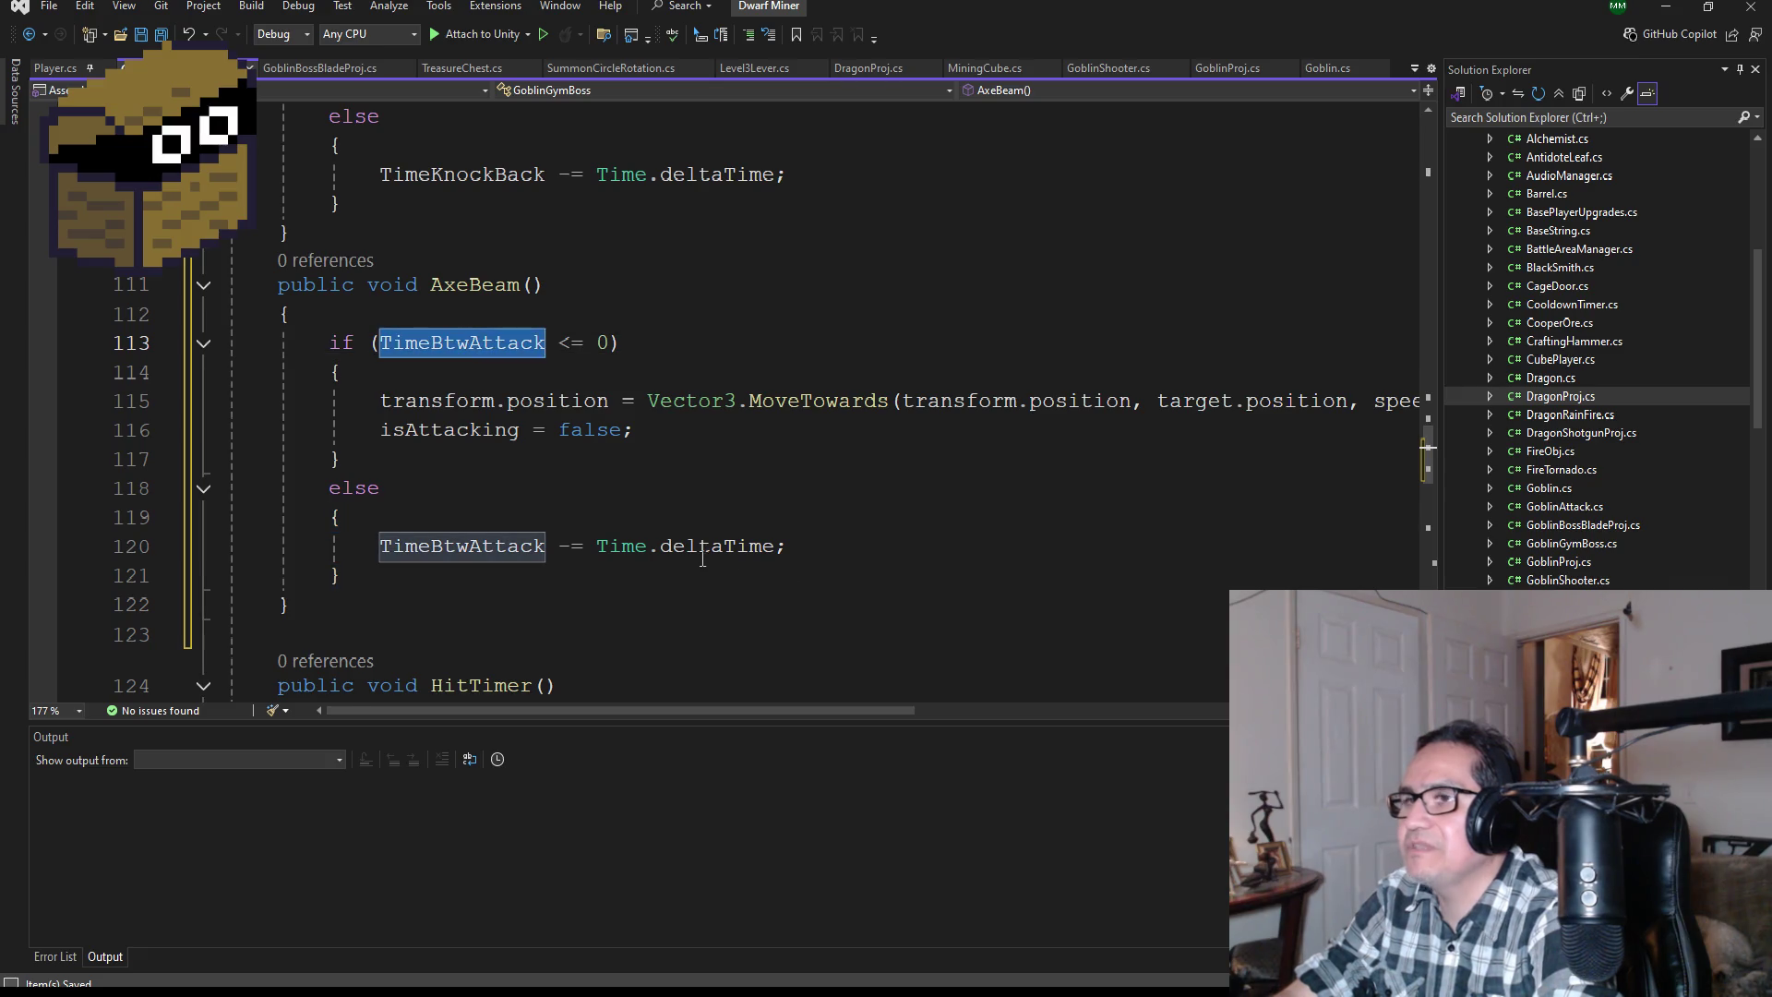
{"action": "scroll", "coordinate": [673, 415], "scroll_direction": "up", "scroll_amount": 20}
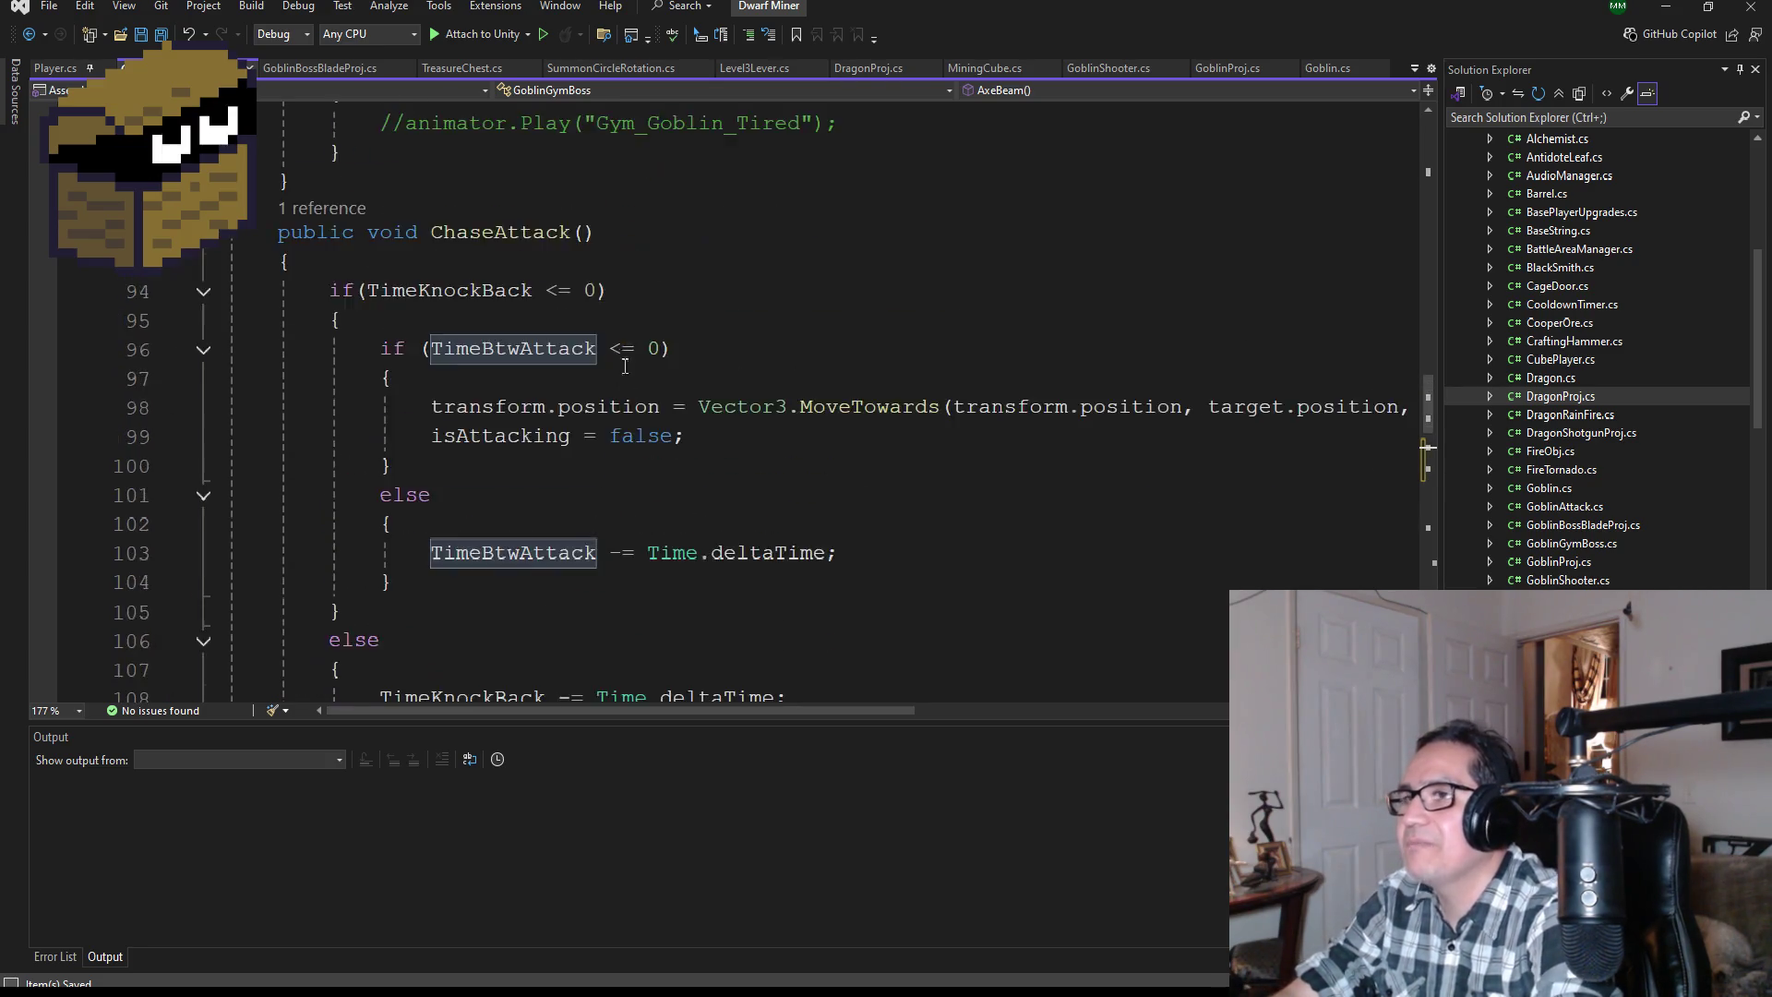
{"action": "scroll", "coordinate": [692, 415], "scroll_direction": "up", "scroll_amount": 10}
{"action": "scroll", "coordinate": [731, 477], "scroll_direction": "down", "scroll_amount": 2}
Step: Add 'private float TimeBwtBeamAttack;' below StartTimeKnockBack in the Timers section
{"action": "left_click", "coordinate": [663, 519]}
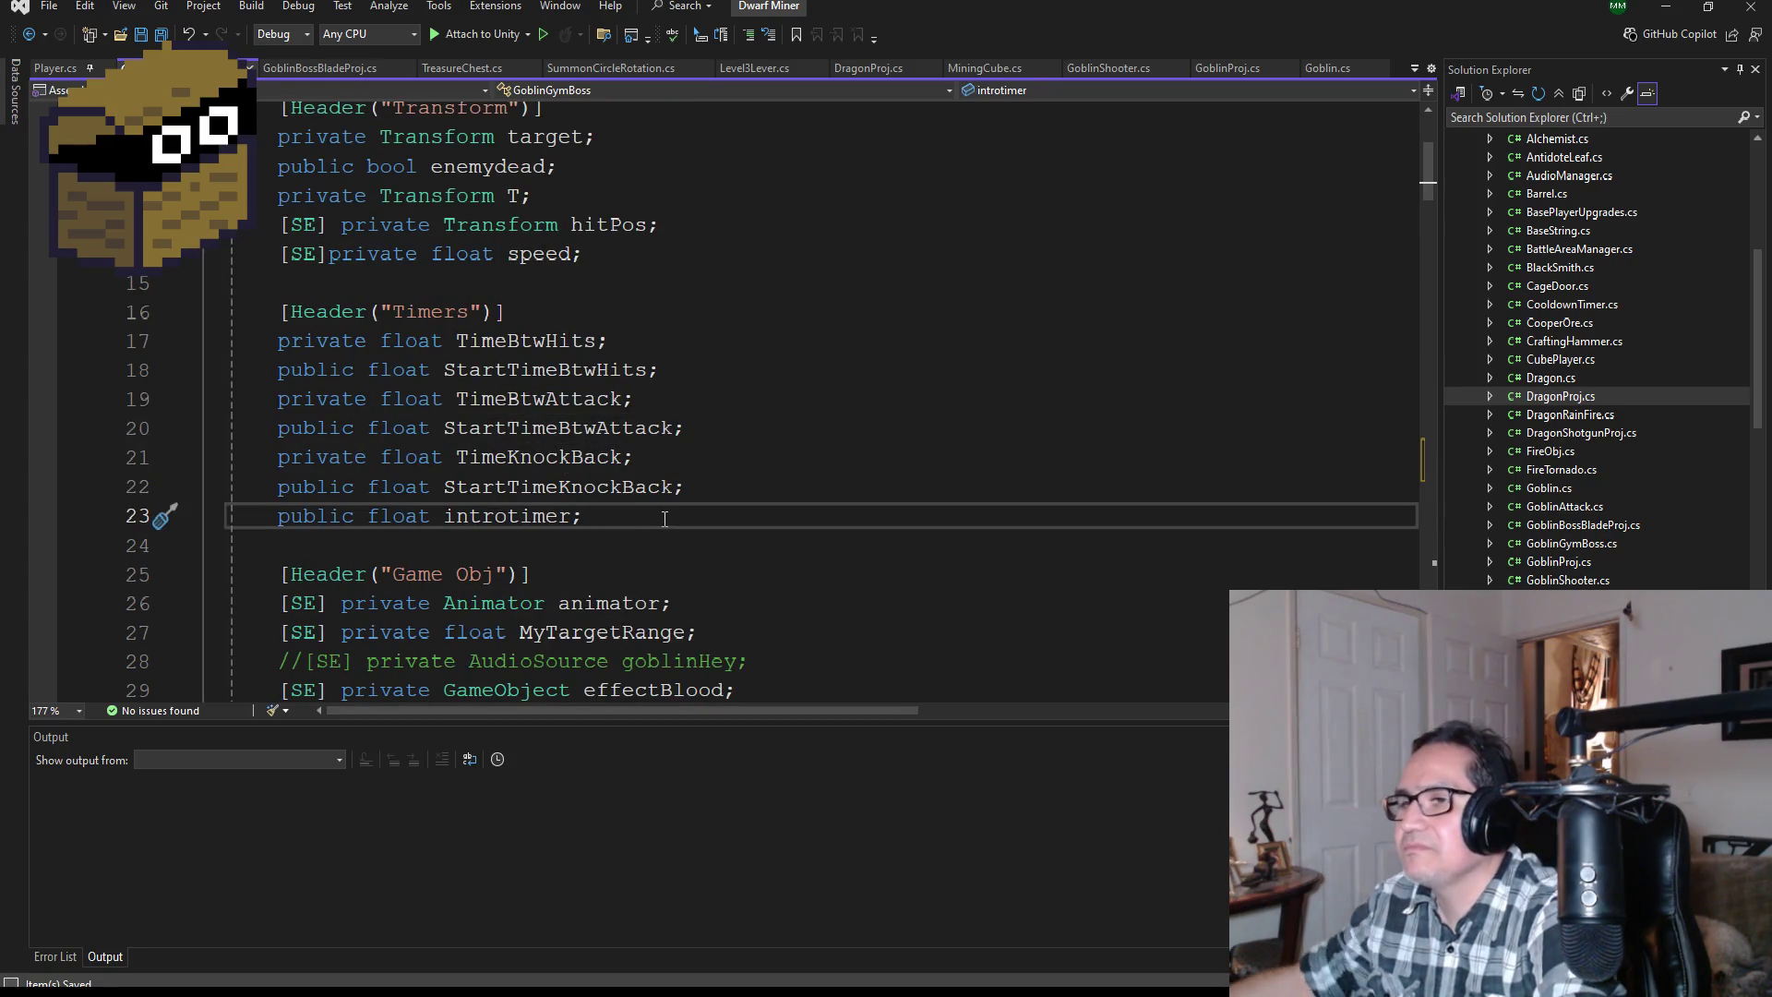
{"action": "key", "text": "Return"}
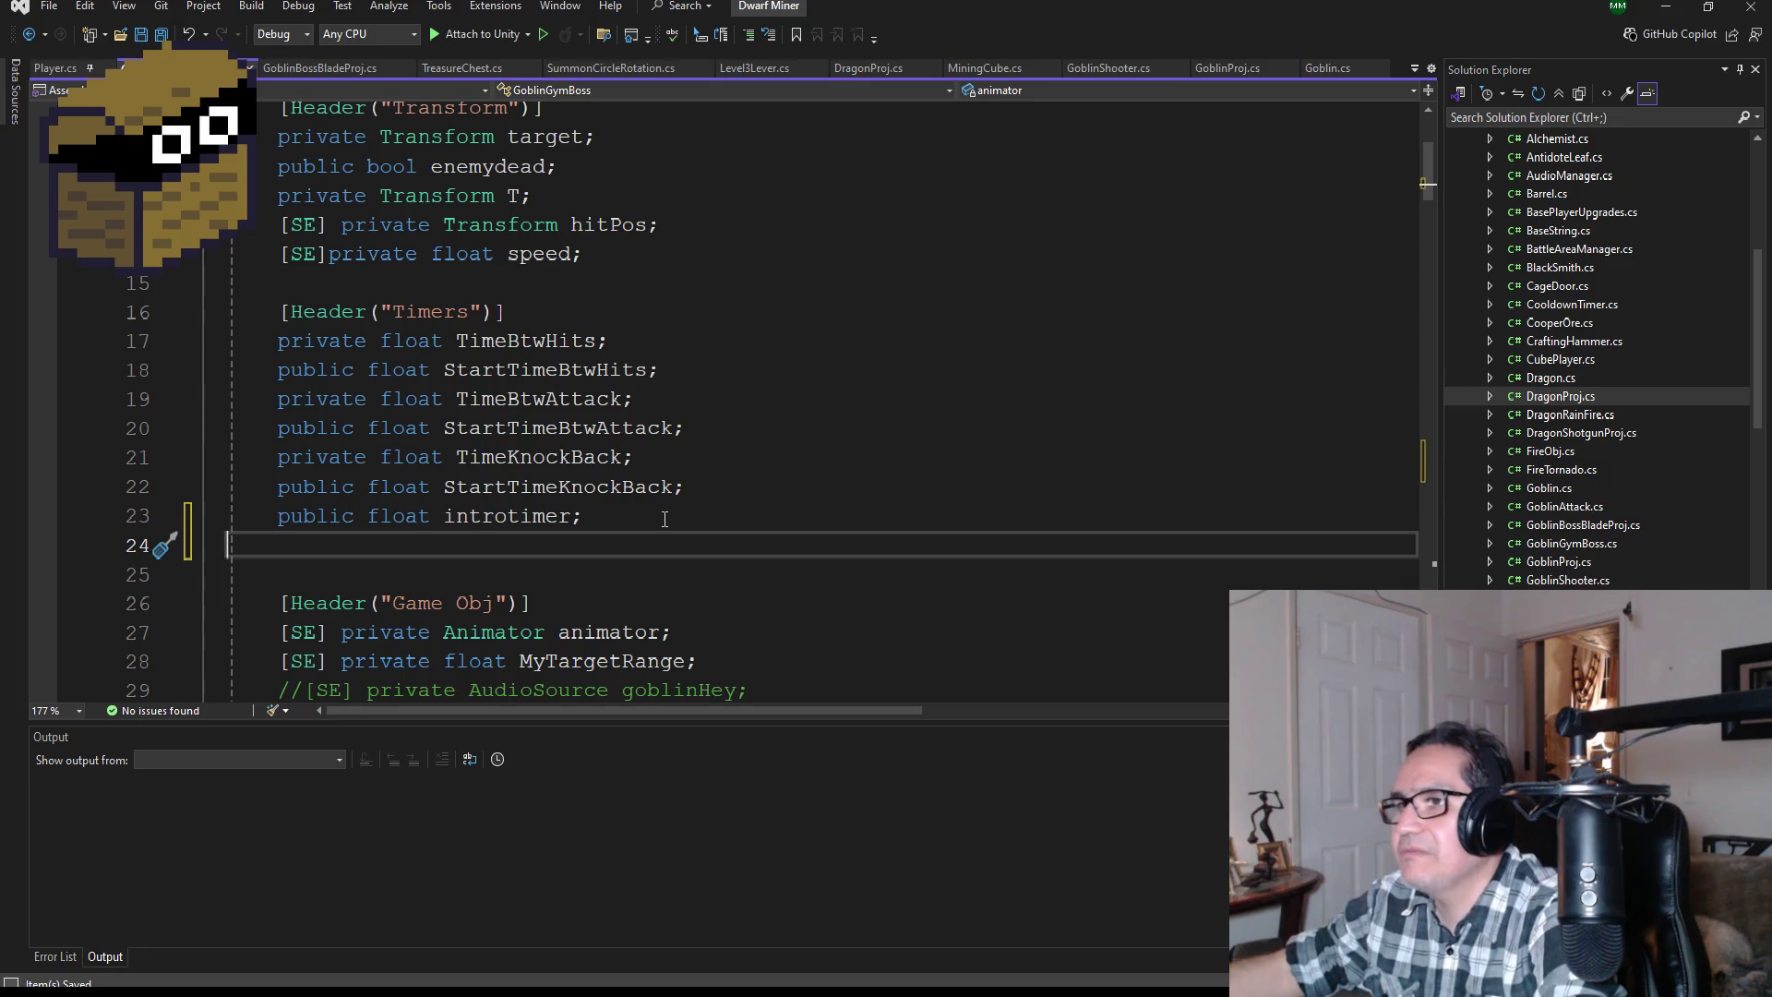
{"action": "key", "text": "BackSpace"}
{"action": "left_click", "coordinate": [692, 486]}
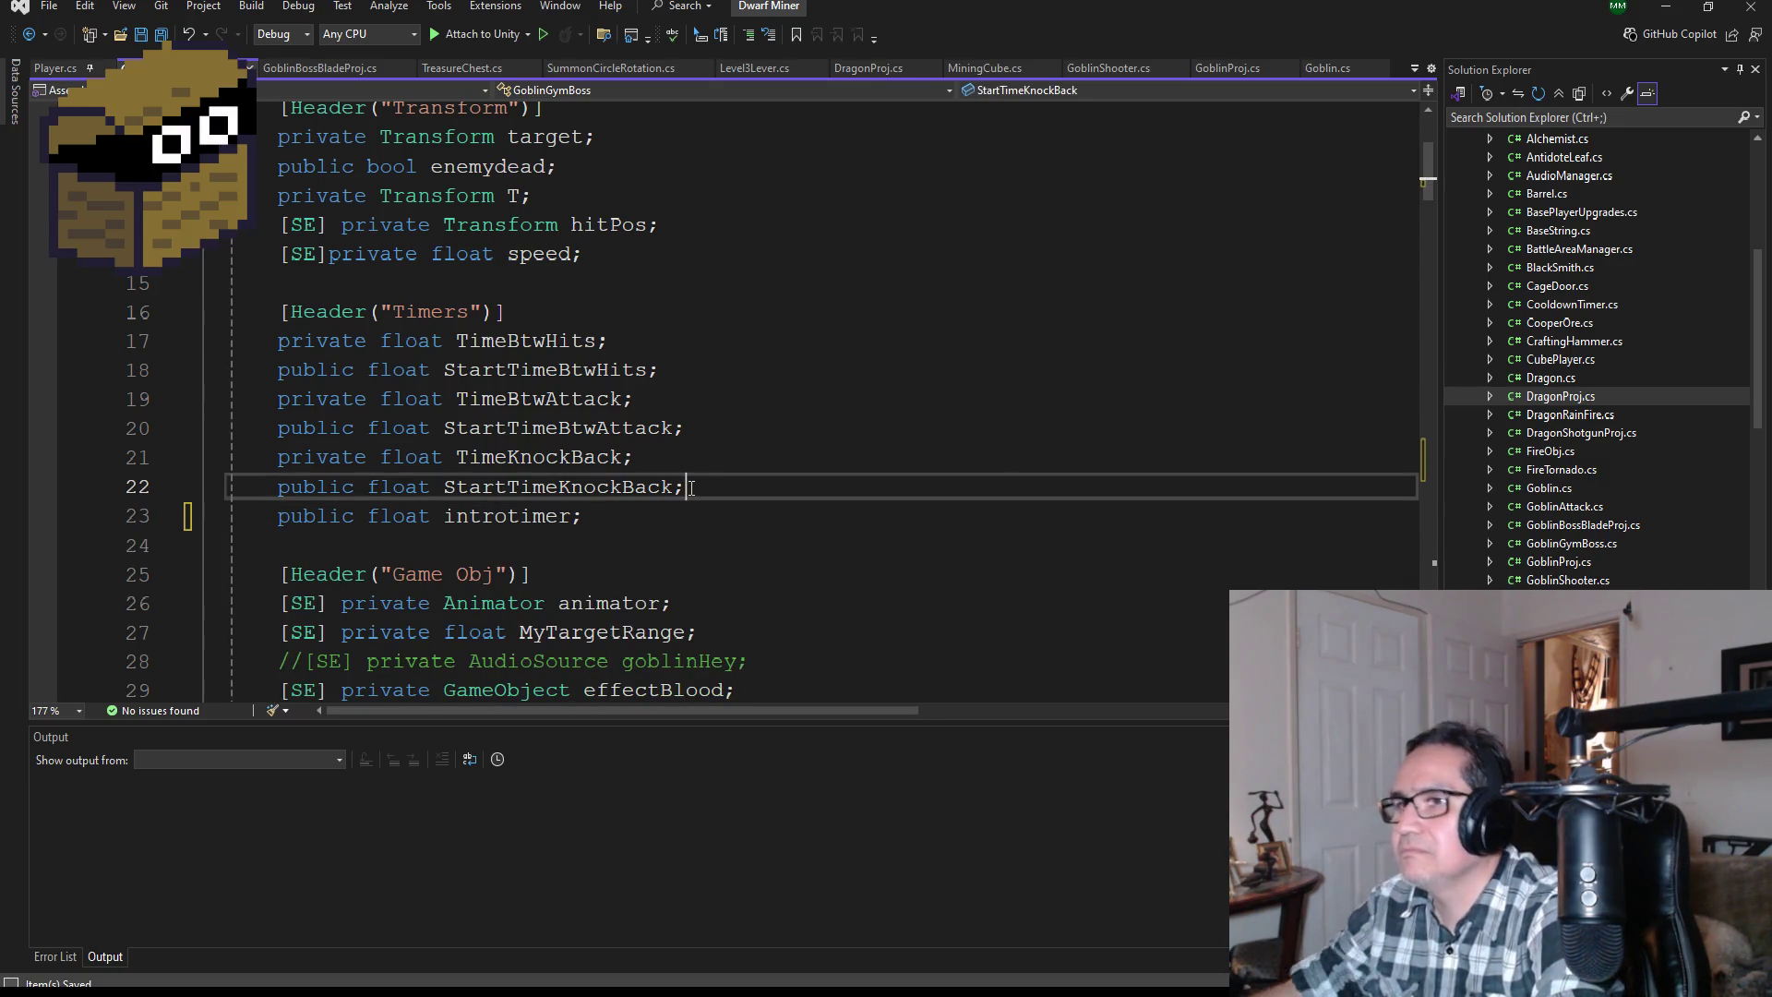
{"action": "key", "text": "Return"}
{"action": "type", "text": "private f"}
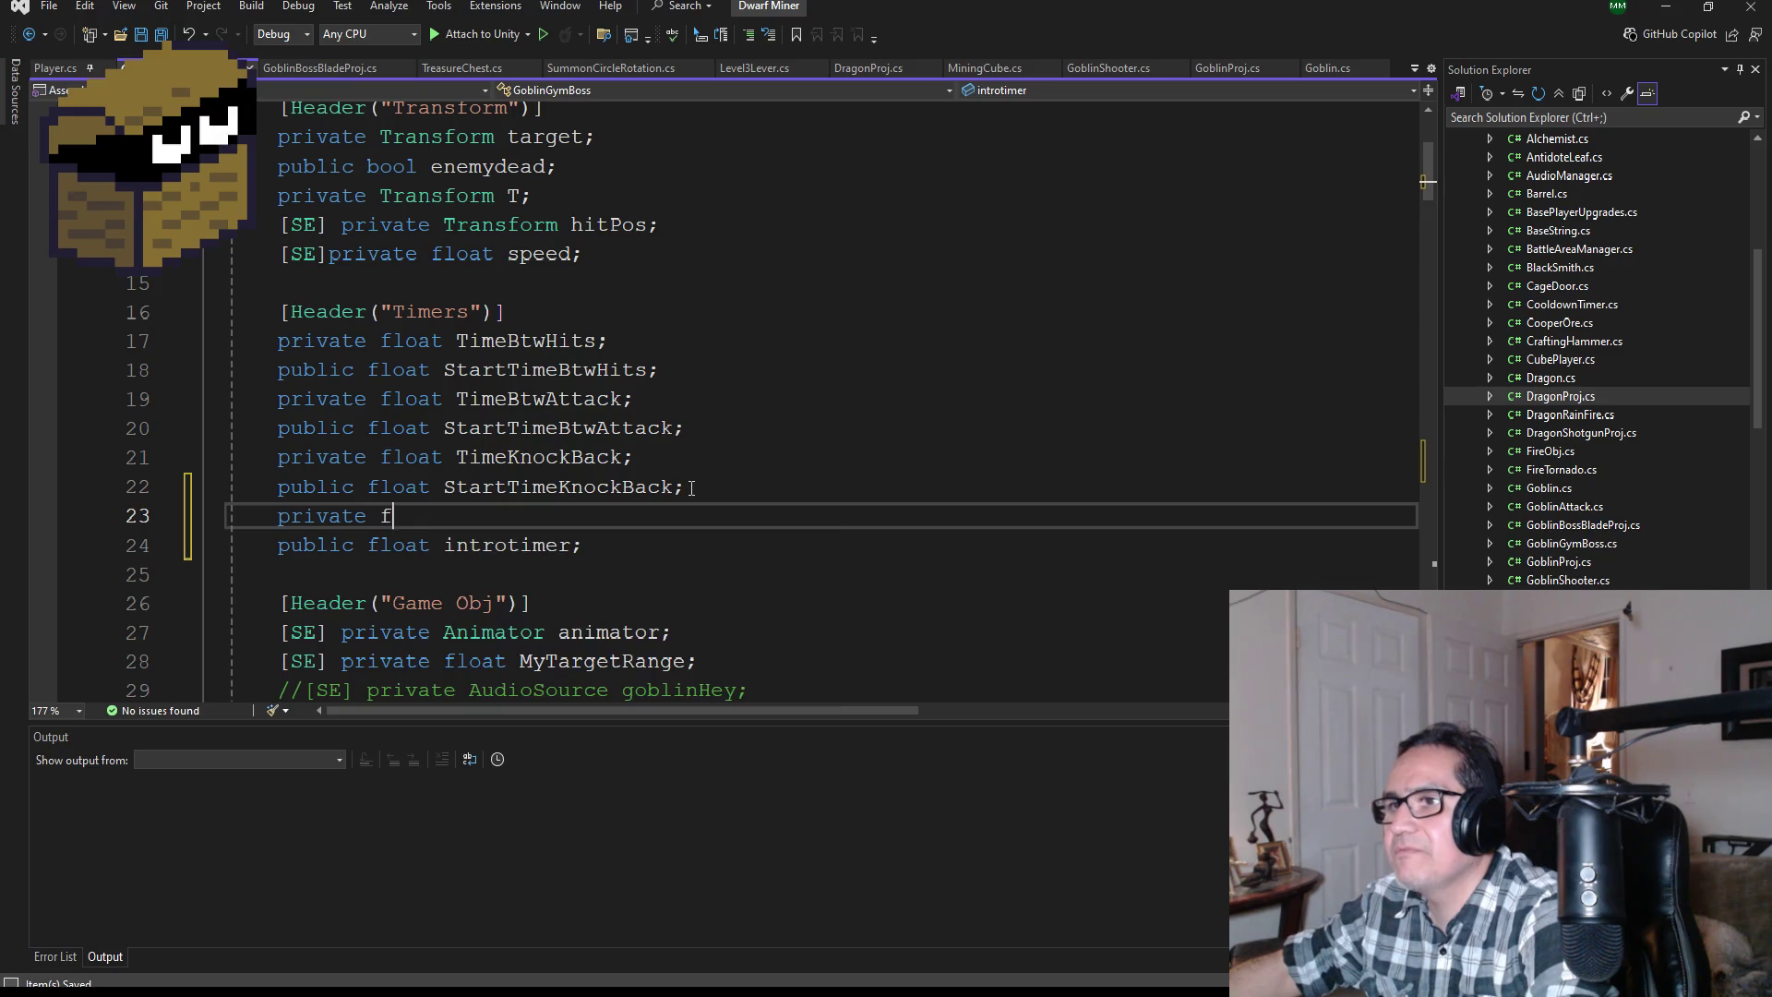
{"action": "type", "text": "loat TimeBwt"}
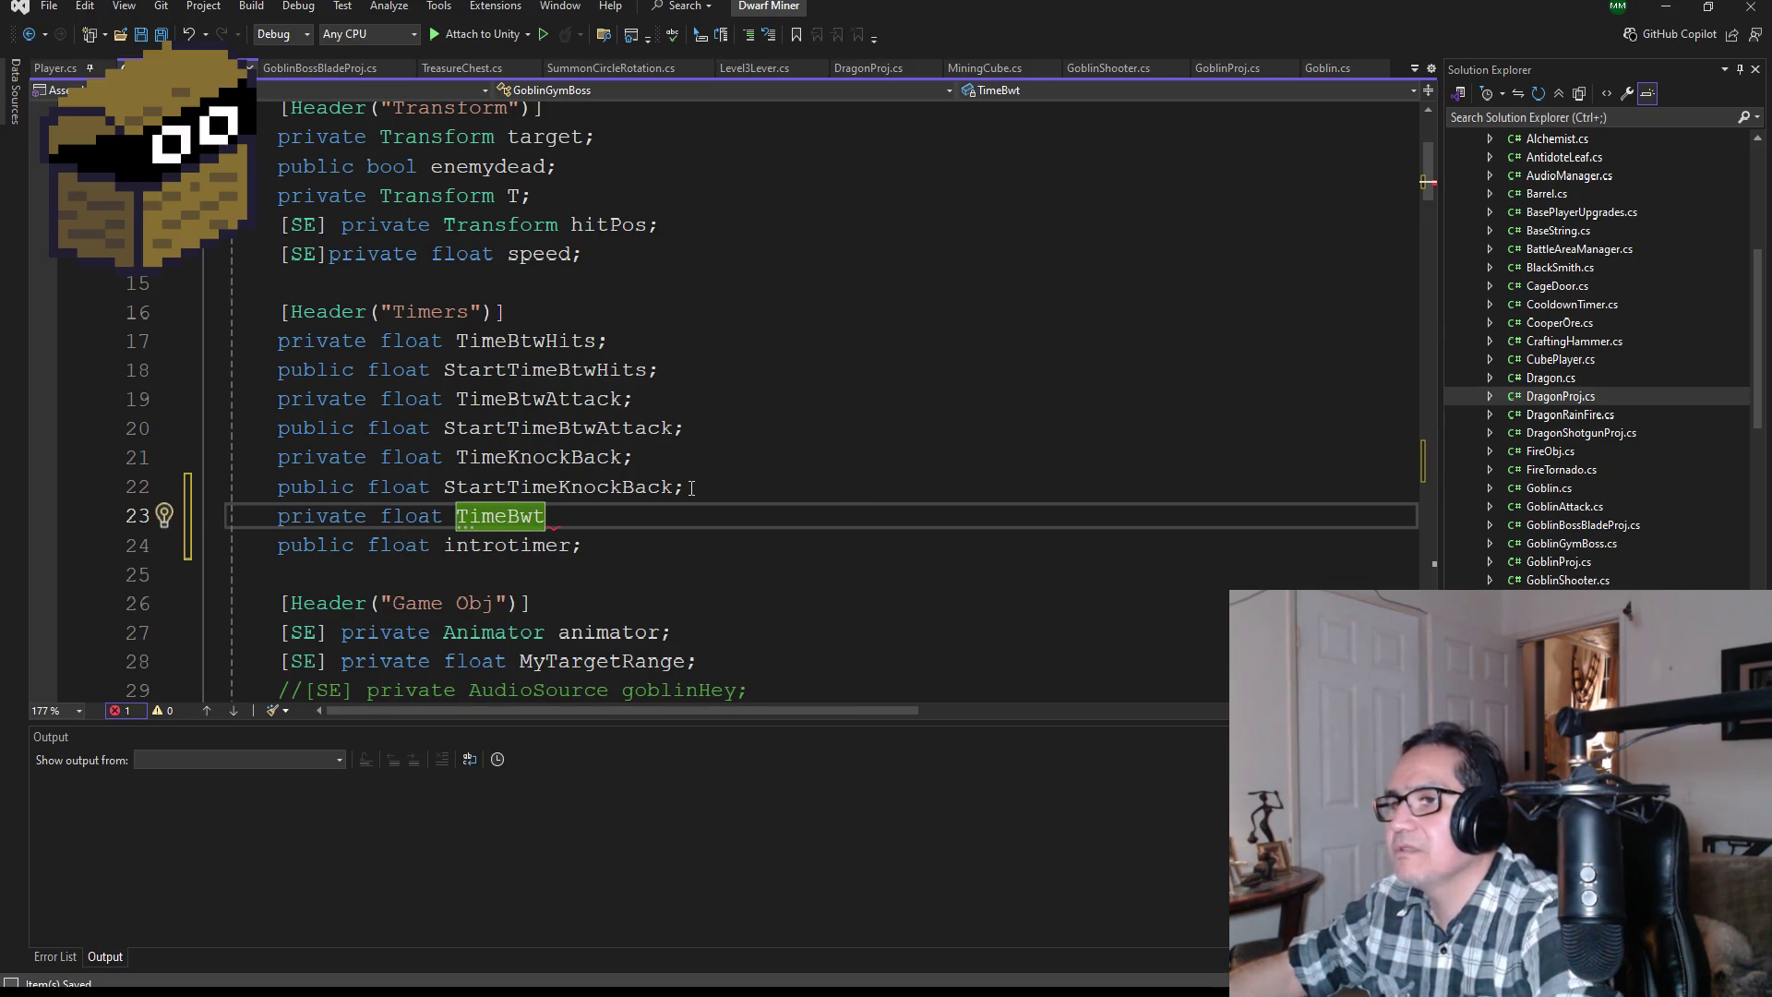
{"action": "type", "text": "BeamAttack"}
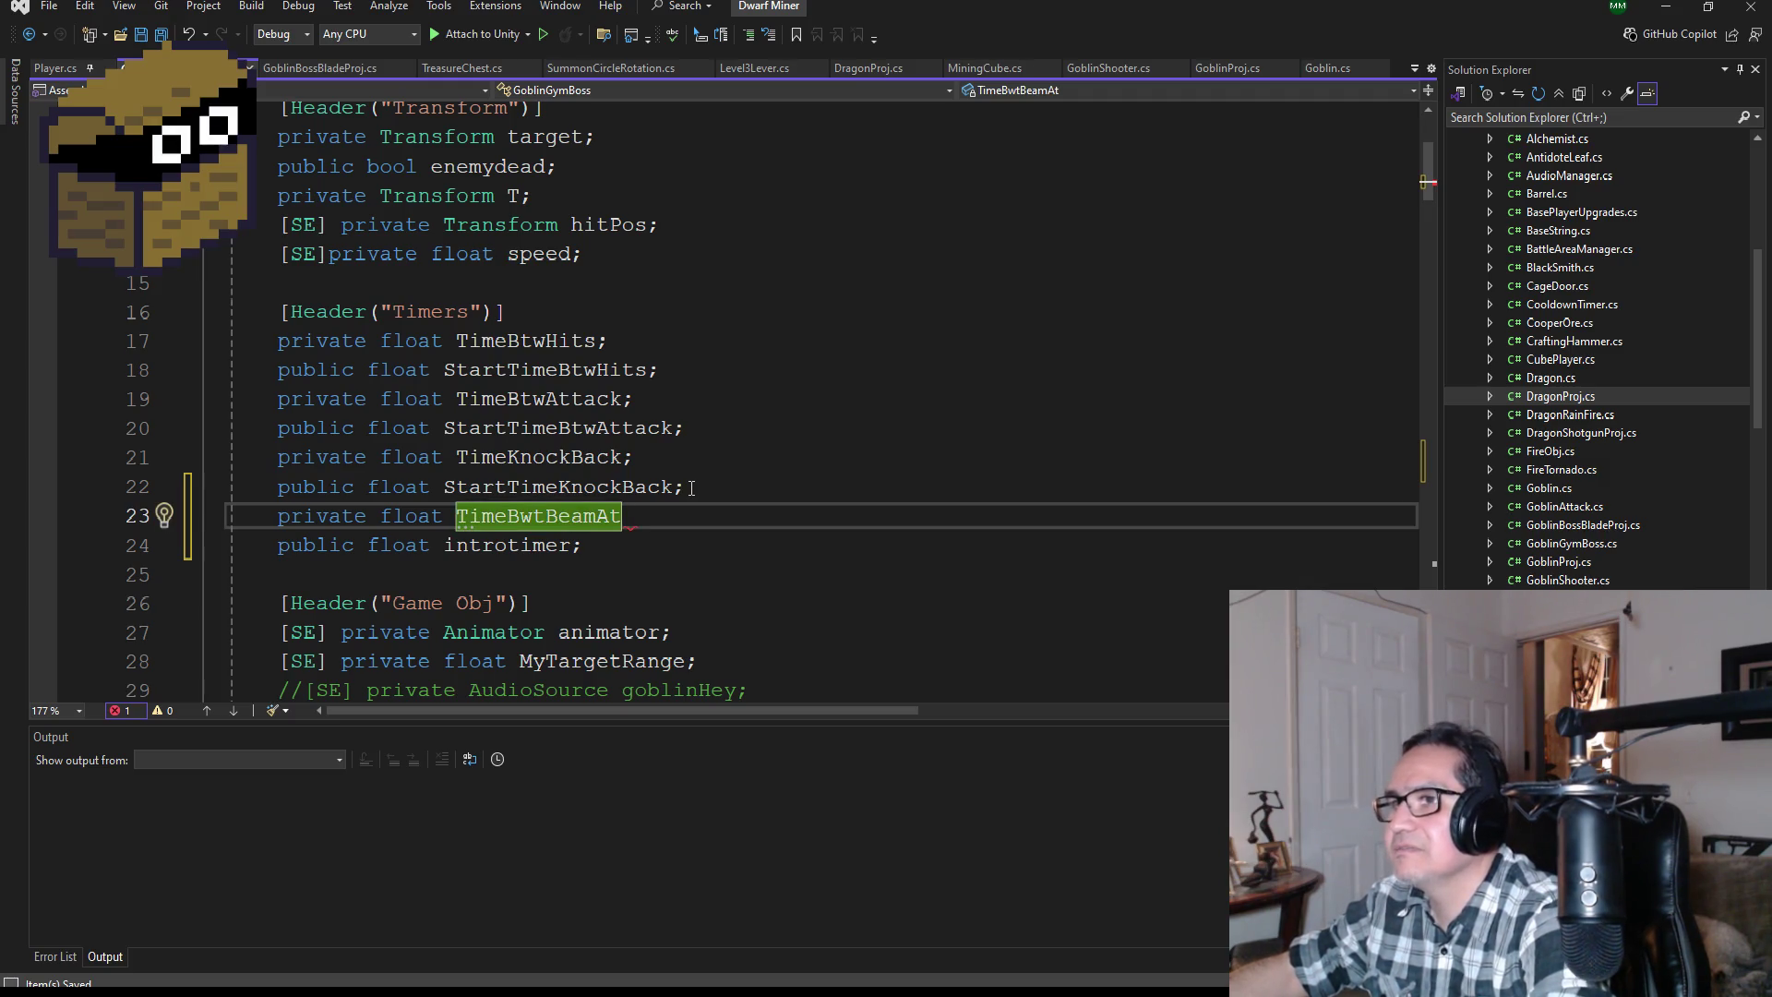
{"action": "type", "text": ";"}
{"action": "key", "text": "Return"}
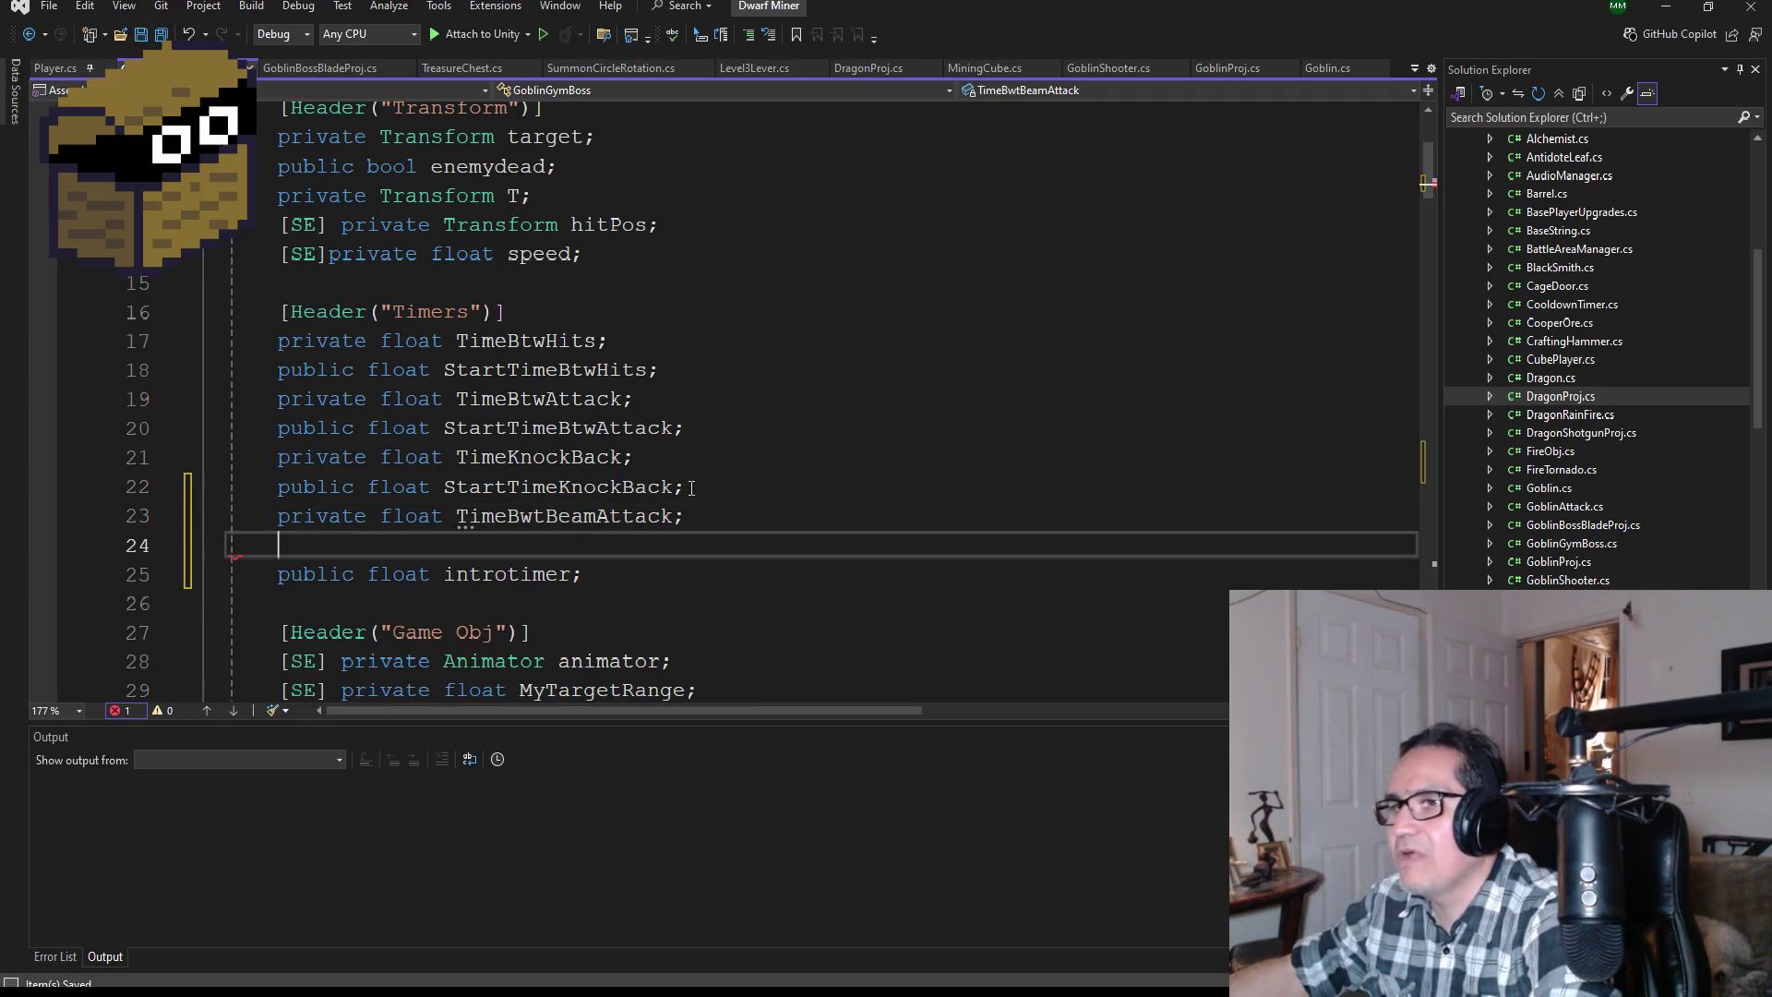
Step: Add 'public float StartTimeBtwBeamAttack;', correct the typo to TimeBtwBeamAttack, and save
{"action": "type", "text": "public flo"}
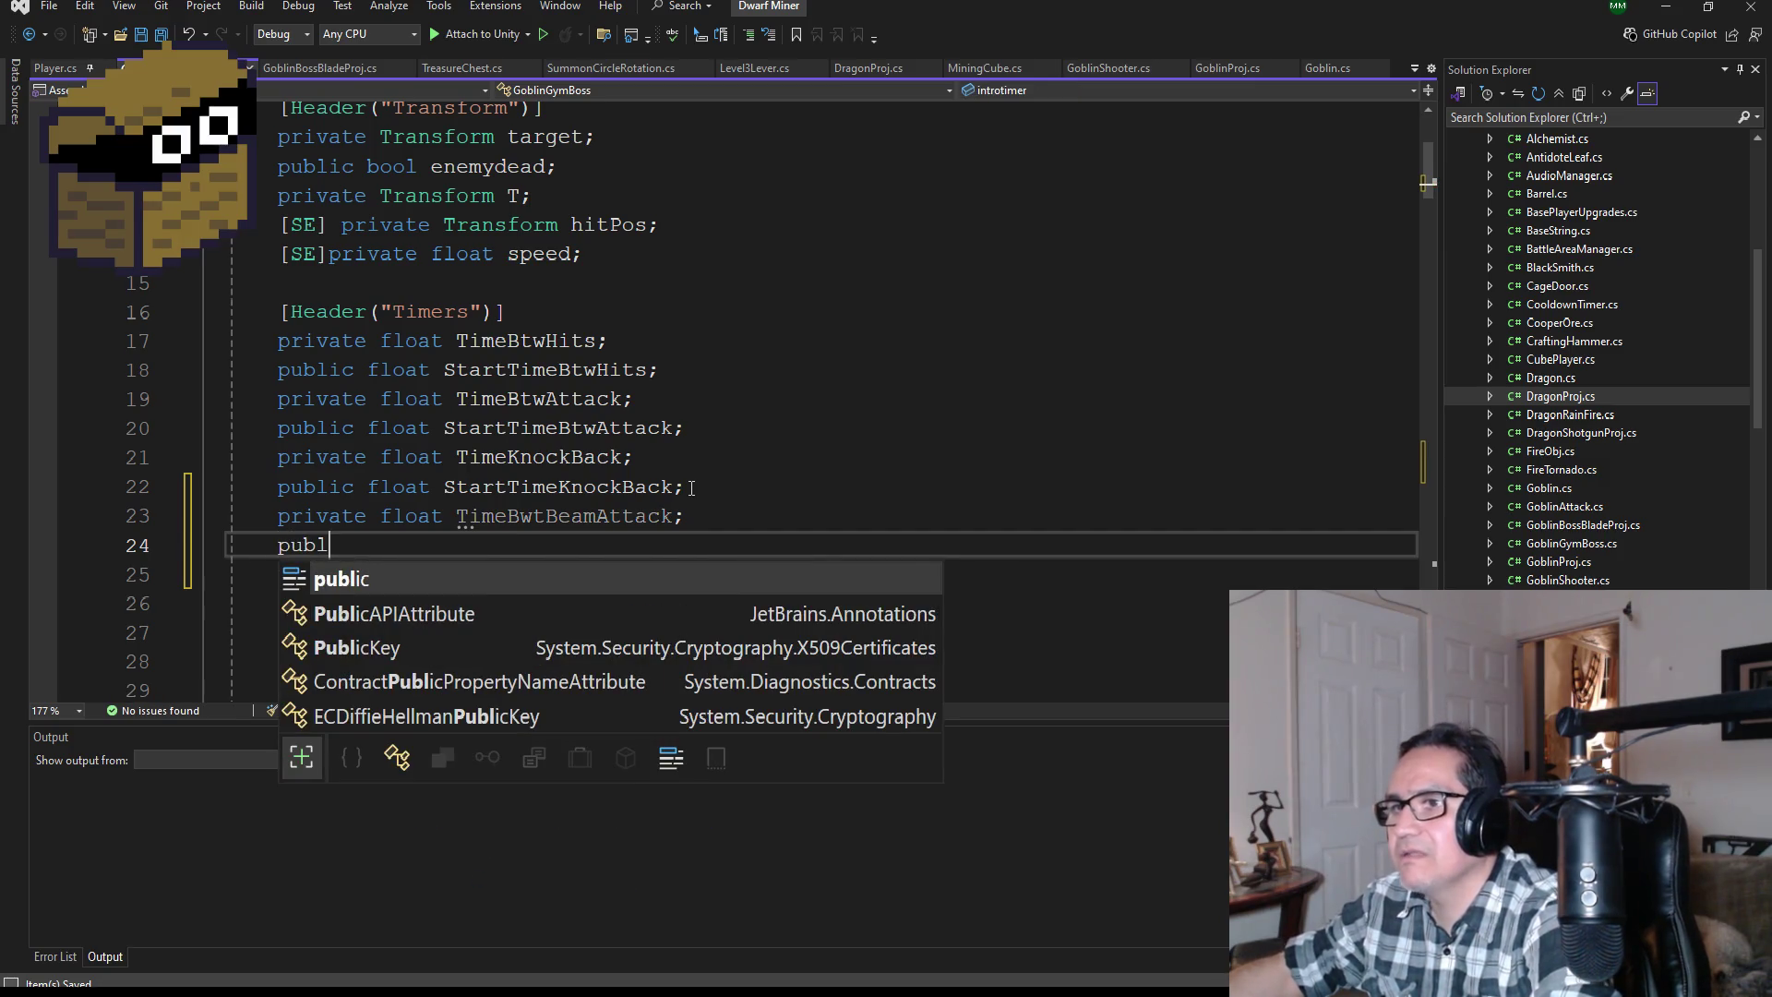
{"action": "key", "text": "space"}
{"action": "type", "text": "StartTimeB"}
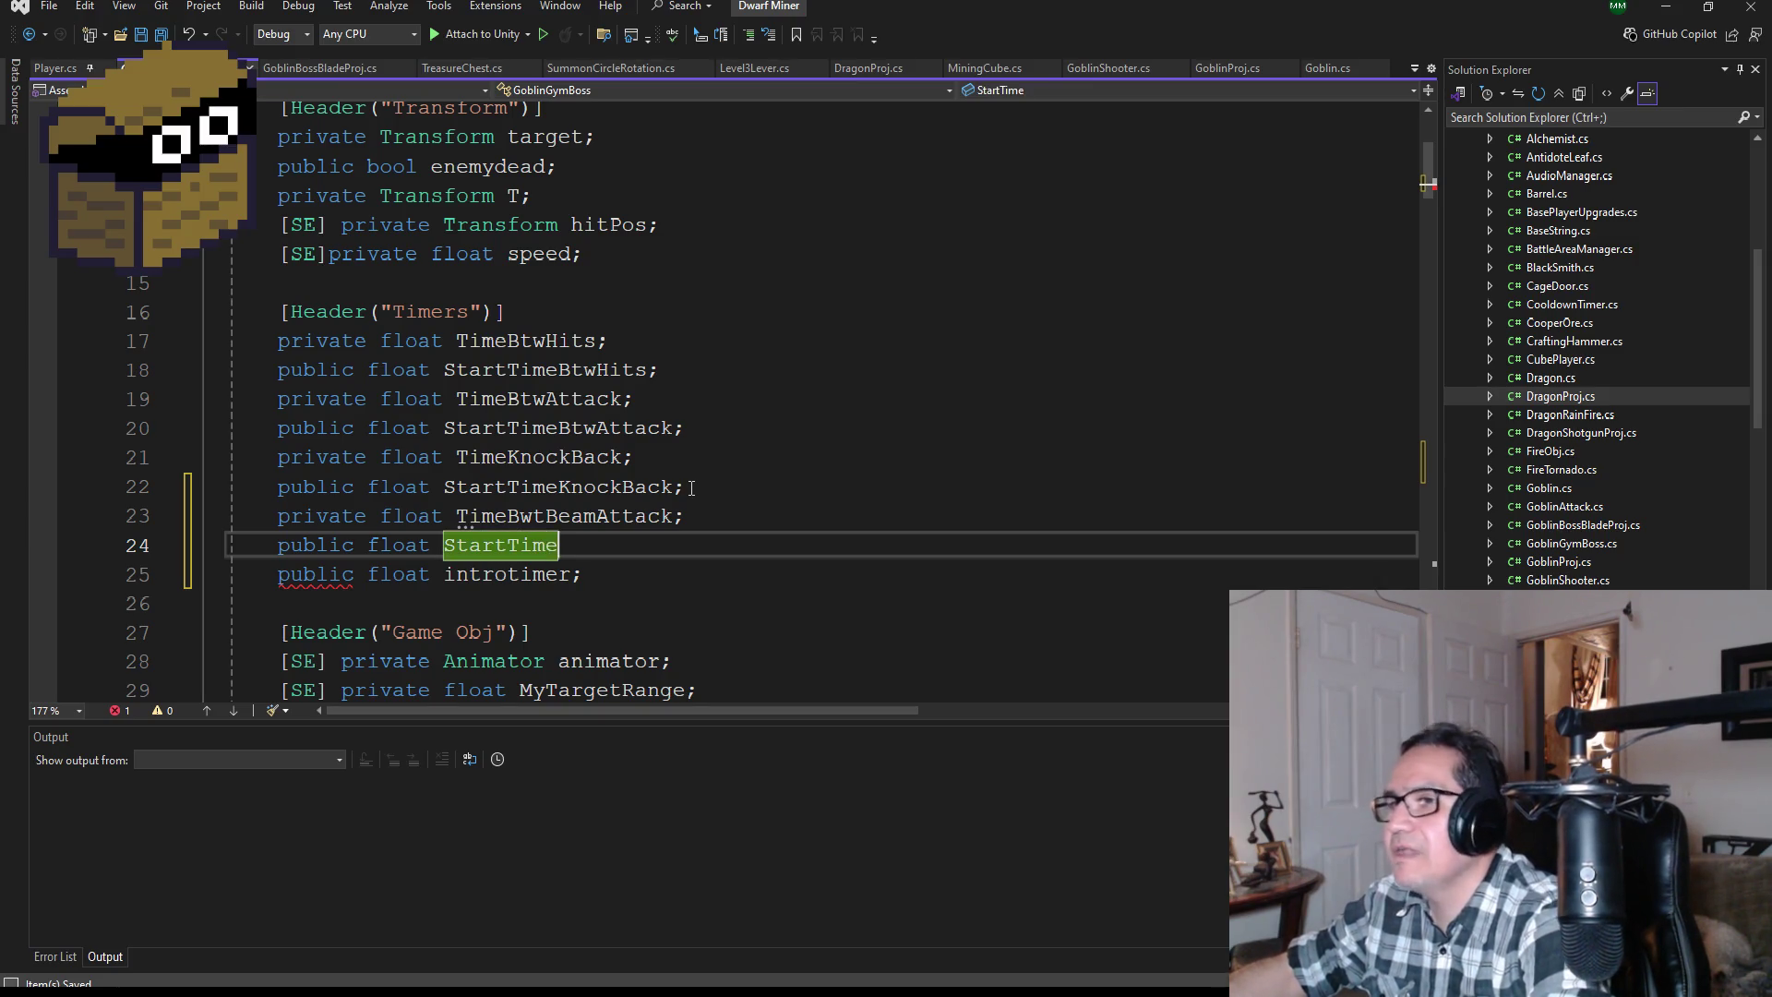
{"action": "type", "text": "t"}
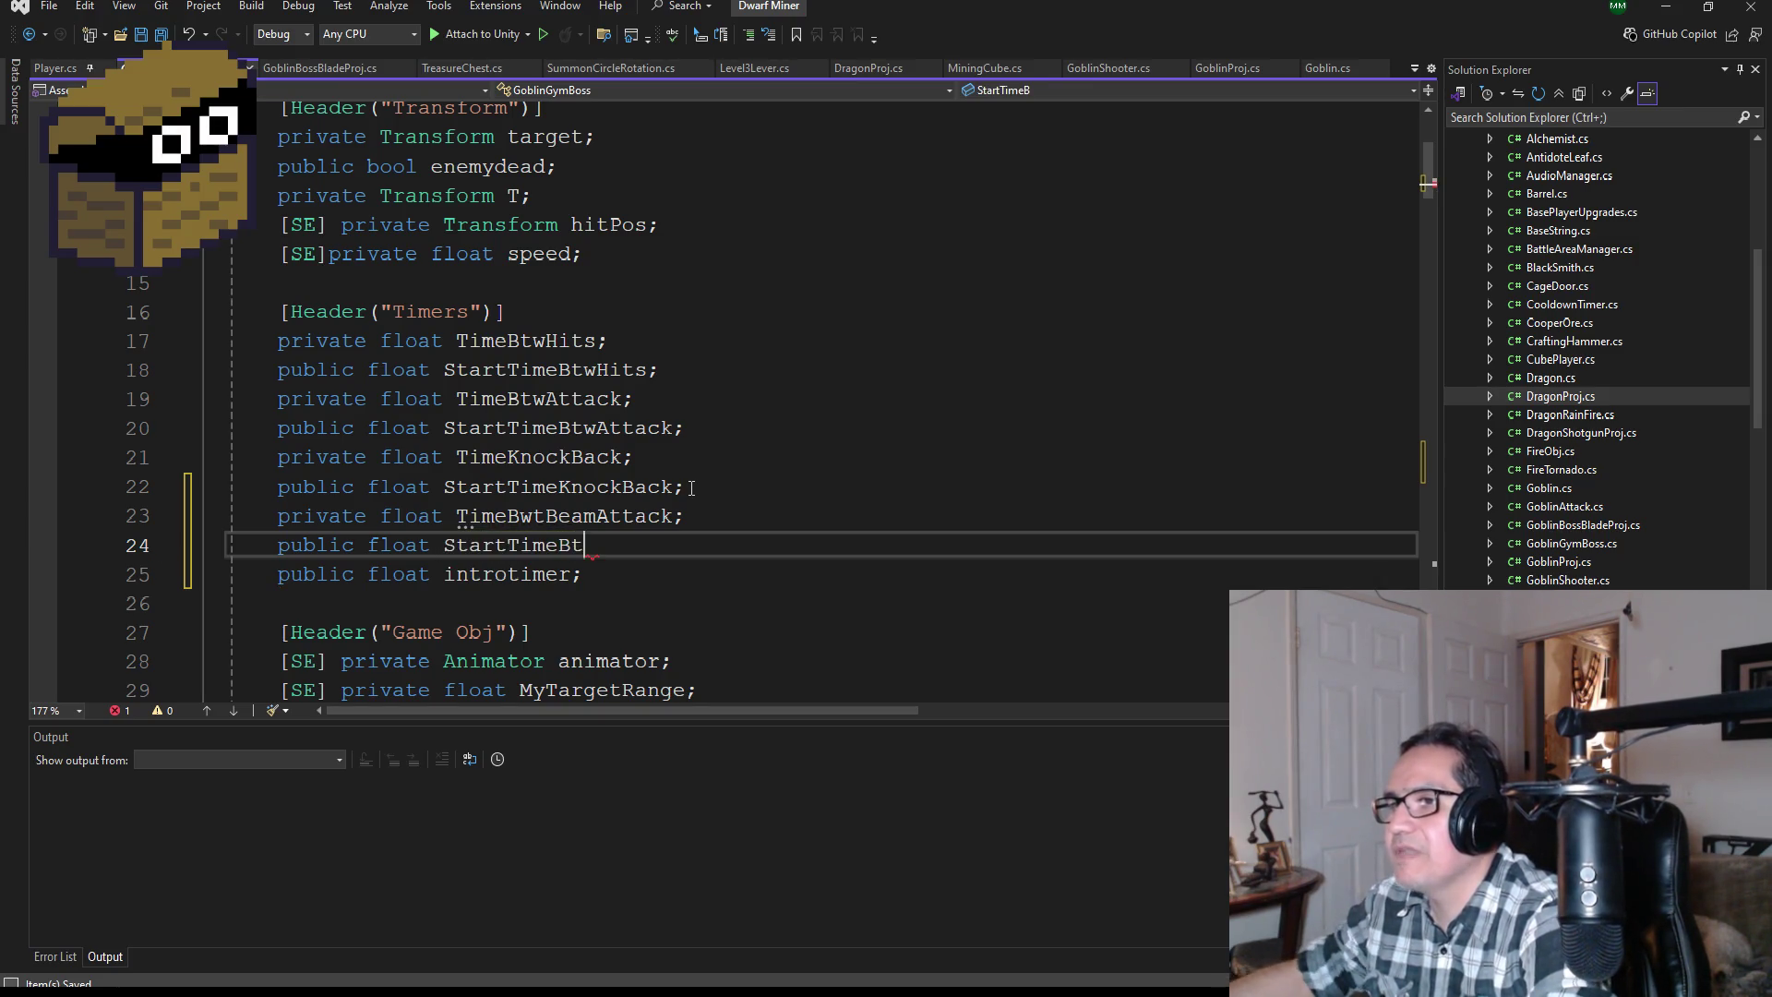
{"action": "key", "text": "Up"}
{"action": "key", "text": "Left"}
{"action": "key", "text": "Left"}
{"action": "key", "text": "Left"}
{"action": "key", "text": "BackSpace"}
{"action": "key", "text": "Right"}
{"action": "type", "text": "w"}
{"action": "key", "text": "Down"}
{"action": "type", "text": "w"}
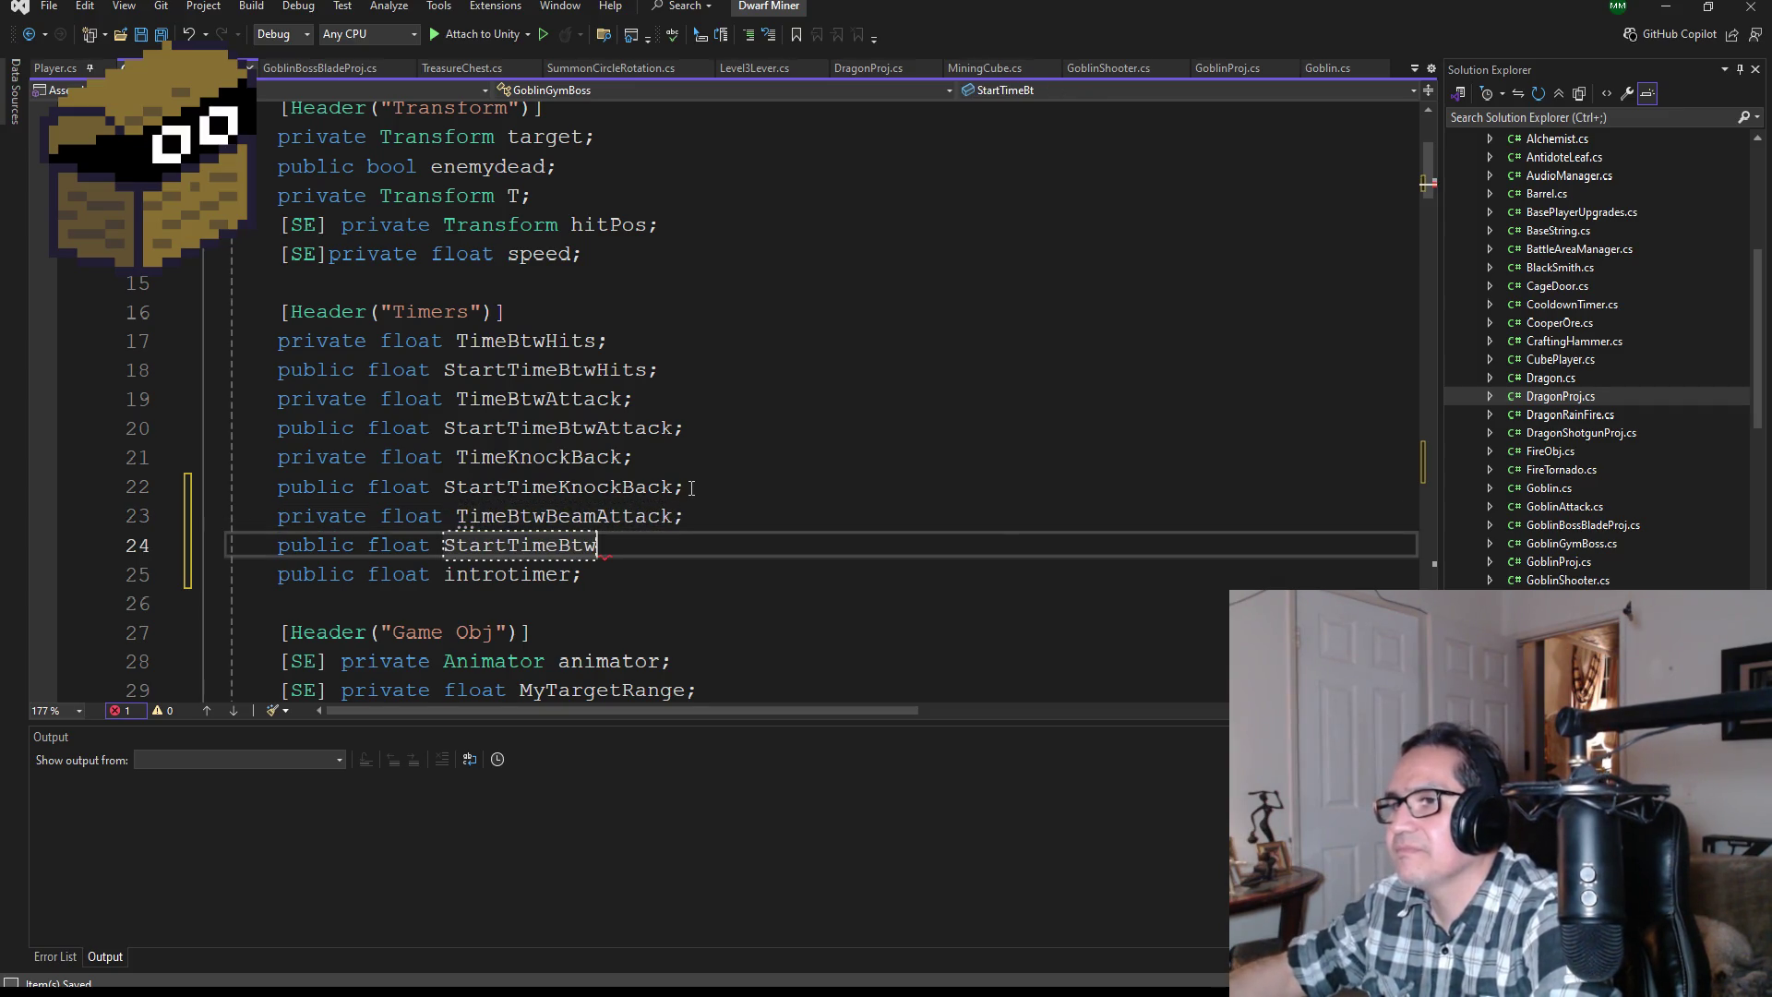
{"action": "type", "text": "BeamAtt"}
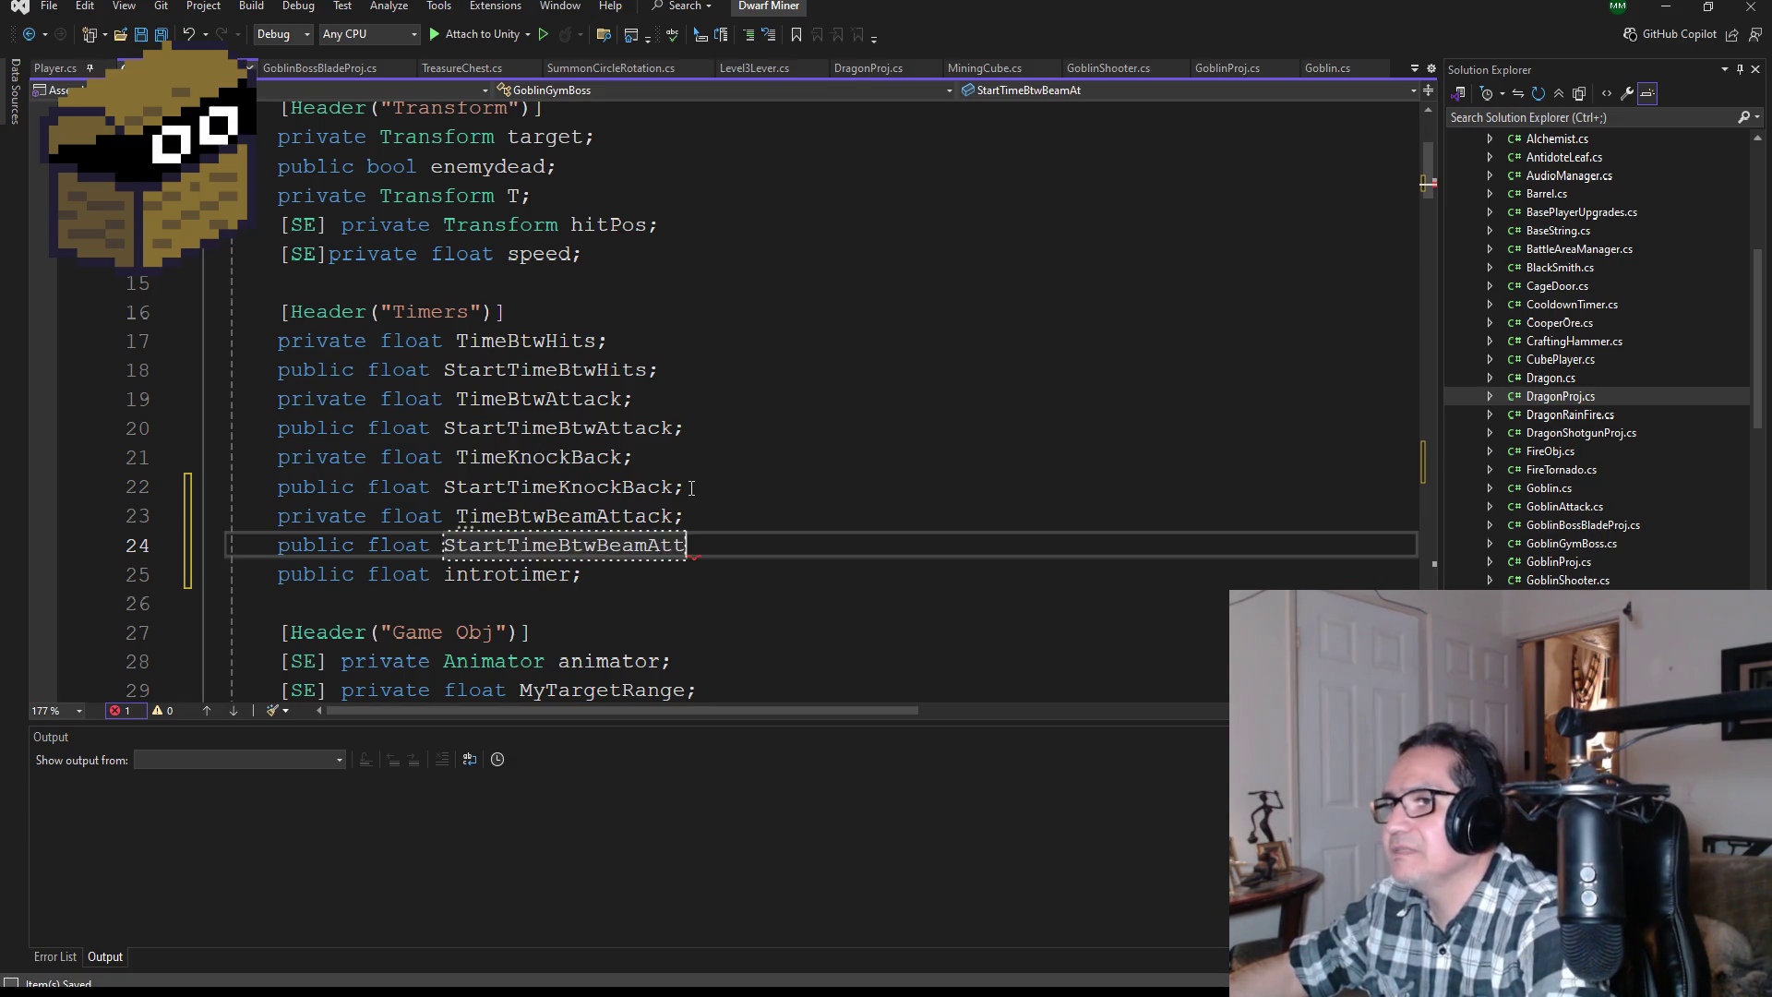
{"action": "type", "text": "ack;"}
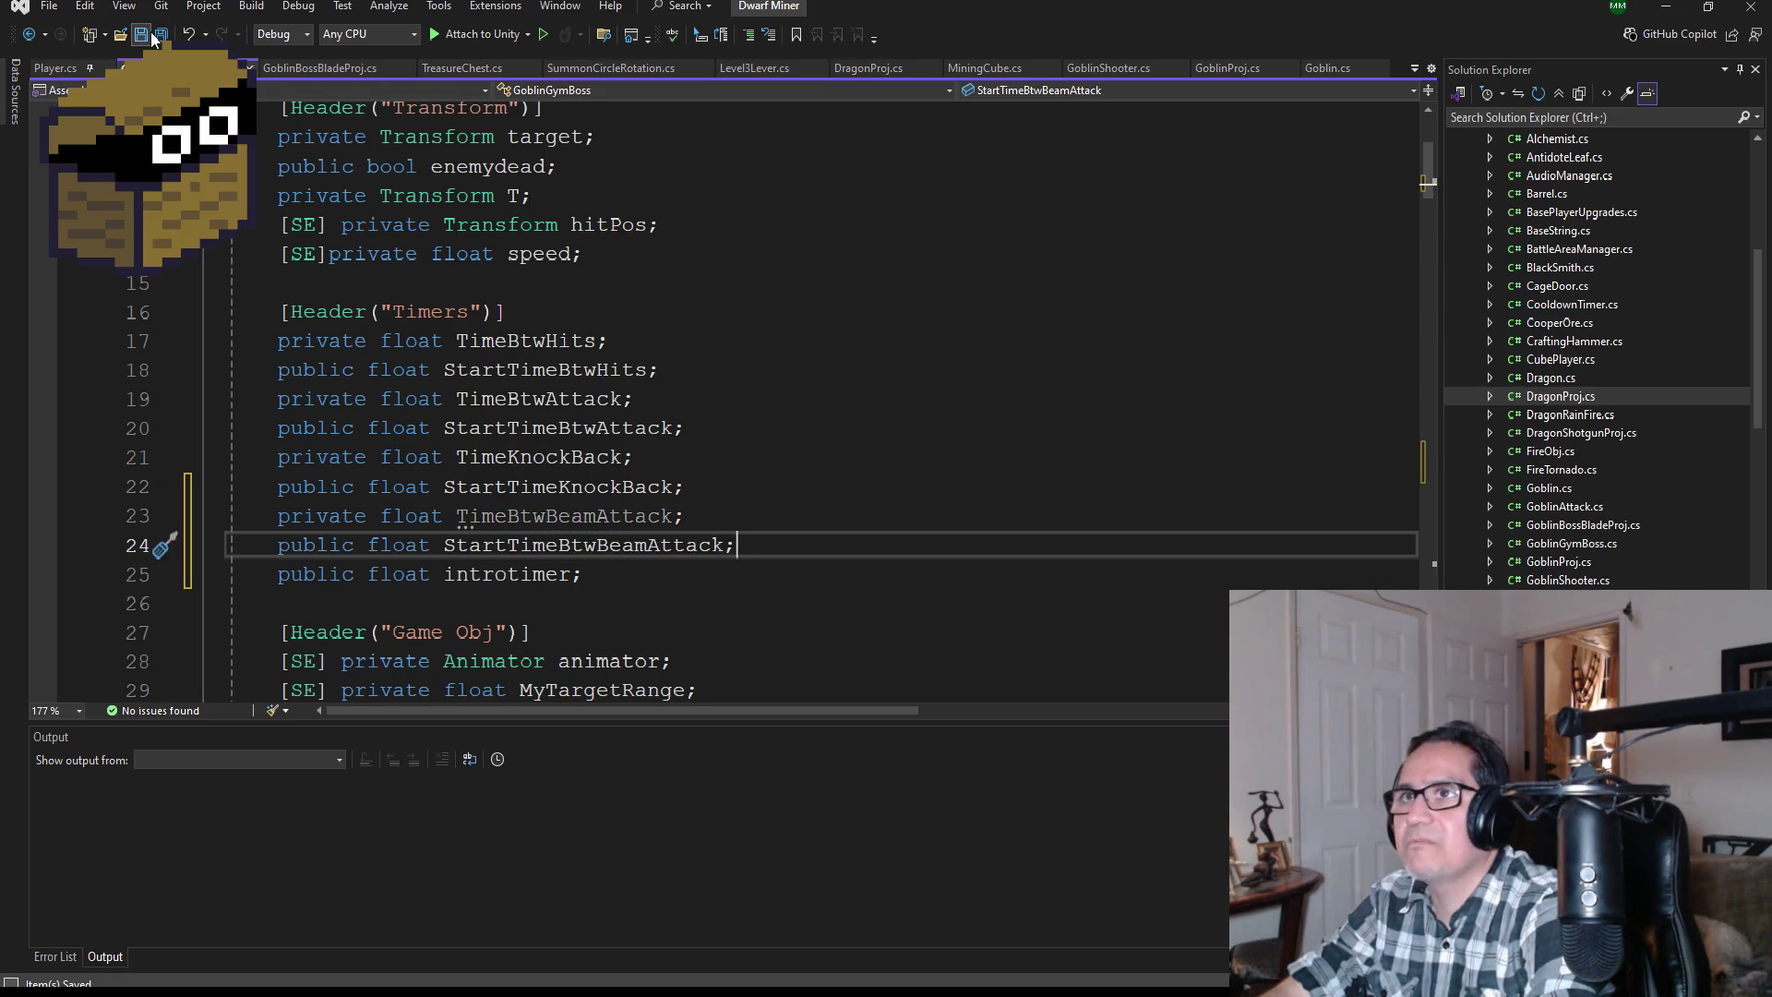
{"action": "left_click", "coordinate": [159, 41]}
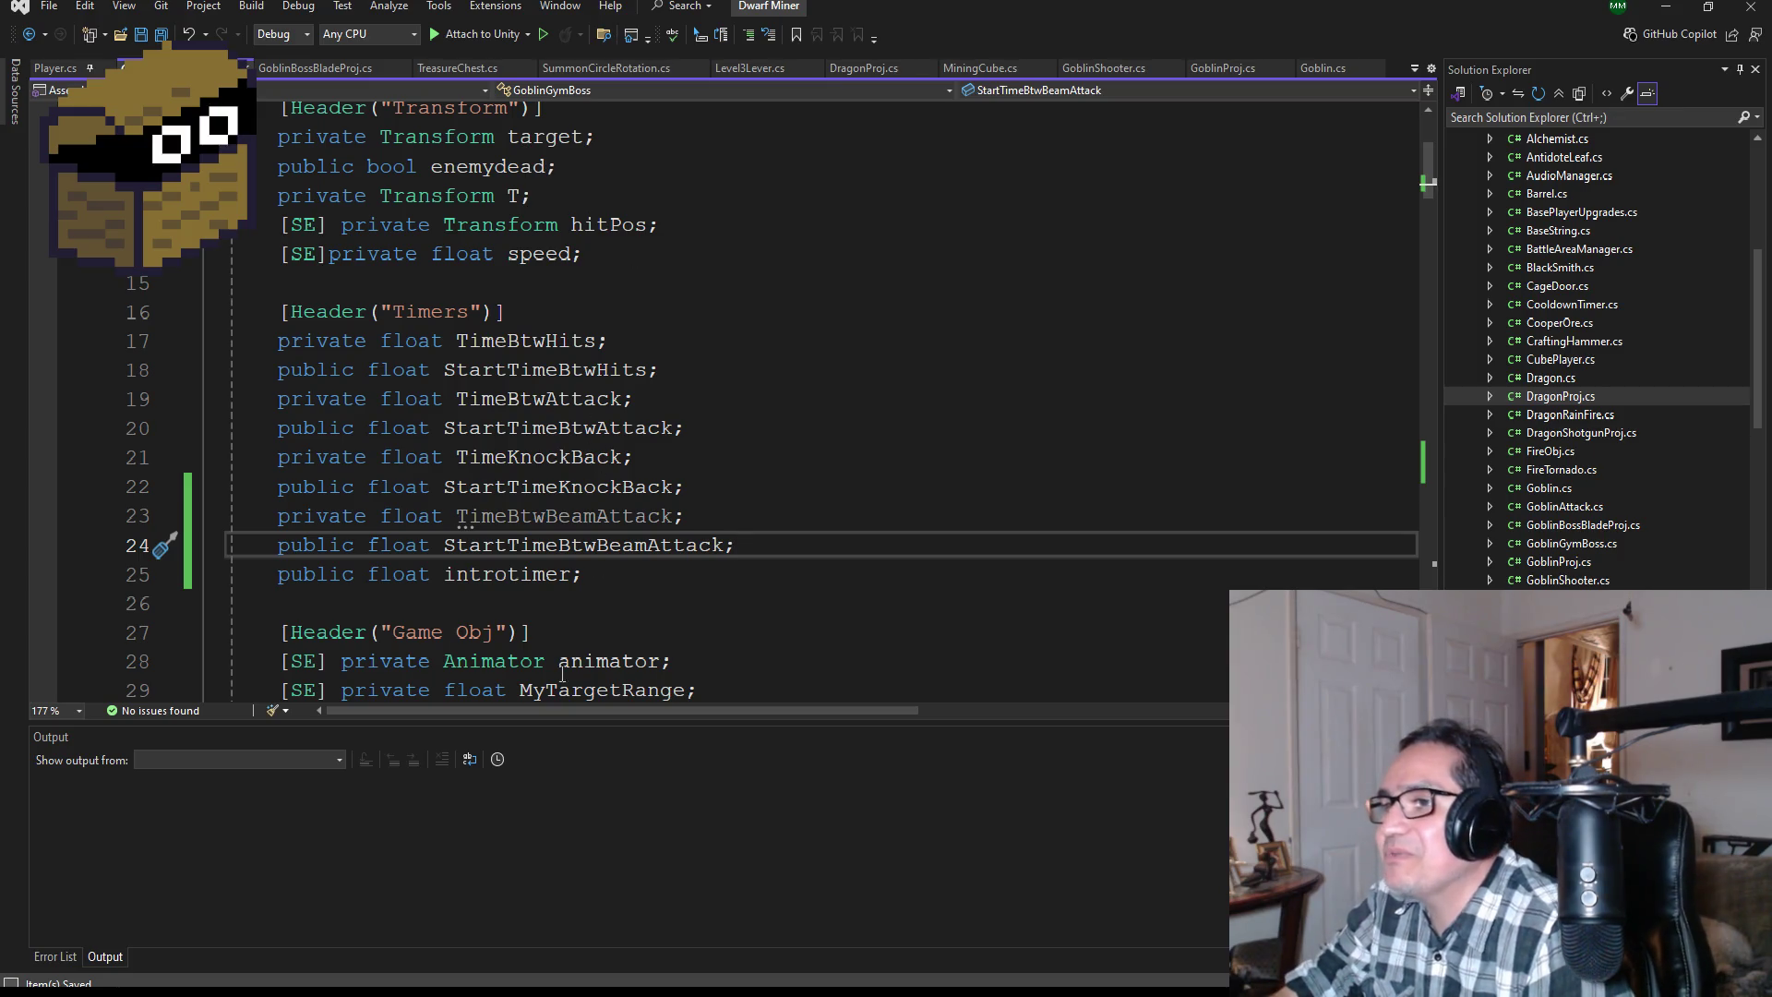
{"action": "double_click", "coordinate": [616, 547]}
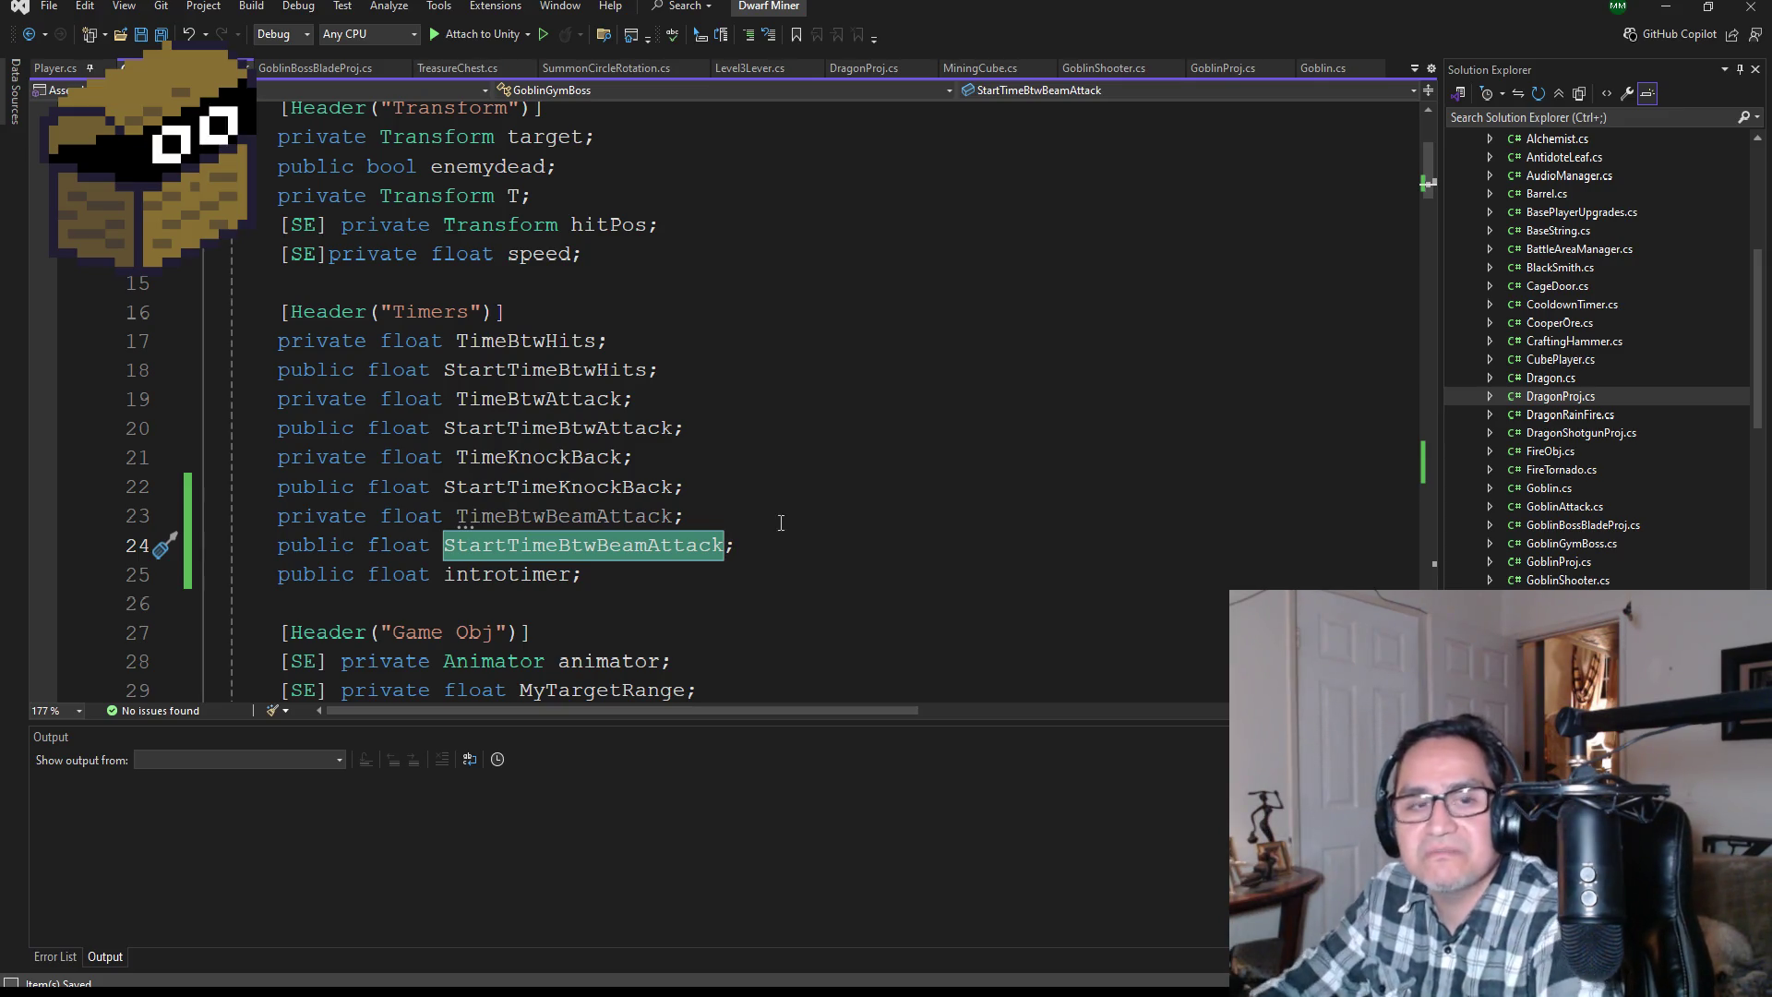
{"action": "scroll", "coordinate": [718, 588], "scroll_direction": "down", "scroll_amount": 3}
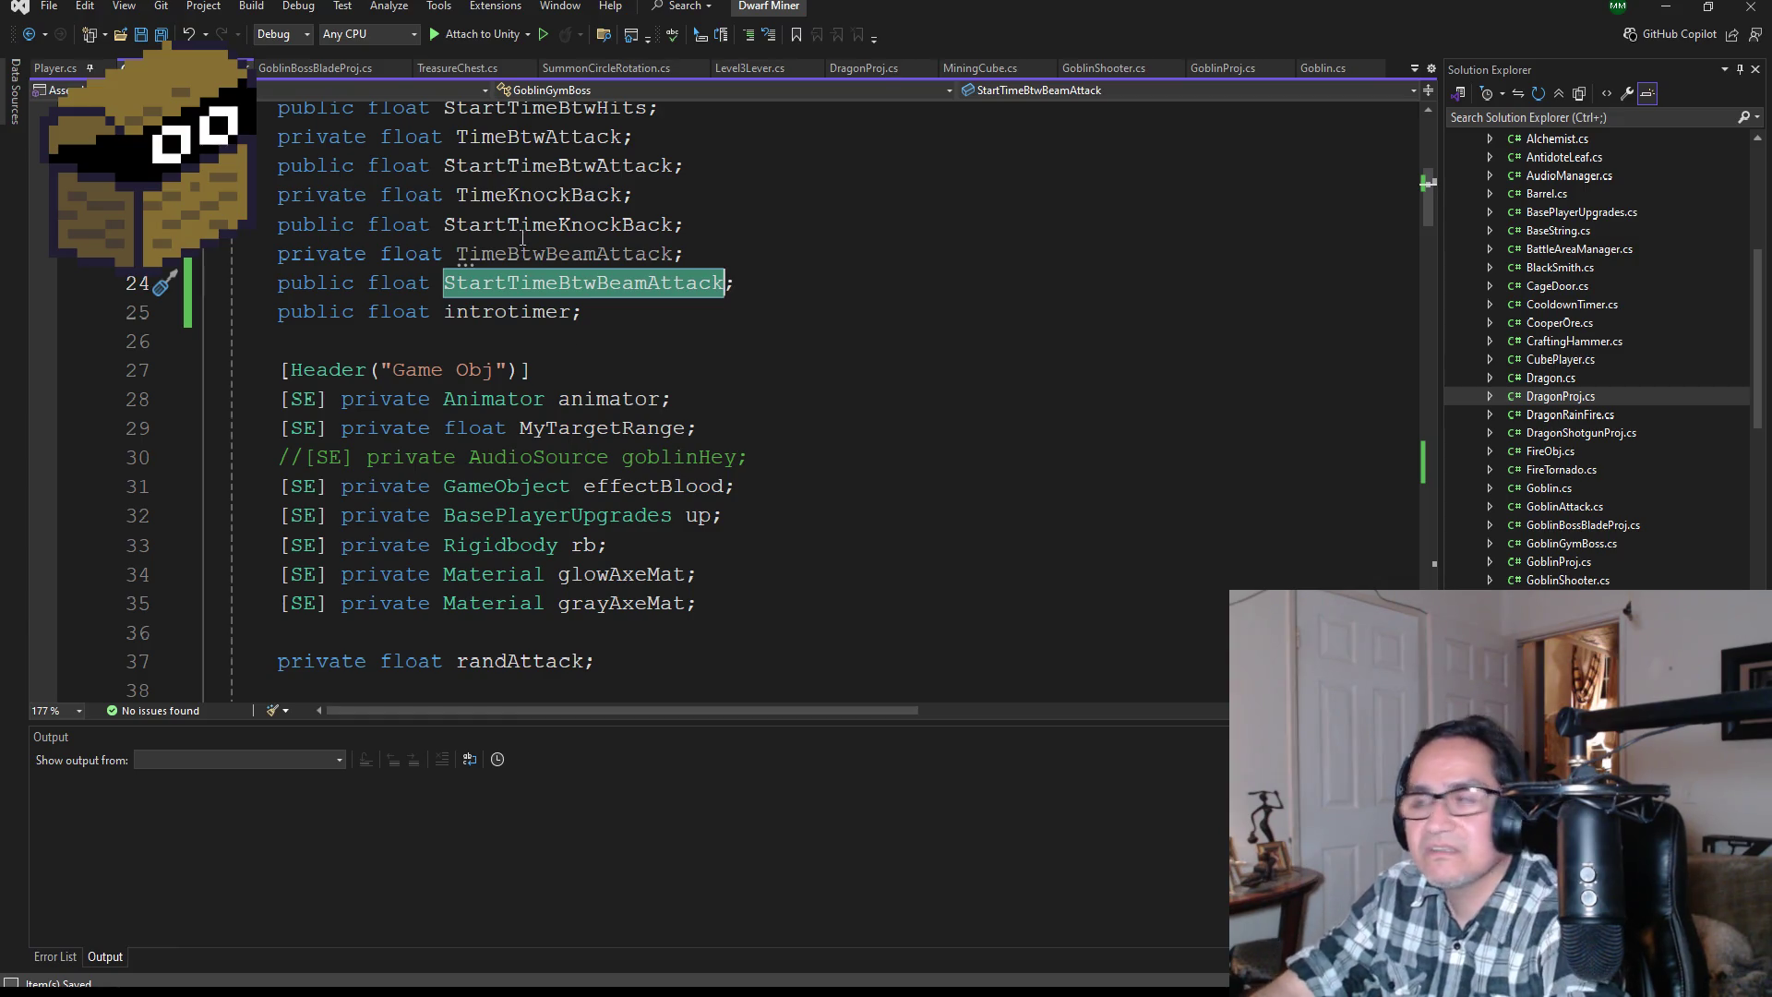
{"action": "scroll", "coordinate": [528, 374], "scroll_direction": "down", "scroll_amount": 1}
{"action": "scroll", "coordinate": [528, 375], "scroll_direction": "down", "scroll_amount": 2}
{"action": "scroll", "coordinate": [531, 388], "scroll_direction": "up", "scroll_amount": 4}
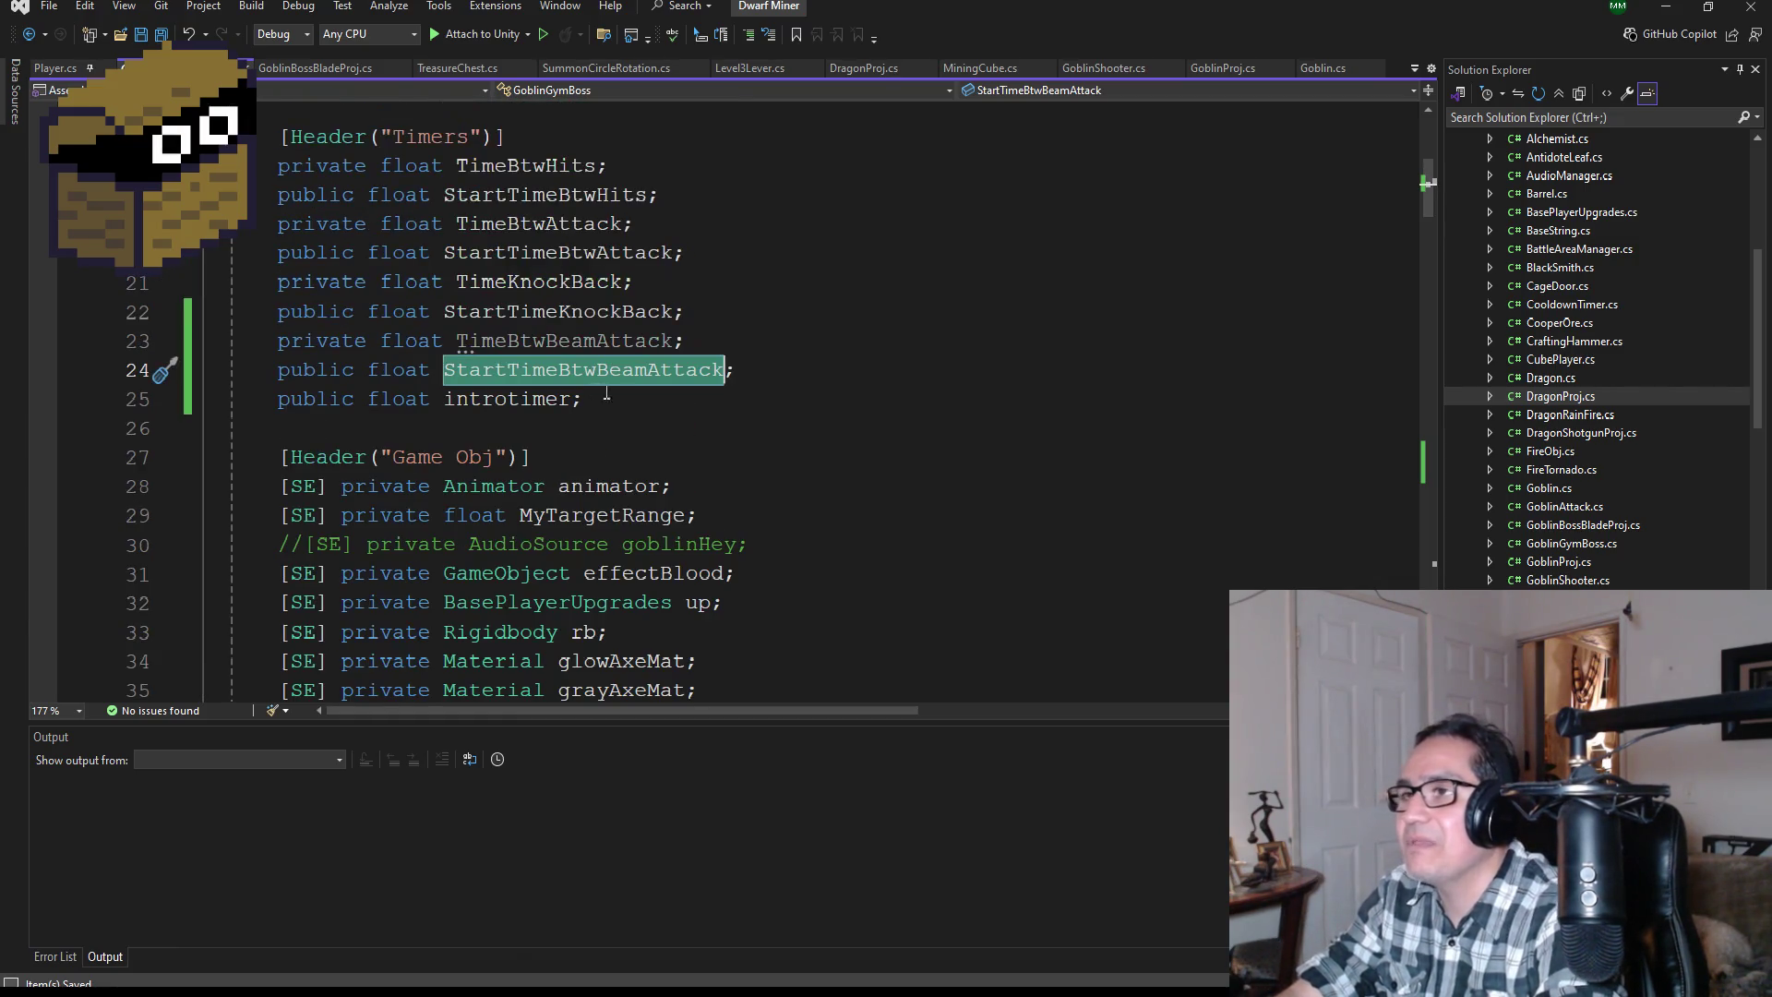
{"action": "scroll", "coordinate": [553, 461], "scroll_direction": "down", "scroll_amount": 4}
{"action": "scroll", "coordinate": [573, 480], "scroll_direction": "down", "scroll_amount": 18}
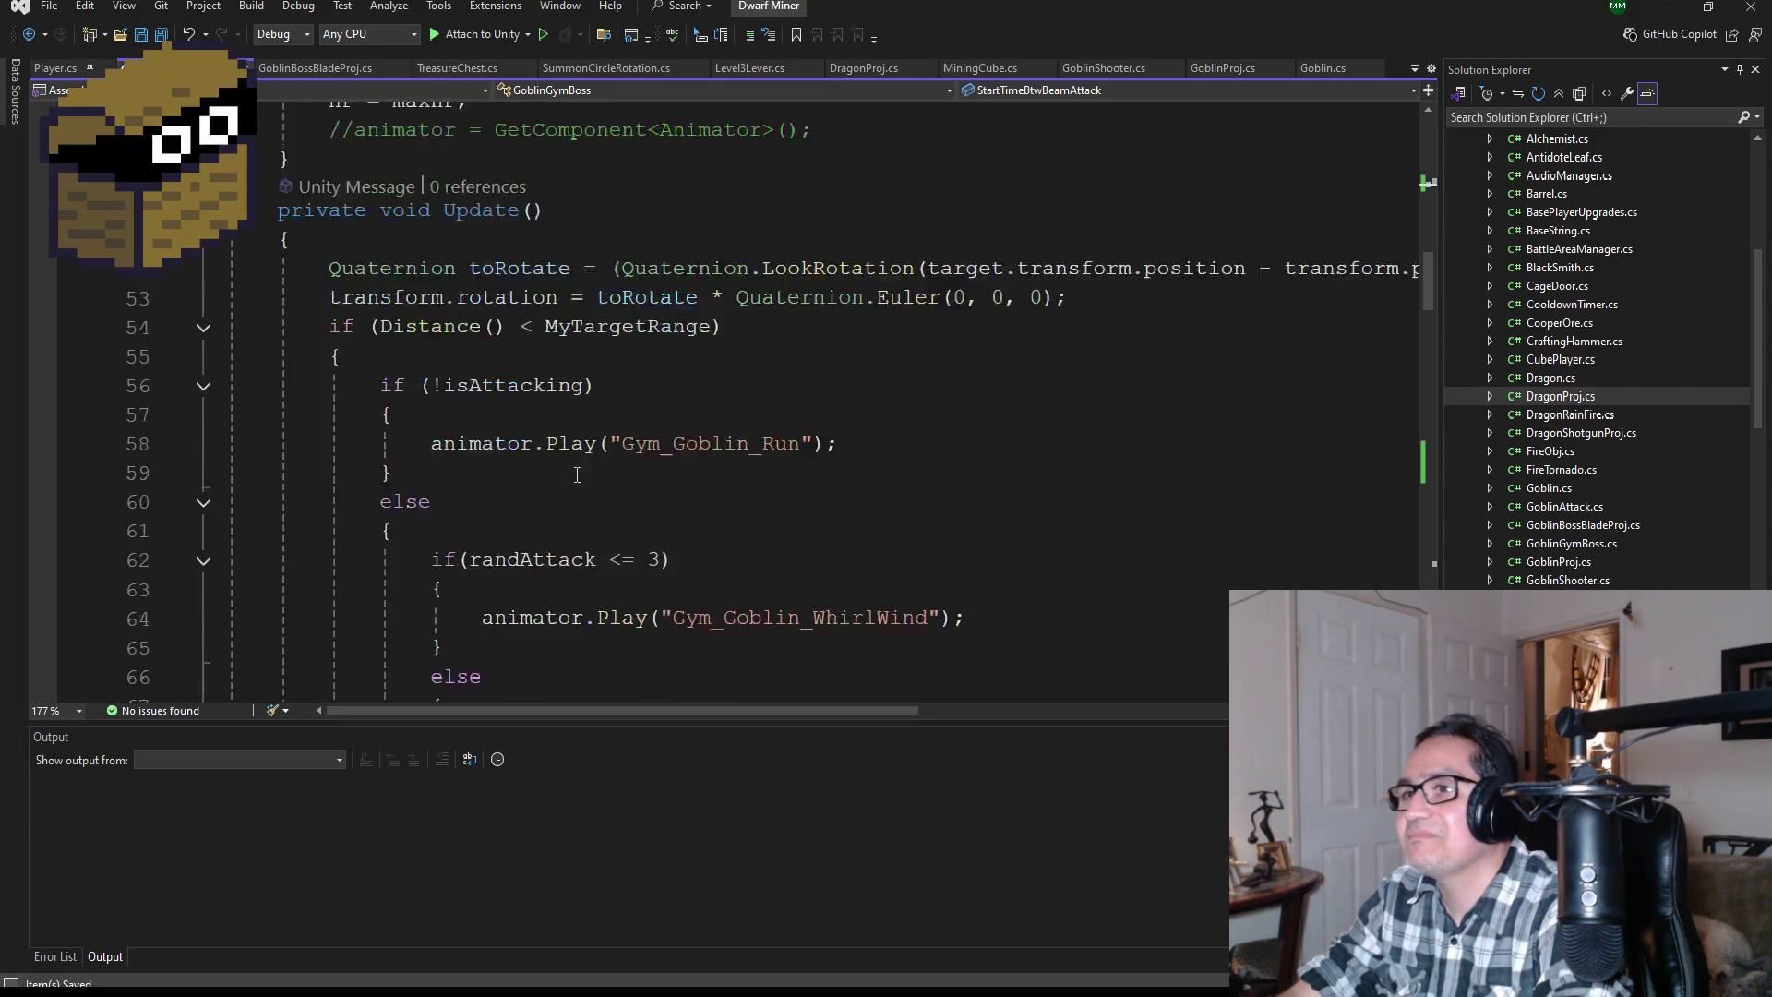
{"action": "scroll", "coordinate": [609, 508], "scroll_direction": "down", "scroll_amount": 7}
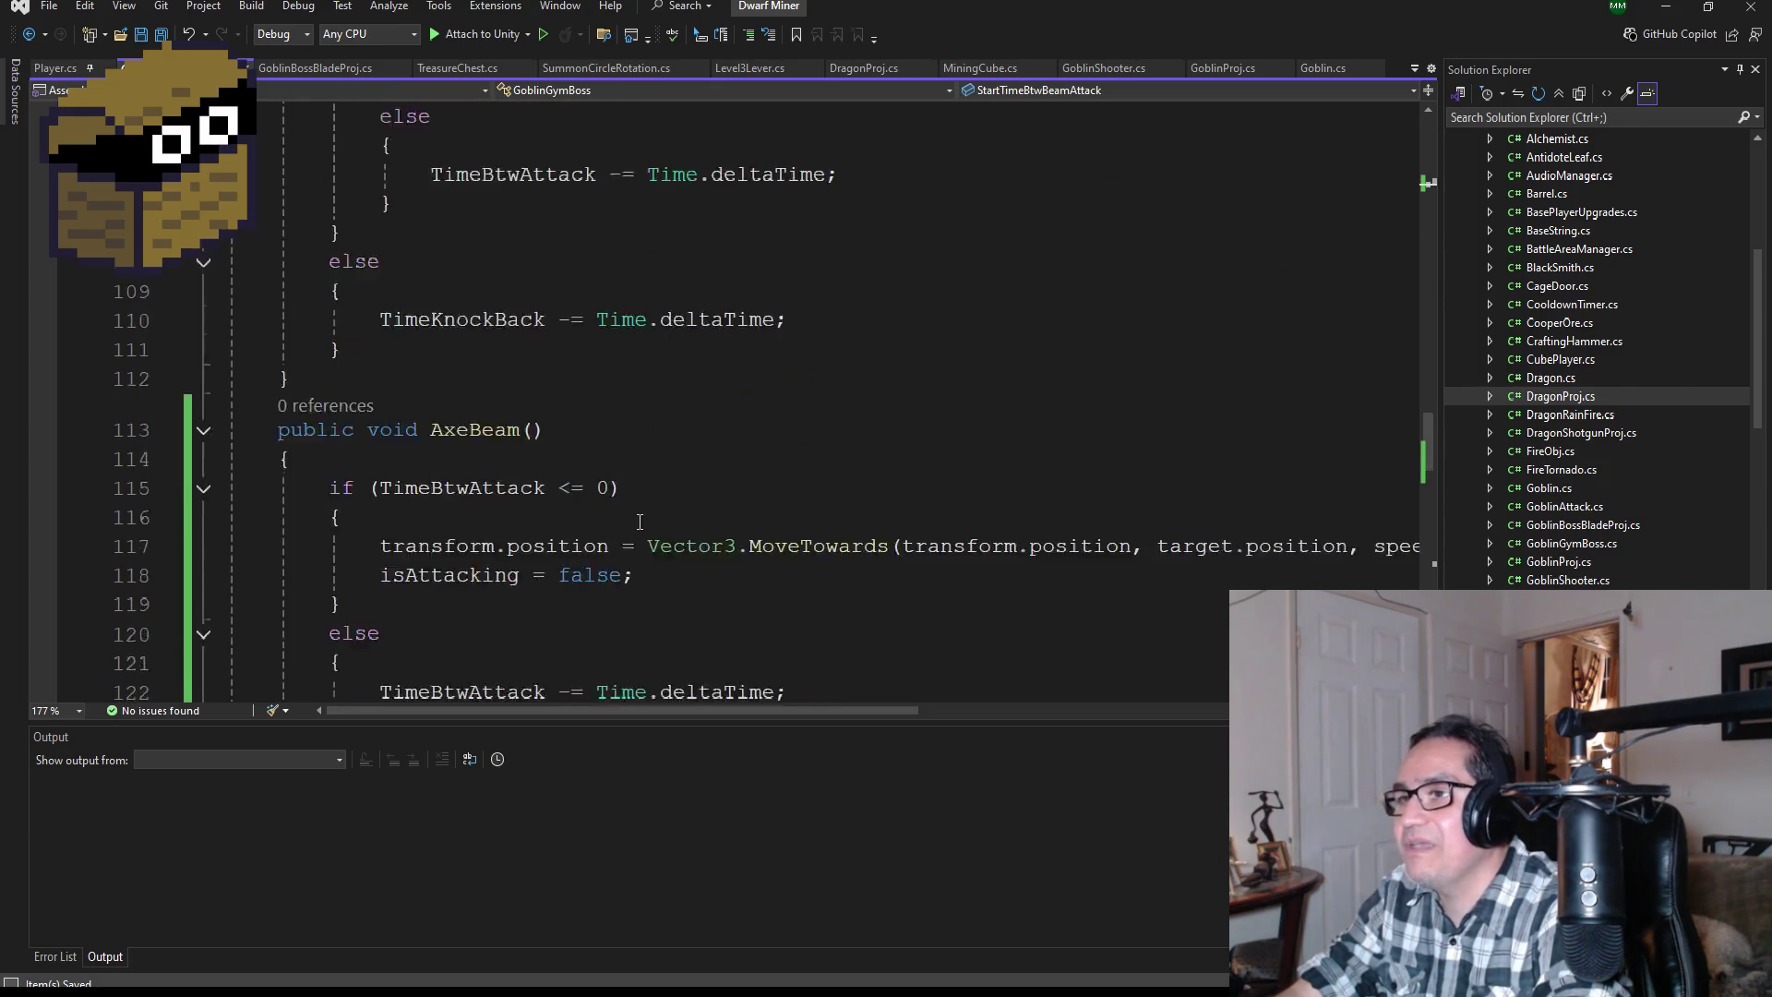
Step: Change AxeBeam's if condition to test TimeBtwBeamAttack instead of TimeBtwAttack
{"action": "double_click", "coordinate": [469, 314]}
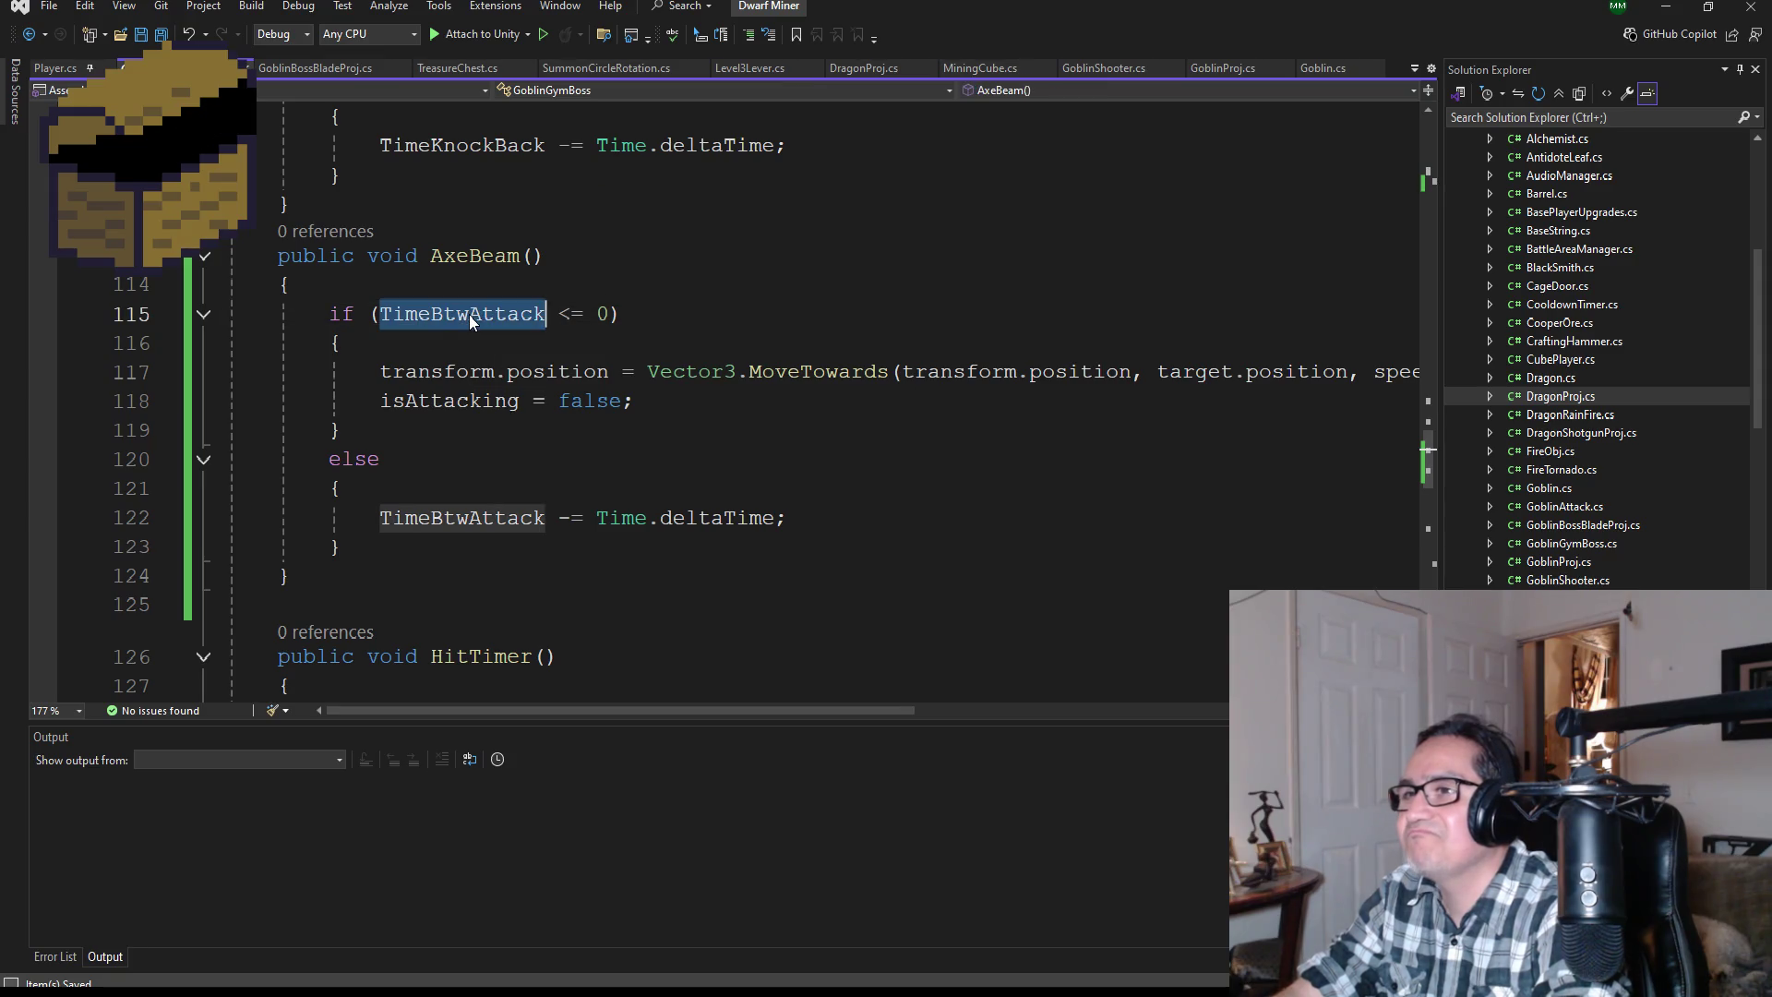
{"action": "key", "text": "BackSpace"}
{"action": "type", "text": "Ti"}
{"action": "key", "text": "Down"}
{"action": "key", "text": "Down"}
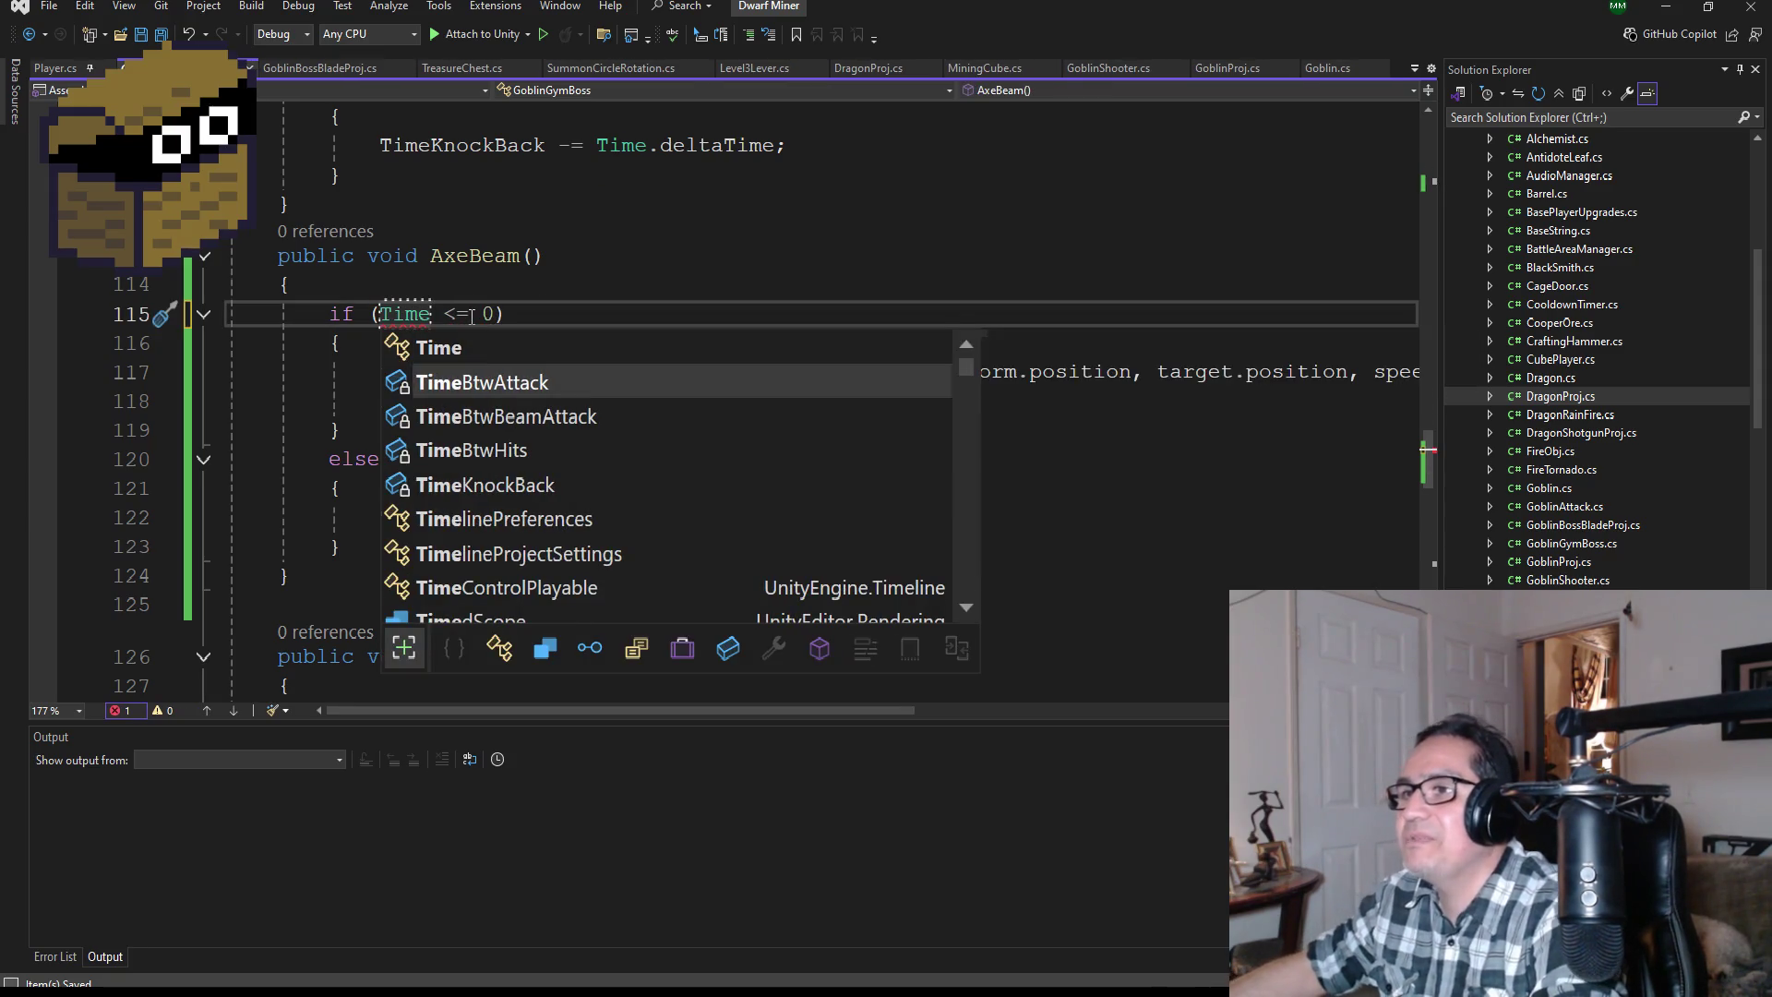
{"action": "key", "text": "Tab"}
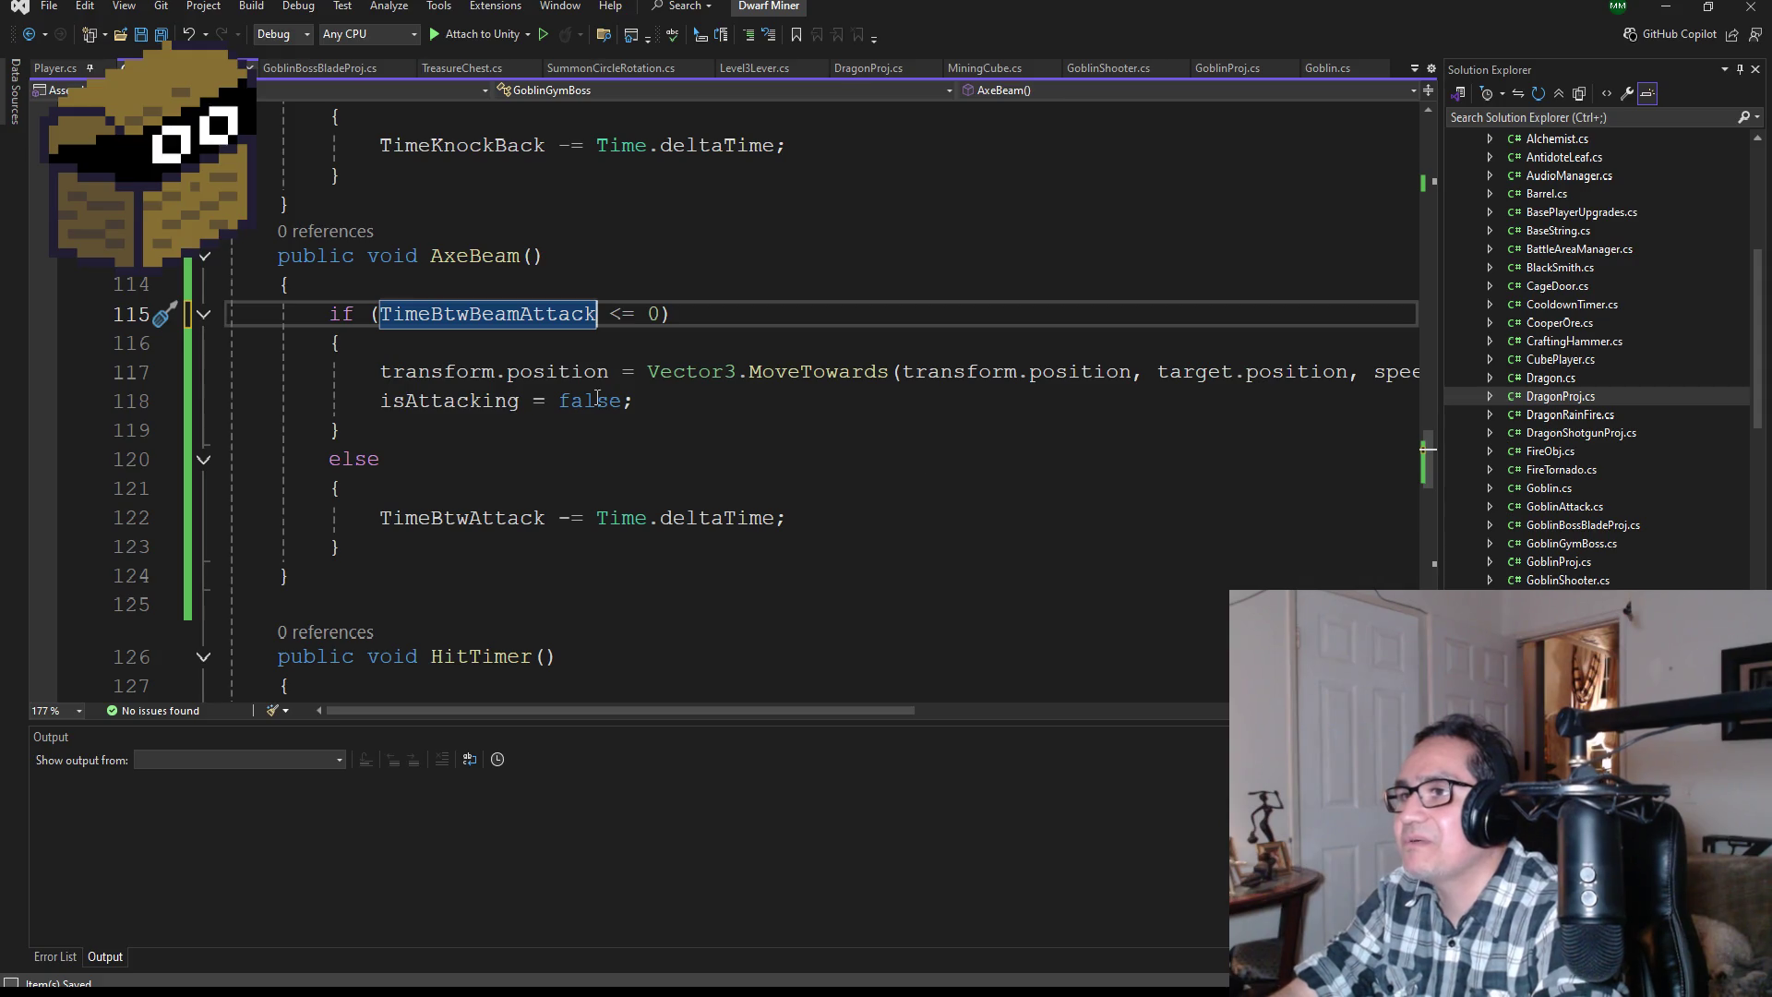
Step: Delete the movement line and isAttacking = false from AxeBeam's if block
{"action": "left_click_drag", "start_coordinate": [380, 371], "coordinate": [1448, 373]}
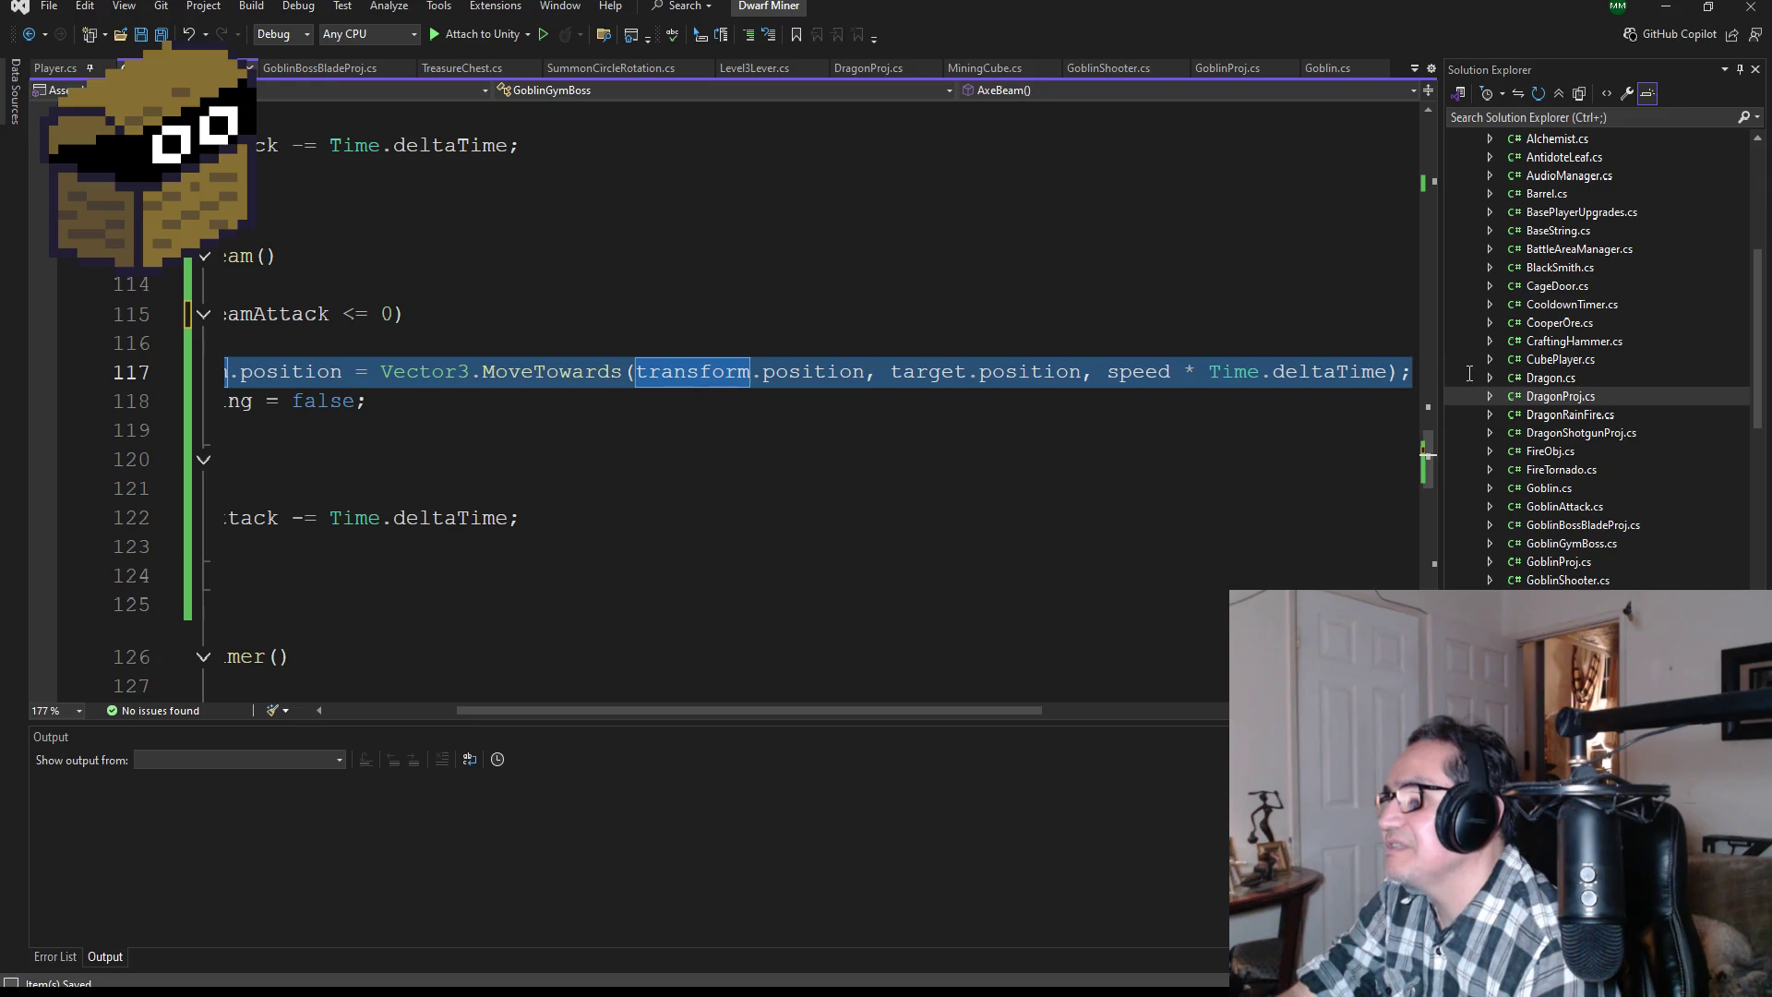
{"action": "key", "text": "Delete"}
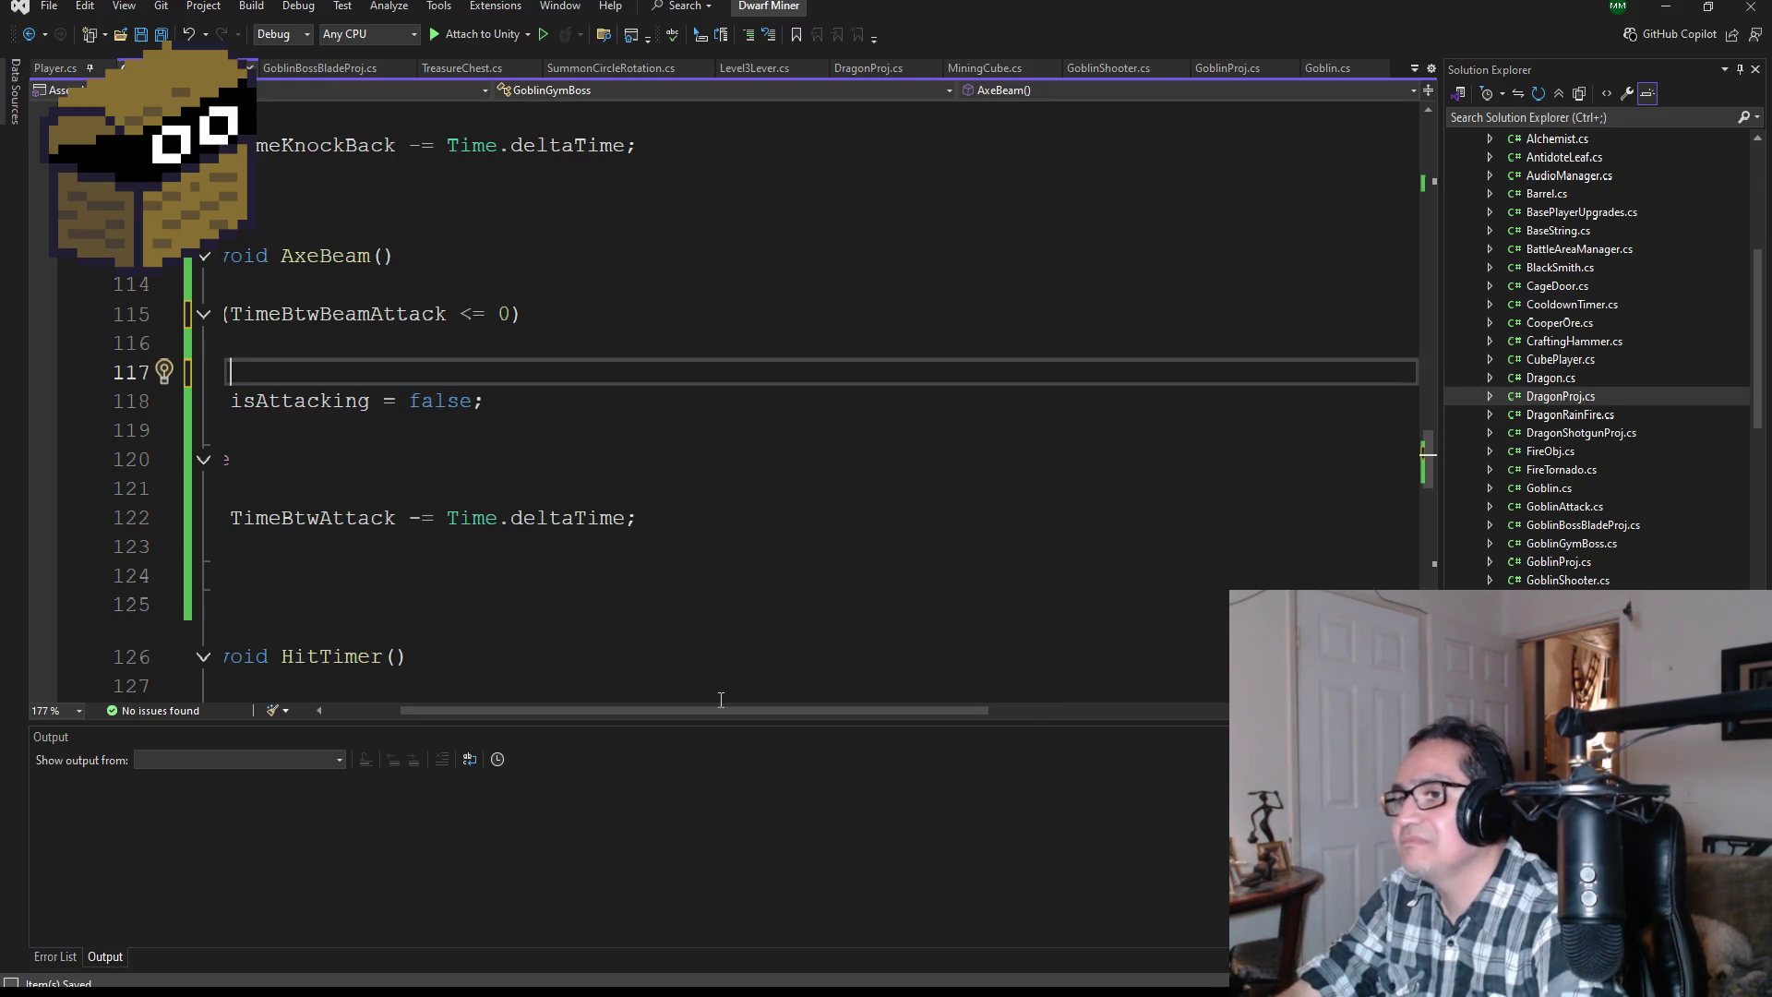
{"action": "left_click_drag", "start_coordinate": [744, 713], "coordinate": [467, 709]}
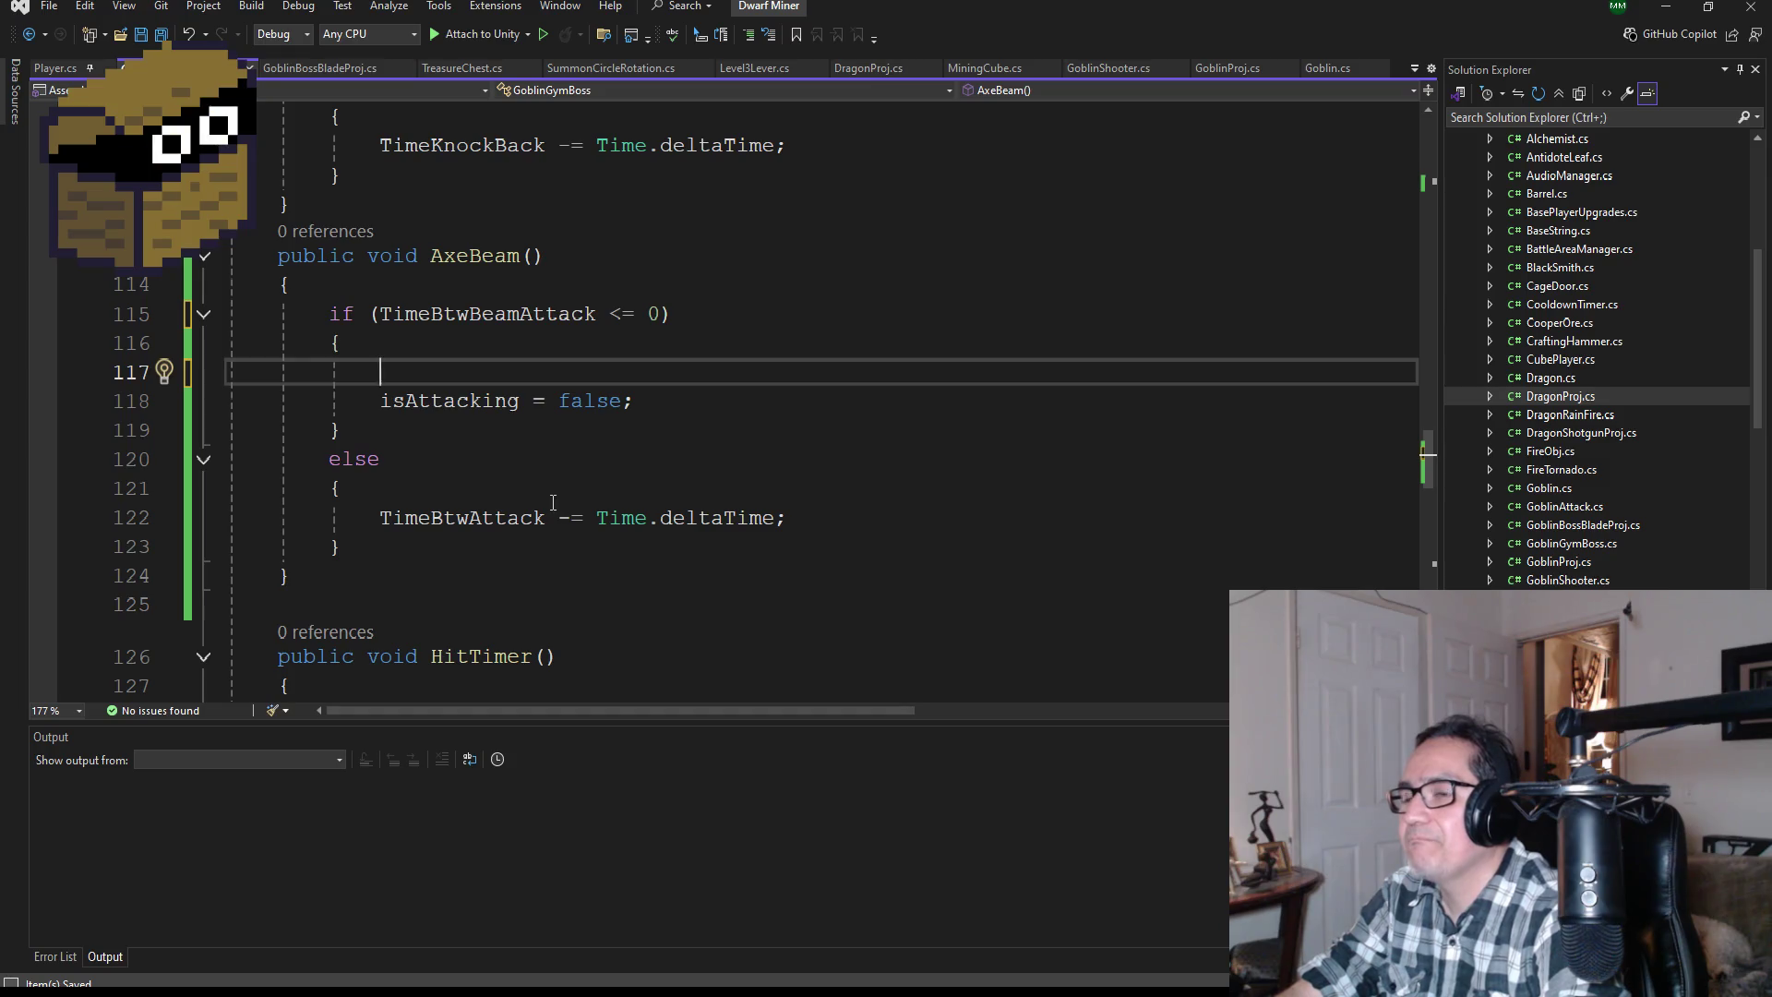
{"action": "left_click_drag", "start_coordinate": [656, 400], "coordinate": [382, 407]}
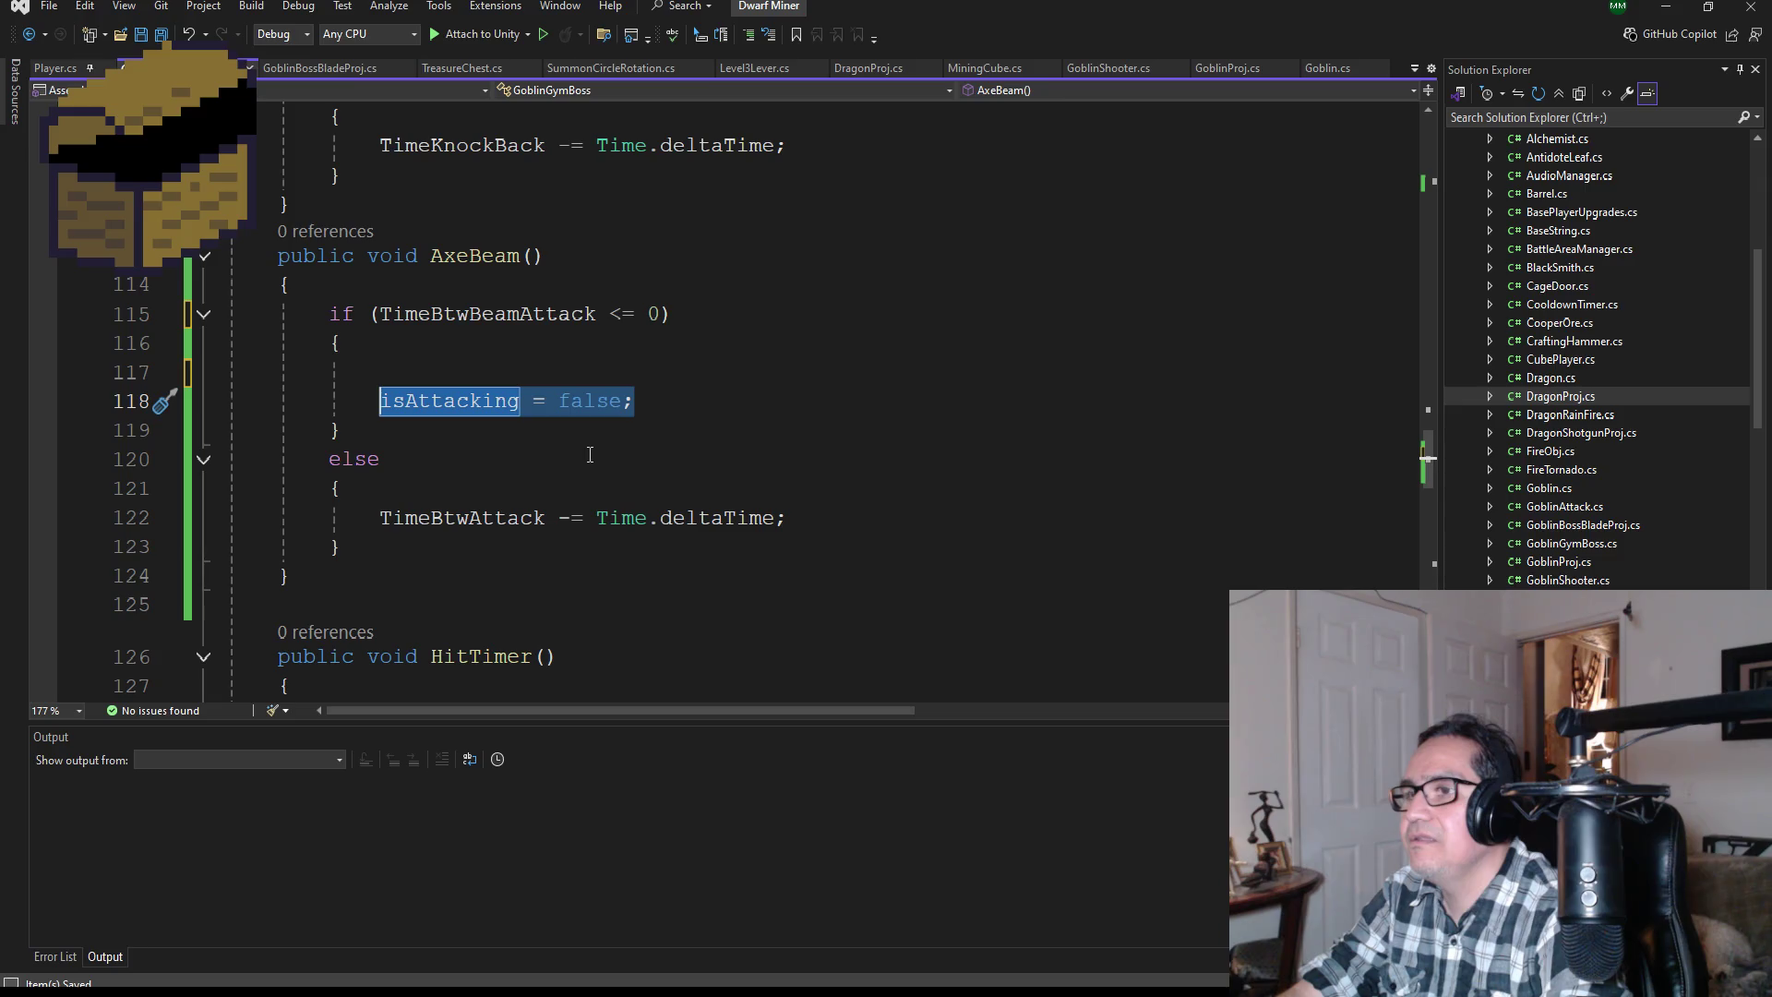
{"action": "key", "text": "Delete"}
{"action": "key", "text": "BackSpace"}
{"action": "key", "text": "BackSpace"}
{"action": "key", "text": "BackSpace"}
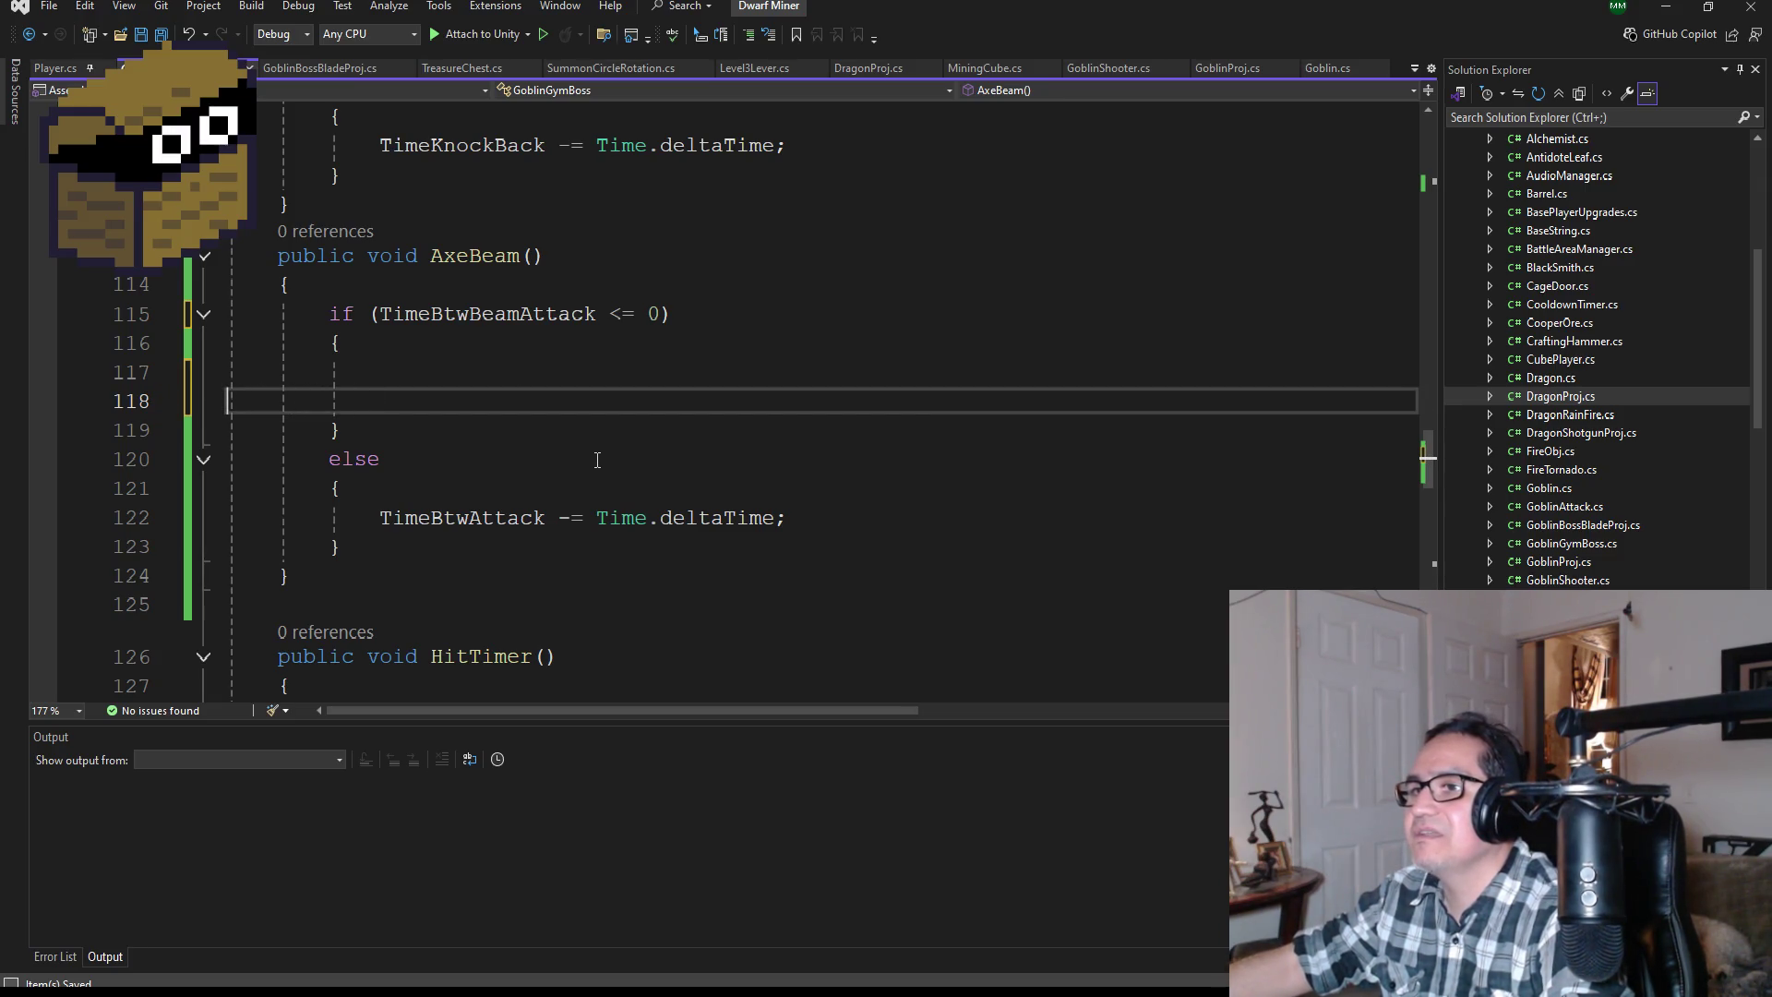
{"action": "key", "text": "BackSpace"}
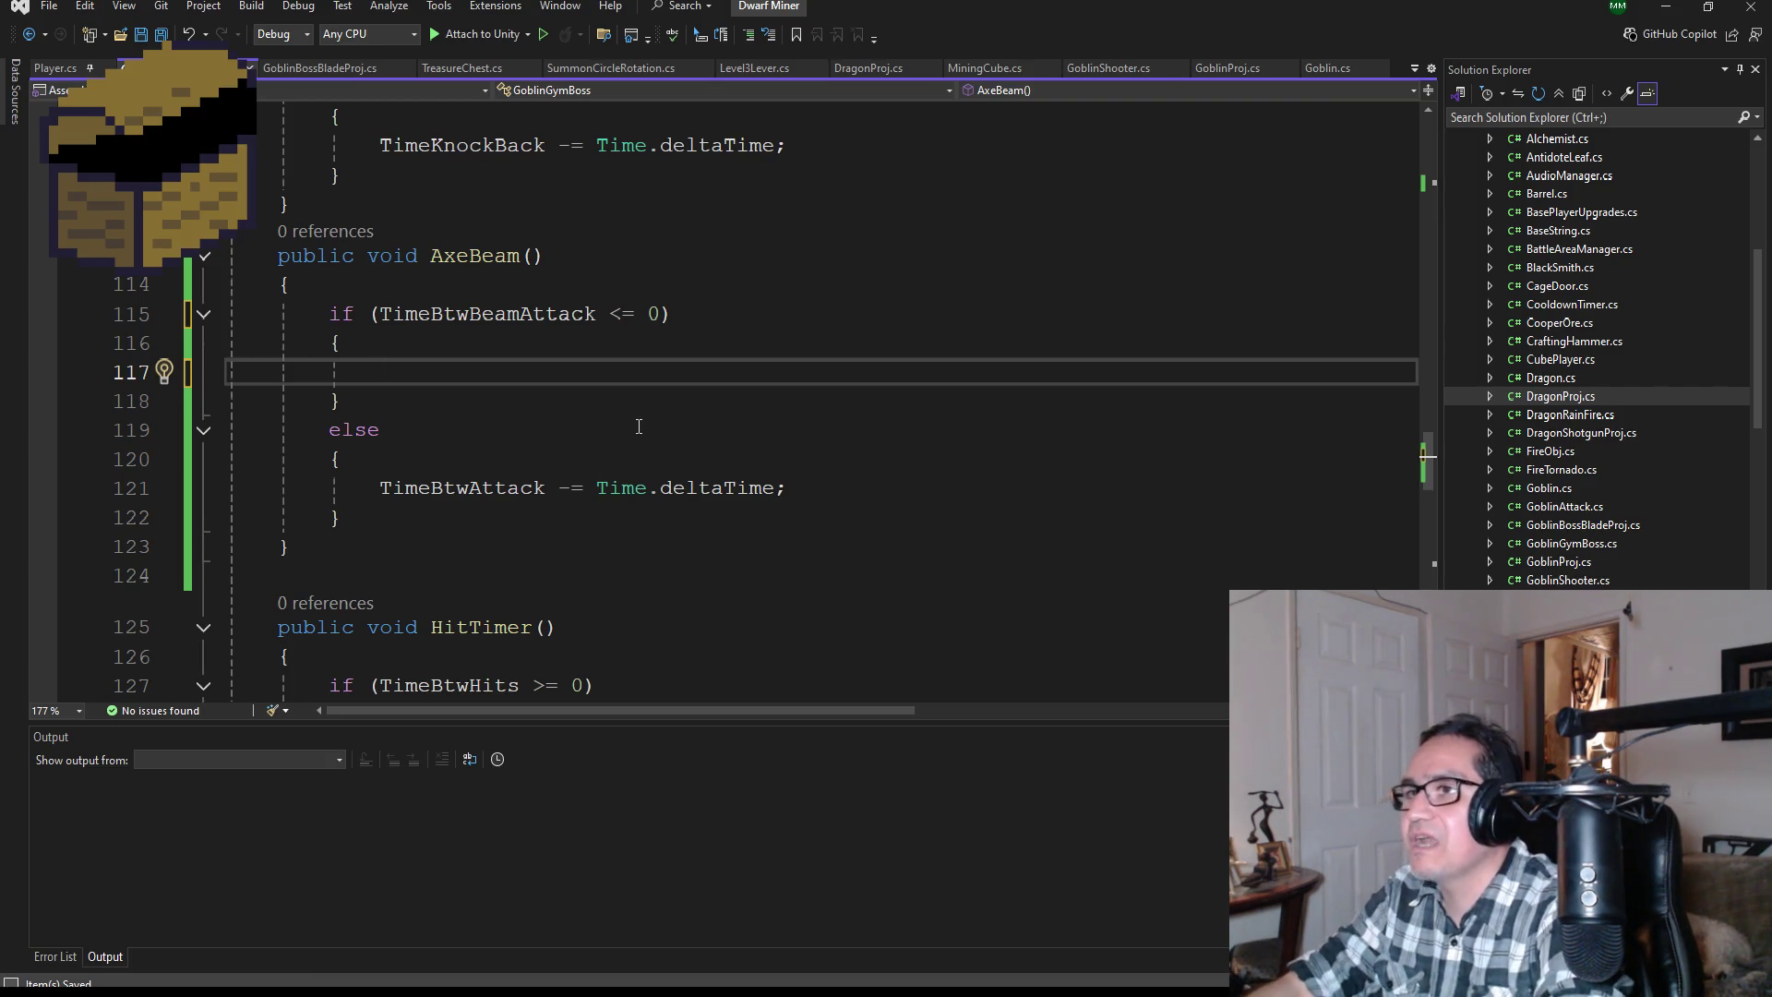
{"action": "scroll", "coordinate": [693, 392], "scroll_direction": "up", "scroll_amount": 3}
{"action": "scroll", "coordinate": [694, 393], "scroll_direction": "up", "scroll_amount": 3}
{"action": "scroll", "coordinate": [805, 438], "scroll_direction": "up", "scroll_amount": 4}
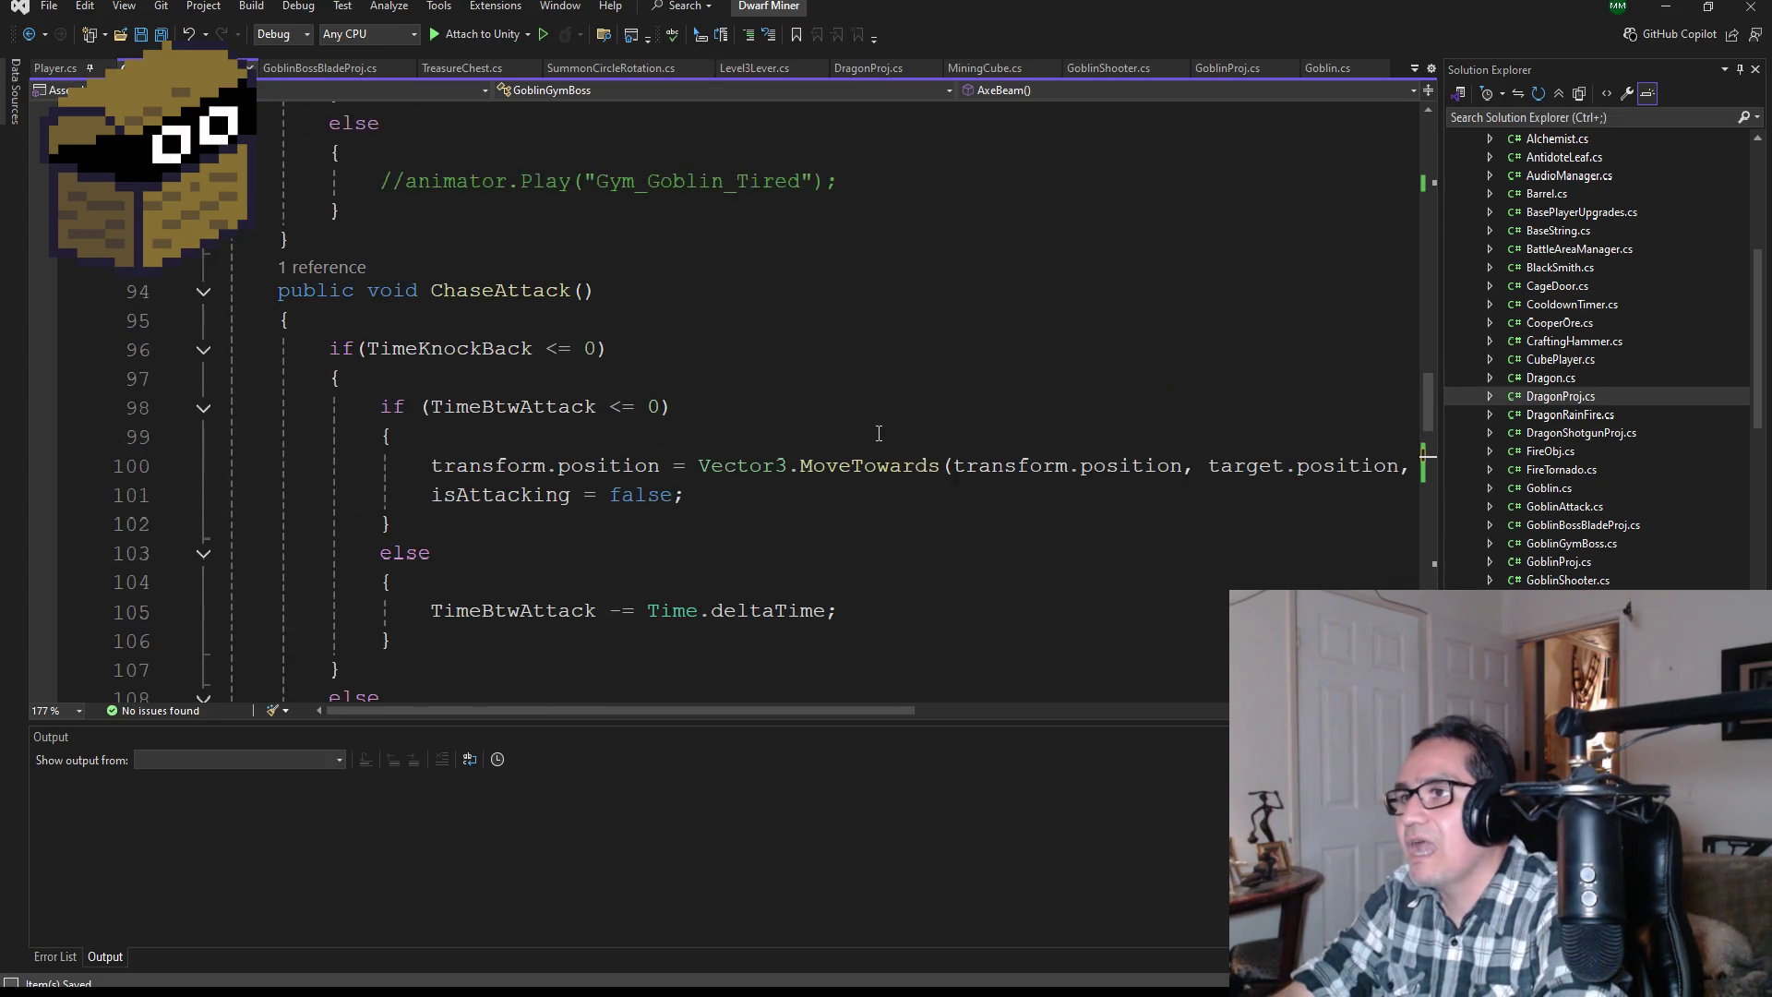
{"action": "scroll", "coordinate": [806, 439], "scroll_direction": "up", "scroll_amount": 12}
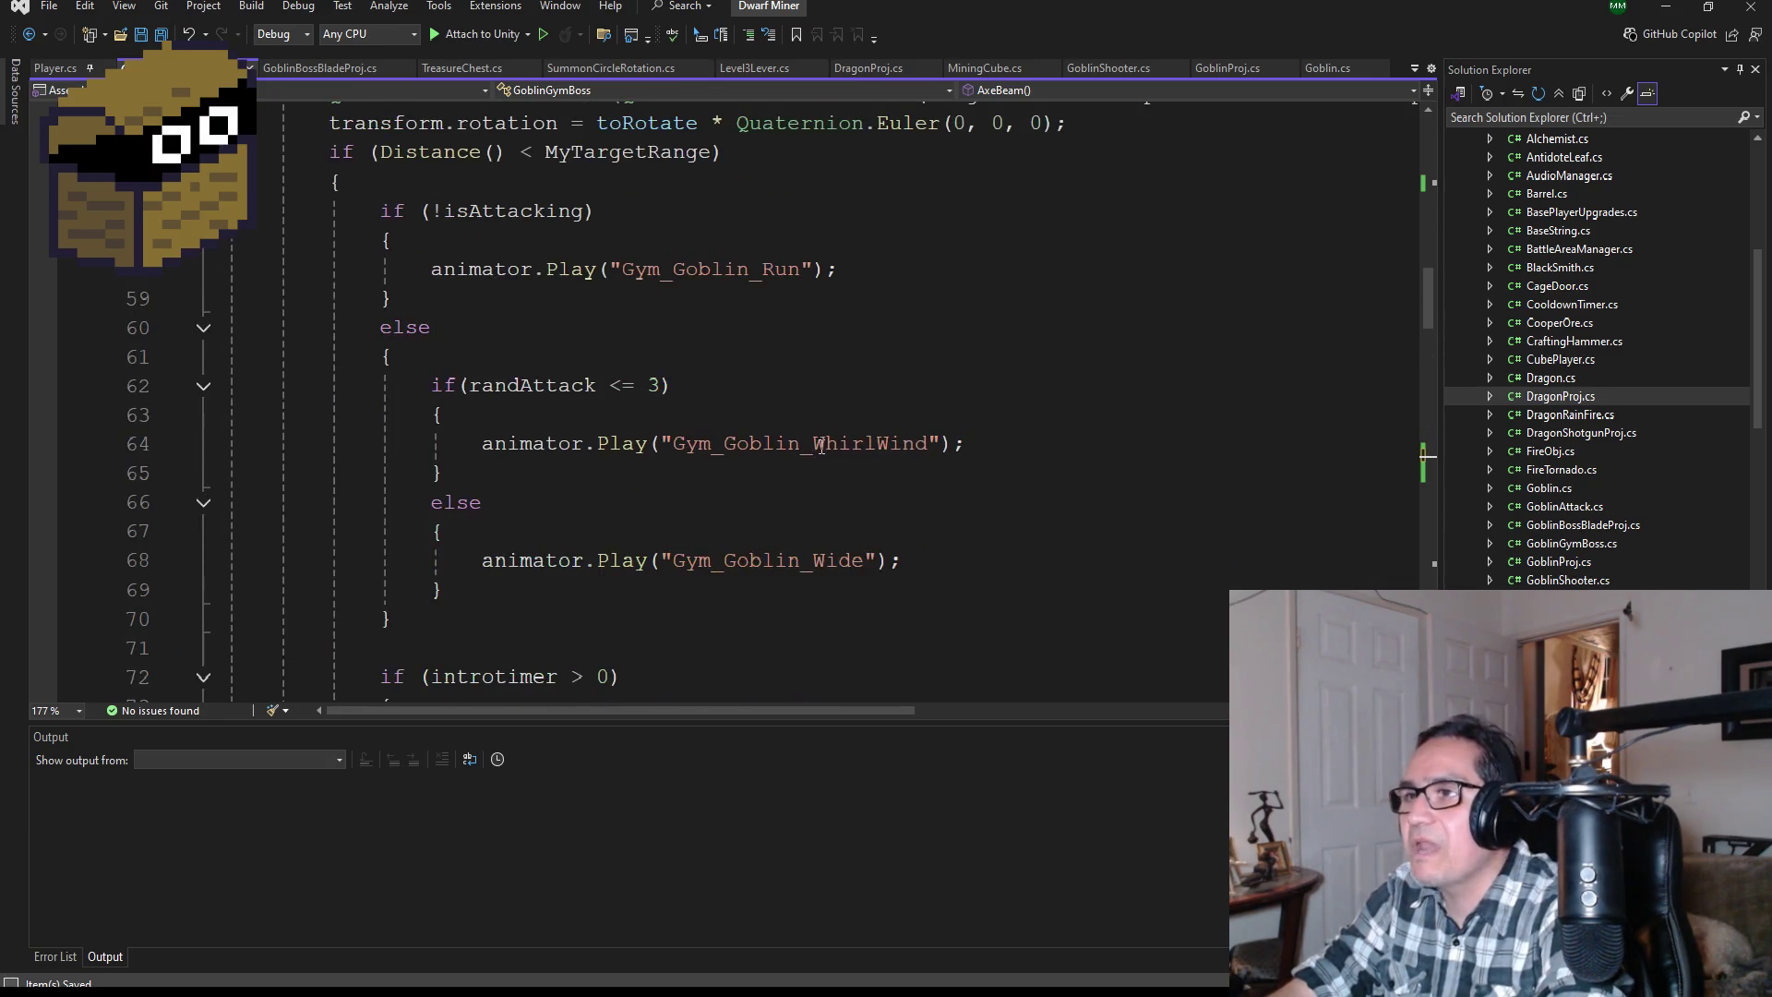
{"action": "scroll", "coordinate": [699, 473], "scroll_direction": "up", "scroll_amount": 3}
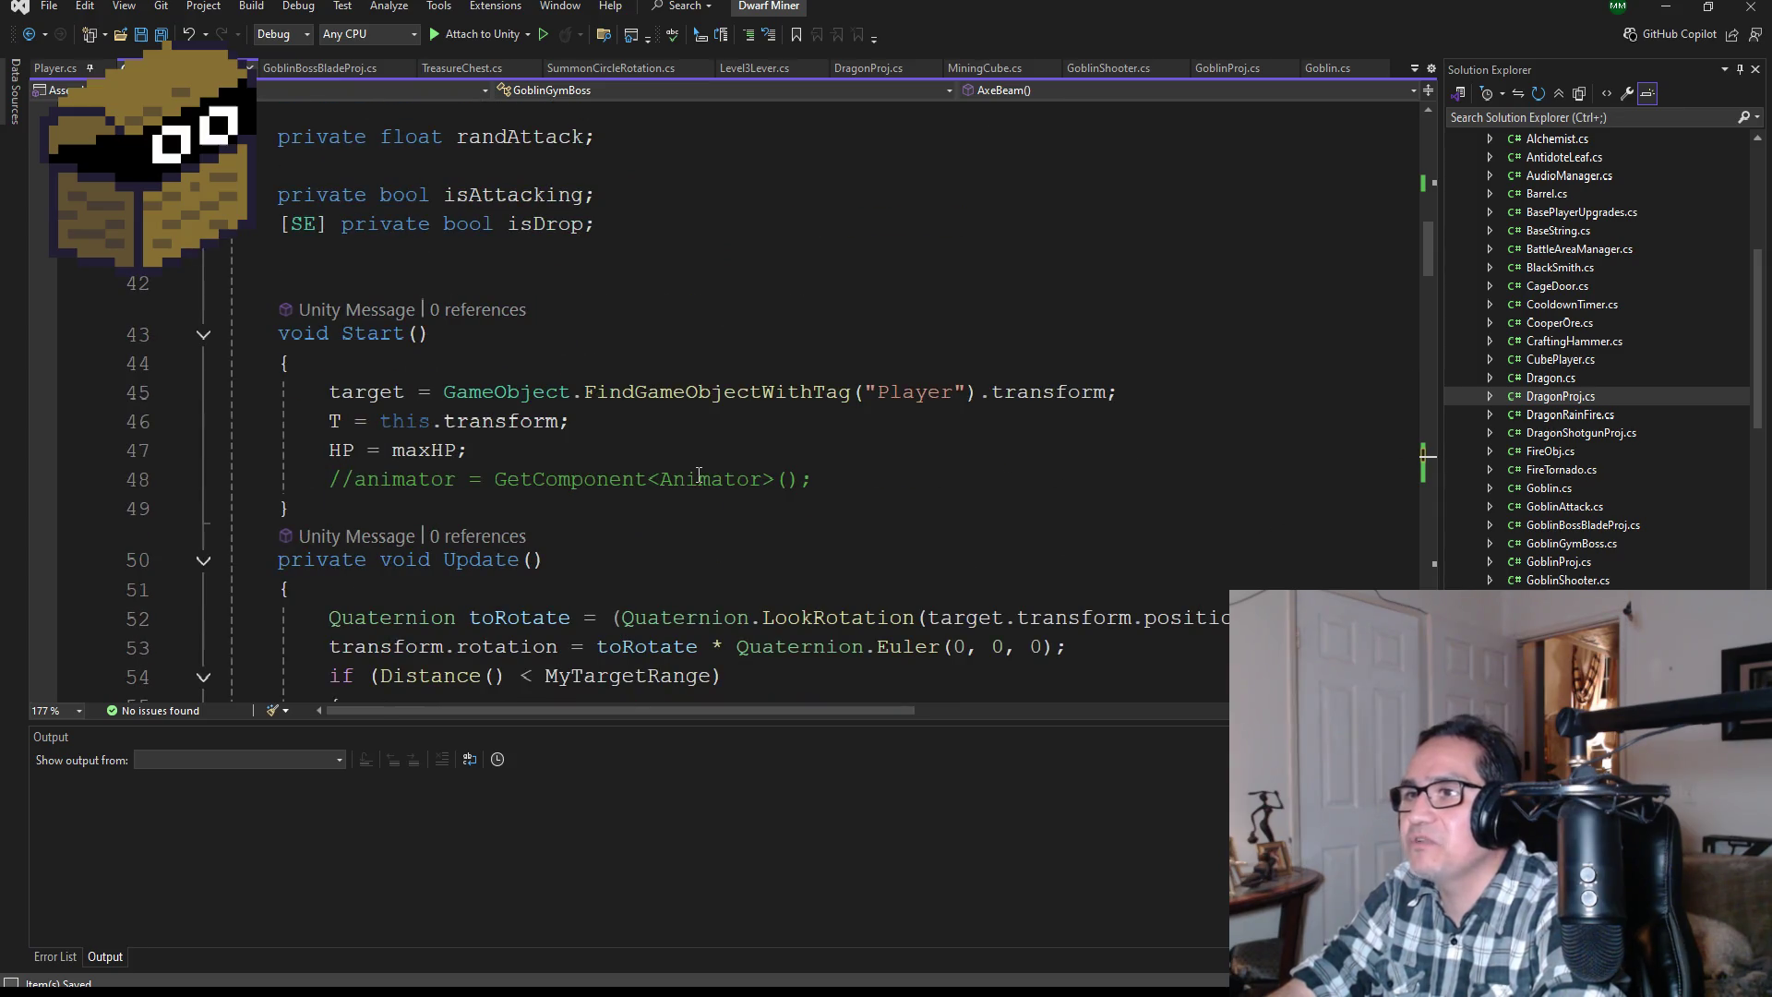
{"action": "scroll", "coordinate": [698, 473], "scroll_direction": "down", "scroll_amount": 4}
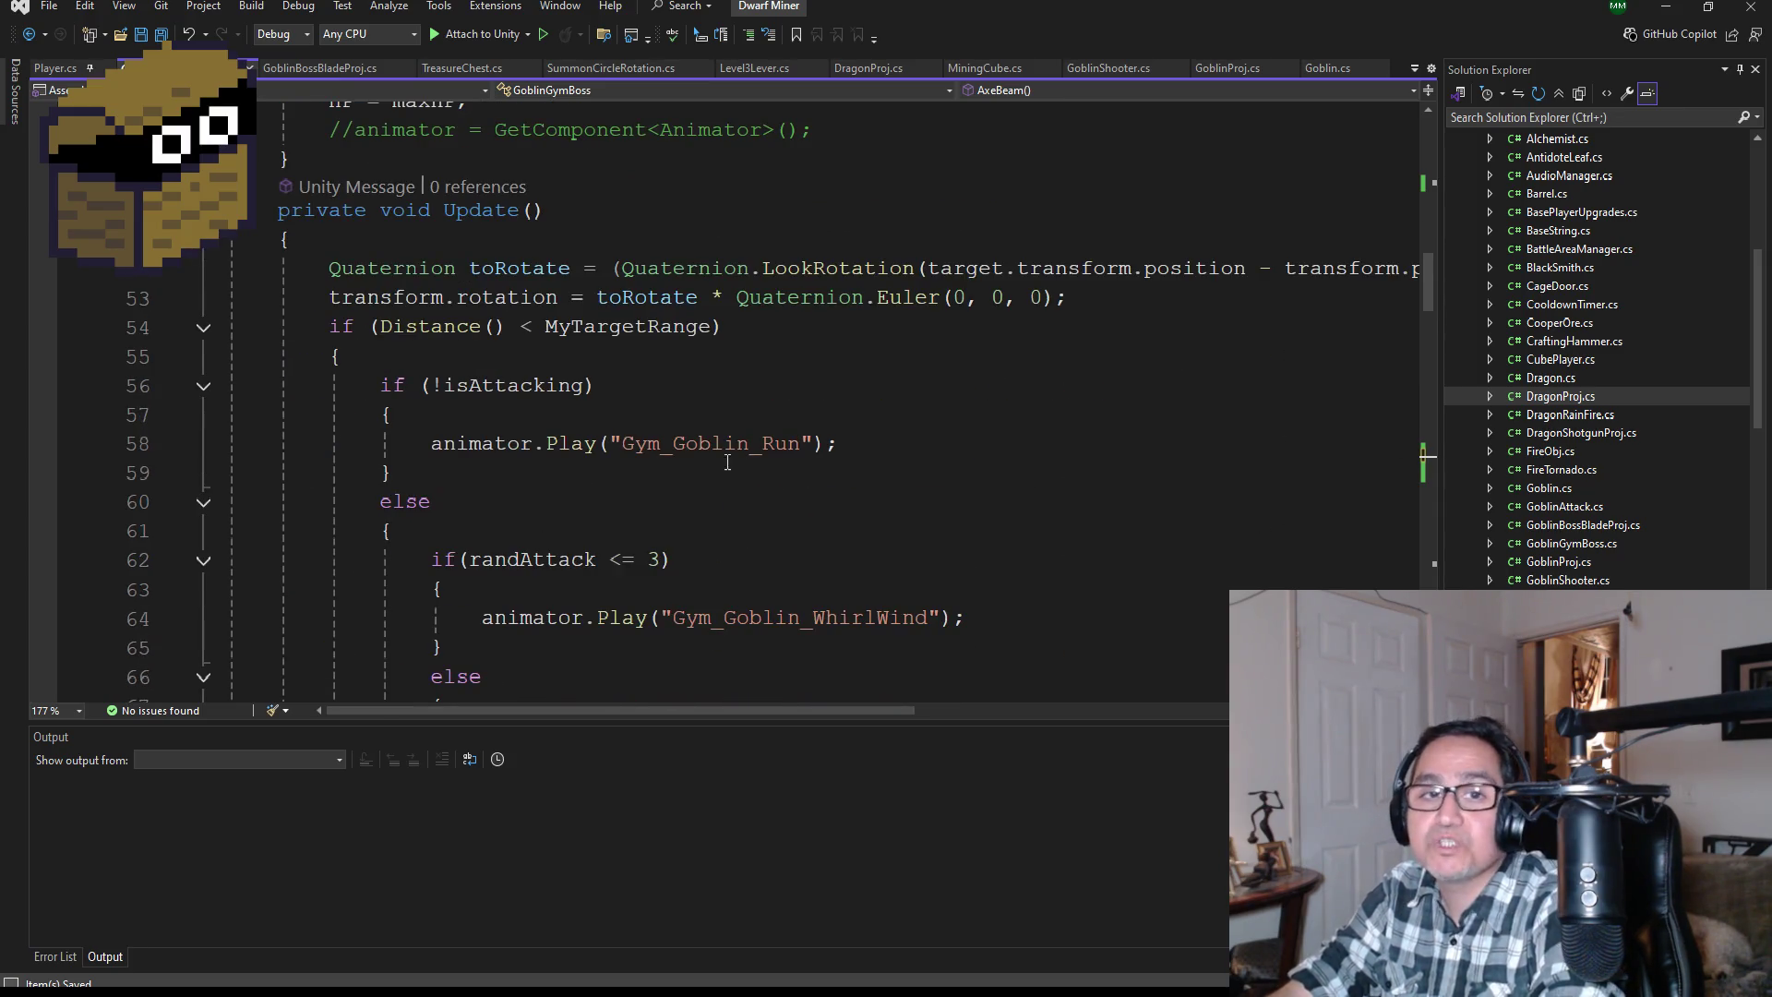
{"action": "scroll", "coordinate": [727, 462], "scroll_direction": "down", "scroll_amount": 12}
{"action": "scroll", "coordinate": [722, 452], "scroll_direction": "down", "scroll_amount": 5}
{"action": "scroll", "coordinate": [727, 463], "scroll_direction": "up", "scroll_amount": 2}
{"action": "scroll", "coordinate": [755, 492], "scroll_direction": "down", "scroll_amount": 6}
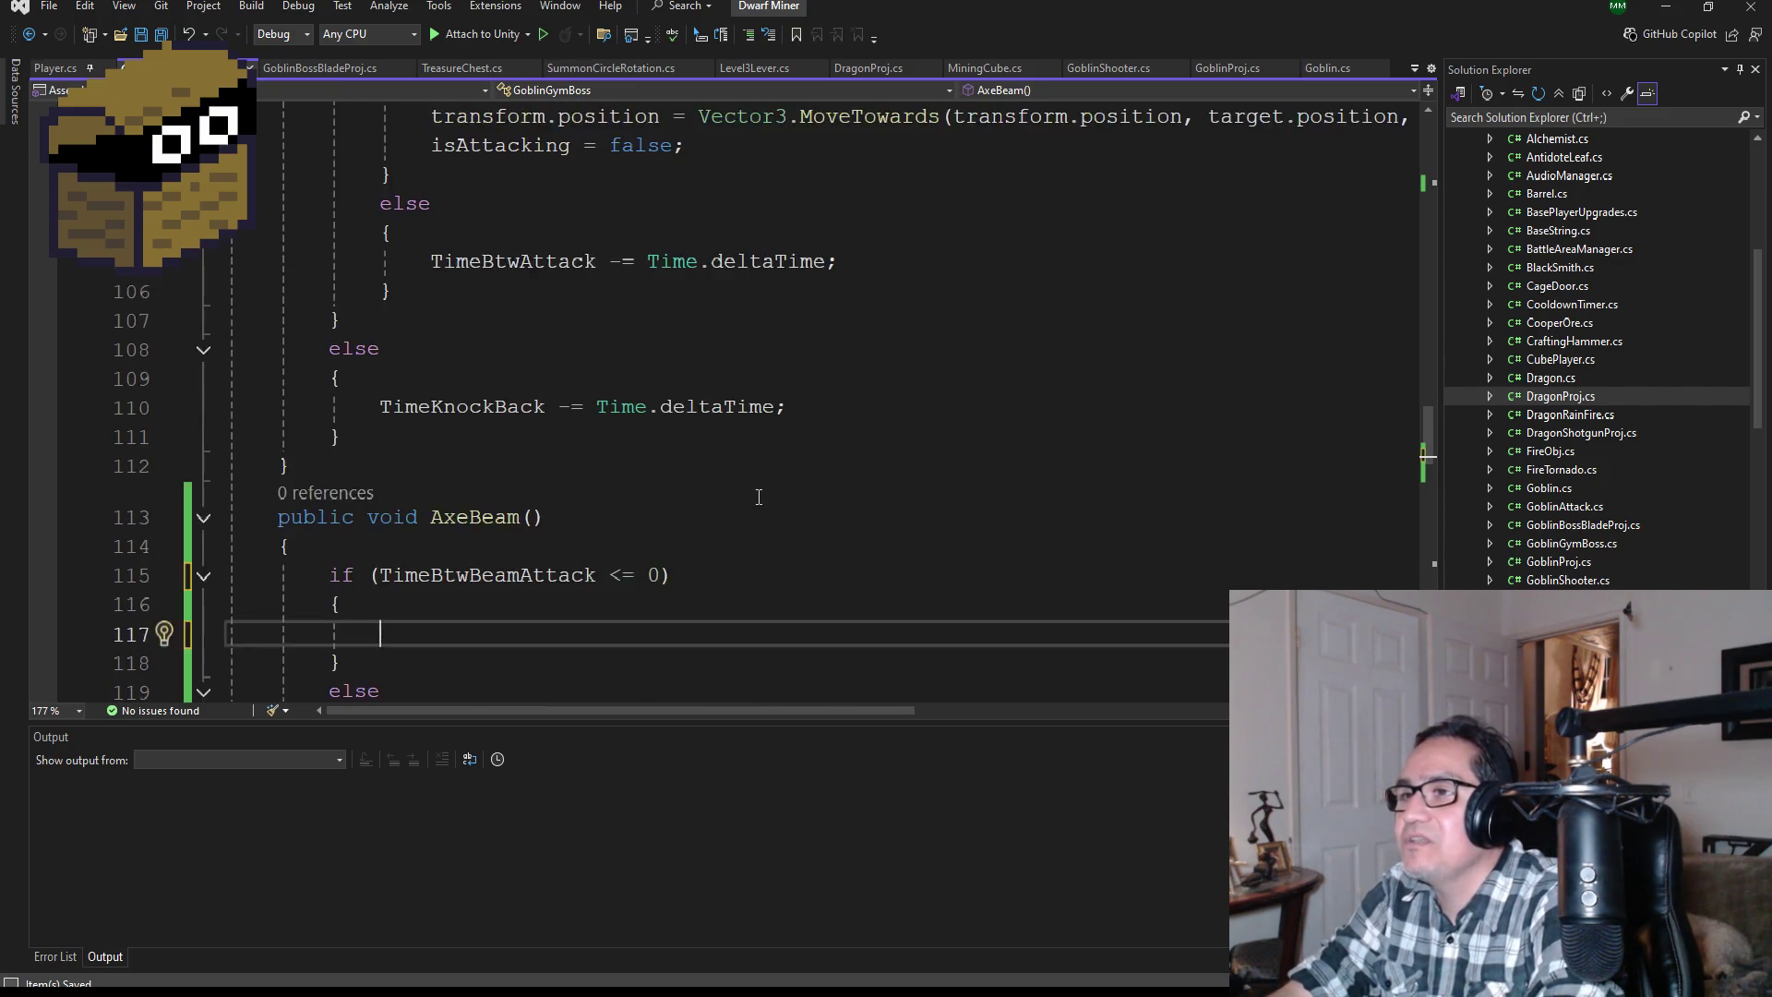
{"action": "scroll", "coordinate": [738, 506], "scroll_direction": "down", "scroll_amount": 3}
{"action": "scroll", "coordinate": [723, 544], "scroll_direction": "down", "scroll_amount": 5}
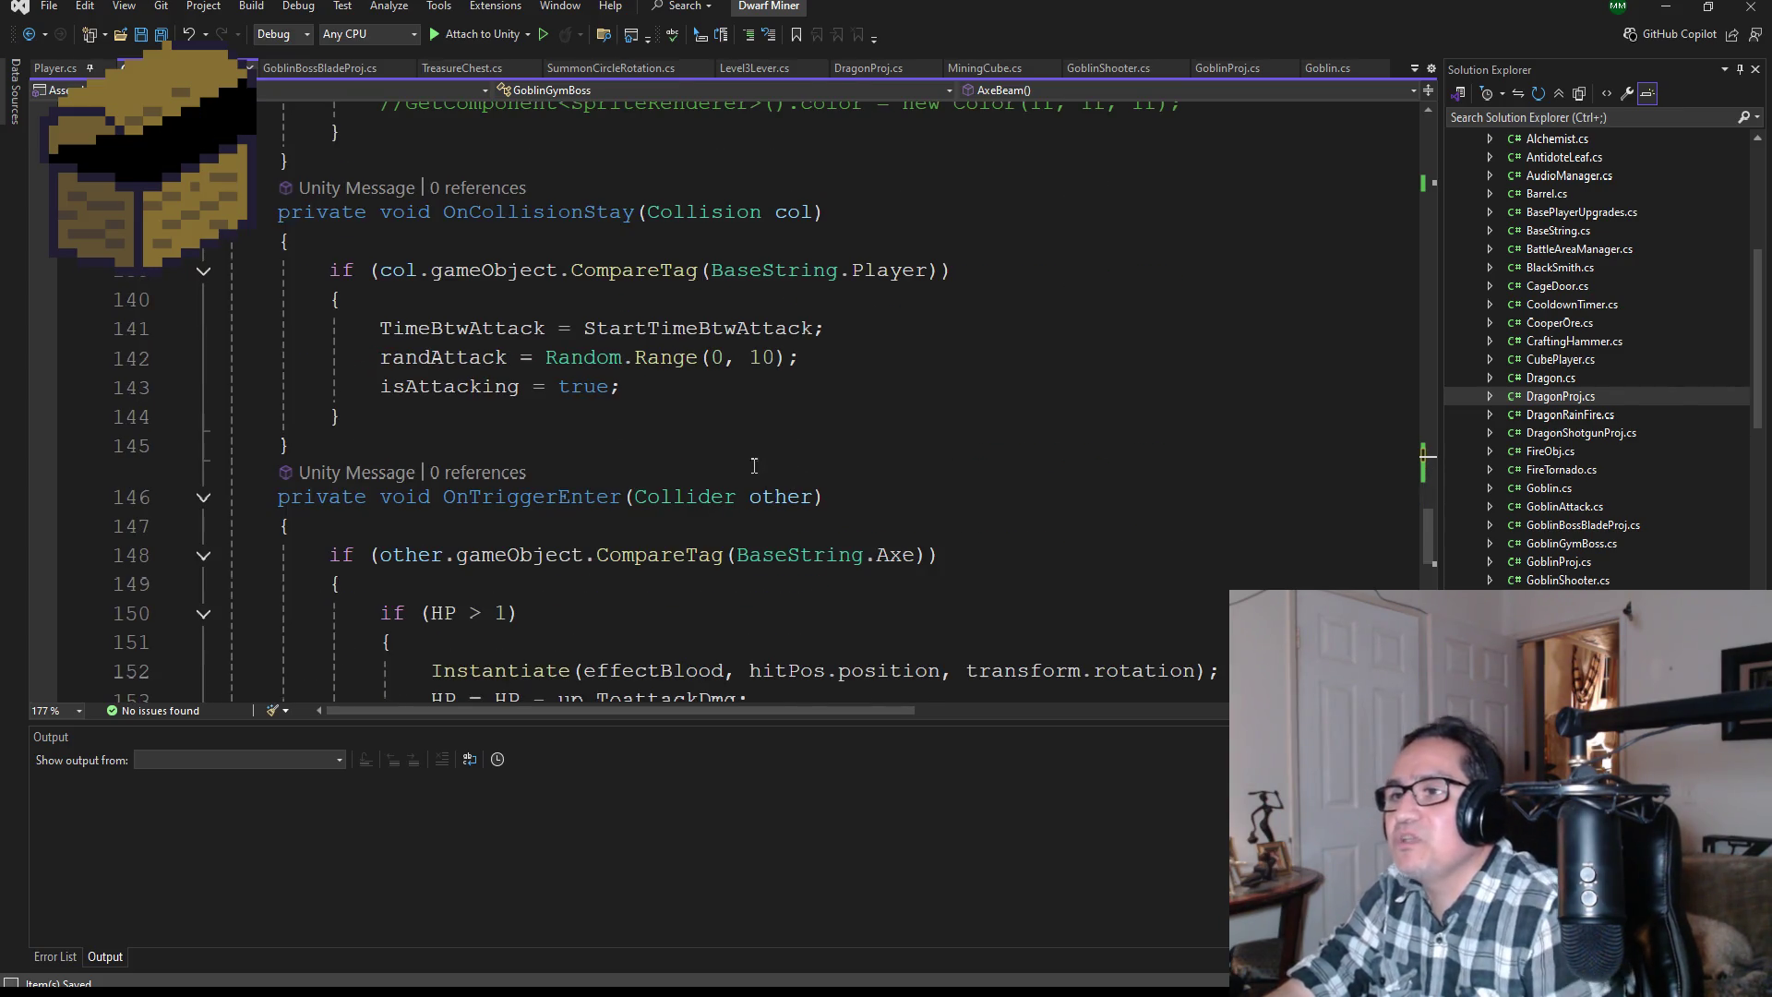
{"action": "scroll", "coordinate": [877, 489], "scroll_direction": "down", "scroll_amount": 3}
{"action": "left_click_drag", "start_coordinate": [1232, 412], "coordinate": [439, 408]}
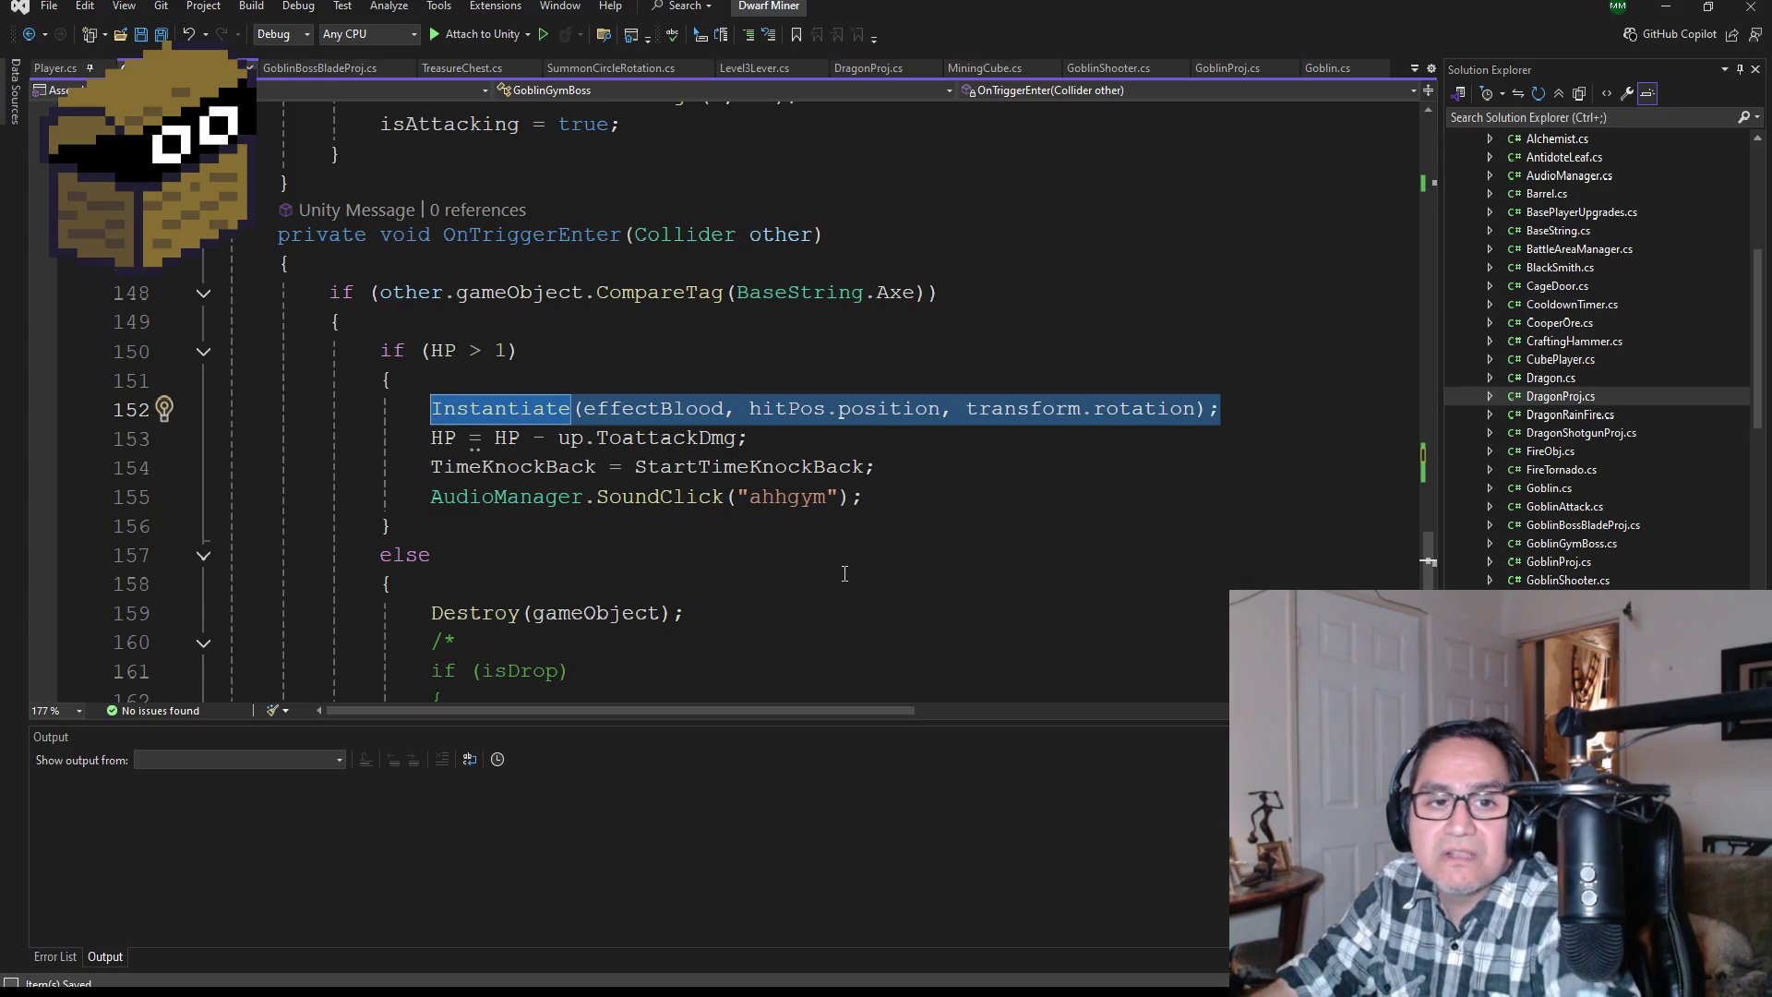
{"action": "scroll", "coordinate": [850, 572], "scroll_direction": "up", "scroll_amount": 10}
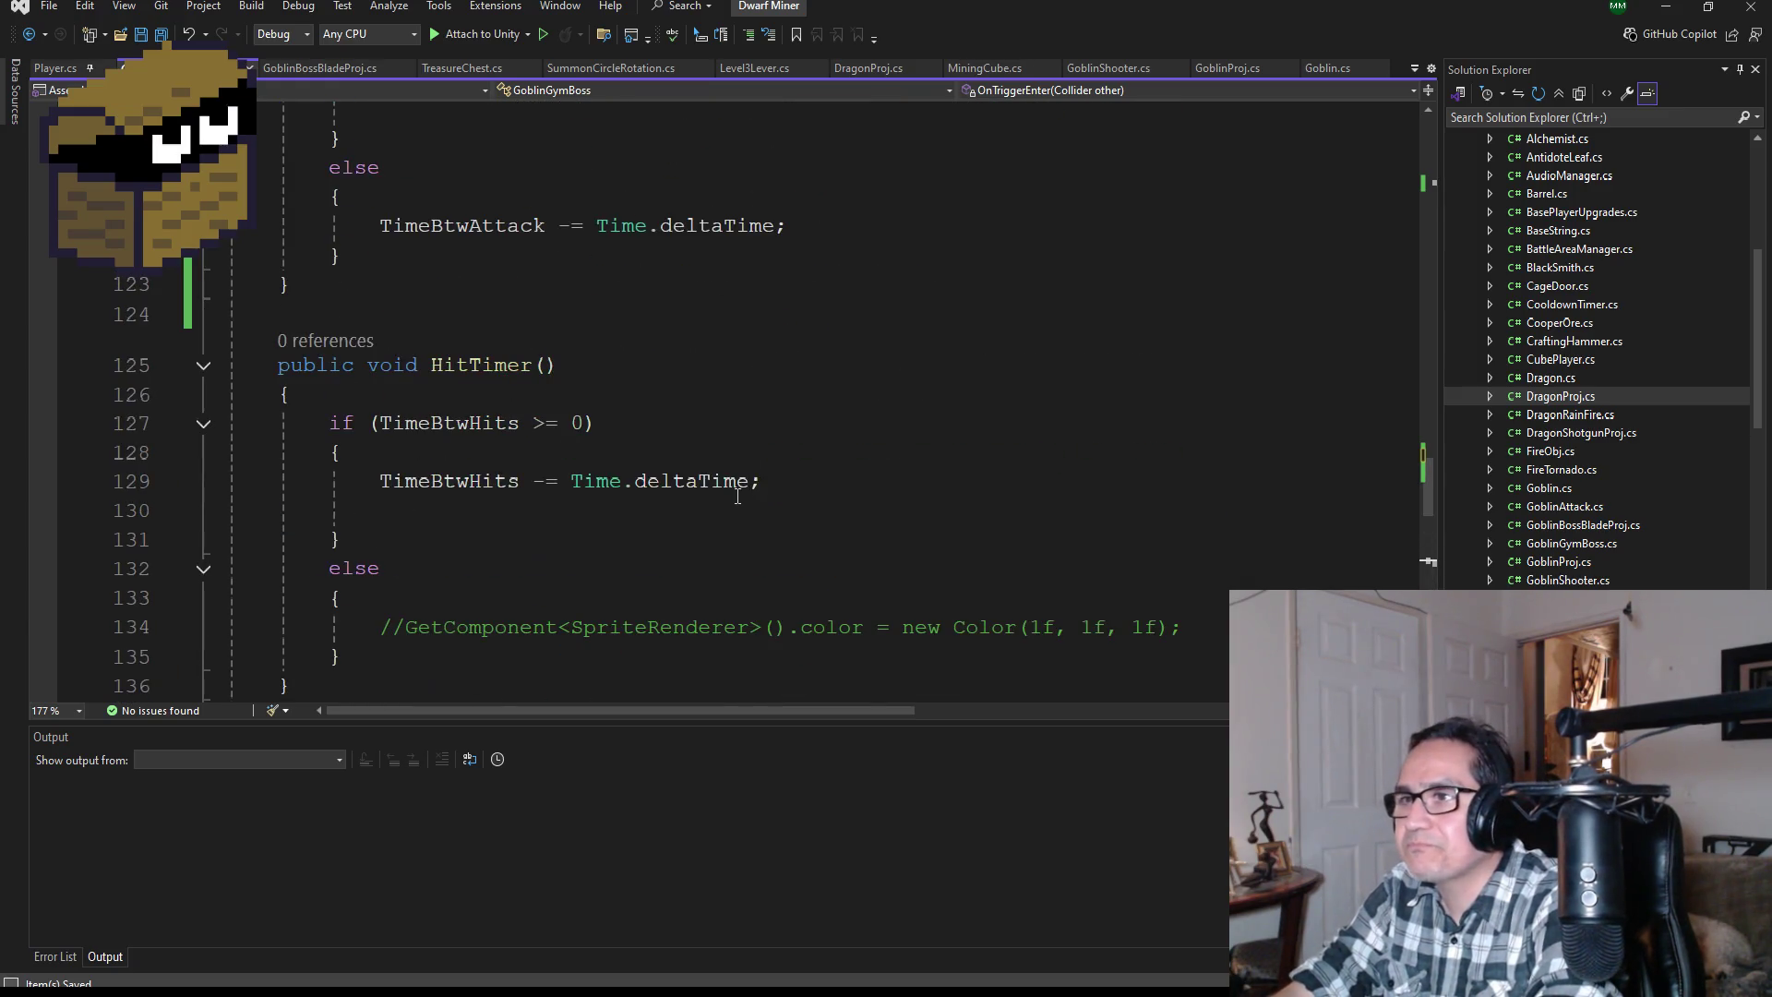
{"action": "scroll", "coordinate": [564, 479], "scroll_direction": "up", "scroll_amount": 1}
{"action": "left_click", "coordinate": [440, 369]}
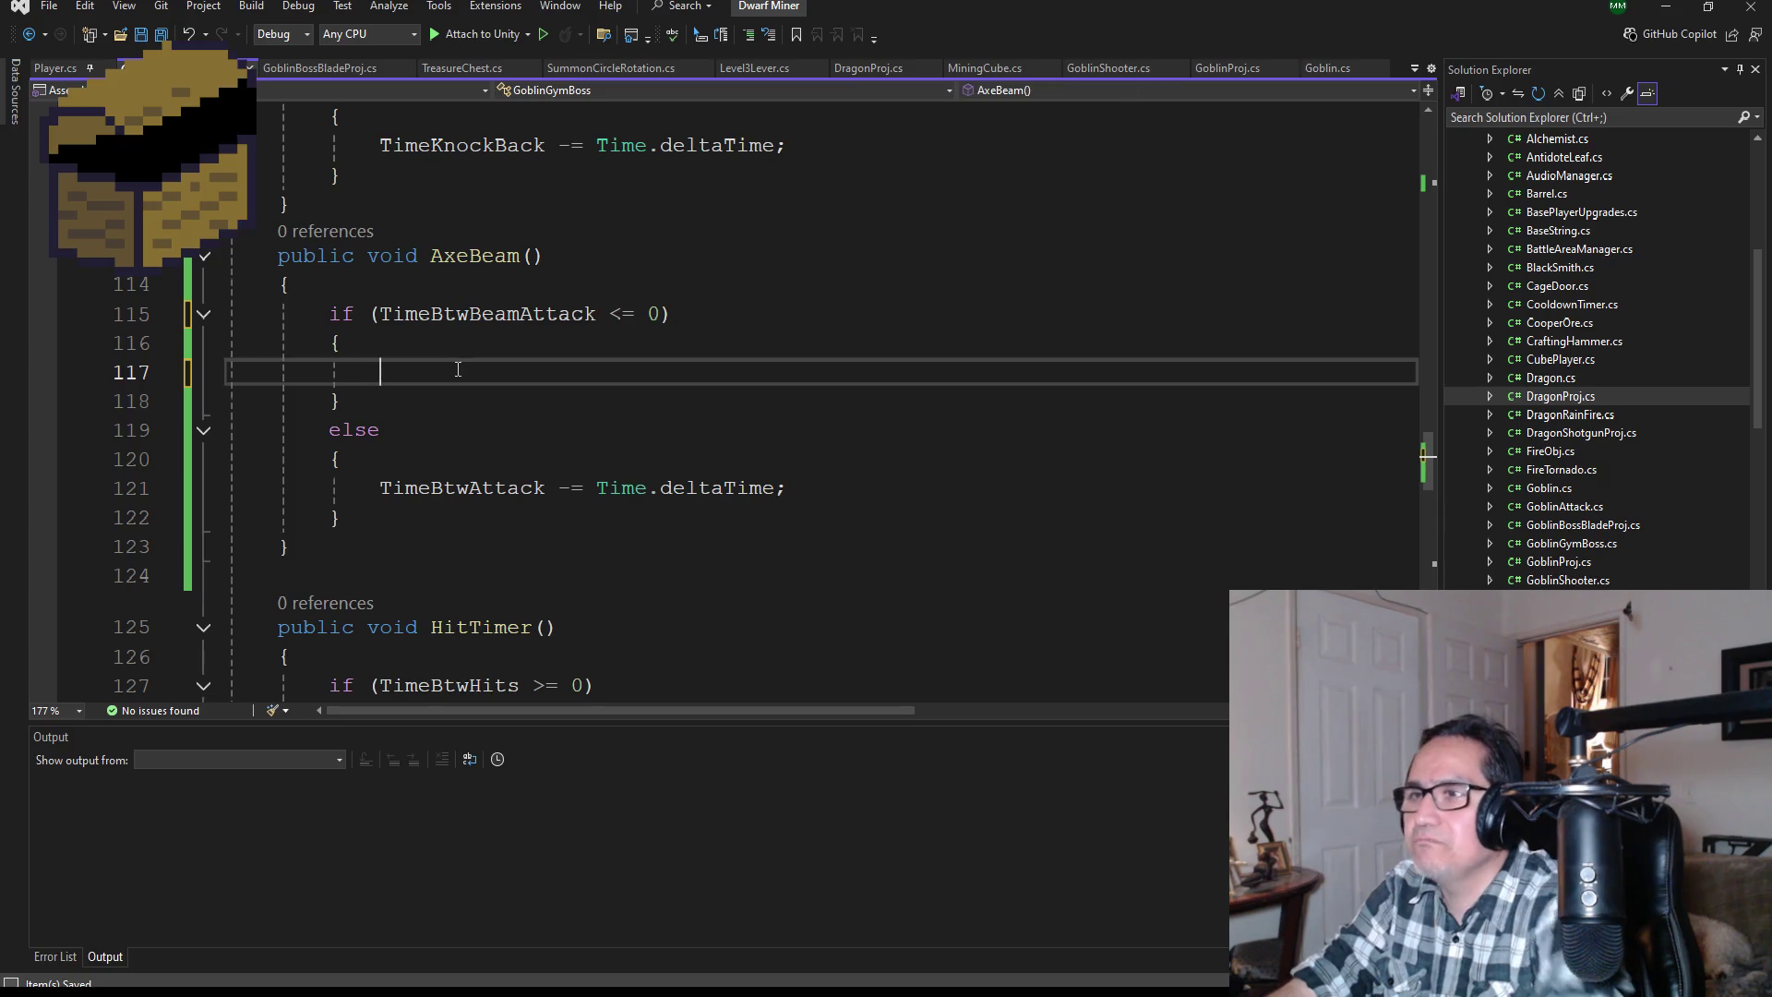
Step: Paste Instantiate(effectBlood, hitPos.position, transform.rotation) into AxeBeam's if block and find effectBlood's declaration
{"action": "type", "text": "Instantiate(effectBlood, hitPos.position, transform.rotation);"}
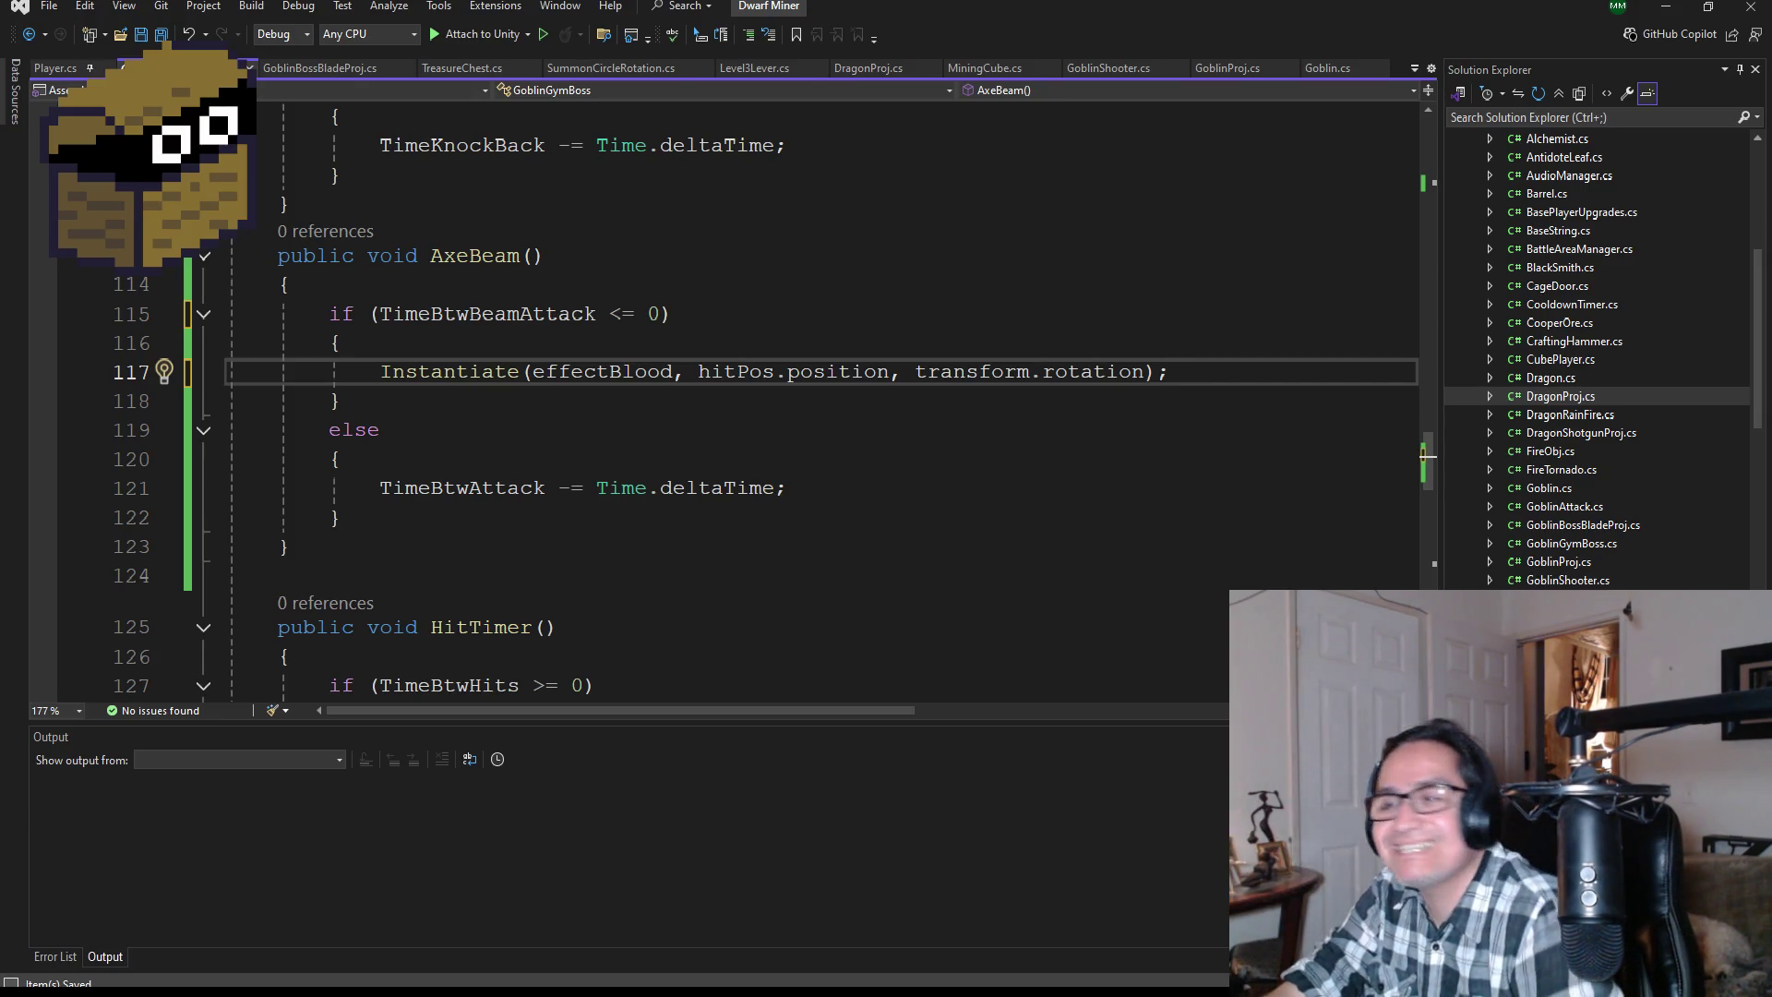
{"action": "double_click", "coordinate": [622, 373]}
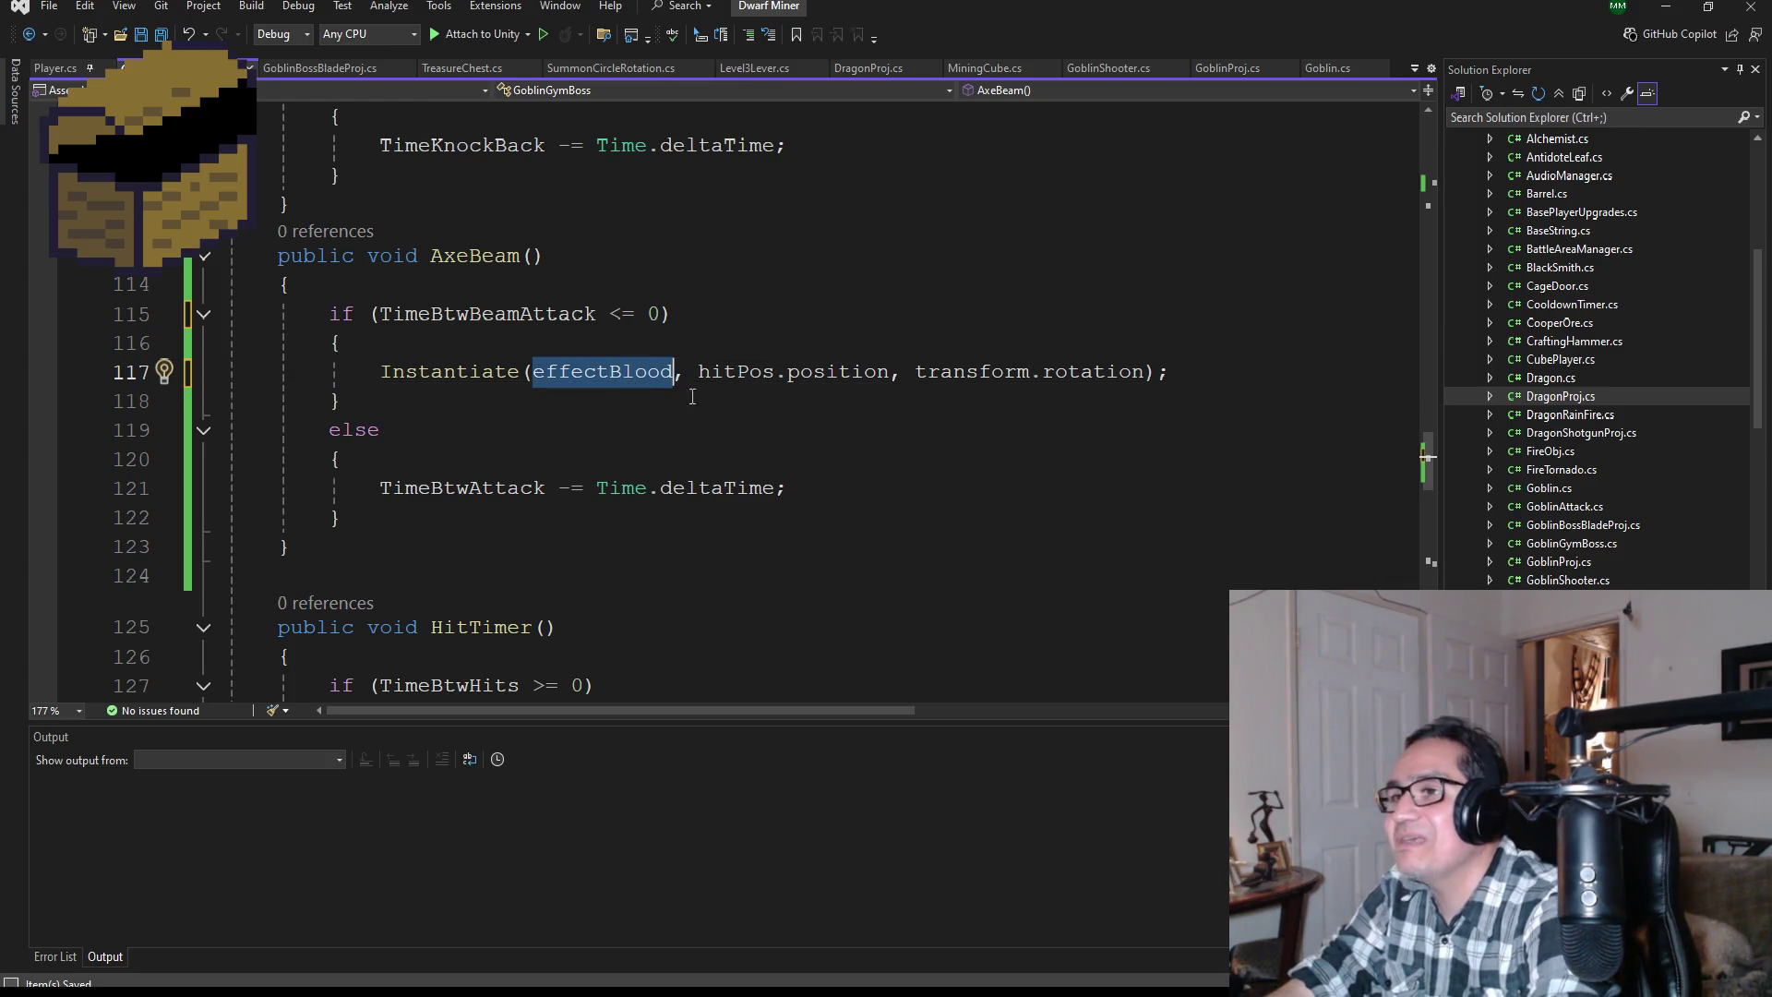
{"action": "scroll", "coordinate": [646, 392], "scroll_direction": "up", "scroll_amount": 17}
{"action": "scroll", "coordinate": [675, 405], "scroll_direction": "up", "scroll_amount": 11}
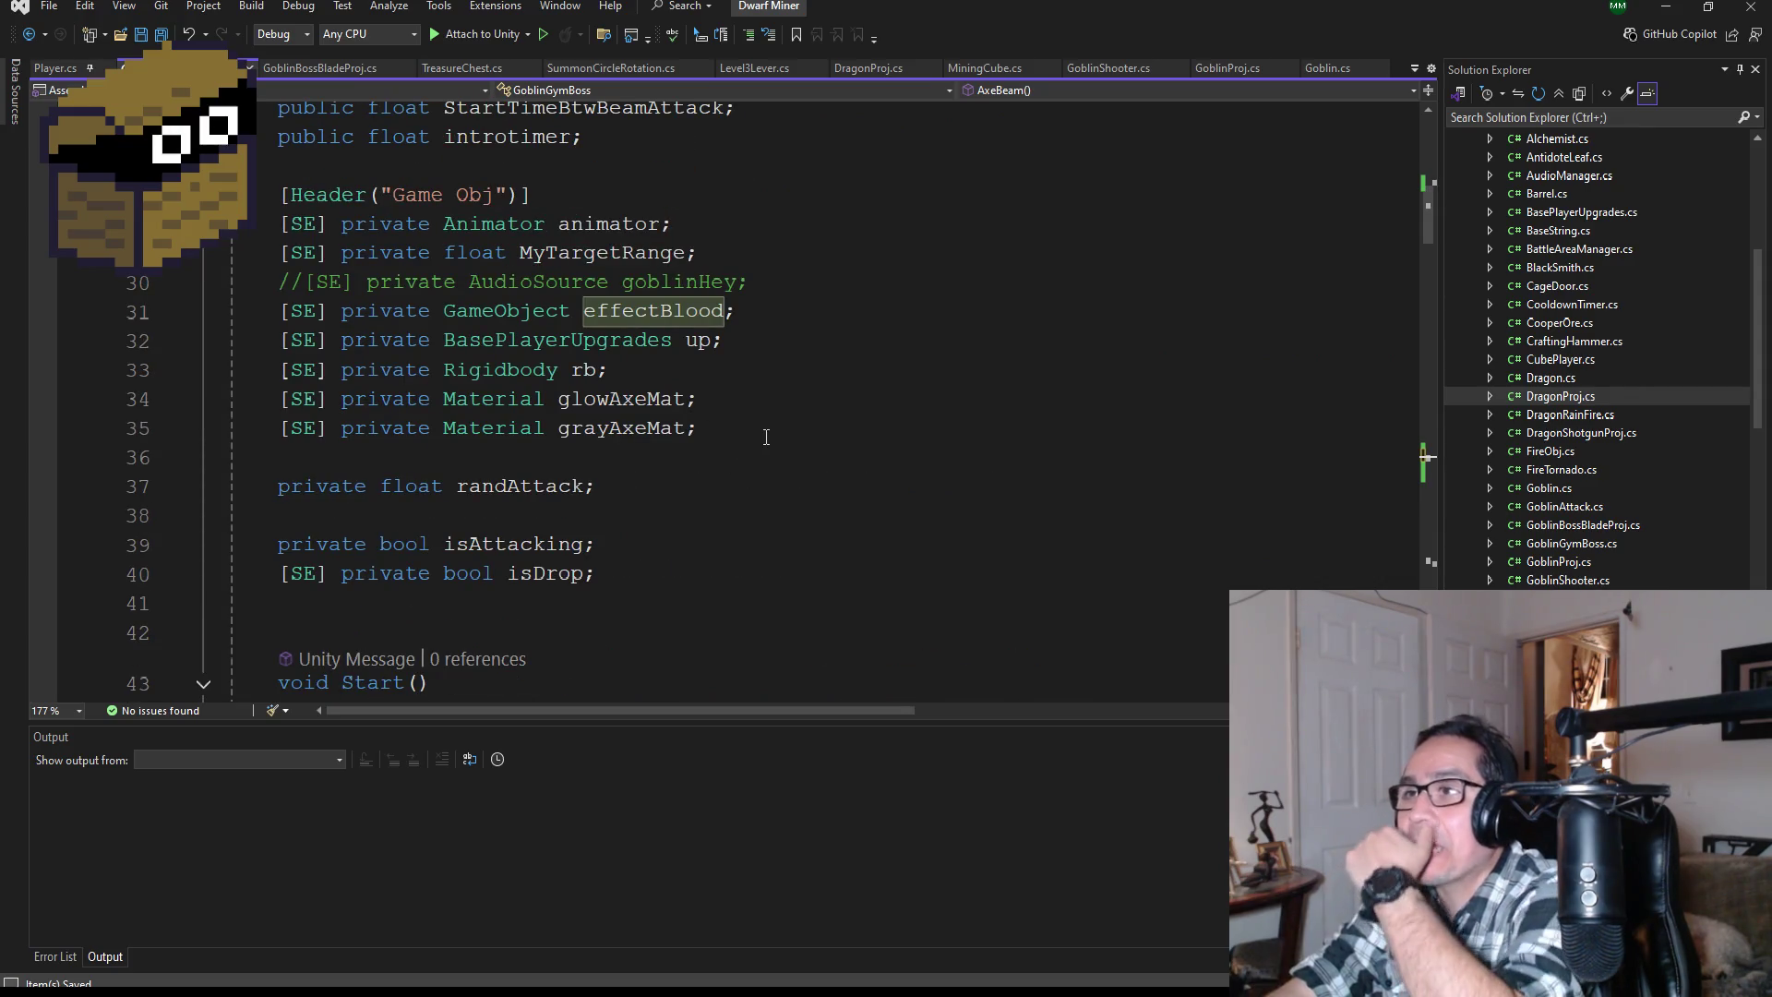
Step: Begin a new '[SE] private GameObject' field on the line below effectBlood
{"action": "left_click", "coordinate": [746, 431]}
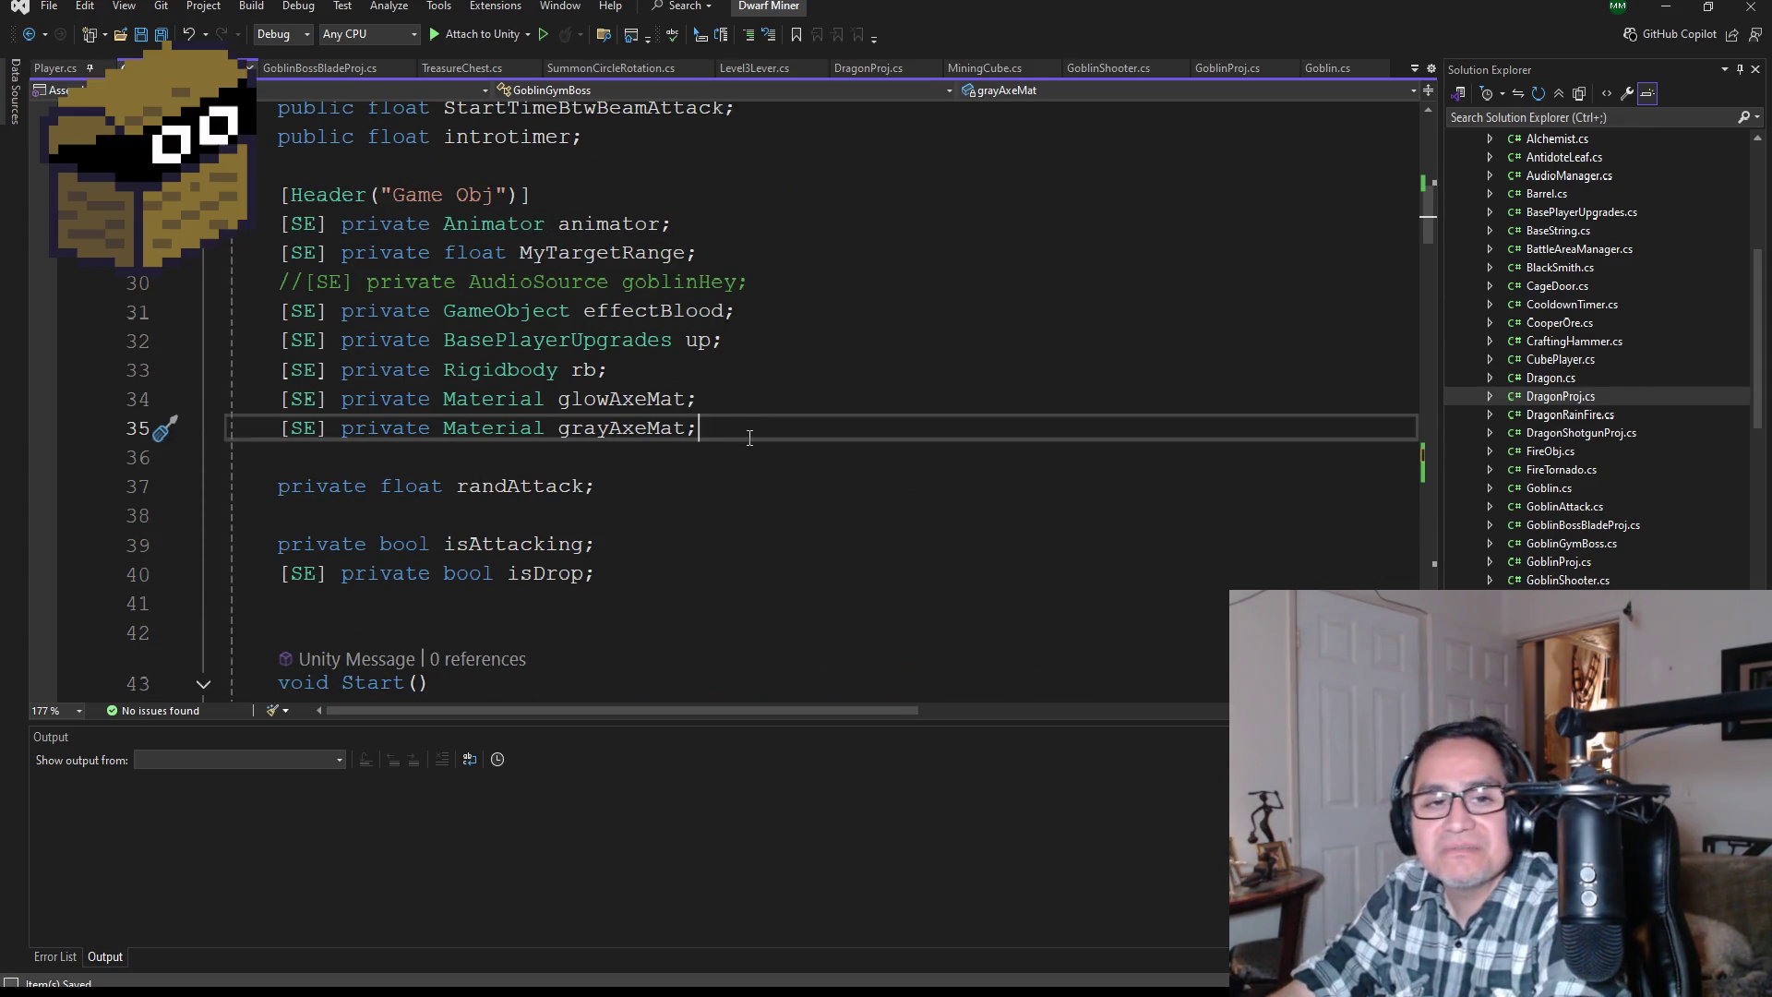
{"action": "key", "text": "Up"}
{"action": "key", "text": "Up"}
{"action": "left_click", "coordinate": [778, 350]}
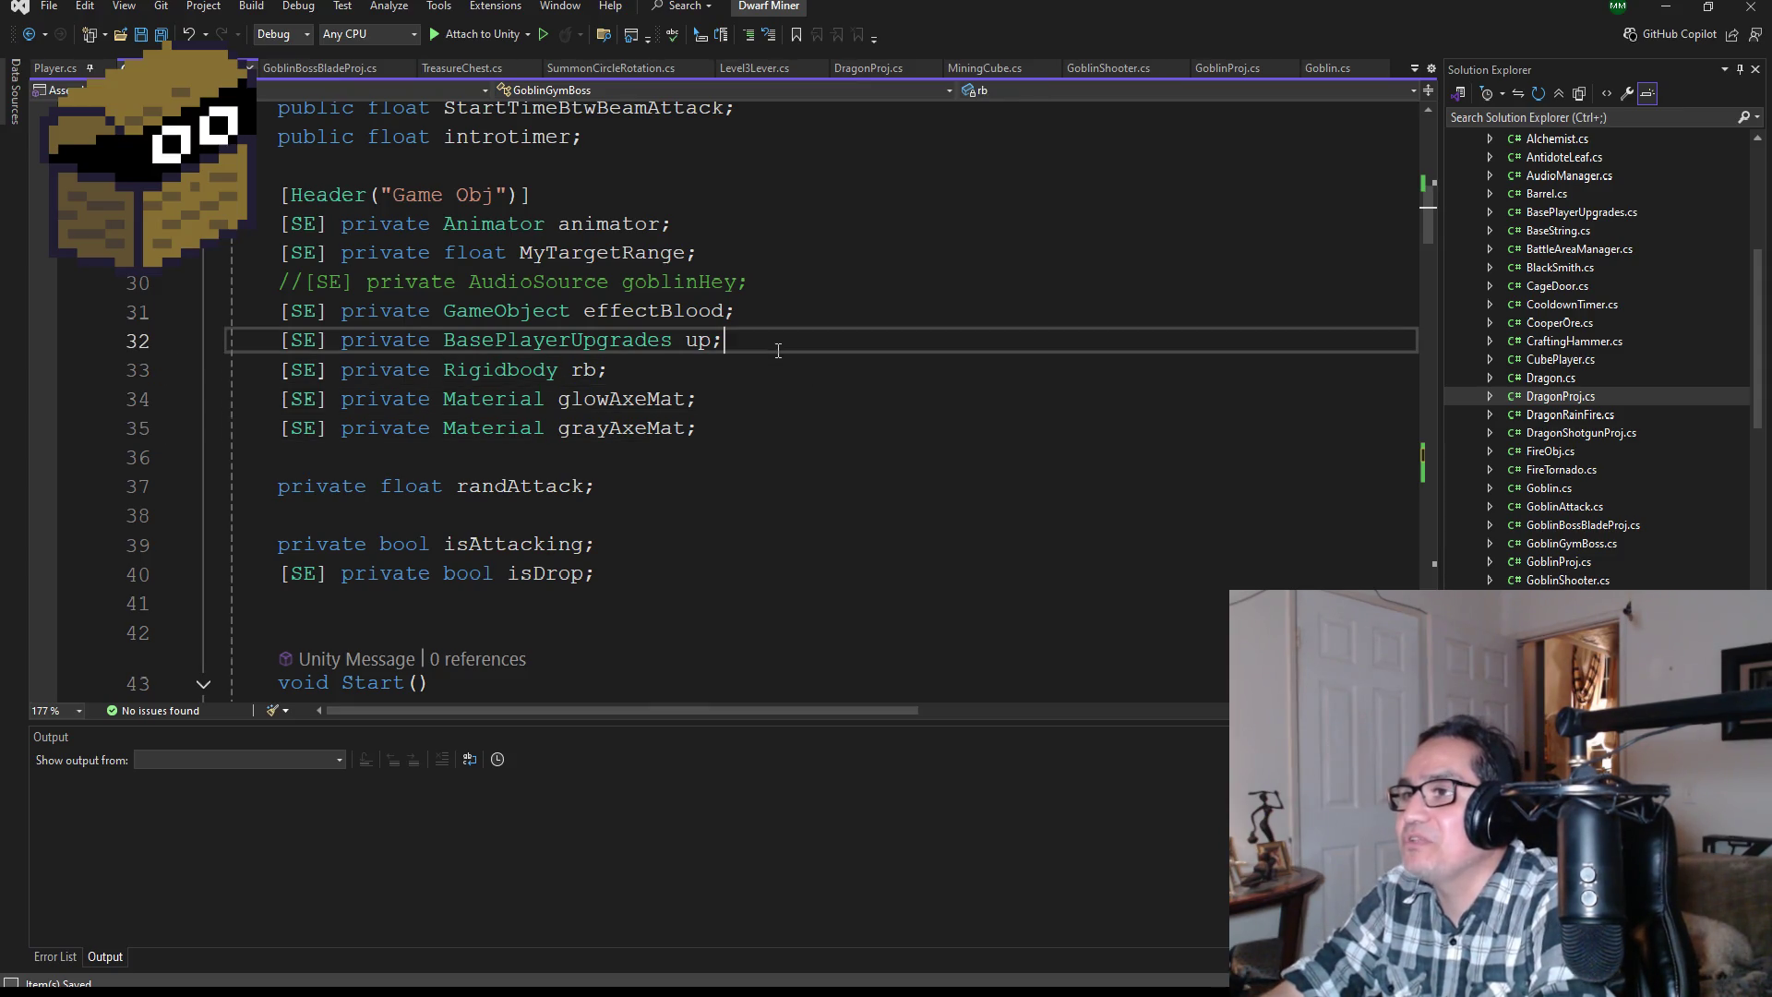
{"action": "left_click", "coordinate": [785, 310]}
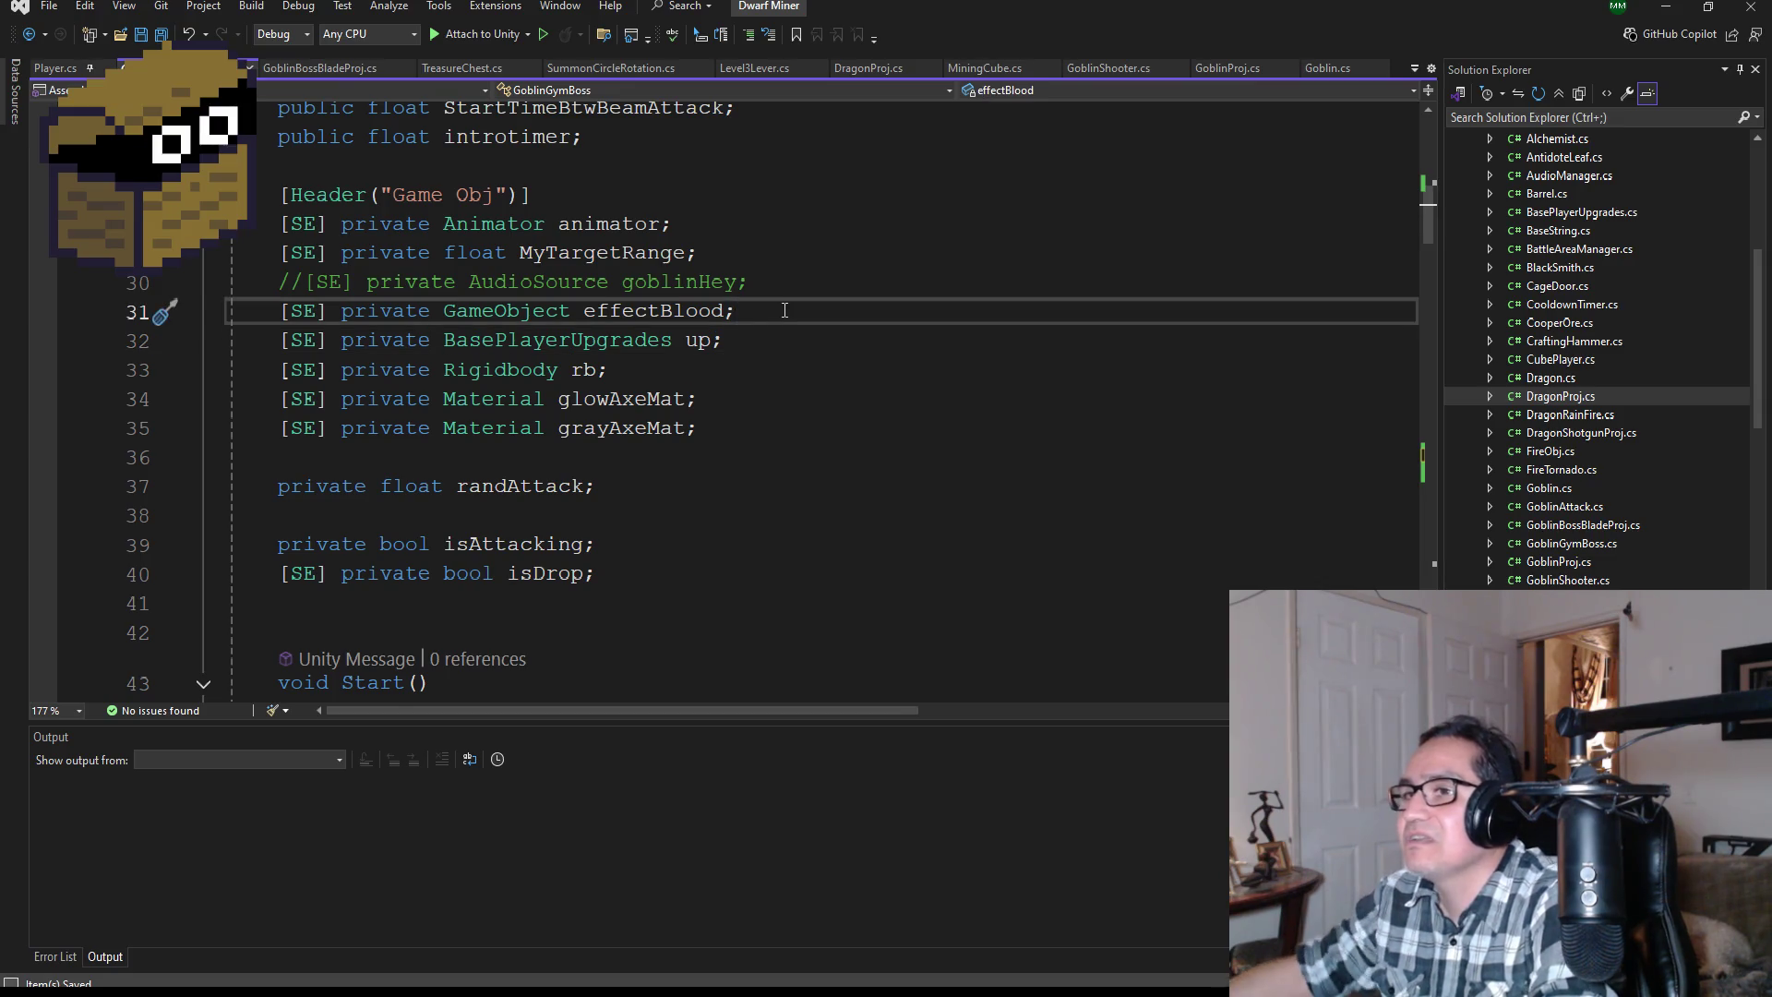
{"action": "key", "text": "Return"}
{"action": "type", "text": "[SE]"}
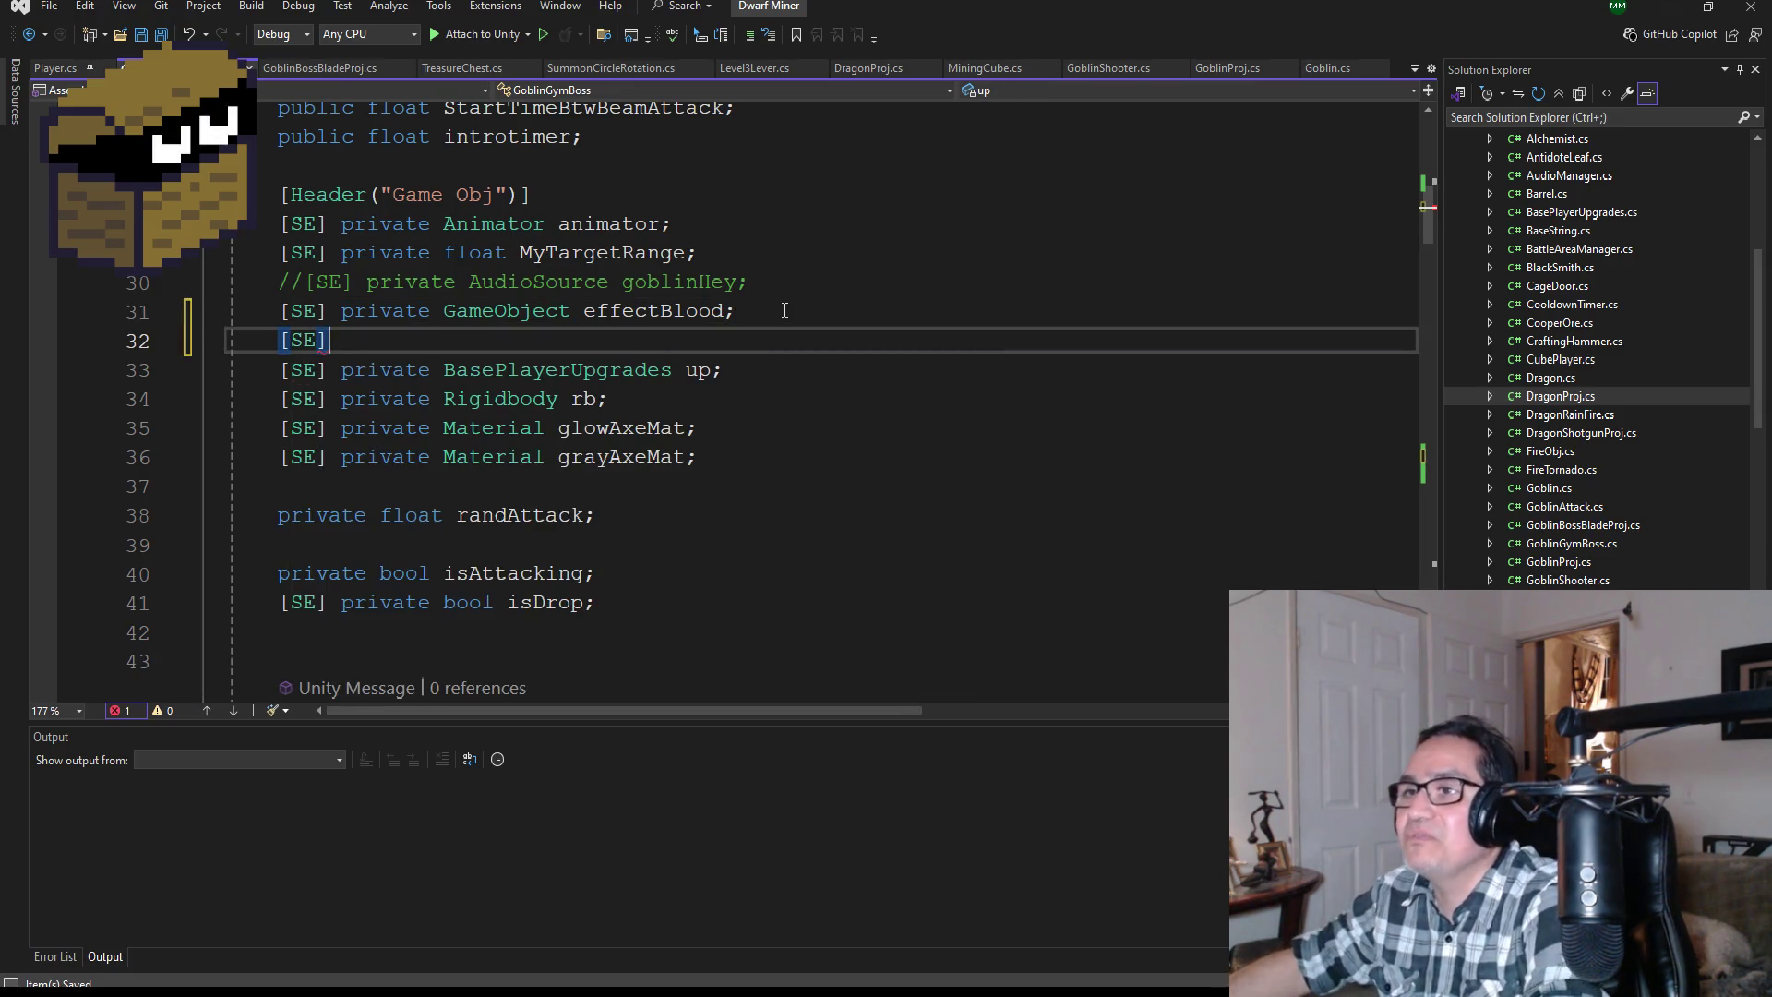
{"action": "type", "text": " private game"}
{"action": "key", "text": "Tab"}
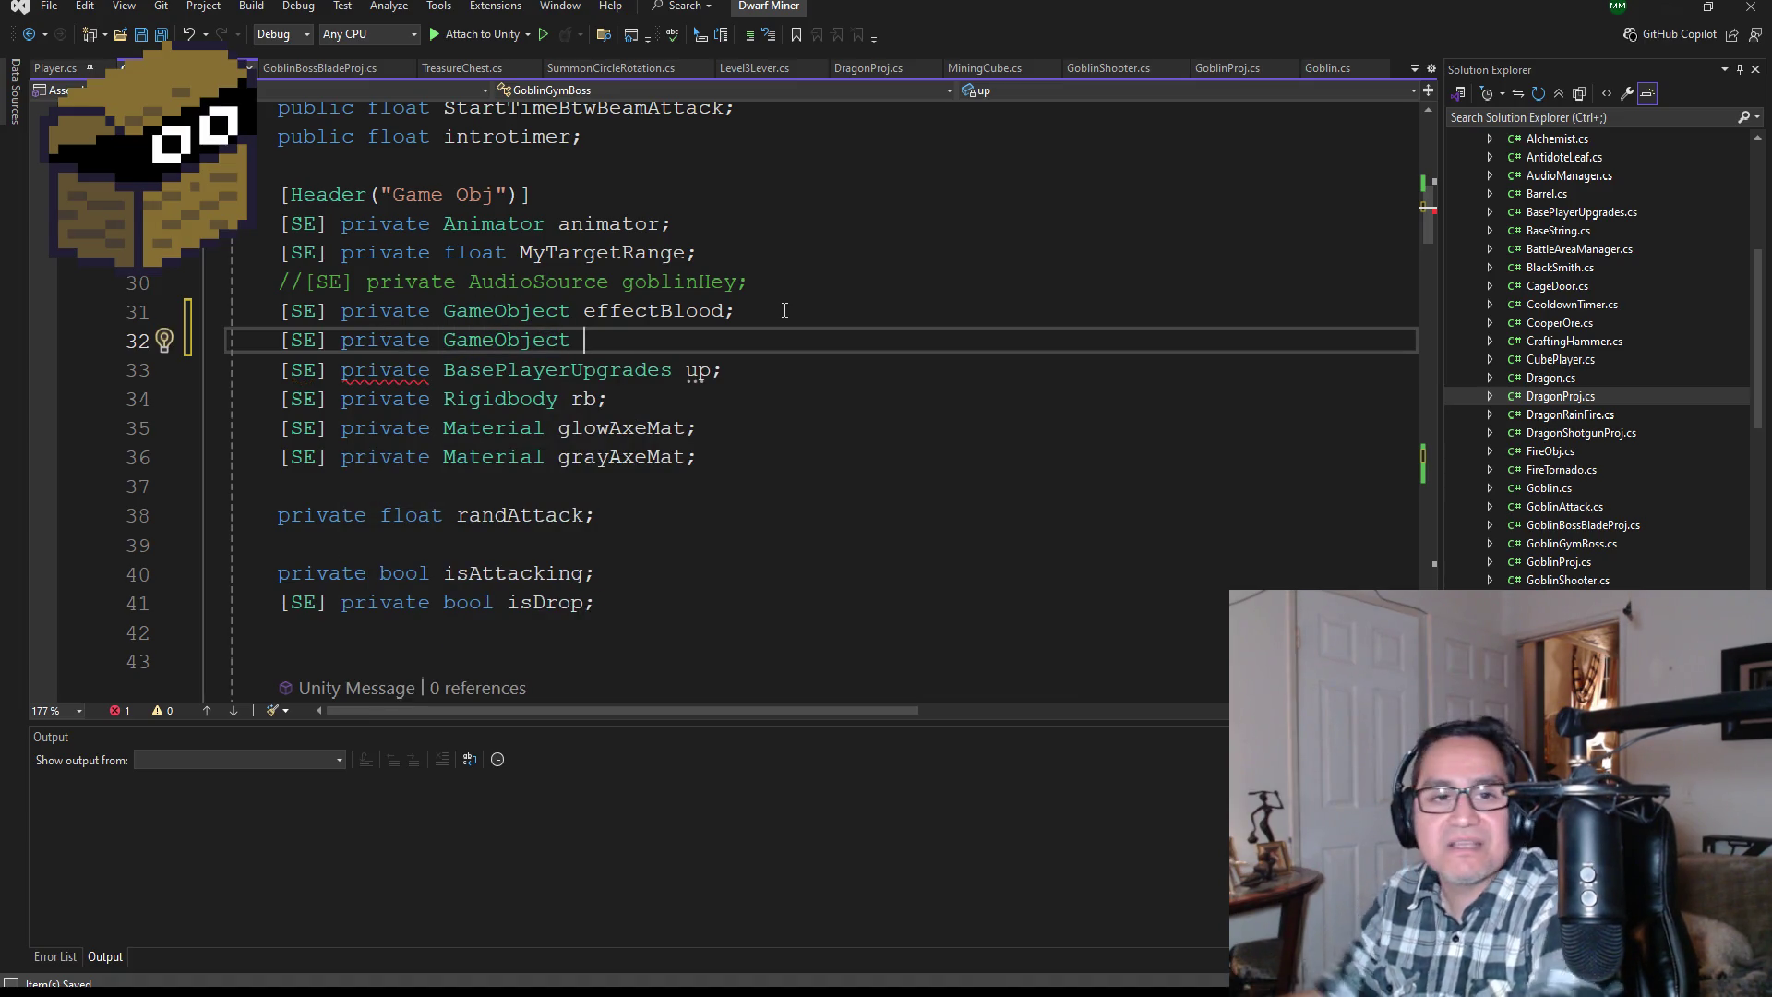
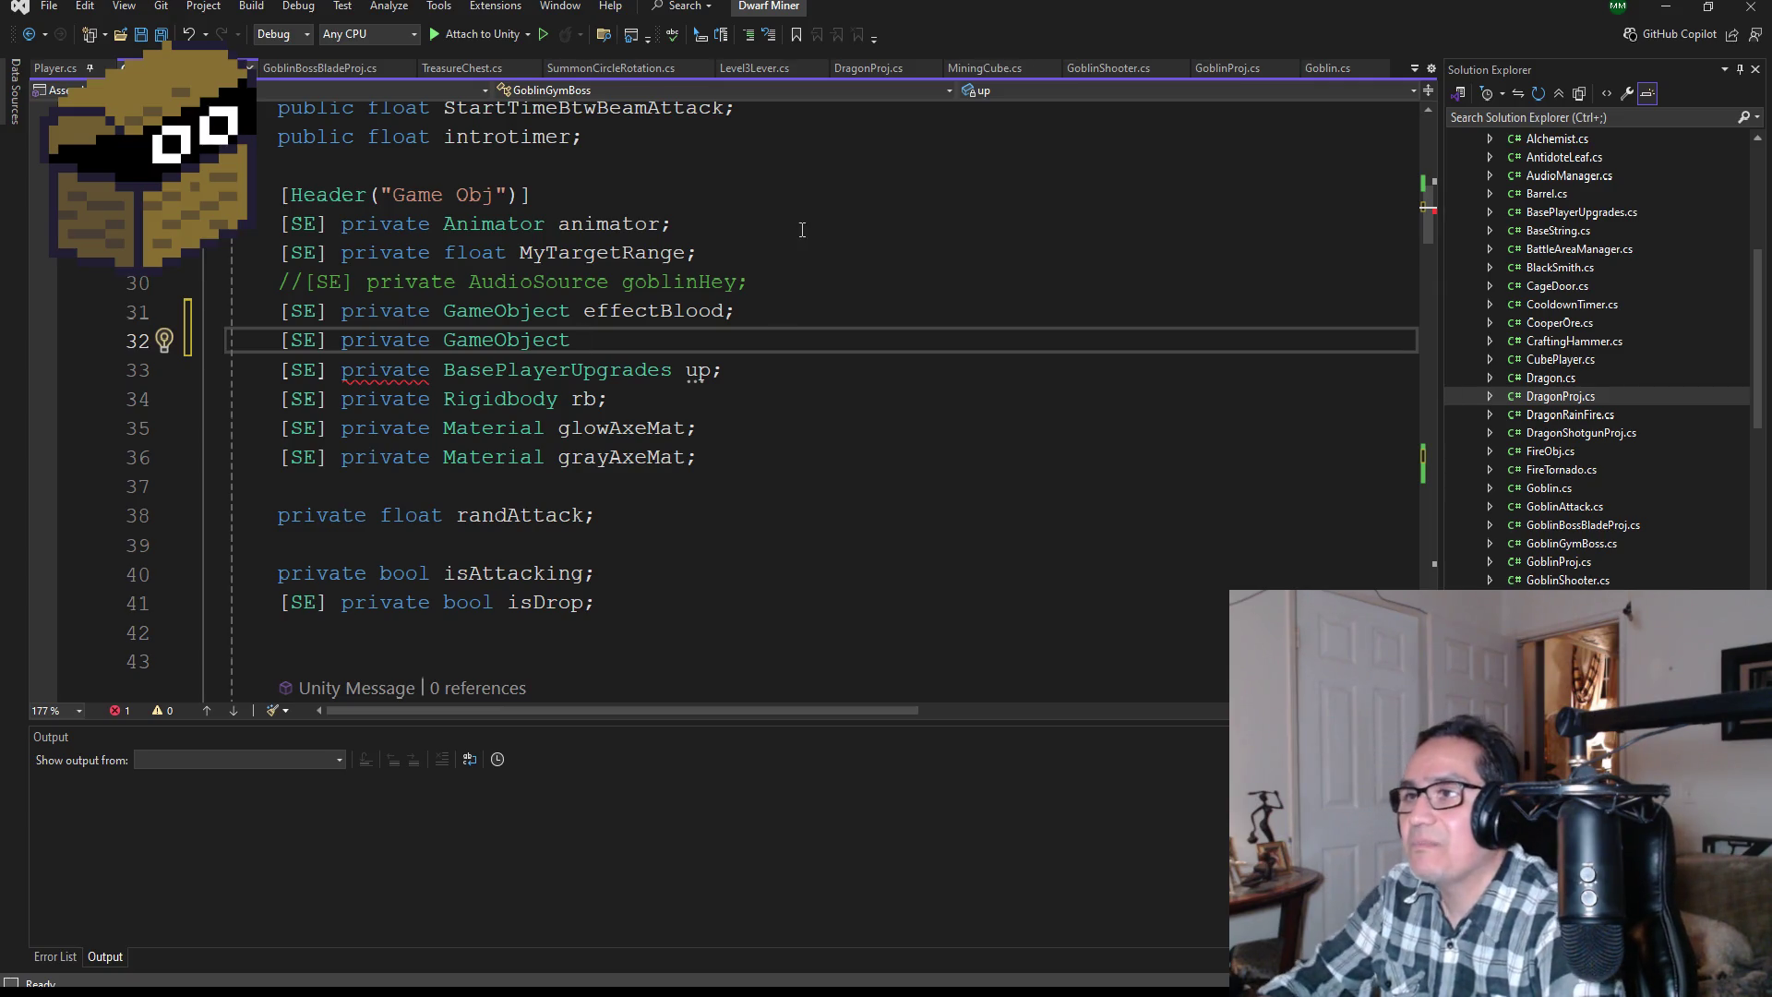
Step: Declare '[SE] private GameObject bladeBeamobj;' on line 32, fixing typos, and save the script
{"action": "scroll", "coordinate": [760, 575], "scroll_direction": "up", "scroll_amount": 2}
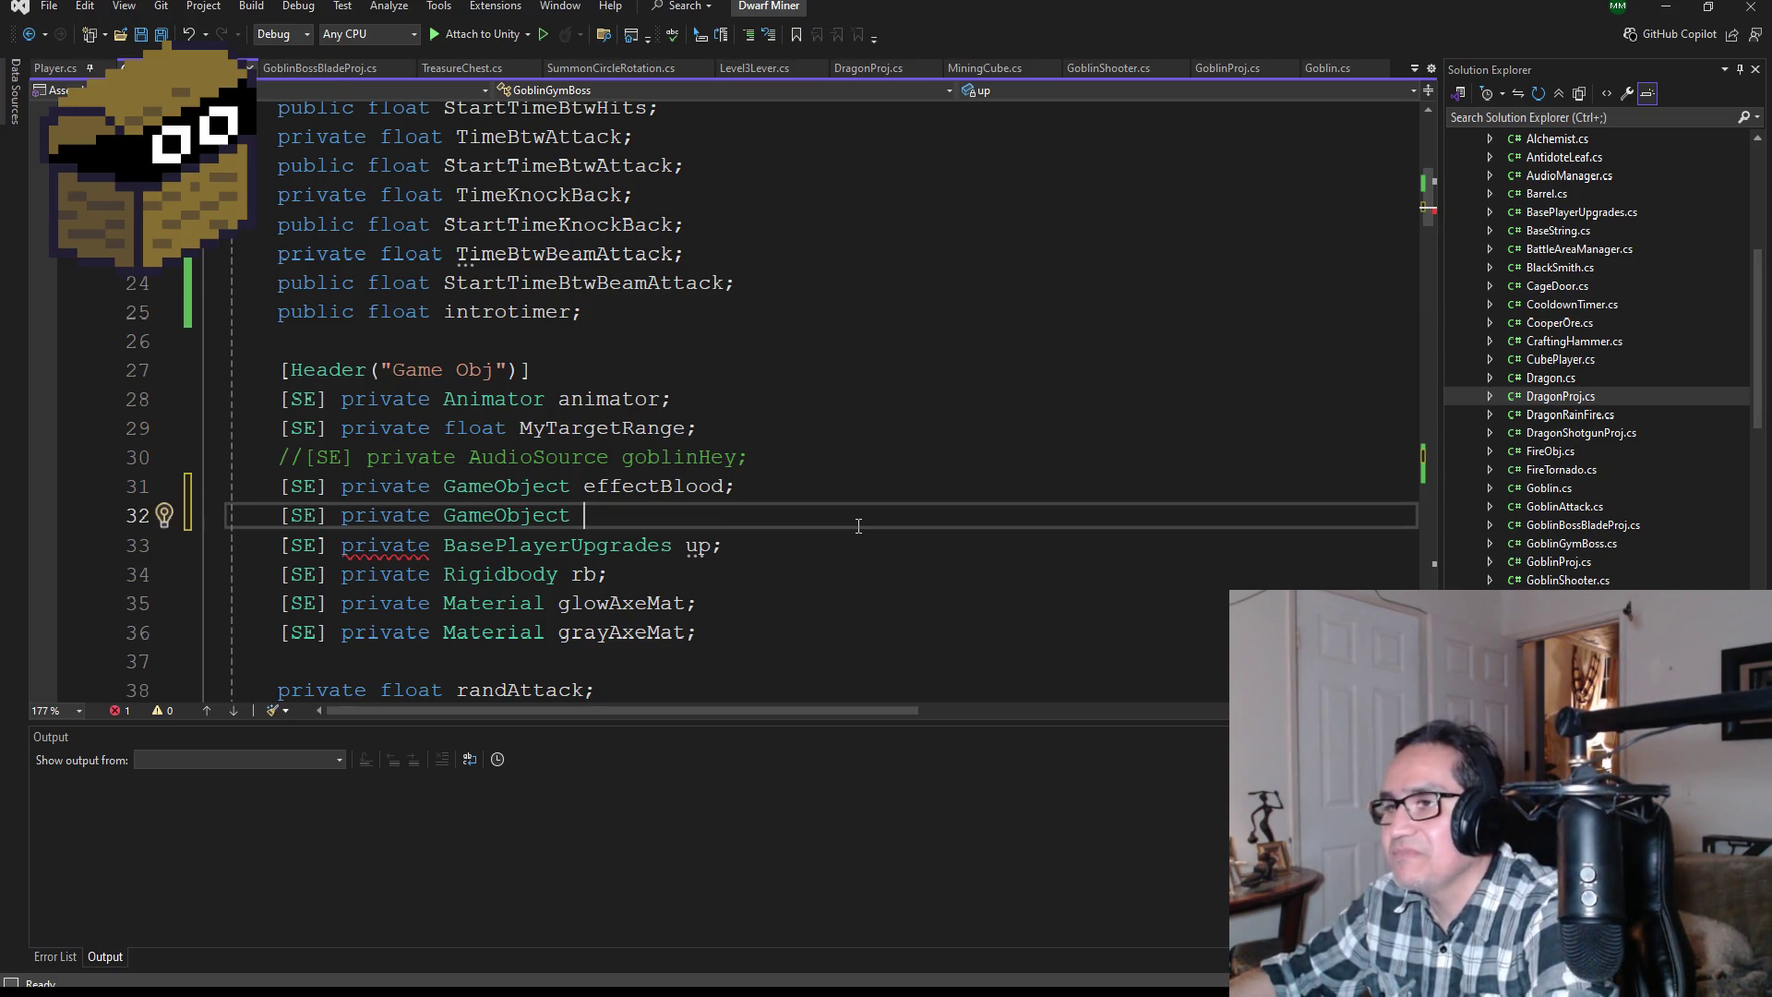
{"action": "type", "text": "balde"}
{"action": "key", "text": "BackSpace"}
{"action": "key", "text": "BackSpace"}
{"action": "key", "text": "BackSpace"}
{"action": "type", "text": "ladeBee"}
{"action": "key", "text": "BackSpace"}
{"action": "type", "text": "amobj"}
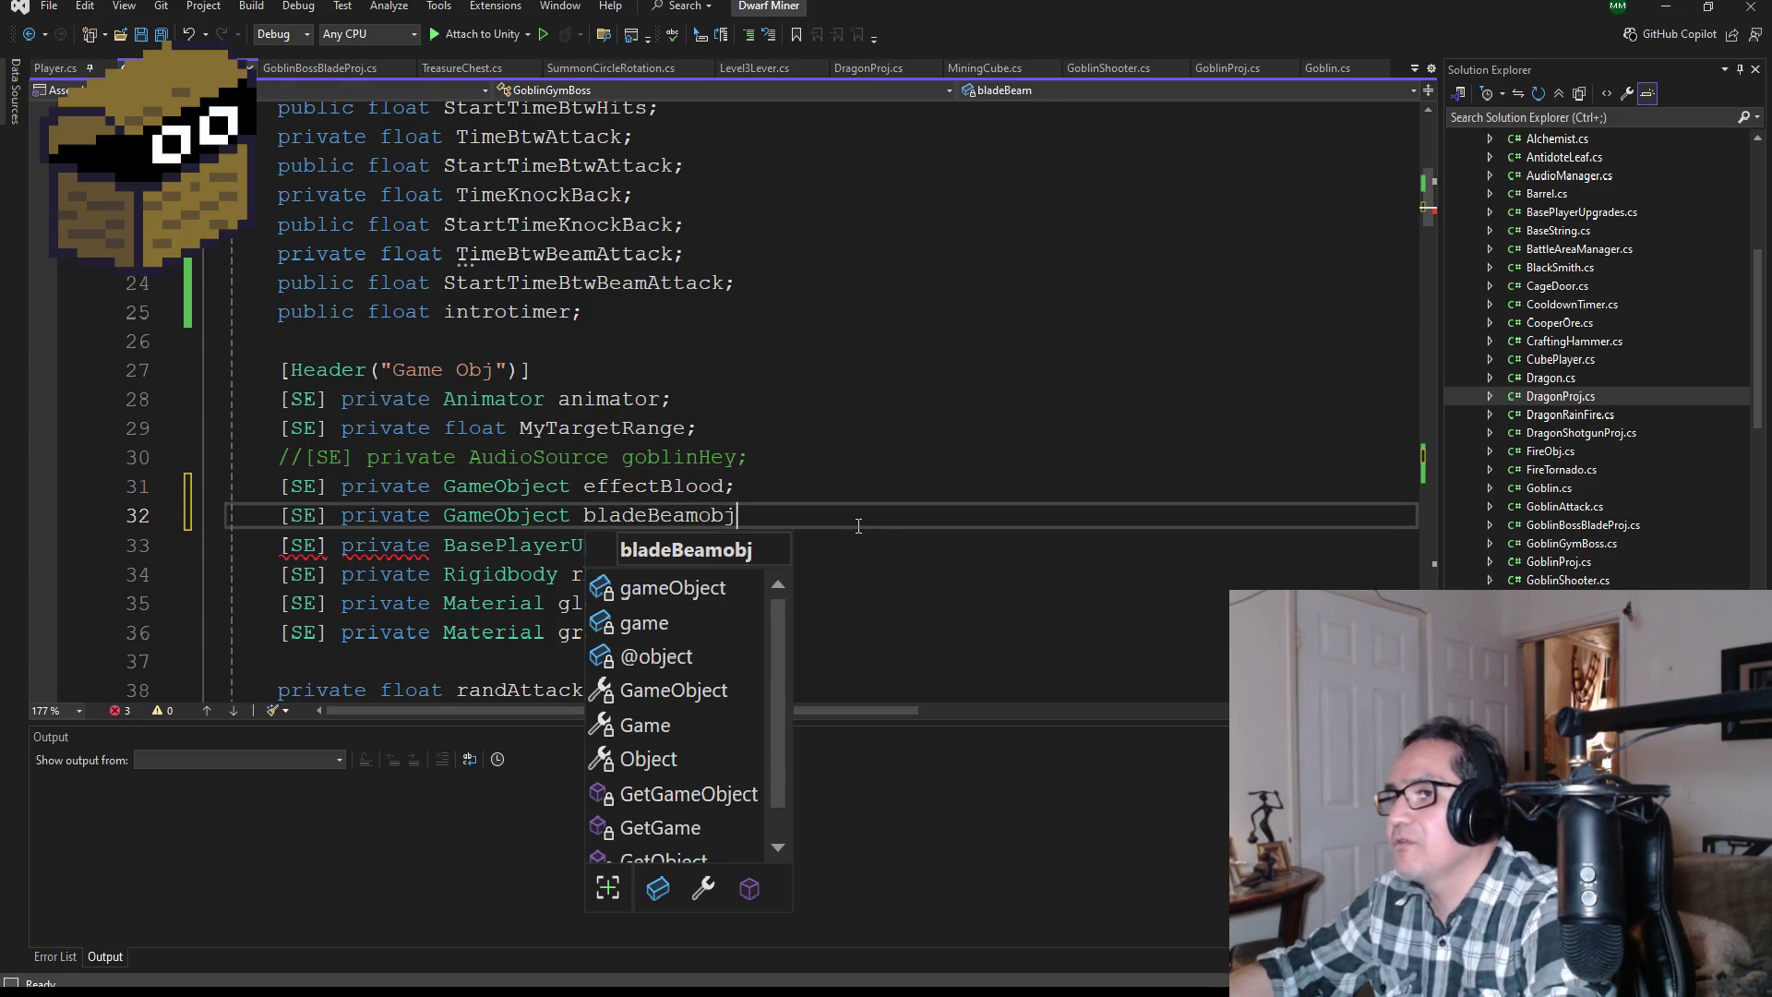
{"action": "type", "text": ";"}
{"action": "key", "text": "ctrl+s"}
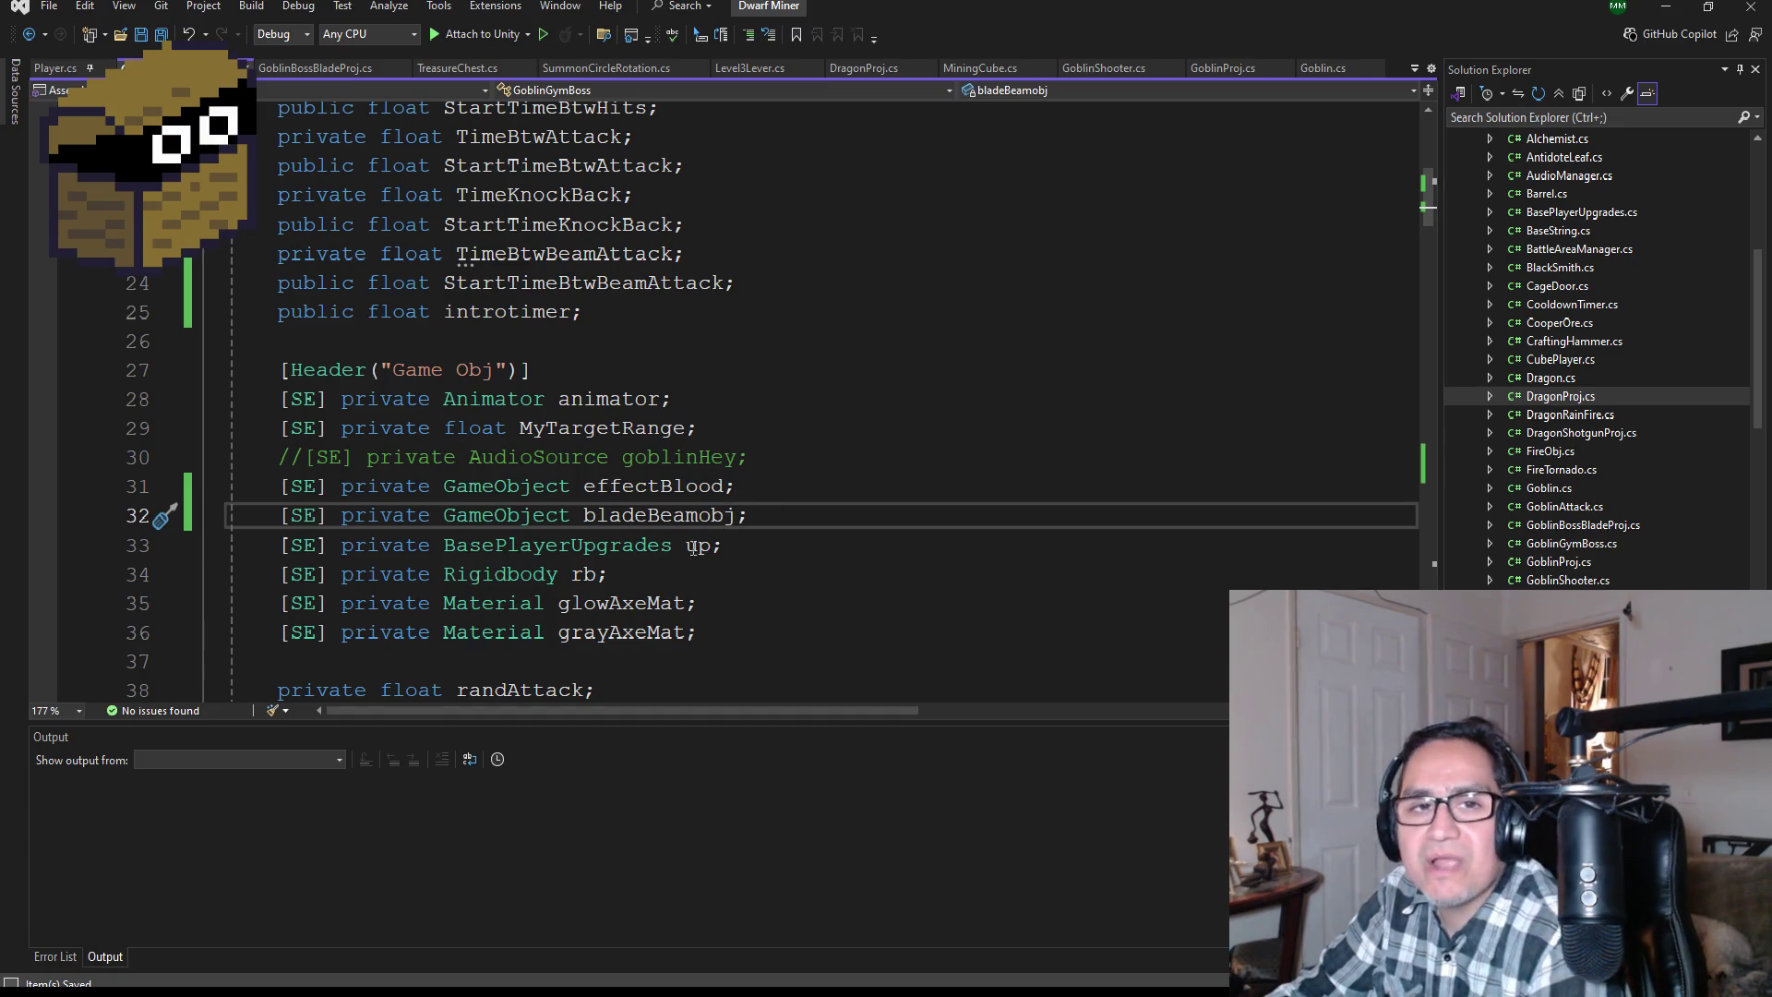
{"action": "scroll", "coordinate": [694, 546], "scroll_direction": "down", "scroll_amount": 10}
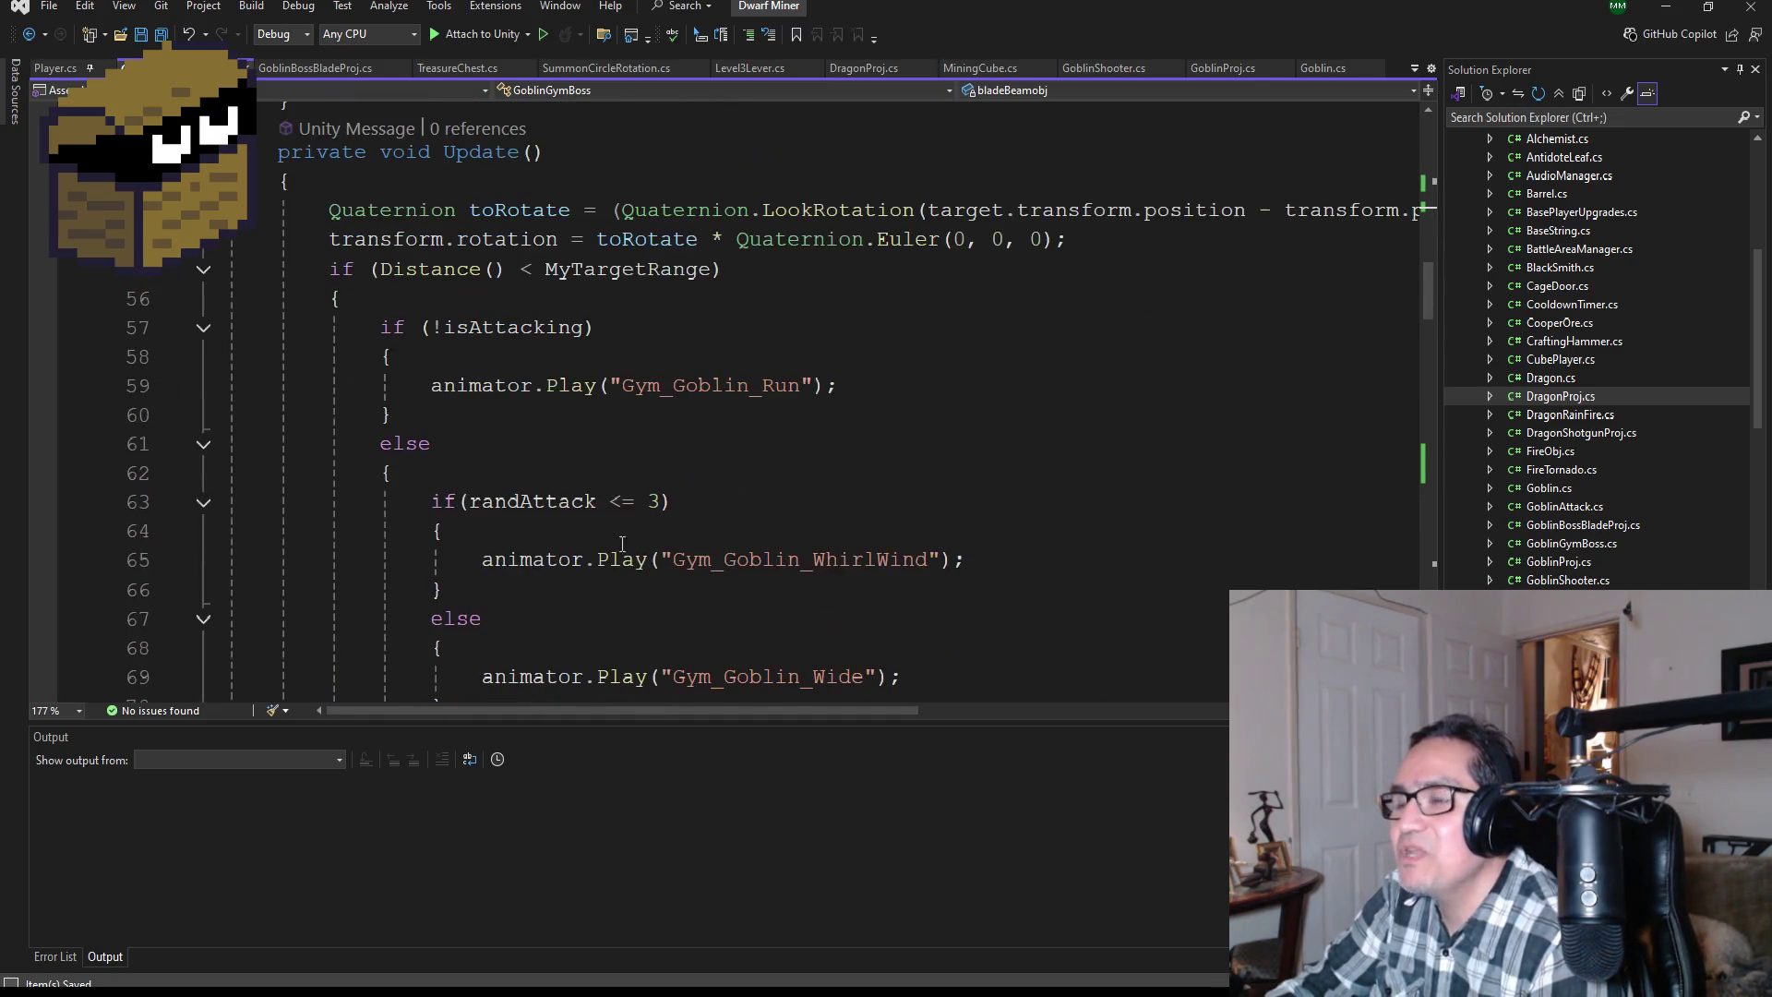
{"action": "scroll", "coordinate": [622, 544], "scroll_direction": "down", "scroll_amount": 15}
{"action": "scroll", "coordinate": [650, 540], "scroll_direction": "down", "scroll_amount": 6}
{"action": "scroll", "coordinate": [741, 416], "scroll_direction": "up", "scroll_amount": 1}
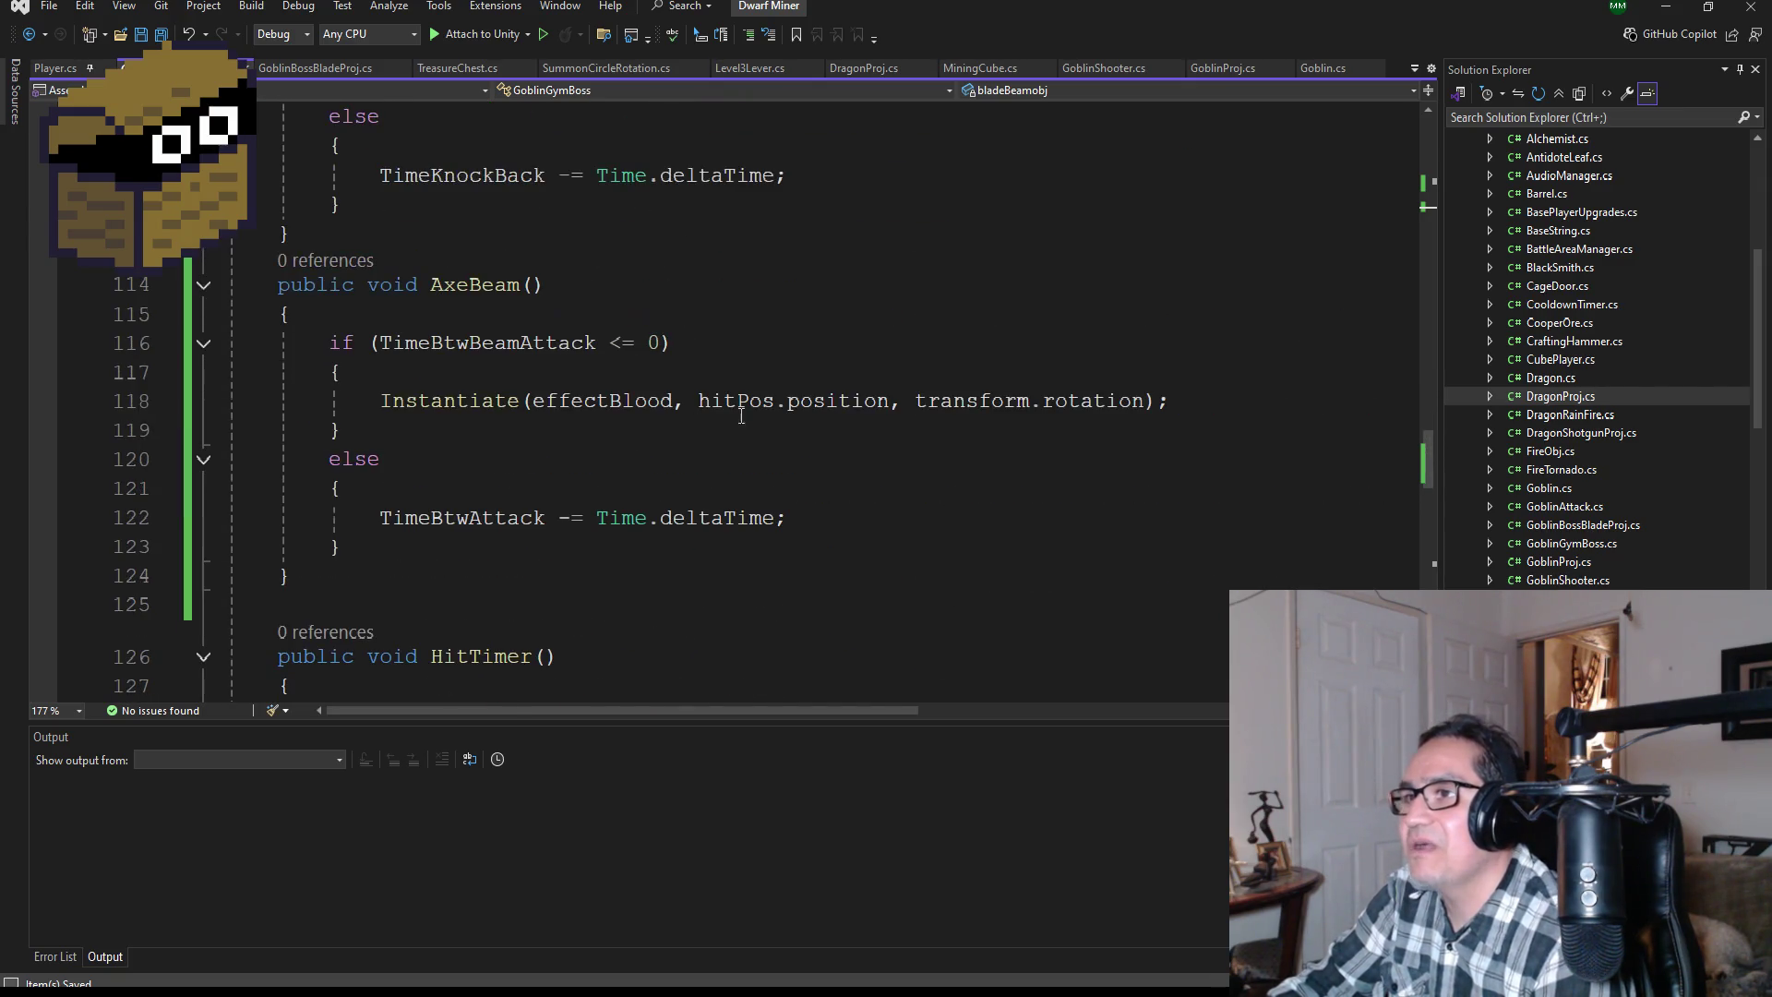
Step: Replace effectBlood with bladeBeamobj in AxeBeam's Instantiate call
{"action": "double_click", "coordinate": [630, 400]}
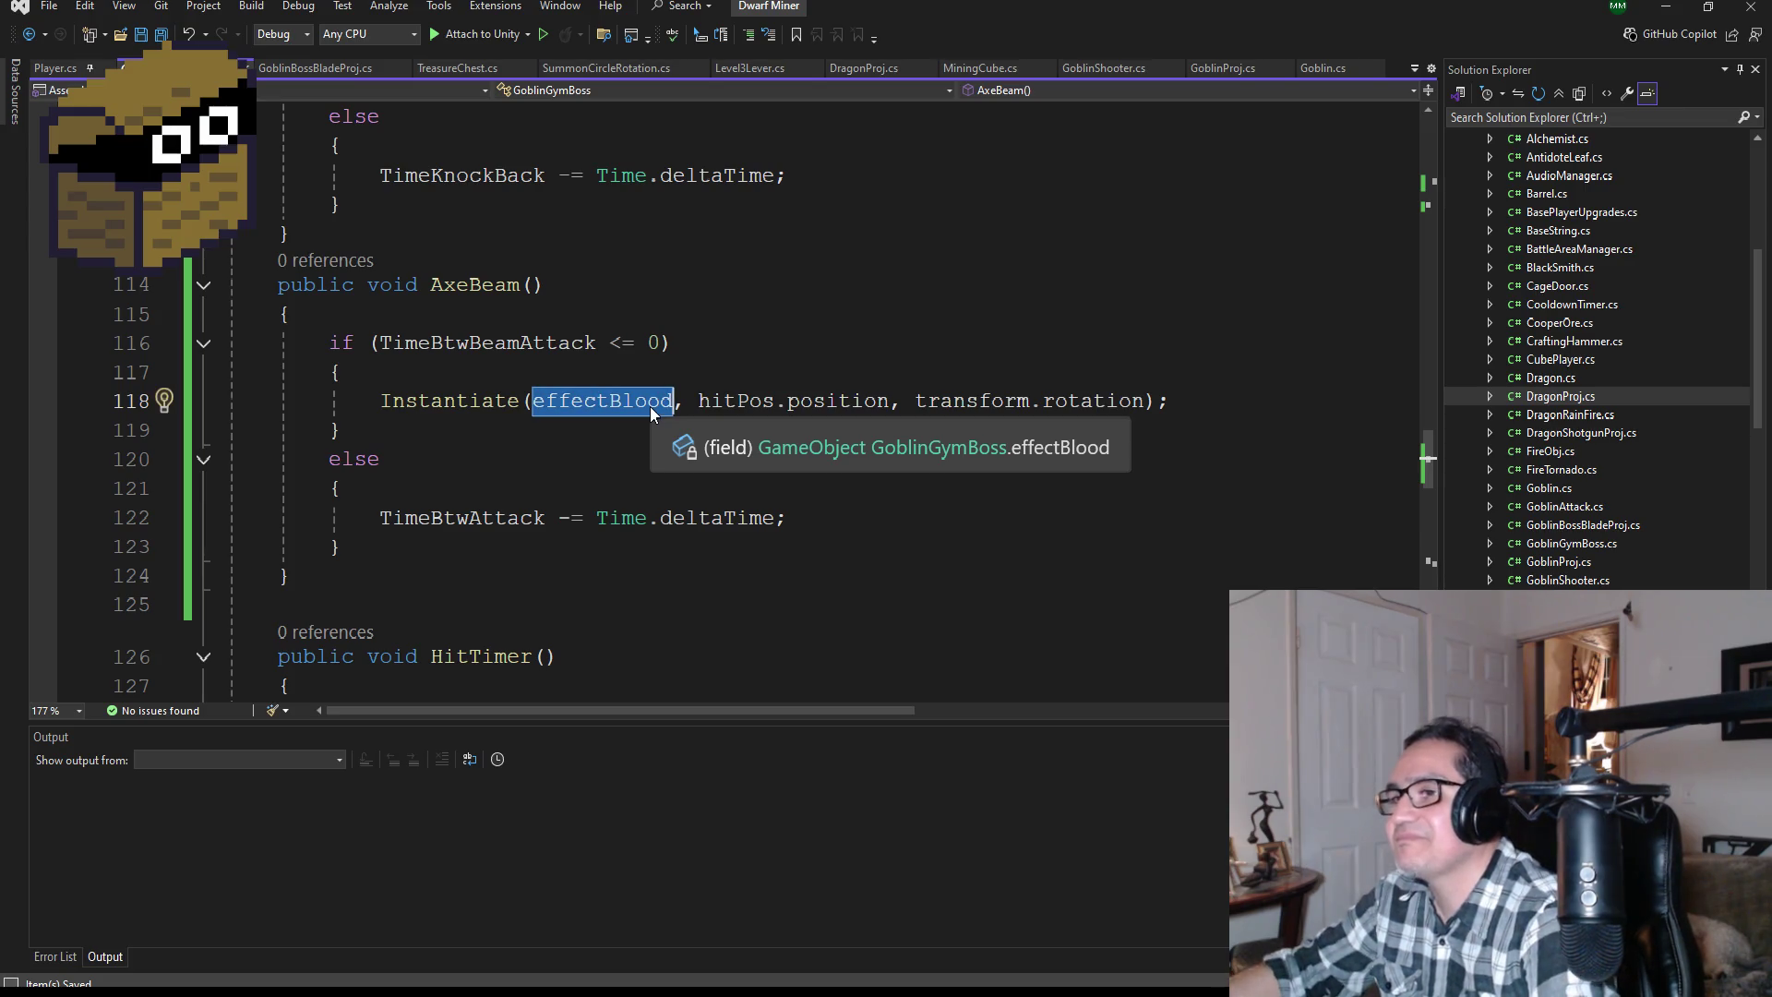
{"action": "type", "text": "bla"}
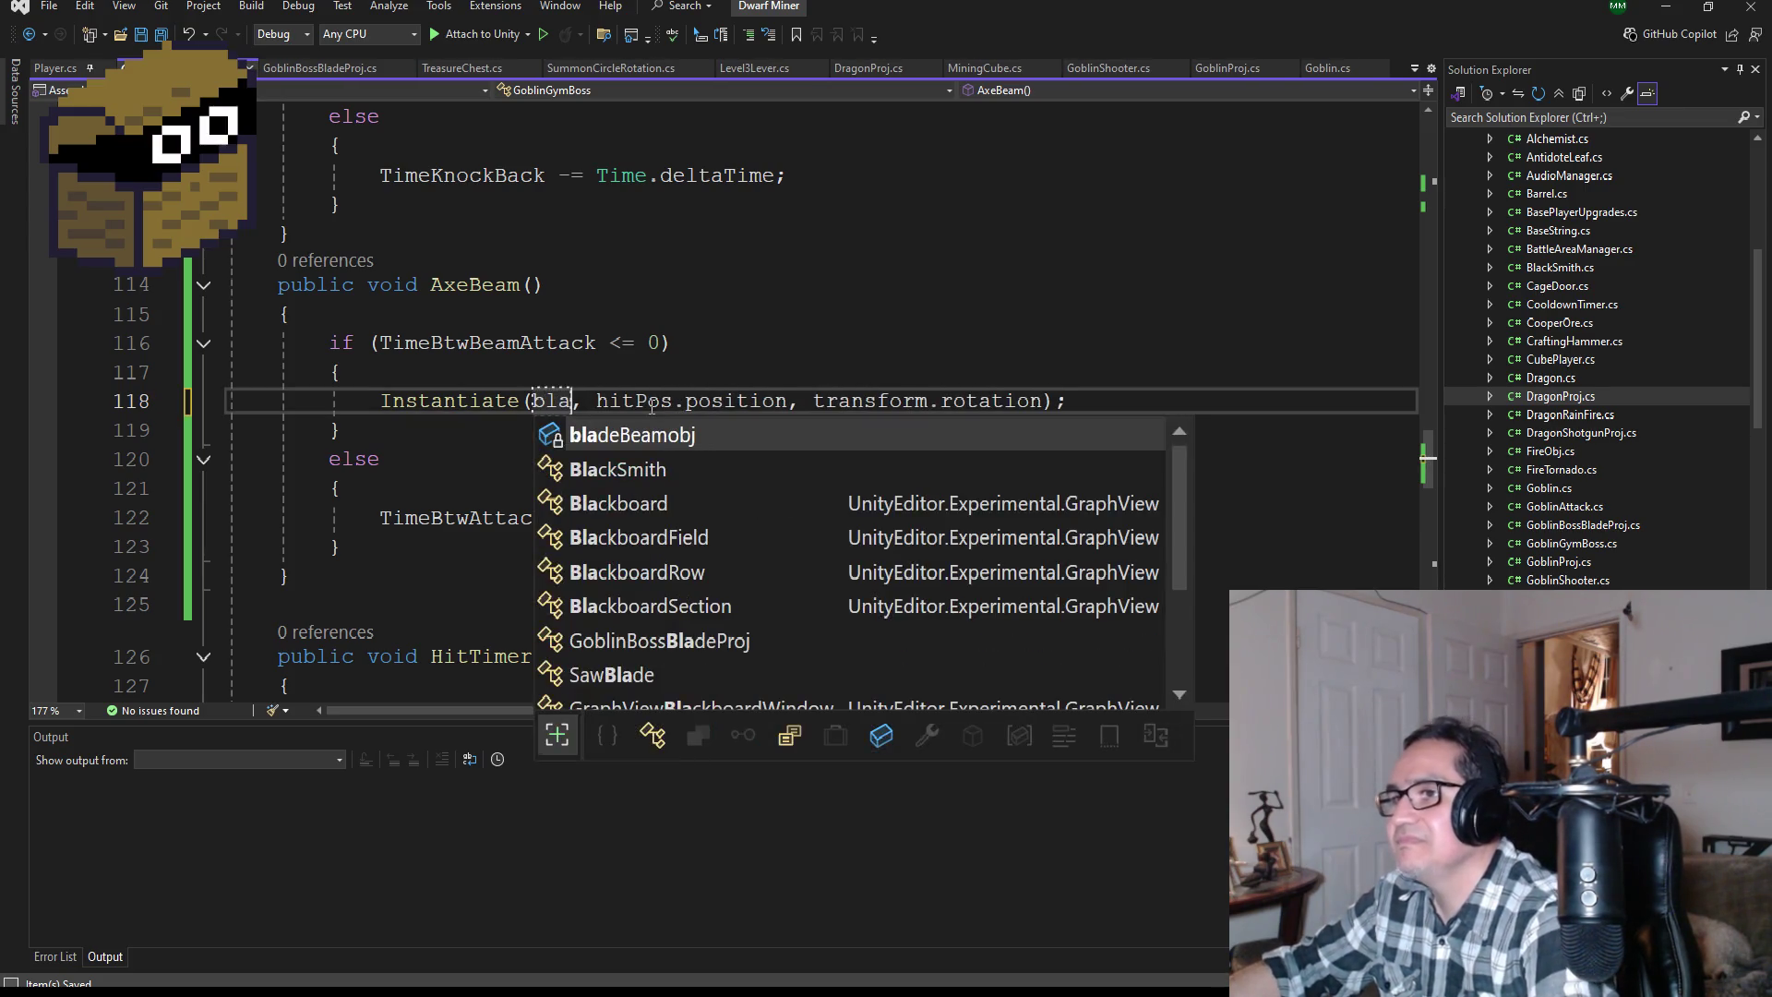
{"action": "key", "text": "Tab"}
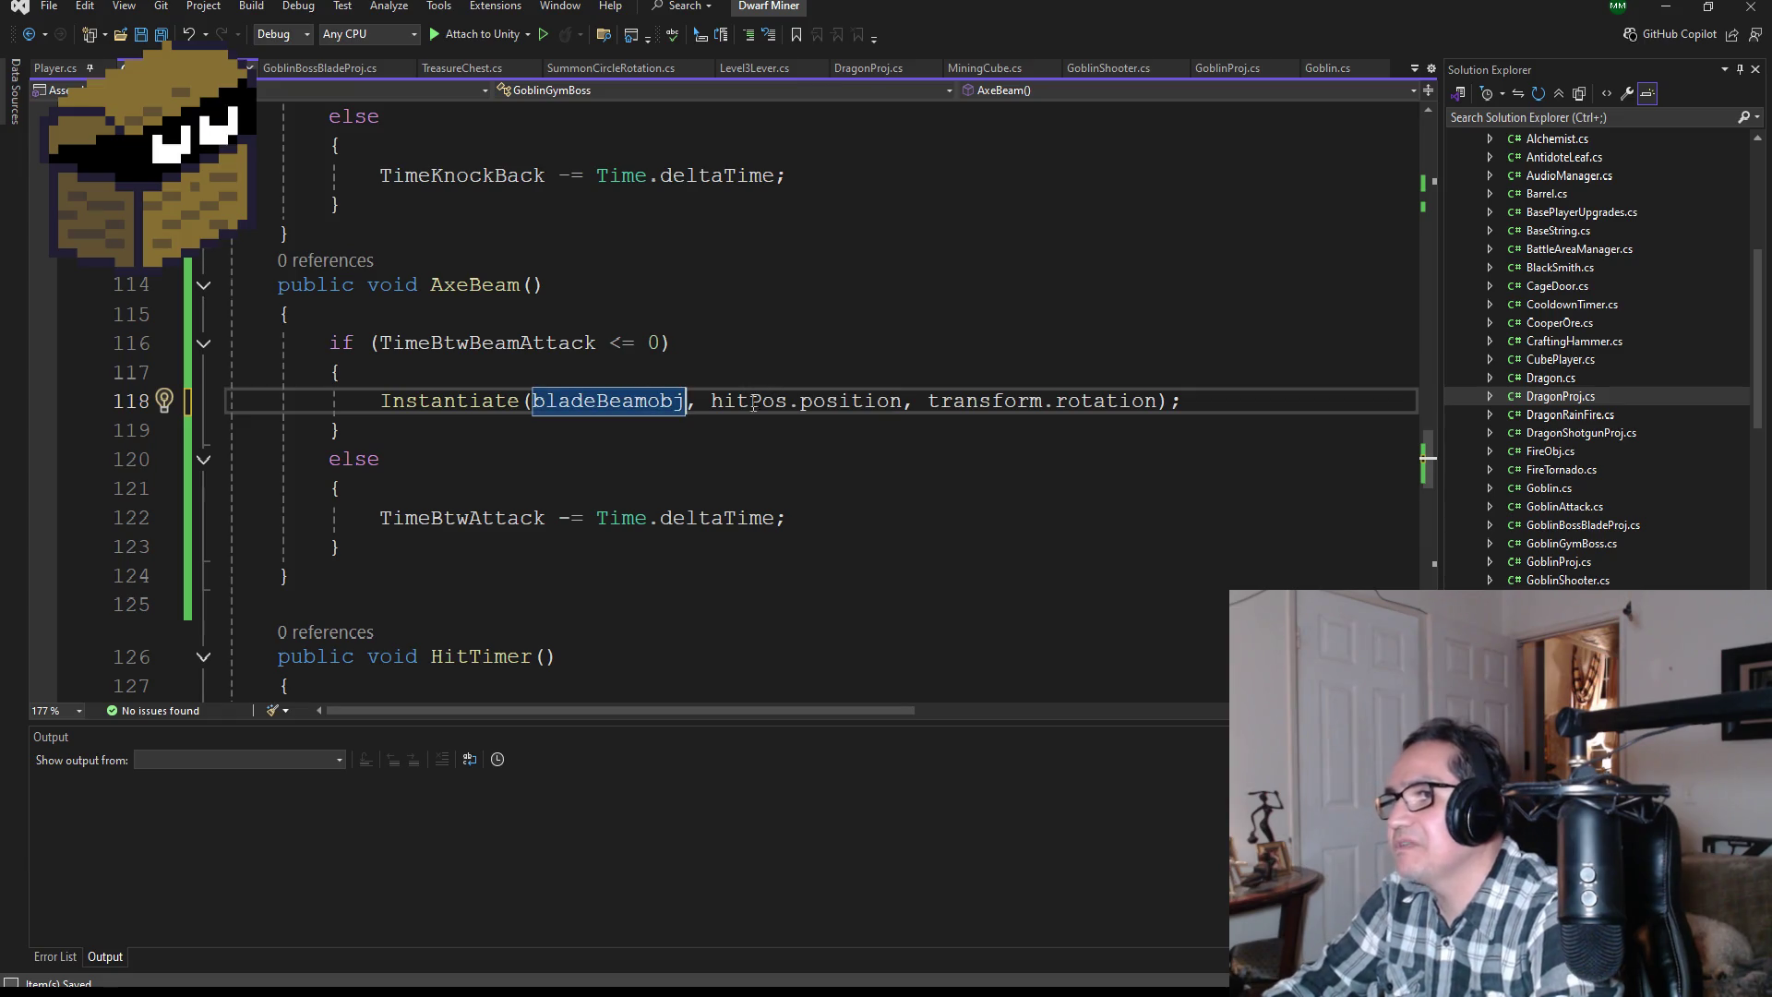
{"action": "double_click", "coordinate": [753, 402]}
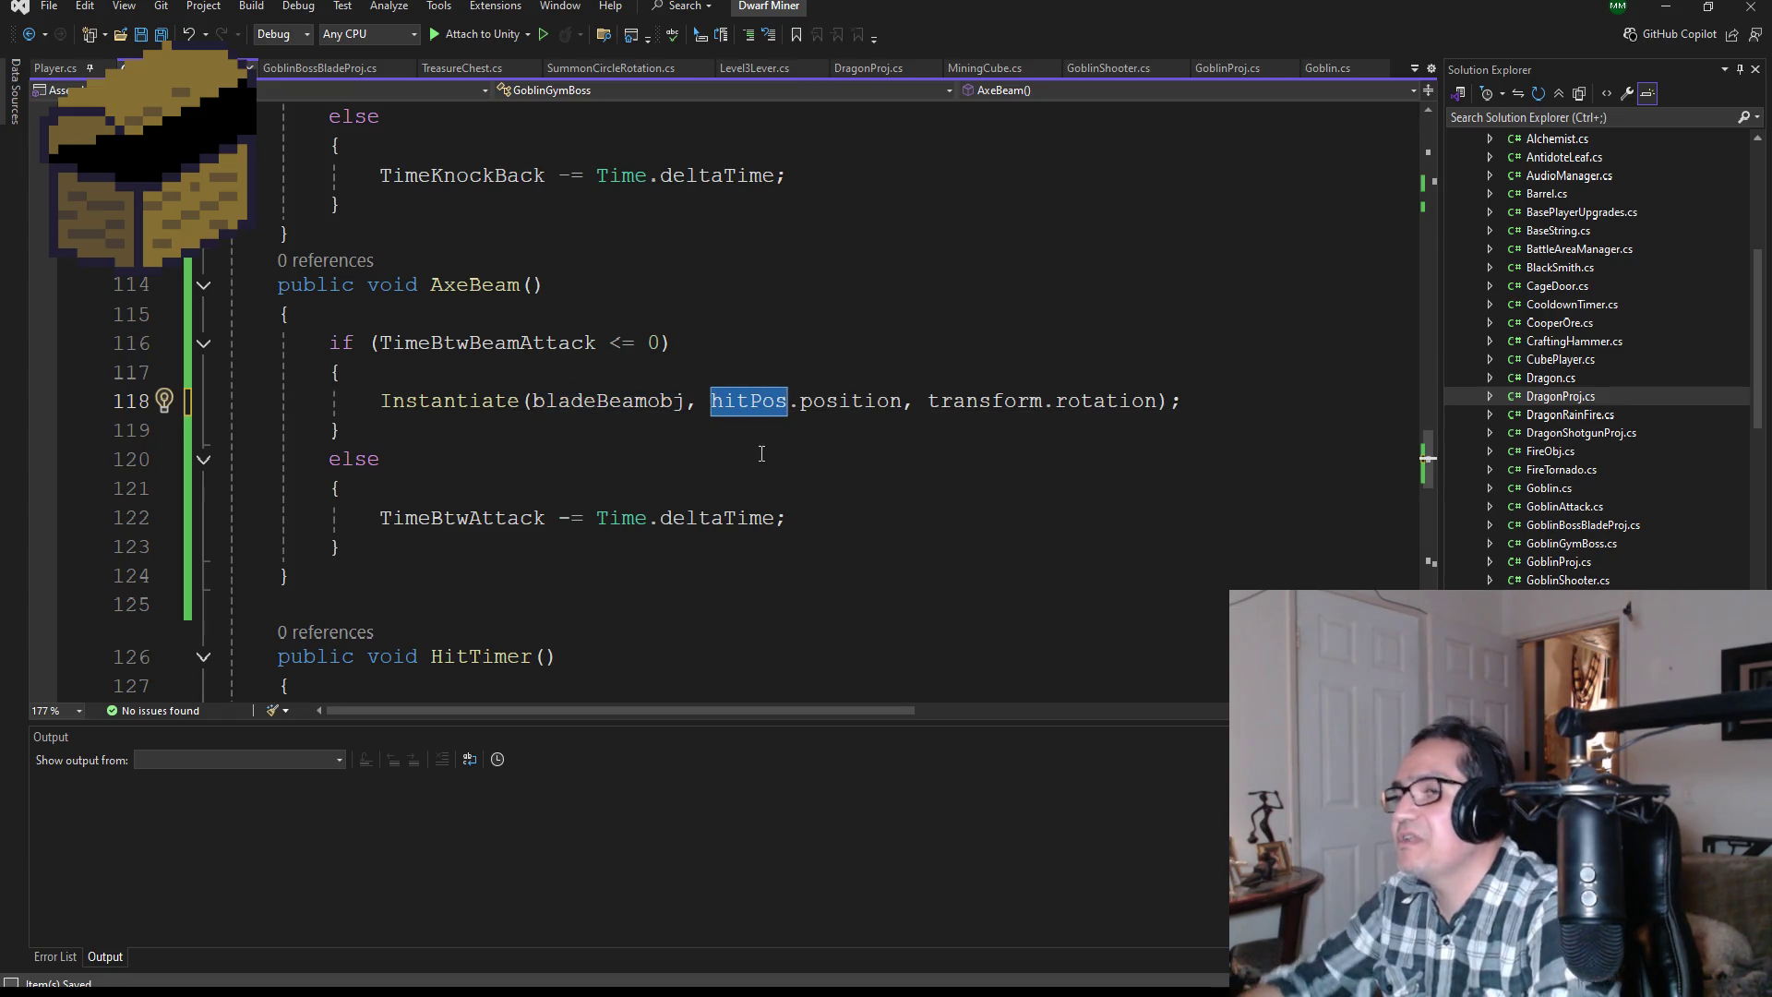
Step: Move up to review the grayAxeMat and other field declarations
{"action": "scroll", "coordinate": [762, 454], "scroll_direction": "up", "scroll_amount": 20}
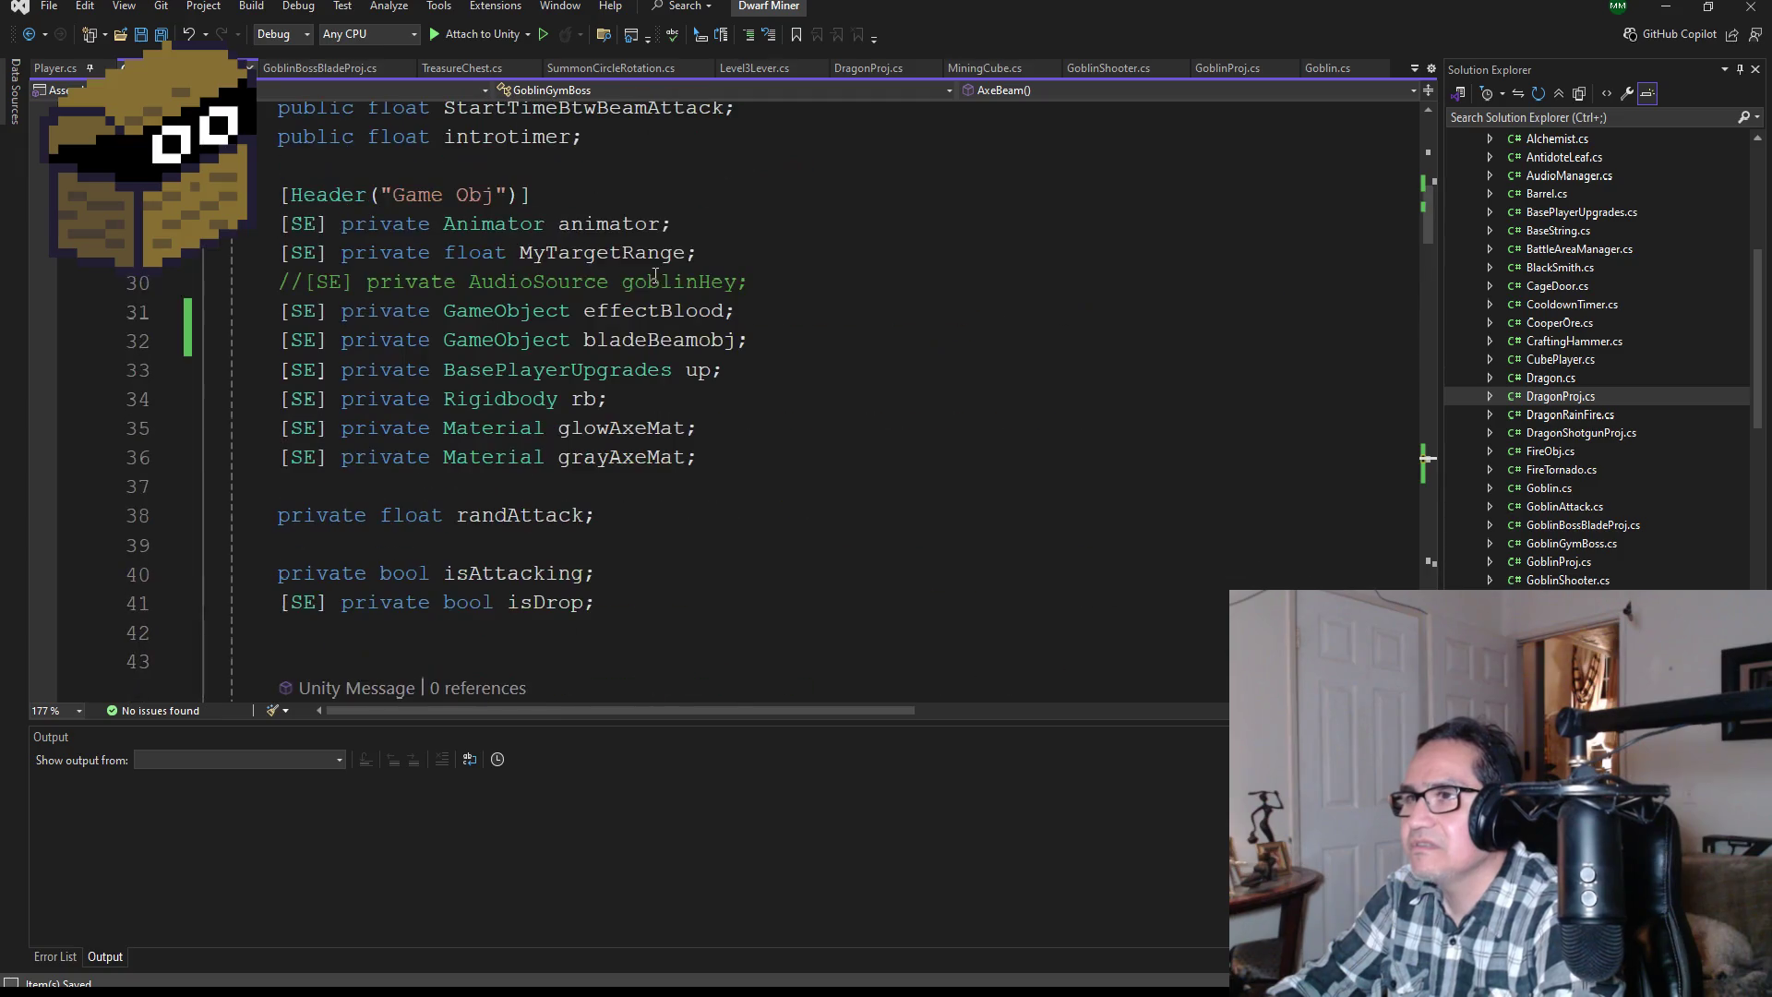
{"action": "left_click", "coordinate": [725, 459]}
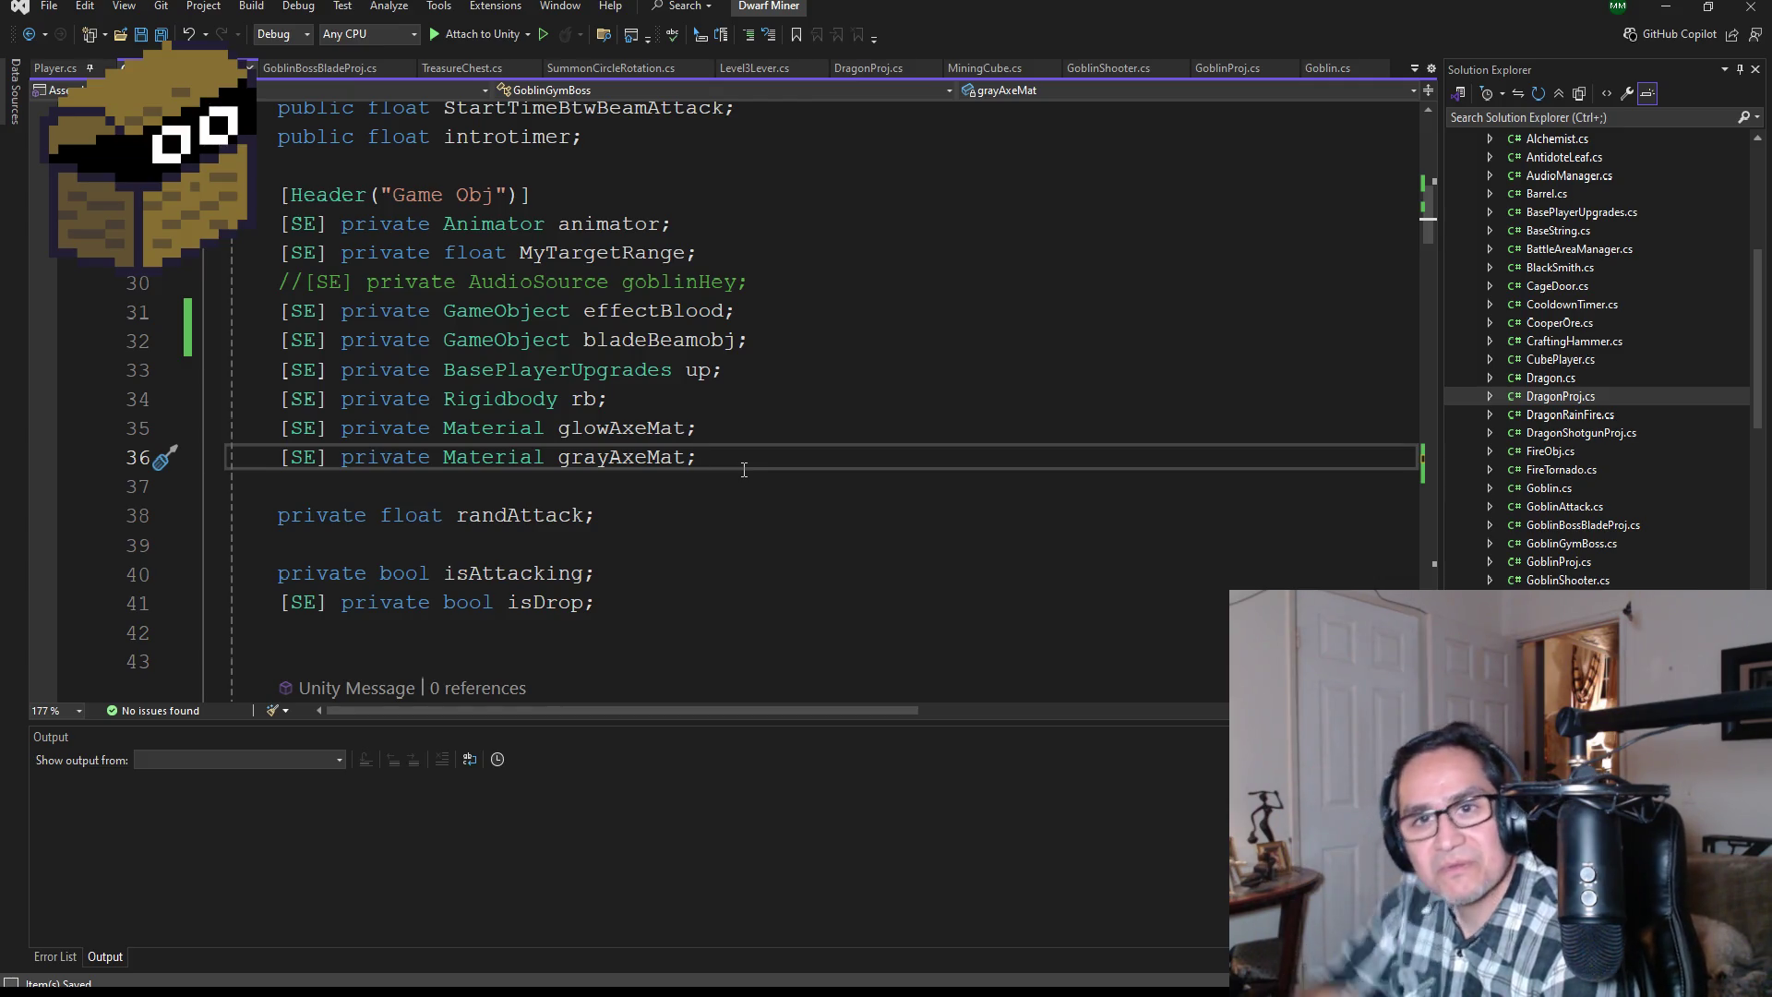
{"action": "key", "text": "Up"}
{"action": "key", "text": "Up"}
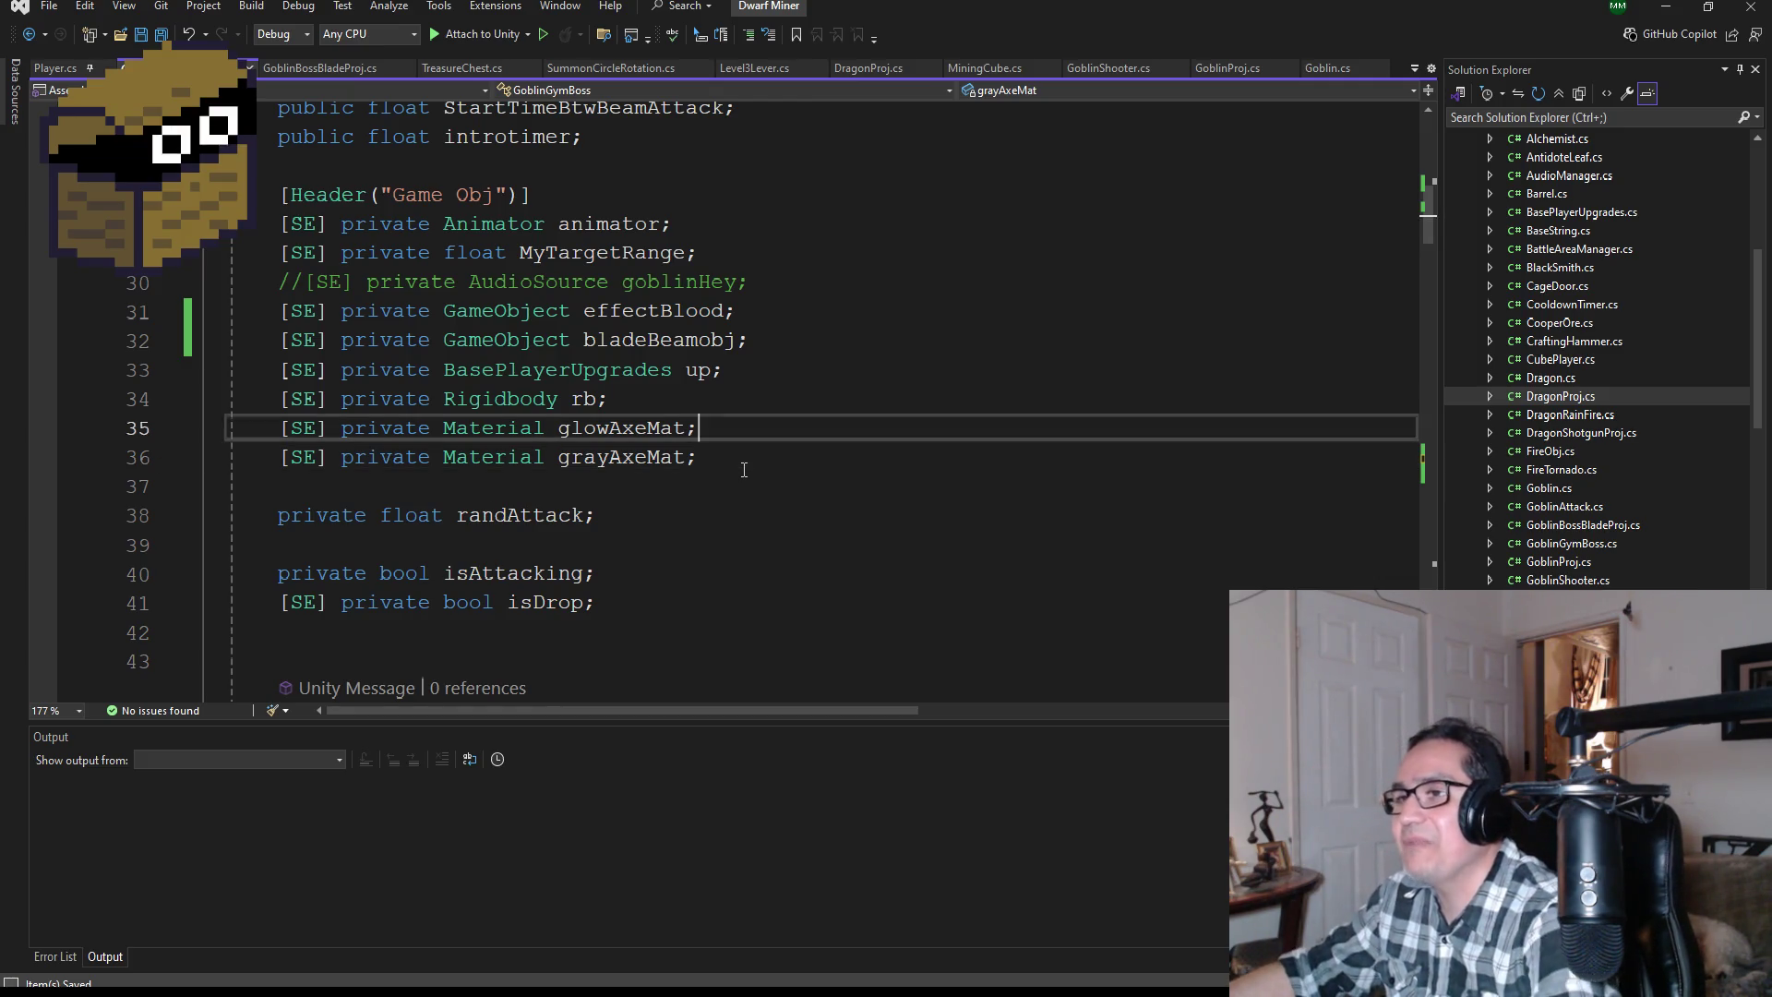
{"action": "scroll", "coordinate": [743, 451], "scroll_direction": "up", "scroll_amount": 4}
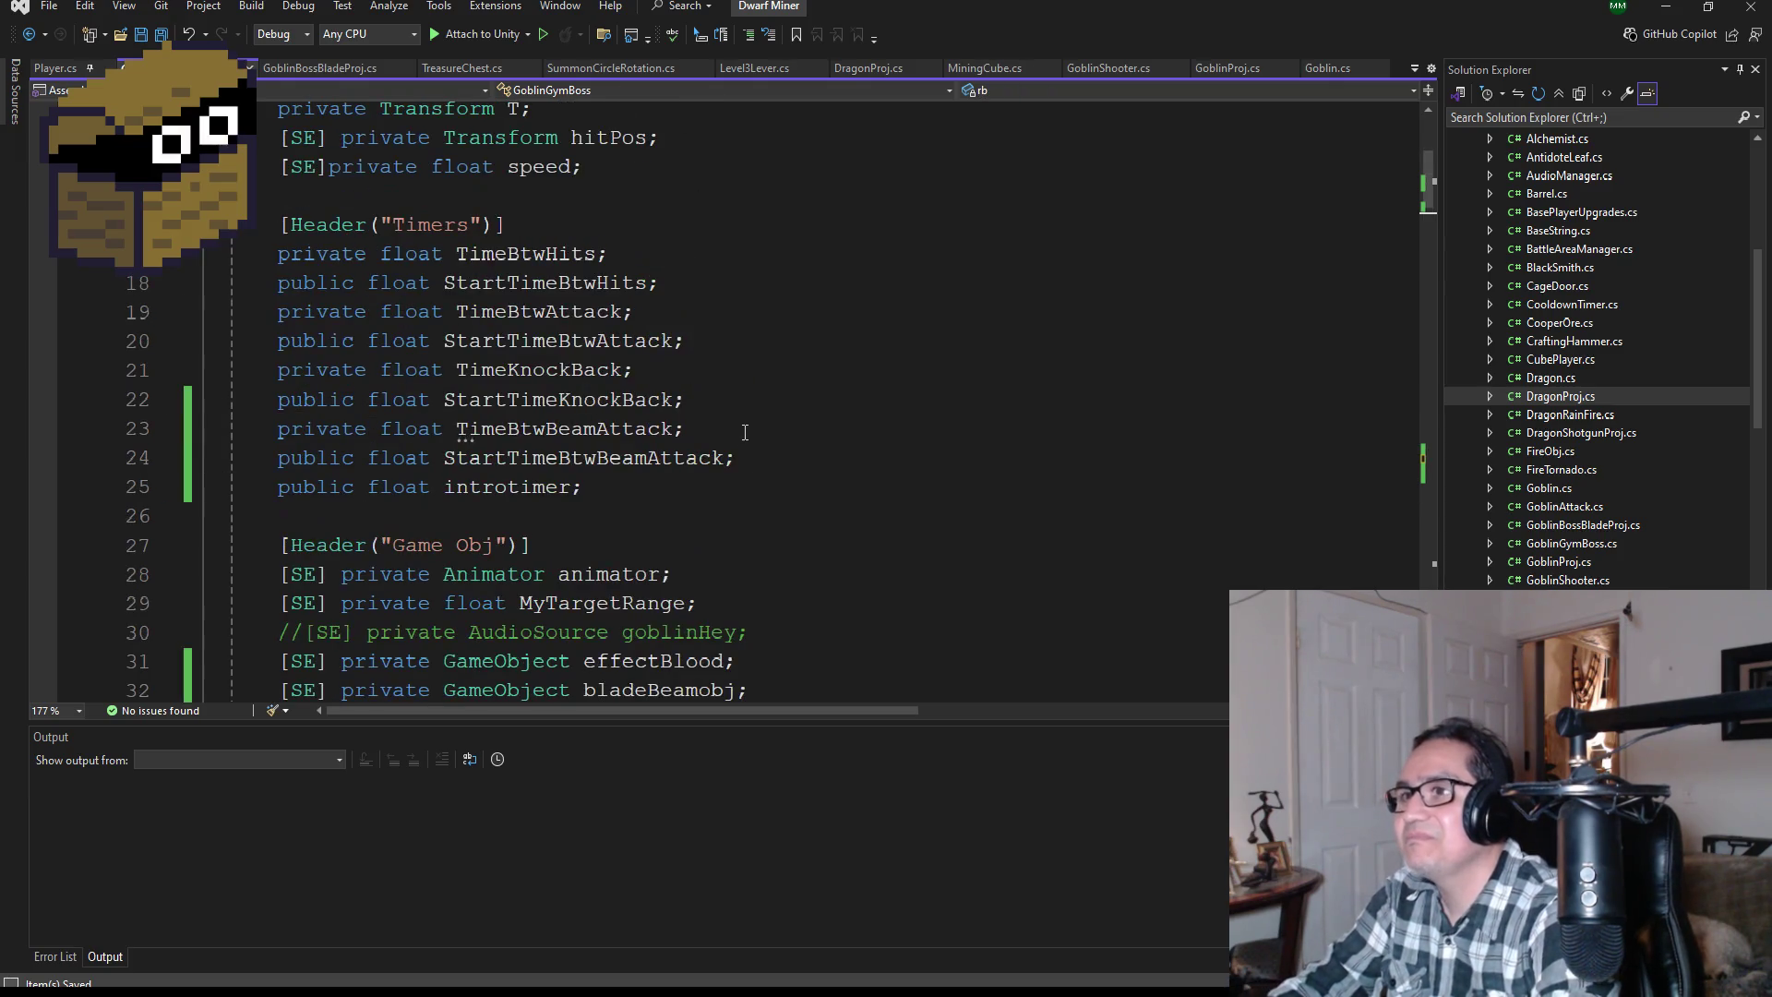
Step: Add '[SE] private Transform beamPos;' on a new line directly below the hitPos declaration
{"action": "left_click", "coordinate": [610, 478]}
{"action": "scroll", "coordinate": [797, 471], "scroll_direction": "up", "scroll_amount": 3}
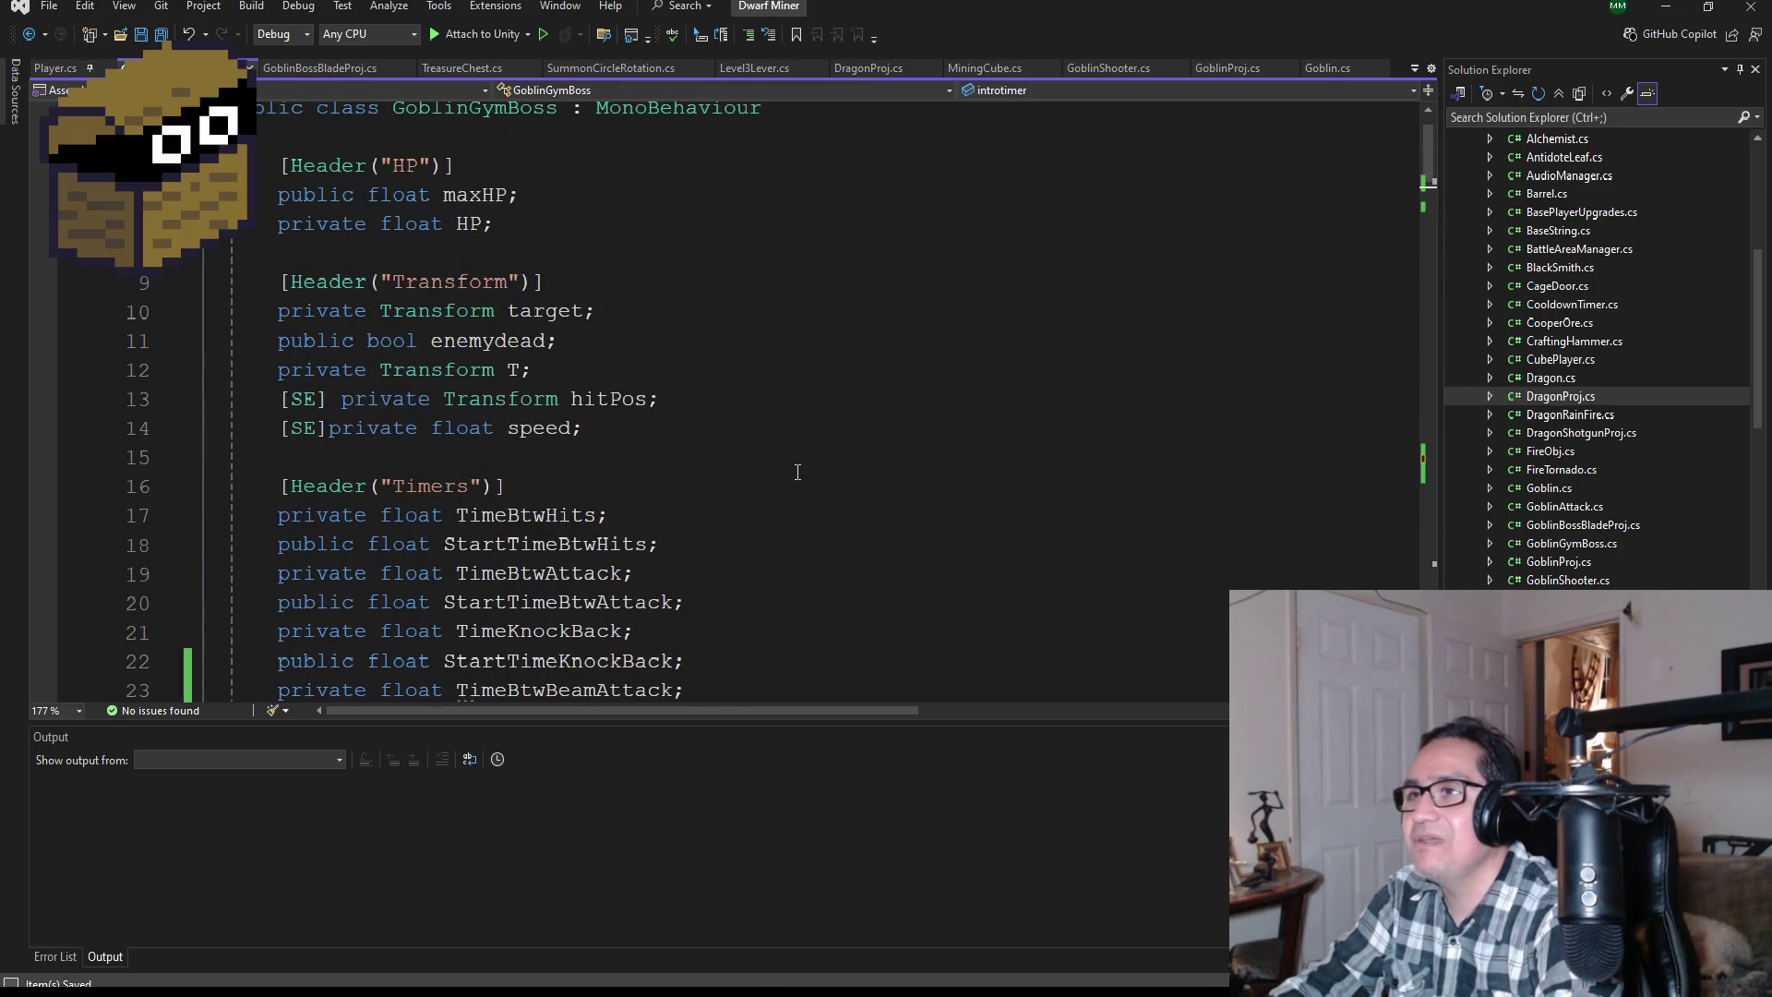
{"action": "left_click", "coordinate": [669, 440]}
{"action": "key", "text": "Up"}
{"action": "left_click", "coordinate": [696, 406]}
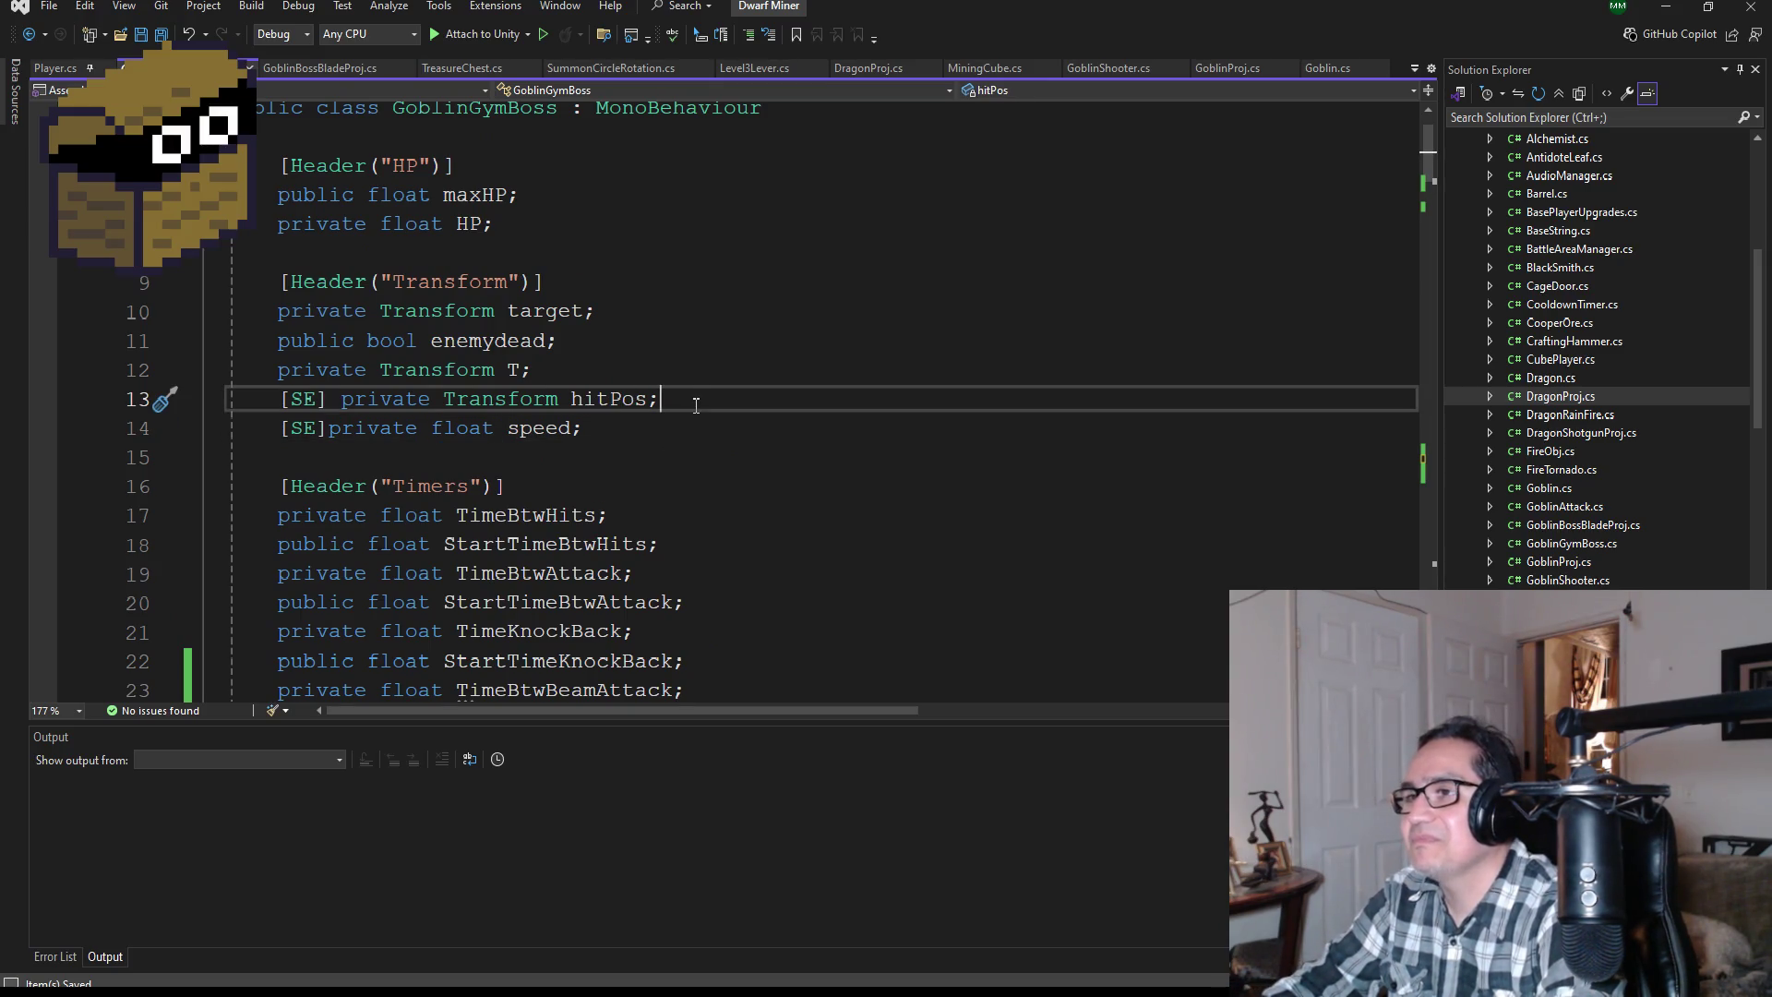
{"action": "key", "text": "Return"}
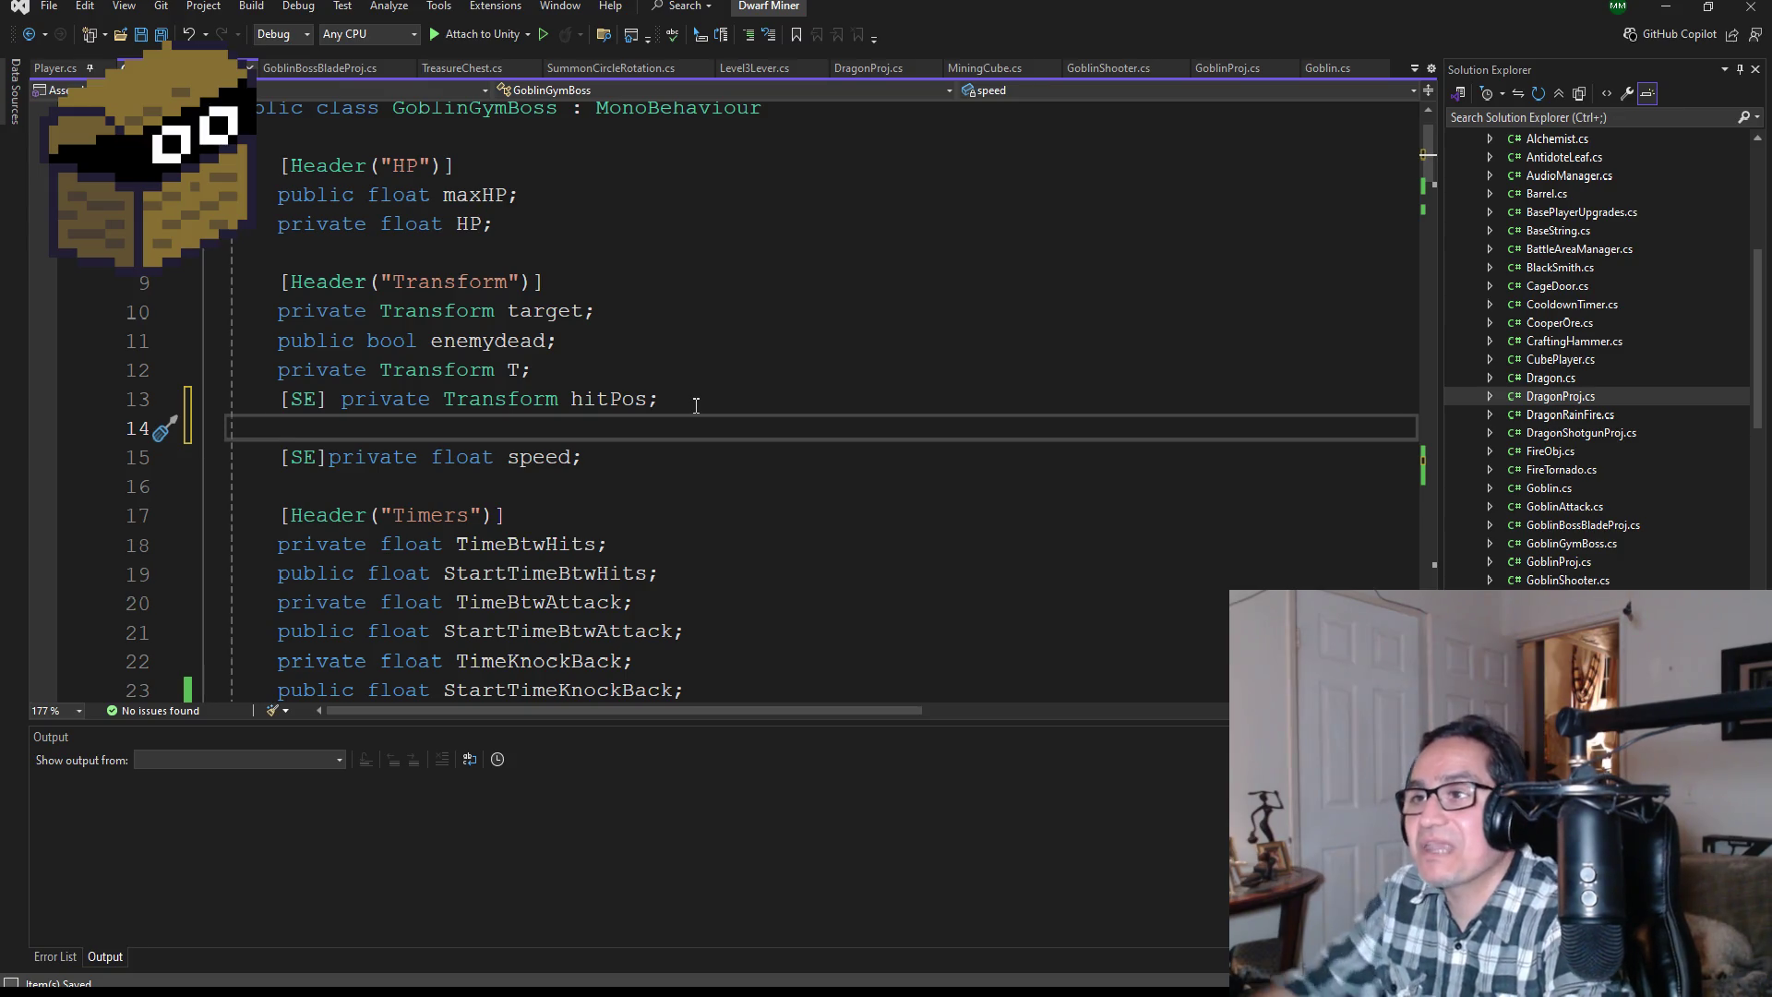
{"action": "type", "text": "[SE]"}
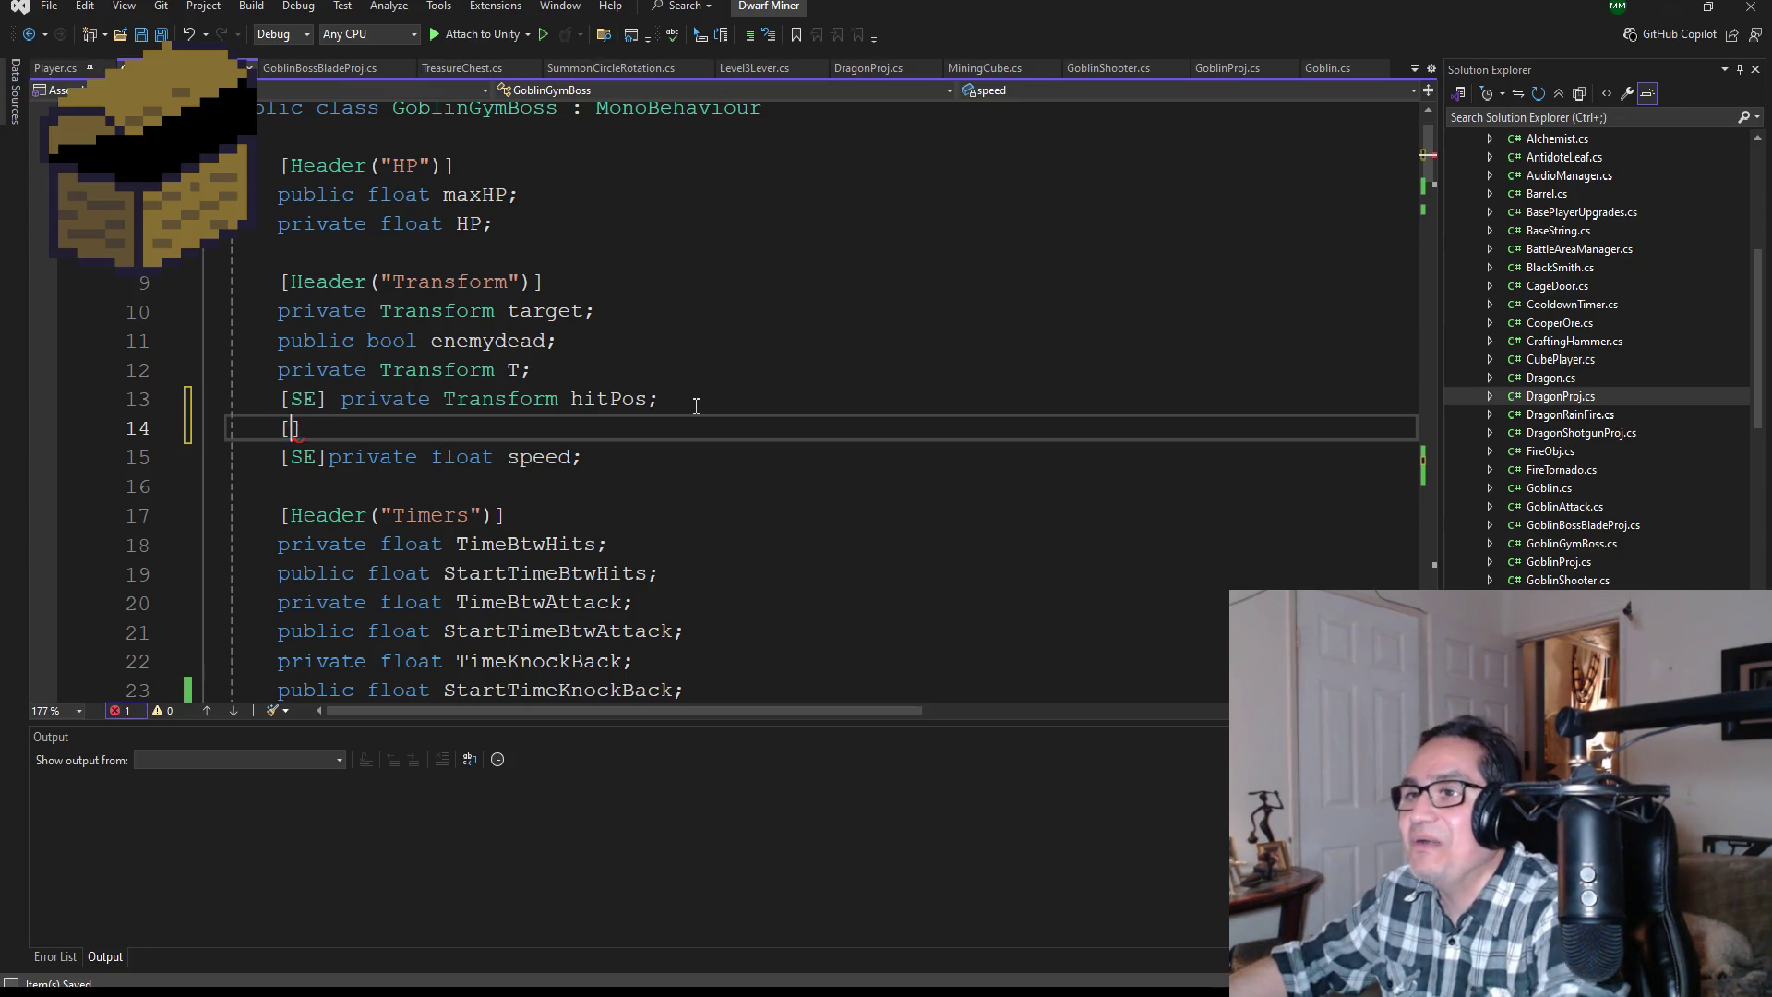
{"action": "type", "text": "pri"}
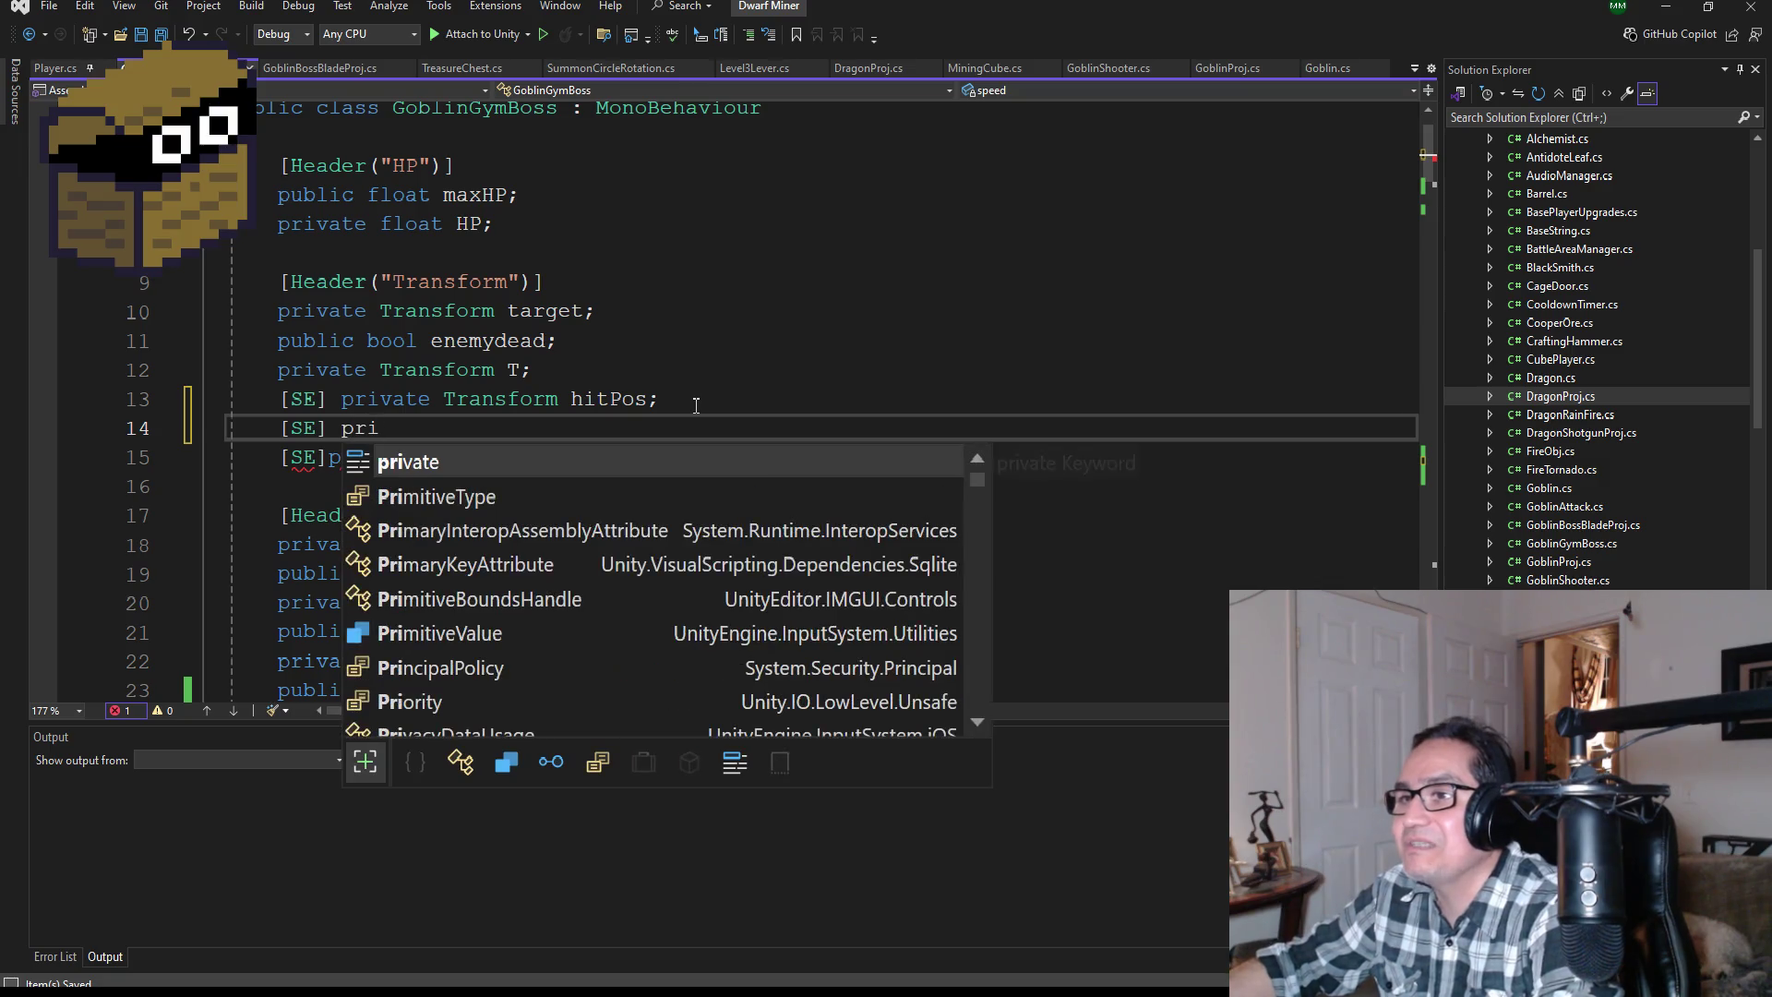
{"action": "type", "text": "vate Tr"}
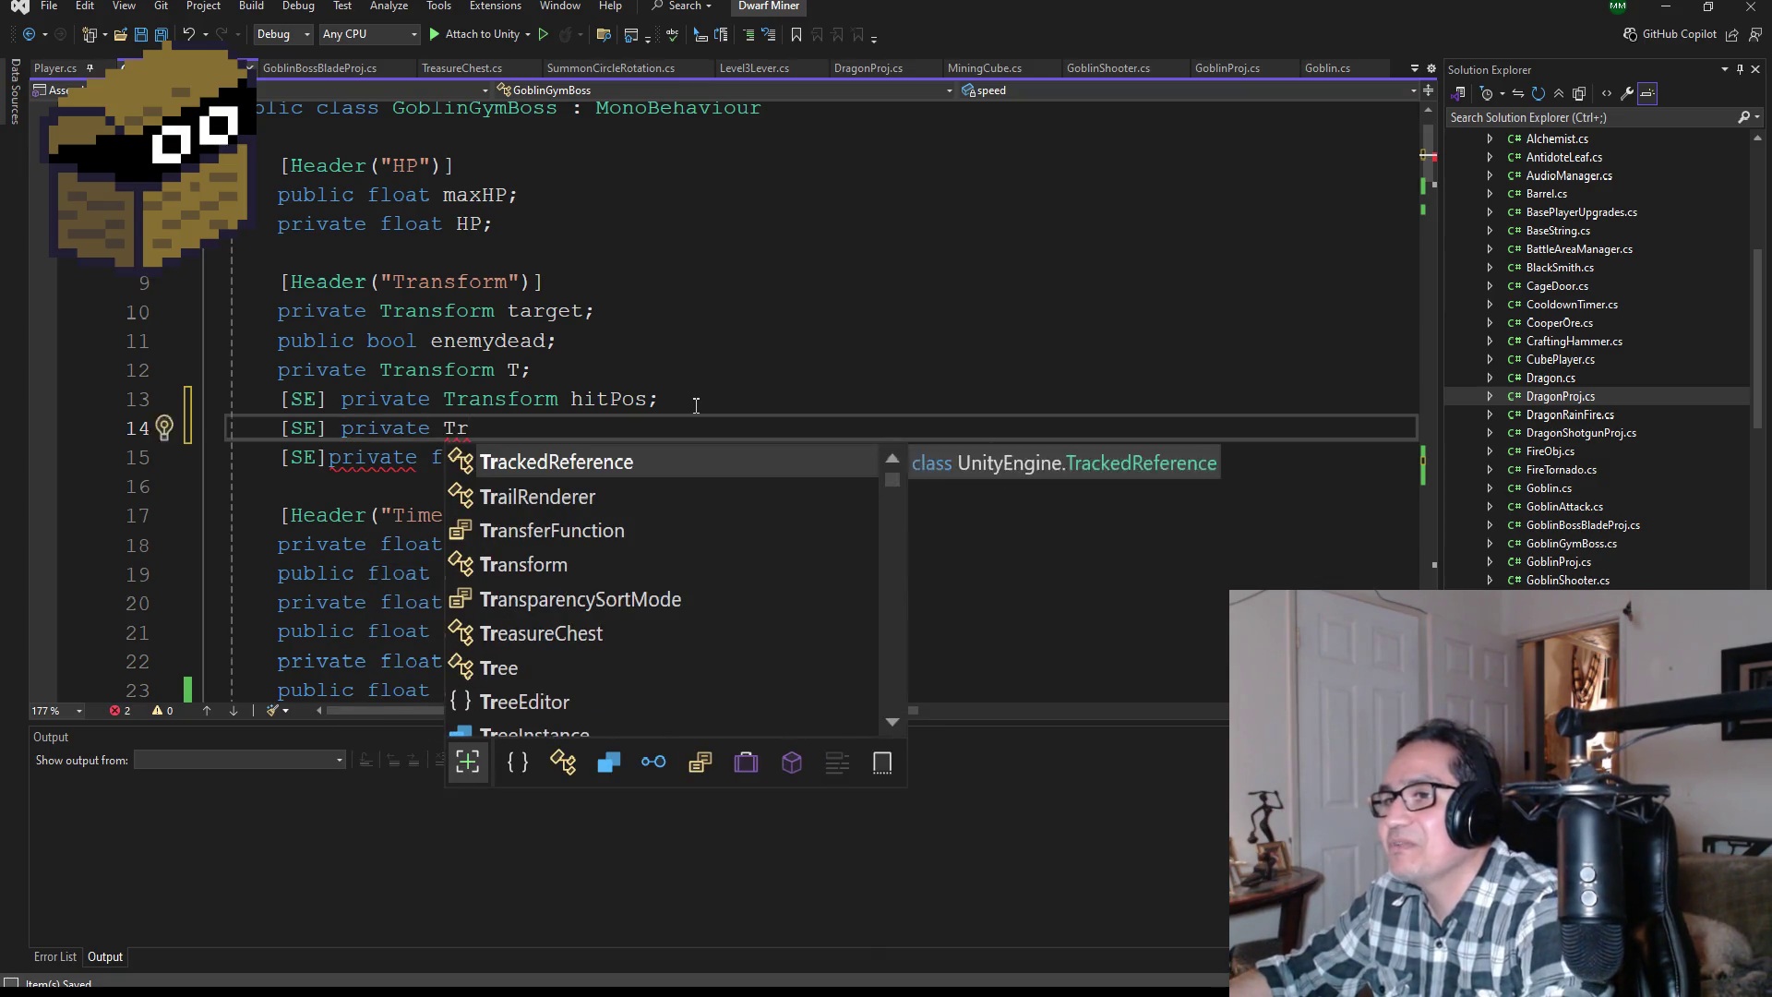
{"action": "type", "text": "ansform "}
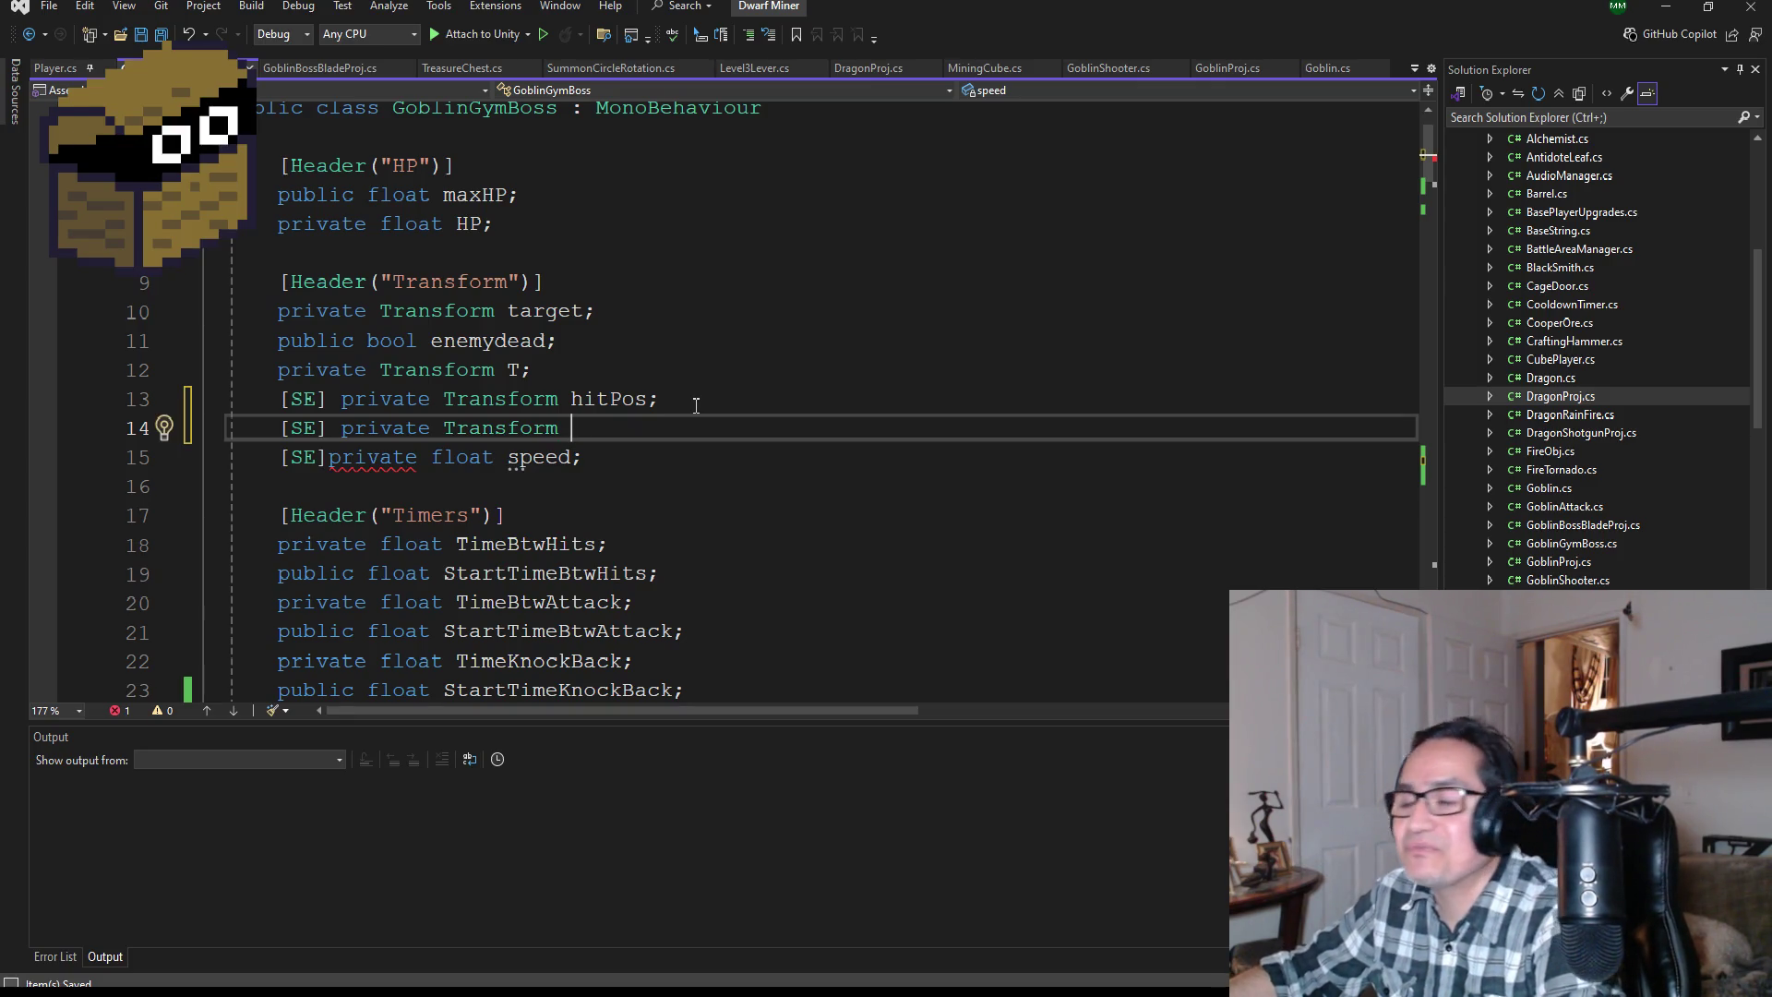
{"action": "type", "text": "balladePos"}
{"action": "key", "text": "BackSpace"}
{"action": "key", "text": "BackSpace"}
{"action": "key", "text": "BackSpace"}
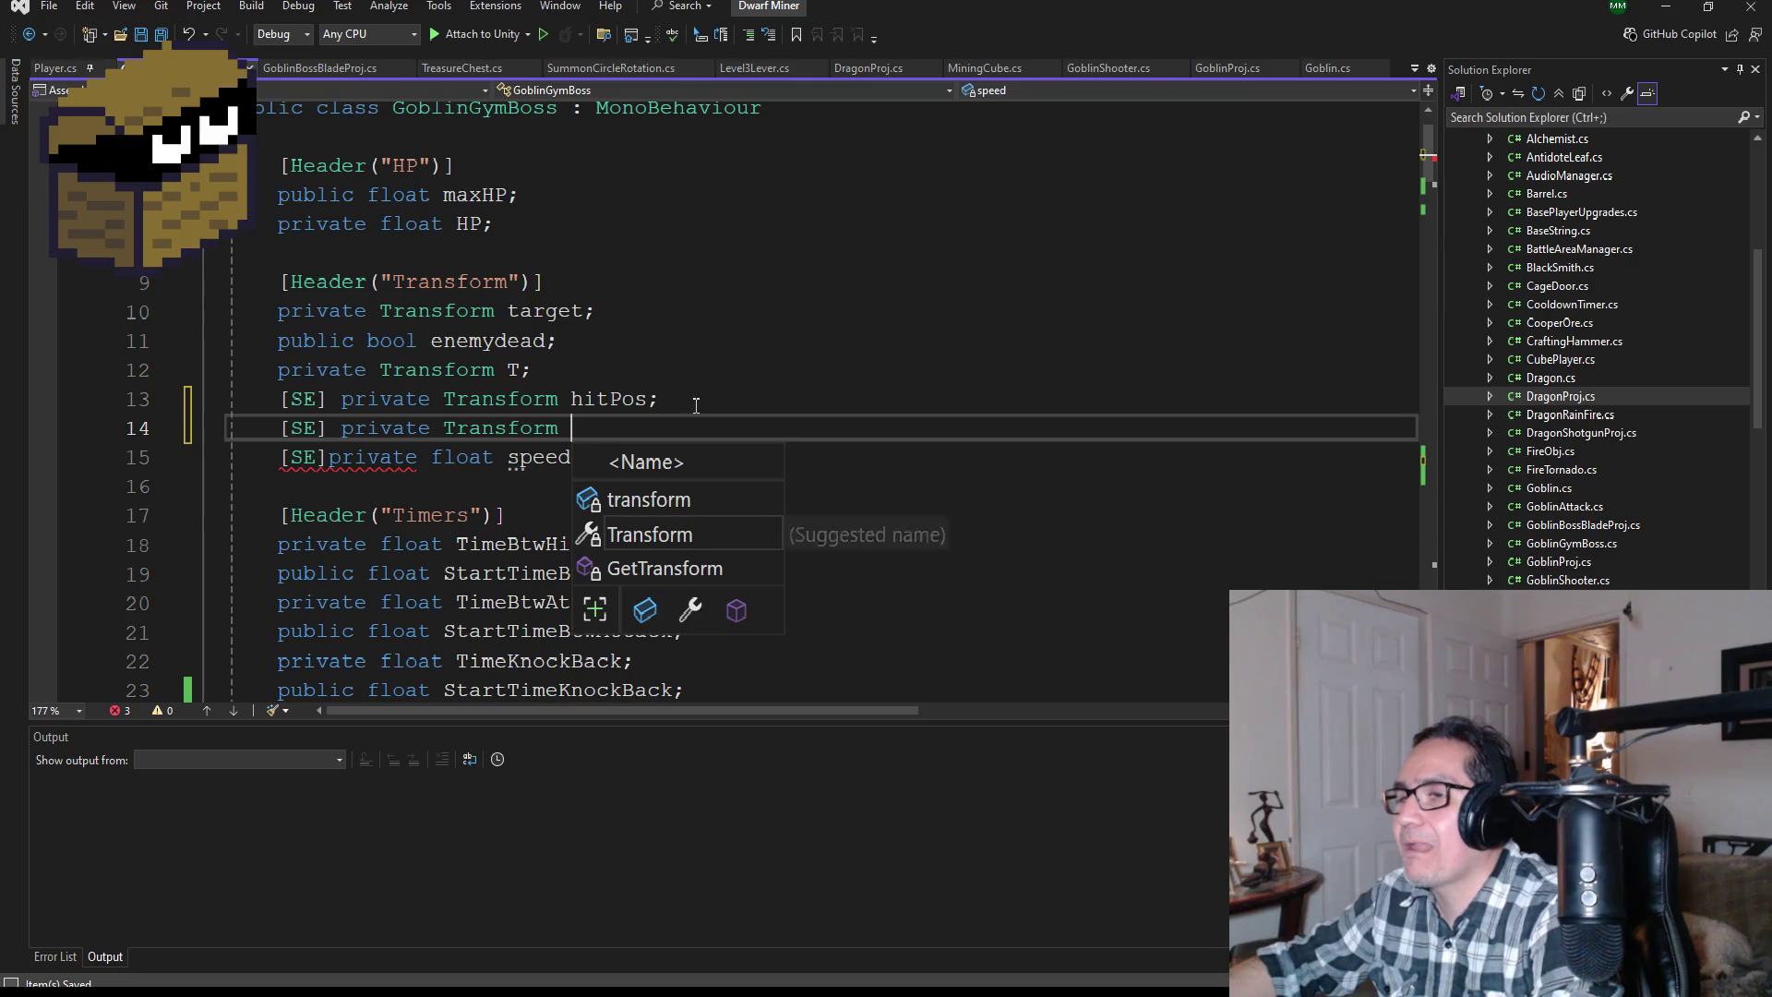
{"action": "type", "text": "beamPos;"}
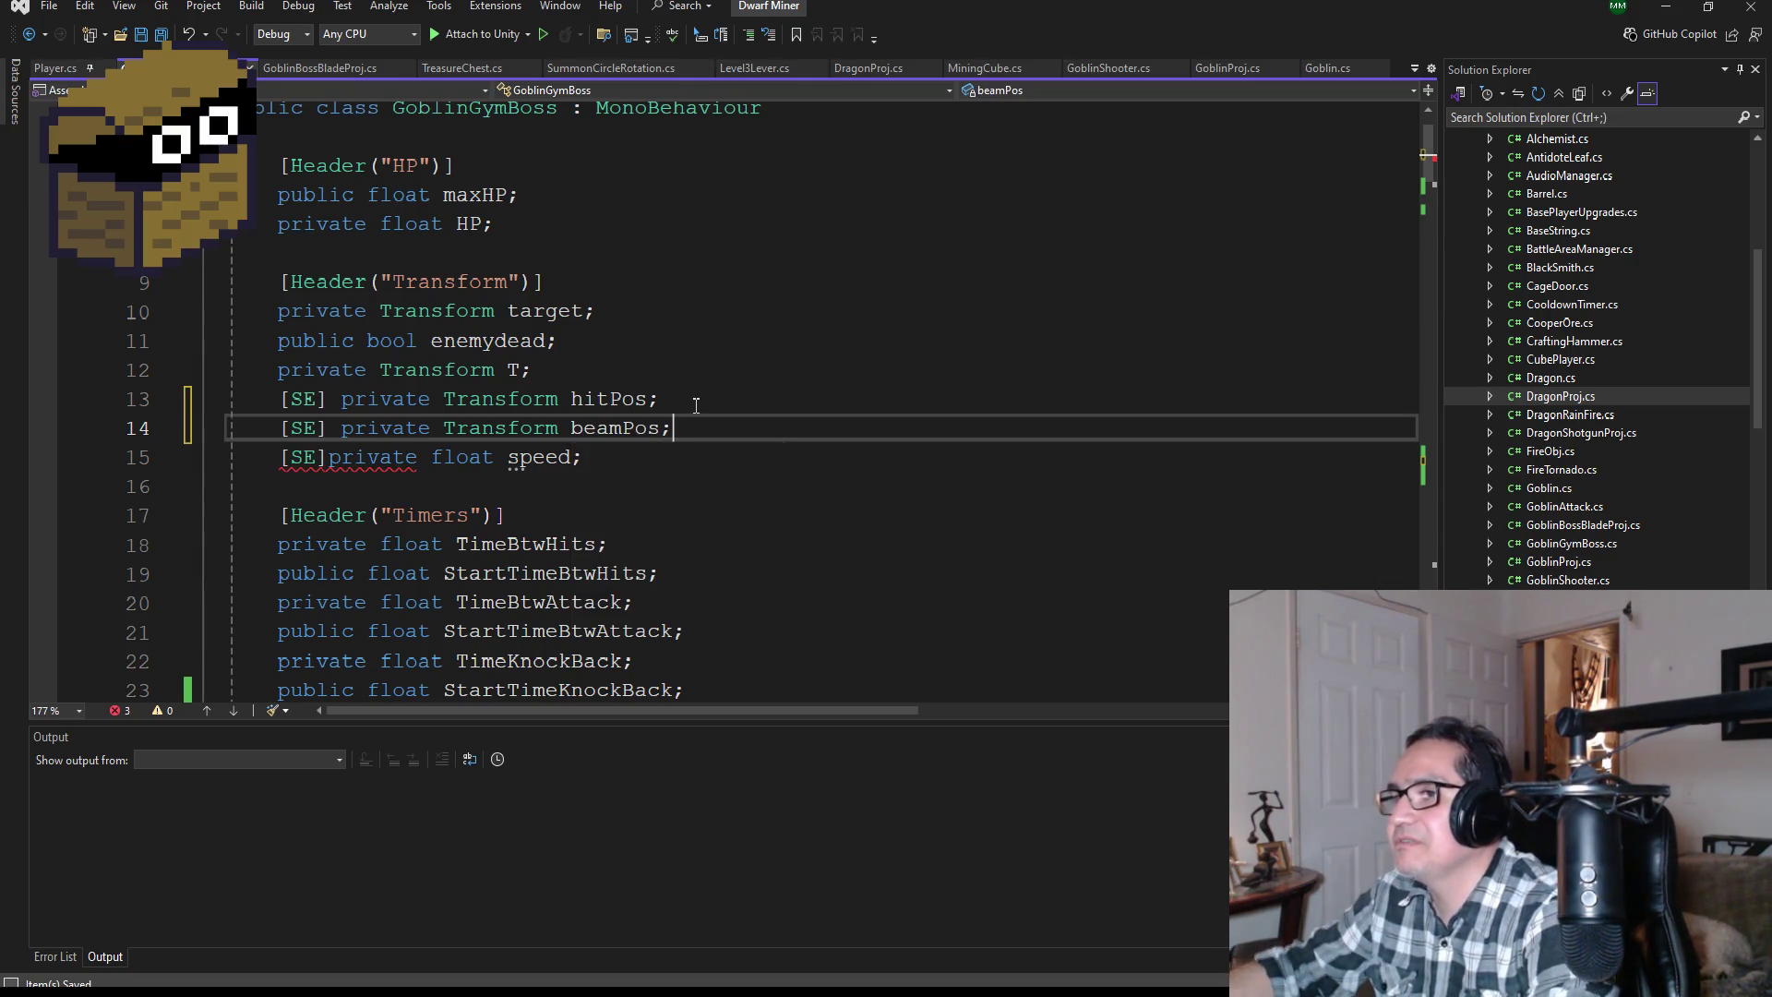
Step: Save the script and bring the Unity editor to the front
{"action": "left_click", "coordinate": [160, 37]}
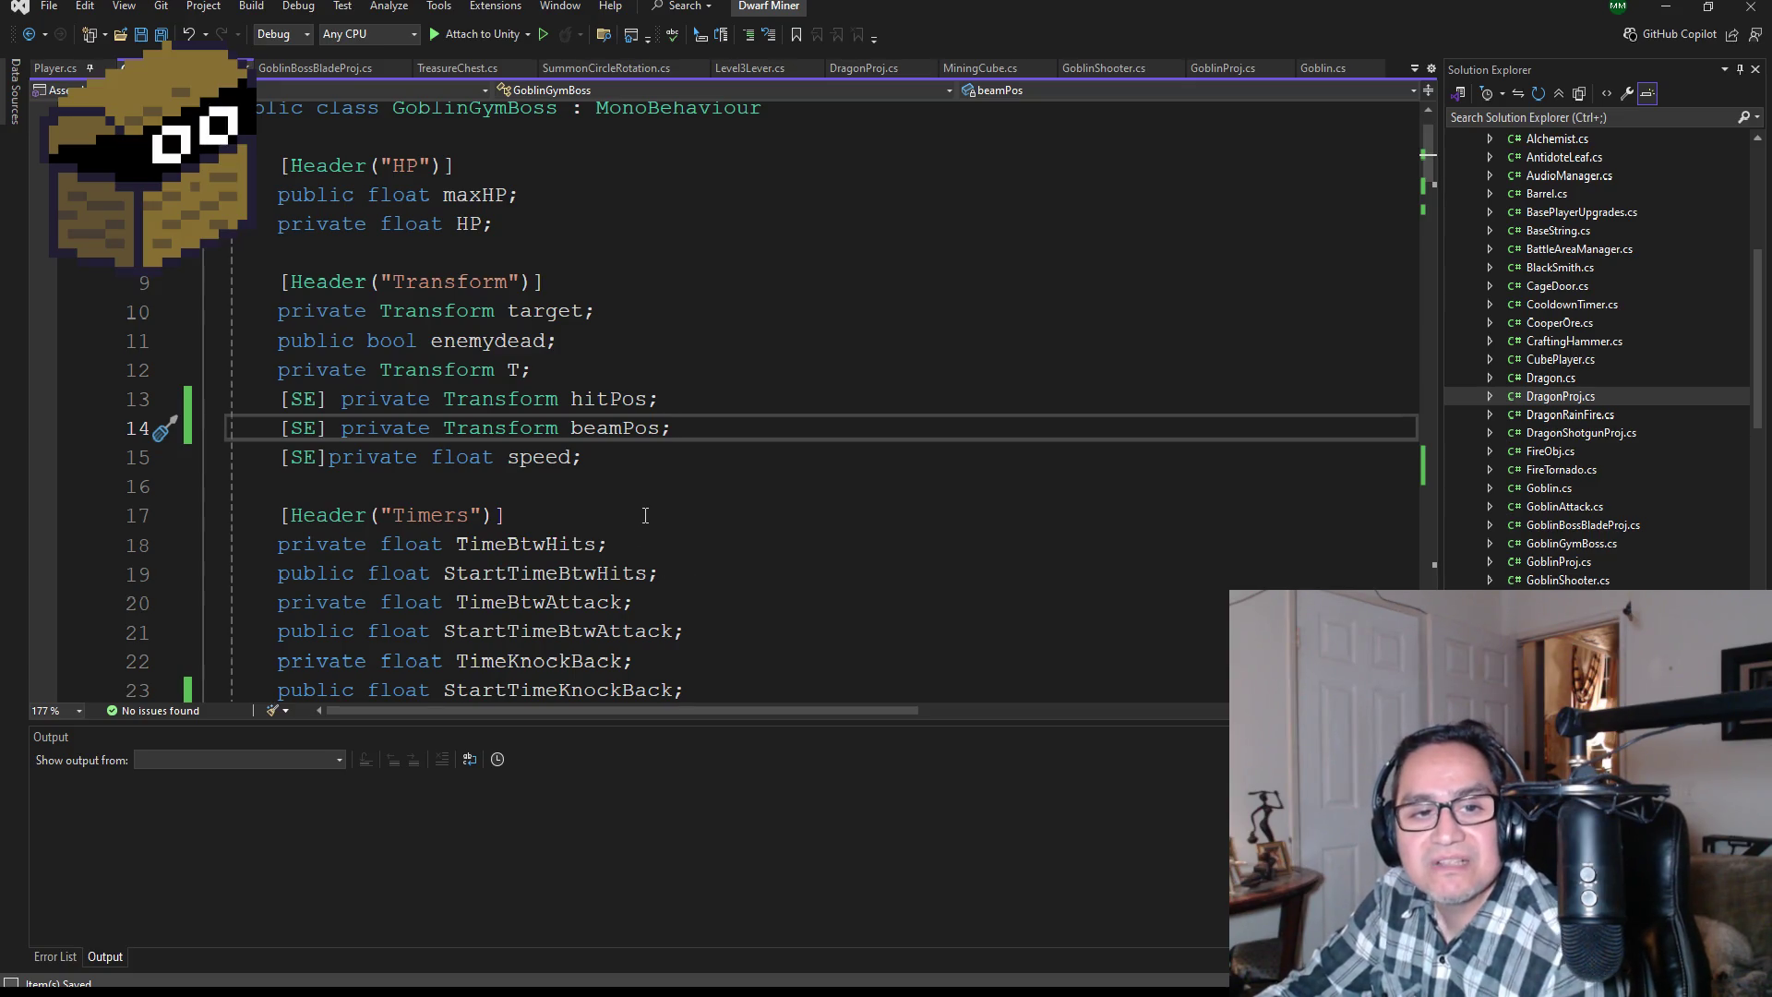
{"action": "scroll", "coordinate": [658, 489], "scroll_direction": "down", "scroll_amount": 8}
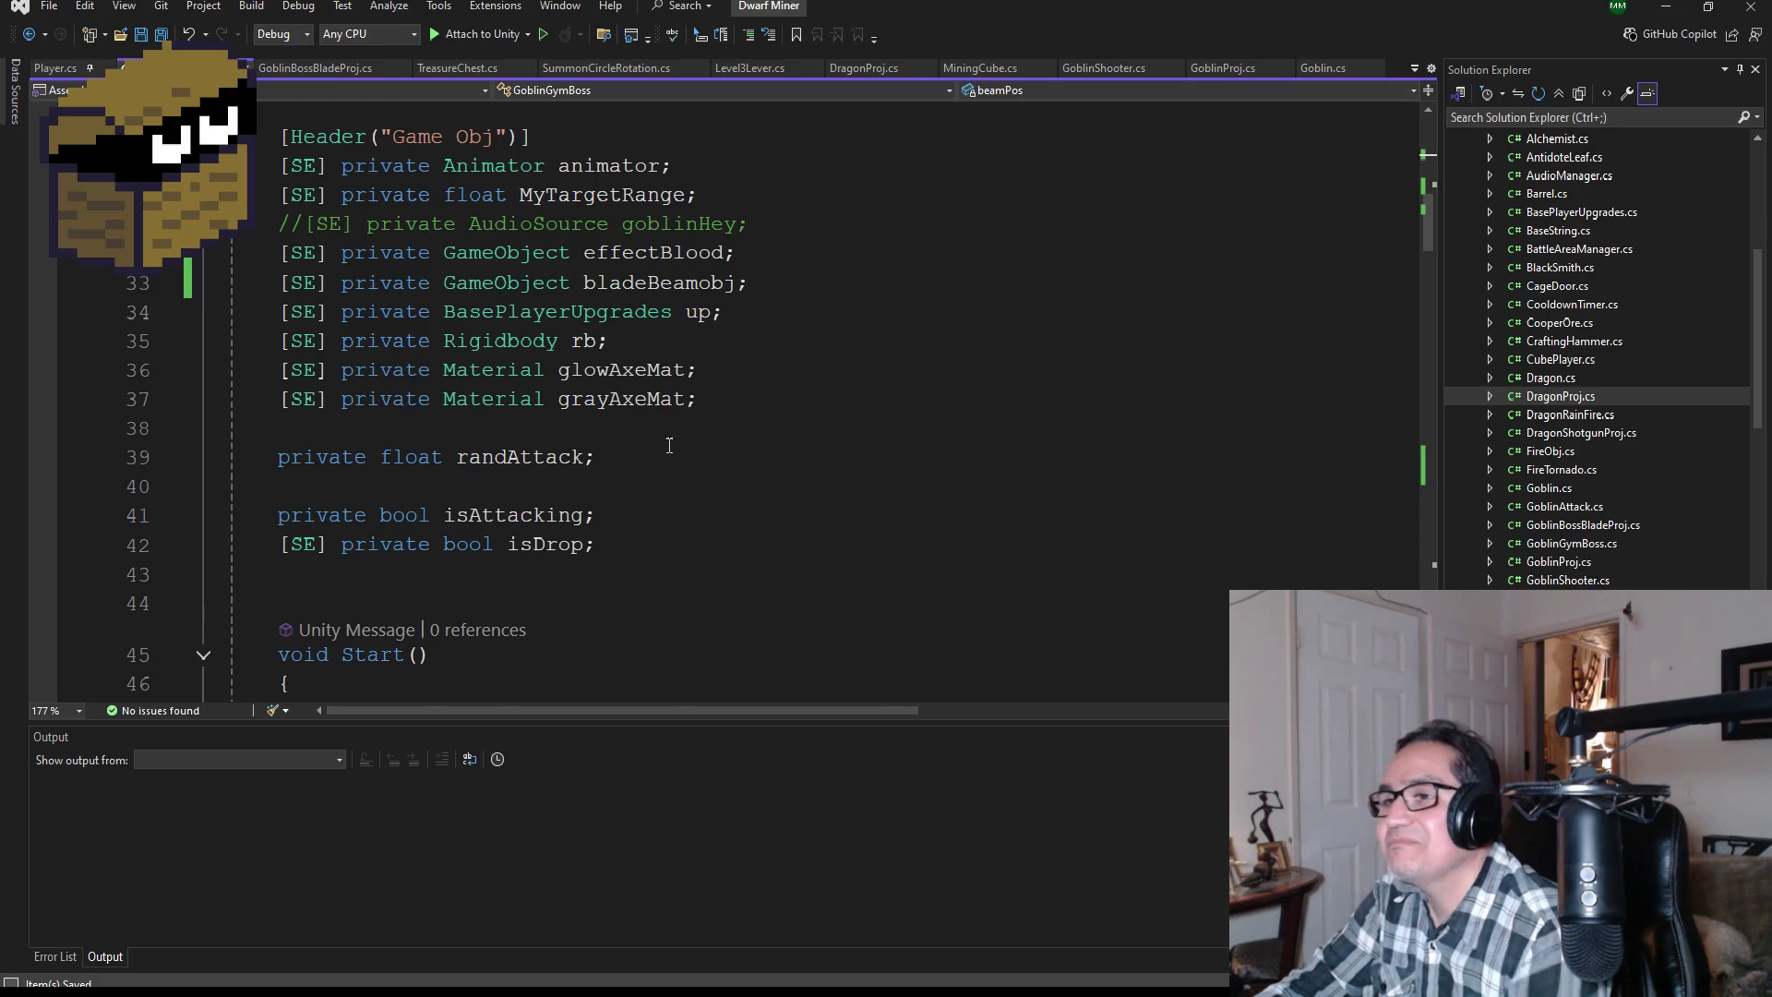
{"action": "scroll", "coordinate": [664, 445], "scroll_direction": "down", "scroll_amount": 3}
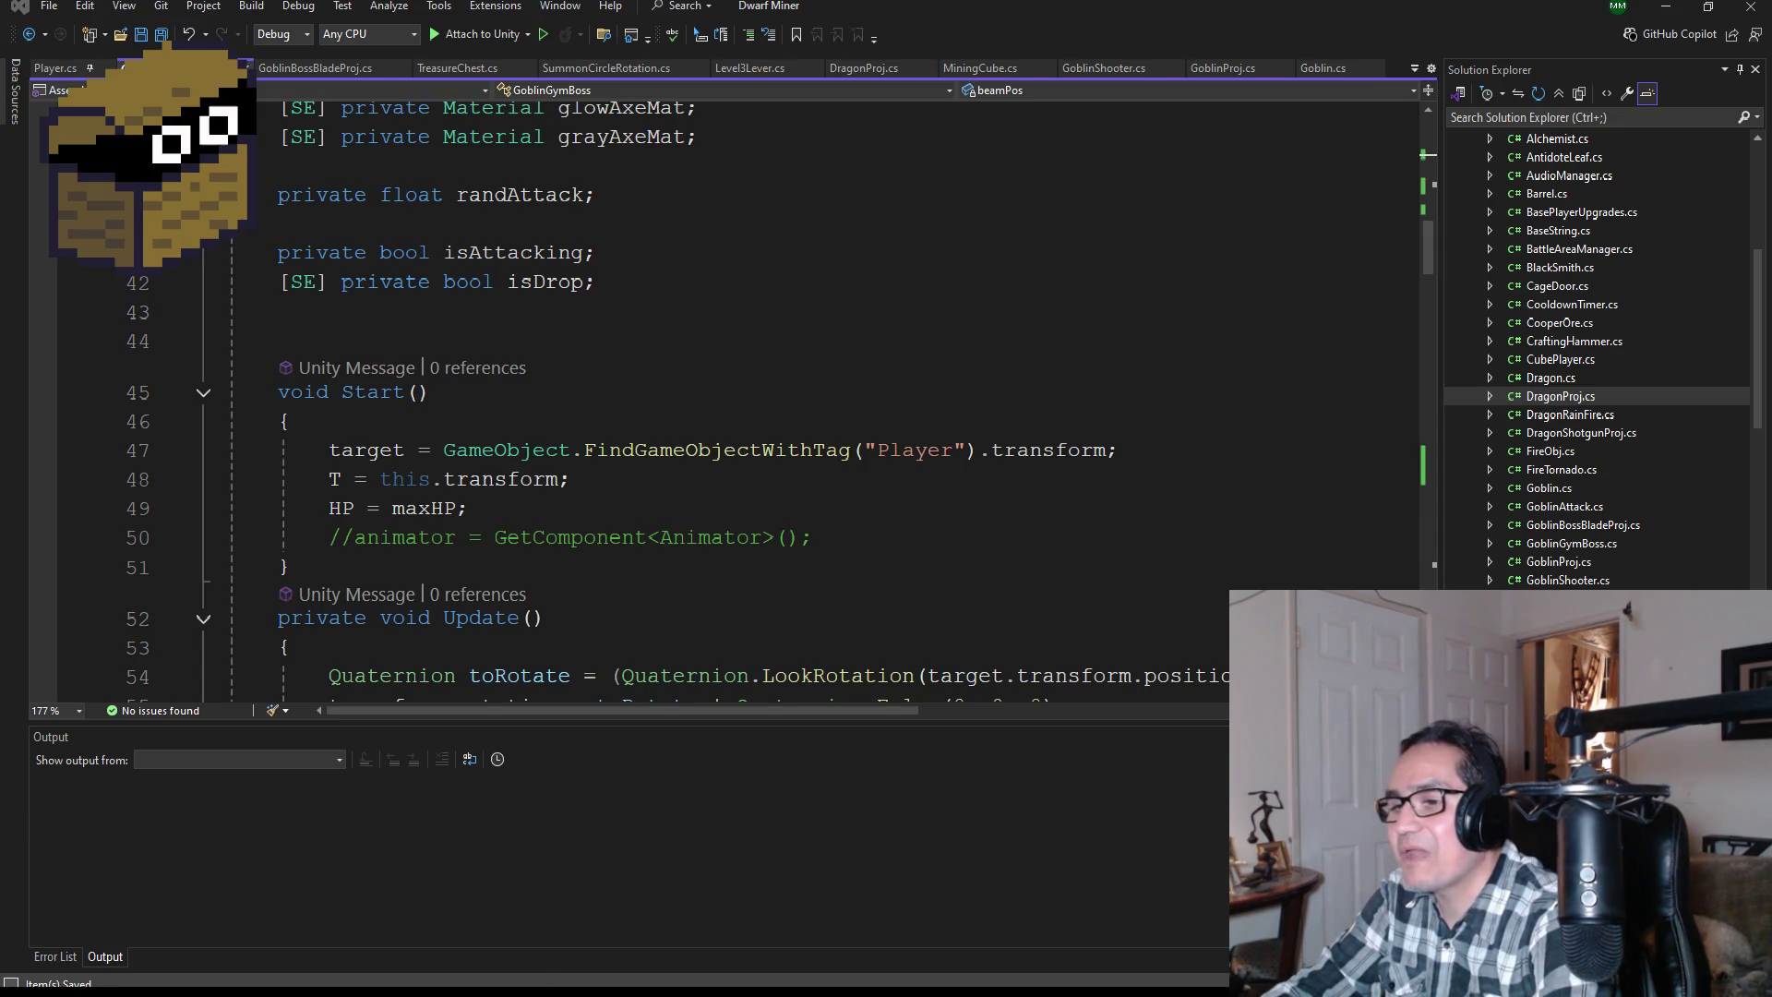
{"action": "left_click", "coordinate": [385, 937]}
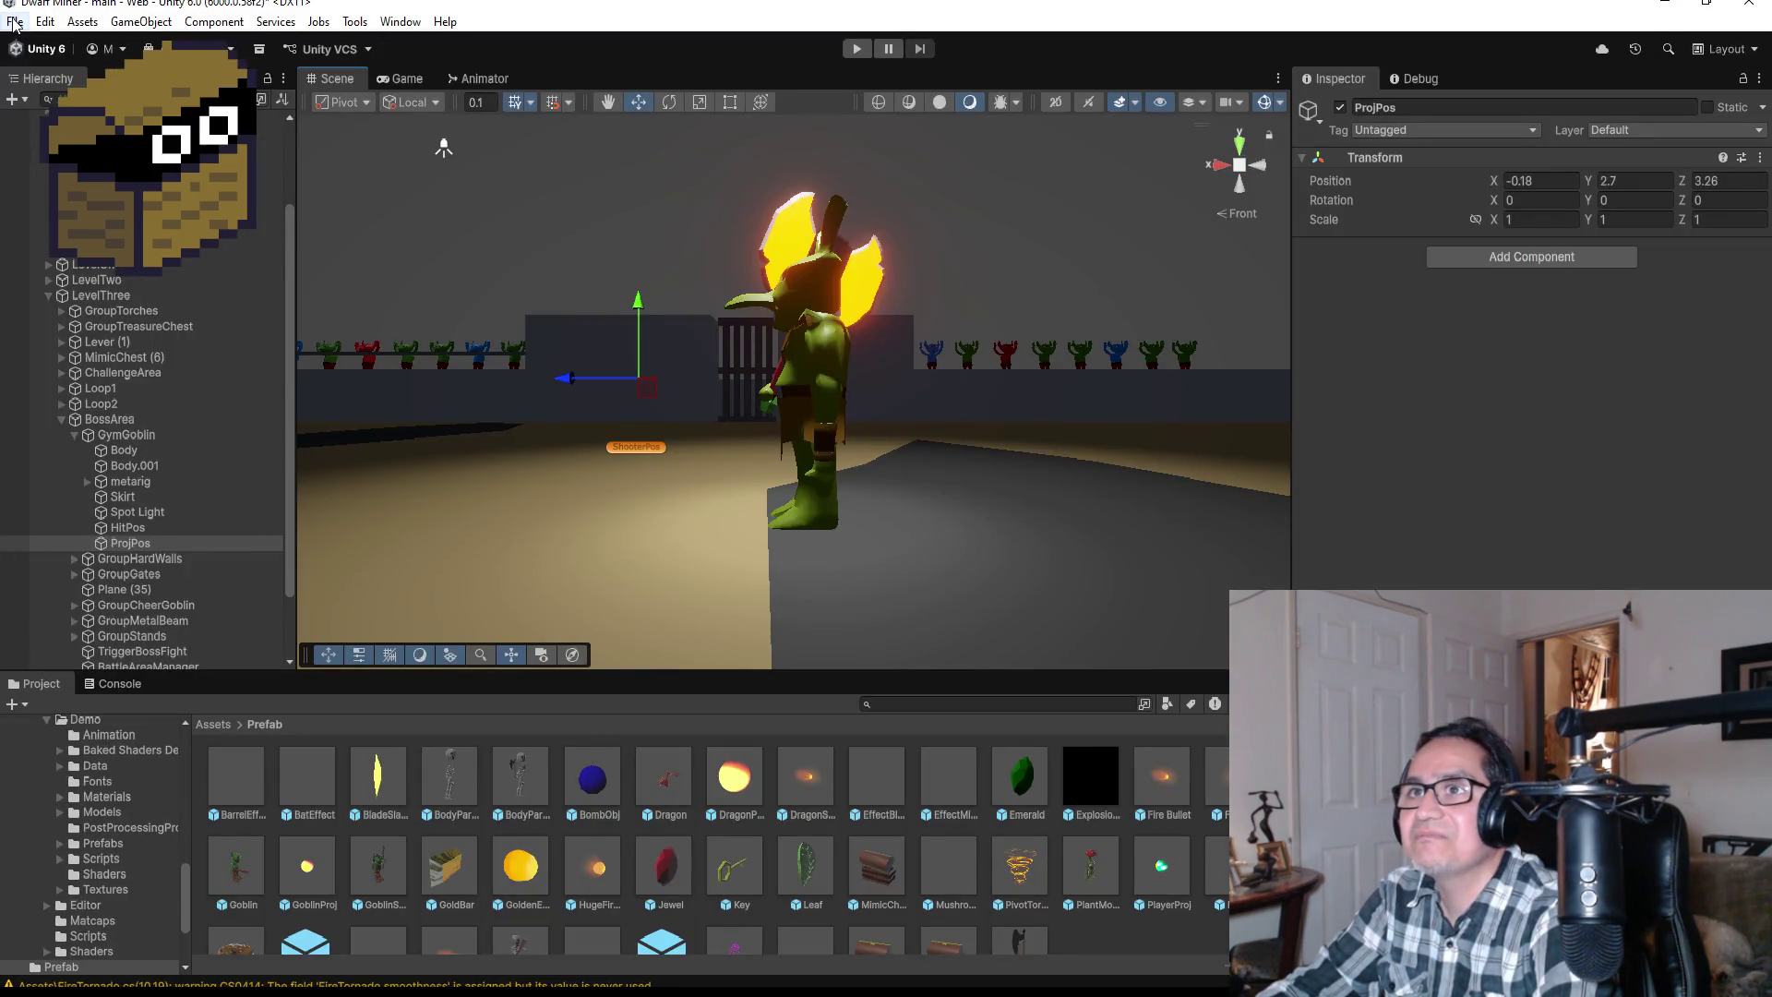
Step: Save the boss-arena scene with File > Save, then return to the code editor
{"action": "left_click", "coordinate": [14, 23]}
{"action": "left_click", "coordinate": [42, 112]}
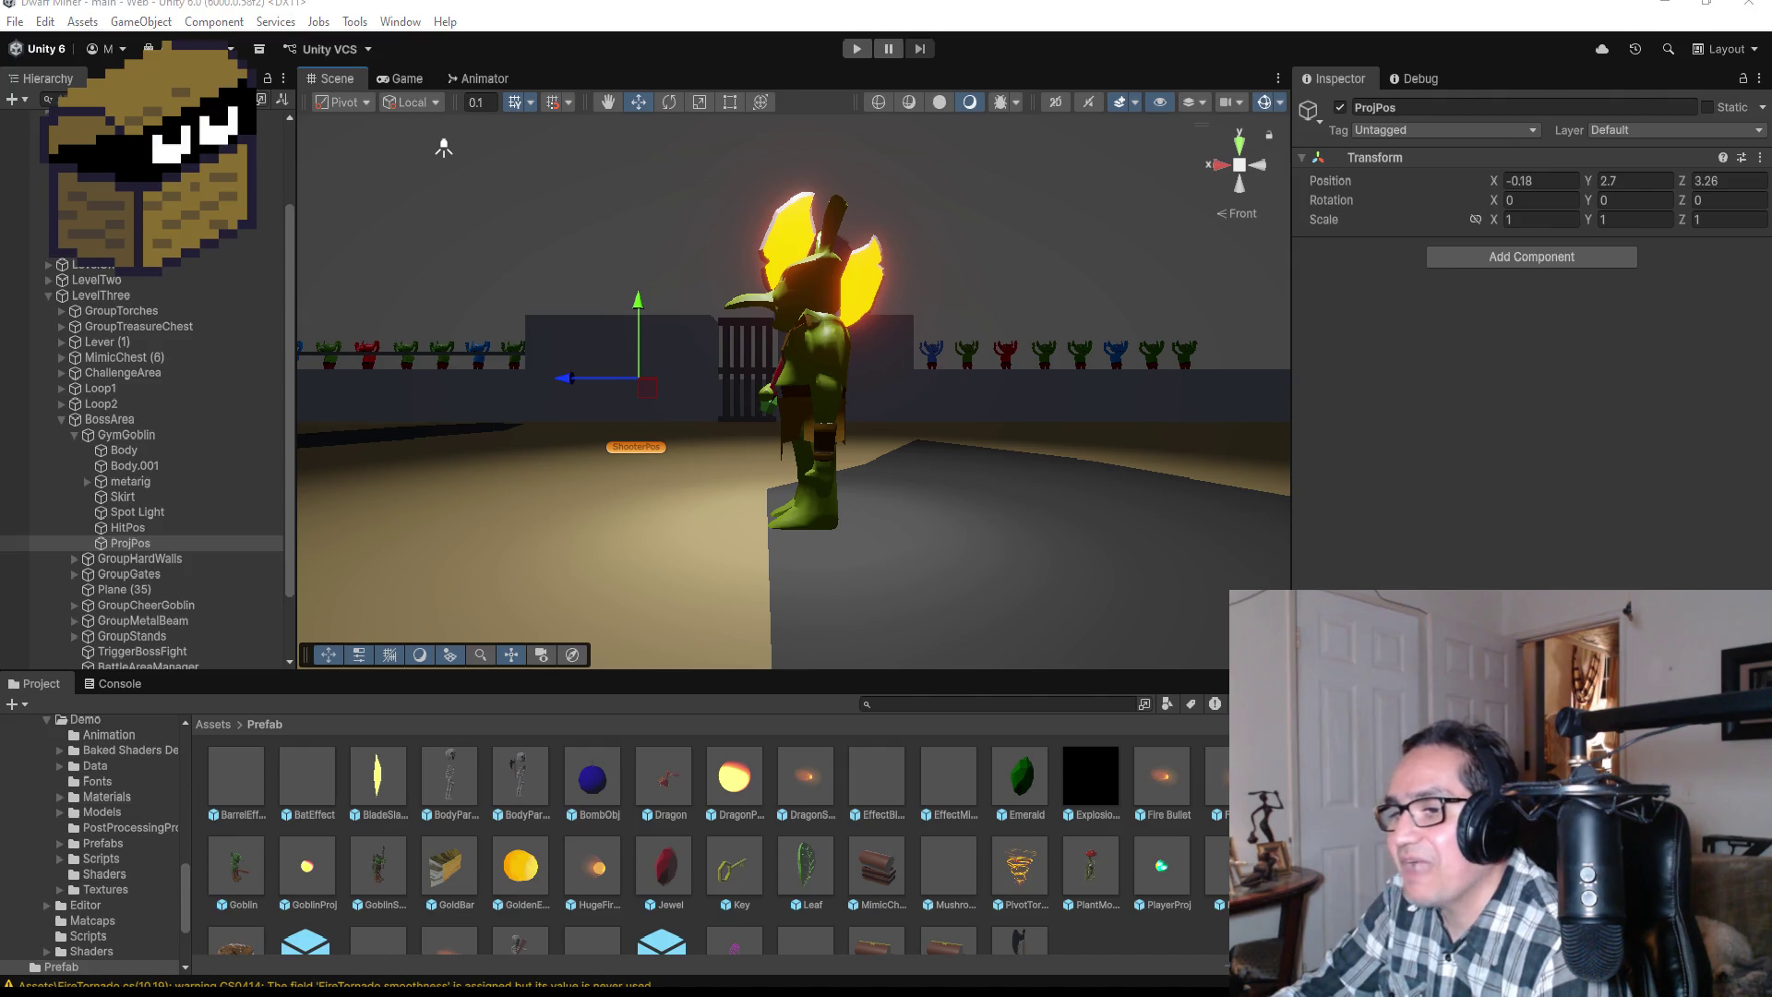
{"action": "key", "text": "alt+Tab"}
Step: Comment out the ChaseAttack() call in Update
{"action": "scroll", "coordinate": [554, 361], "scroll_direction": "down", "scroll_amount": 15}
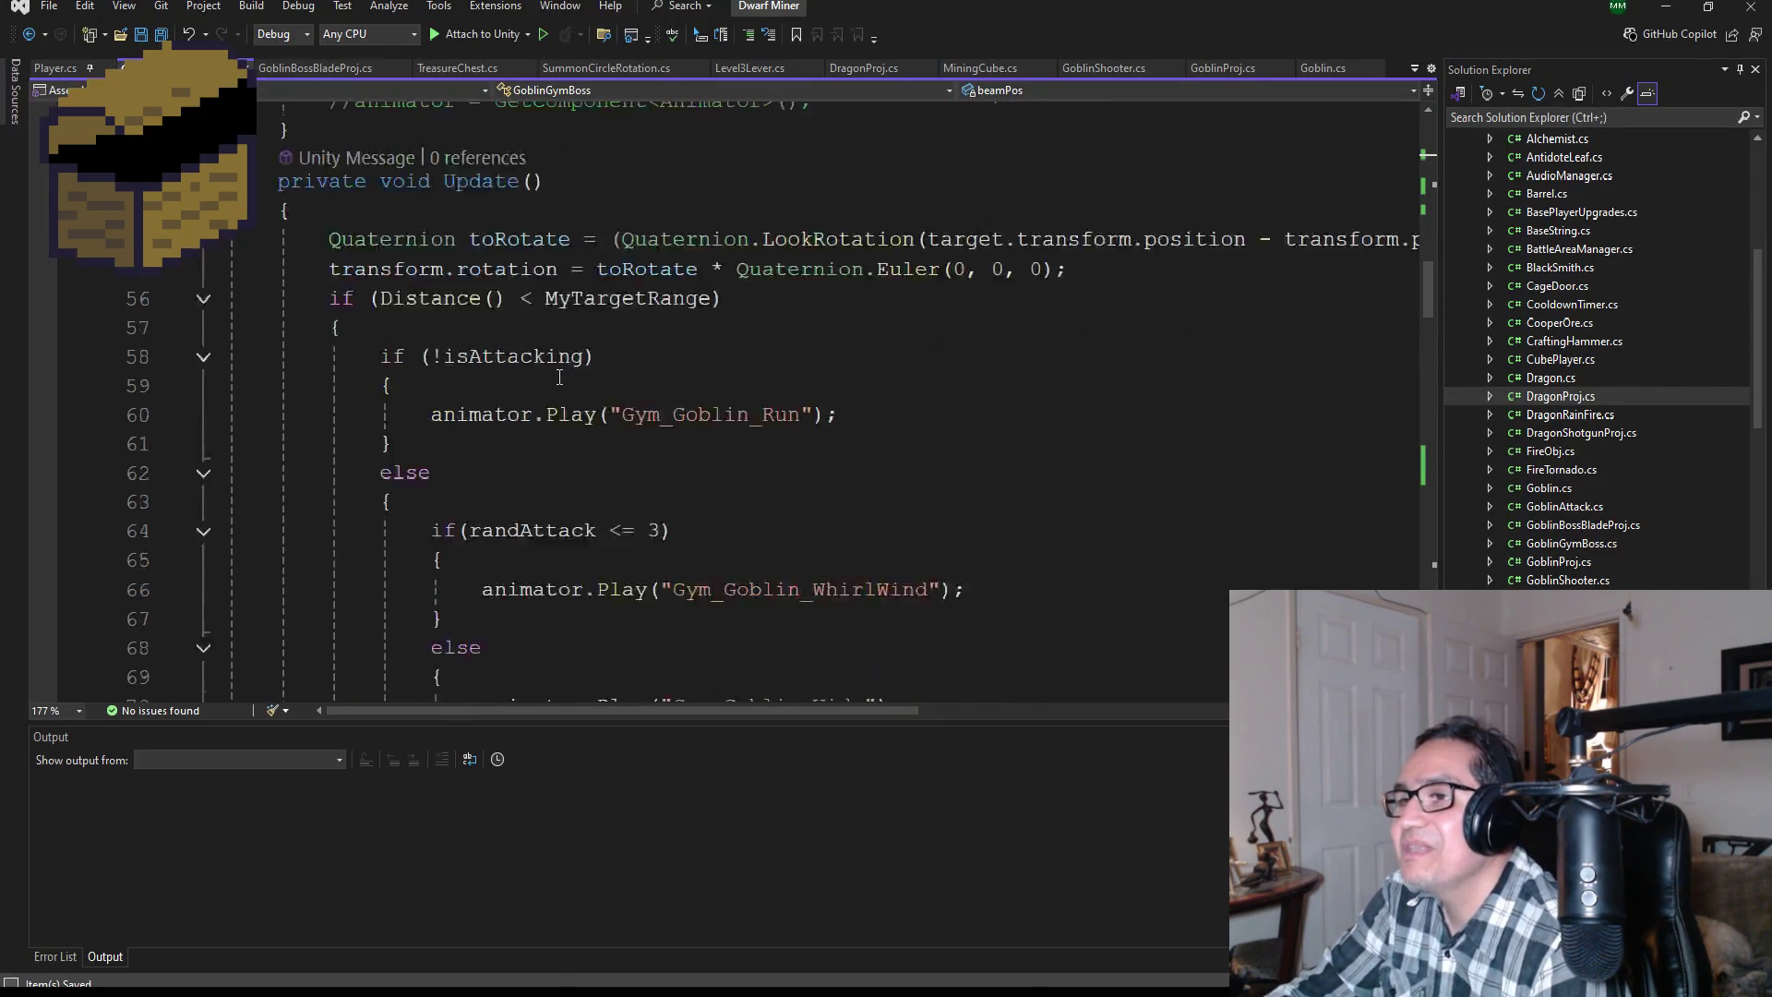
{"action": "scroll", "coordinate": [576, 390], "scroll_direction": "up", "scroll_amount": 6}
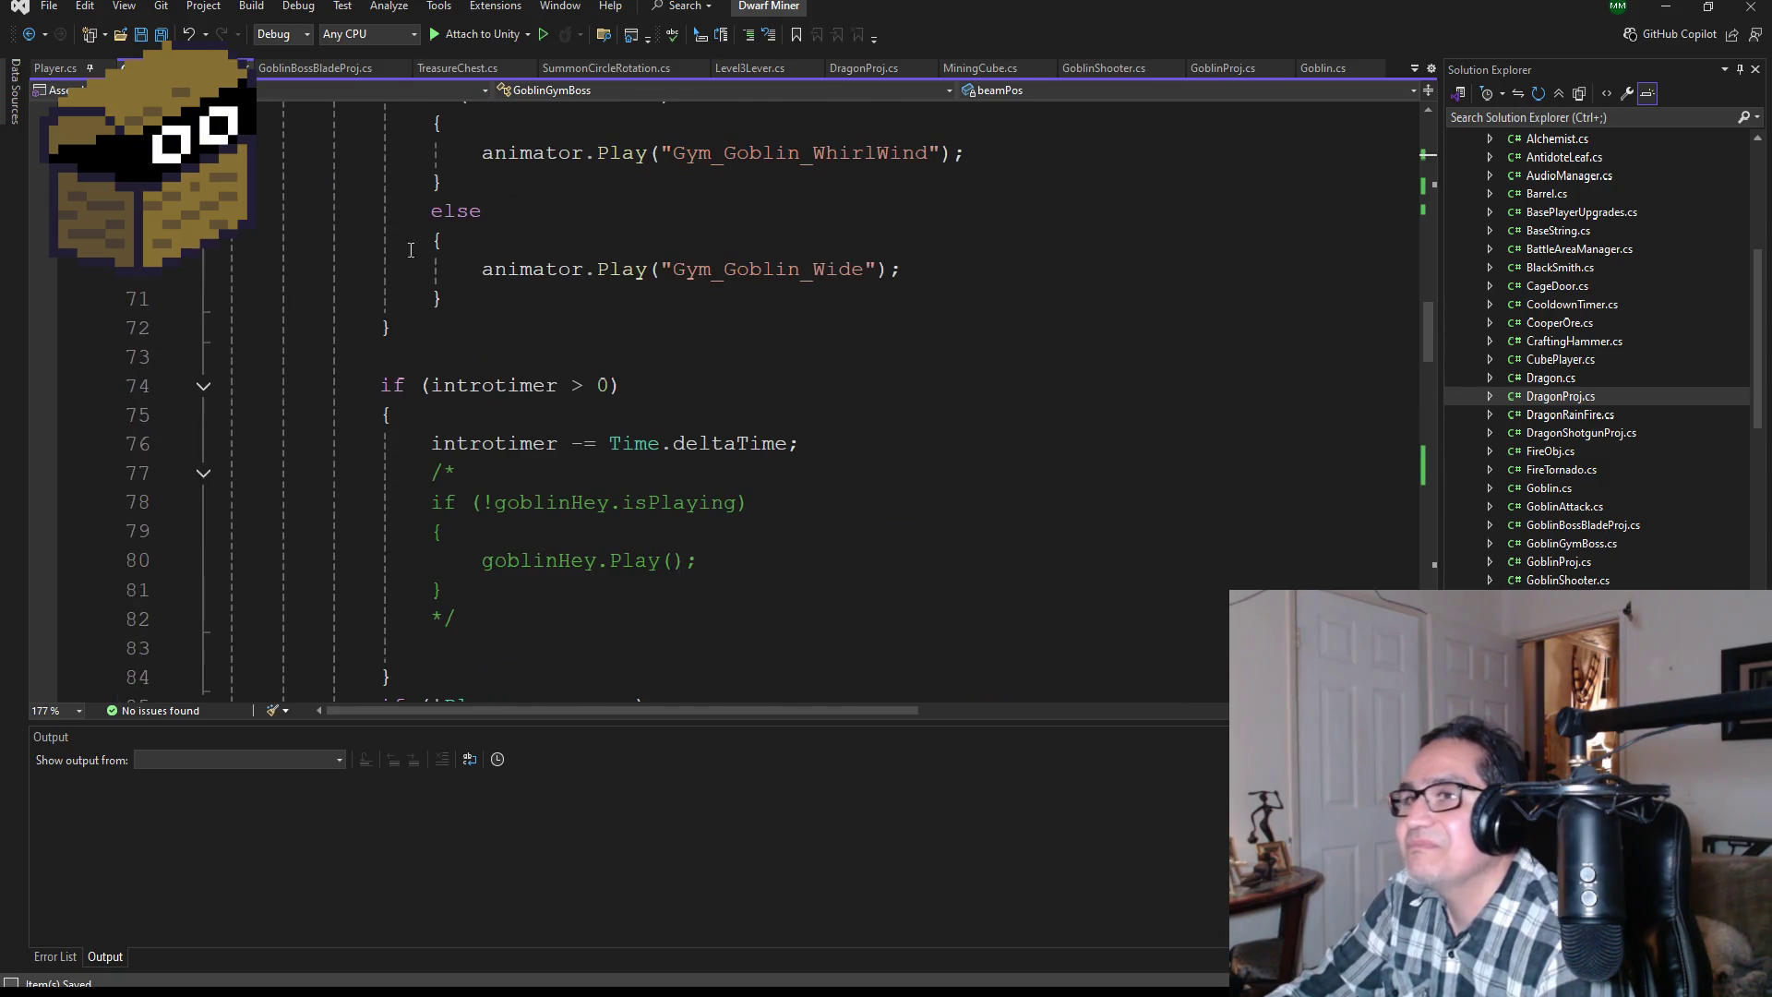
{"action": "scroll", "coordinate": [454, 282], "scroll_direction": "down", "scroll_amount": 6}
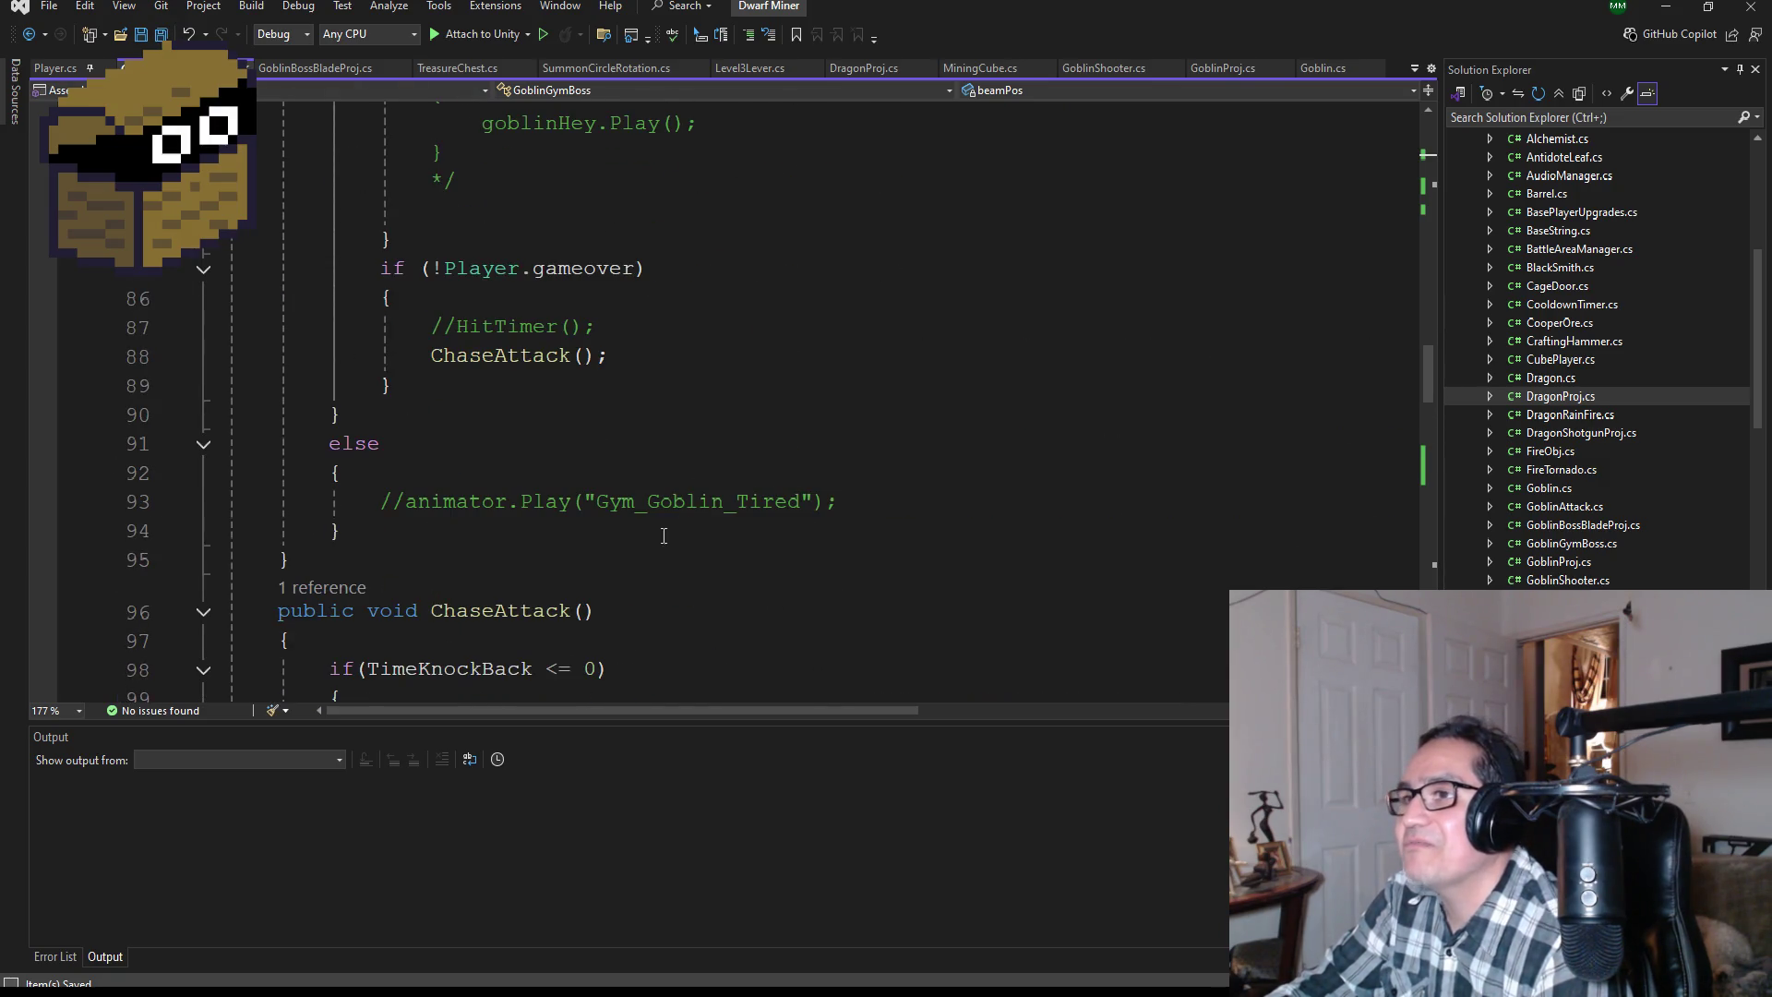
{"action": "left_click", "coordinate": [431, 268]}
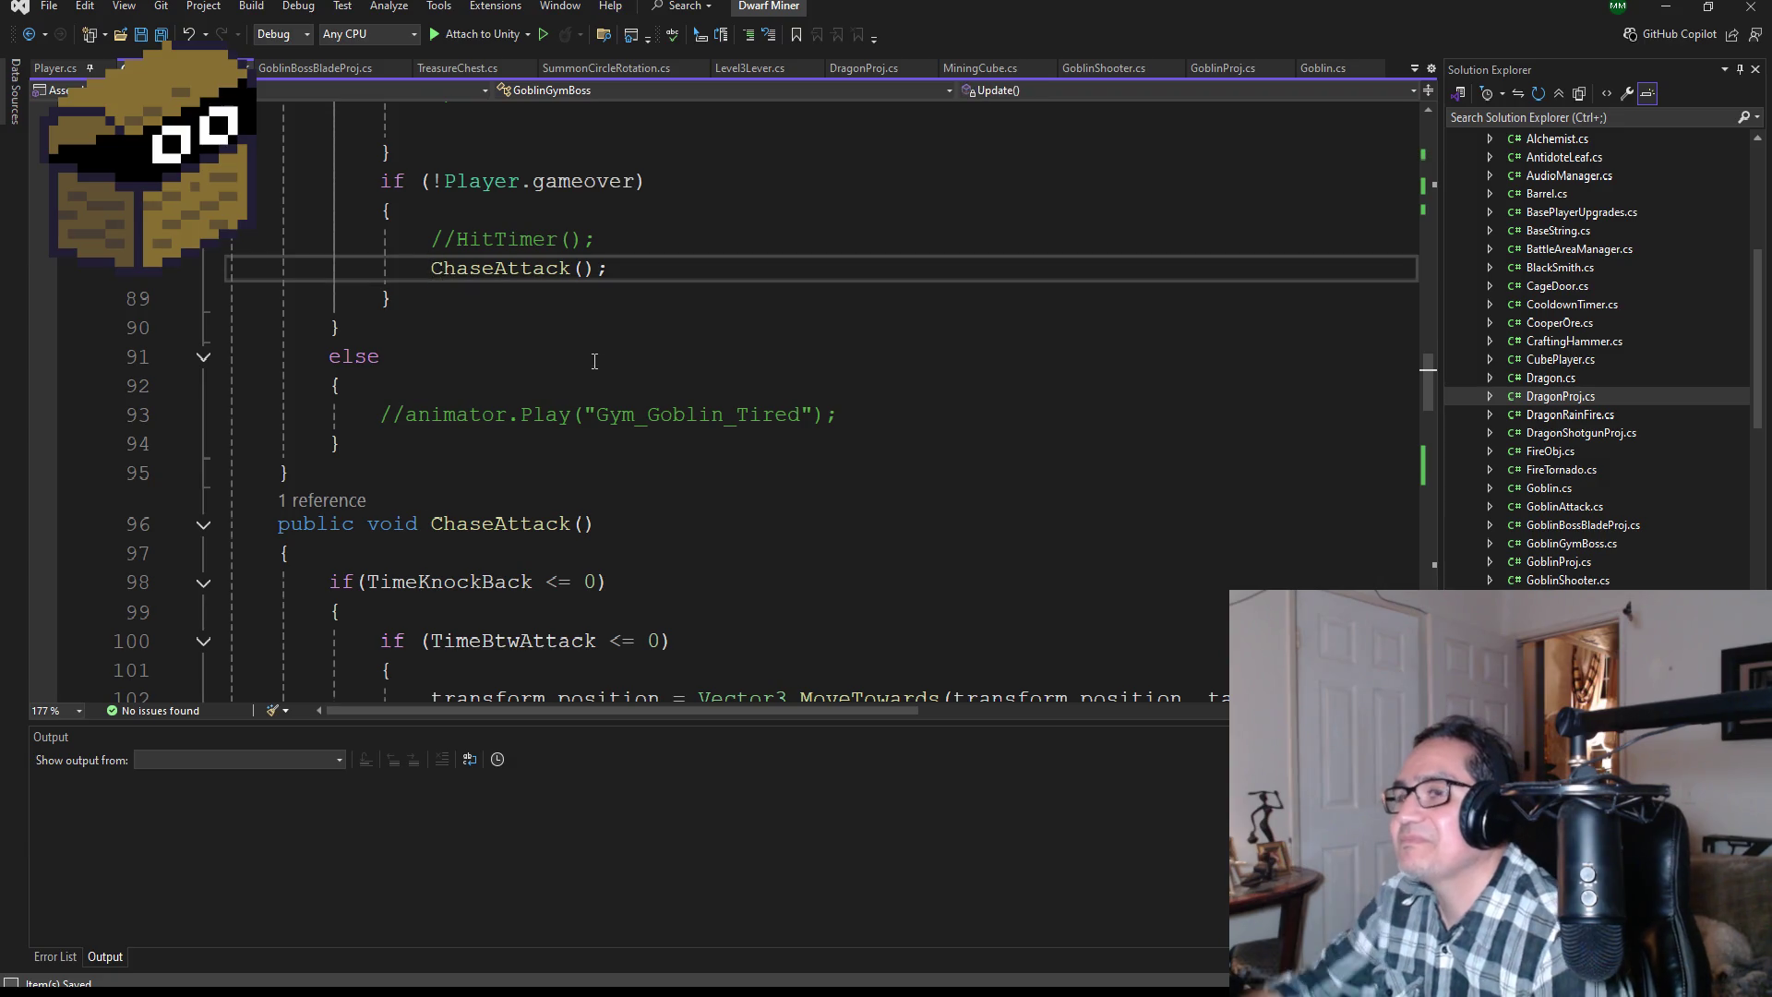
{"action": "type", "text": "//"}
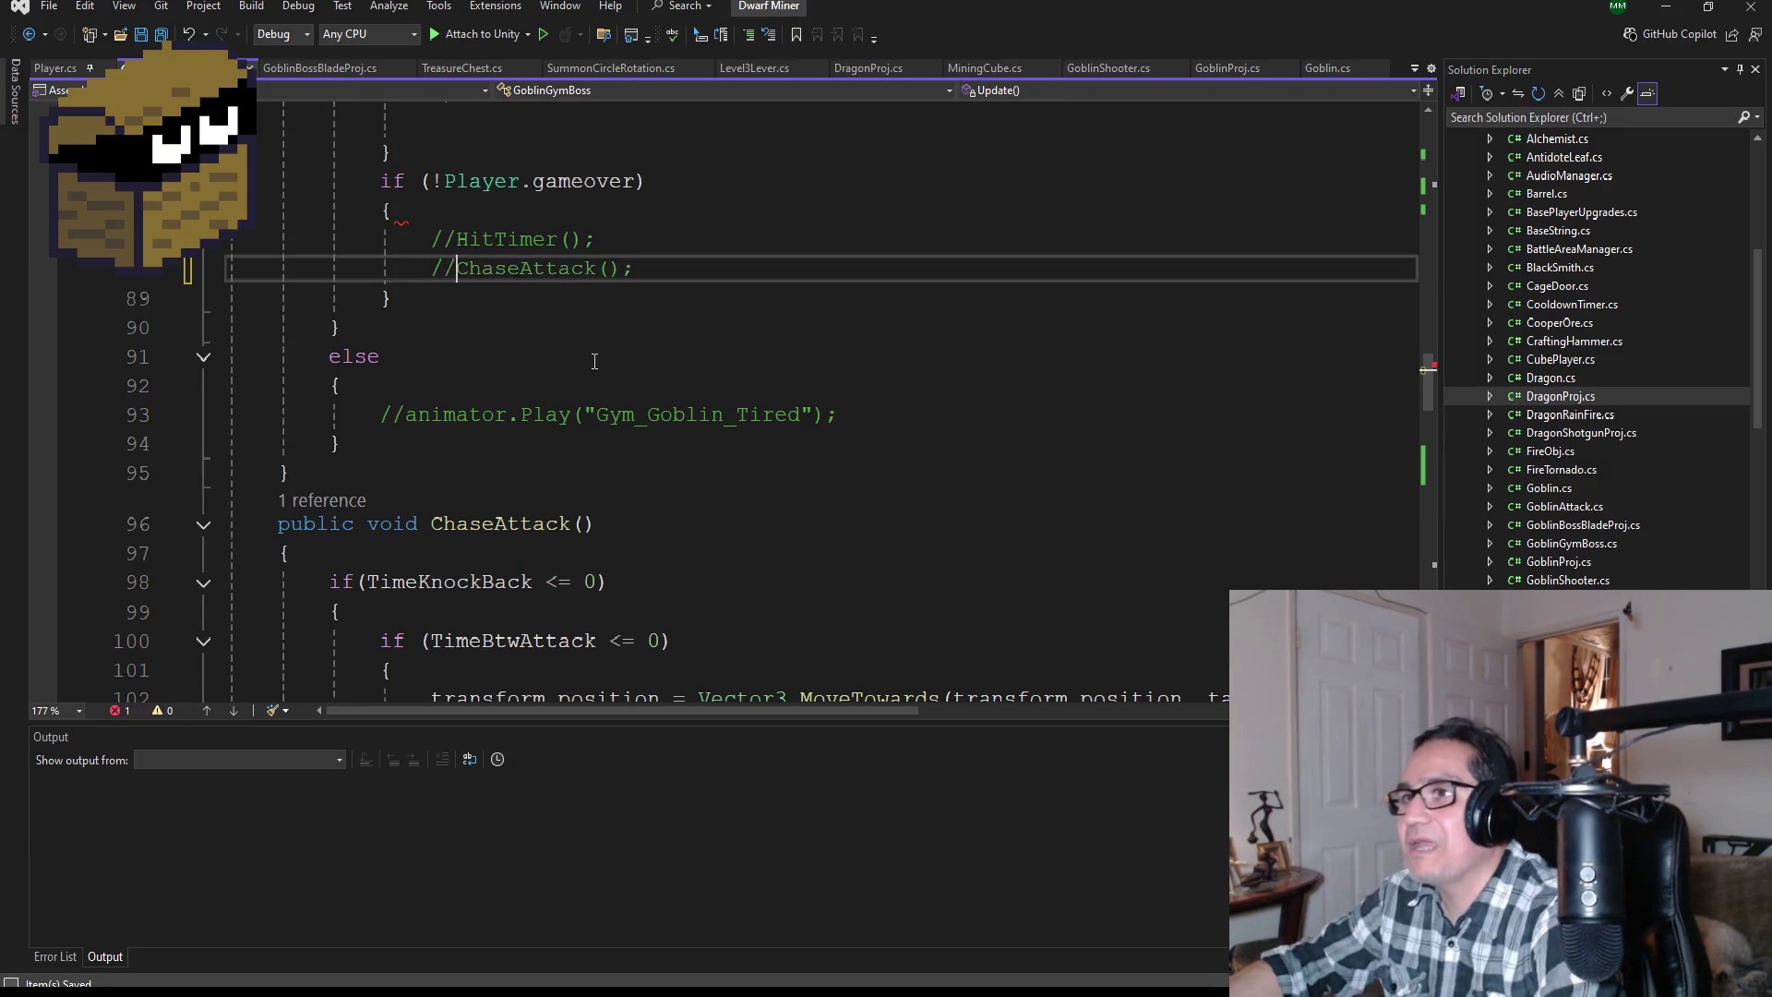
{"action": "left_click", "coordinate": [724, 270]}
Step: Add an AxeBeam(); call on a new line below the commented calls
{"action": "key", "text": "Return"}
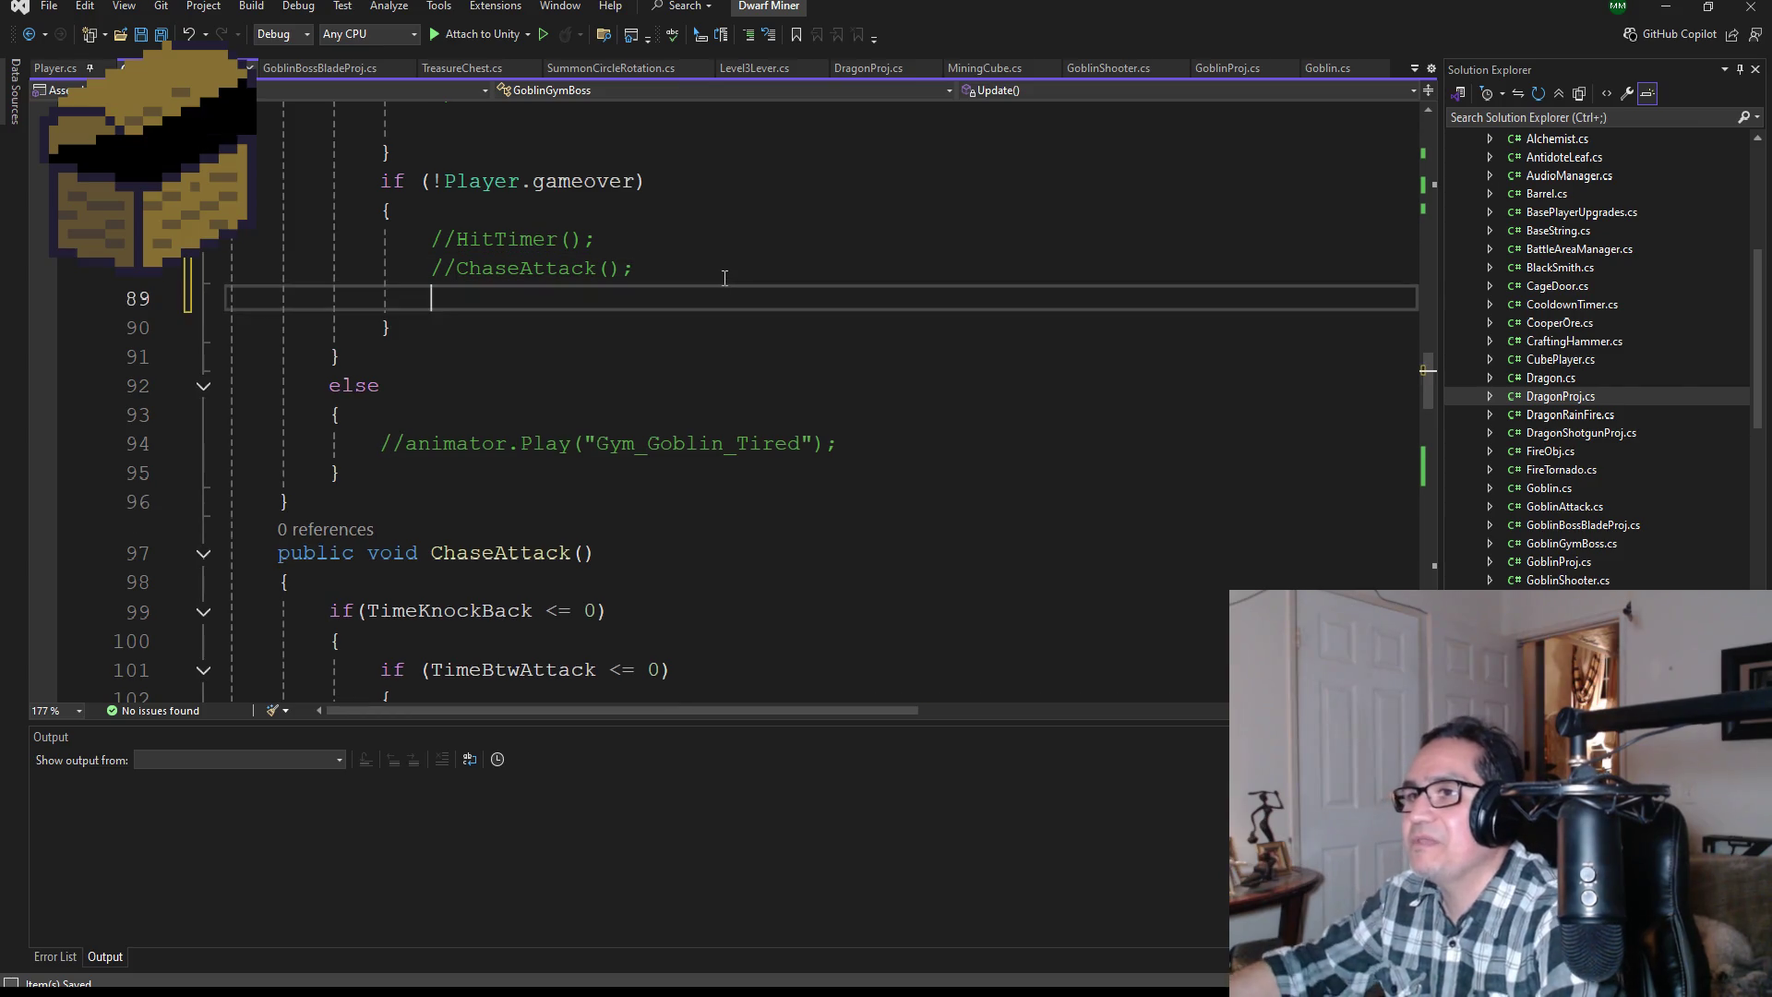
{"action": "type", "text": "Beam"}
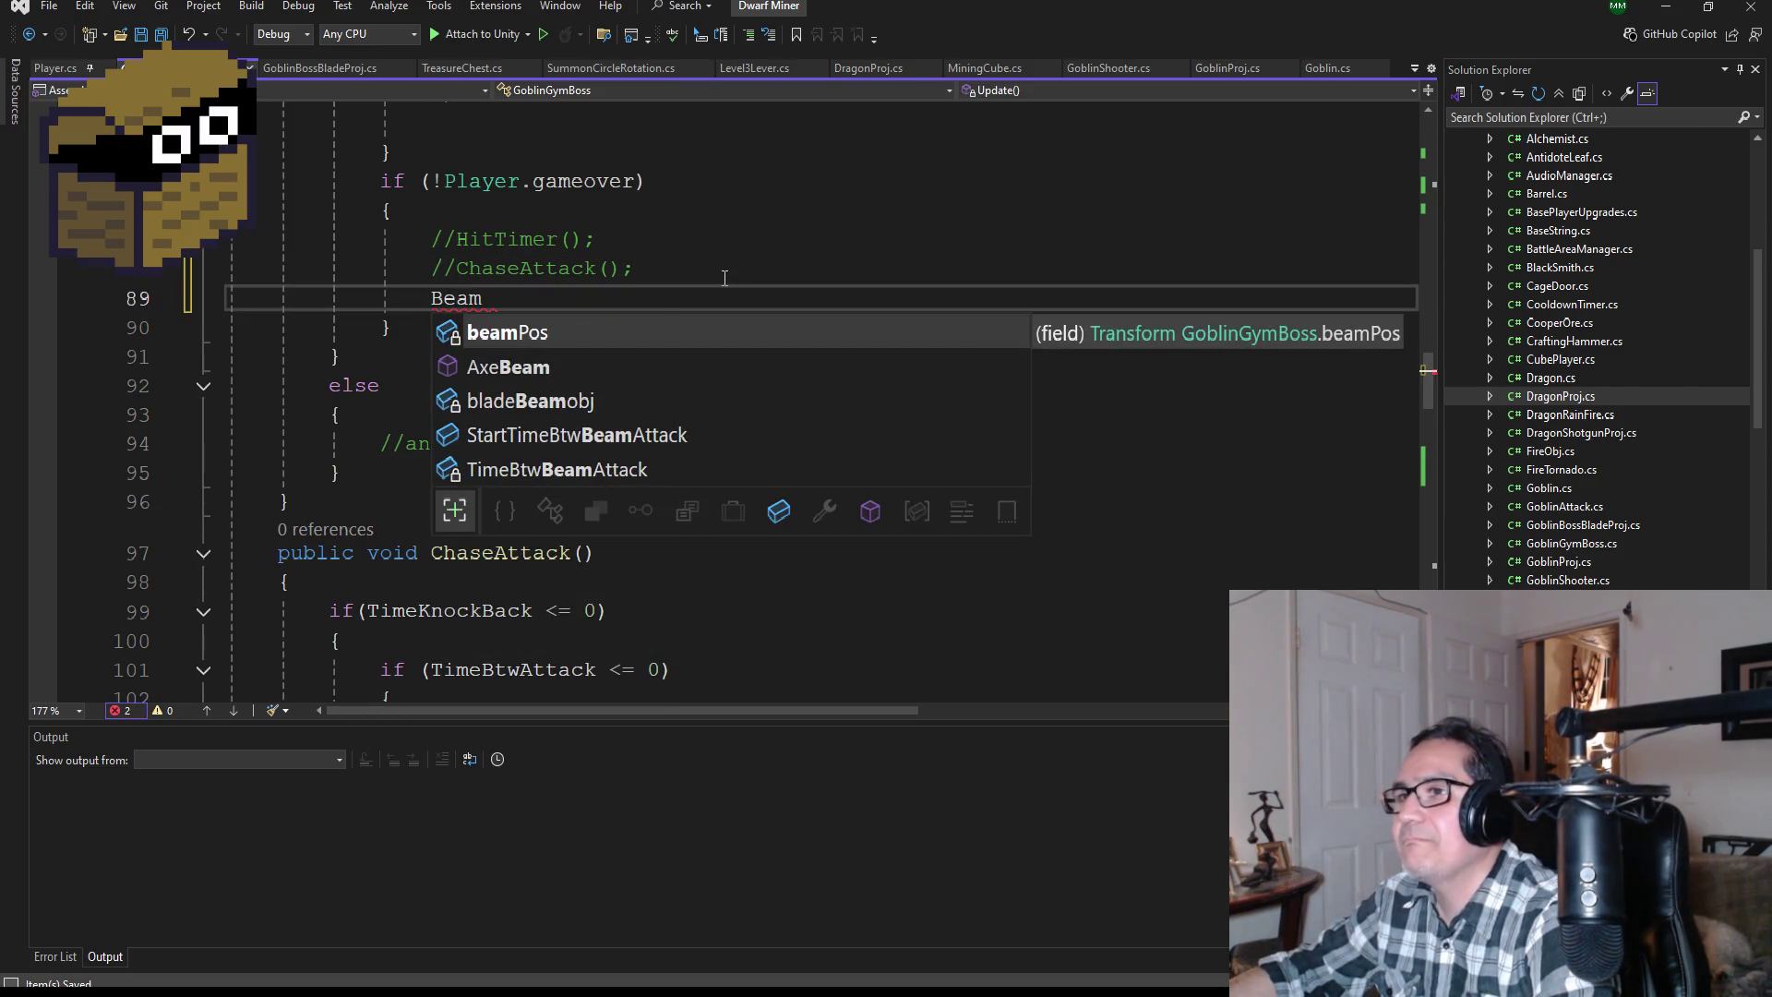
{"action": "key", "text": "Down"}
{"action": "key", "text": "Tab"}
{"action": "type", "text": "();"}
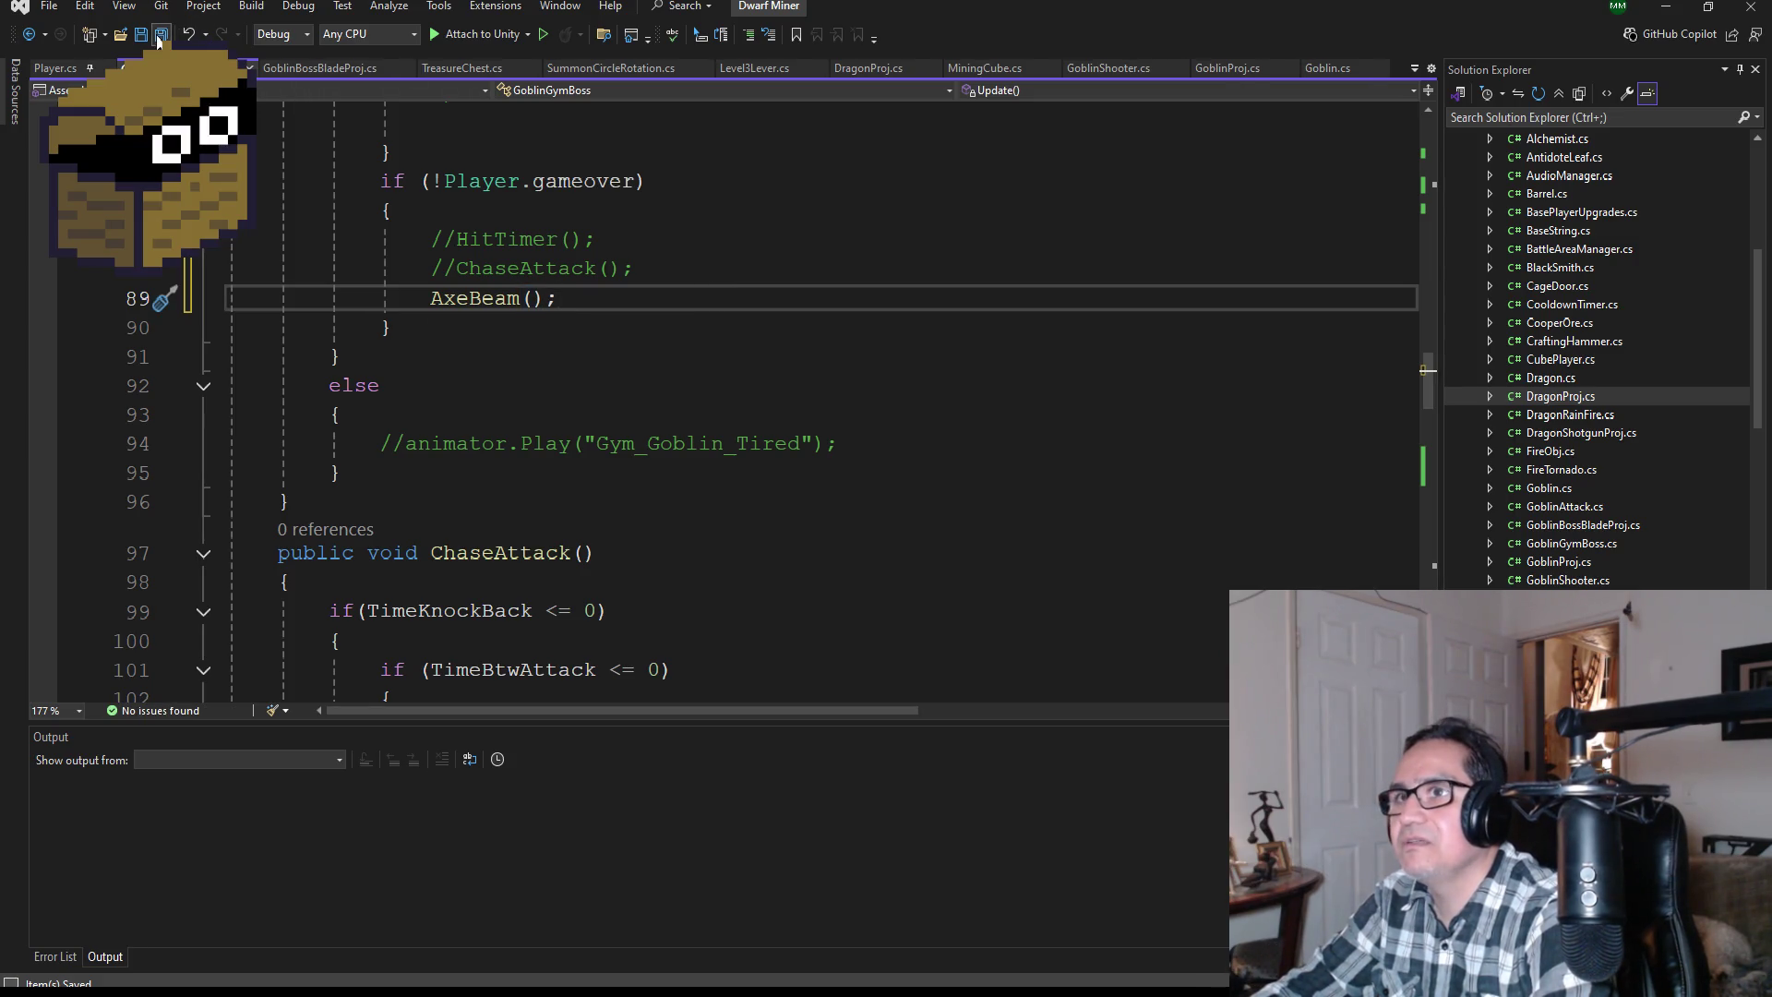
Step: Scroll to the AxeBeam method and switch back to Unity to recompile
{"action": "scroll", "coordinate": [508, 324], "scroll_direction": "down", "scroll_amount": 1}
{"action": "scroll", "coordinate": [509, 324], "scroll_direction": "down", "scroll_amount": 9}
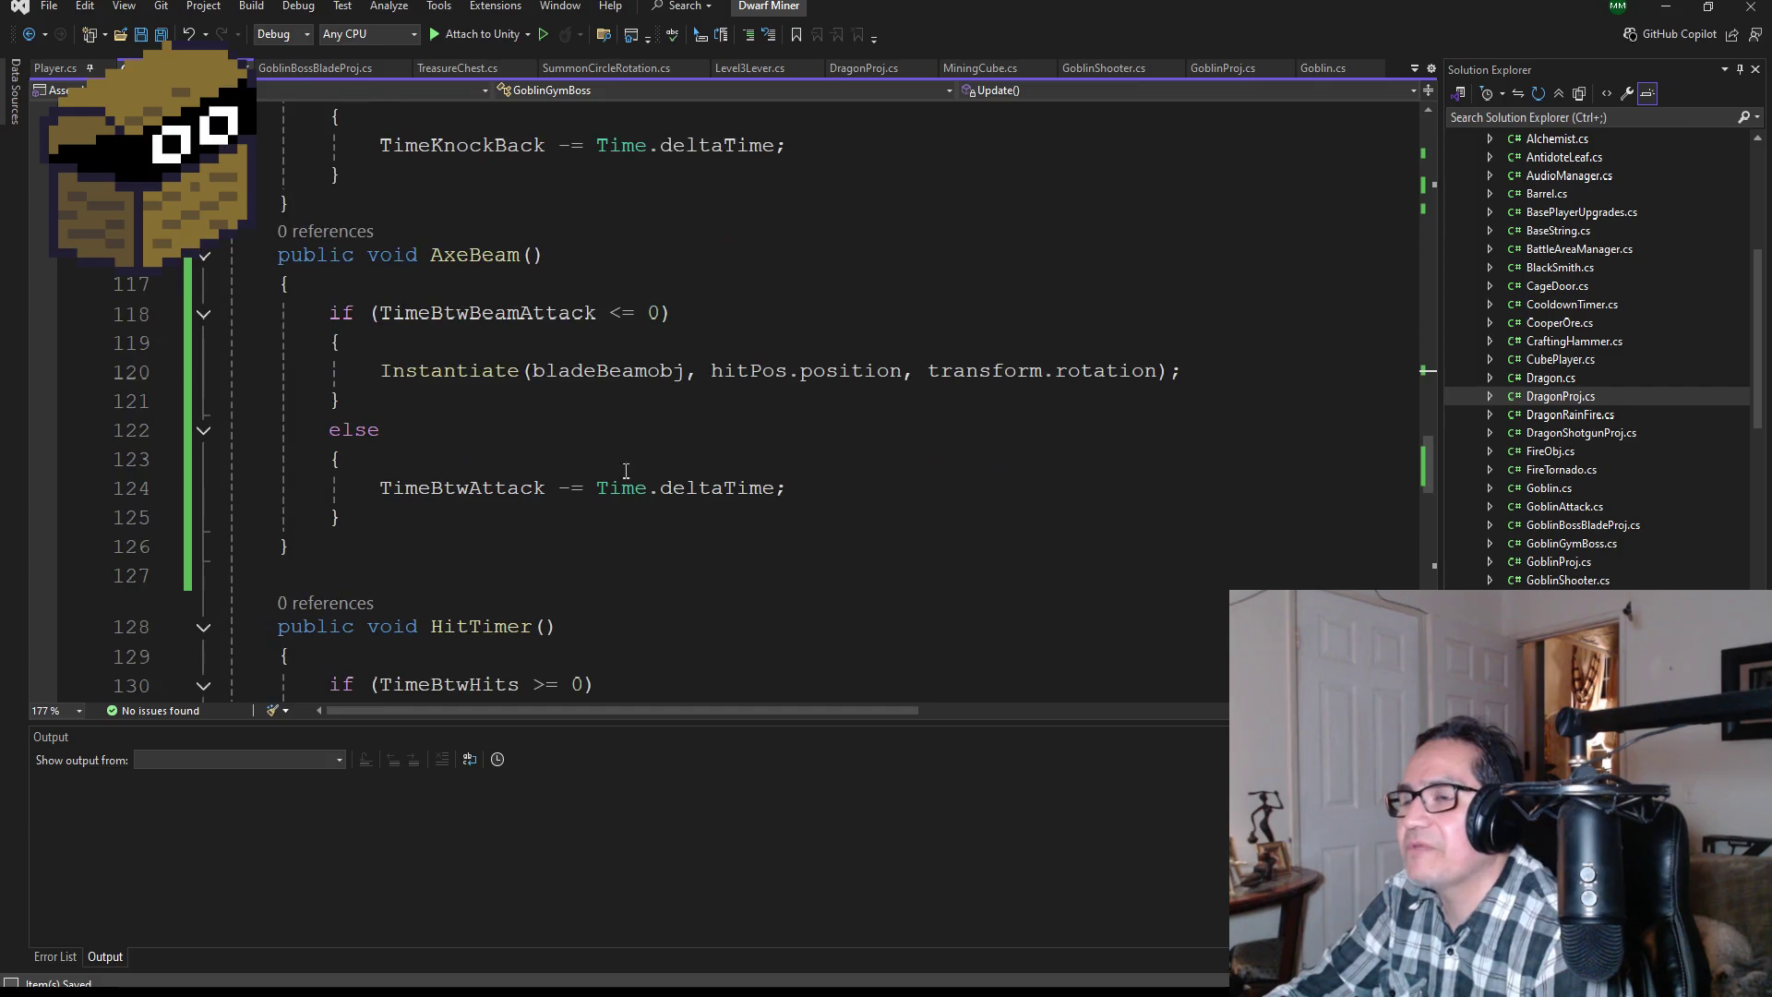
{"action": "scroll", "coordinate": [613, 473], "scroll_direction": "down", "scroll_amount": 1}
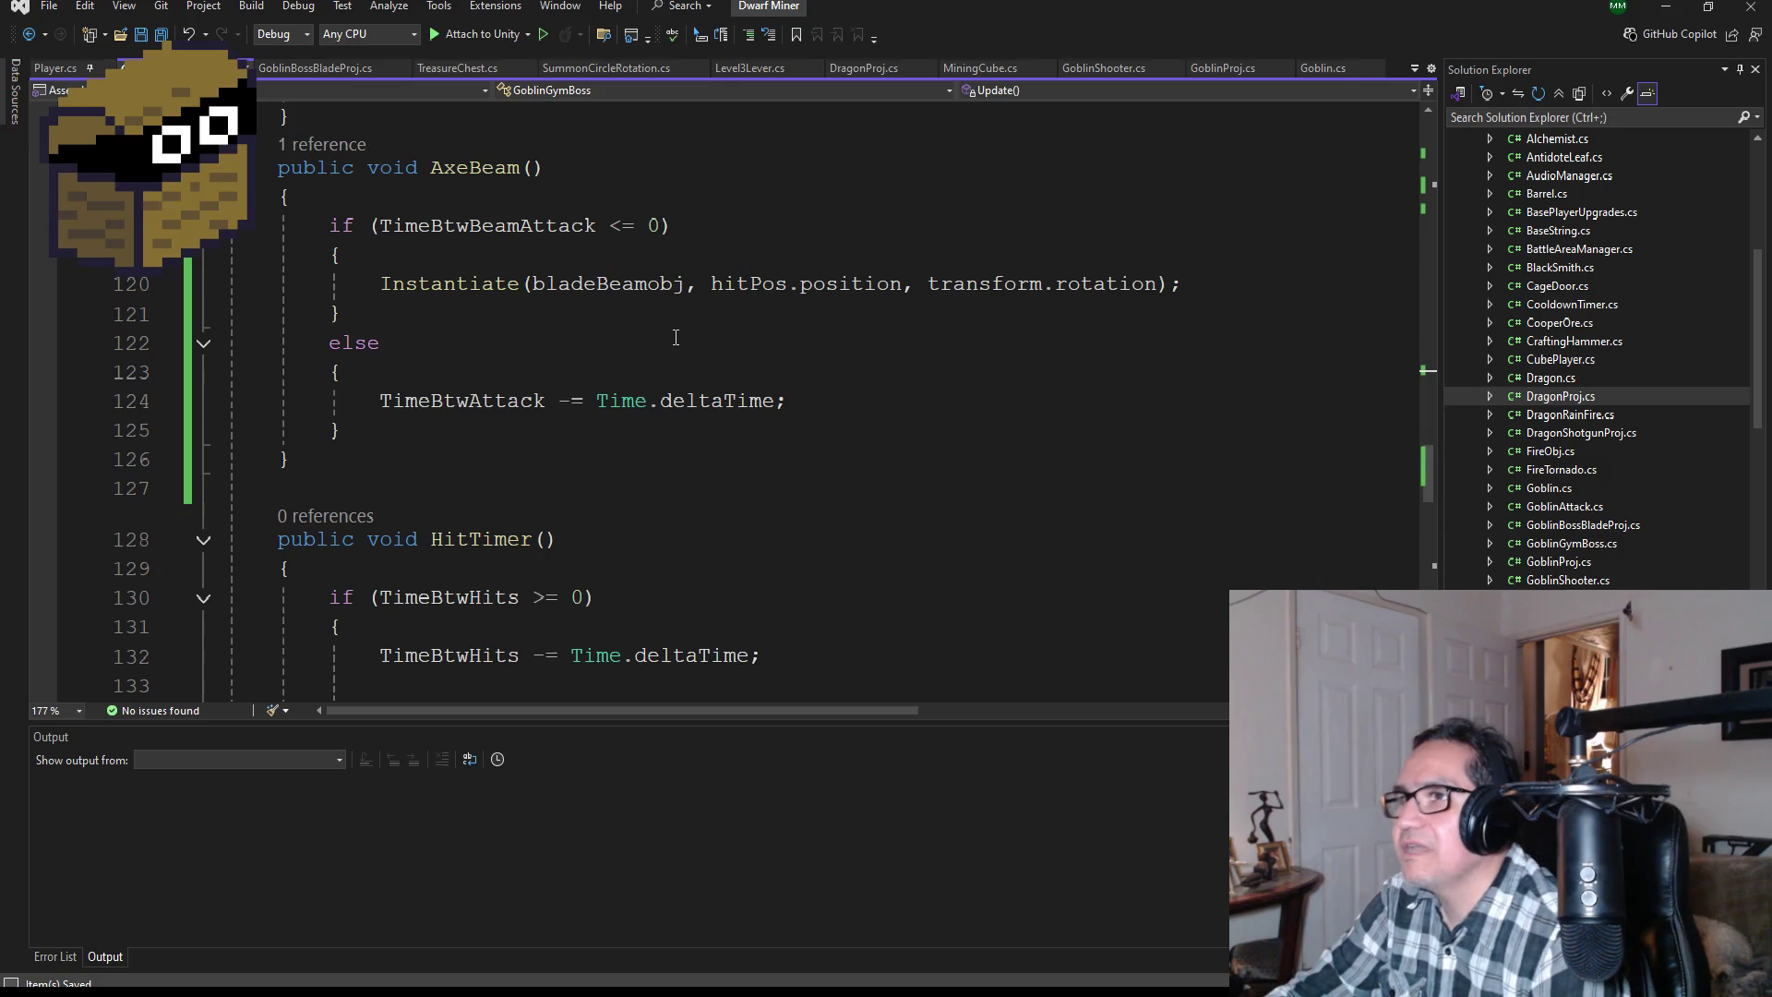
{"action": "scroll", "coordinate": [673, 343], "scroll_direction": "up", "scroll_amount": 1}
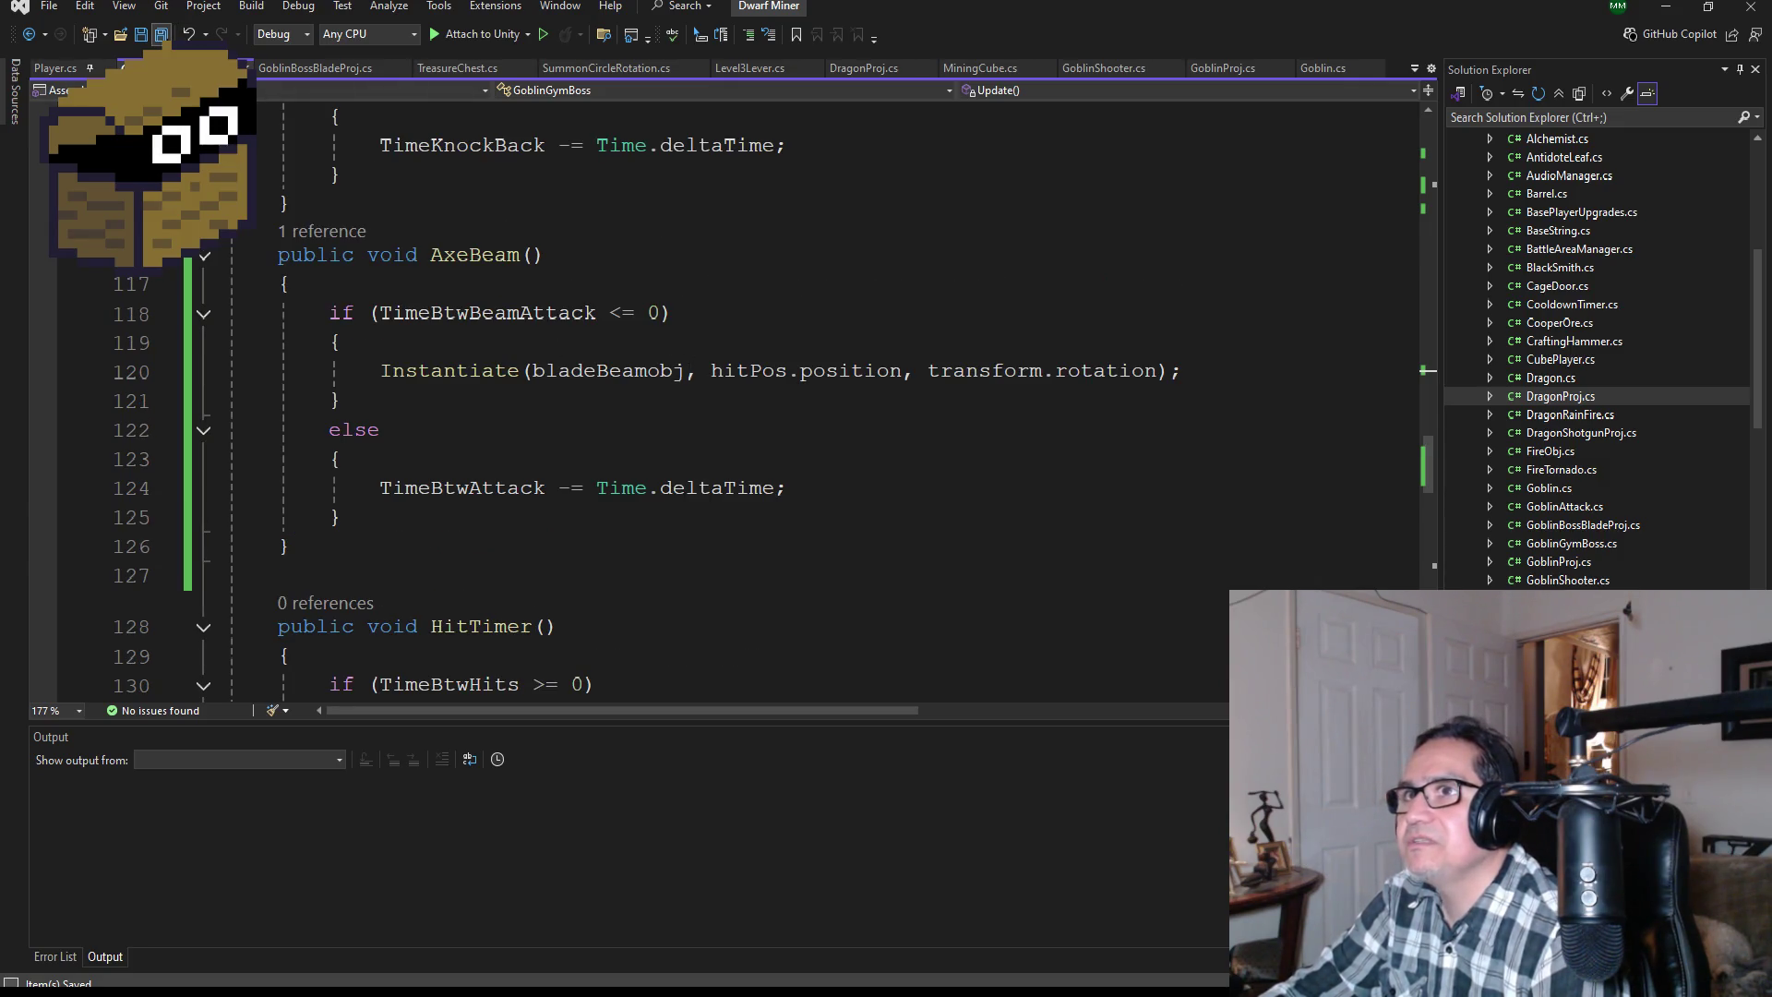
{"action": "left_click", "coordinate": [1666, 7]}
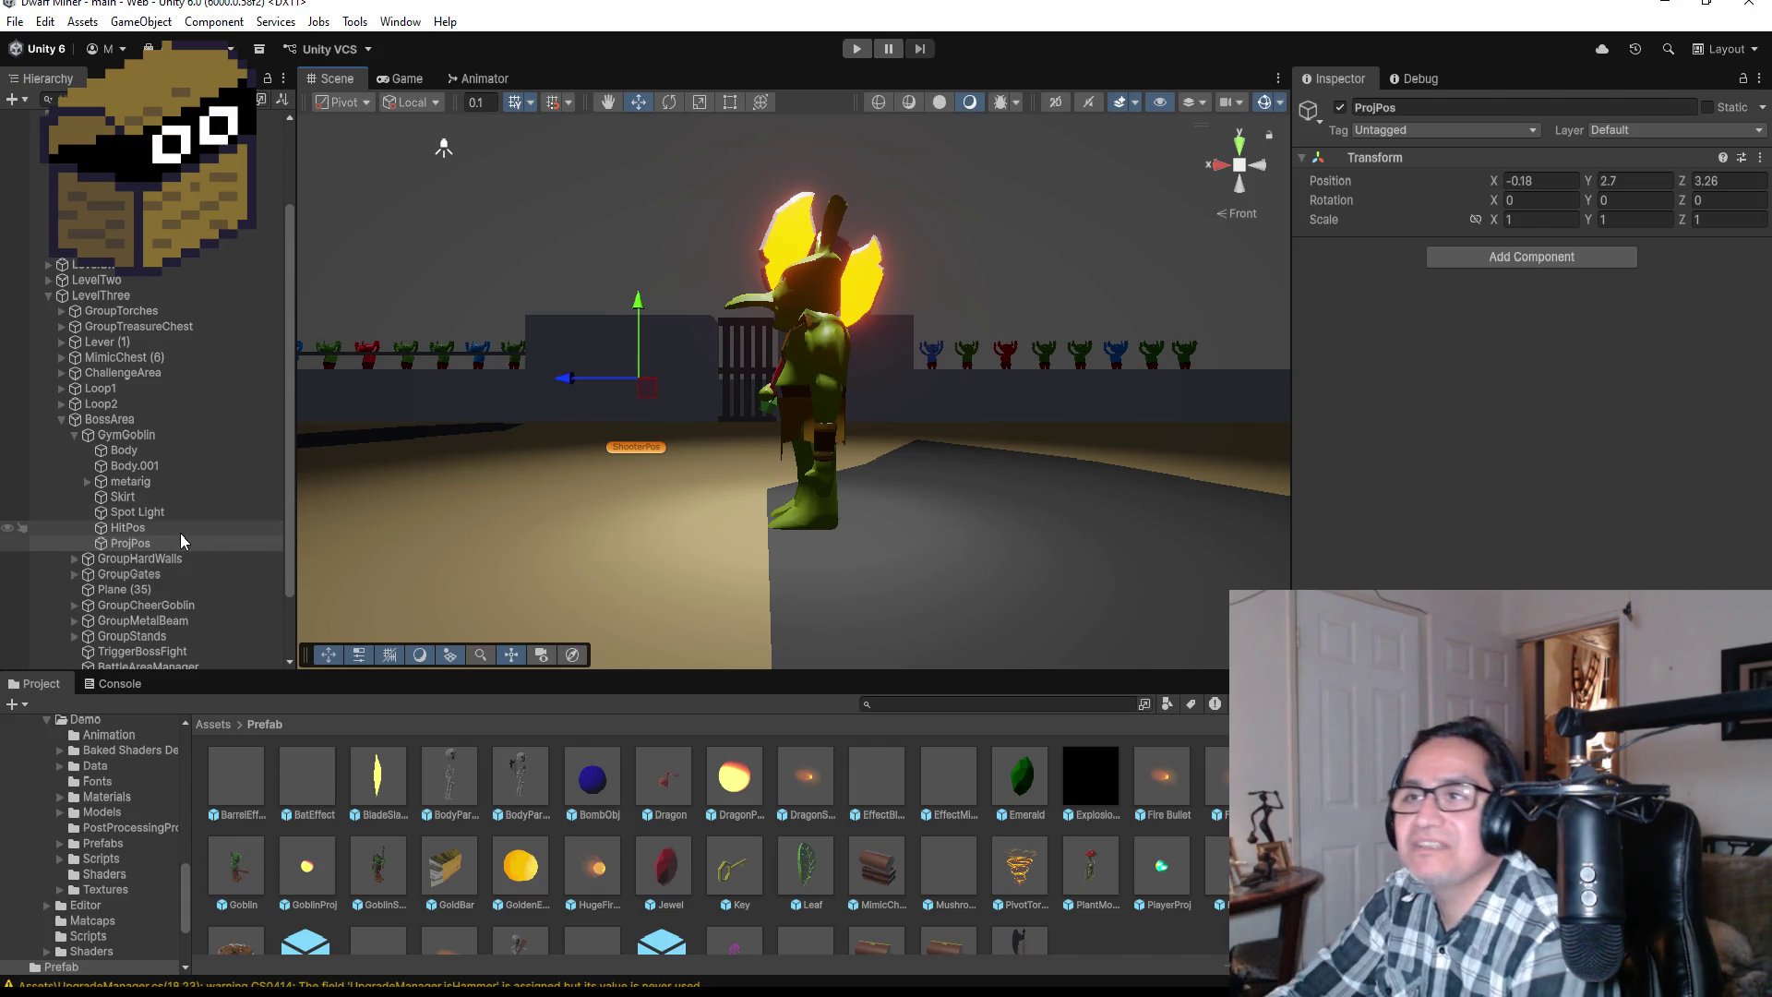
Step: Select GymGoblin, review its Goblin Gym Boss script settings, collapse BossArea, and enter Play mode
{"action": "left_click", "coordinate": [141, 422]}
{"action": "left_click", "coordinate": [142, 435]}
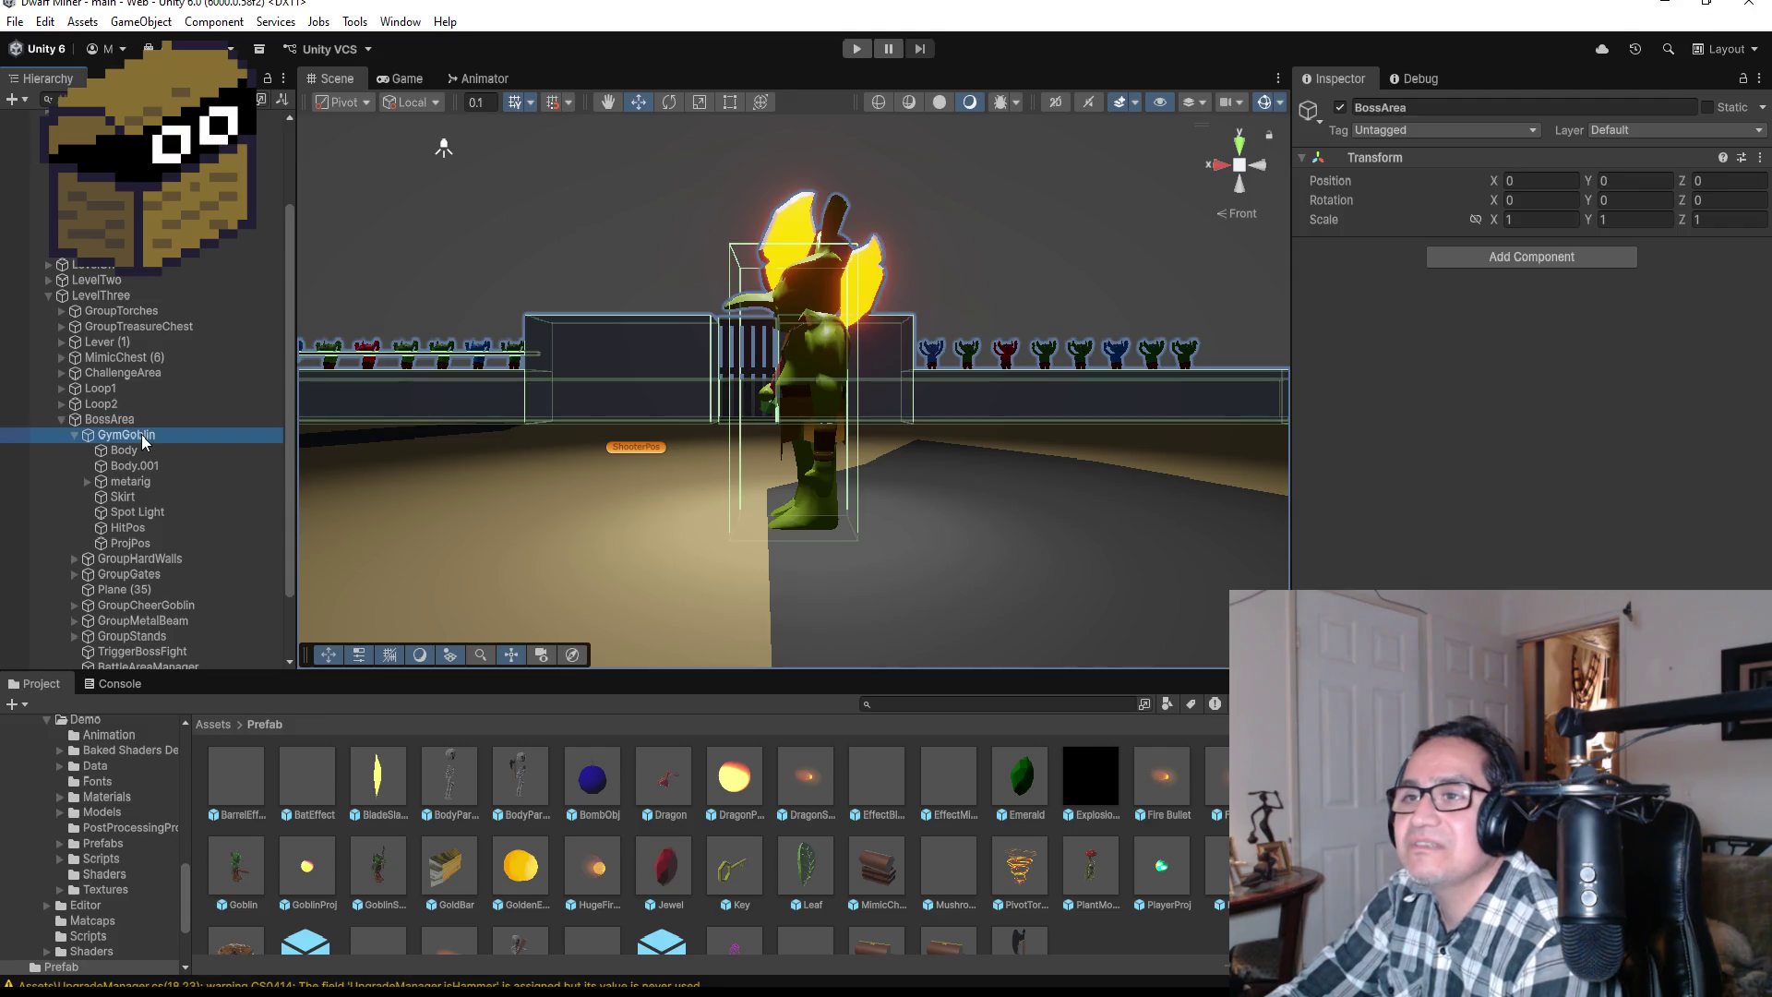
{"action": "scroll", "coordinate": [1523, 351], "scroll_direction": "down", "scroll_amount": 10}
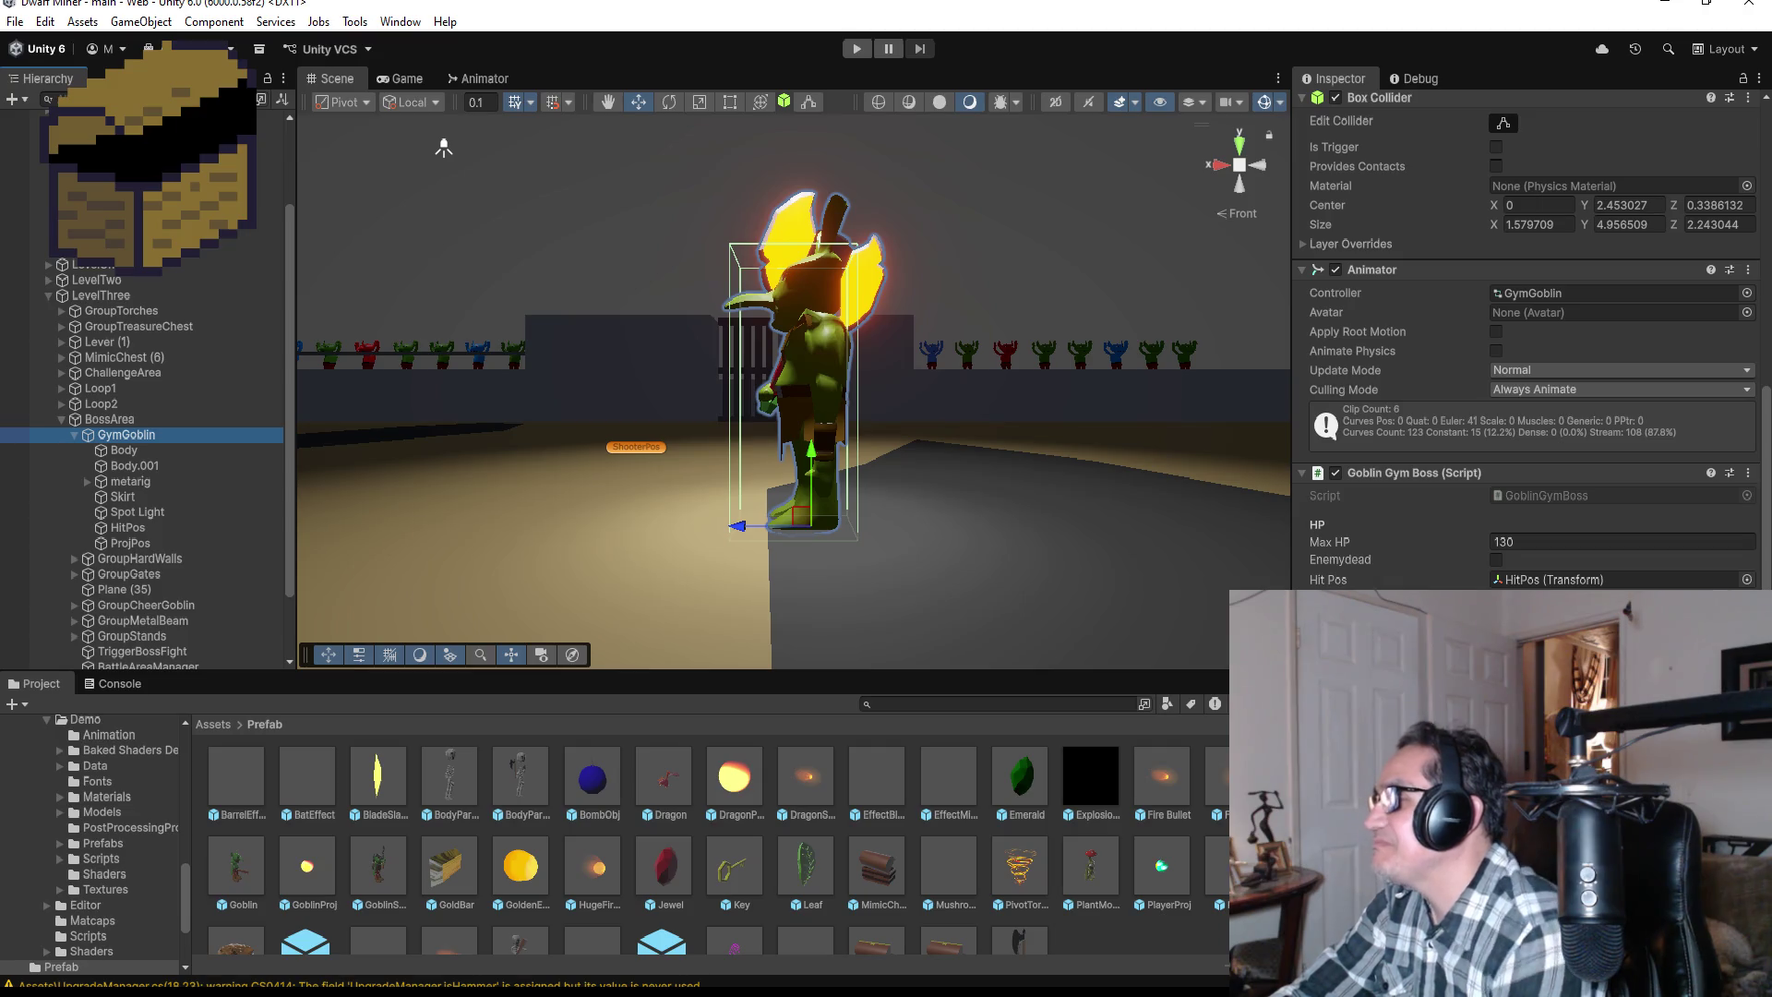
{"action": "left_click", "coordinate": [379, 762]}
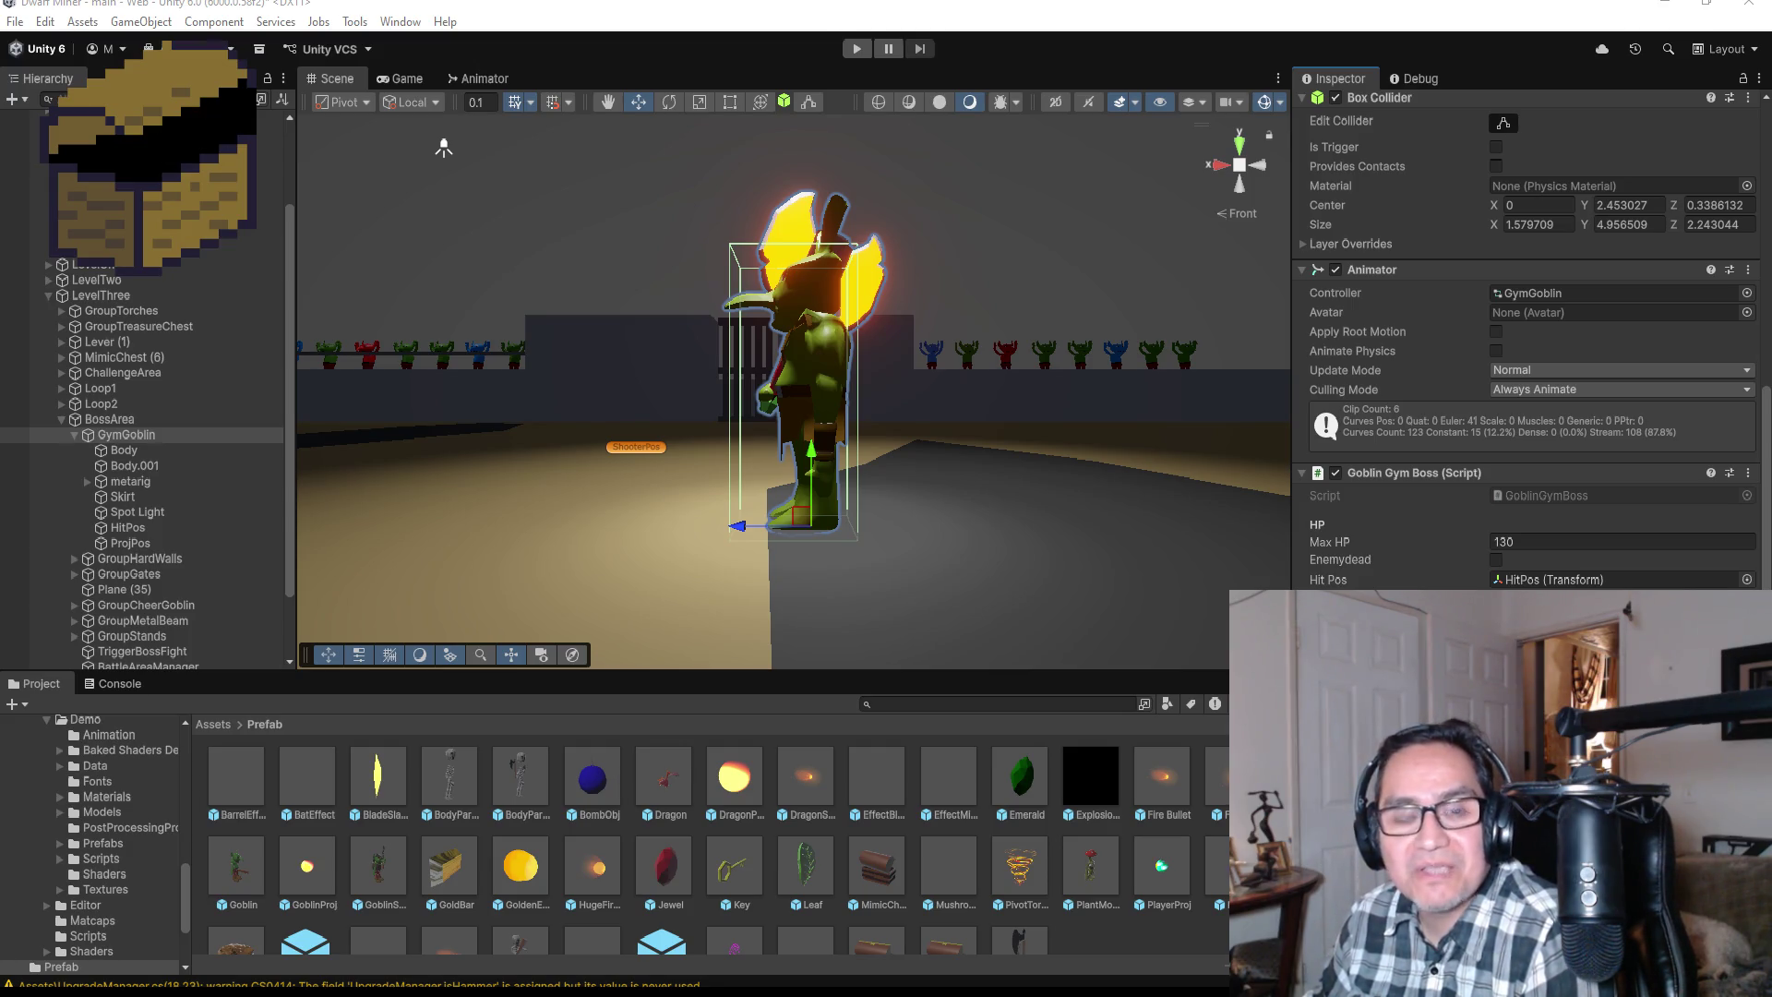
{"action": "left_click", "coordinate": [61, 419]}
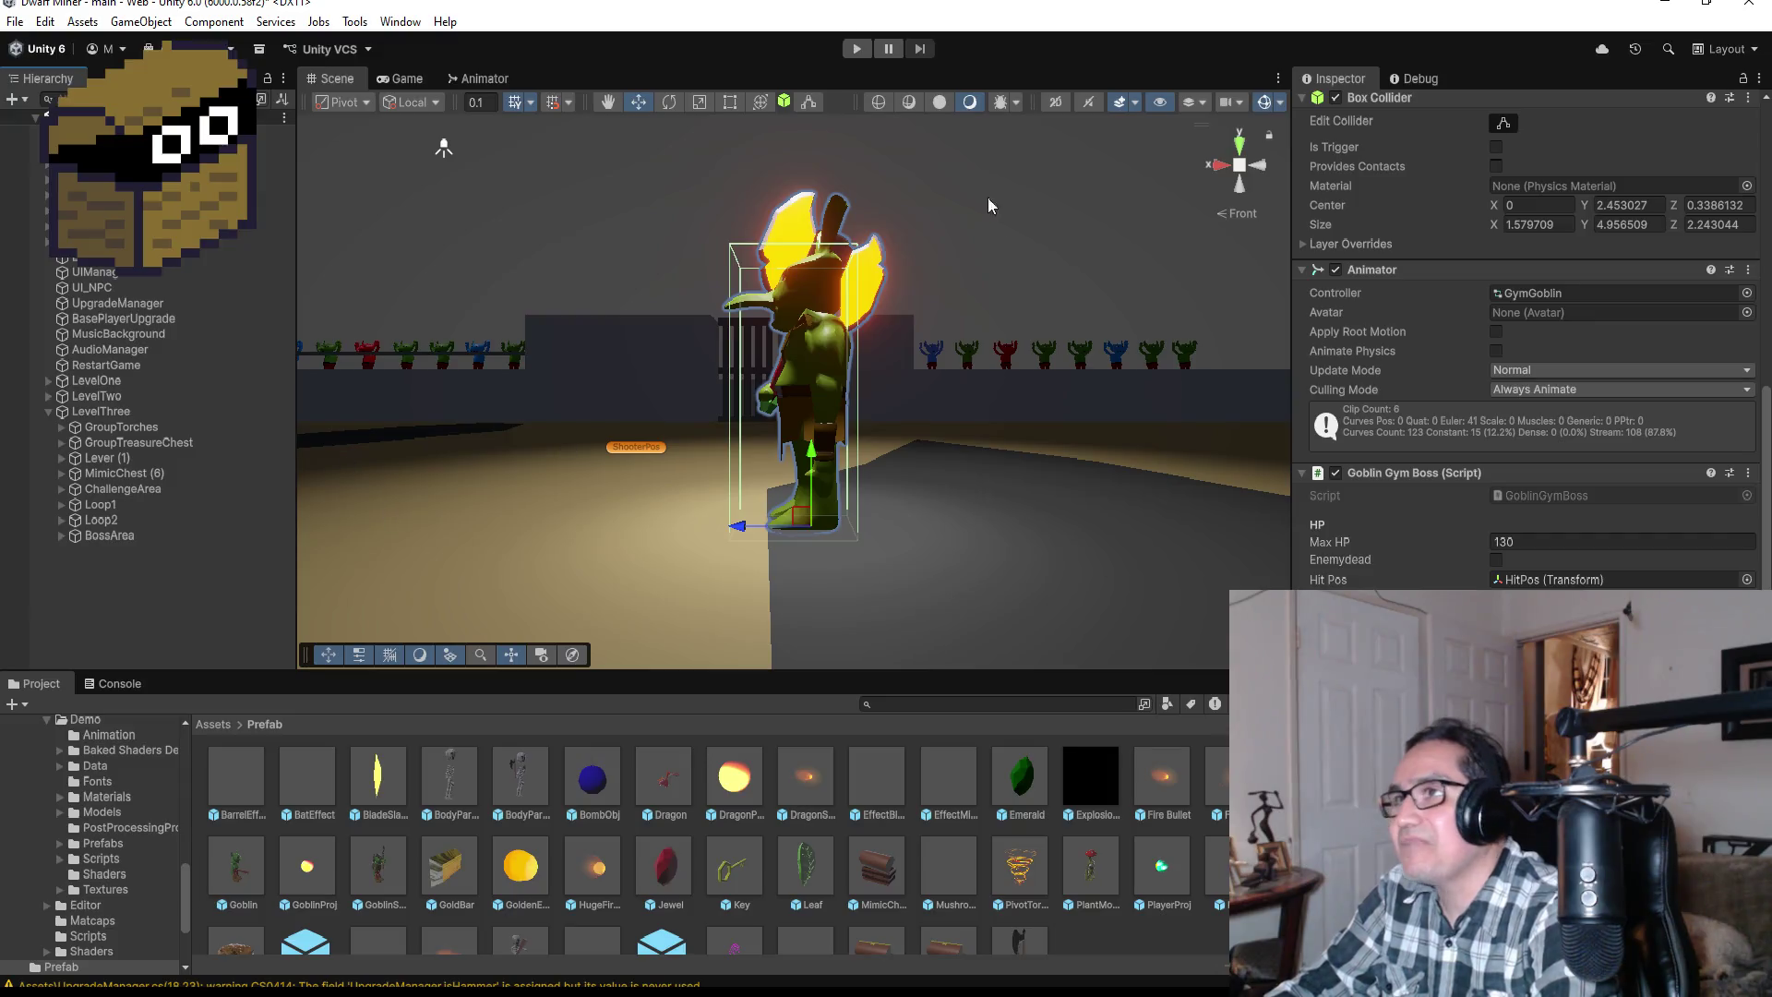
{"action": "left_click", "coordinate": [857, 48]}
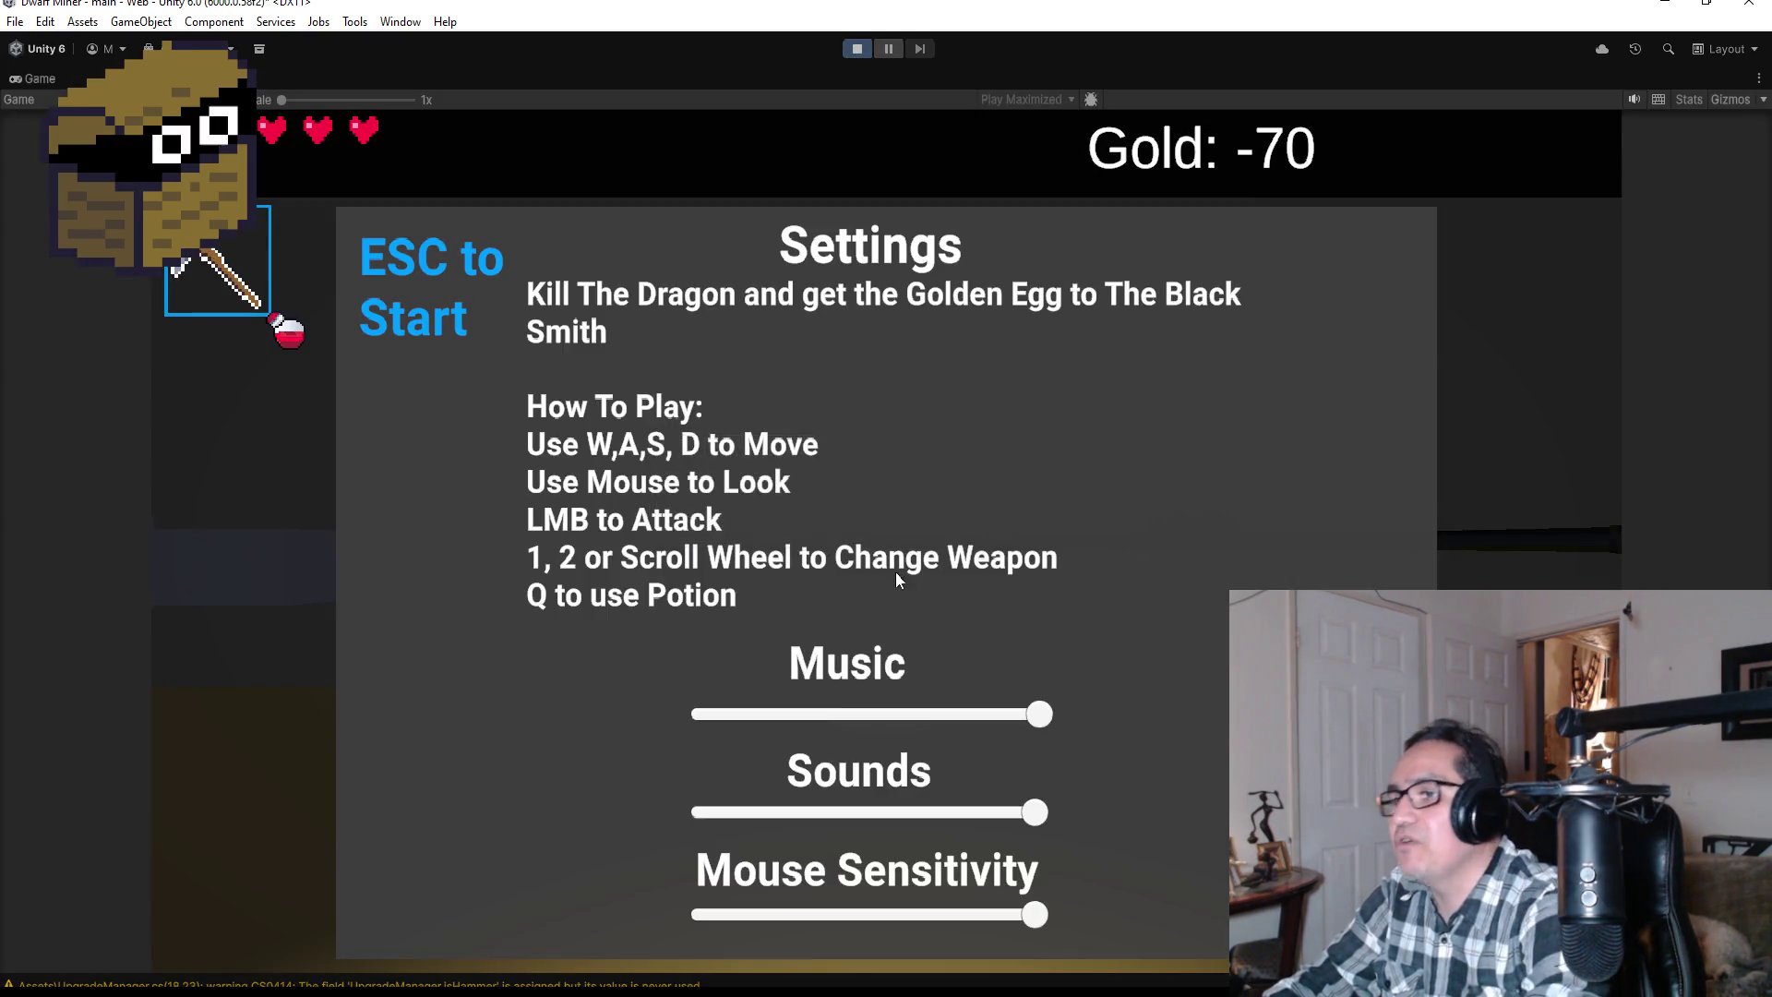
Step: Dismiss the settings, turn music volume to zero, equip the gun, and walk into the arena
{"action": "key", "text": "Escape"}
{"action": "key", "text": "Escape"}
{"action": "left_click_drag", "start_coordinate": [1032, 716], "coordinate": [670, 738]}
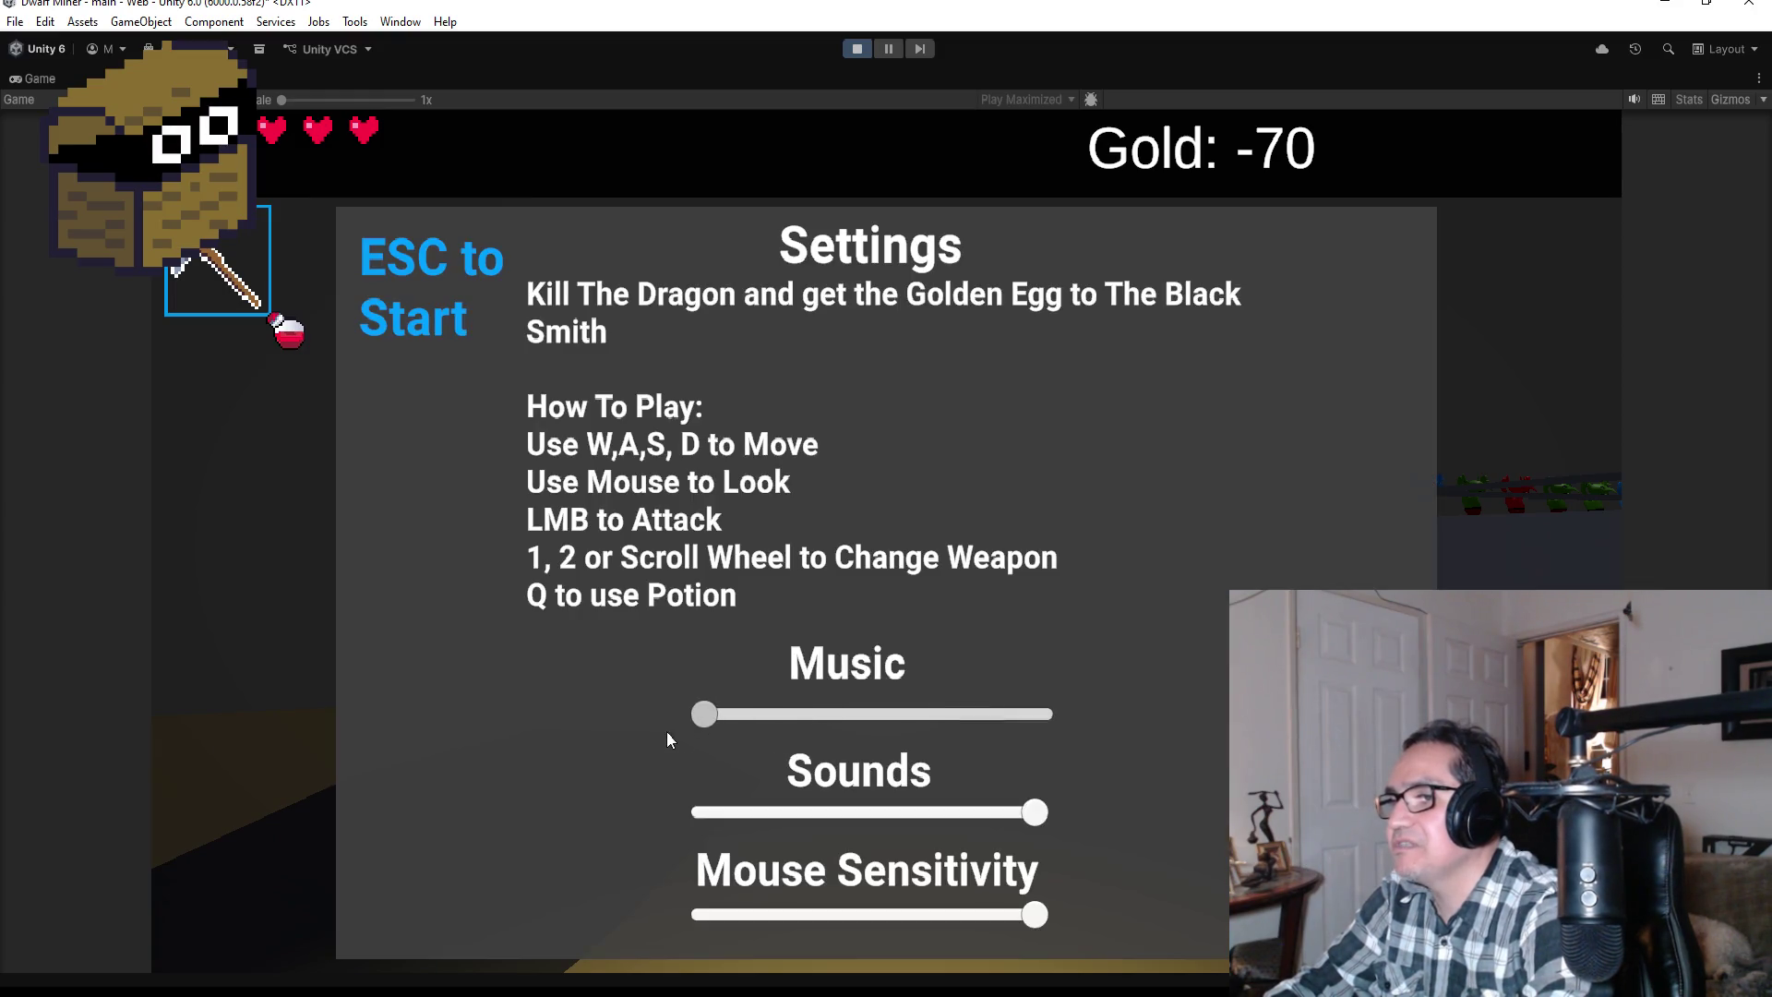
{"action": "key", "text": "Escape"}
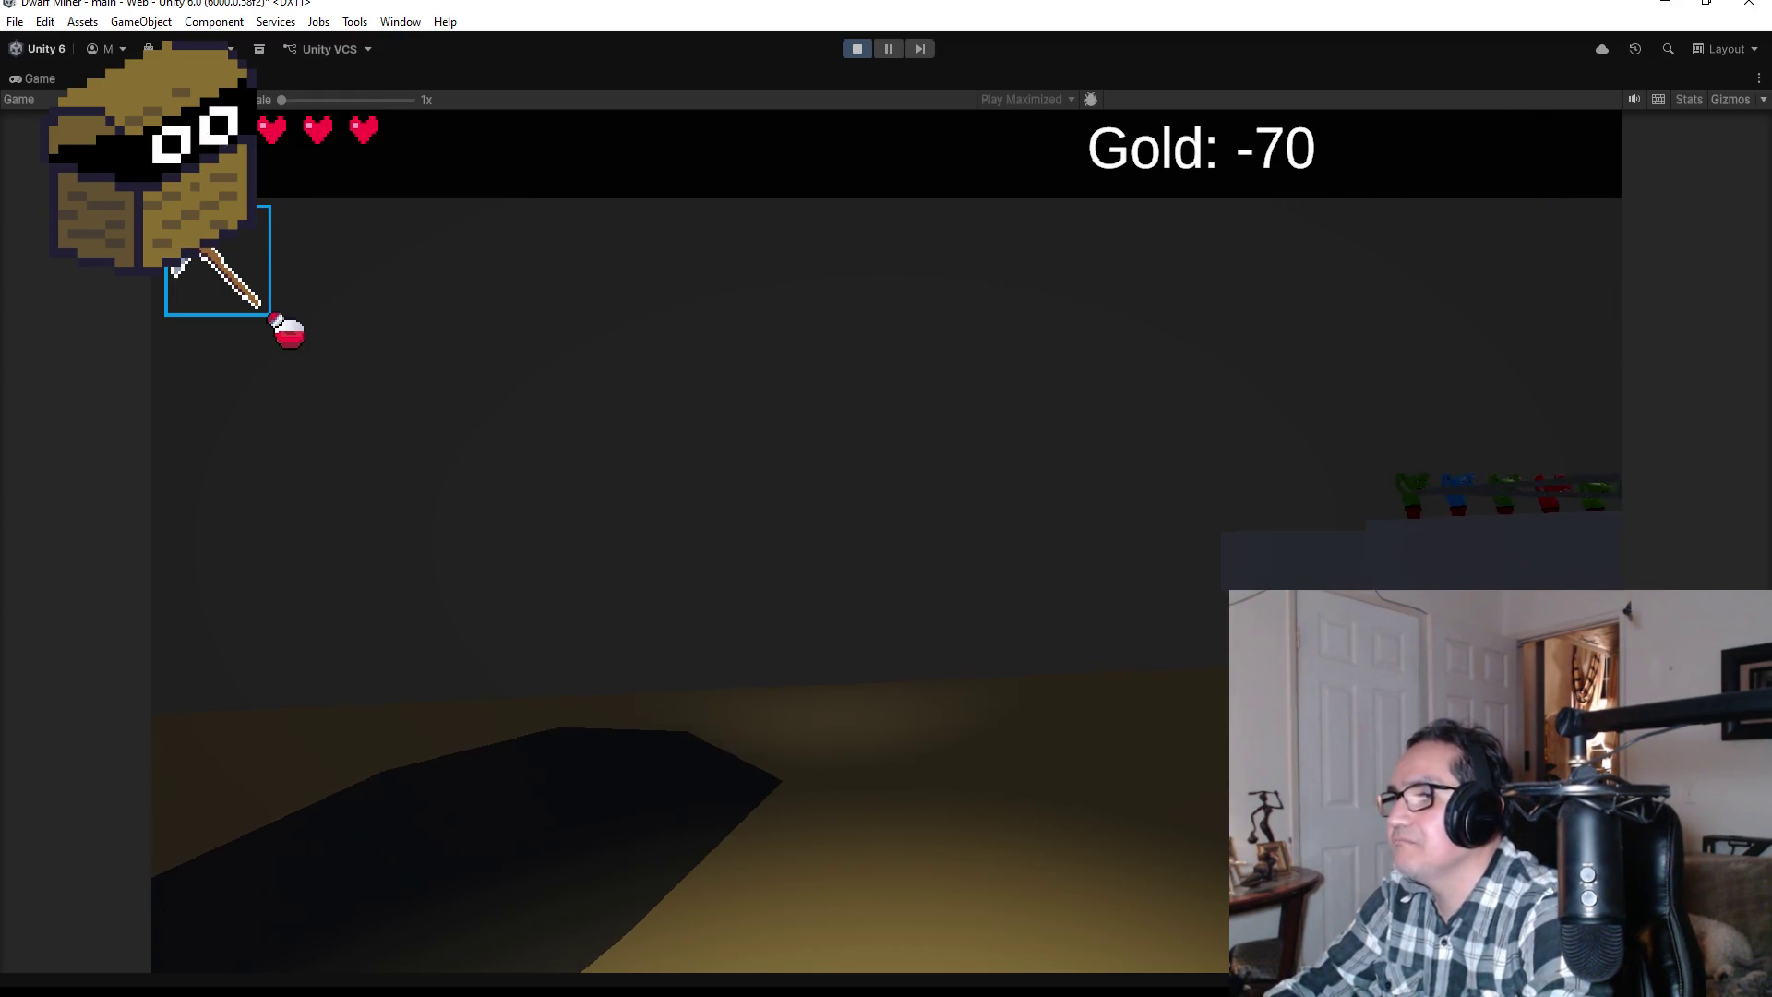
{"action": "key", "text": "2"}
{"action": "key", "text": "w"}
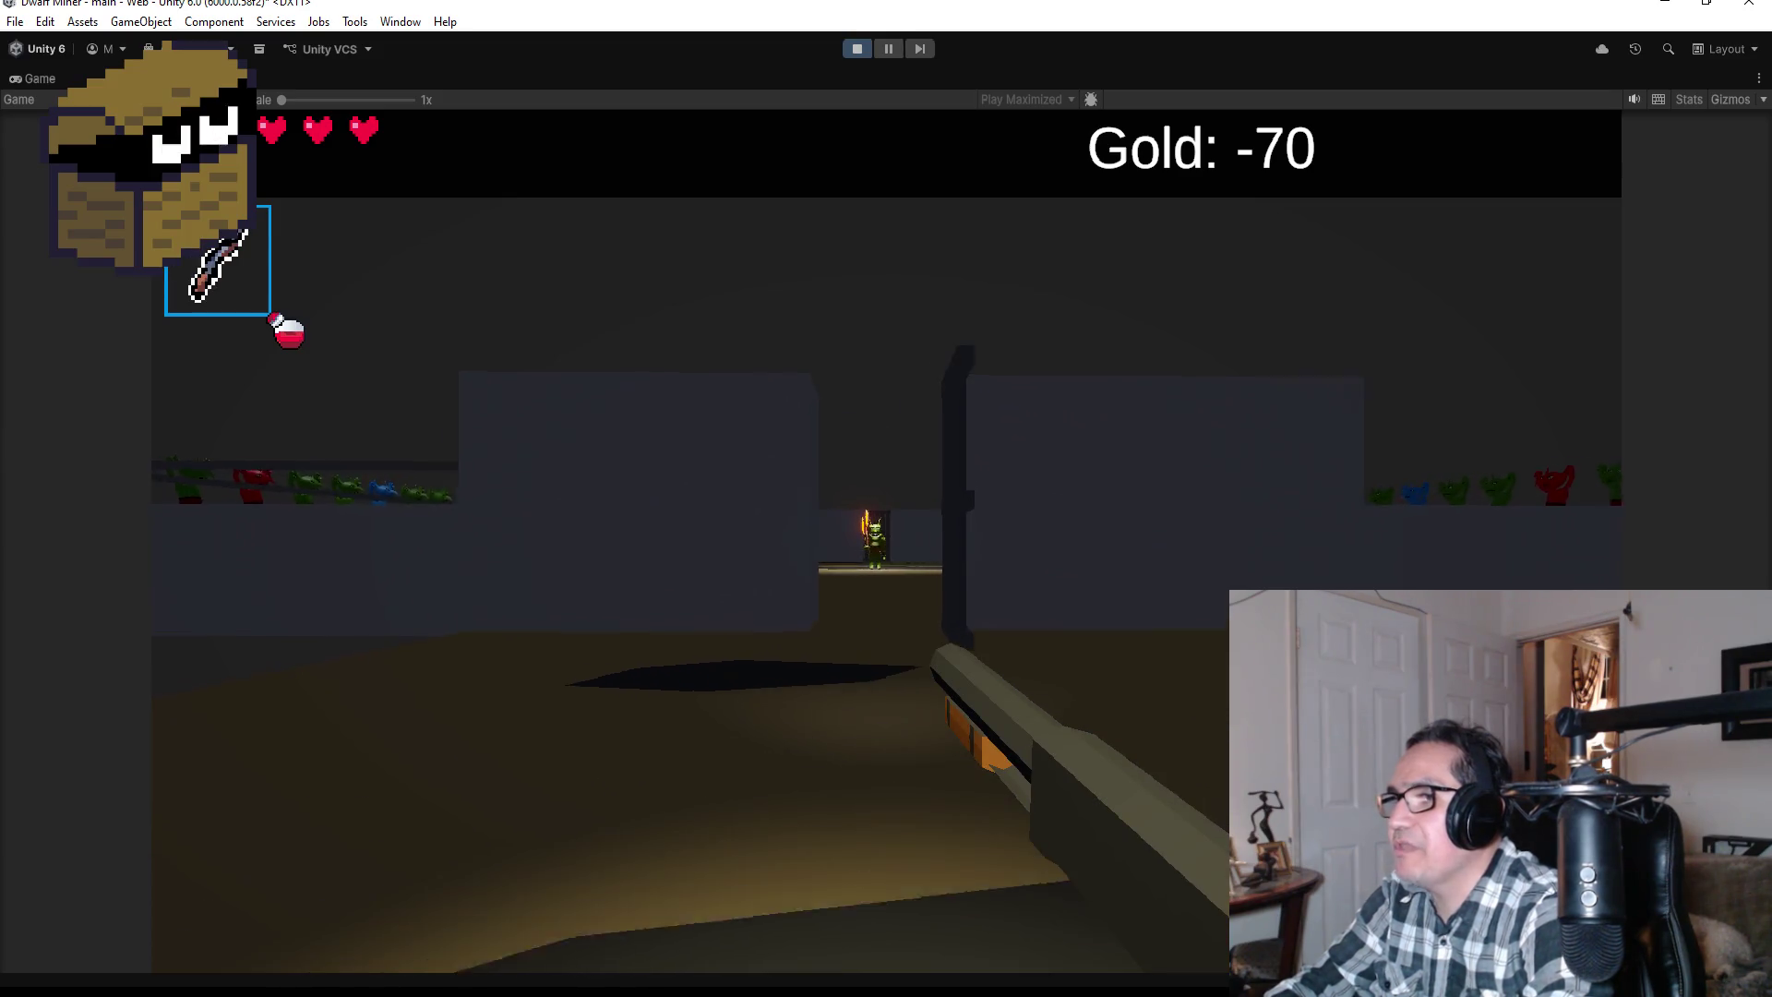
{"action": "key", "text": "w"}
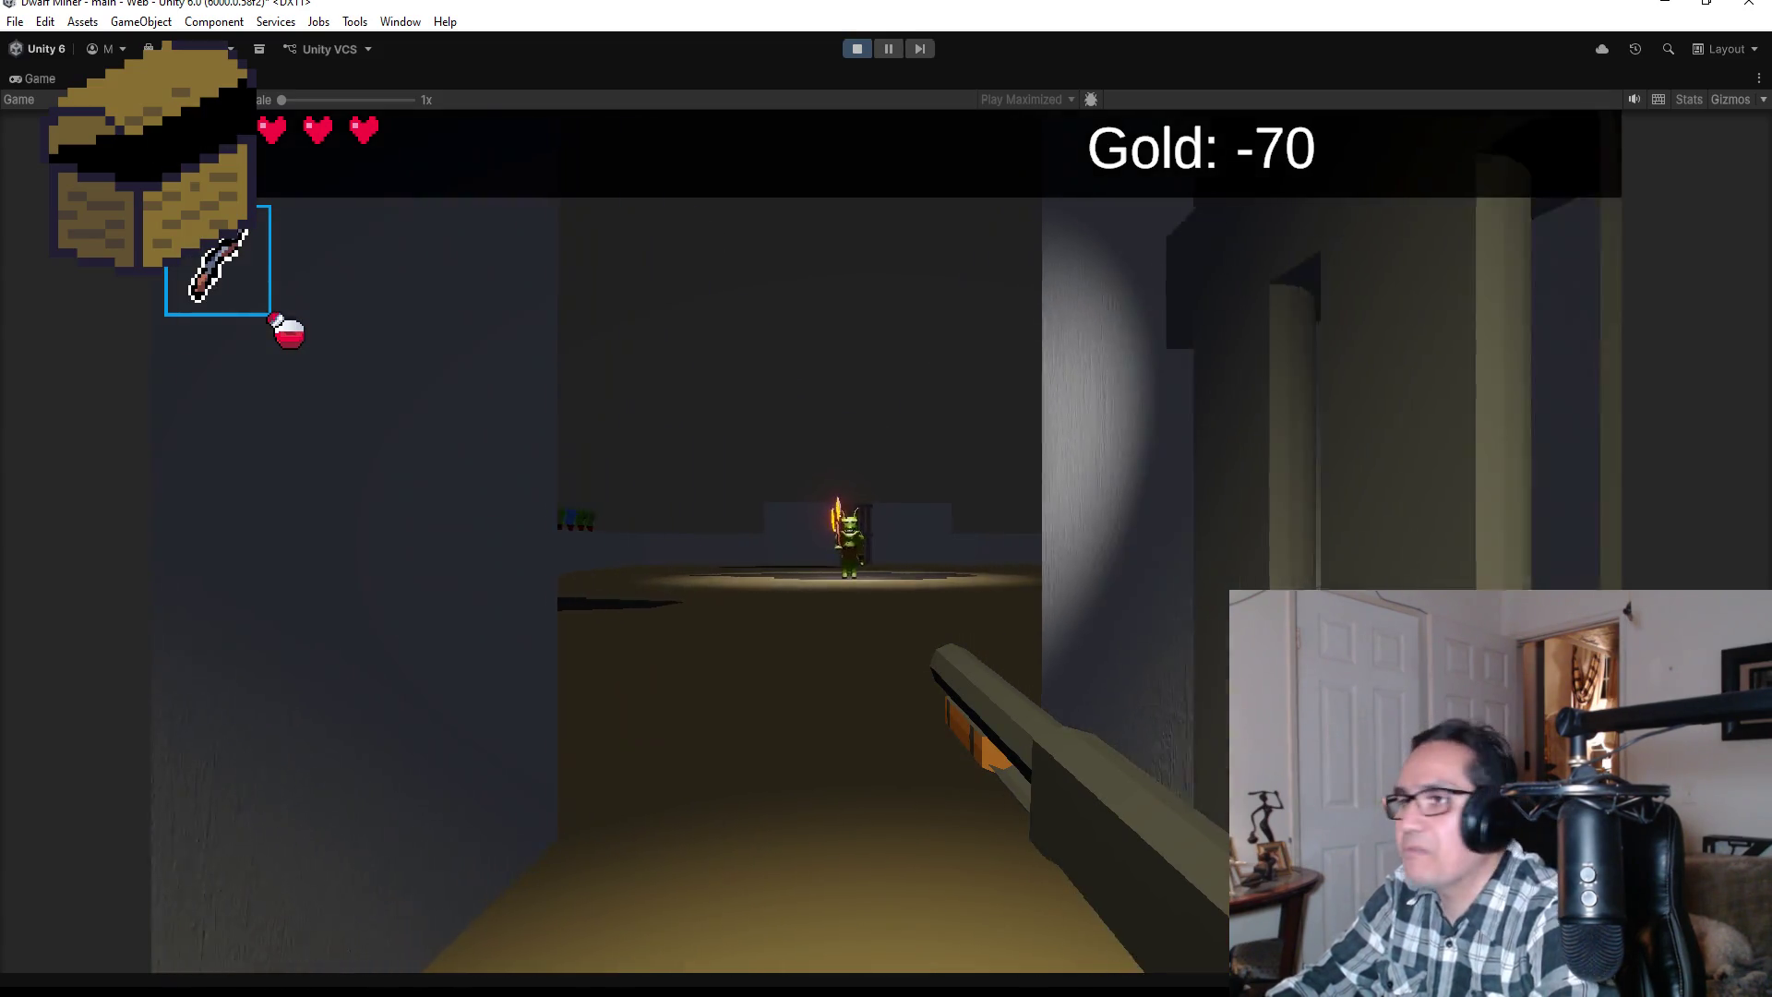
{"action": "key", "text": "w"}
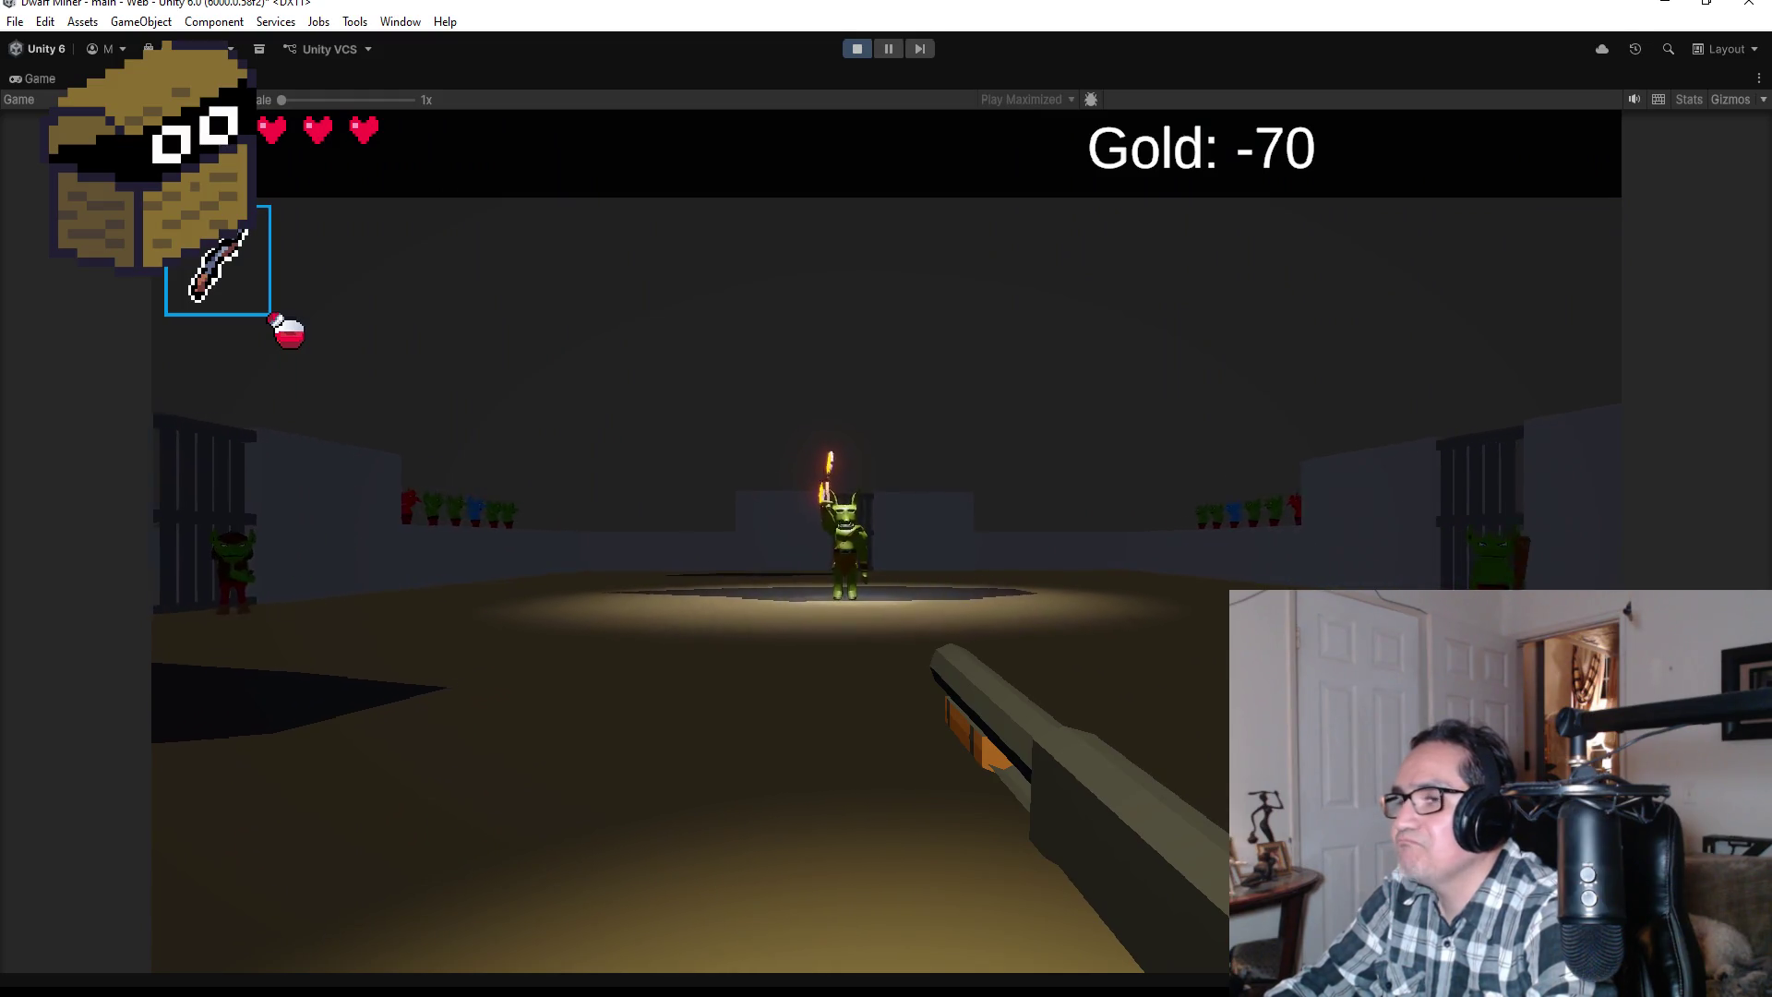
Step: Shoot the goblins, face the torch goblin boss, then stop play mode
{"action": "left_click", "coordinate": [886, 540]}
{"action": "left_click", "coordinate": [887, 540]}
{"action": "left_click", "coordinate": [886, 540]}
{"action": "key", "text": "w"}
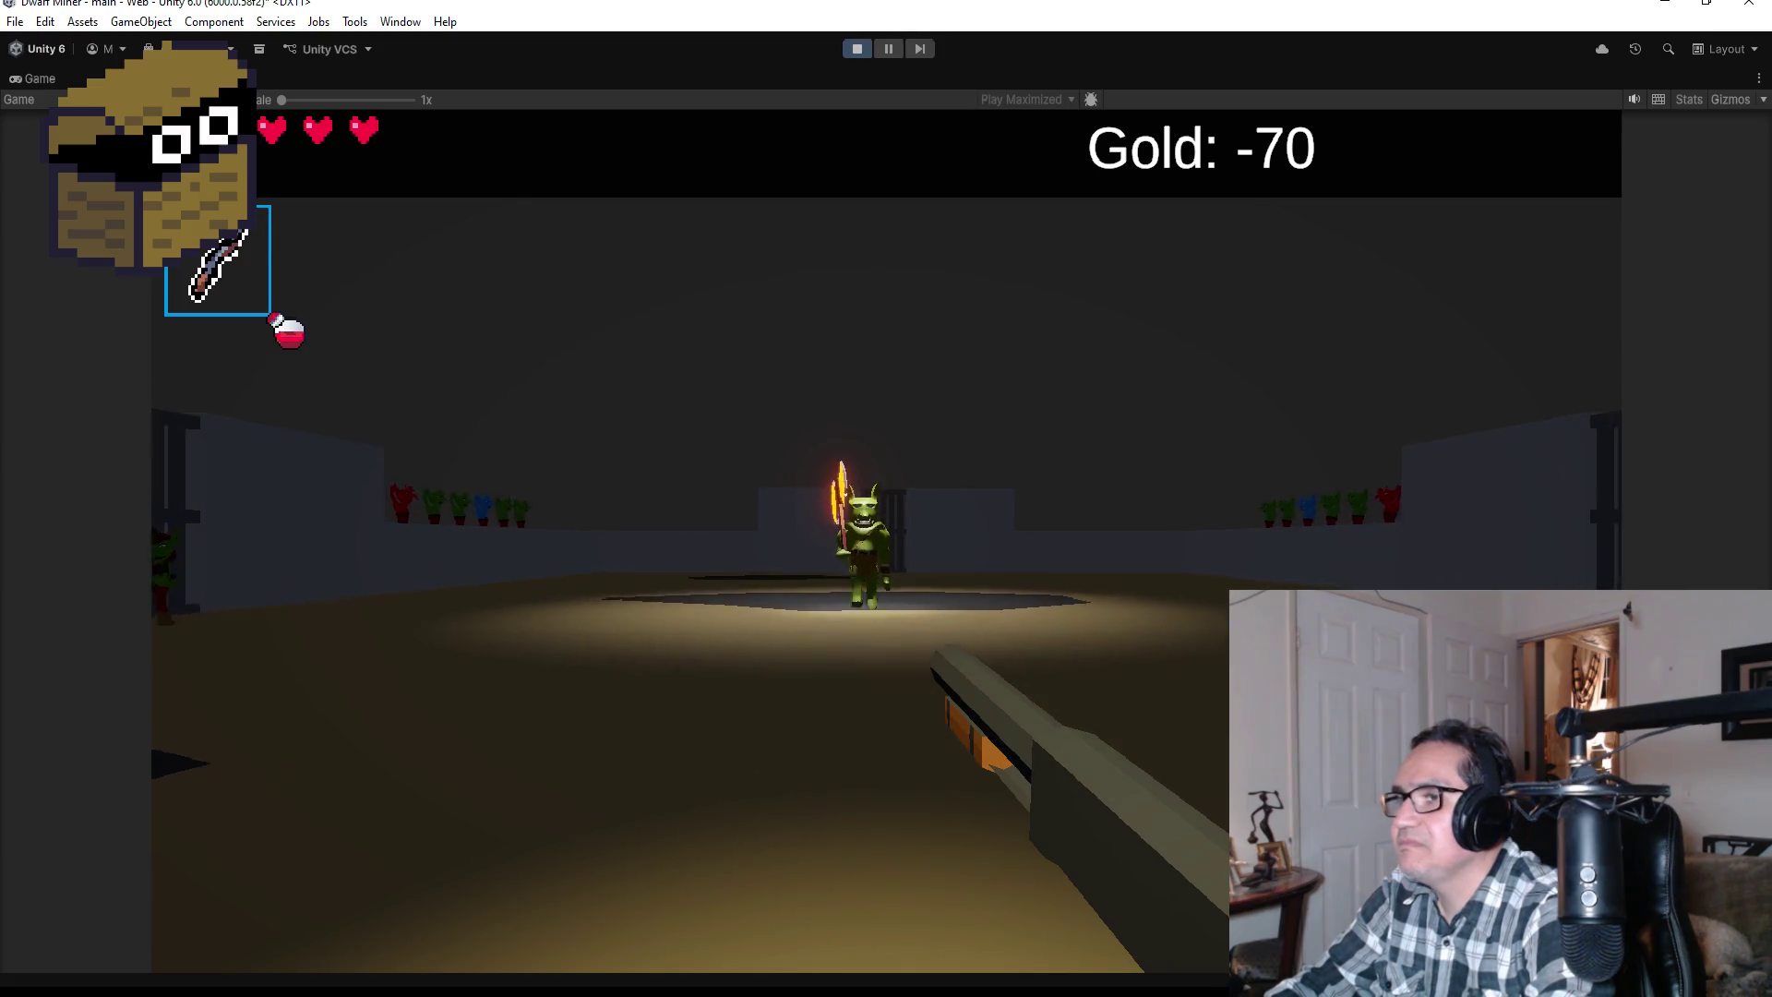
{"action": "key", "text": "w"}
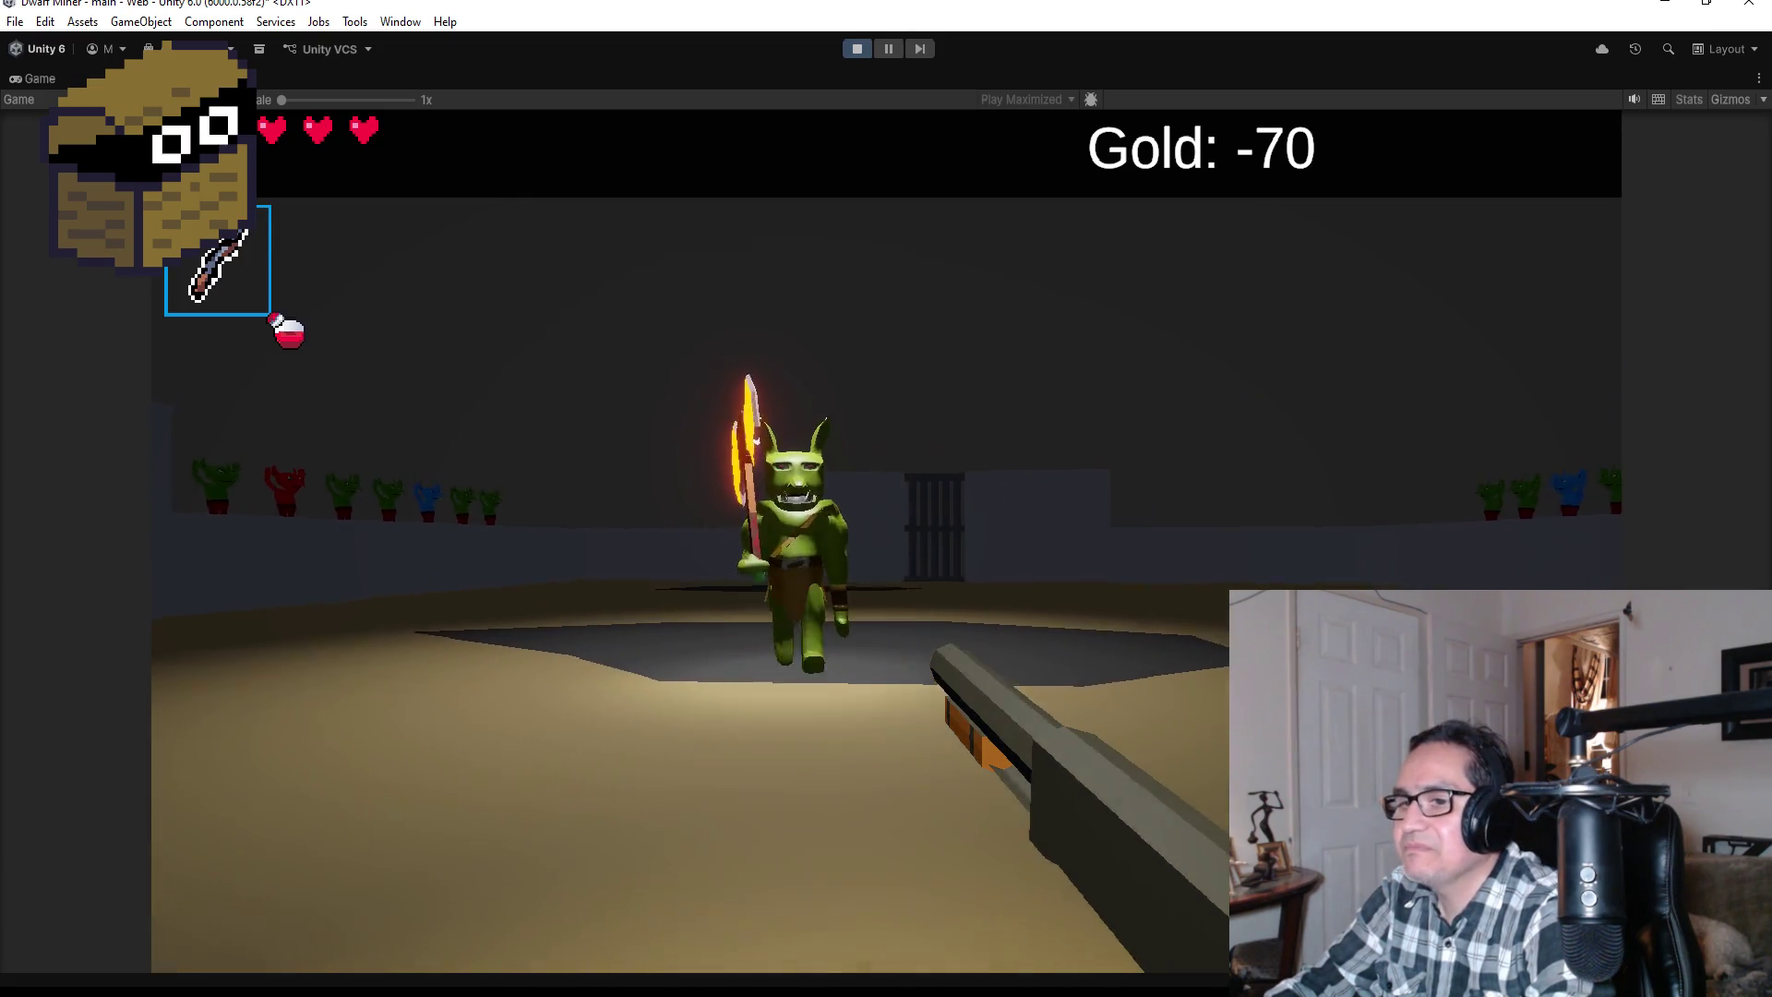
{"action": "left_click", "coordinate": [886, 540]}
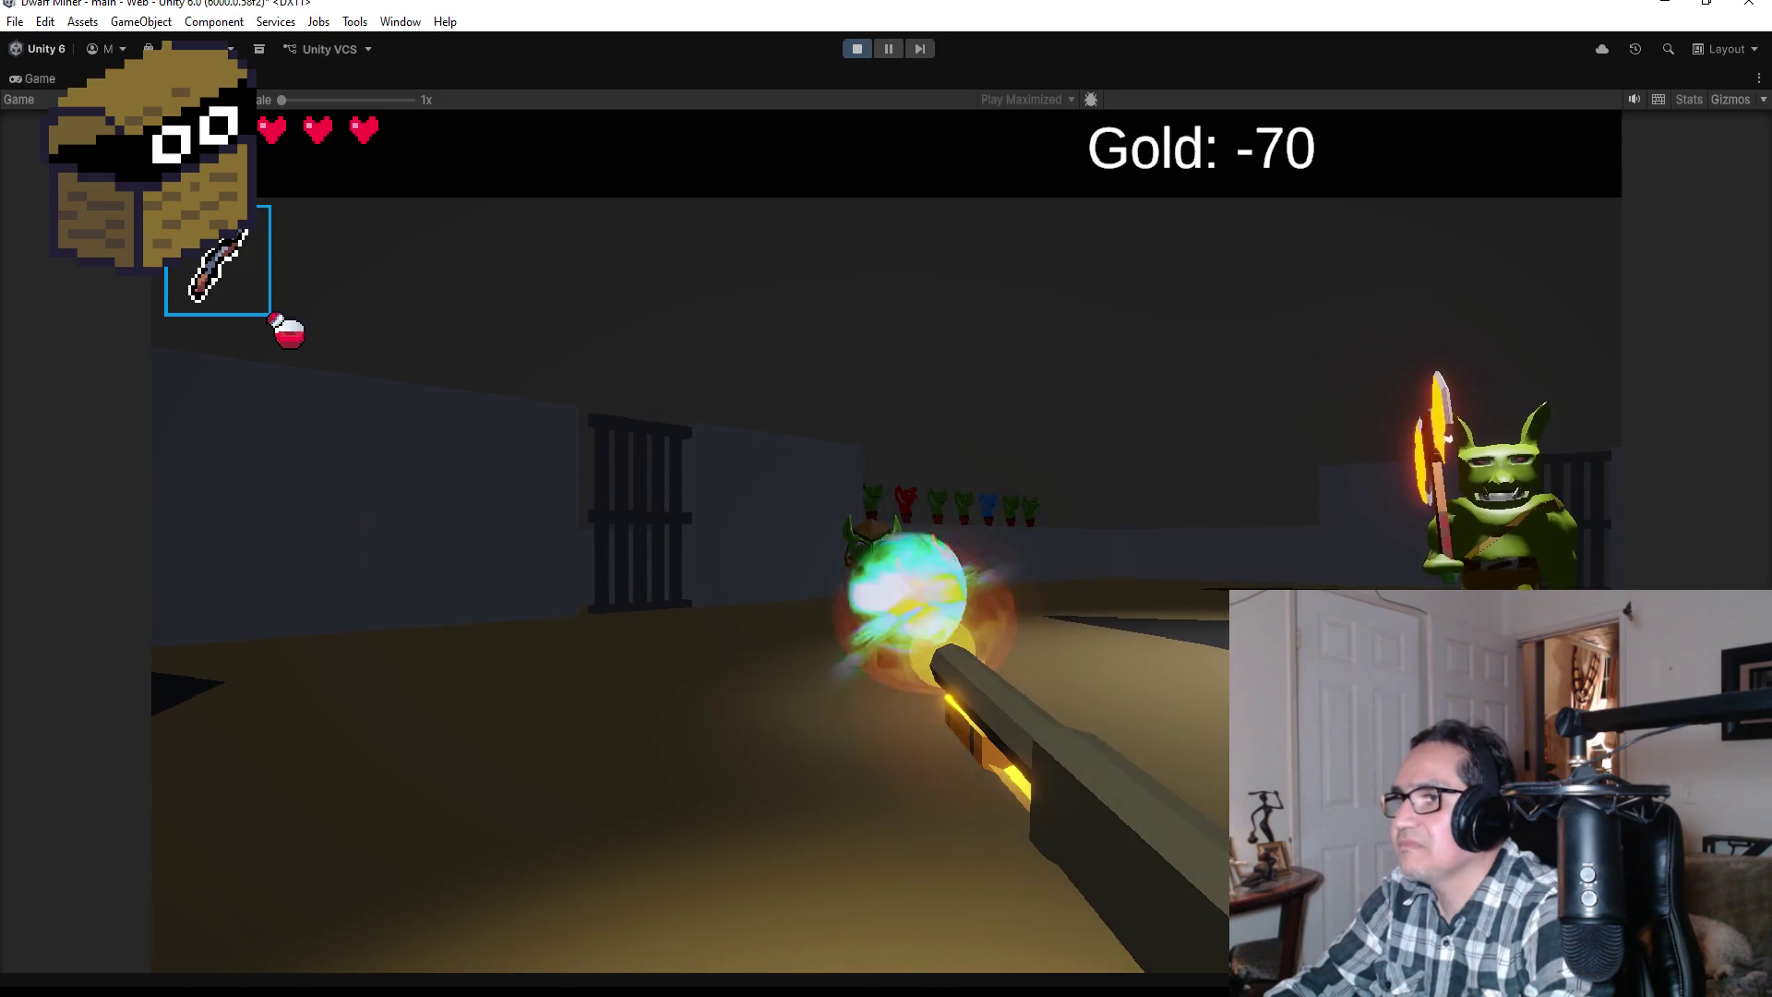
{"action": "left_click", "coordinate": [886, 540]}
{"action": "left_click", "coordinate": [886, 540]}
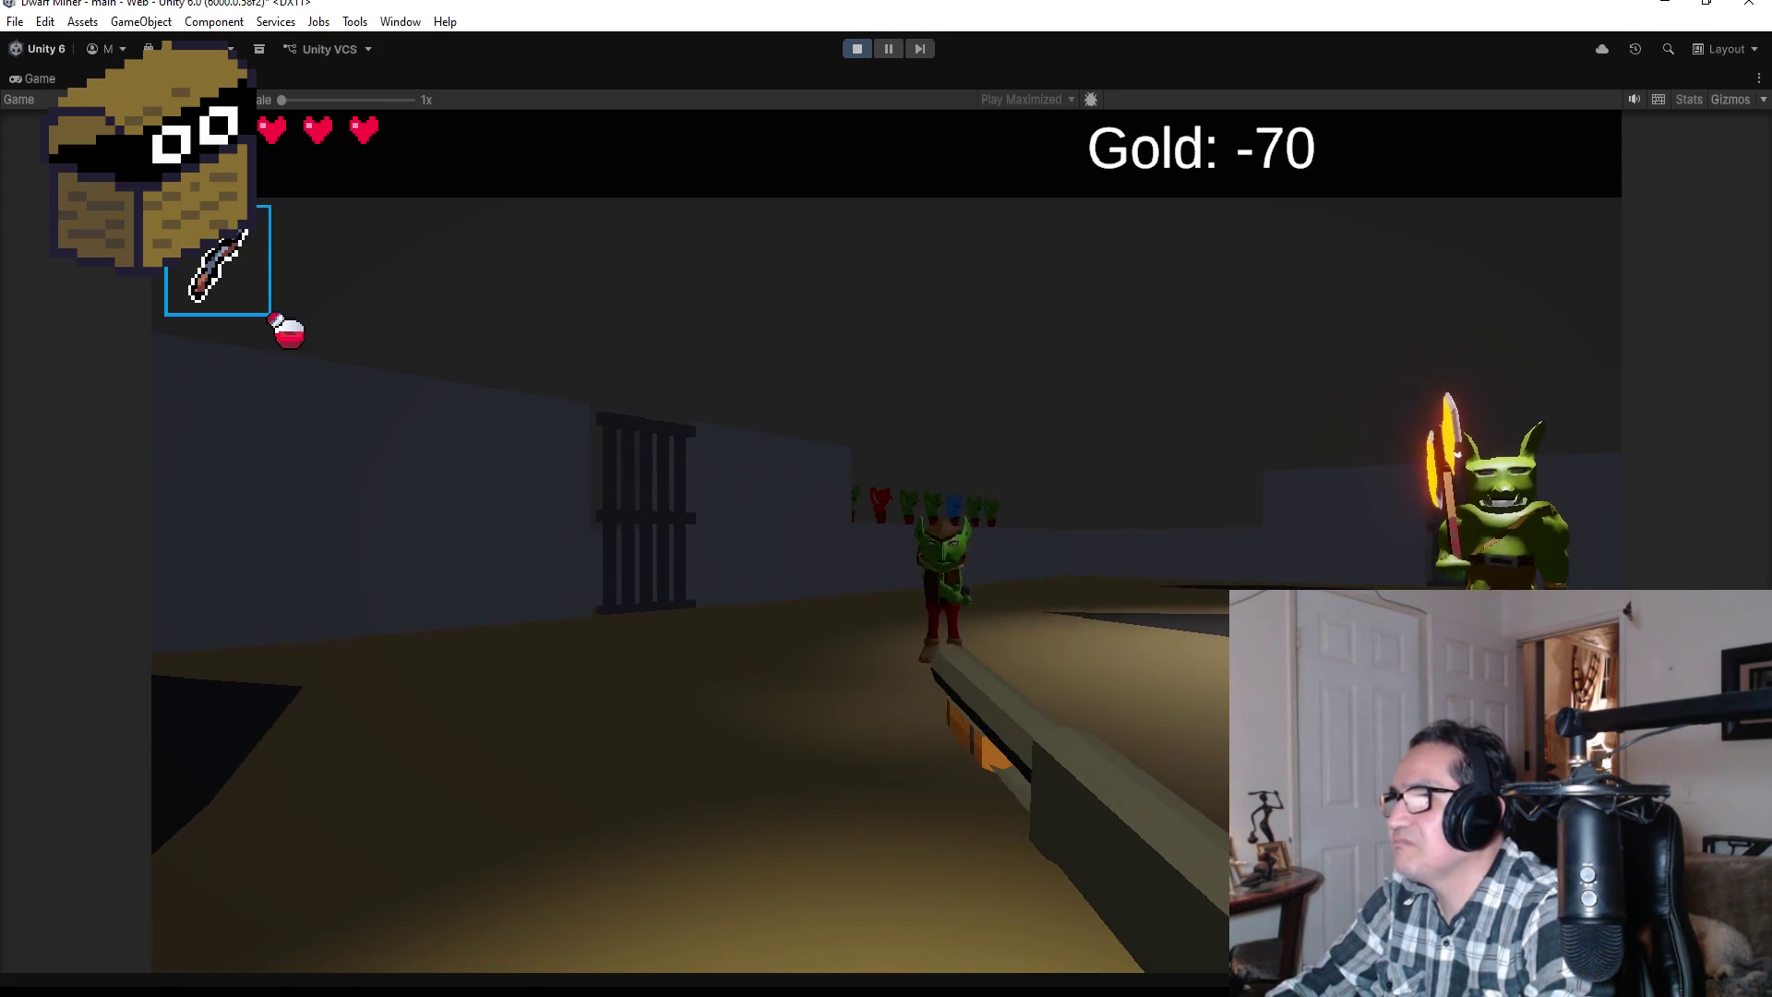
{"action": "left_click", "coordinate": [886, 540]}
{"action": "key", "text": "s"}
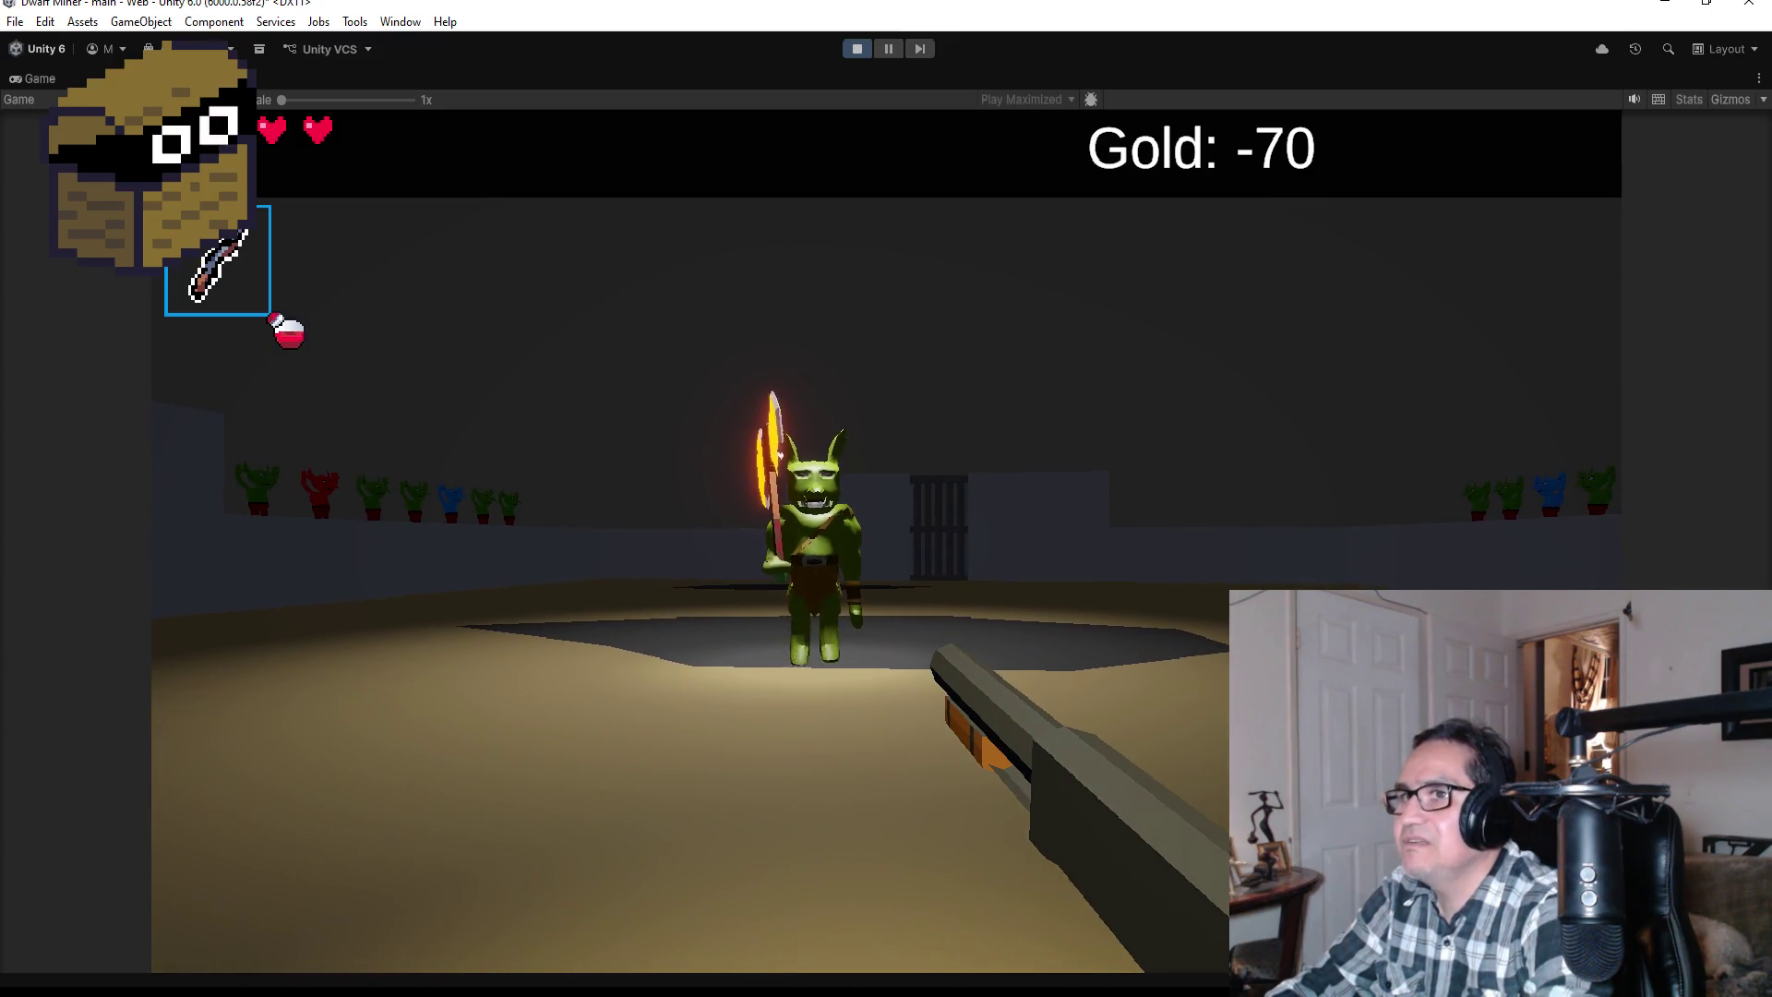
{"action": "key", "text": "Escape"}
{"action": "left_click", "coordinate": [856, 50]}
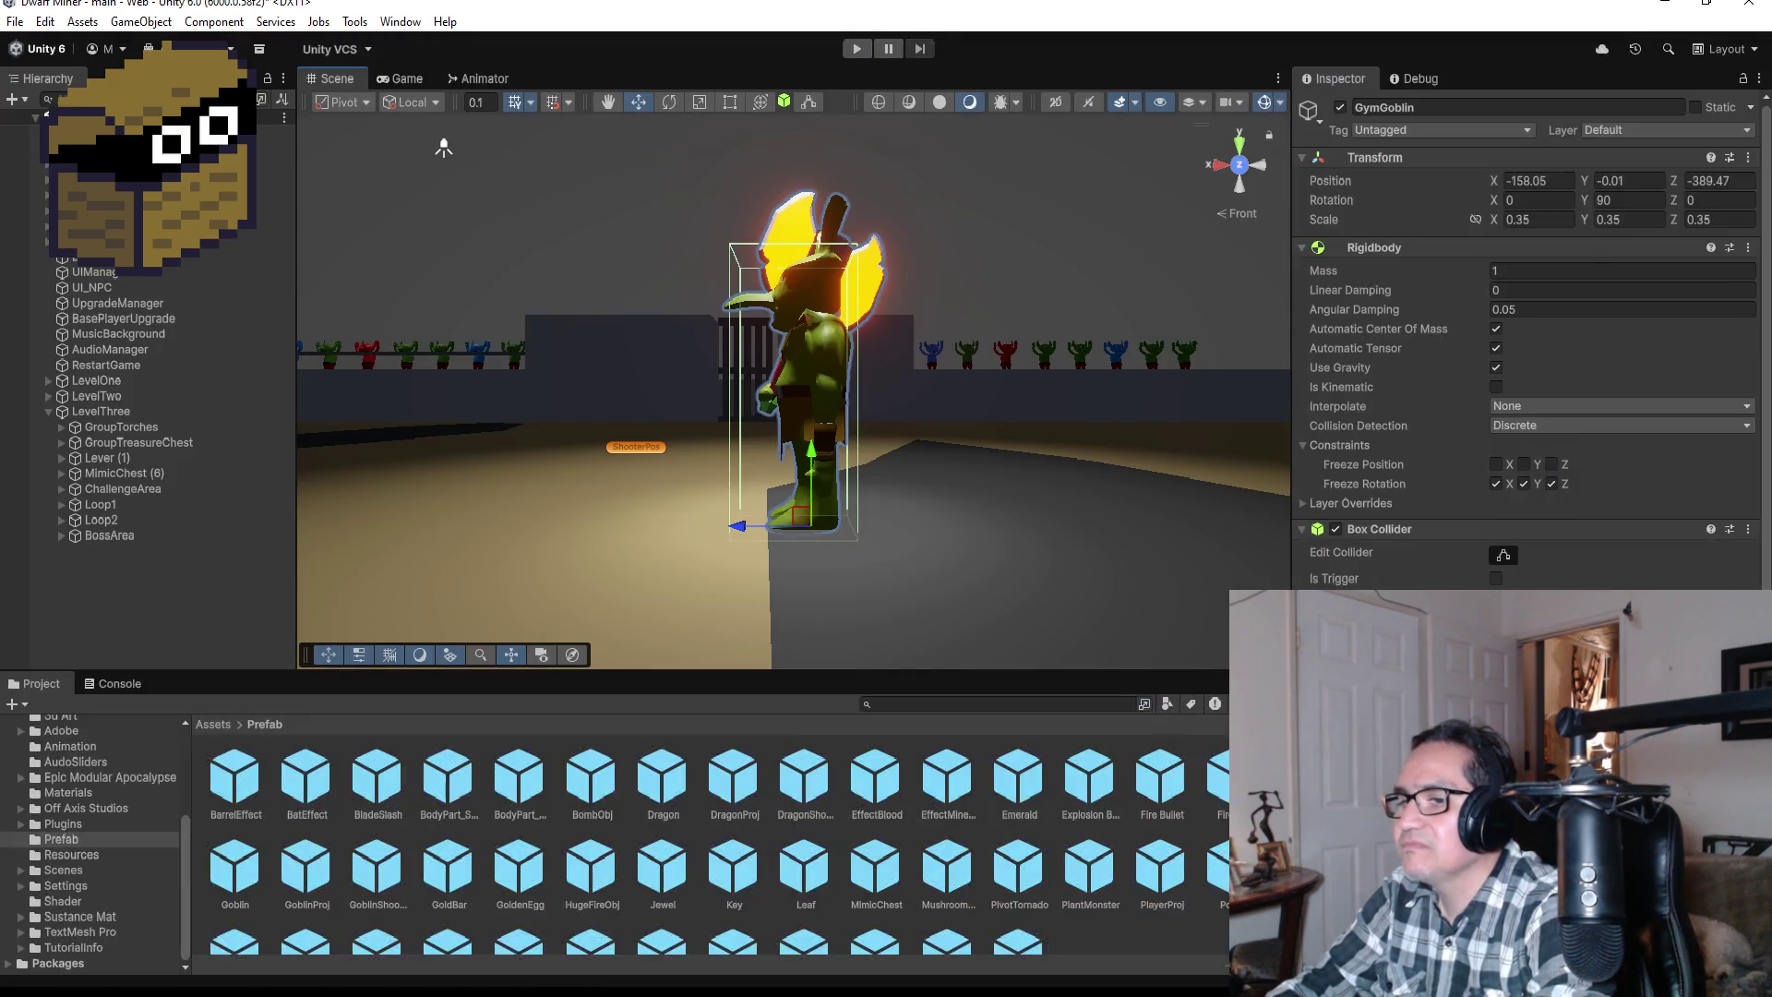
Step: Switch between Unity and Visual Studio to locate AxeBeam's Instantiate call
{"action": "key", "text": "alt+Tab"}
{"action": "key", "text": "alt+Tab"}
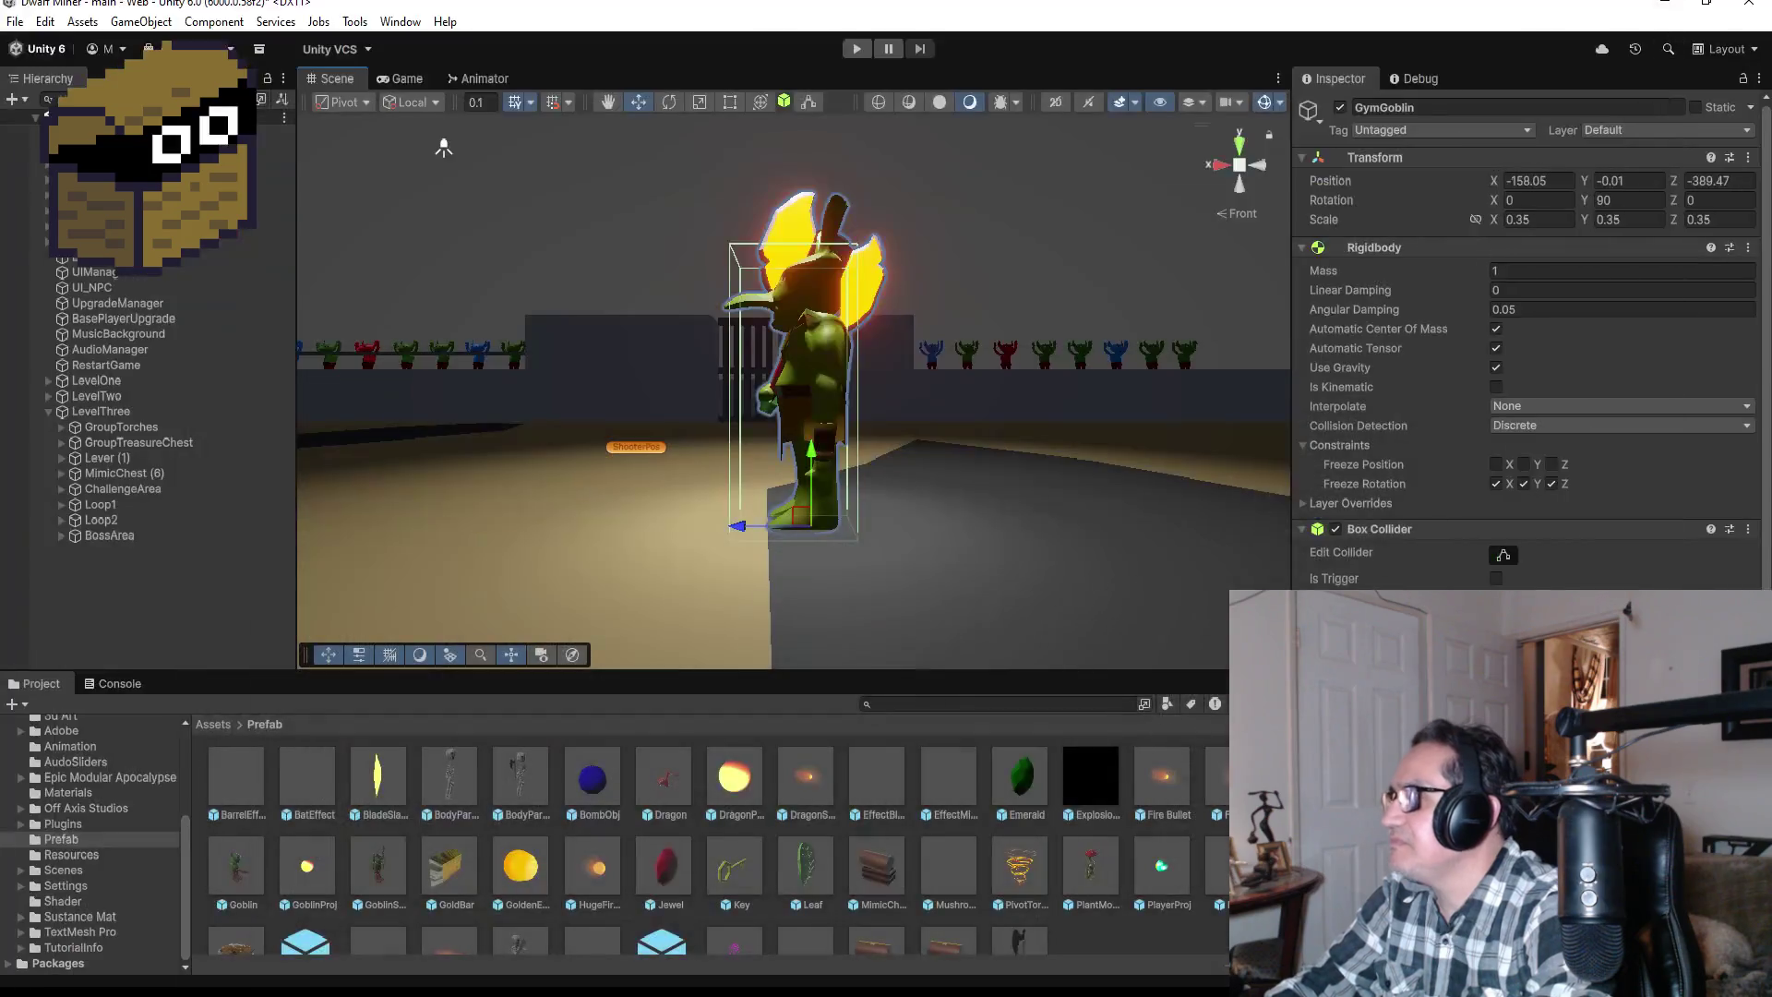
{"action": "scroll", "coordinate": [1533, 369], "scroll_direction": "down", "scroll_amount": 6}
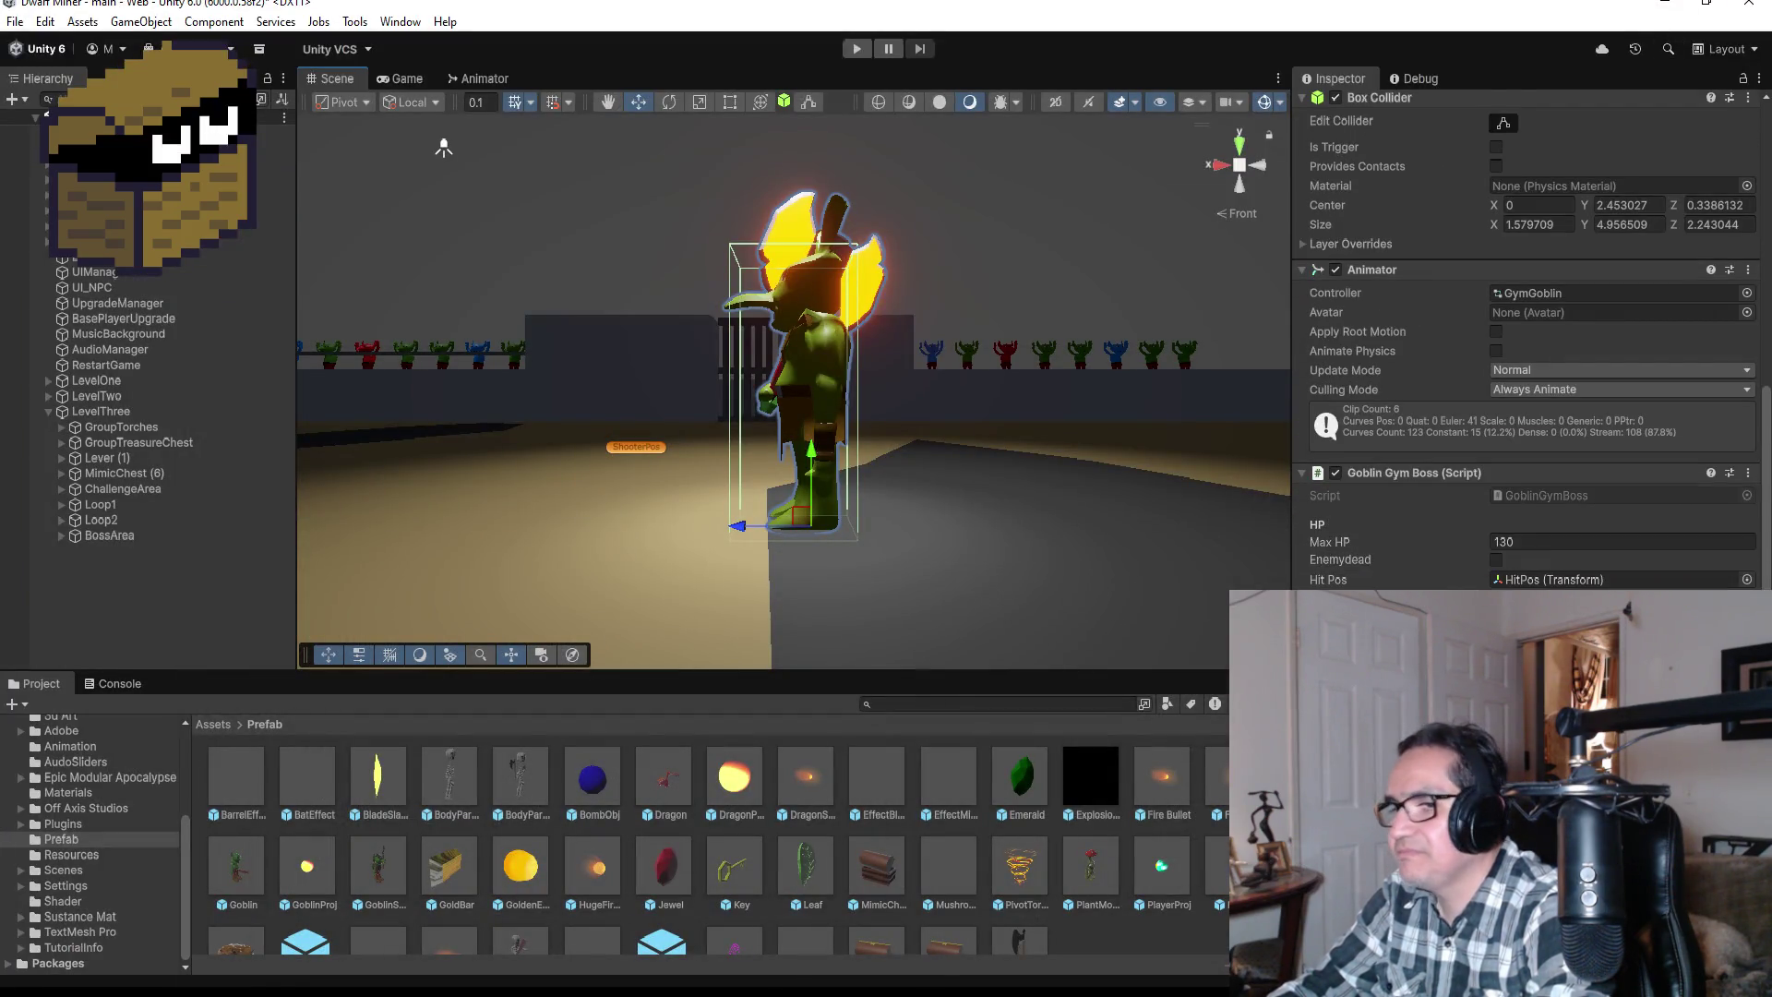
{"action": "key", "text": "alt+Tab"}
{"action": "scroll", "coordinate": [609, 457], "scroll_direction": "up", "scroll_amount": 9}
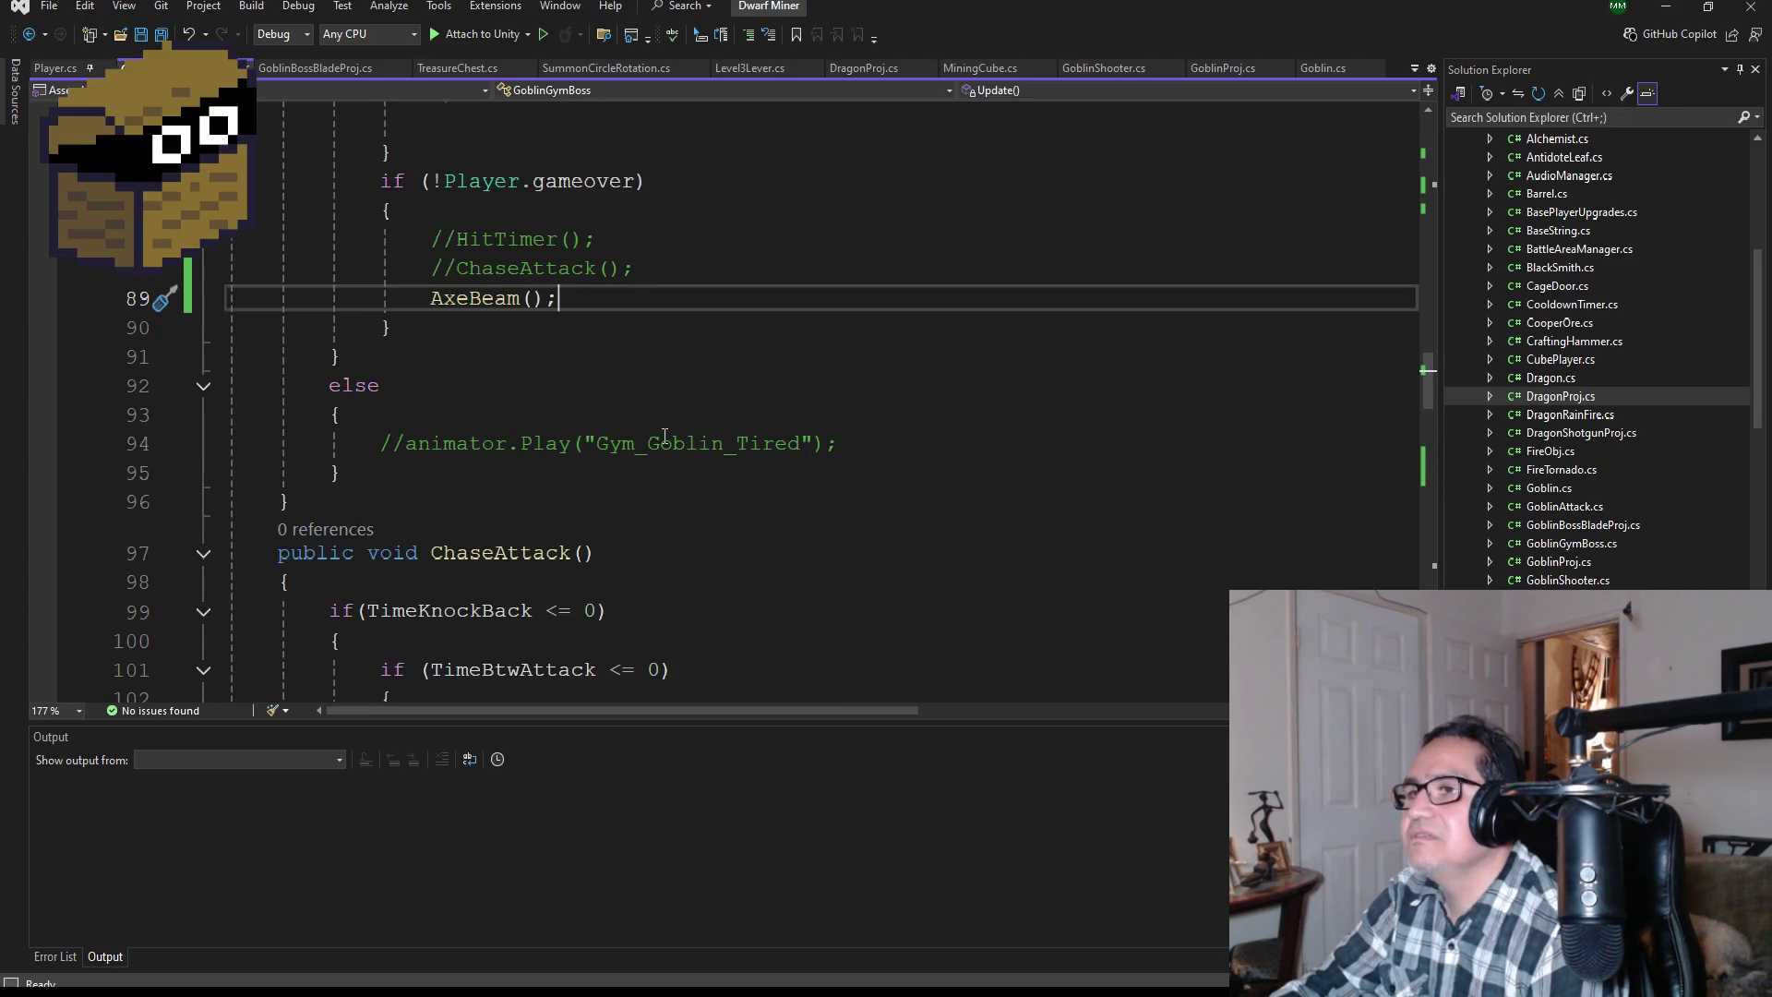
{"action": "scroll", "coordinate": [665, 436], "scroll_direction": "down", "scroll_amount": 10}
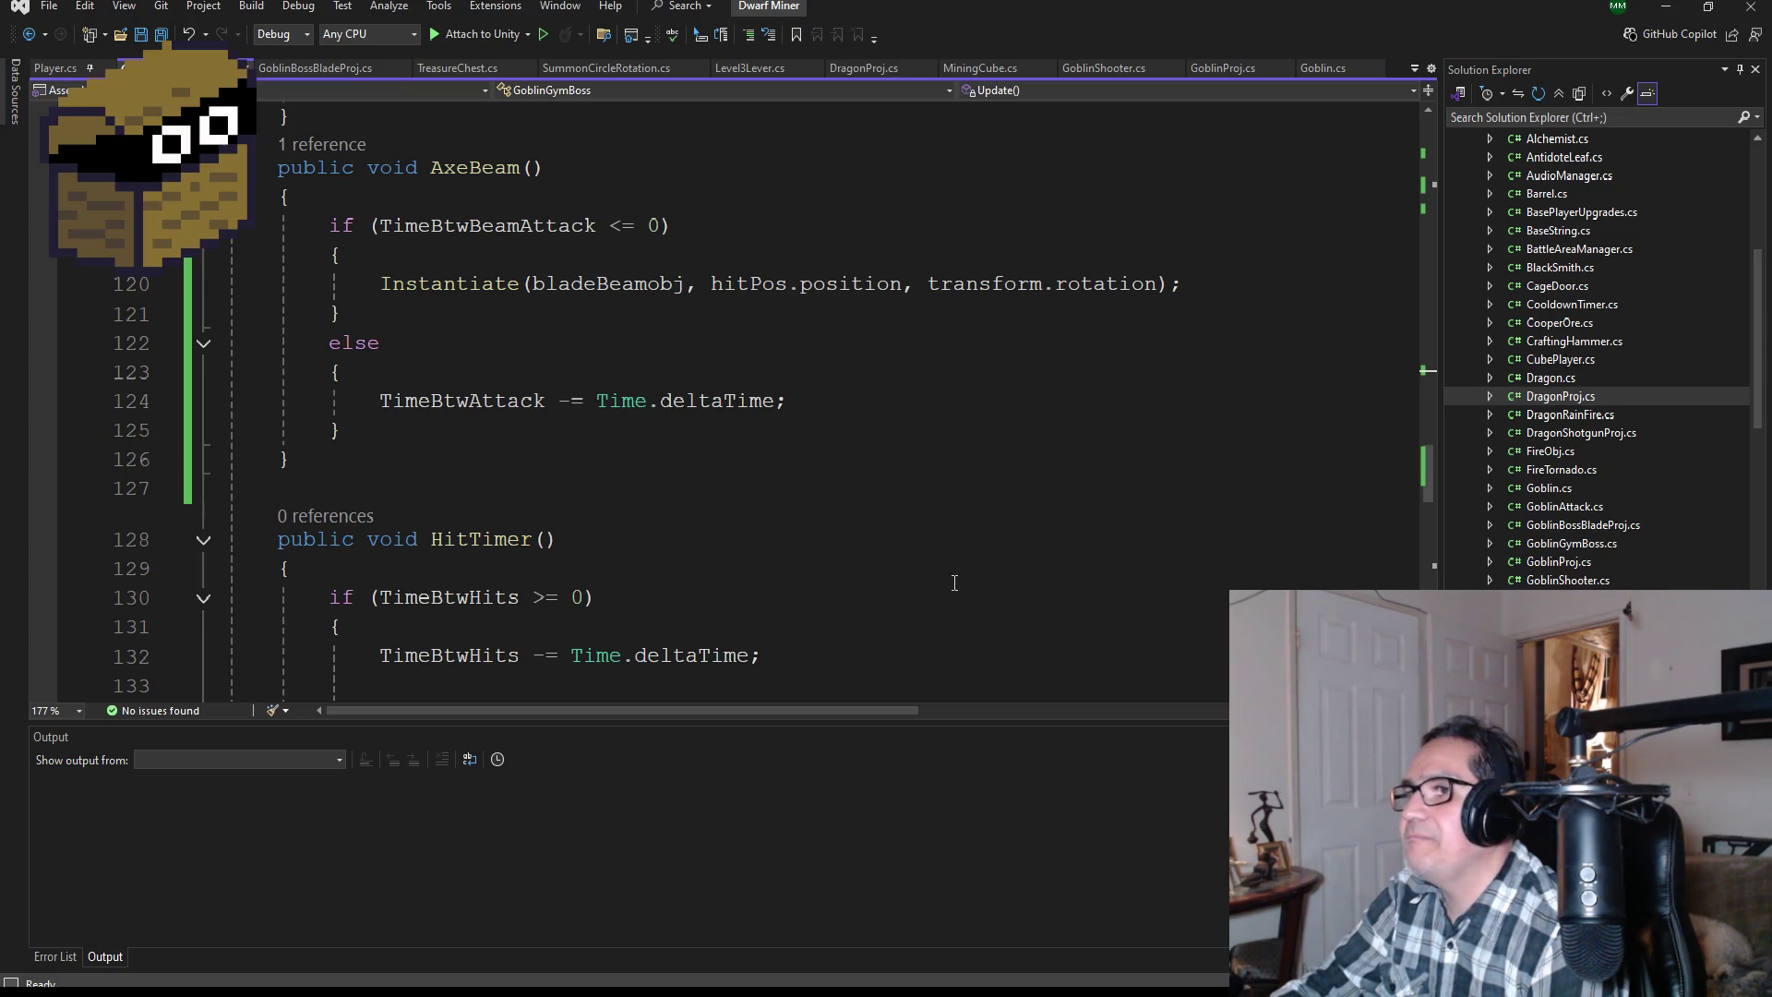
{"action": "left_click", "coordinate": [1666, 7]}
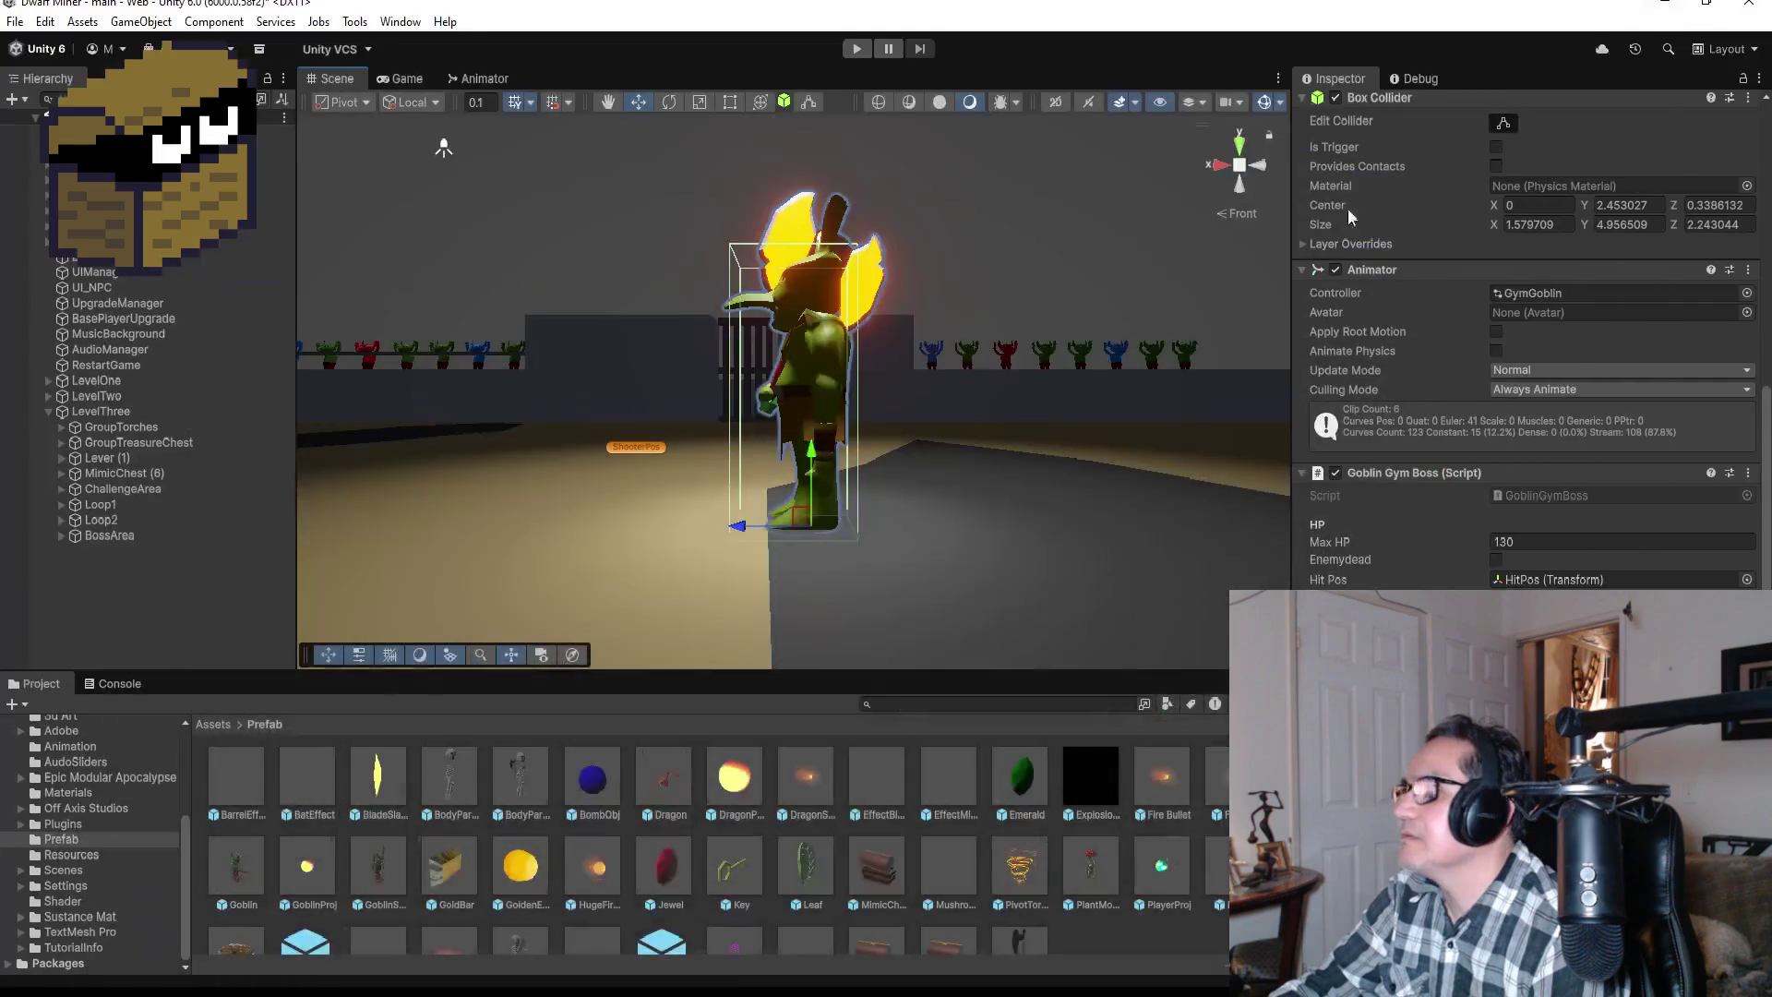
{"action": "key", "text": "alt+Tab"}
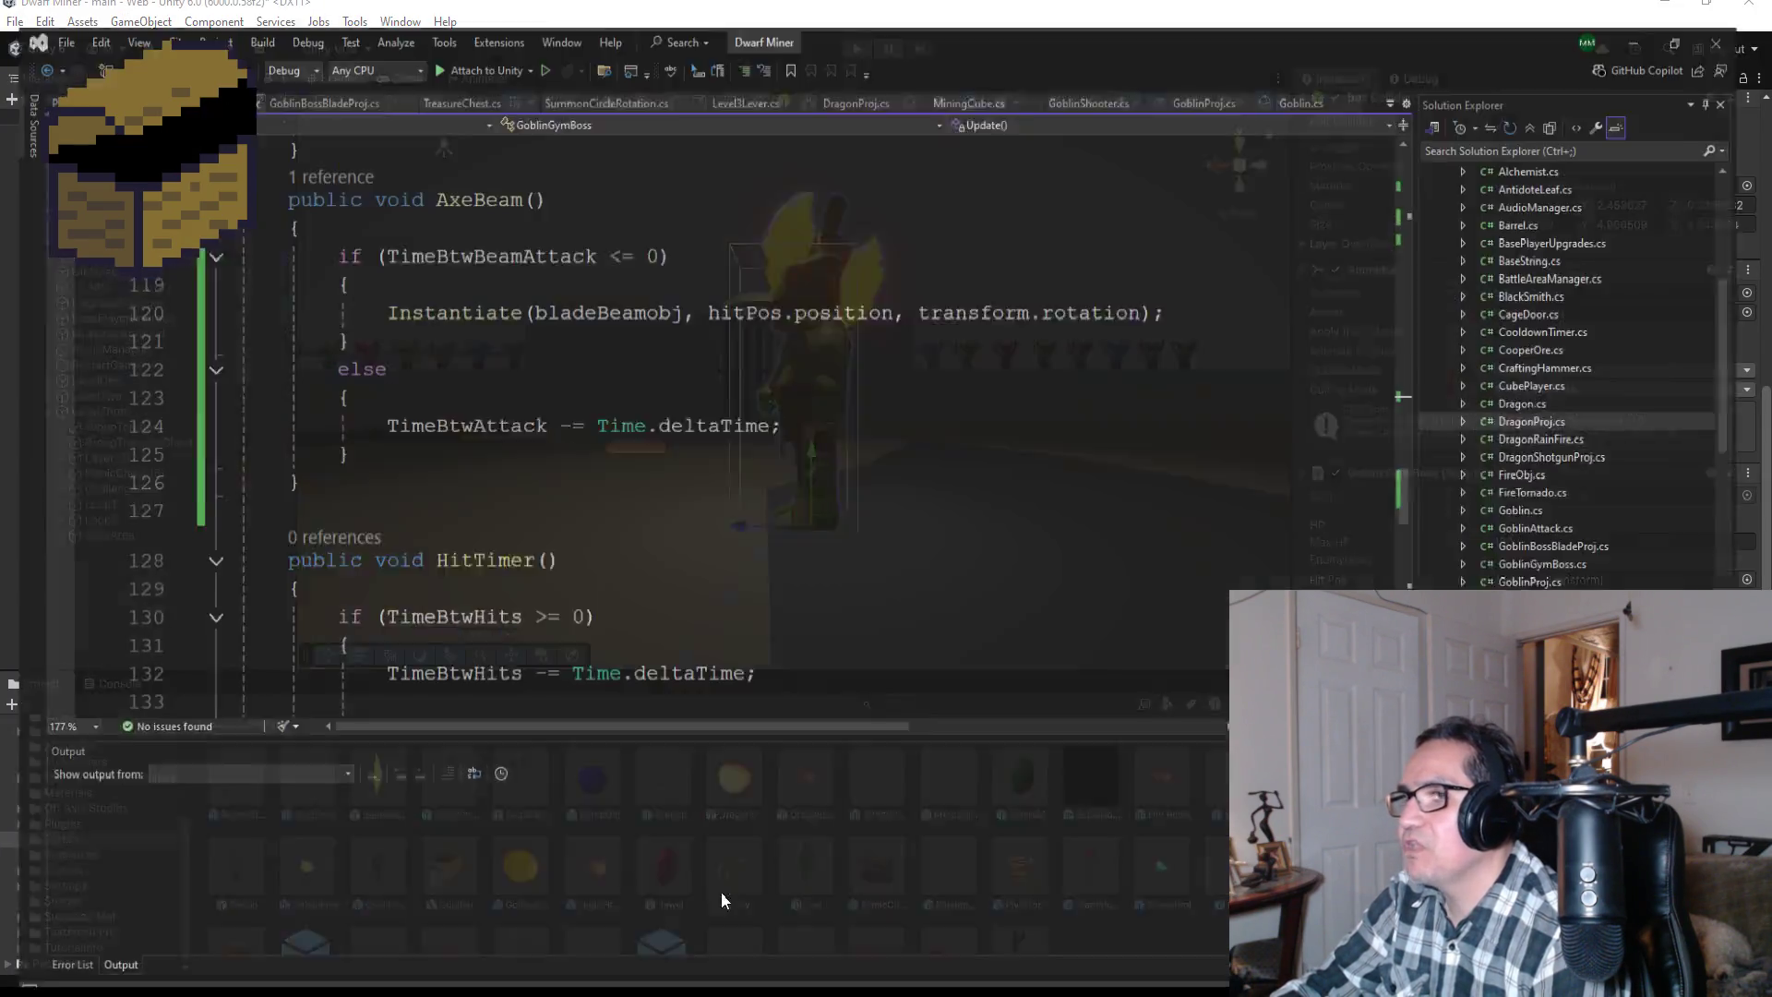
Step: Replace hitPos with beamPos as the spawn position, save, and minimize Visual Studio
{"action": "double_click", "coordinate": [771, 295]}
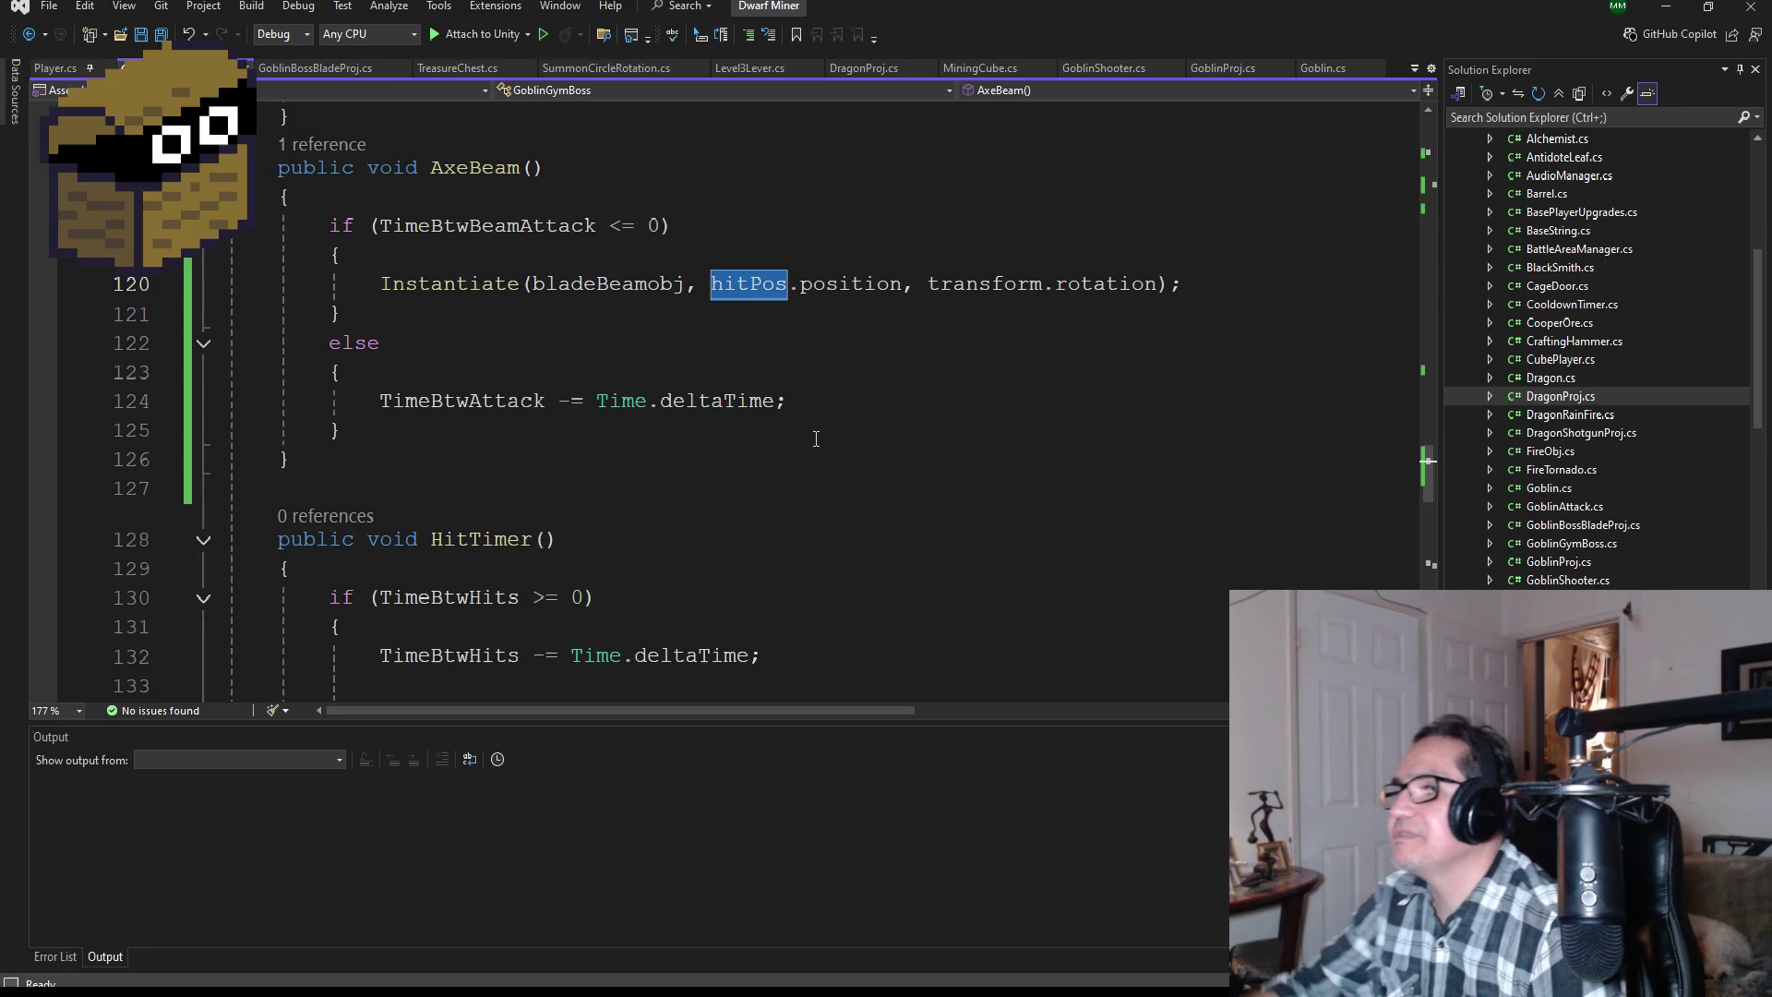
{"action": "key", "text": "BackSpace"}
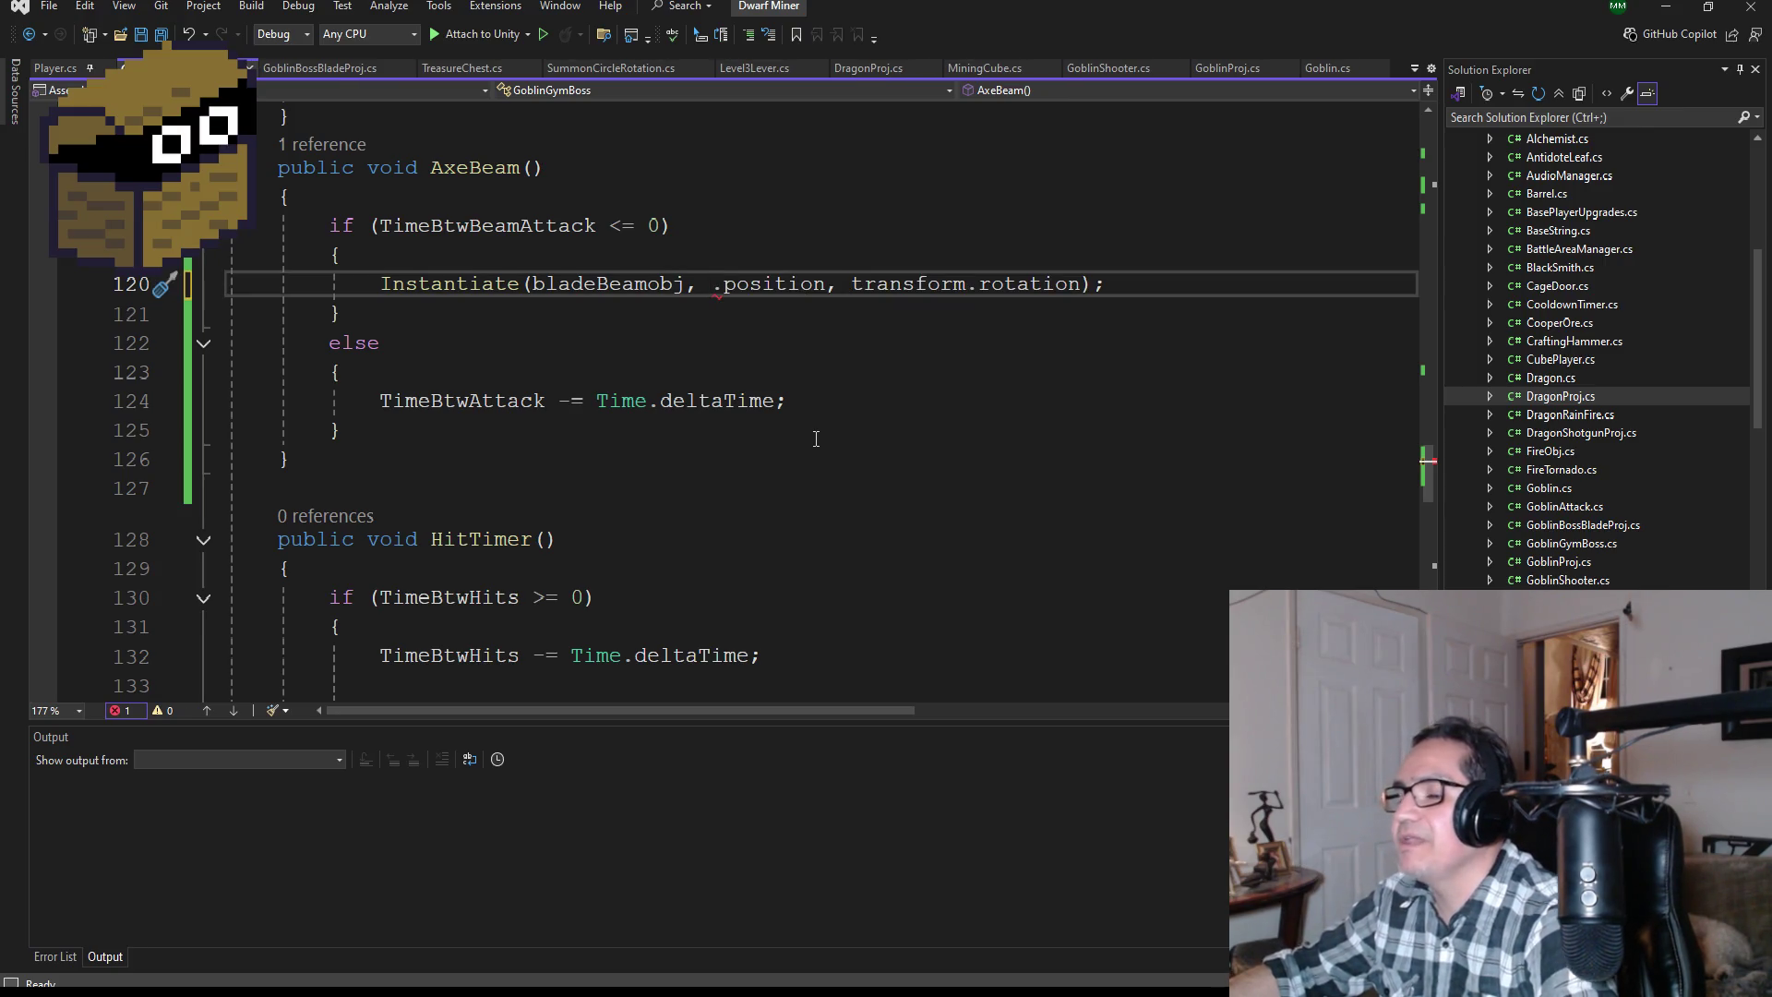
{"action": "type", "text": "beam"}
{"action": "key", "text": "Tab"}
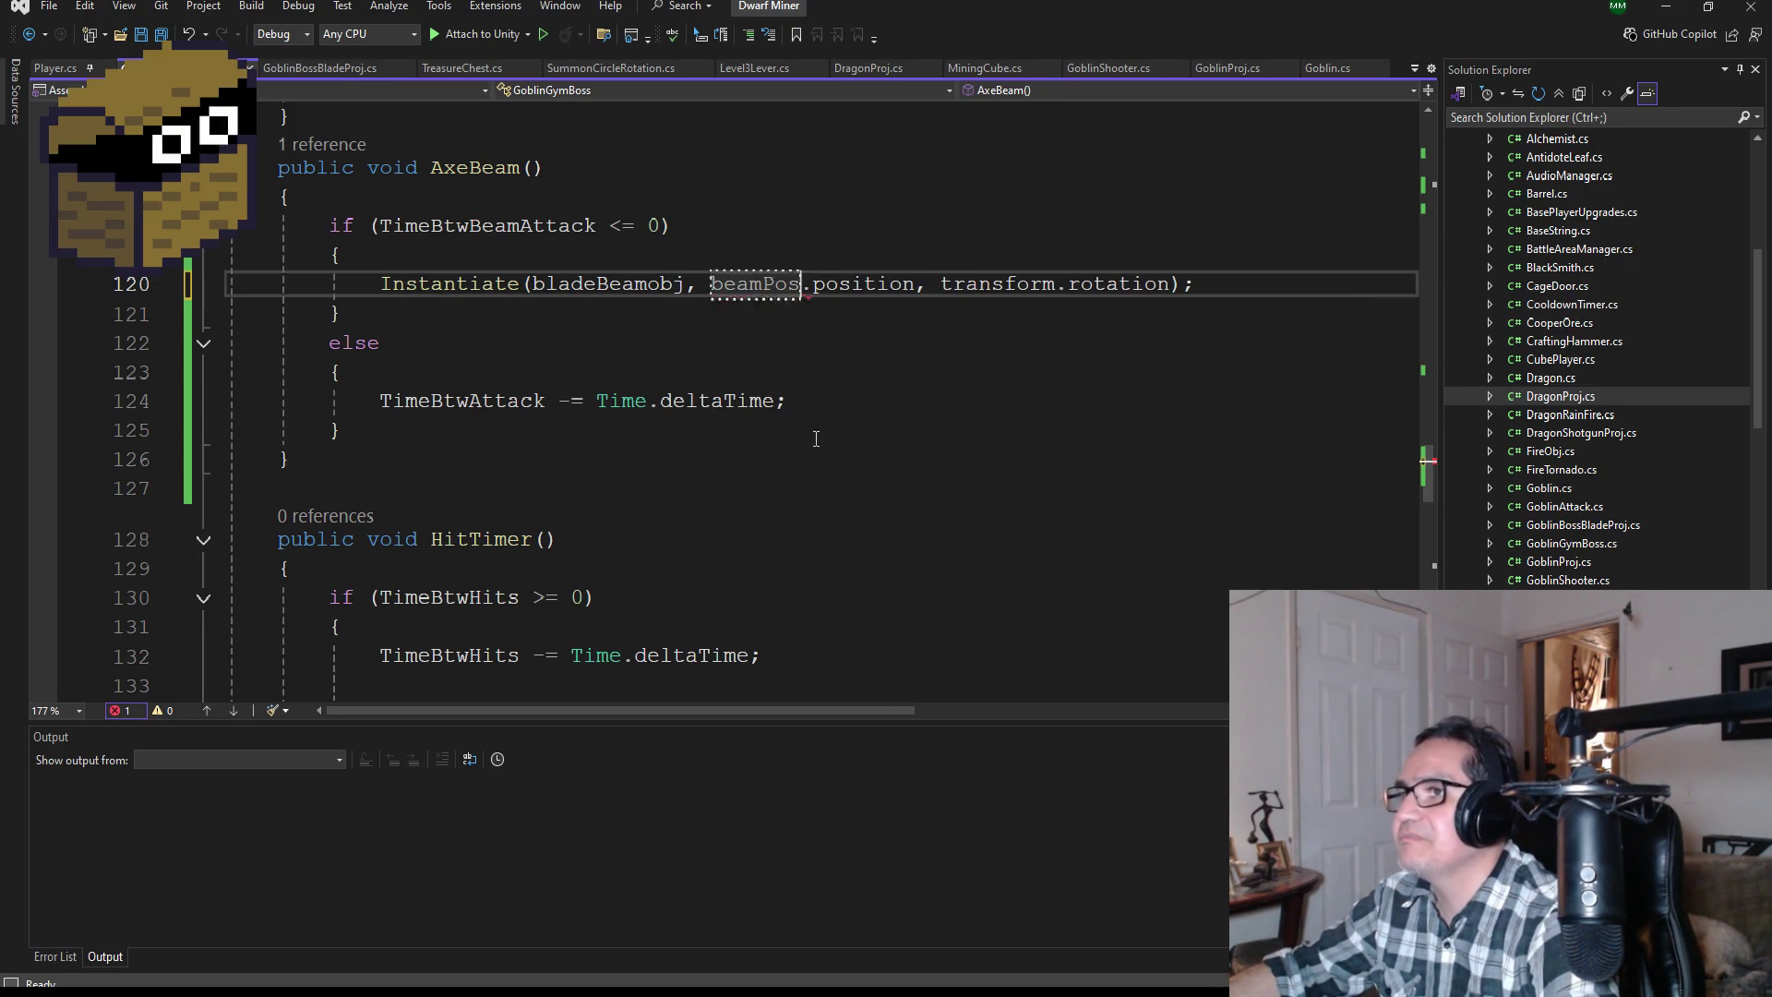
{"action": "left_click", "coordinate": [162, 34]}
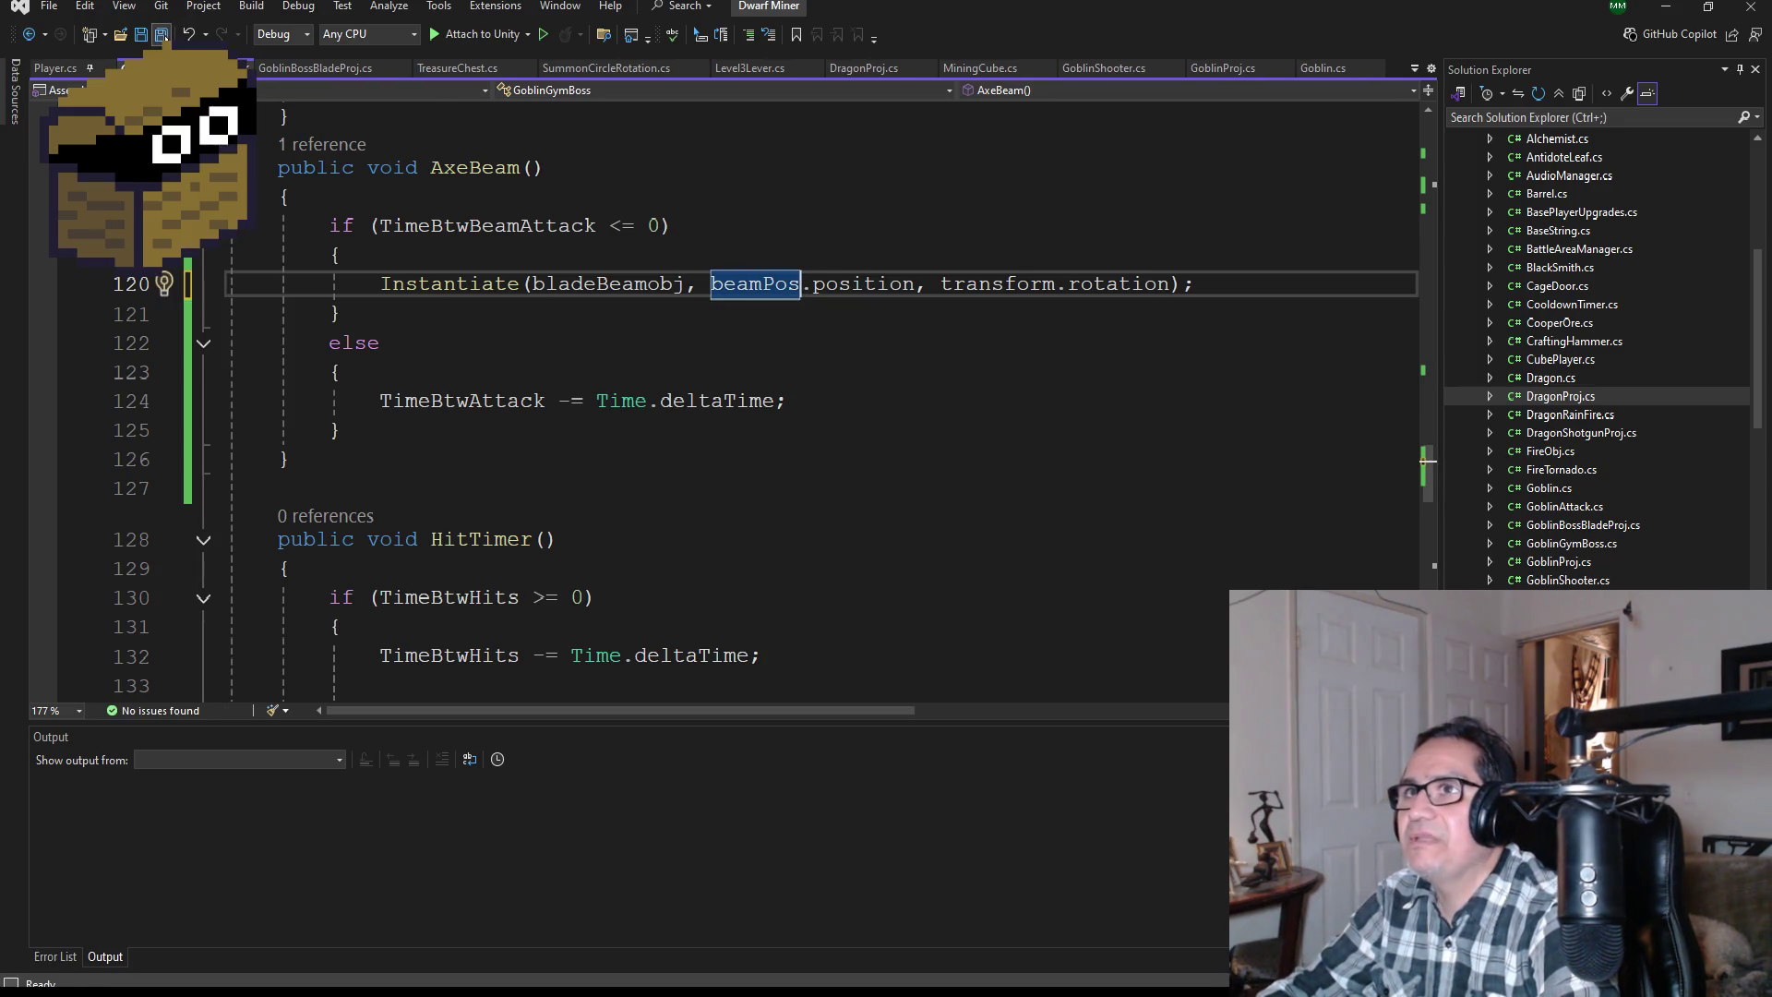
{"action": "left_click", "coordinate": [1666, 7]}
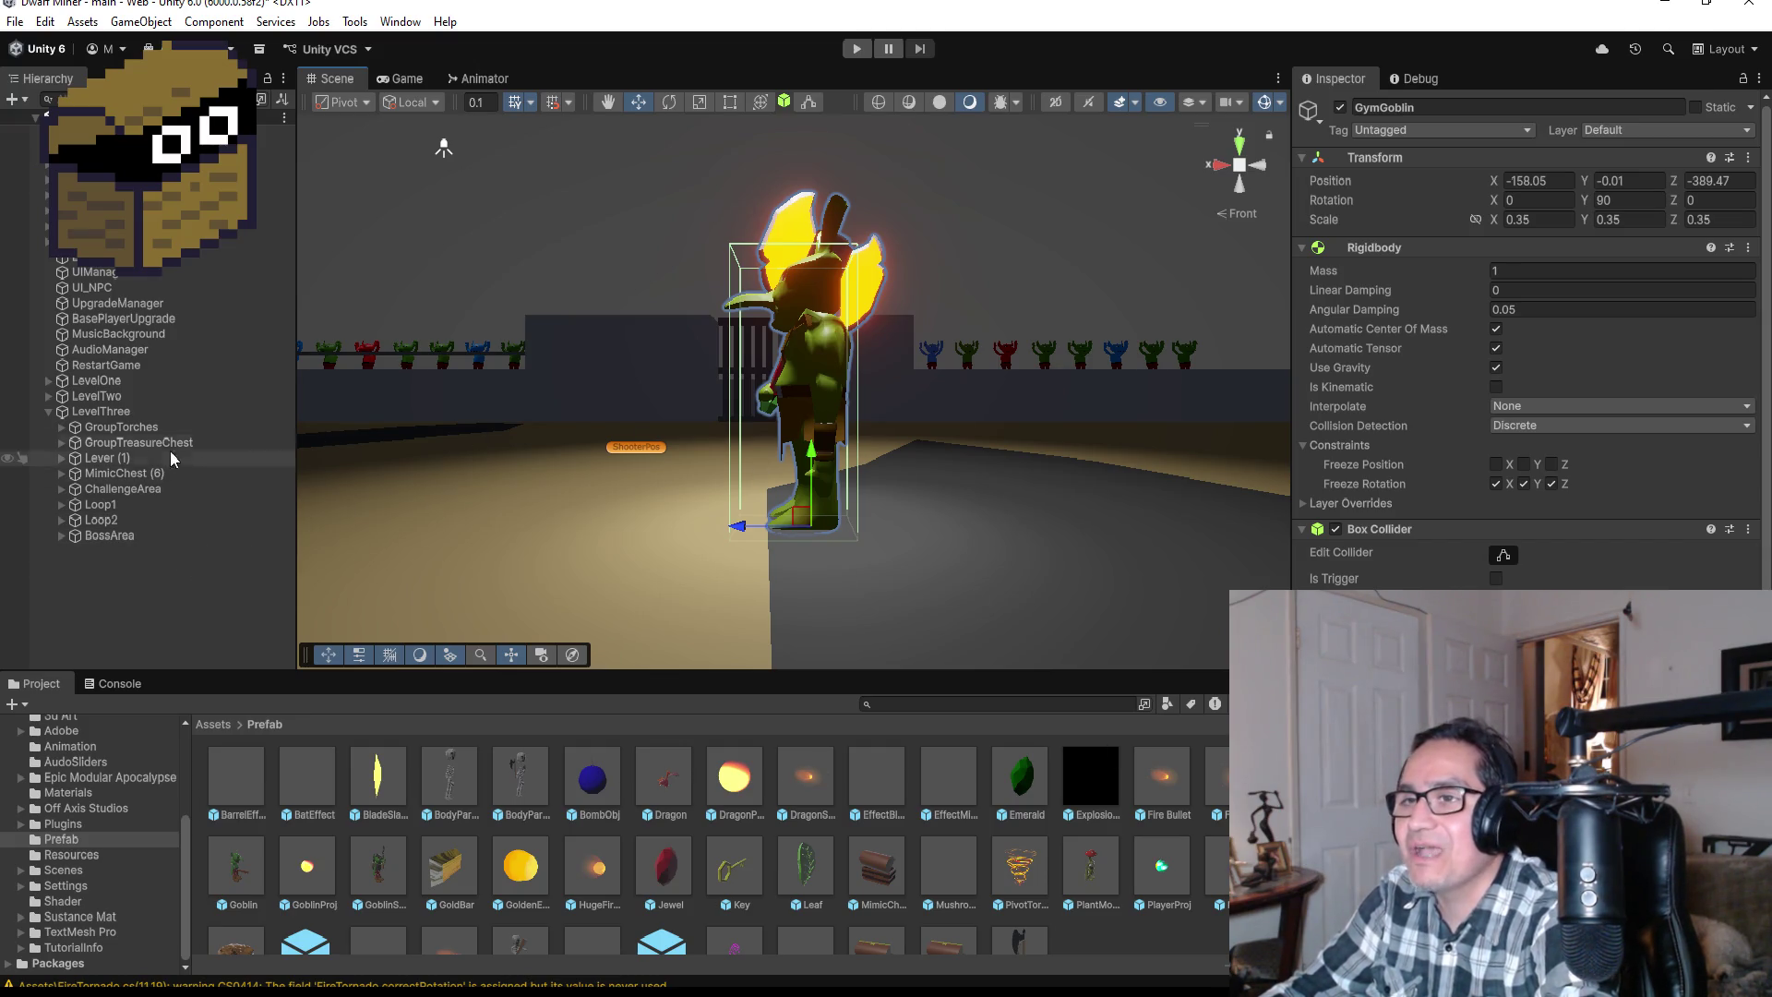
Step: Select LevelThree in the Hierarchy to show its transform at 0, 0, 0
{"action": "left_click", "coordinate": [127, 412]}
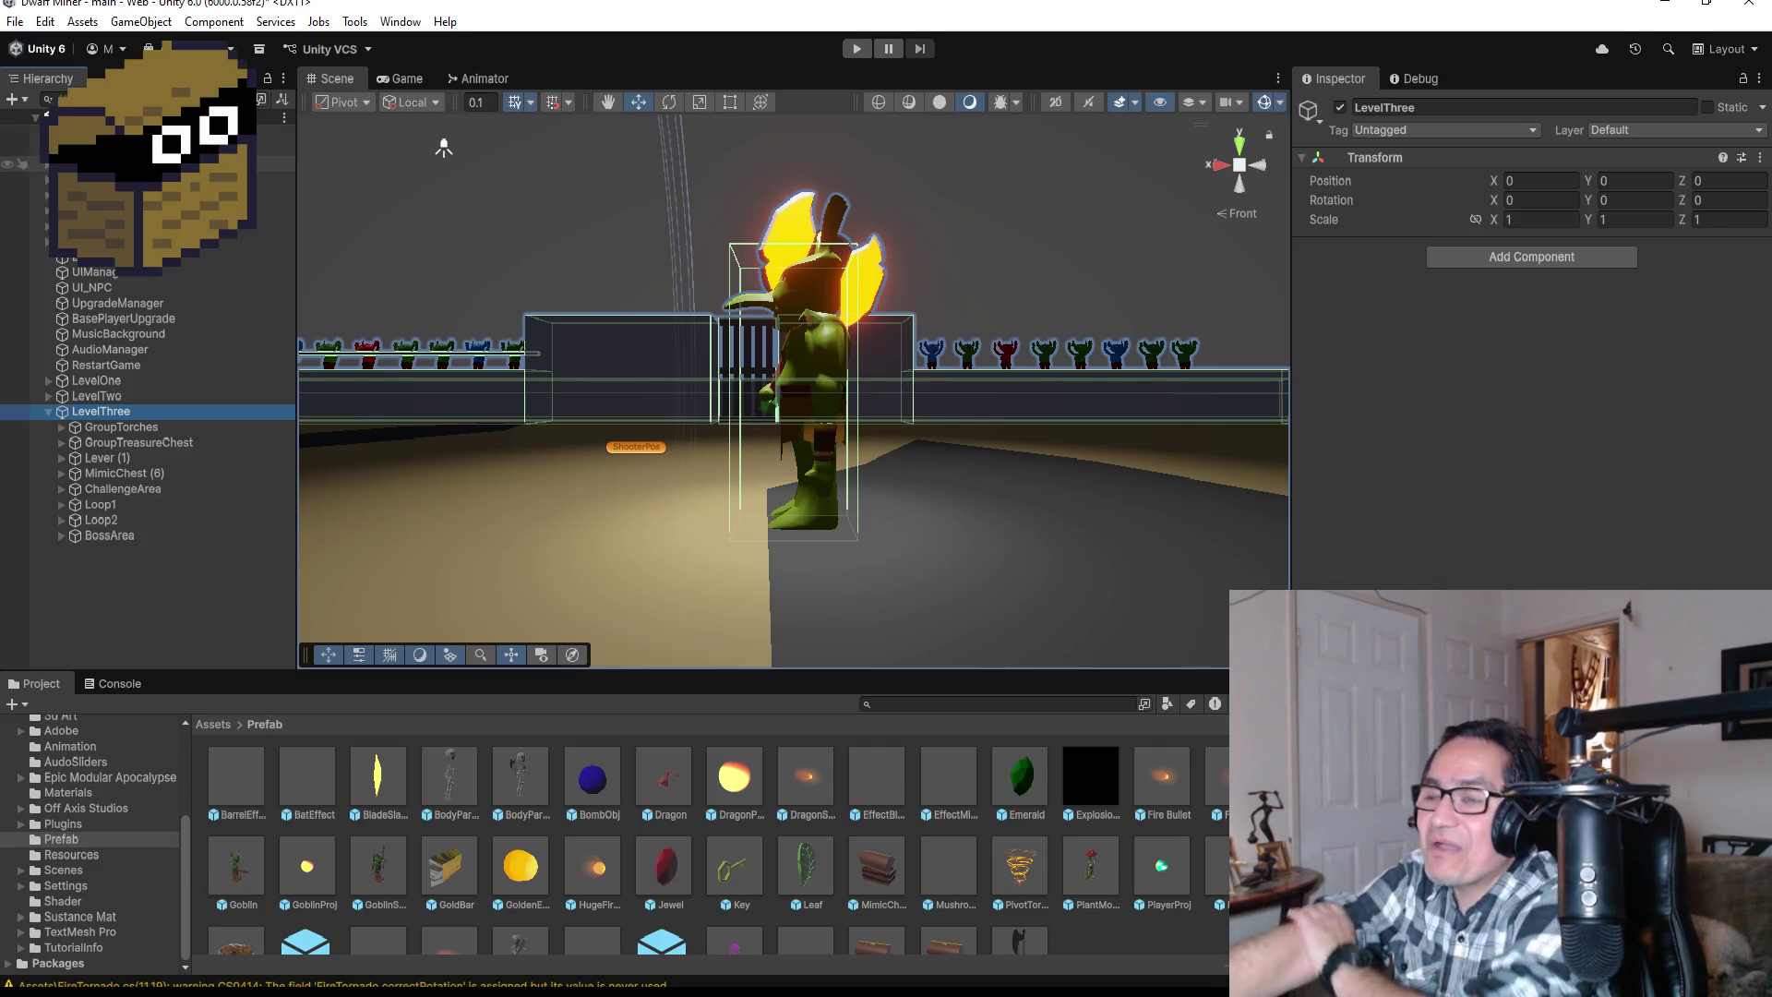
Step: Save the scene, angle the Scene view from the top onto the goblin, and open the Game view
{"action": "left_click", "coordinate": [15, 22]}
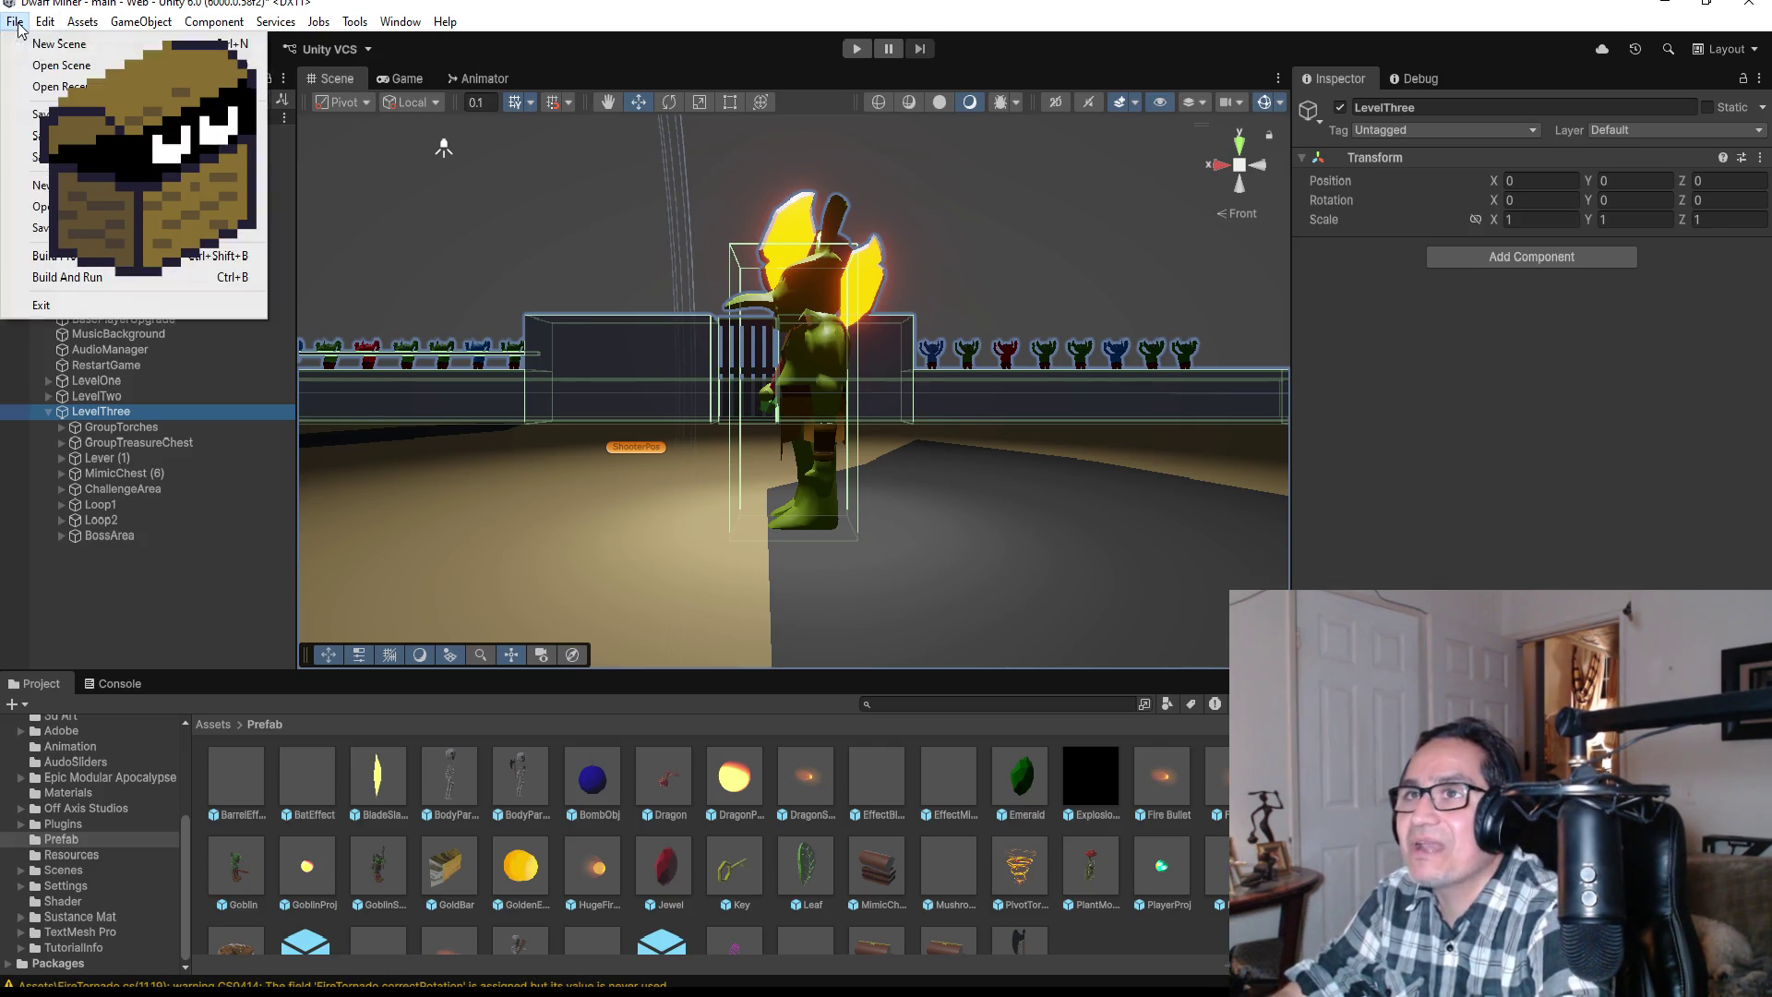
{"action": "left_click", "coordinate": [33, 113]}
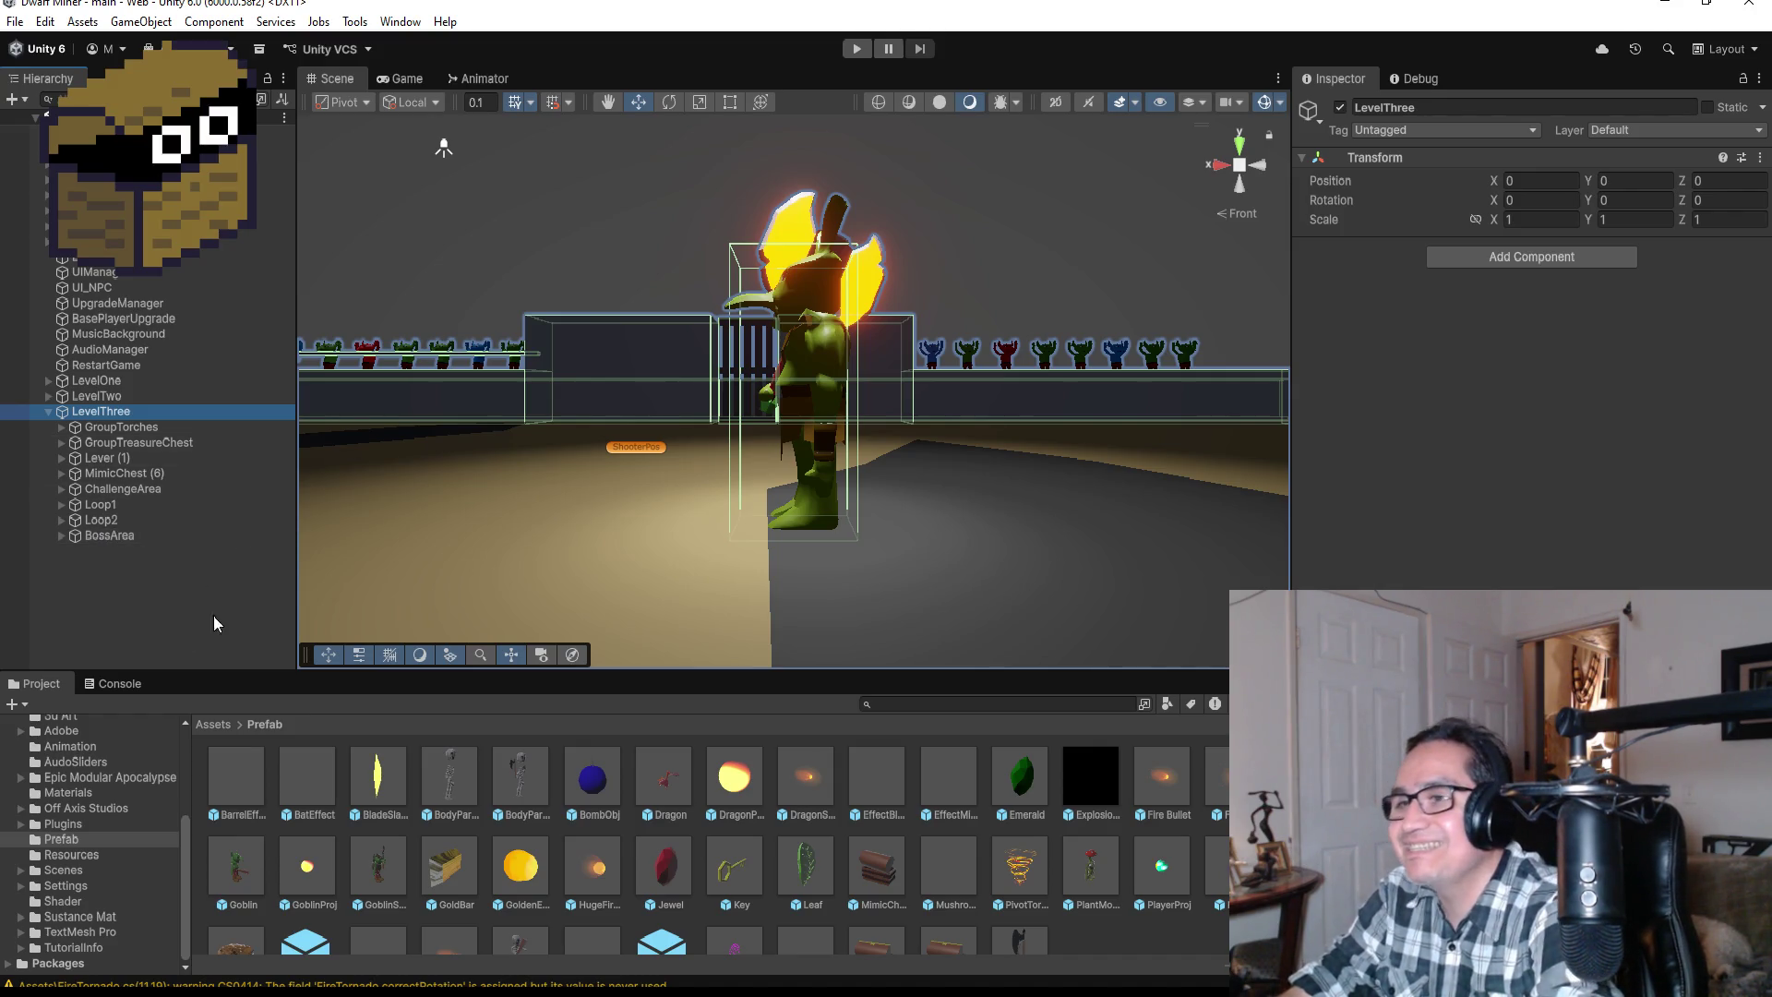
{"action": "left_click", "coordinate": [1244, 144]}
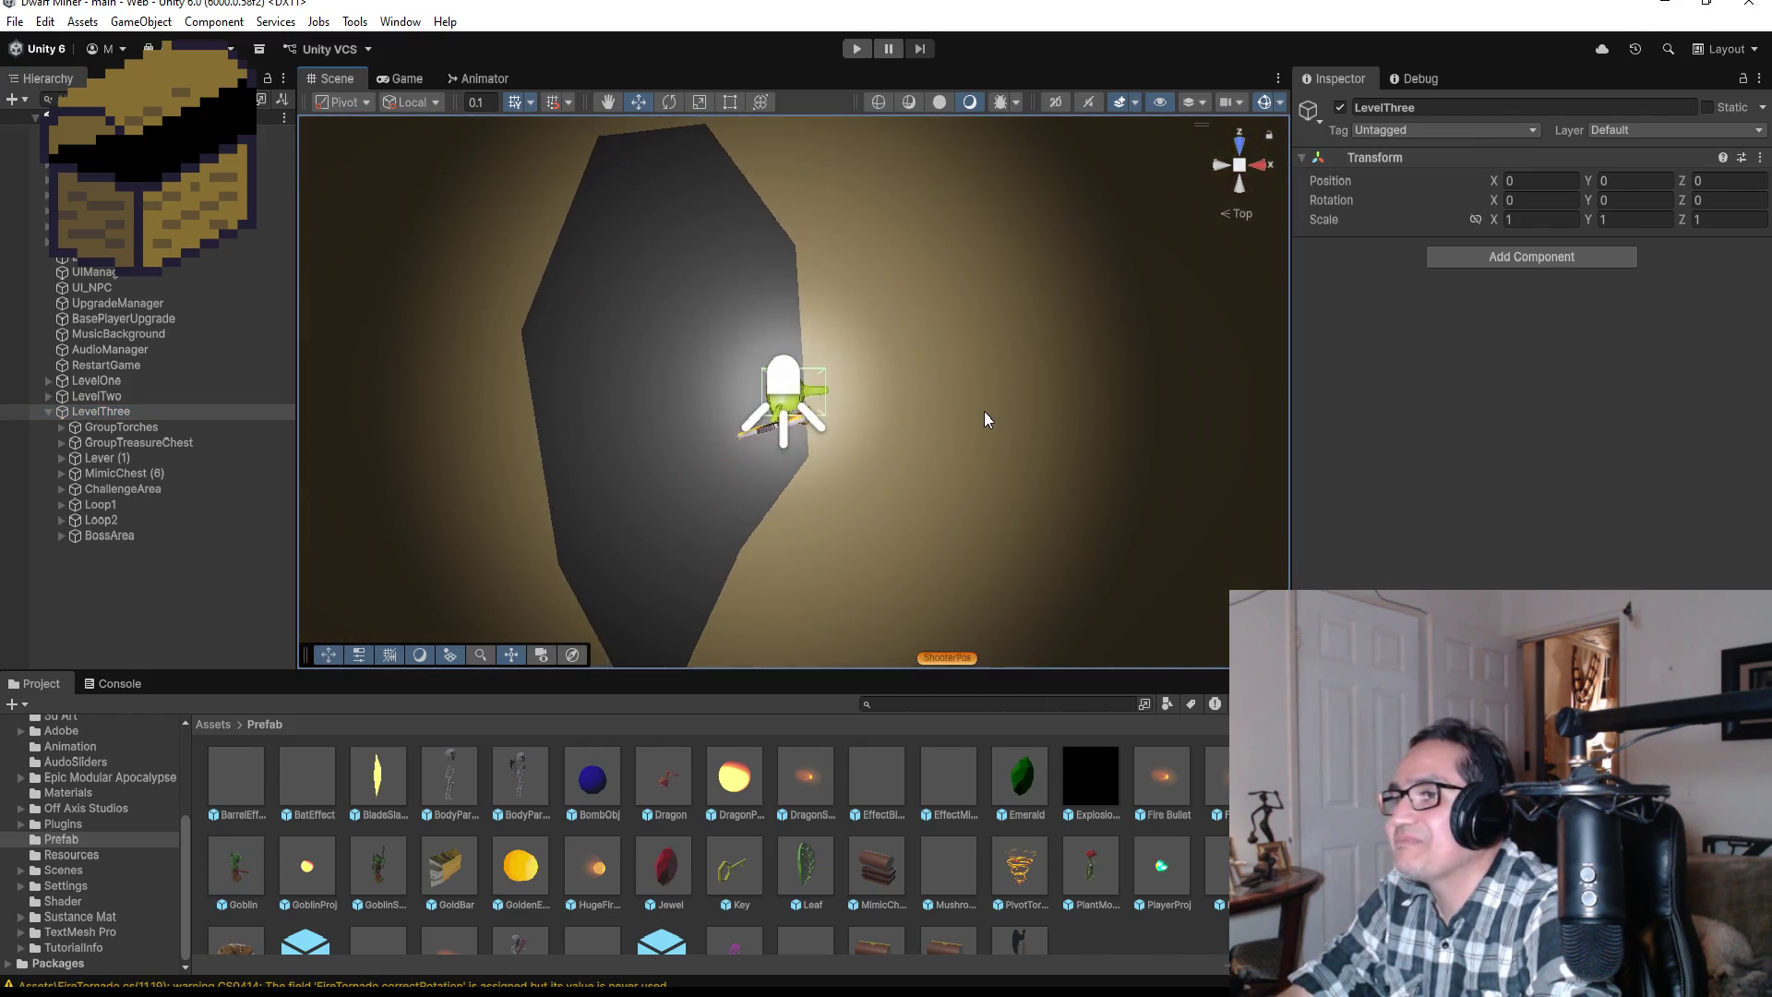
{"action": "scroll", "coordinate": [943, 456], "scroll_direction": "up", "scroll_amount": 5}
{"action": "mouse_move", "coordinate": [1043, 412]}
{"action": "left_mouse_down"}
{"action": "mouse_move", "coordinate": [1029, 427]}
{"action": "mouse_move", "coordinate": [757, 295]}
{"action": "mouse_move", "coordinate": [478, 131]}
{"action": "mouse_move", "coordinate": [821, 176]}
{"action": "mouse_move", "coordinate": [1021, 296]}
{"action": "mouse_move", "coordinate": [1035, 330]}
{"action": "left_mouse_up"}
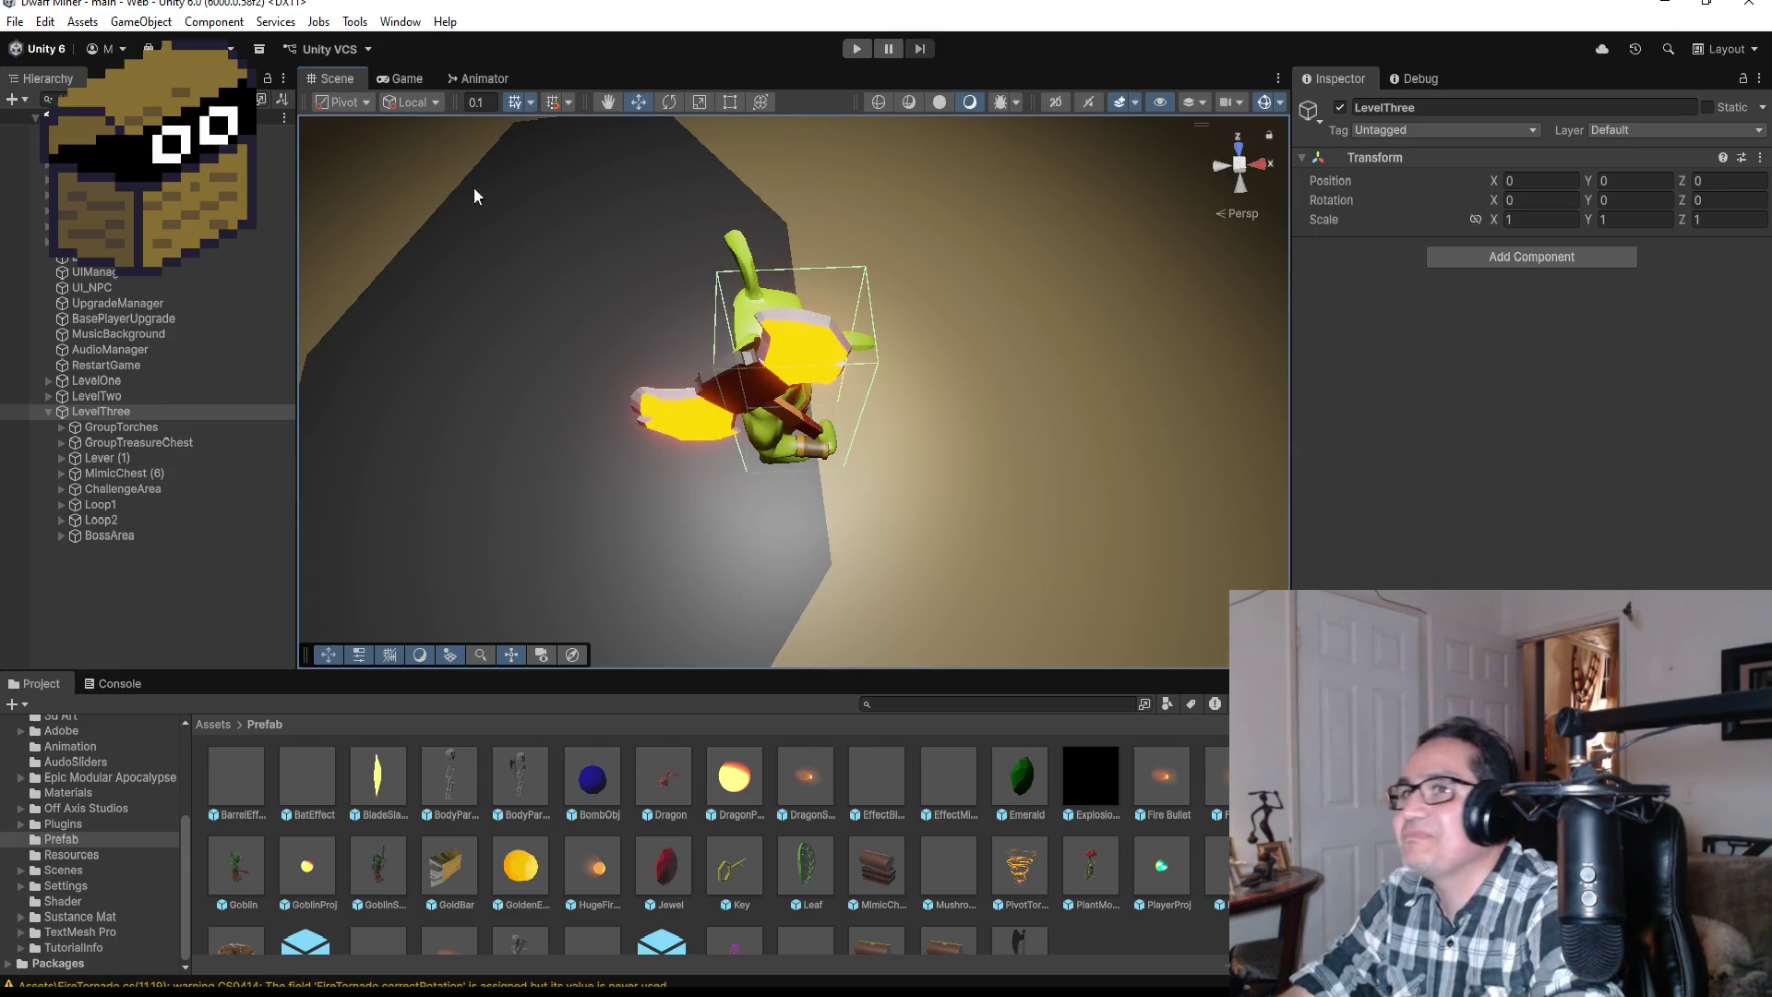
{"action": "left_click", "coordinate": [430, 83]}
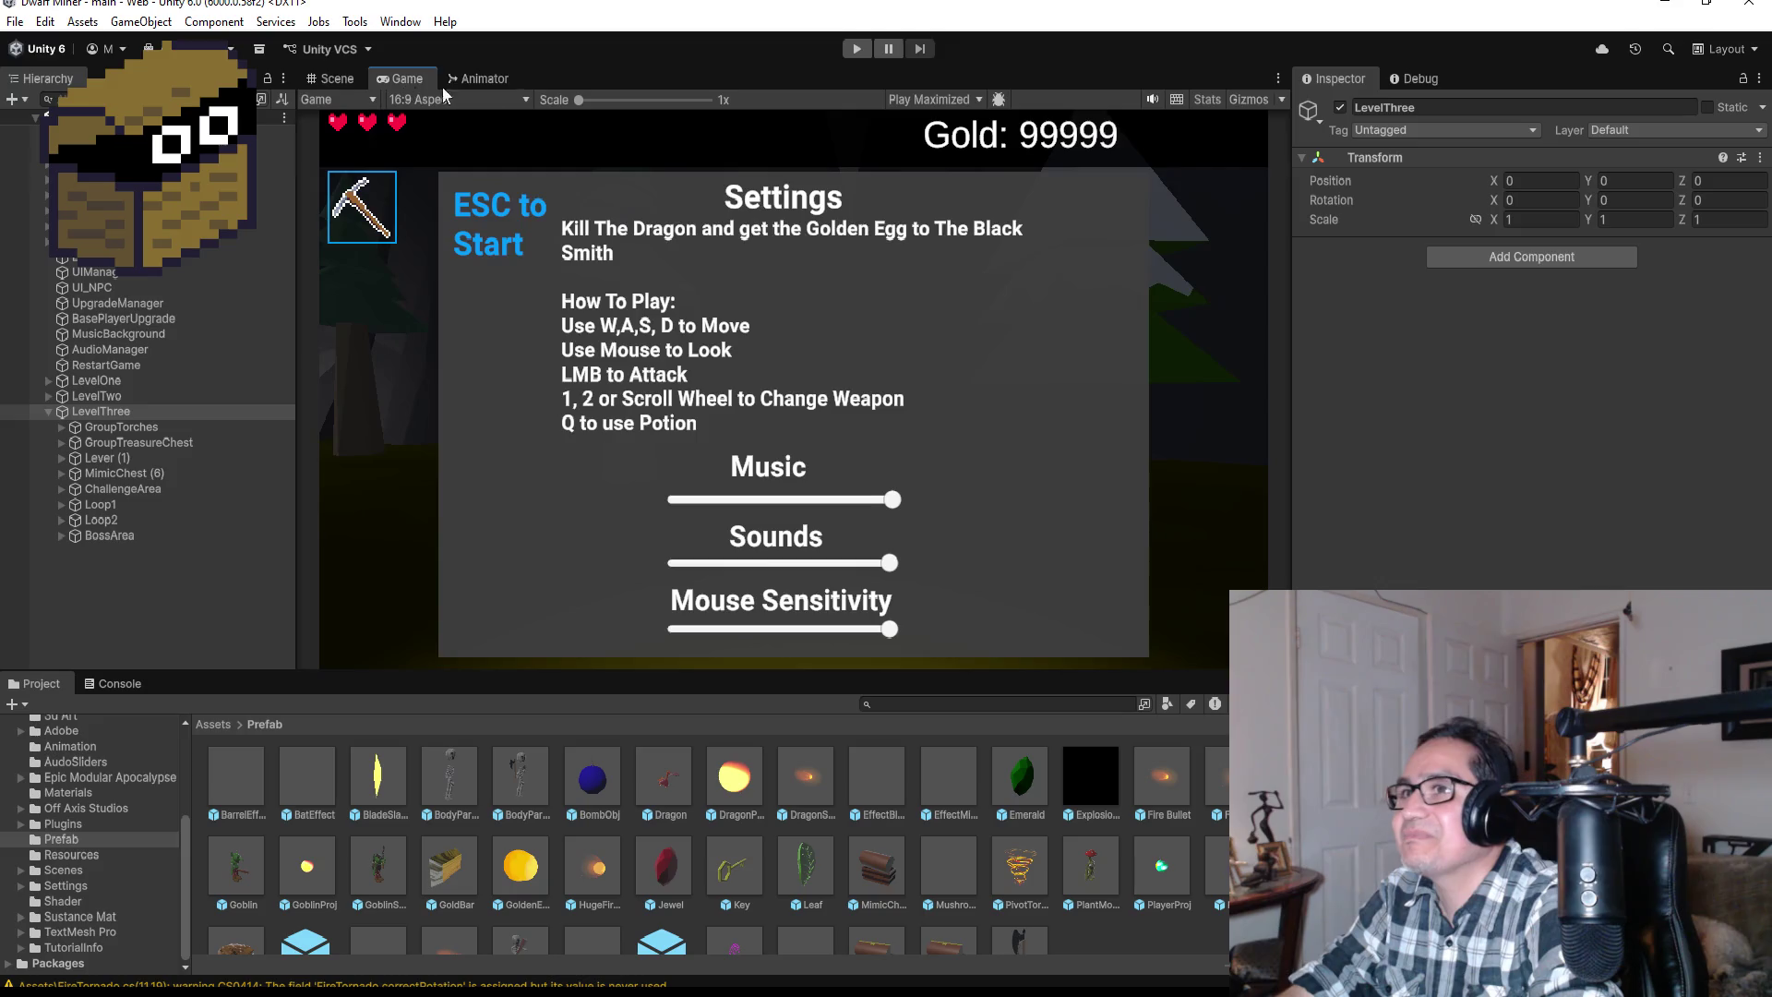
Step: Switch Play to Play Focused, check GymGoblin's settings under BossArea, and enter play mode
{"action": "left_click", "coordinate": [979, 100]}
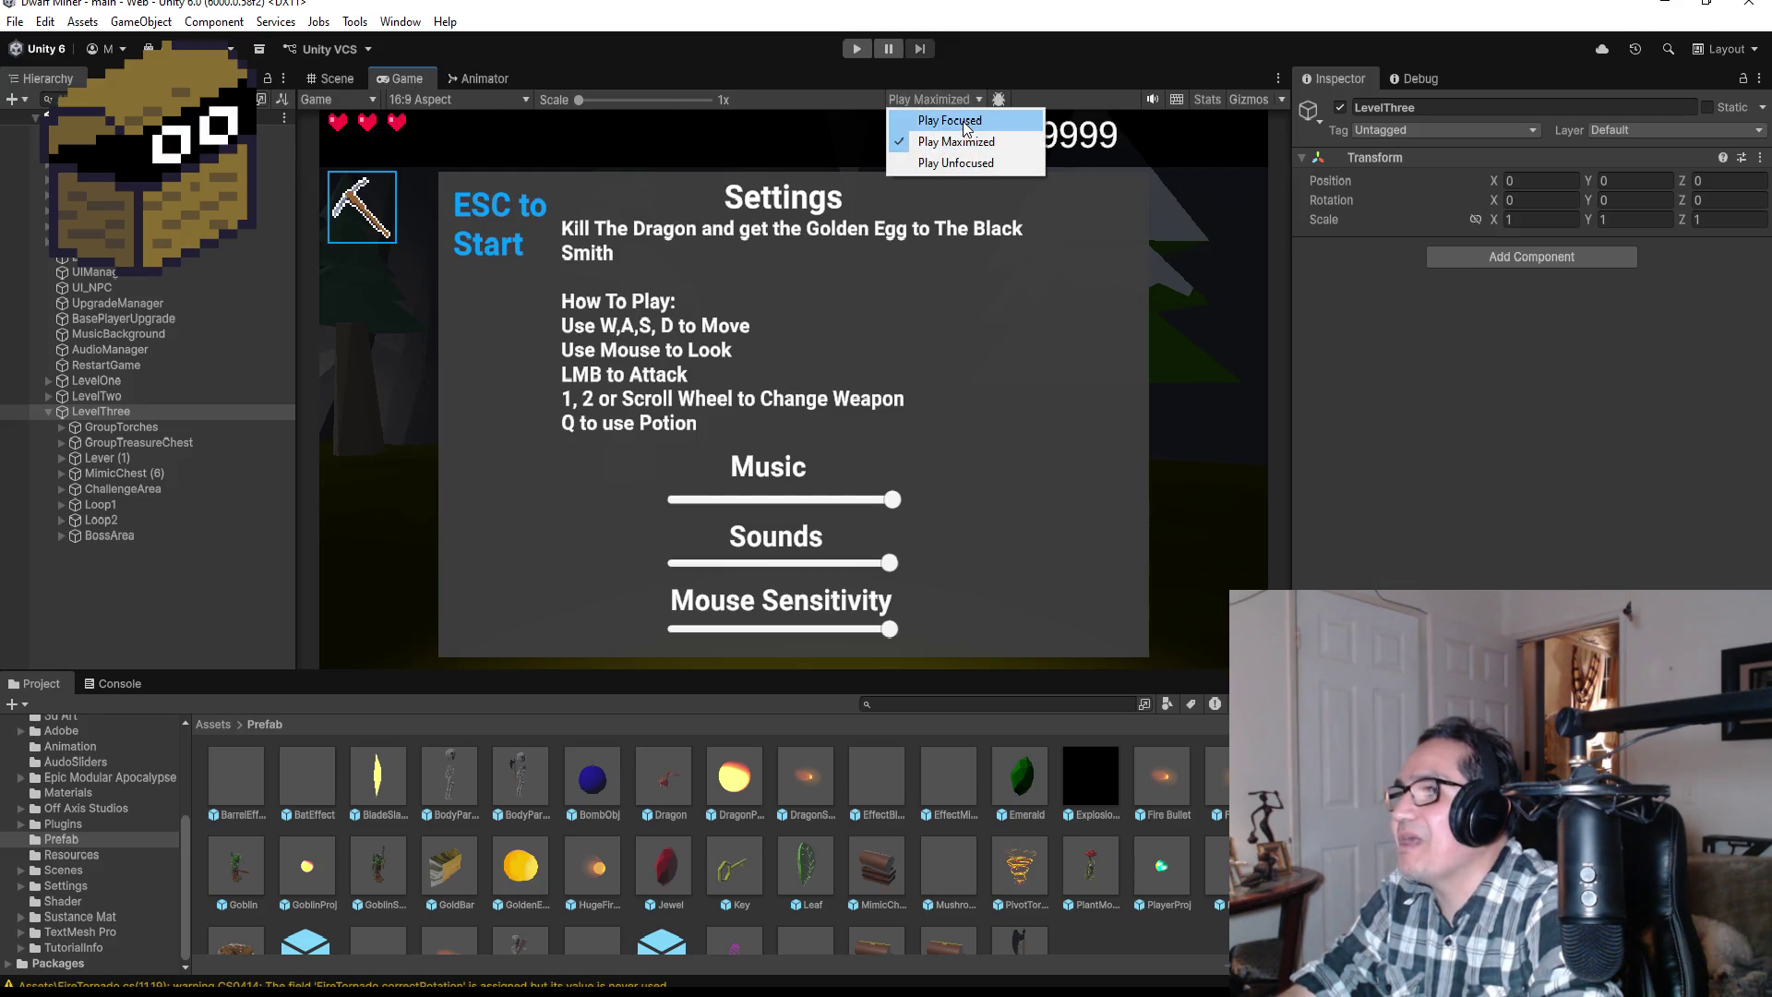
{"action": "left_click", "coordinate": [964, 121]}
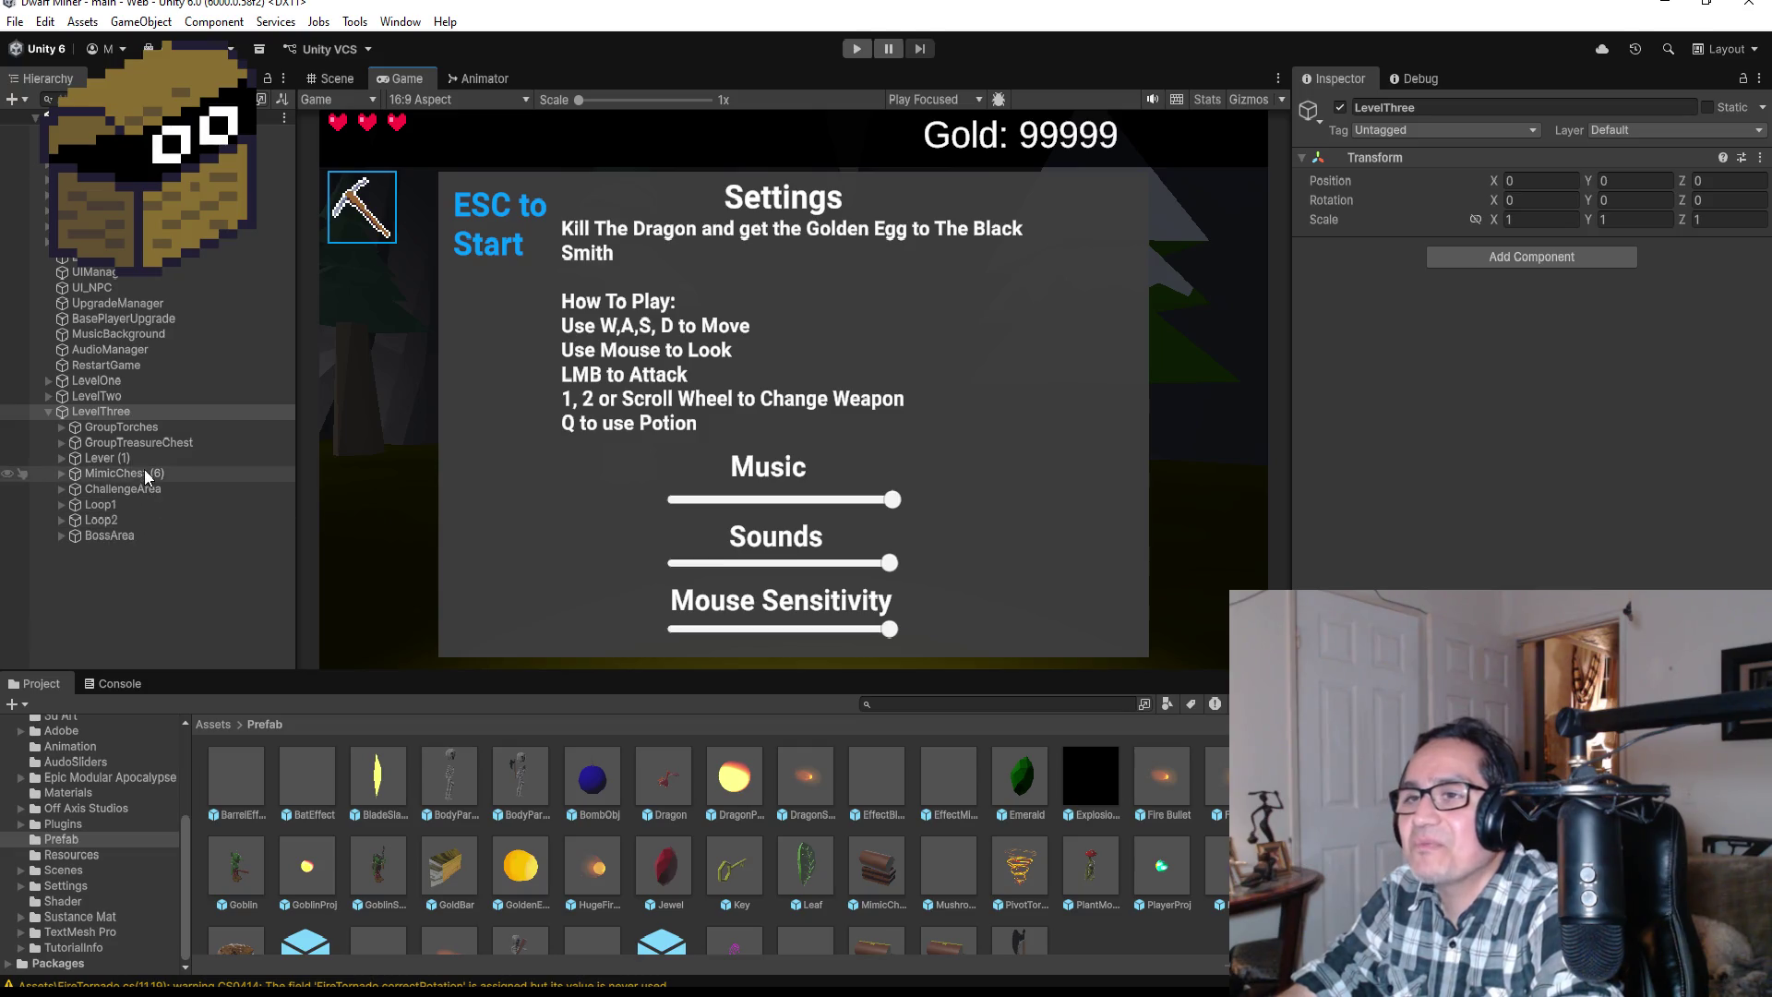
{"action": "left_click", "coordinate": [61, 535]}
{"action": "left_click", "coordinate": [129, 552]}
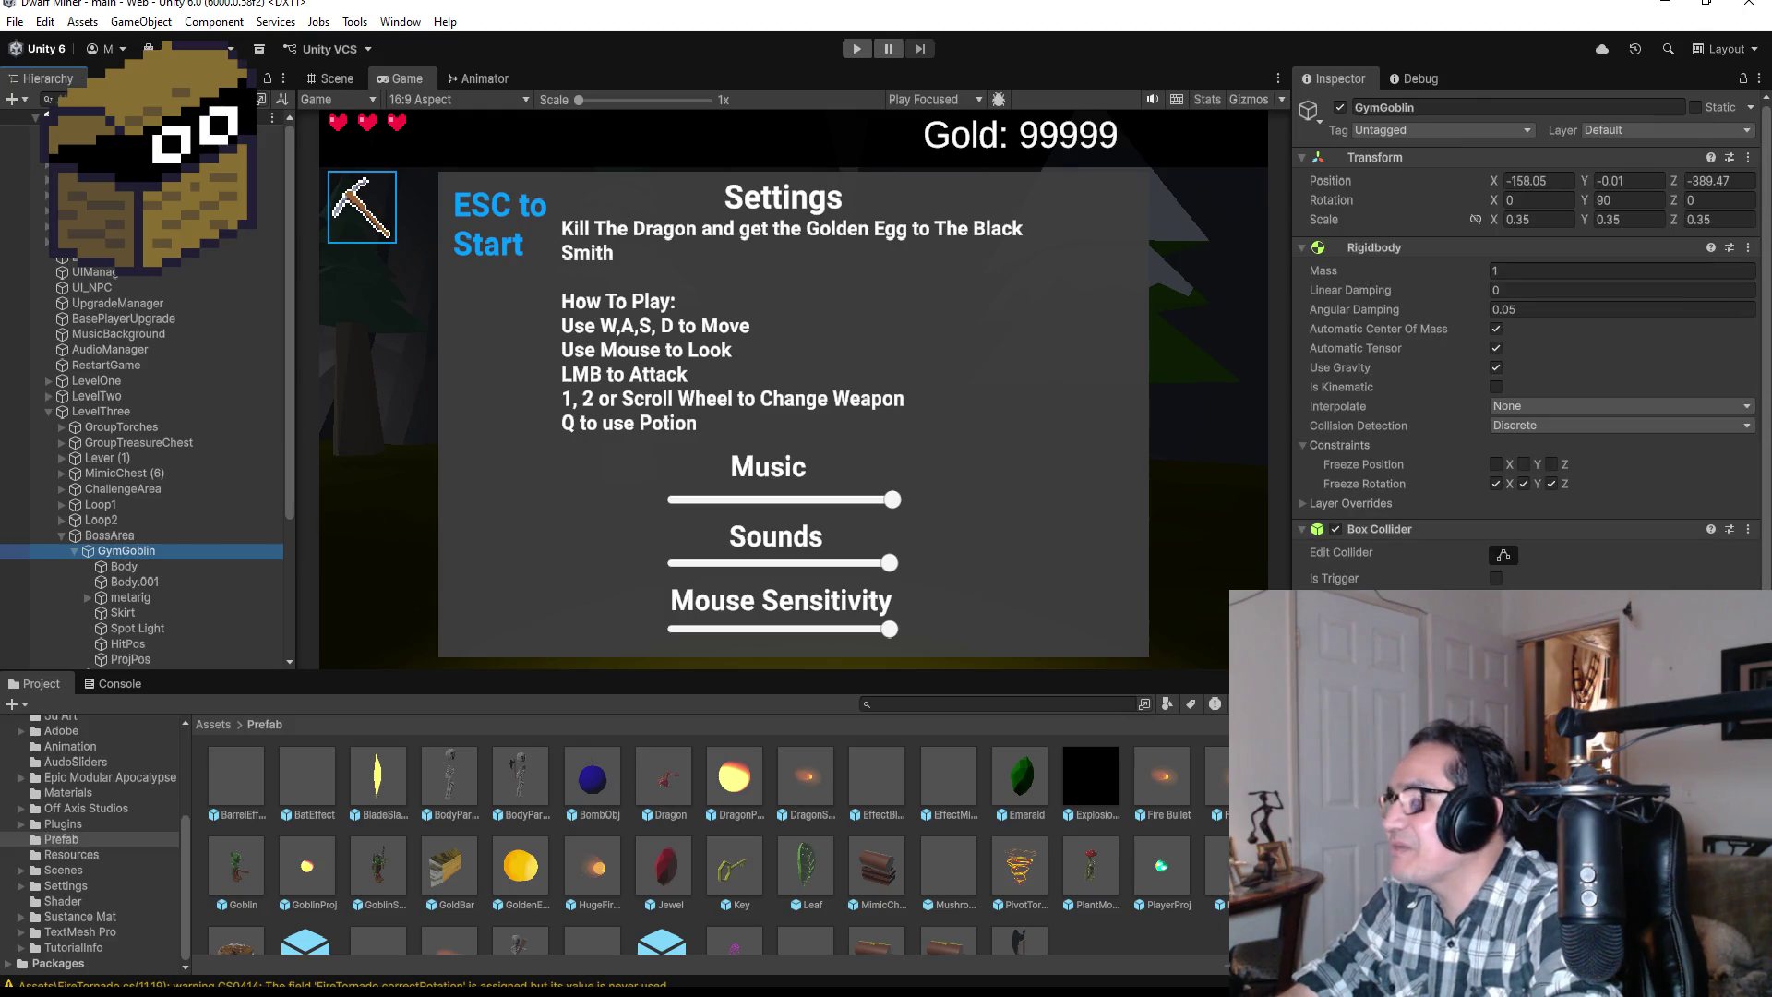
{"action": "scroll", "coordinate": [1528, 351], "scroll_direction": "down", "scroll_amount": 5}
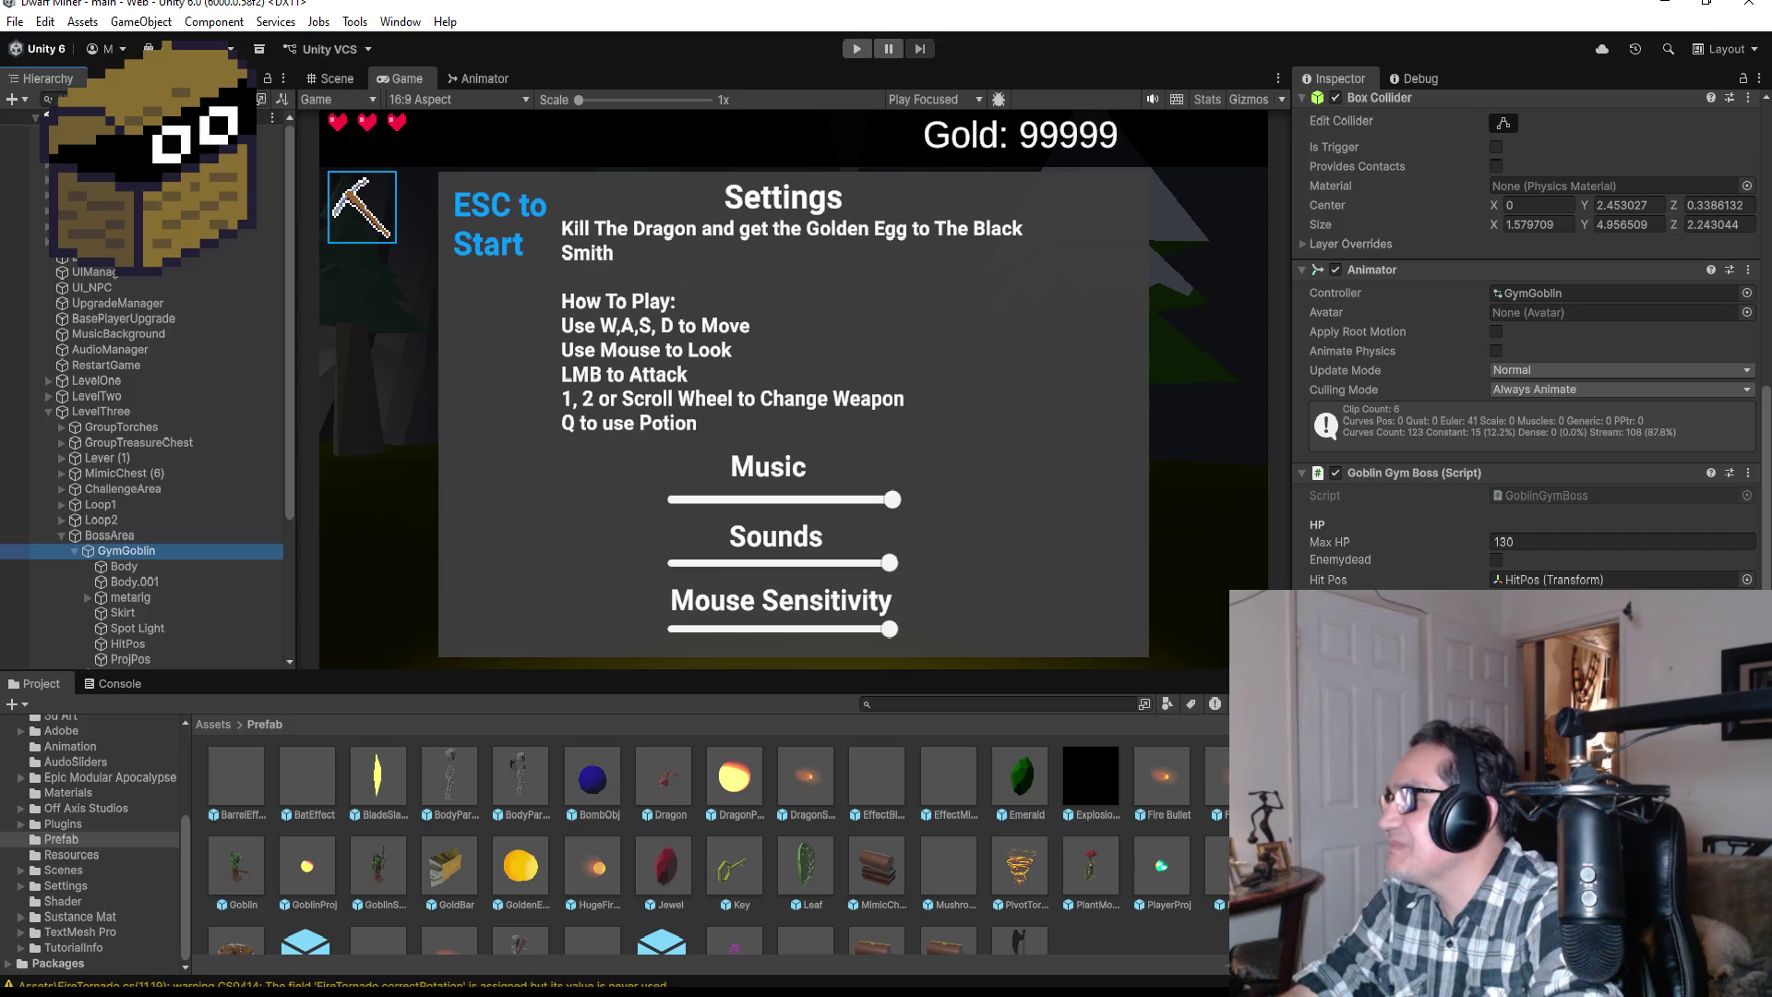
{"action": "left_click", "coordinate": [857, 51]}
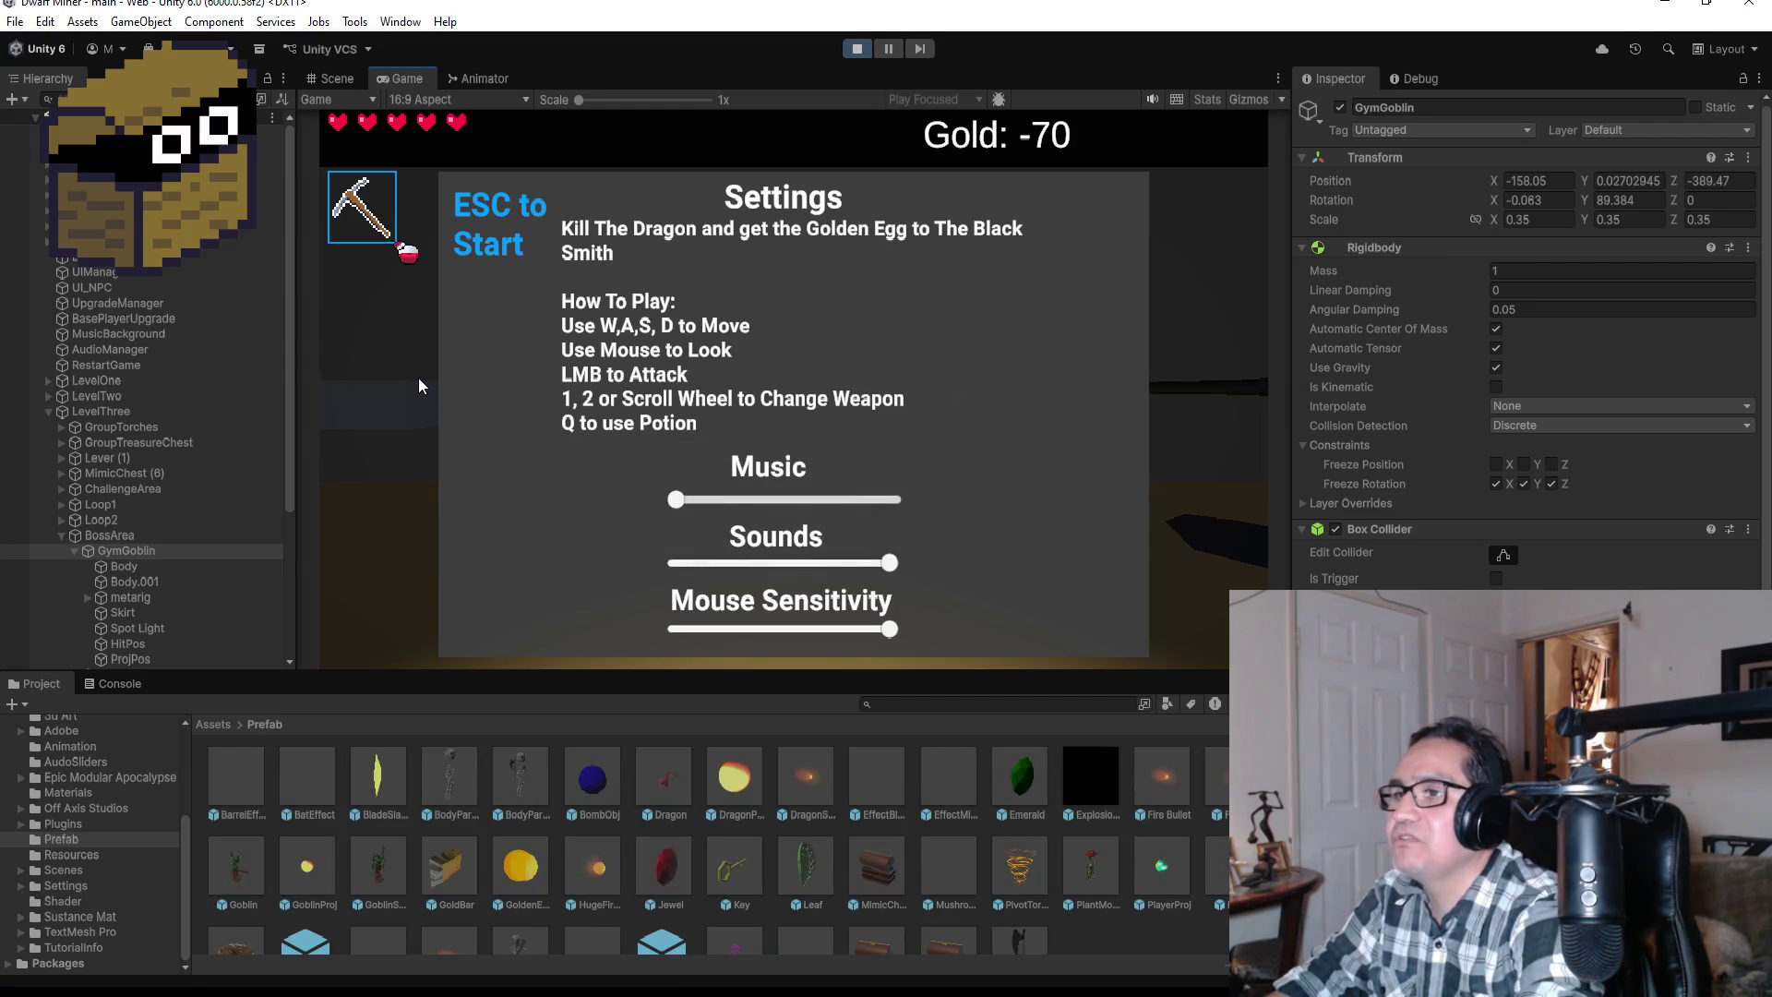
Step: Dismiss the start Settings screen with Esc and begin playing in the dark arena
{"action": "key", "text": "Escape"}
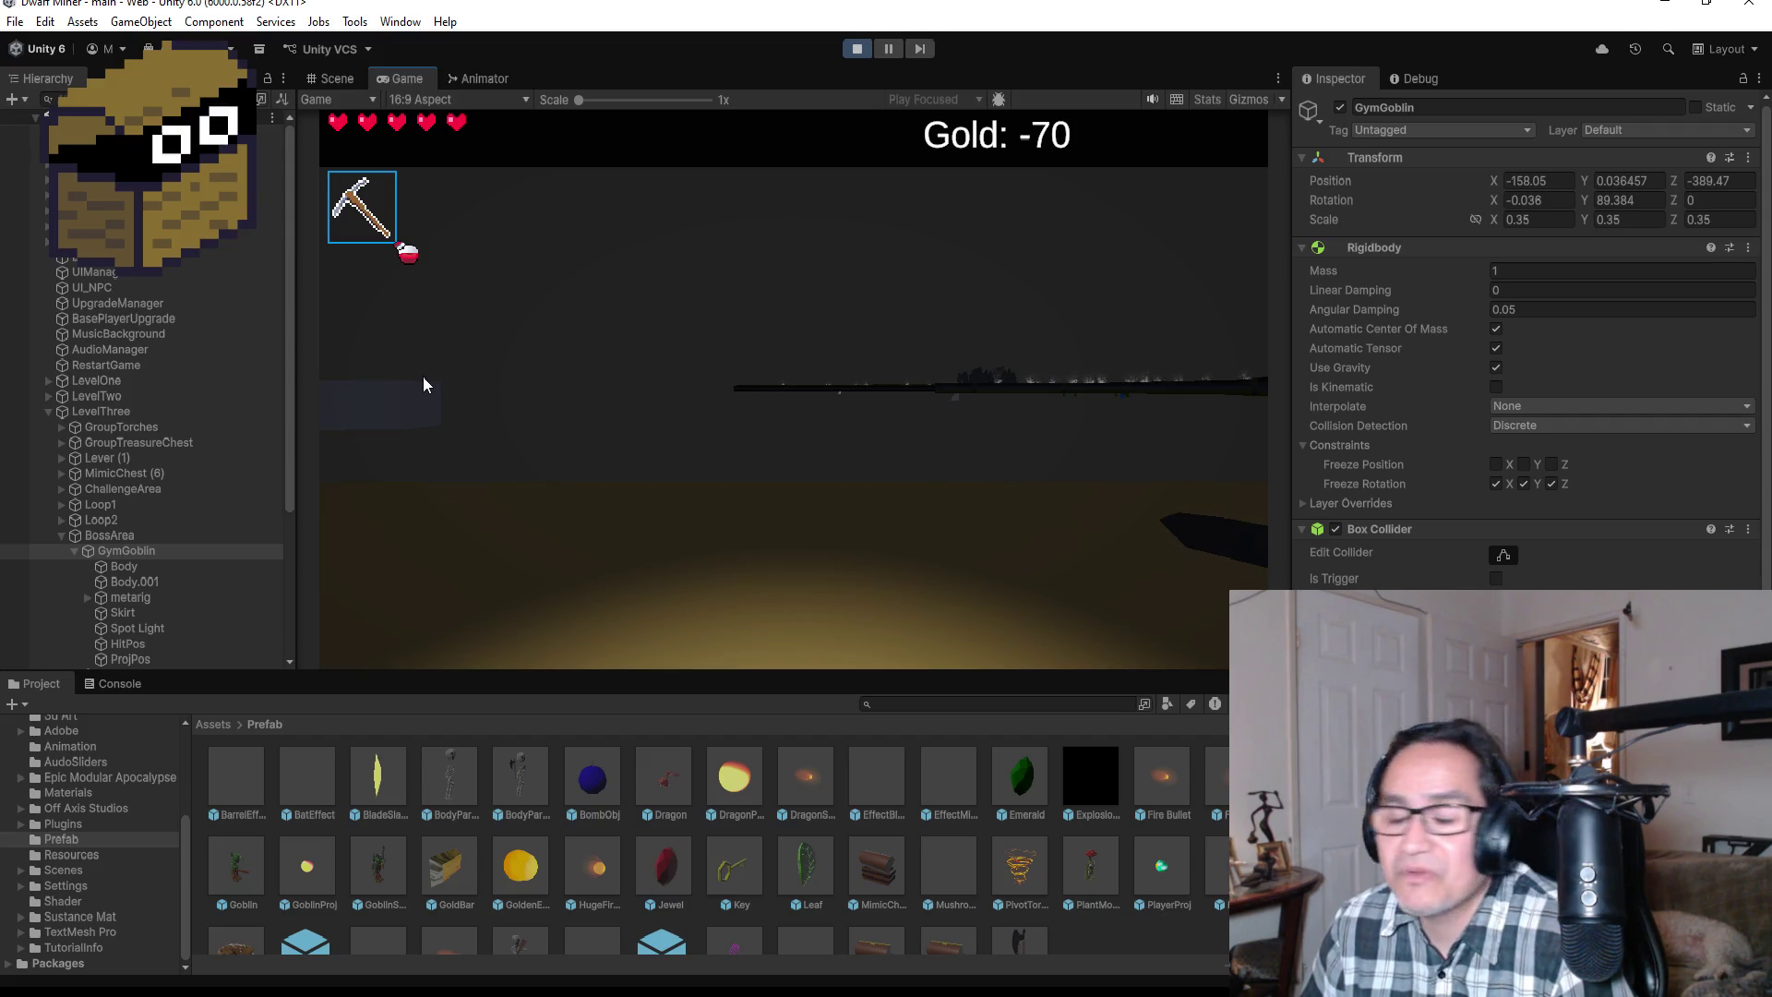
Step: Swing the pickaxe toward the goblin, then pause and collapse BossArea and LevelThree in the Hierarchy
{"action": "left_click", "coordinate": [506, 170]}
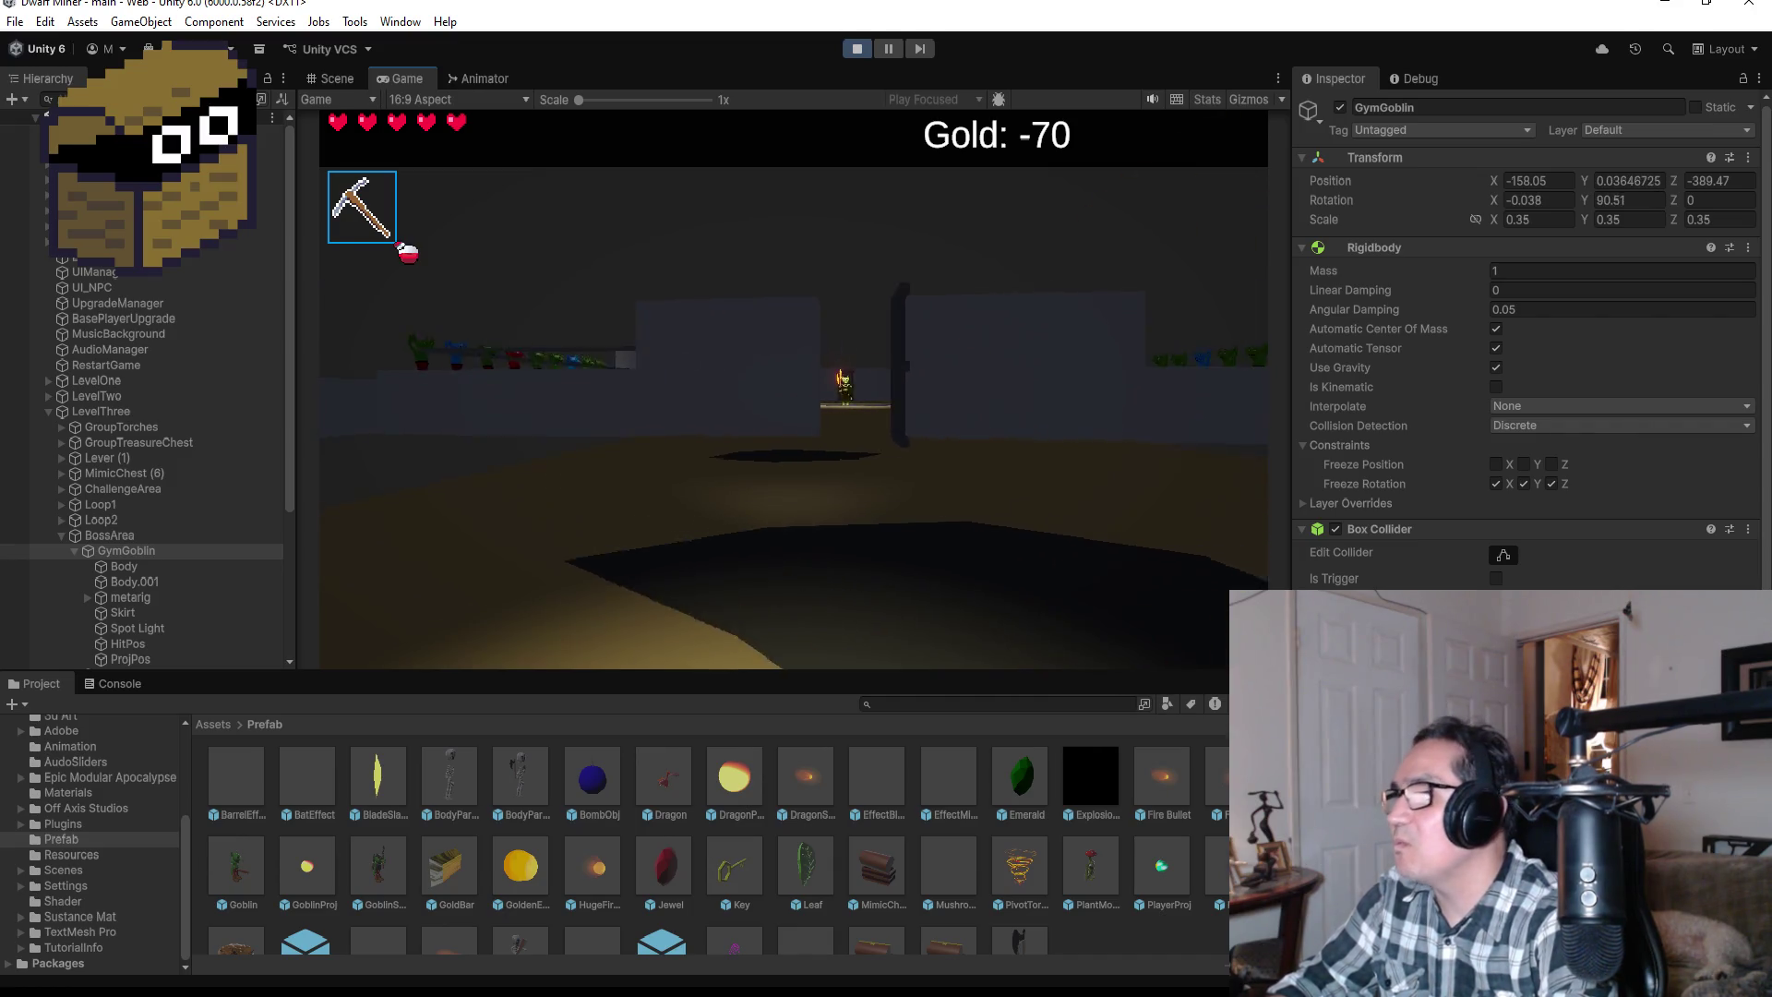
{"action": "left_click", "coordinate": [794, 389]}
{"action": "key", "text": "Escape"}
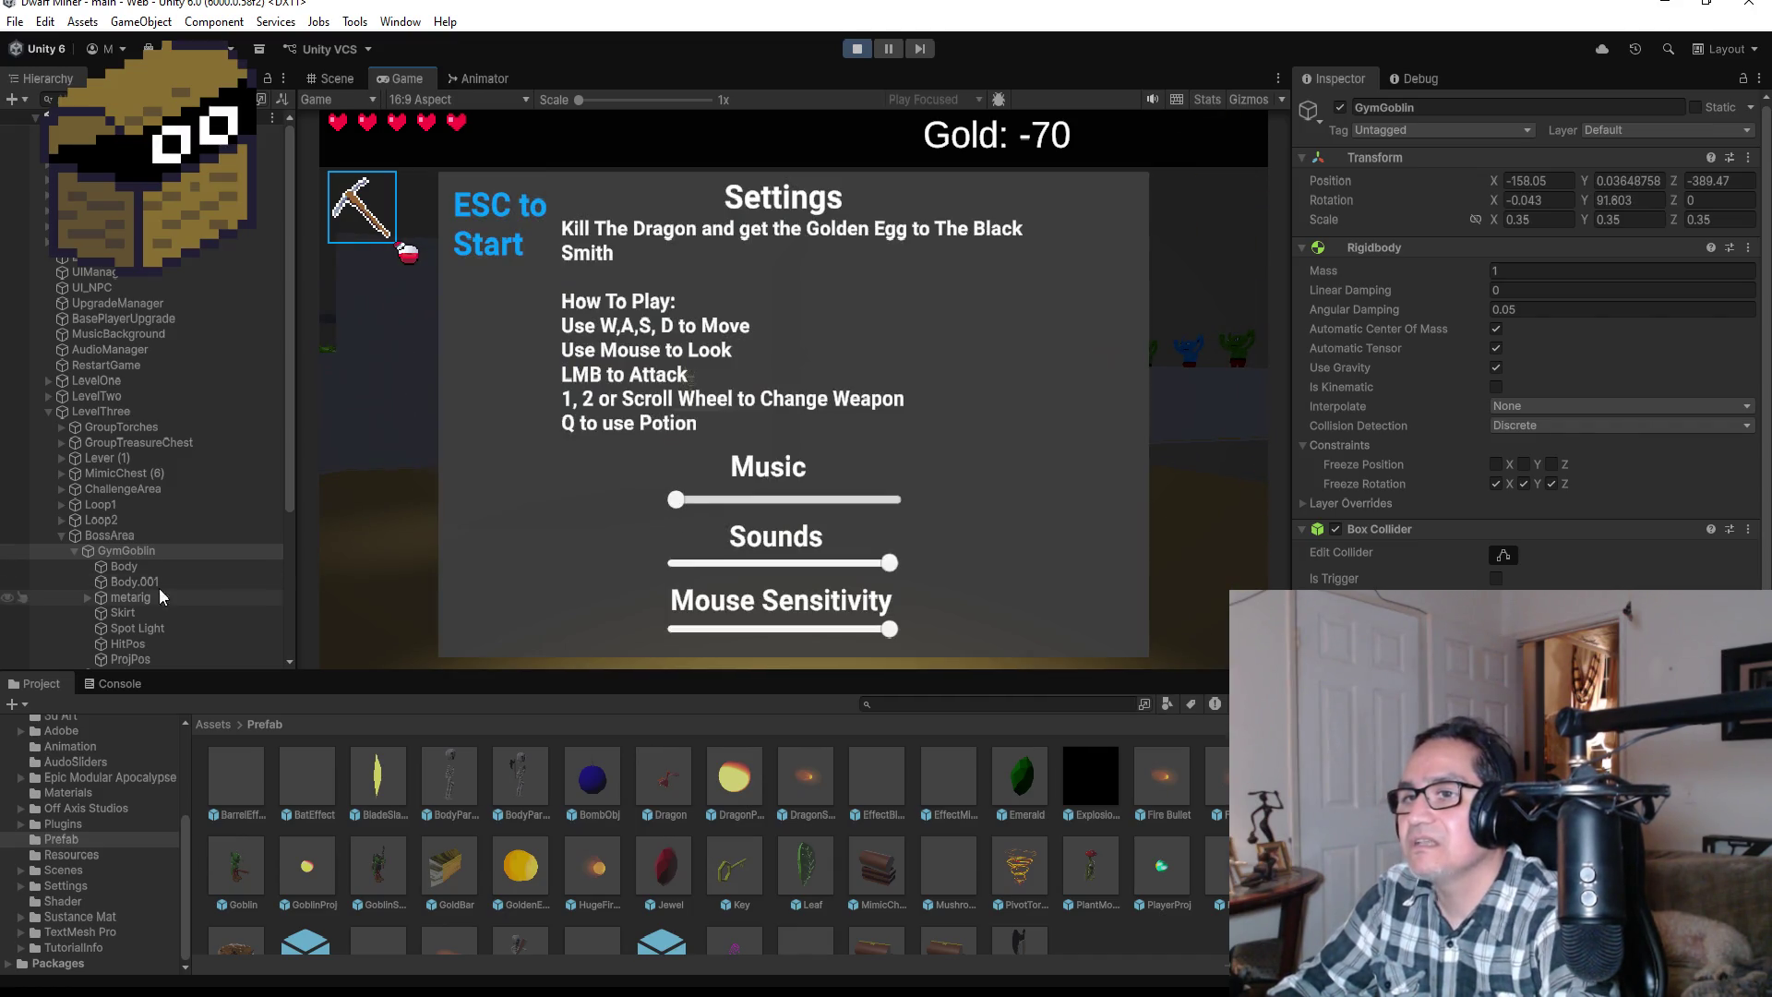
{"action": "left_click", "coordinate": [62, 536]}
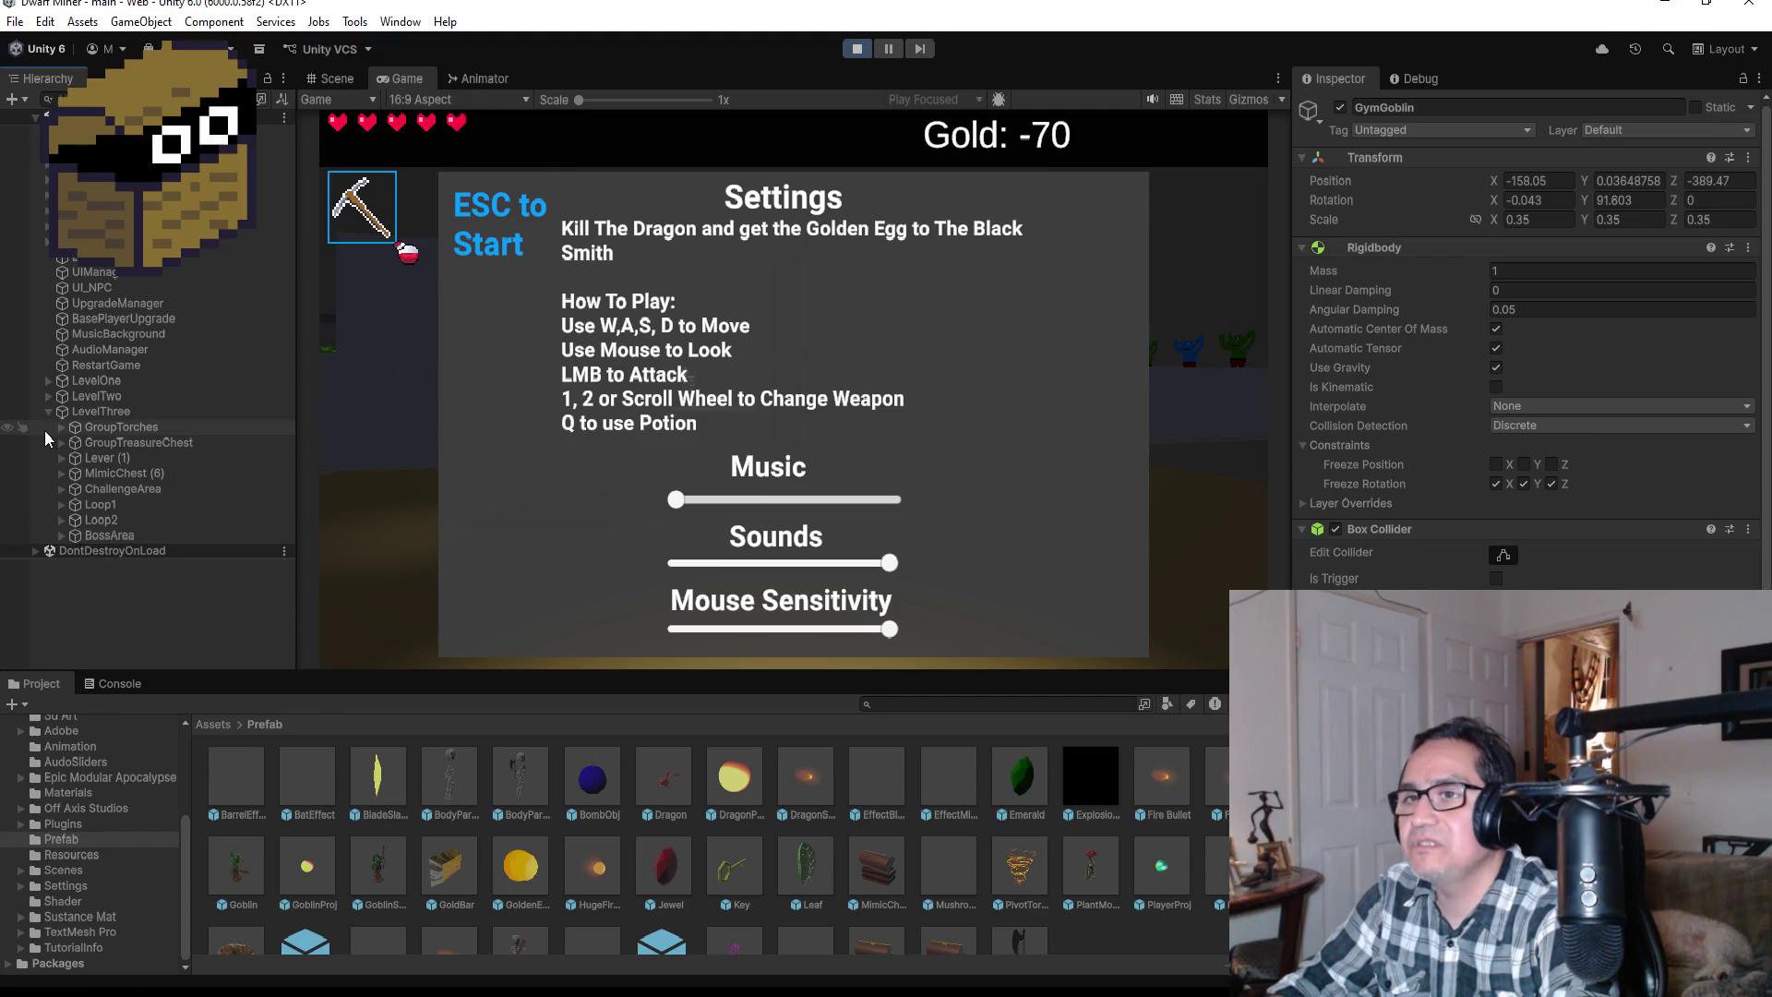
{"action": "left_click", "coordinate": [49, 411]}
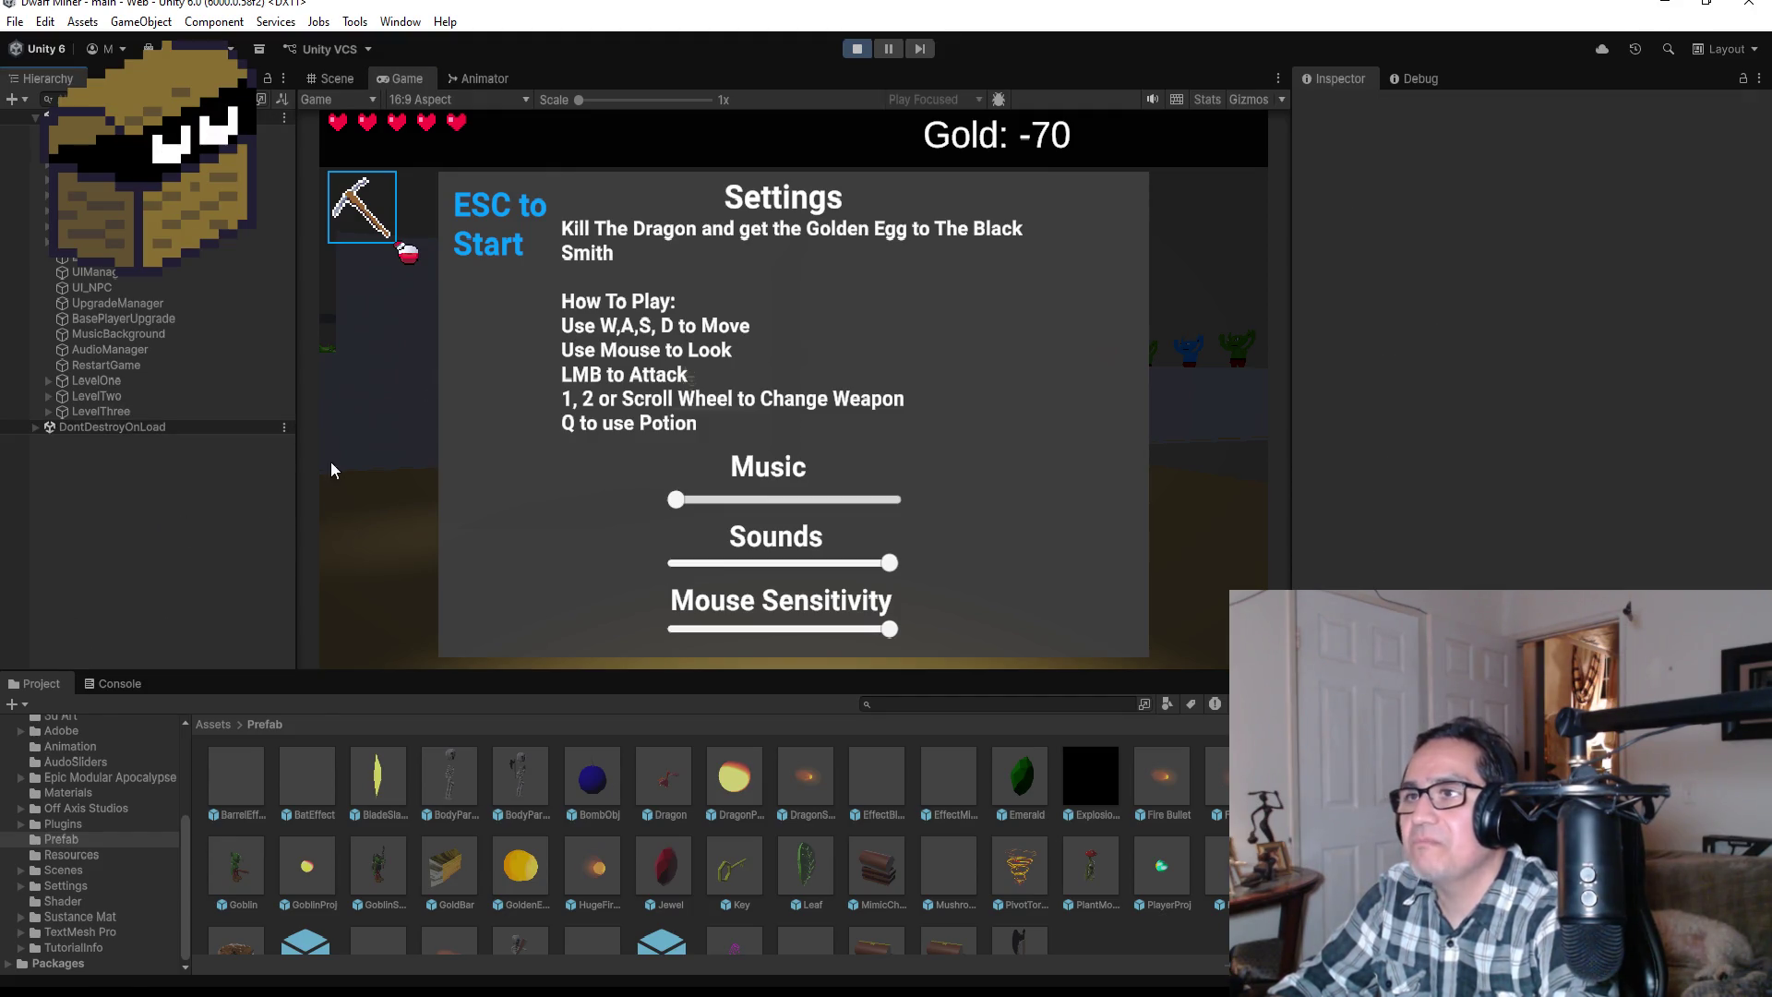
Step: Resume, fire the gun while approaching the goblin, then stop play mode and select RestartGame
{"action": "key", "text": "Escape"}
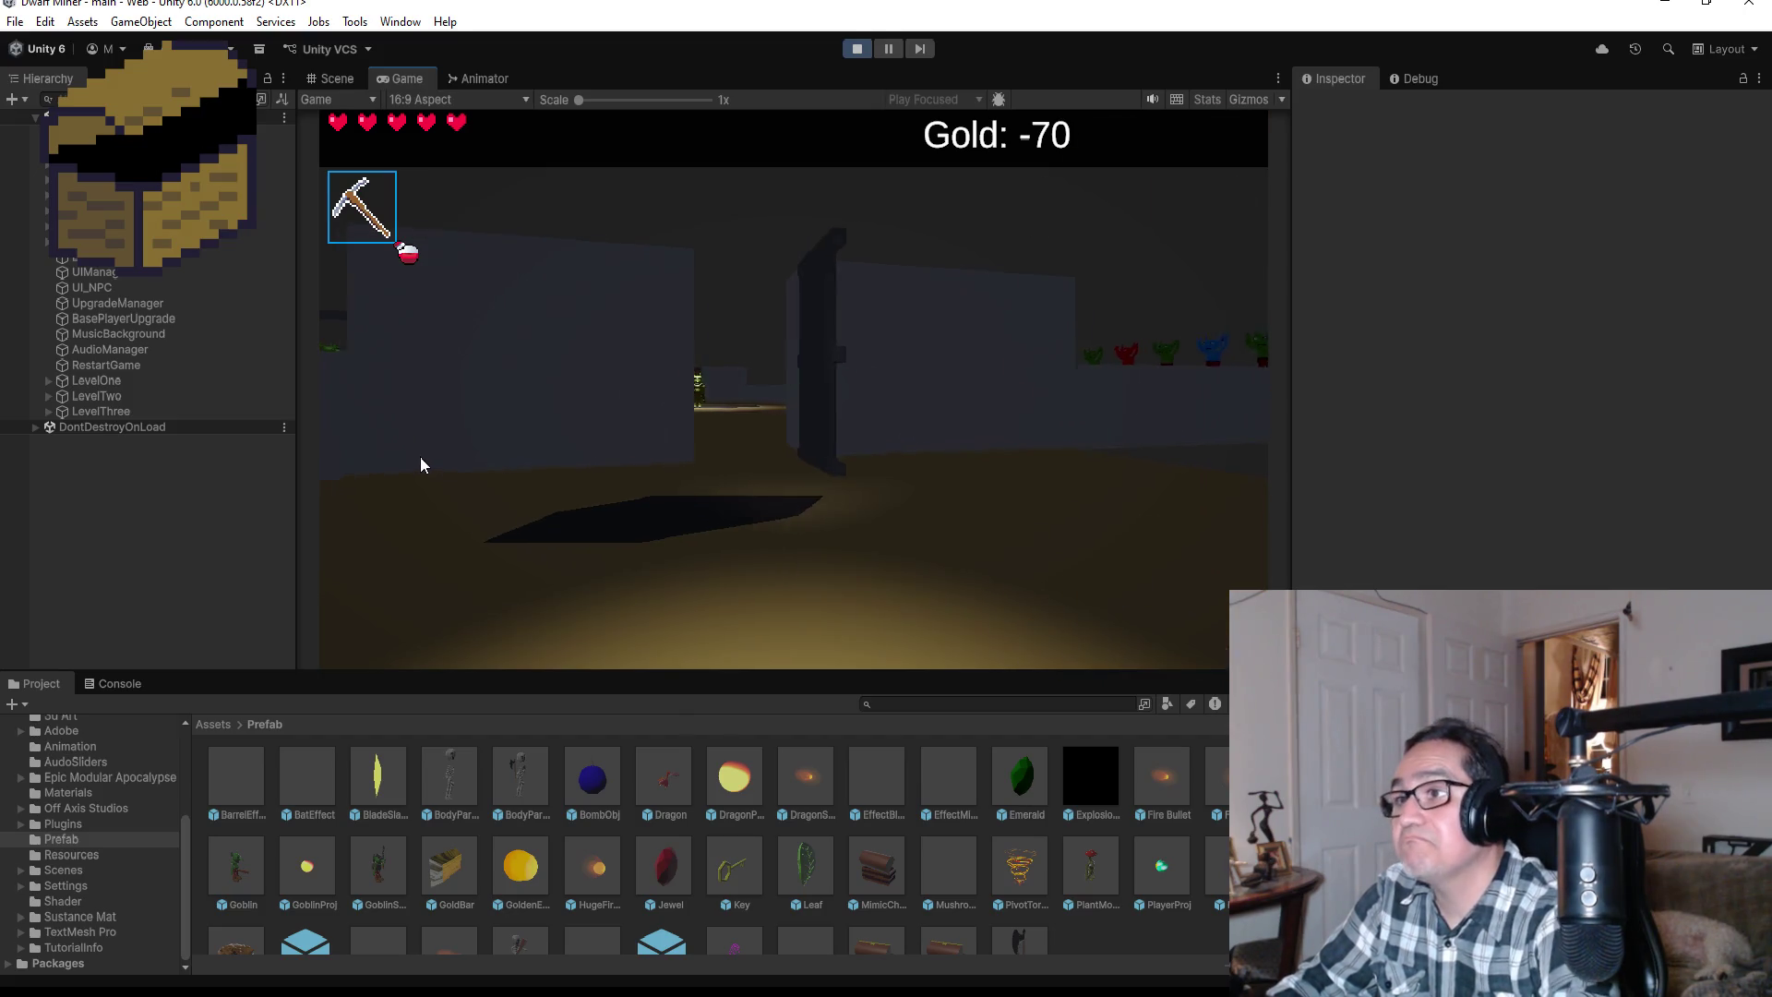
{"action": "key", "text": "2"}
{"action": "left_click", "coordinate": [377, 511]}
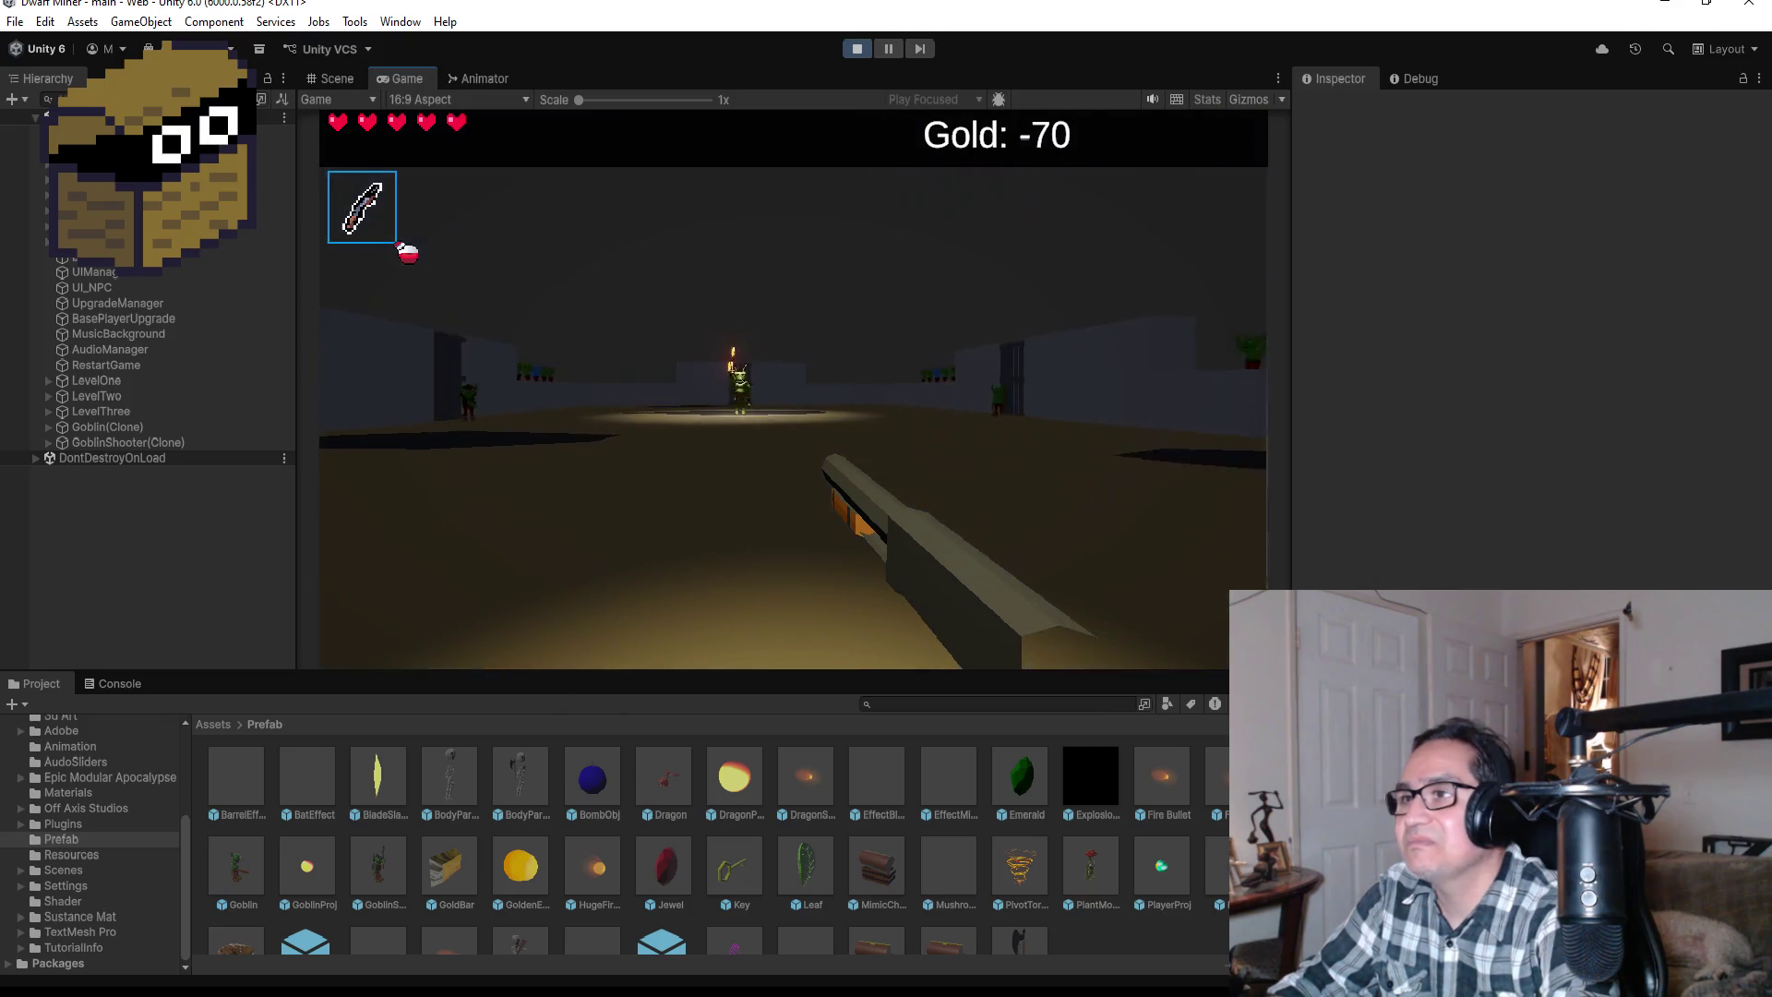
{"action": "key", "text": "w"}
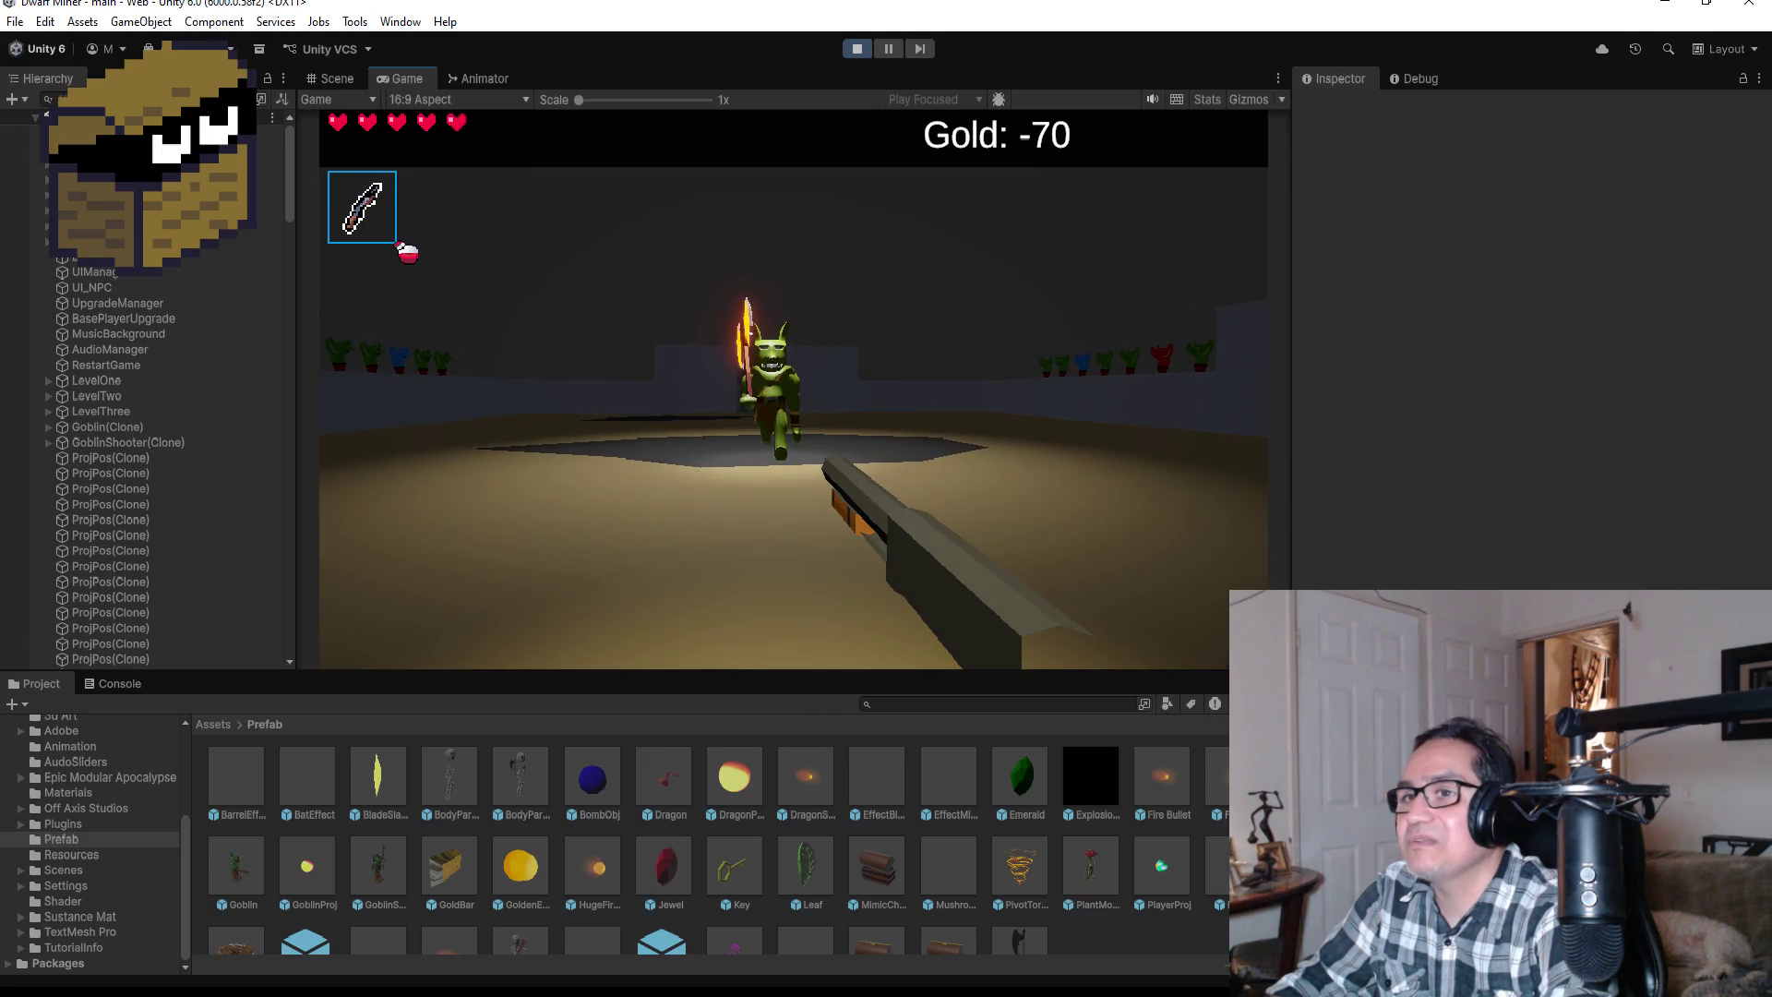
{"action": "key", "text": "Escape"}
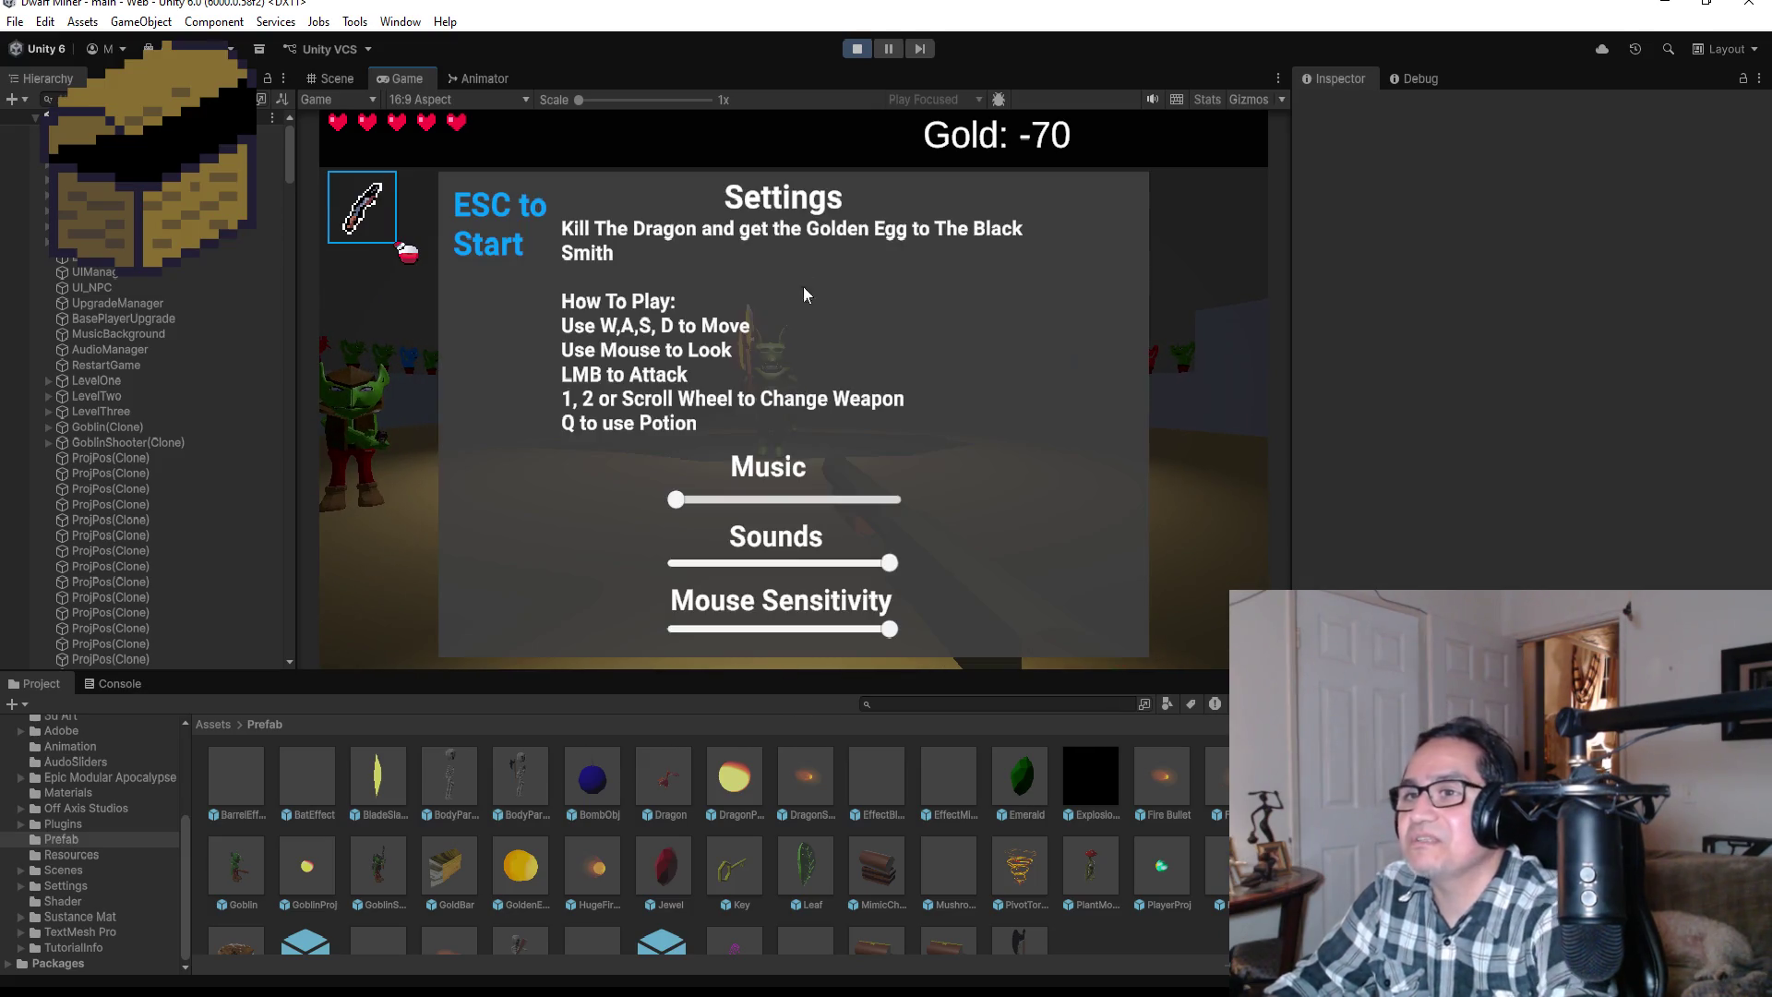
{"action": "left_click", "coordinate": [864, 54]}
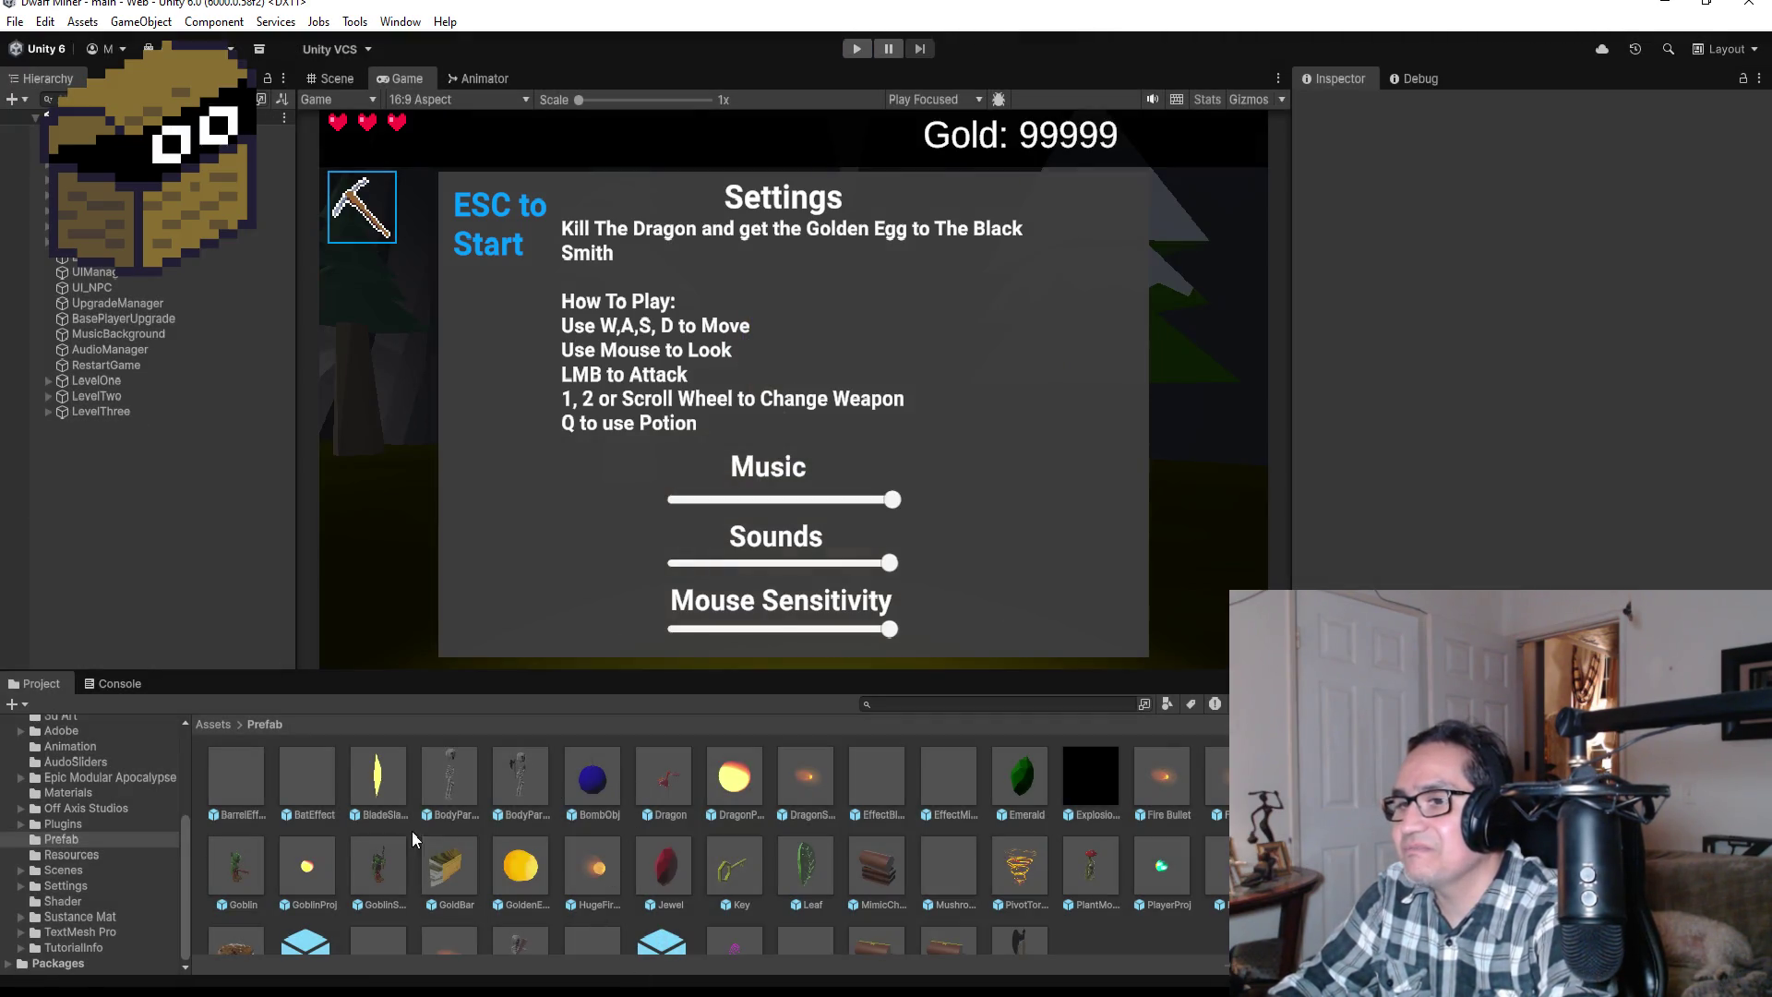
{"action": "left_click", "coordinate": [129, 363]}
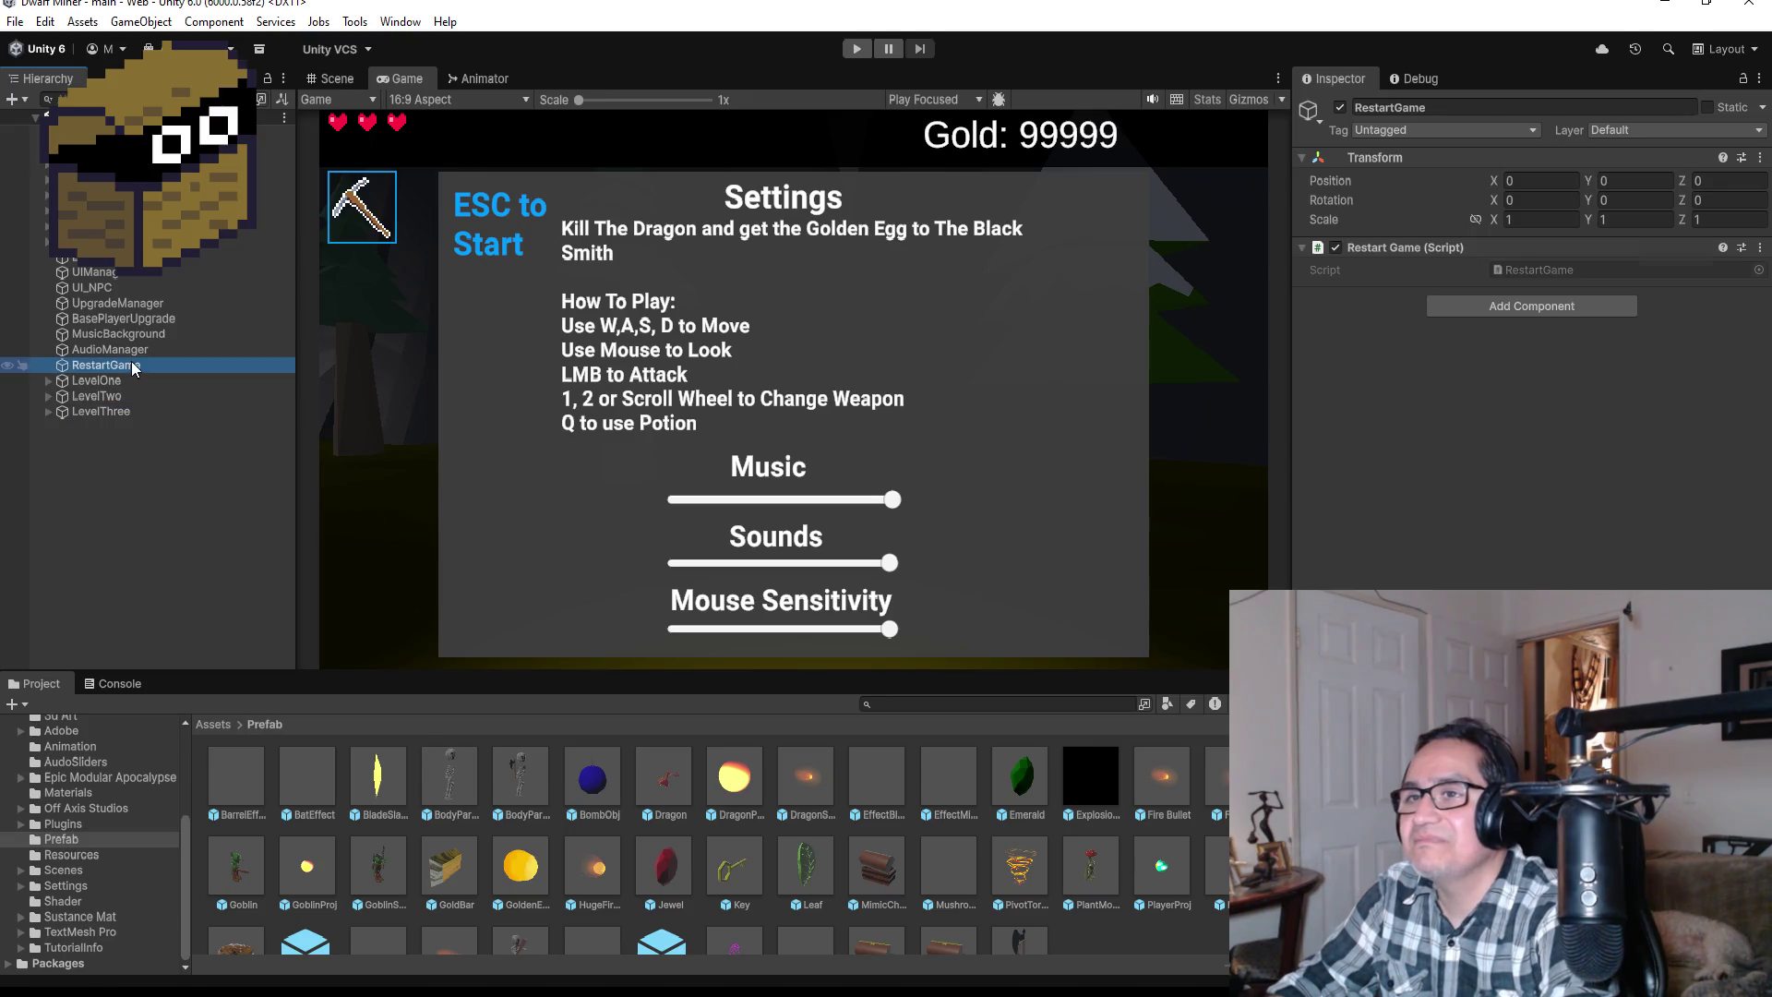
Step: Expand LevelThree, BossArea and GymGoblin, inspect GymGoblin, then select ChallengeArea to see its transform
{"action": "left_click", "coordinate": [108, 411]}
{"action": "left_click", "coordinate": [47, 411]}
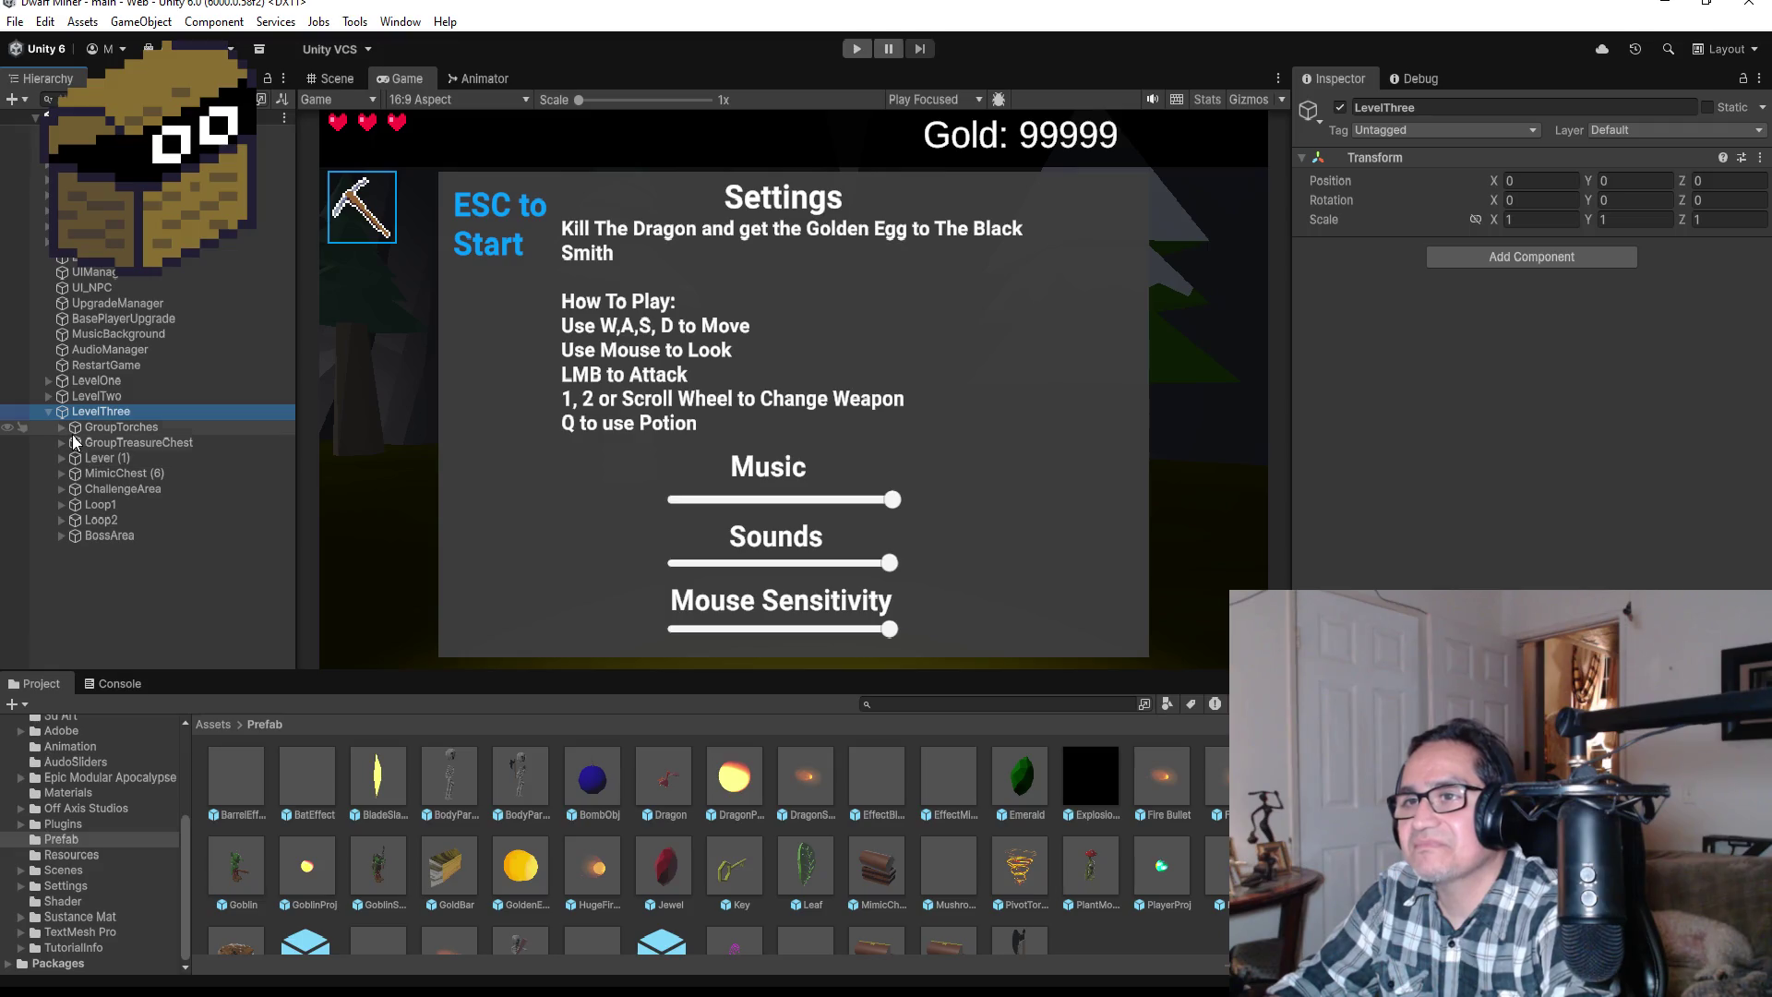
{"action": "left_click", "coordinate": [61, 535]}
{"action": "left_click", "coordinate": [75, 551]}
{"action": "left_click", "coordinate": [120, 551]}
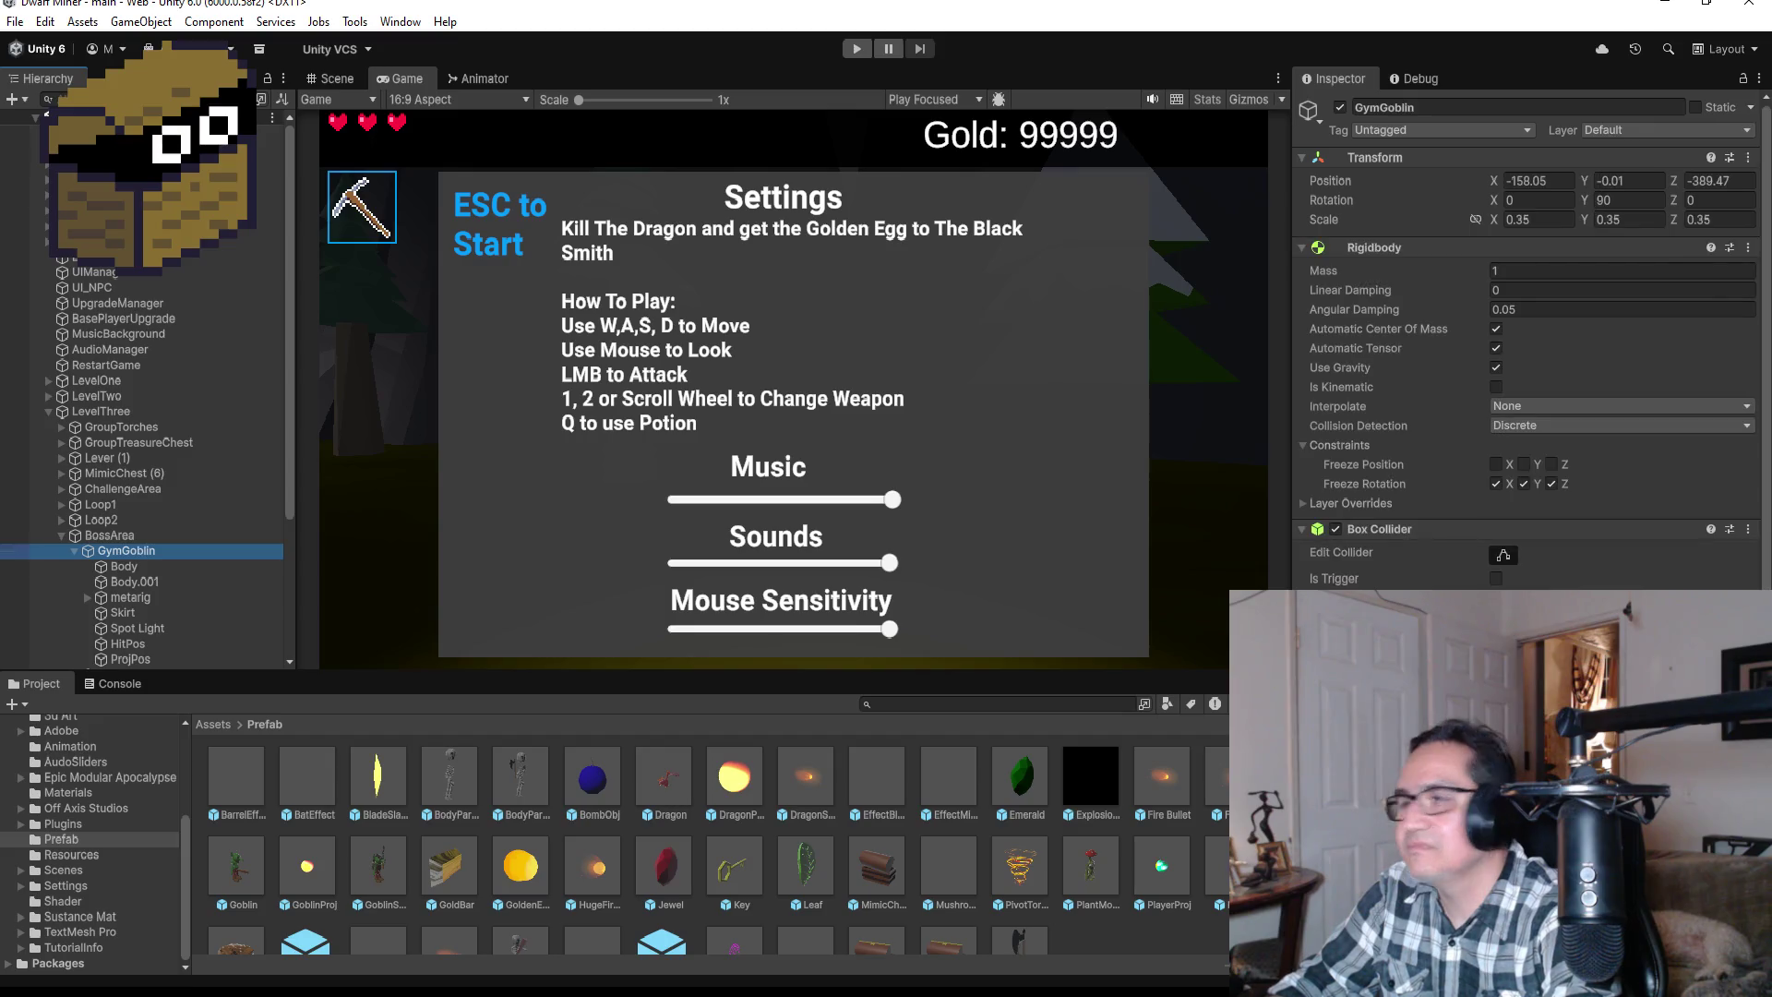
{"action": "scroll", "coordinate": [1528, 369], "scroll_direction": "down", "scroll_amount": 2}
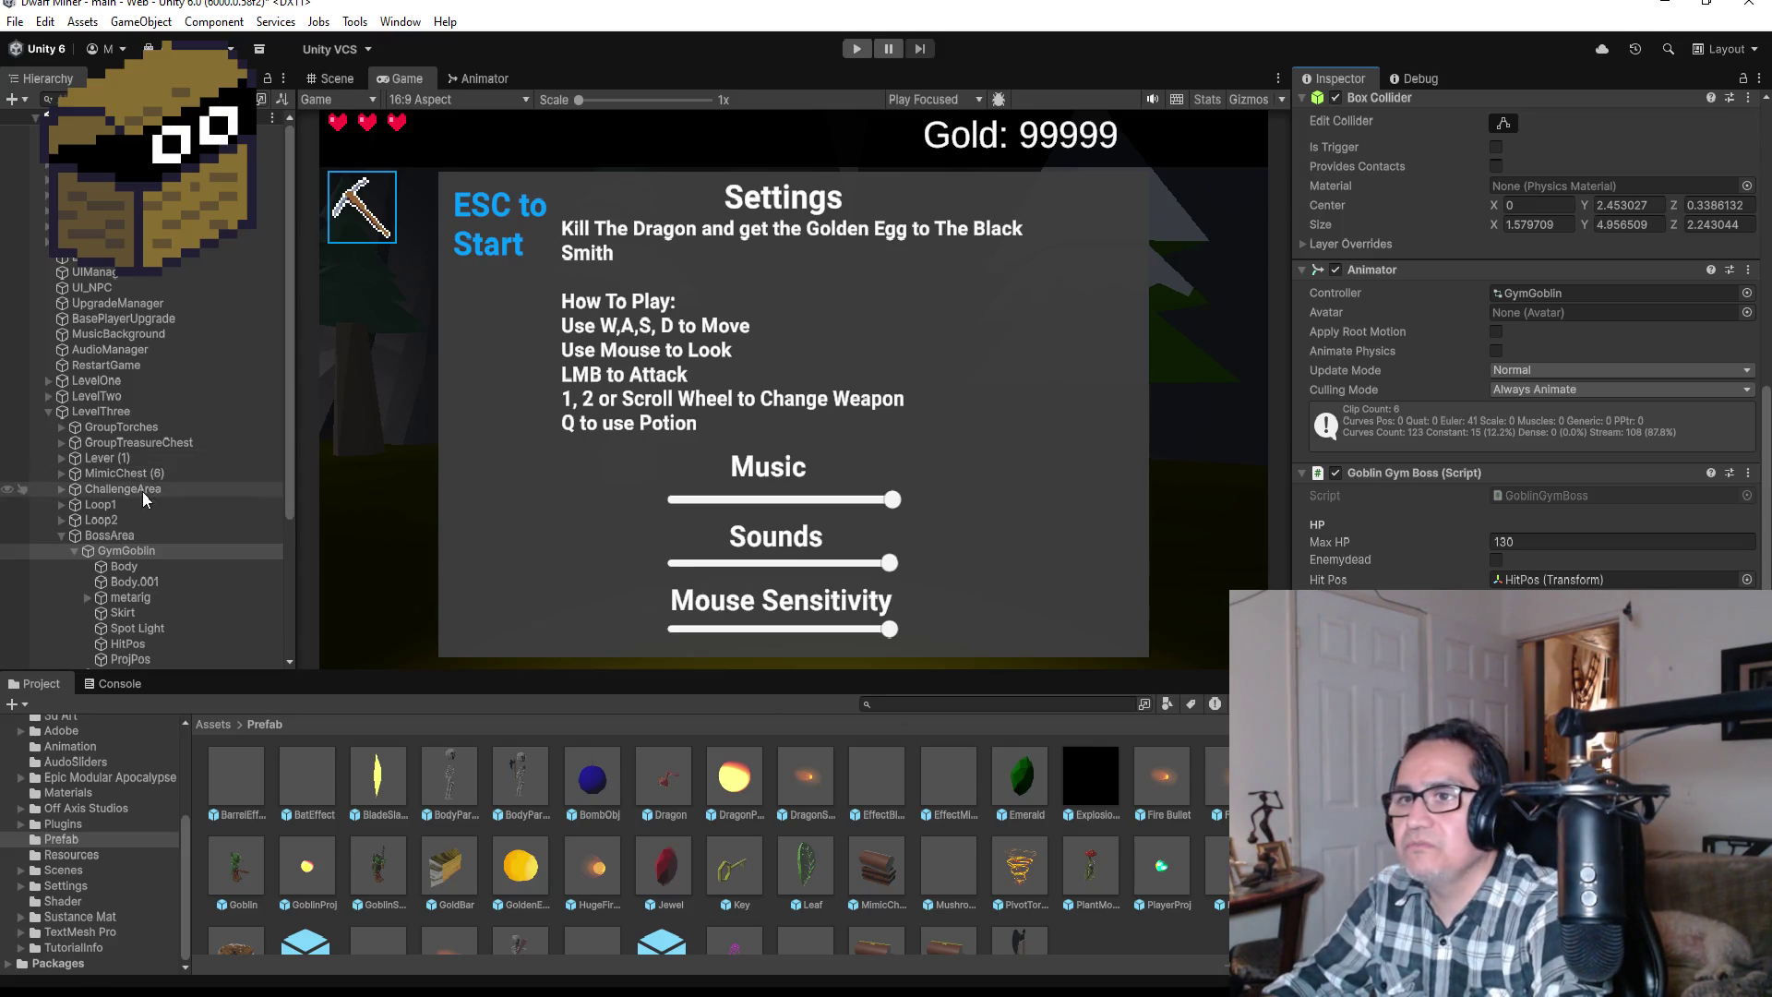
{"action": "left_click", "coordinate": [170, 491]}
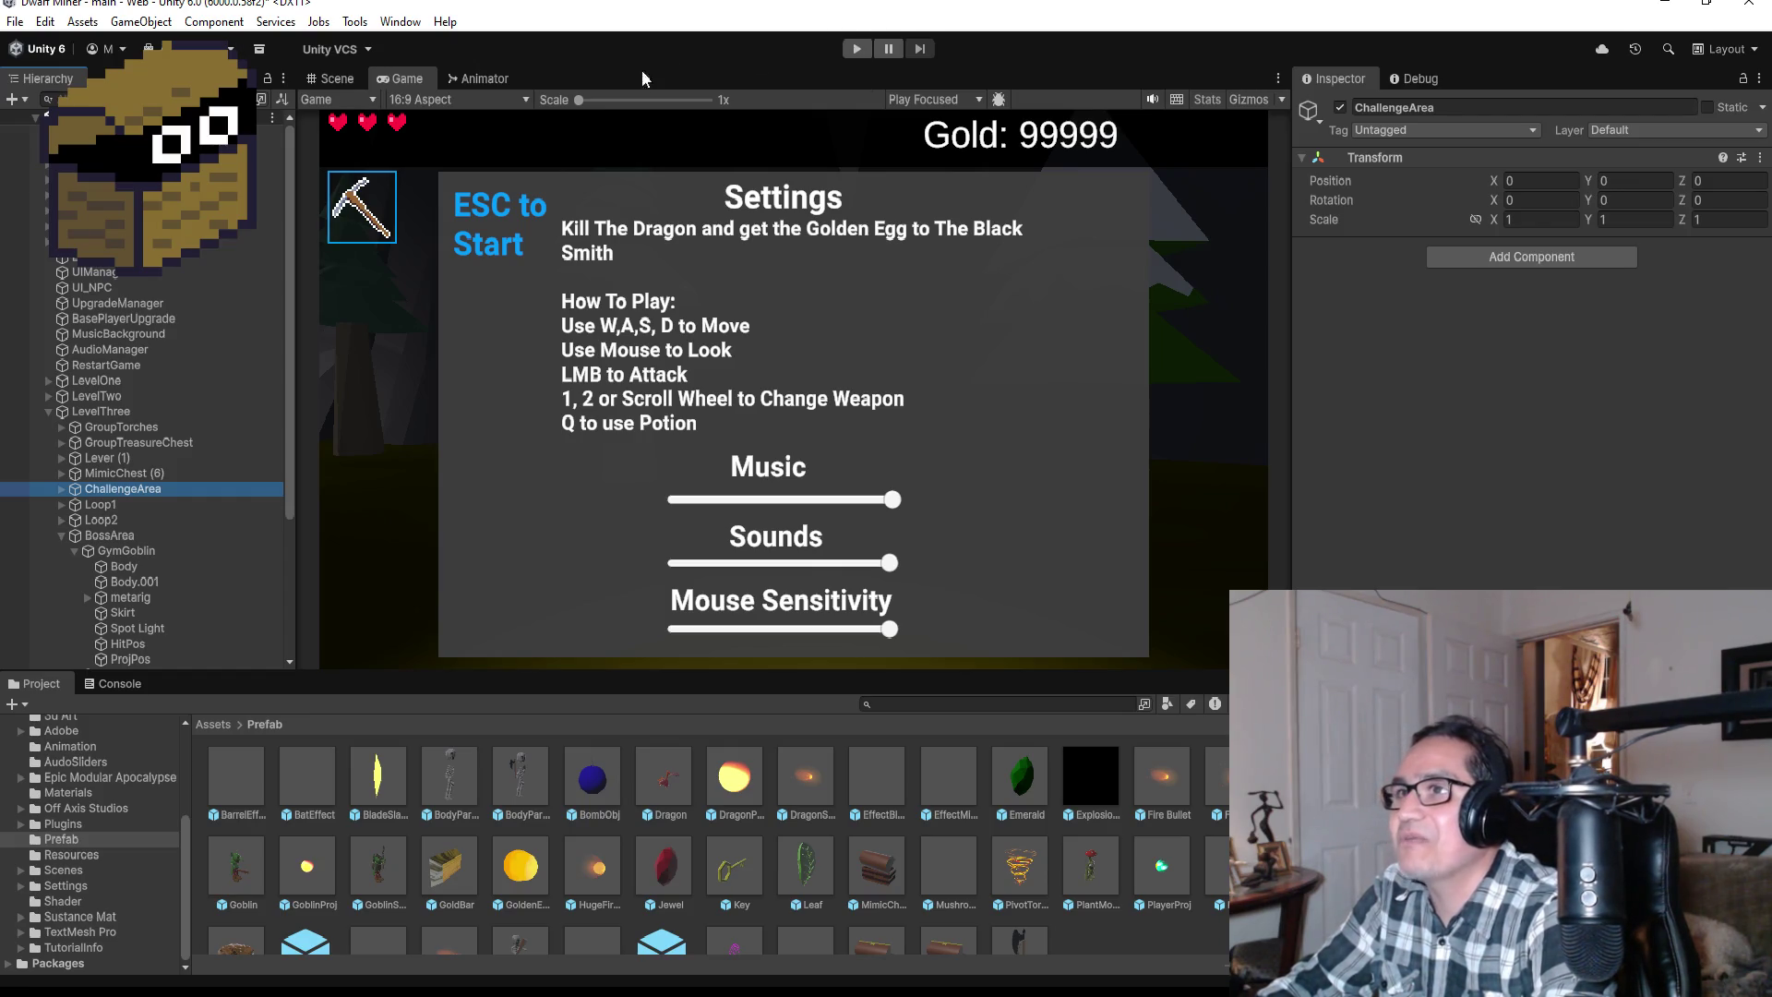
{"action": "left_click", "coordinate": [334, 79]}
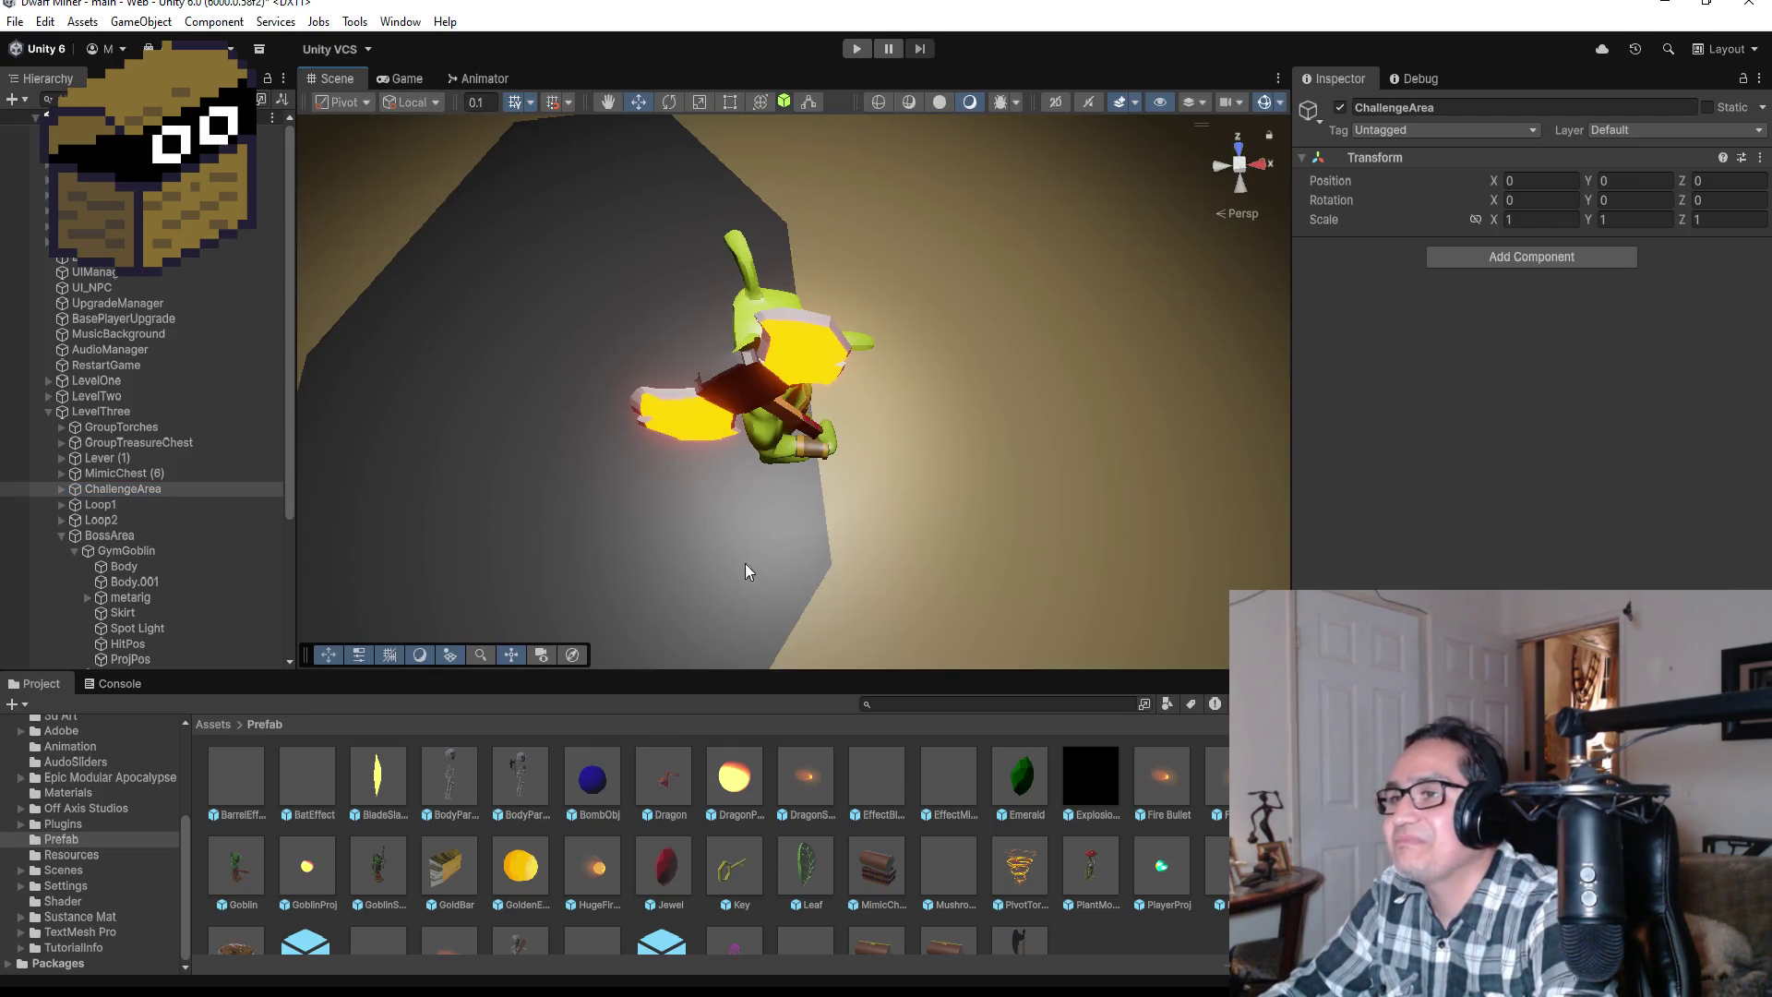
Step: Collapse LevelThree in the Hierarchy and switch to Visual Studio's GoblinGymBoss AxeBeam code
{"action": "scroll", "coordinate": [746, 571], "scroll_direction": "down", "scroll_amount": 4}
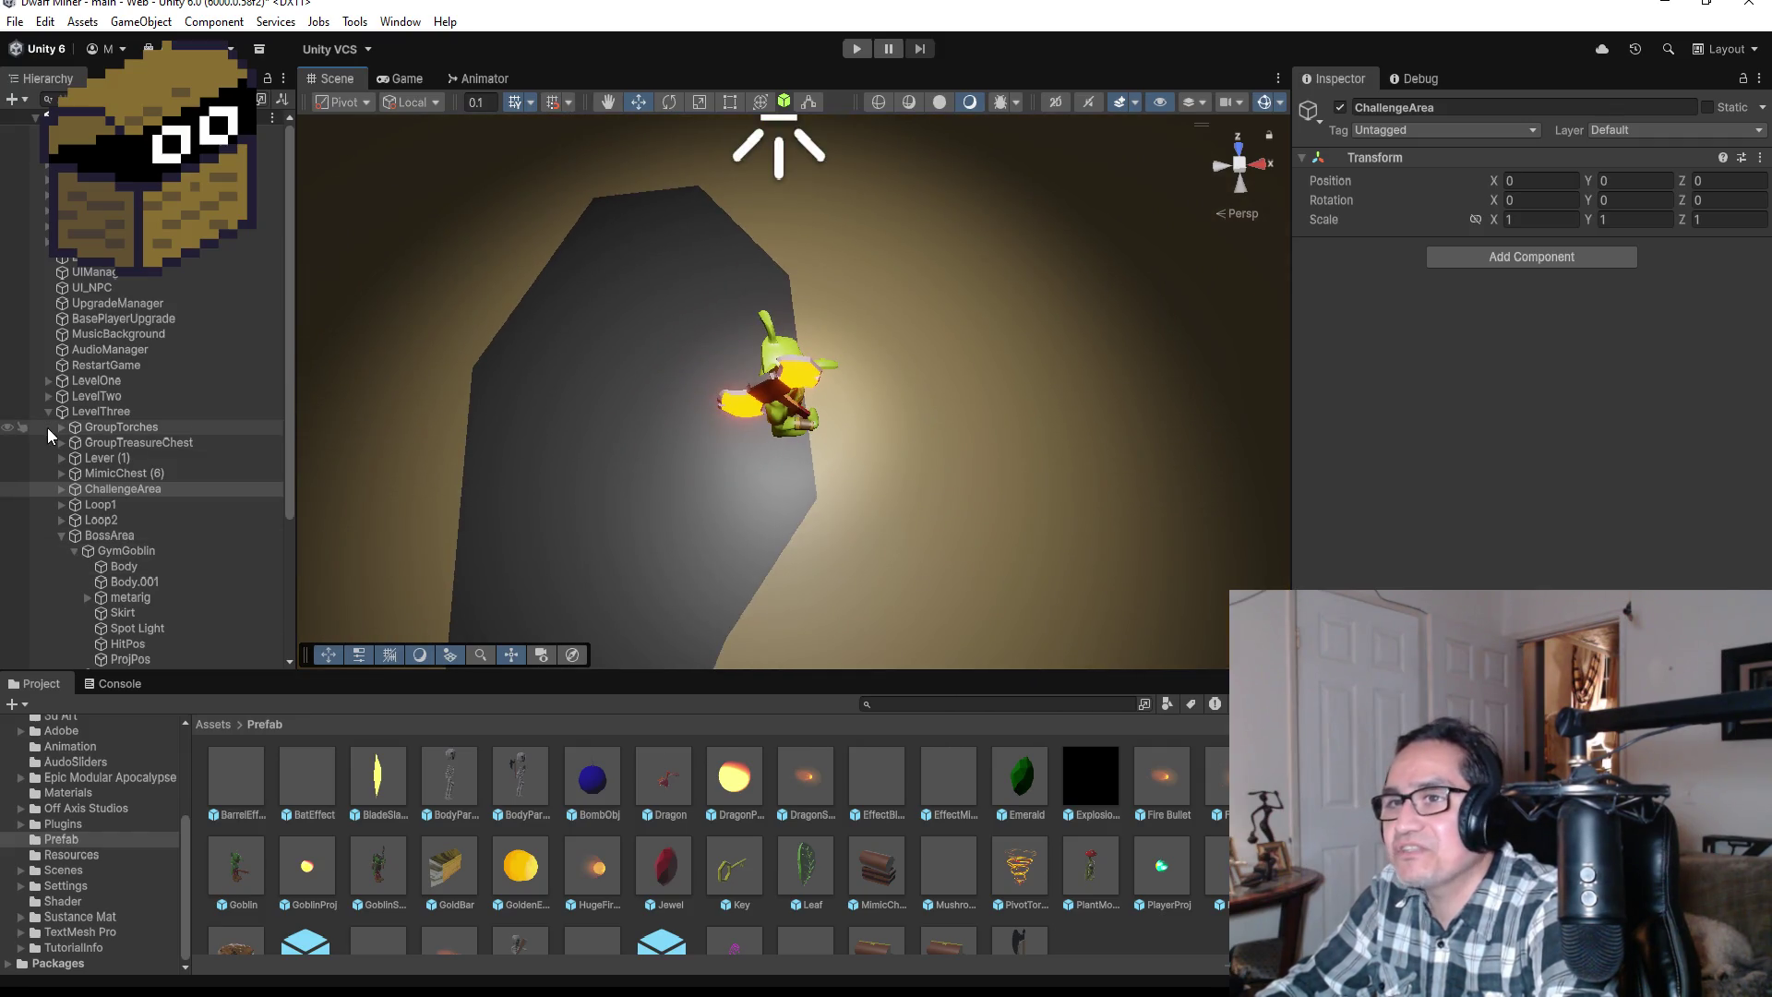
{"action": "left_click", "coordinate": [49, 413]}
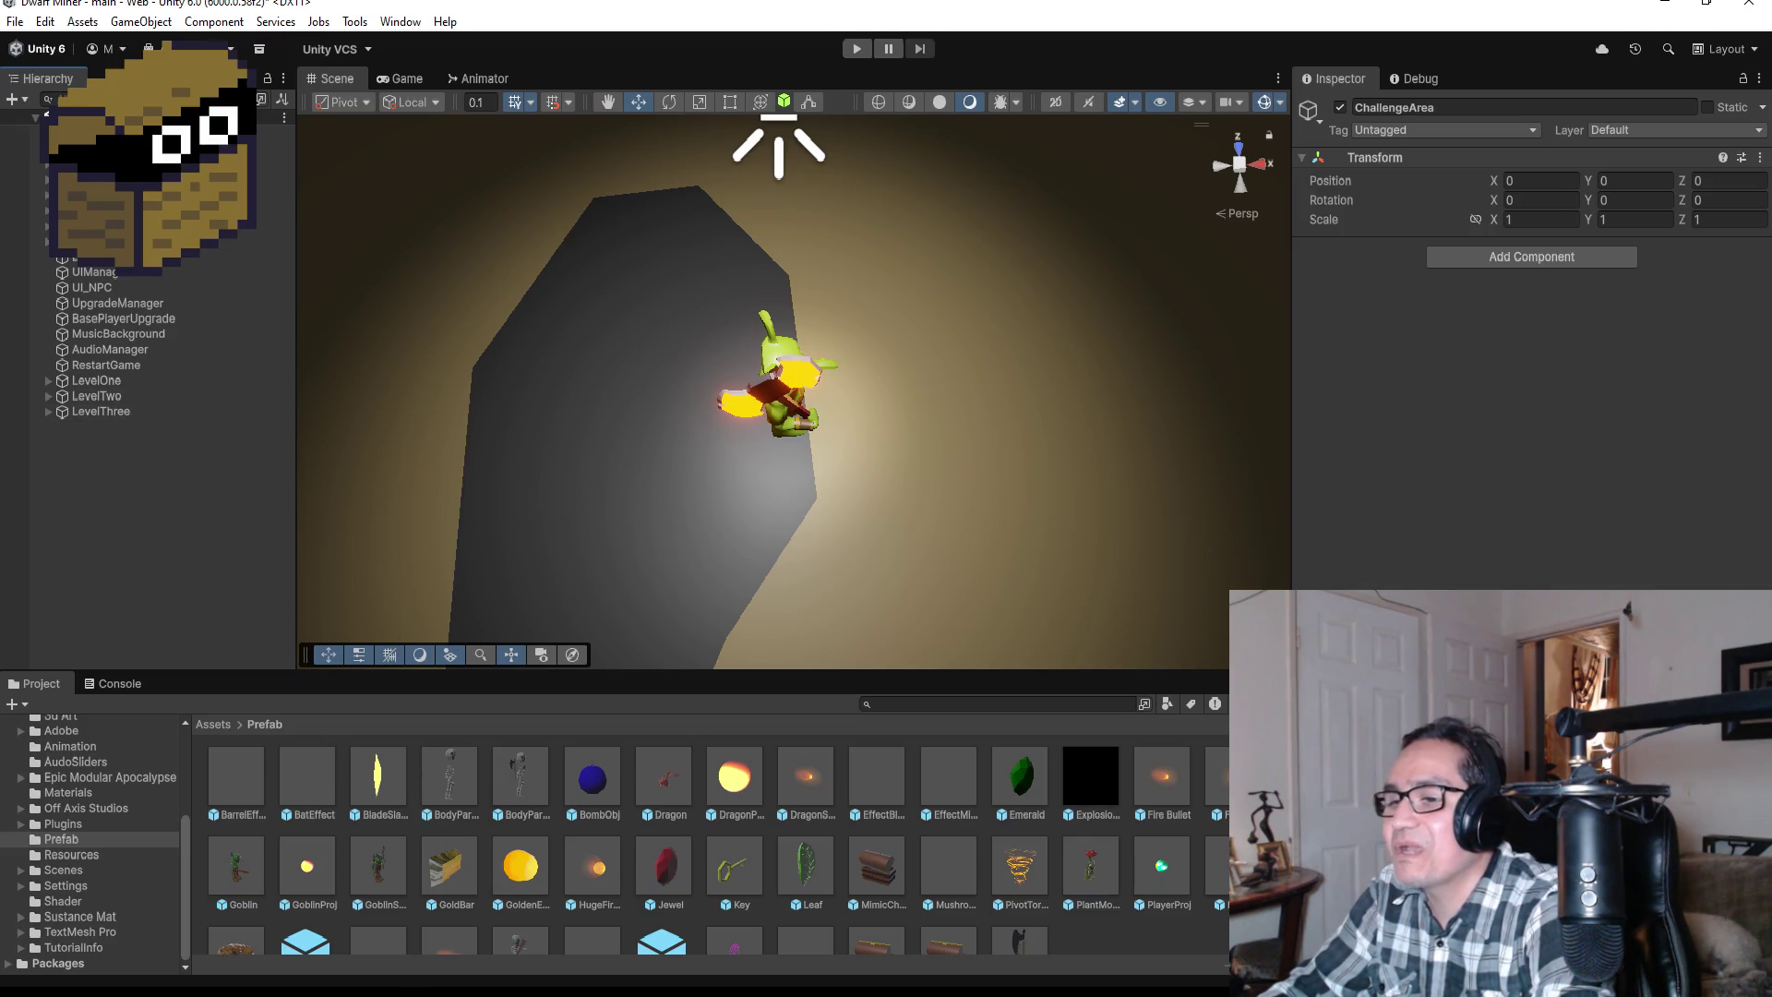
{"action": "key", "text": "alt+Tab"}
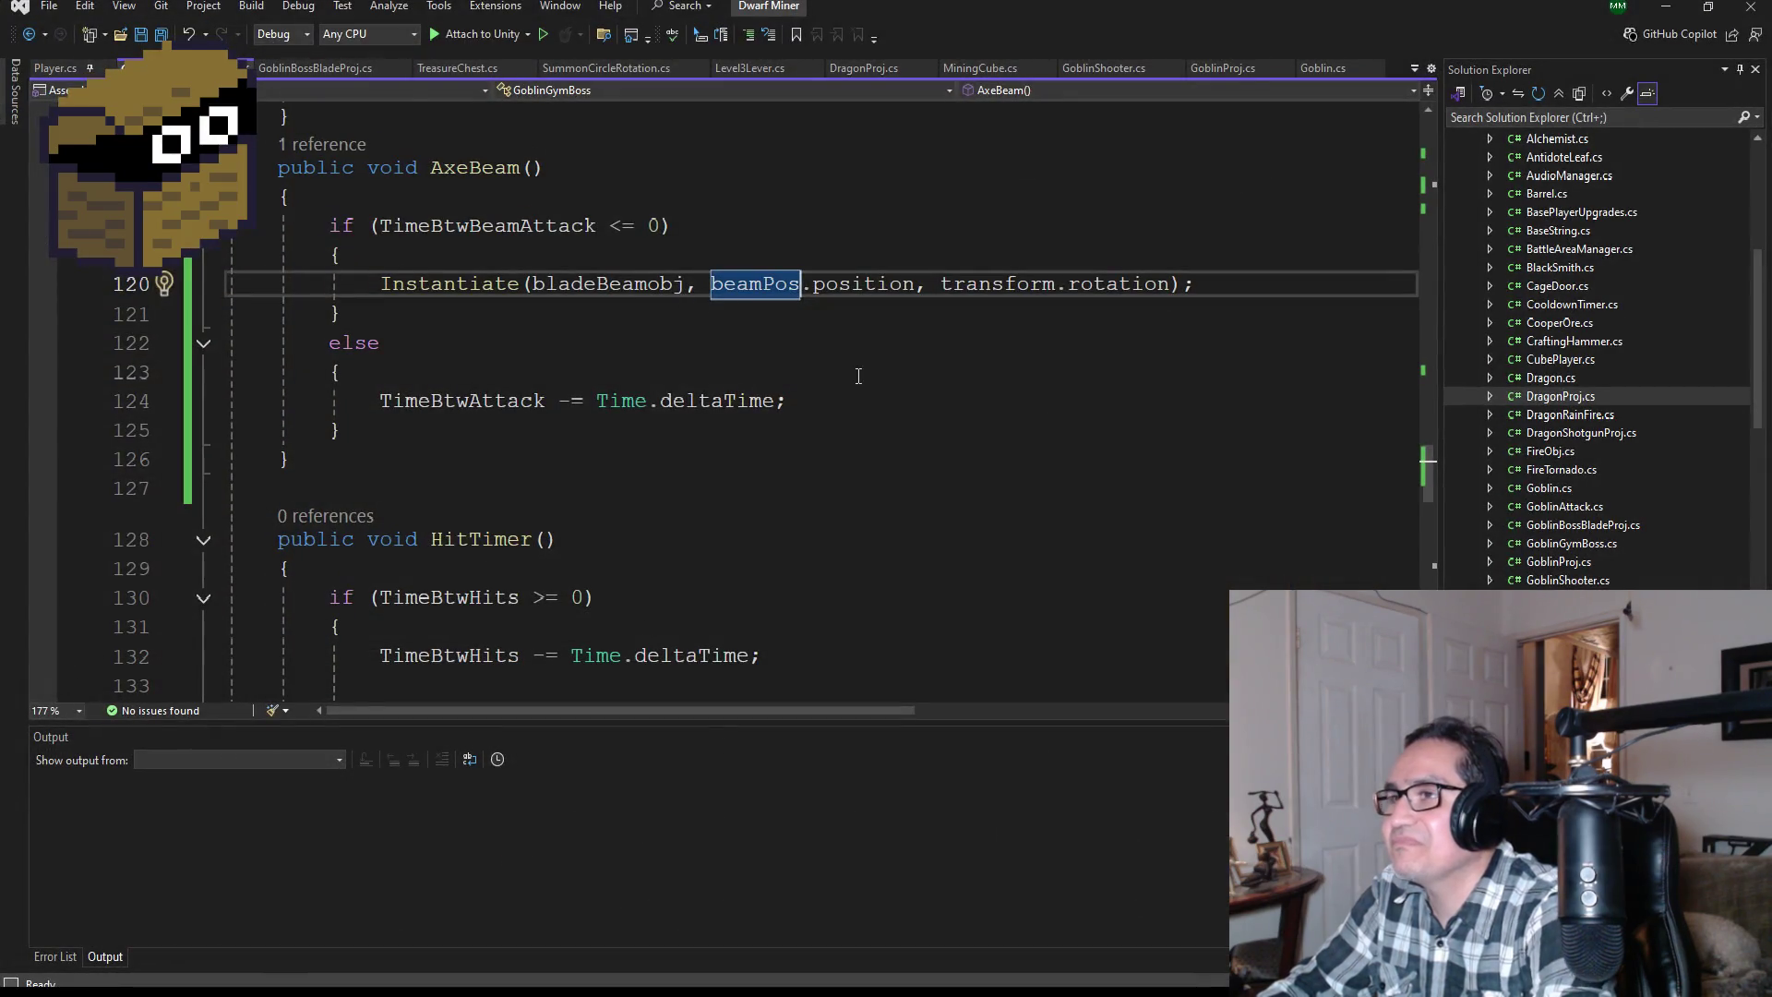
{"action": "scroll", "coordinate": [859, 376], "scroll_direction": "up", "scroll_amount": 3}
{"action": "scroll", "coordinate": [858, 376], "scroll_direction": "up", "scroll_amount": 3}
{"action": "scroll", "coordinate": [1041, 461], "scroll_direction": "down", "scroll_amount": 4}
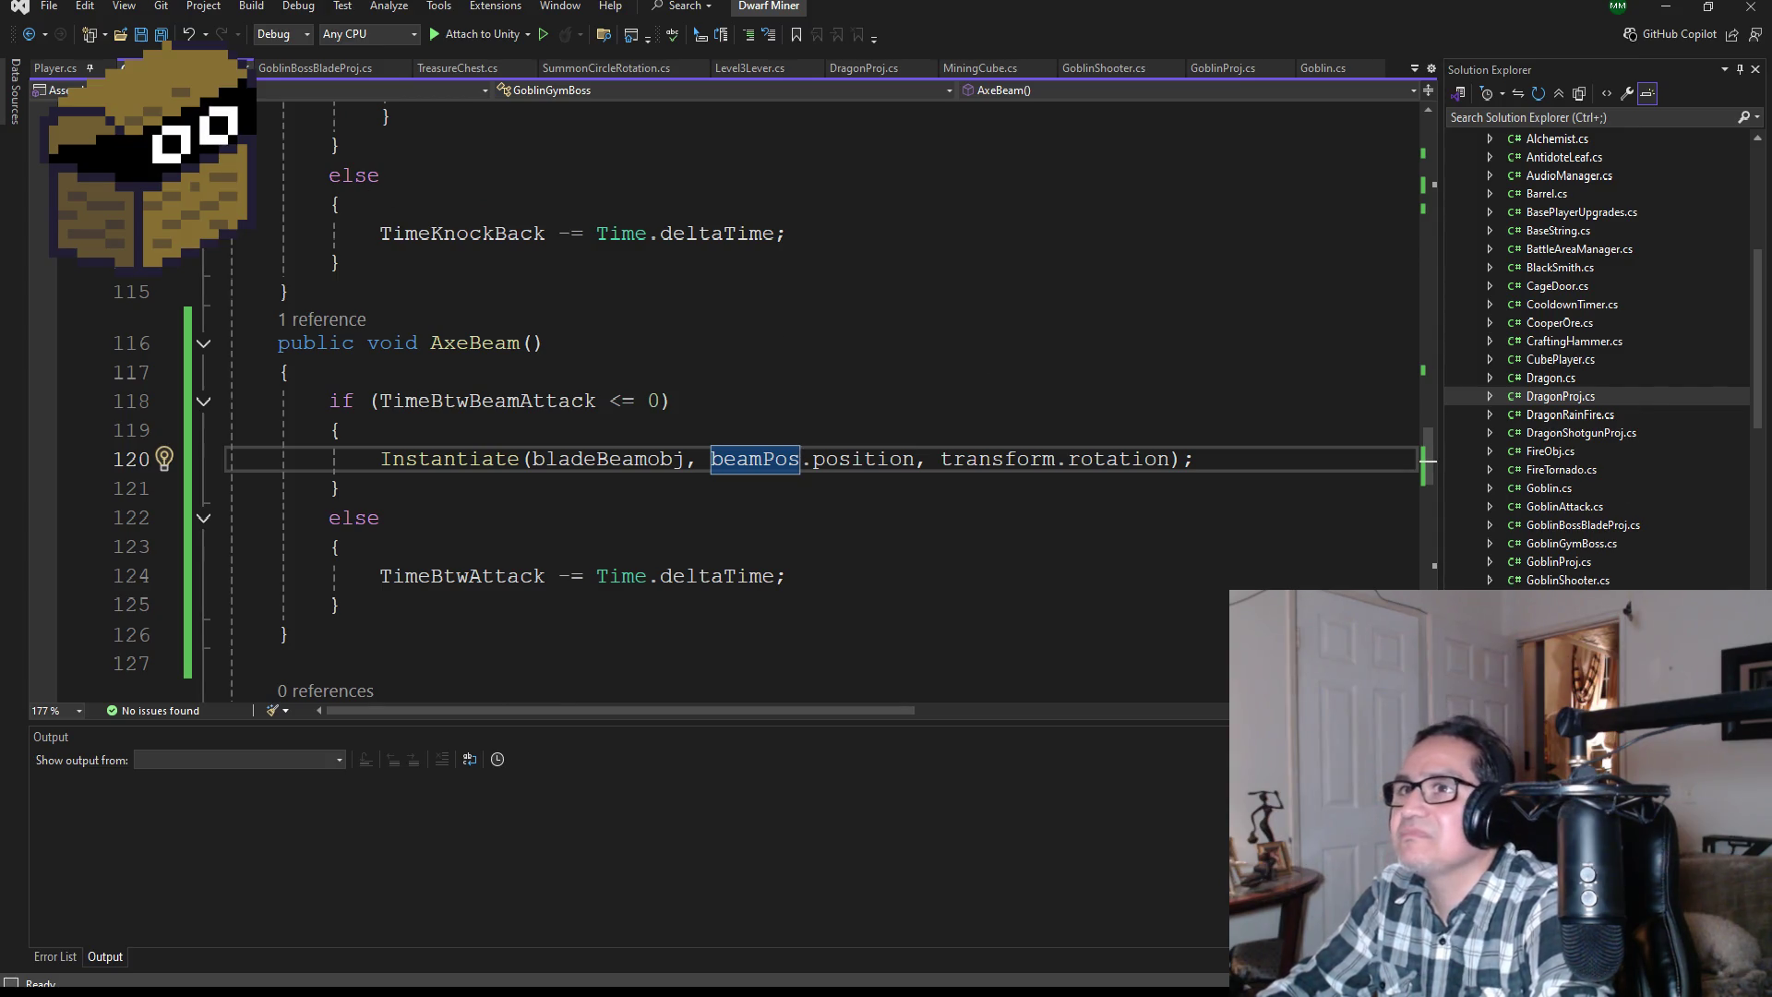
{"action": "left_click", "coordinate": [332, 69]}
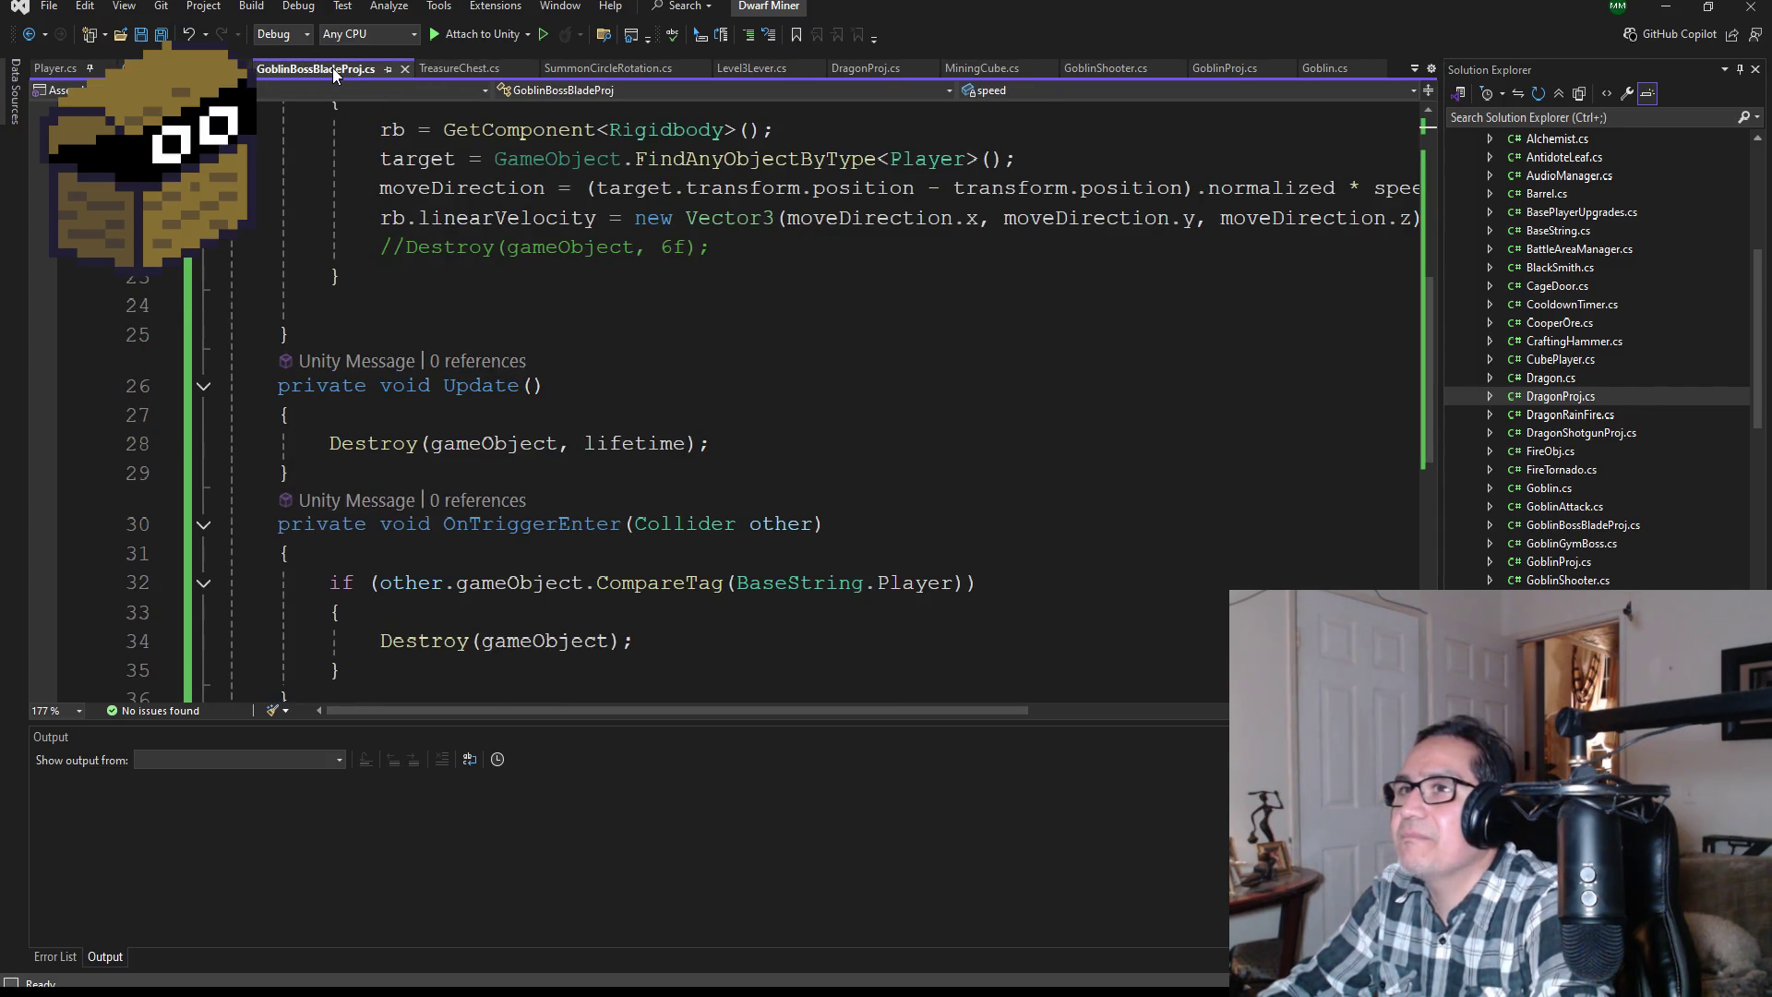
{"action": "scroll", "coordinate": [341, 101], "scroll_direction": "up", "scroll_amount": 6}
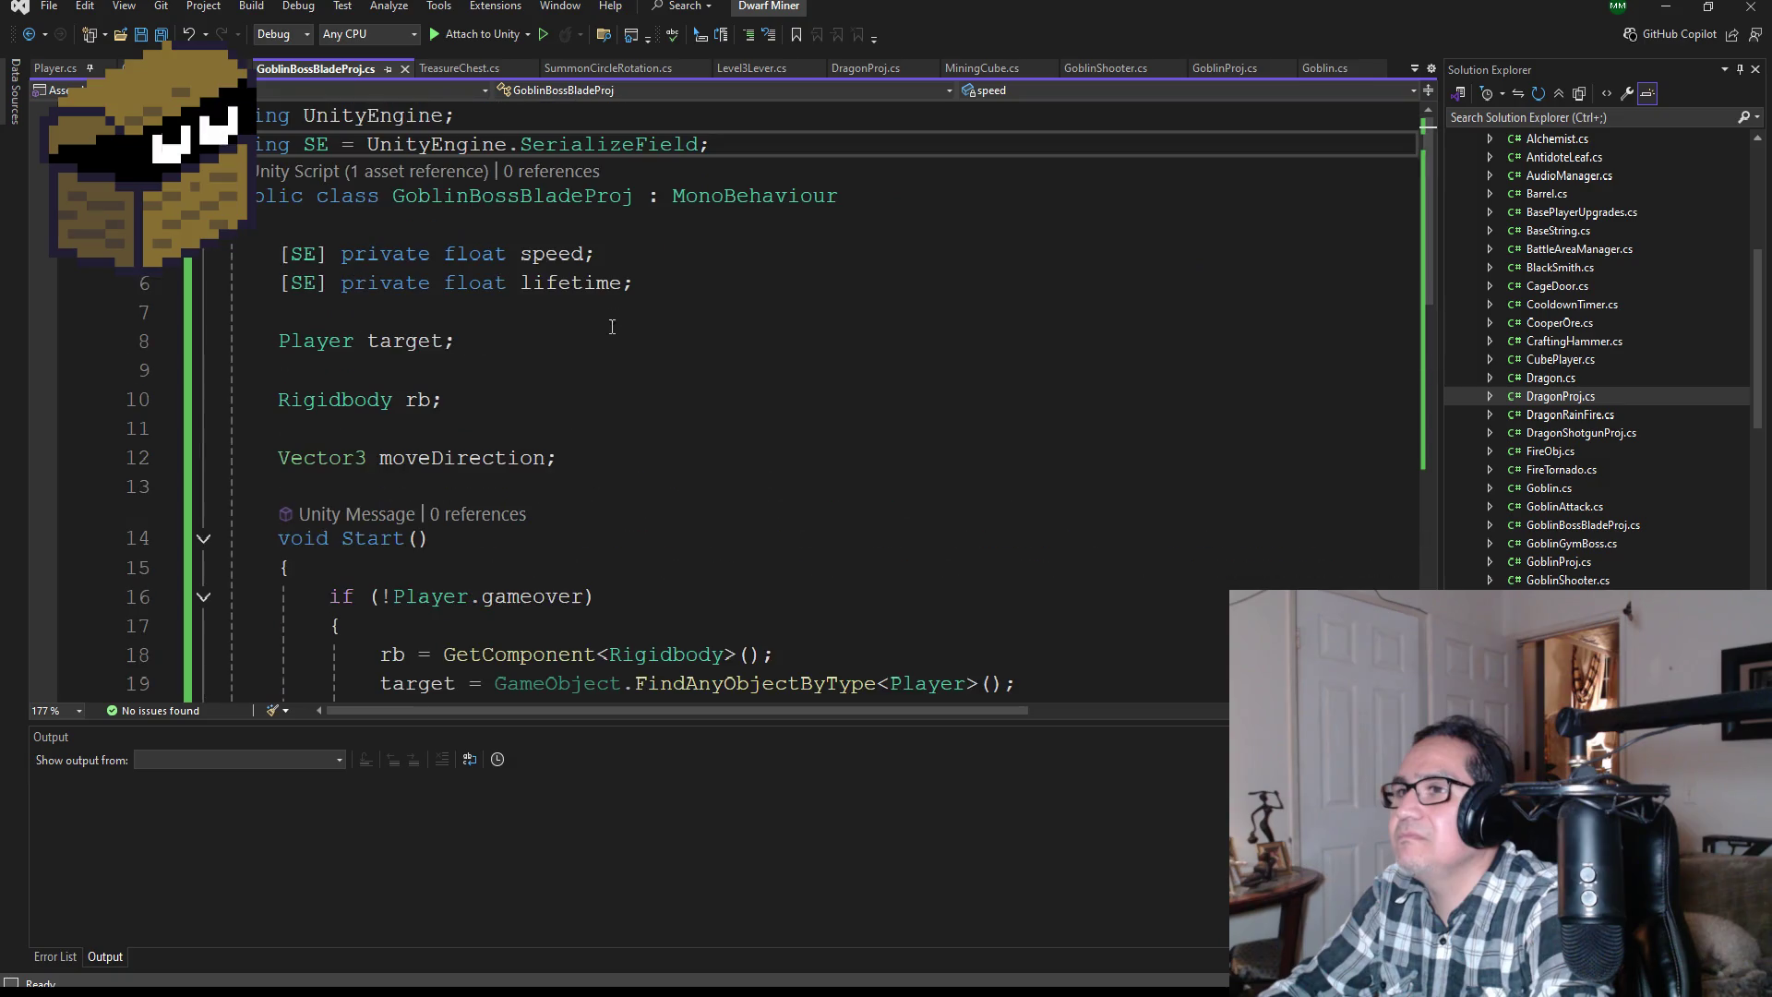
{"action": "left_click", "coordinate": [159, 37]}
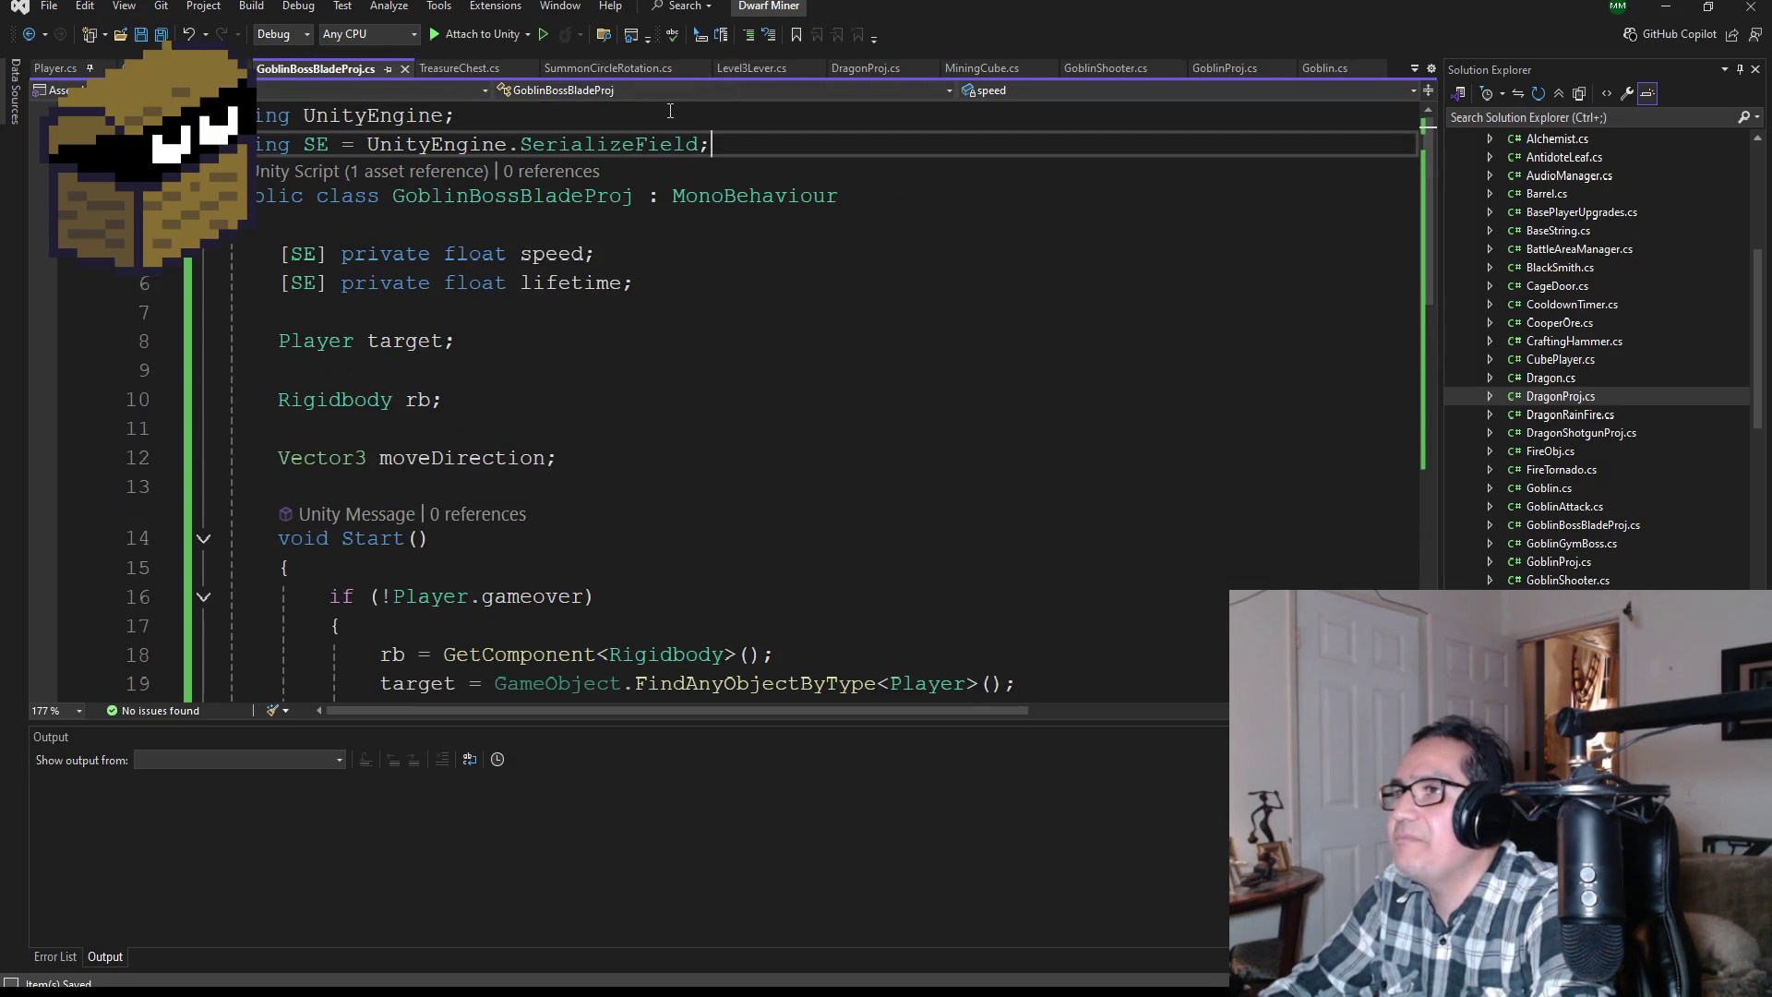
{"action": "left_click", "coordinate": [872, 66]}
{"action": "key", "text": "ctrl+a"}
{"action": "scroll", "coordinate": [997, 429], "scroll_direction": "down", "scroll_amount": 8}
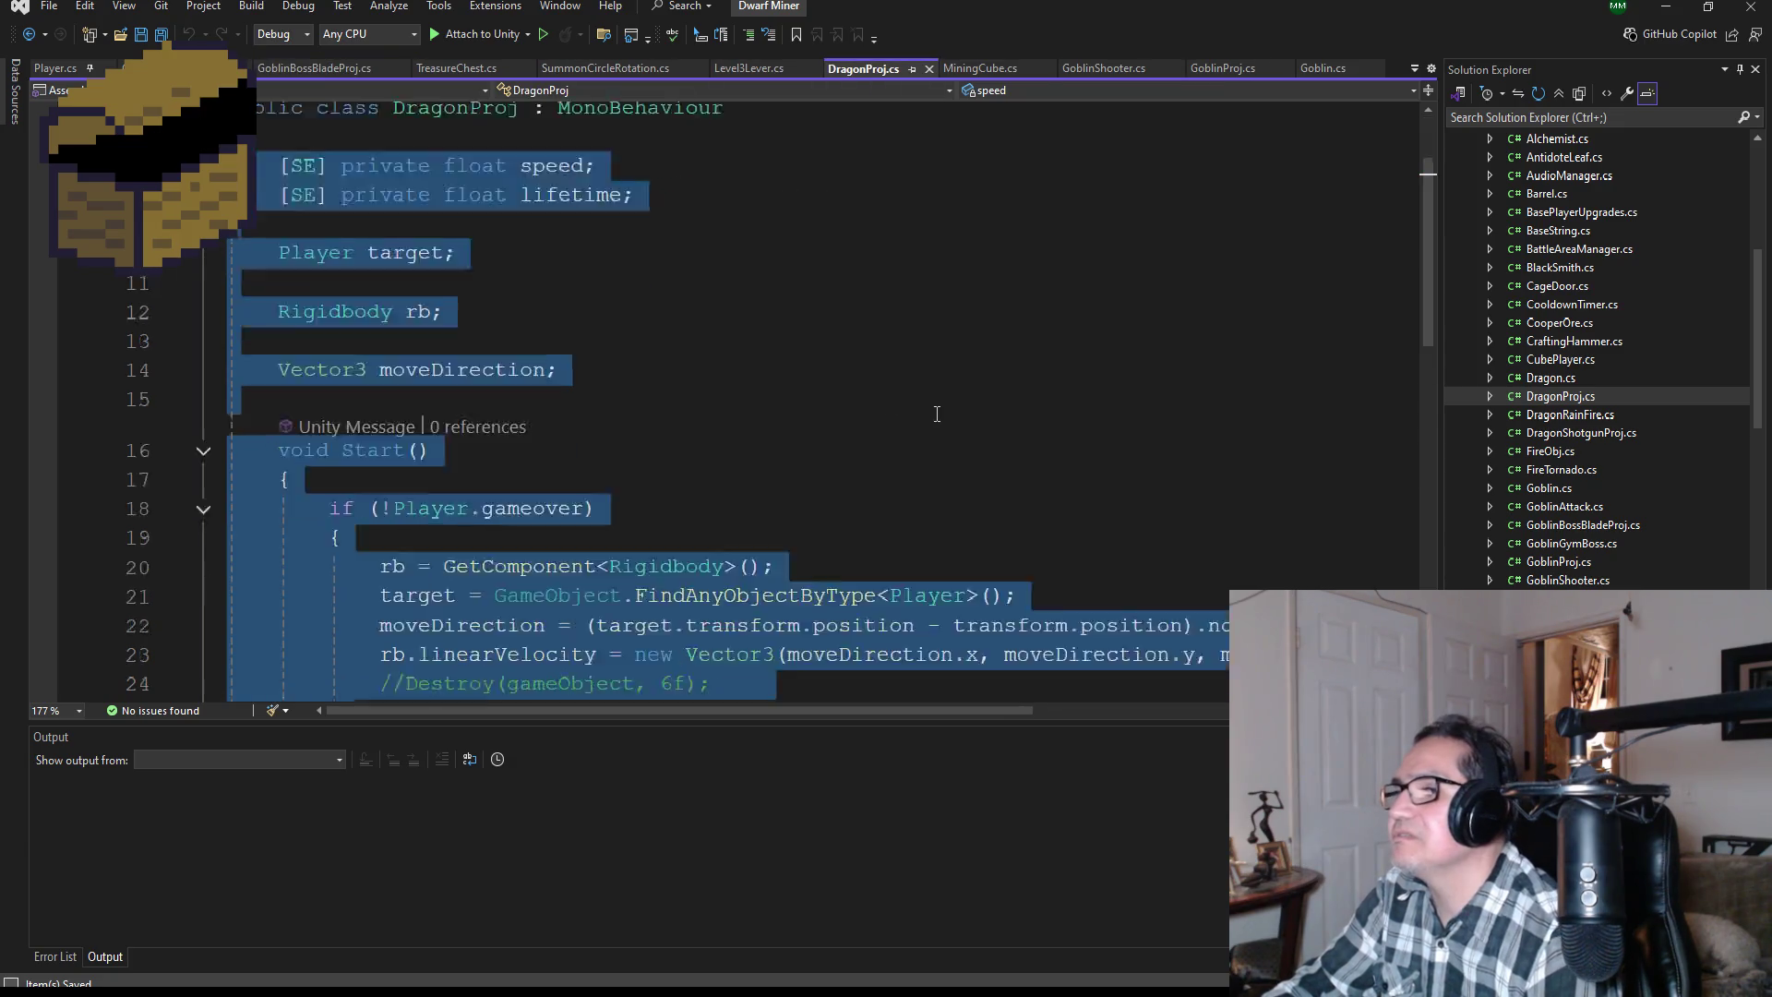
{"action": "scroll", "coordinate": [1003, 429], "scroll_direction": "up", "scroll_amount": 7}
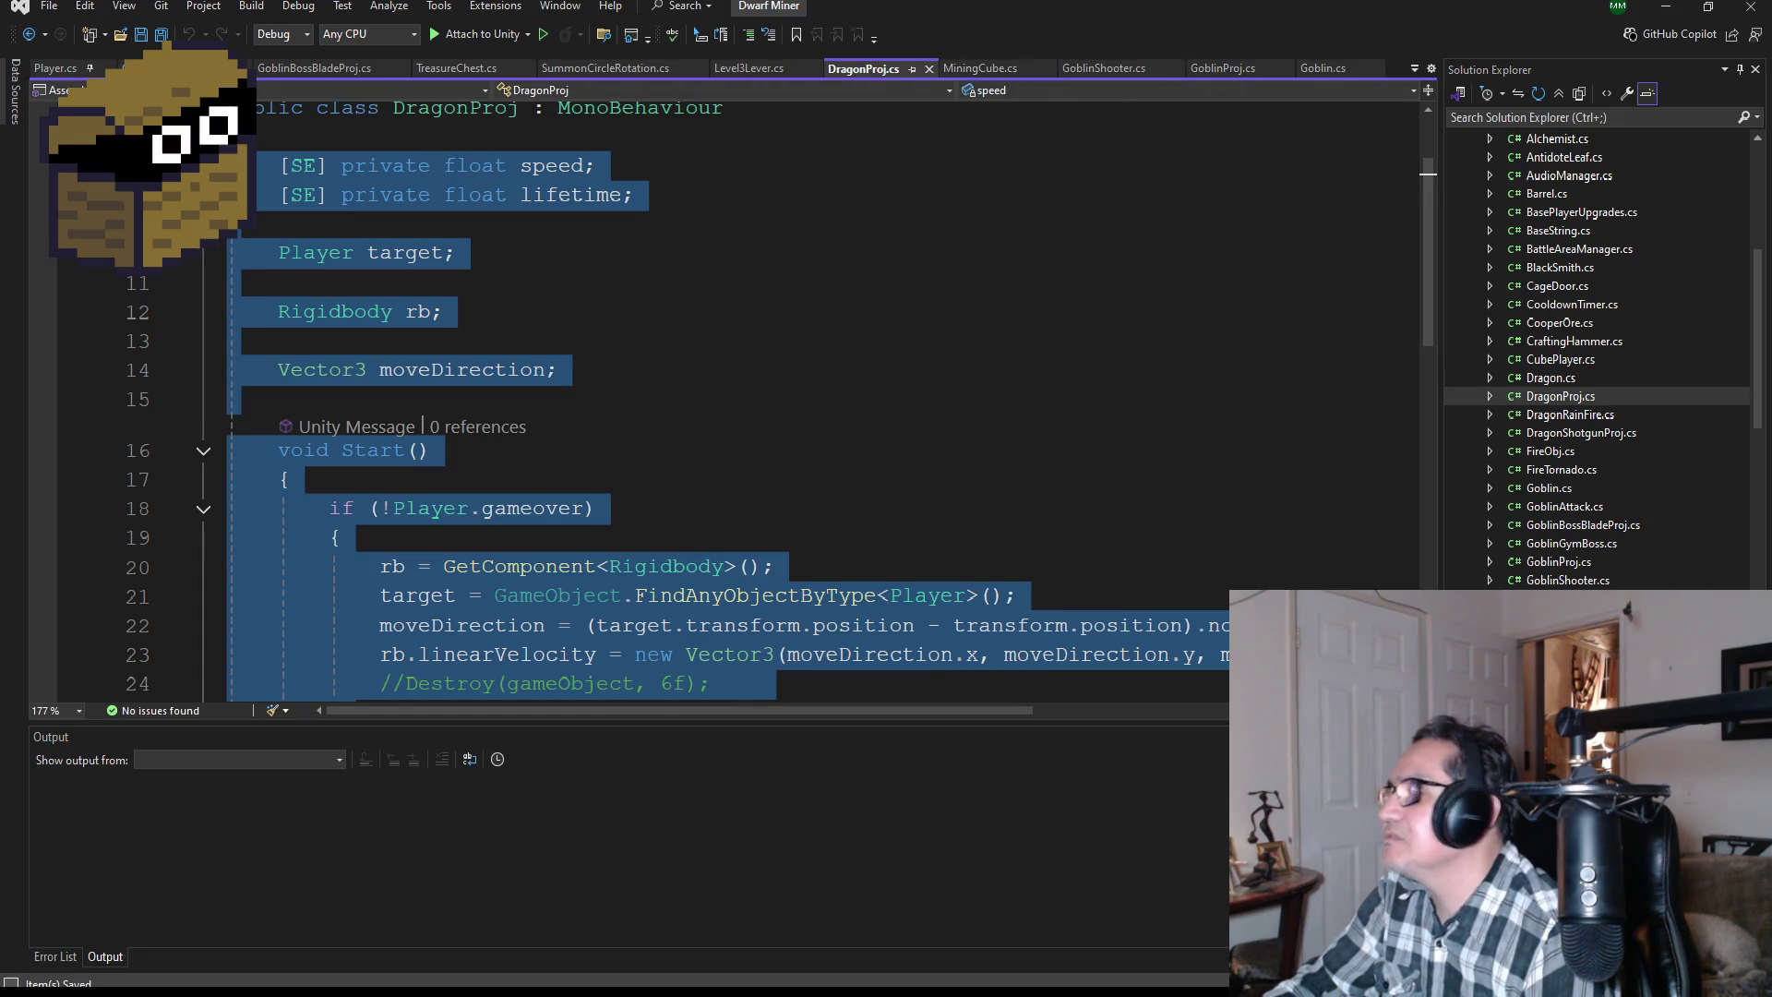
{"action": "scroll", "coordinate": [1620, 580], "scroll_direction": "down", "scroll_amount": 15}
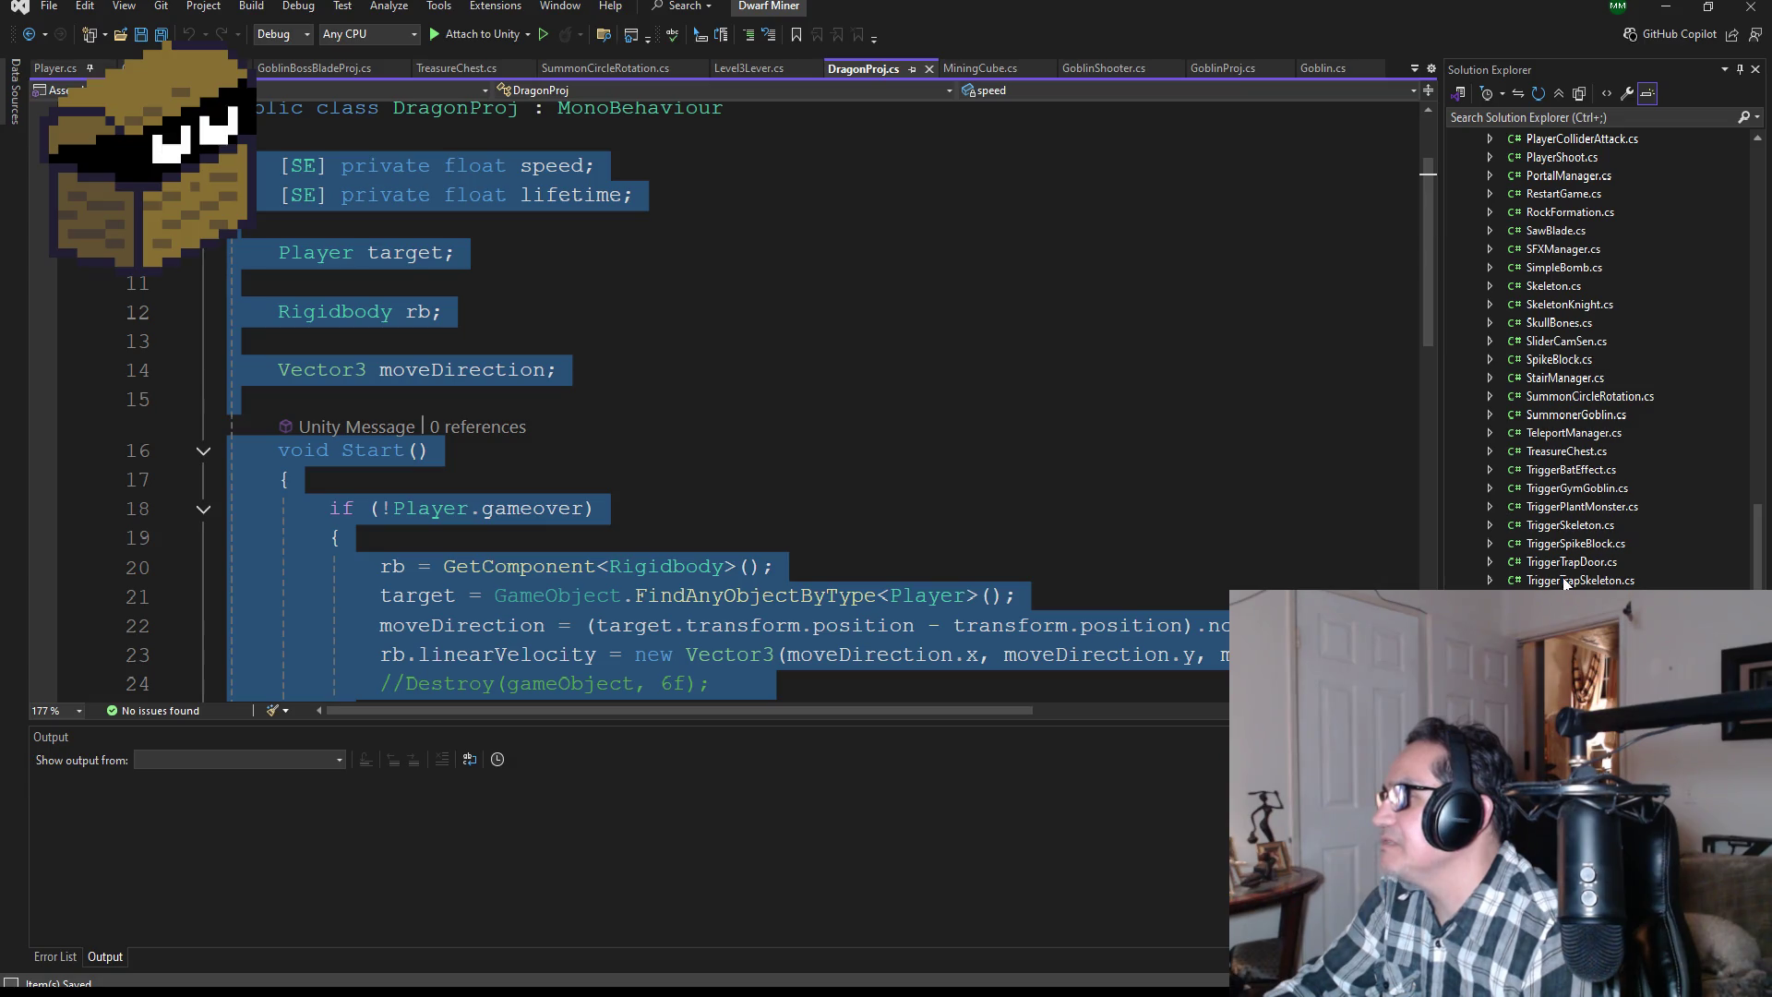
{"action": "double_click", "coordinate": [1566, 451]}
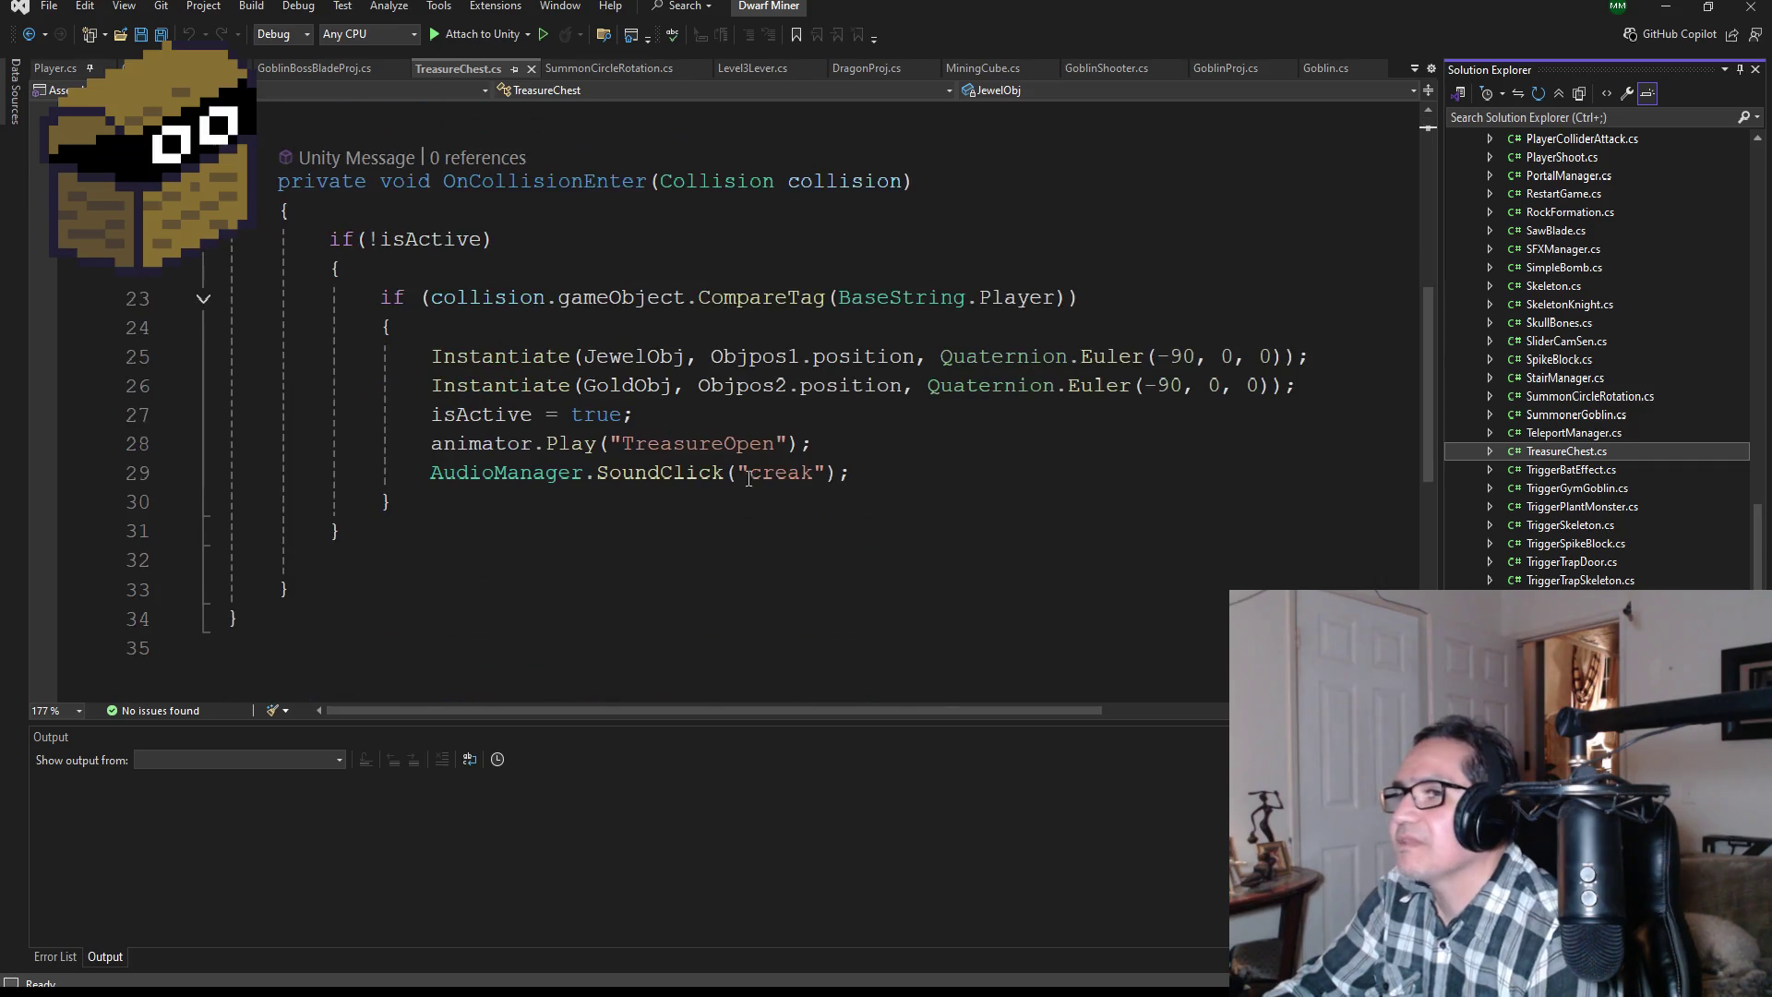
{"action": "left_click_drag", "start_coordinate": [1314, 391], "coordinate": [927, 386]}
{"action": "key", "text": "ctrl+c"}
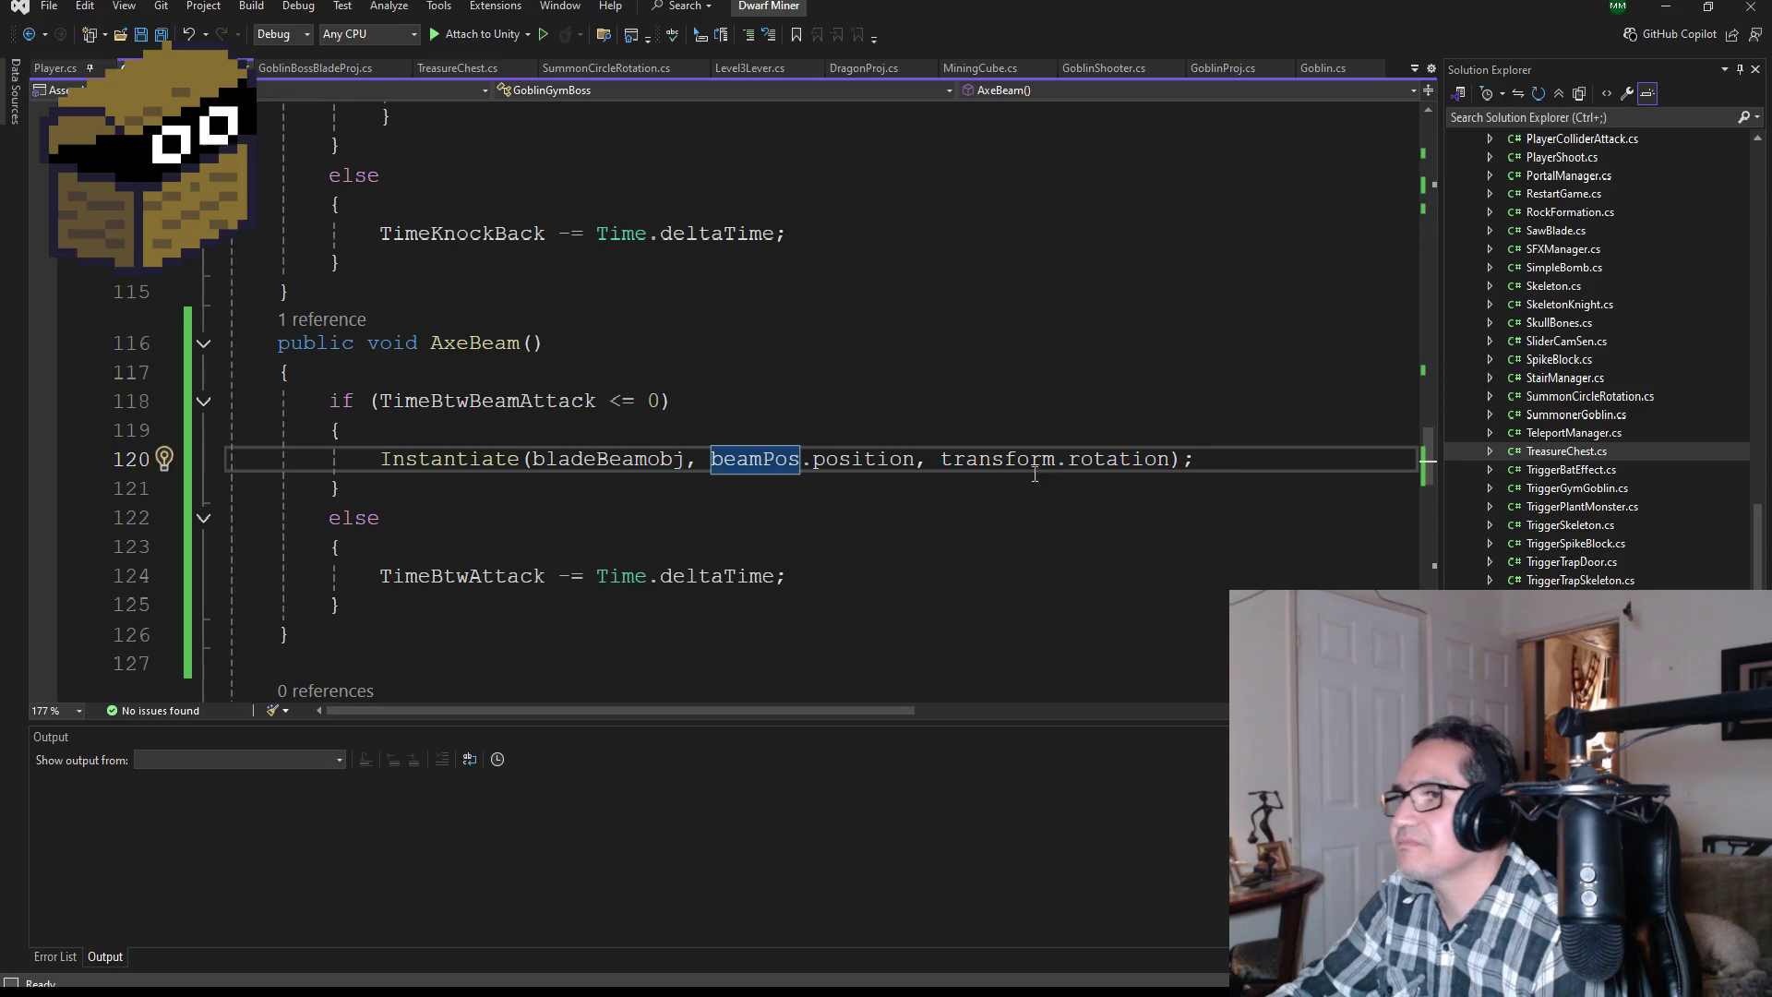
{"action": "left_click_drag", "start_coordinate": [1196, 458], "coordinate": [947, 461]}
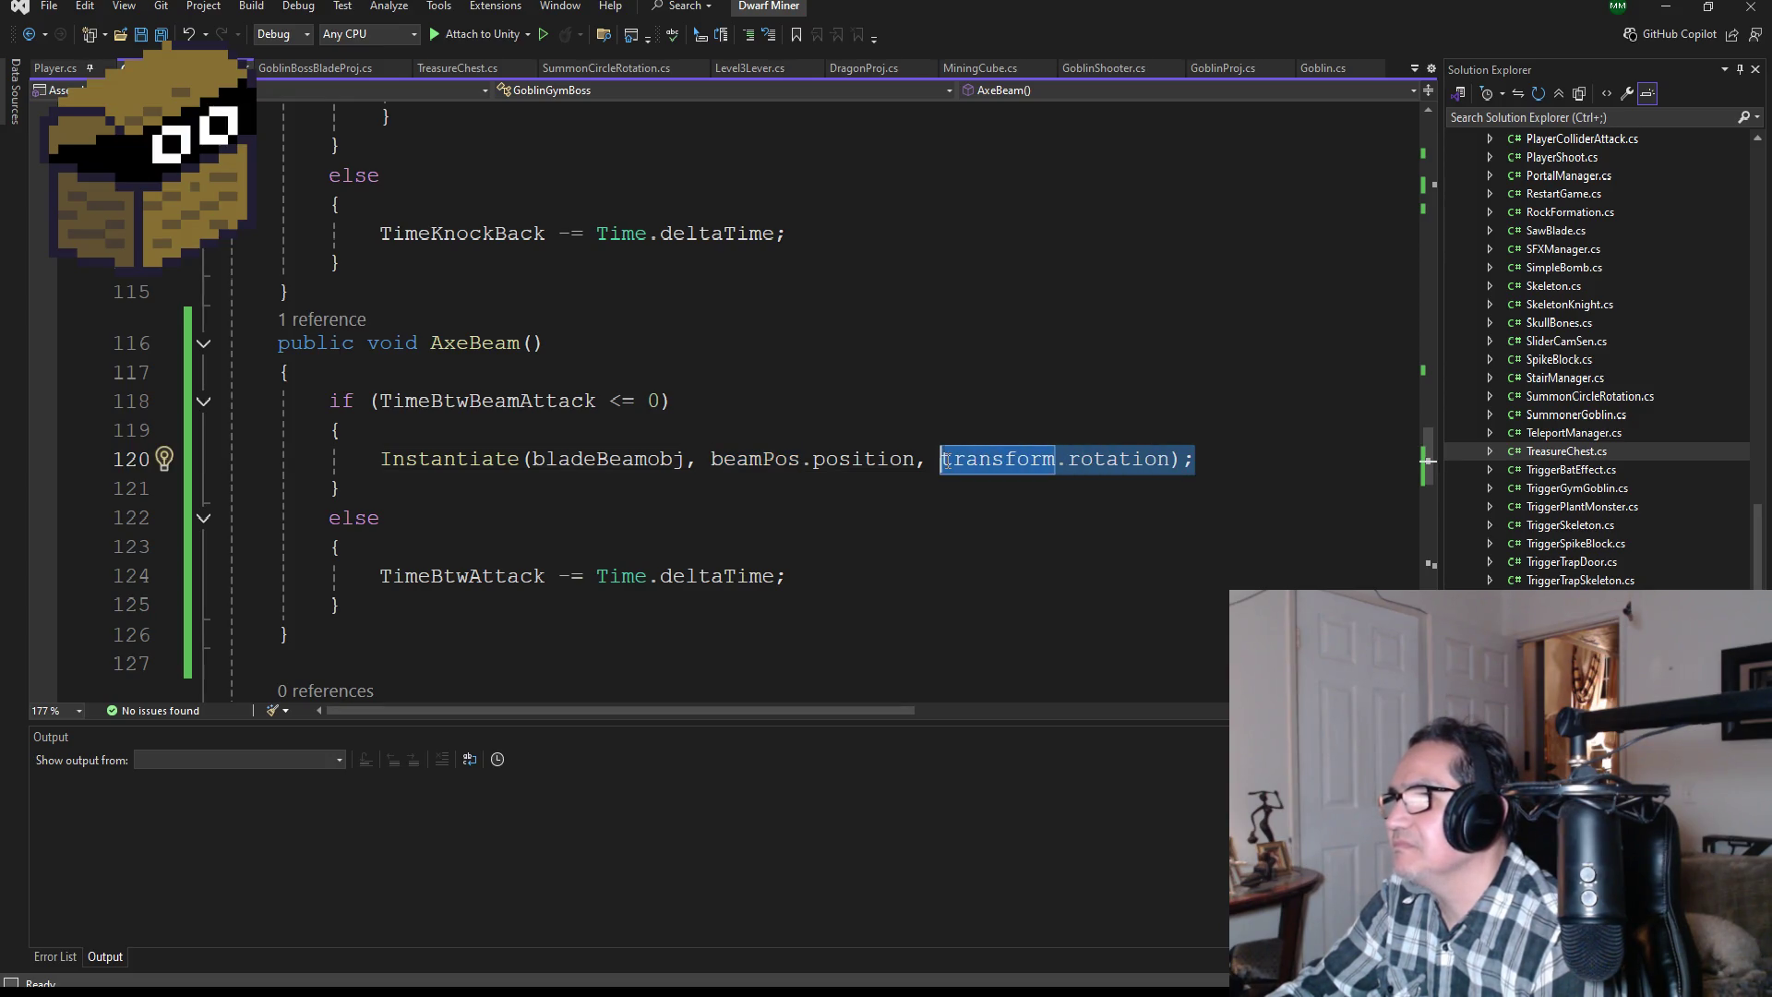
Step: Make line 120 spawn the beam with Quaternion.Euler(-90, 0, 0), save all, and replay in Unity
{"action": "key", "text": "BackSpace"}
{"action": "key", "text": "ctrl+v"}
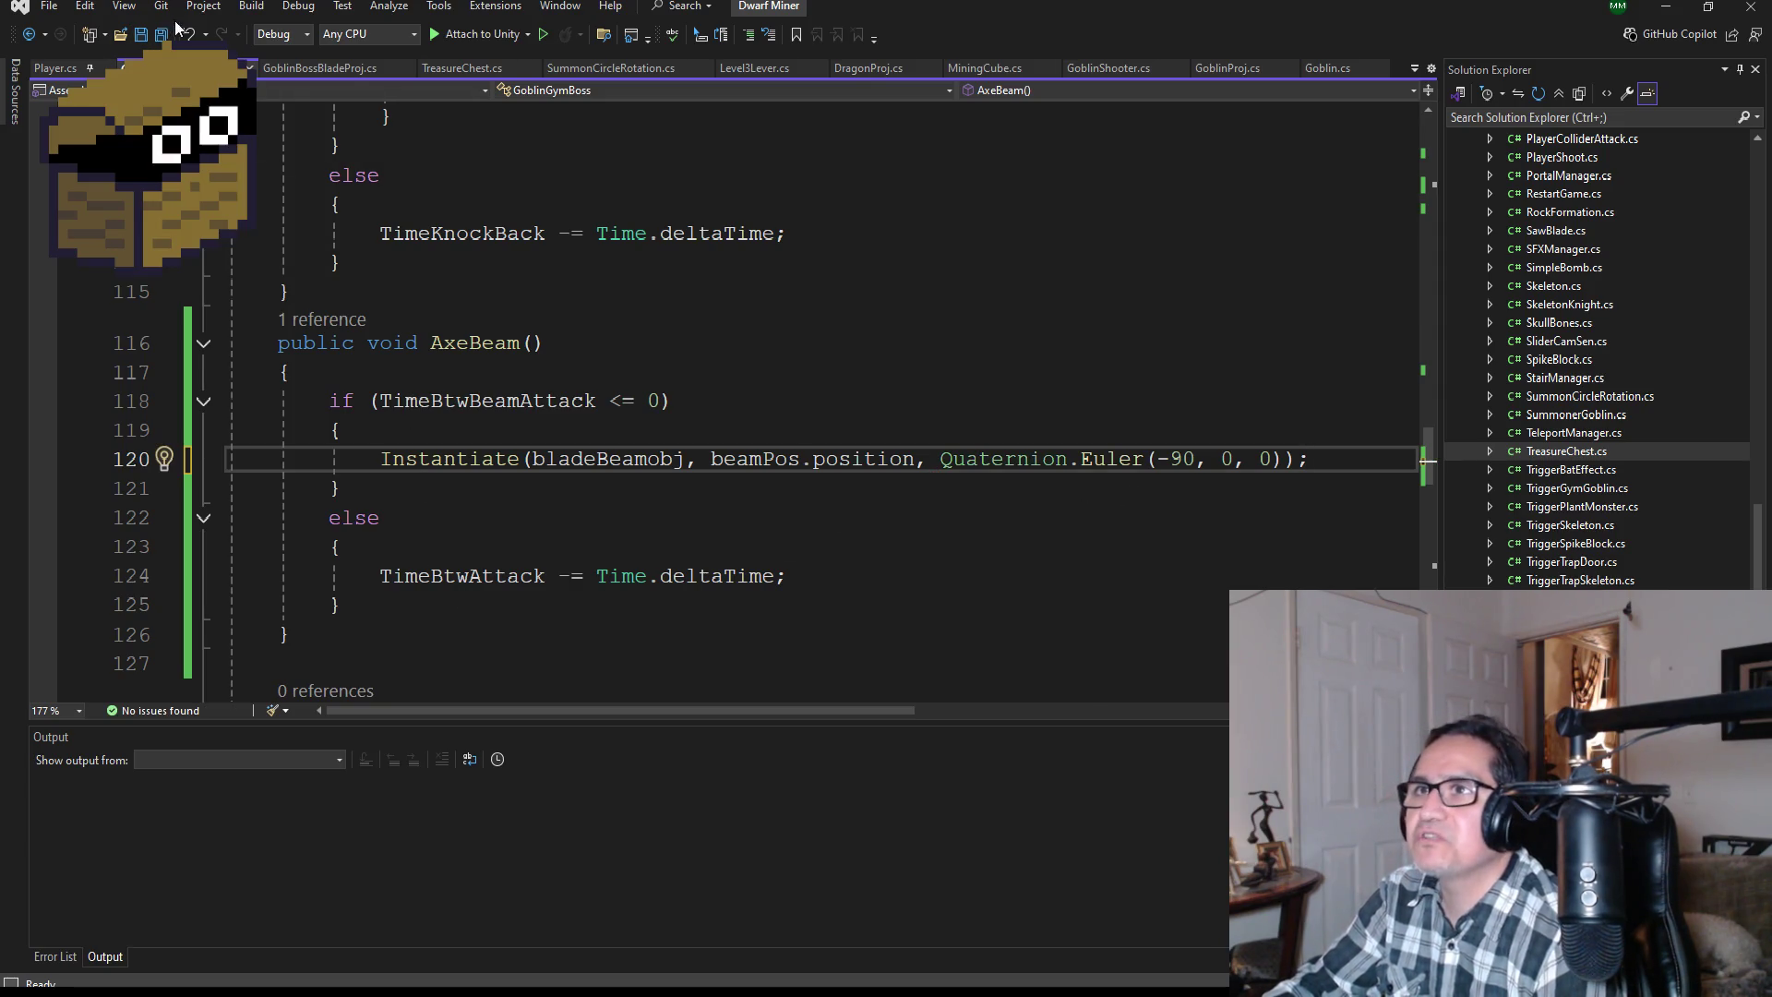
{"action": "key", "text": "ctrl+s"}
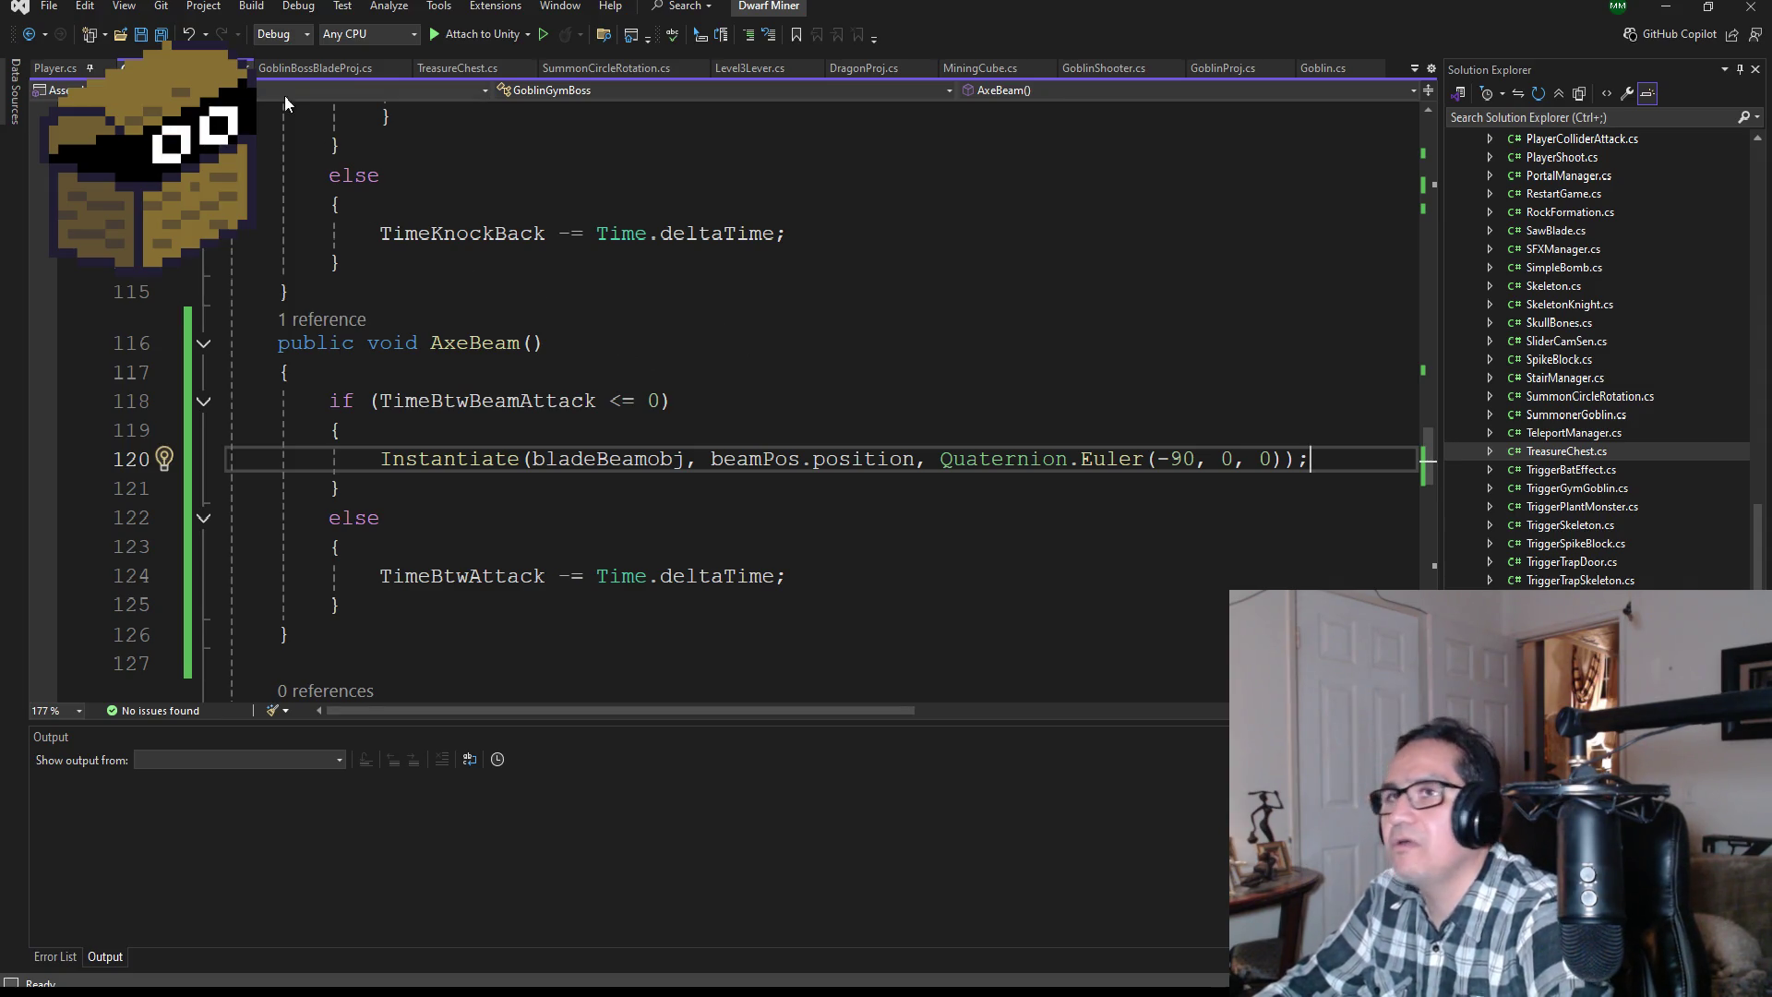
{"action": "left_click", "coordinate": [161, 34]}
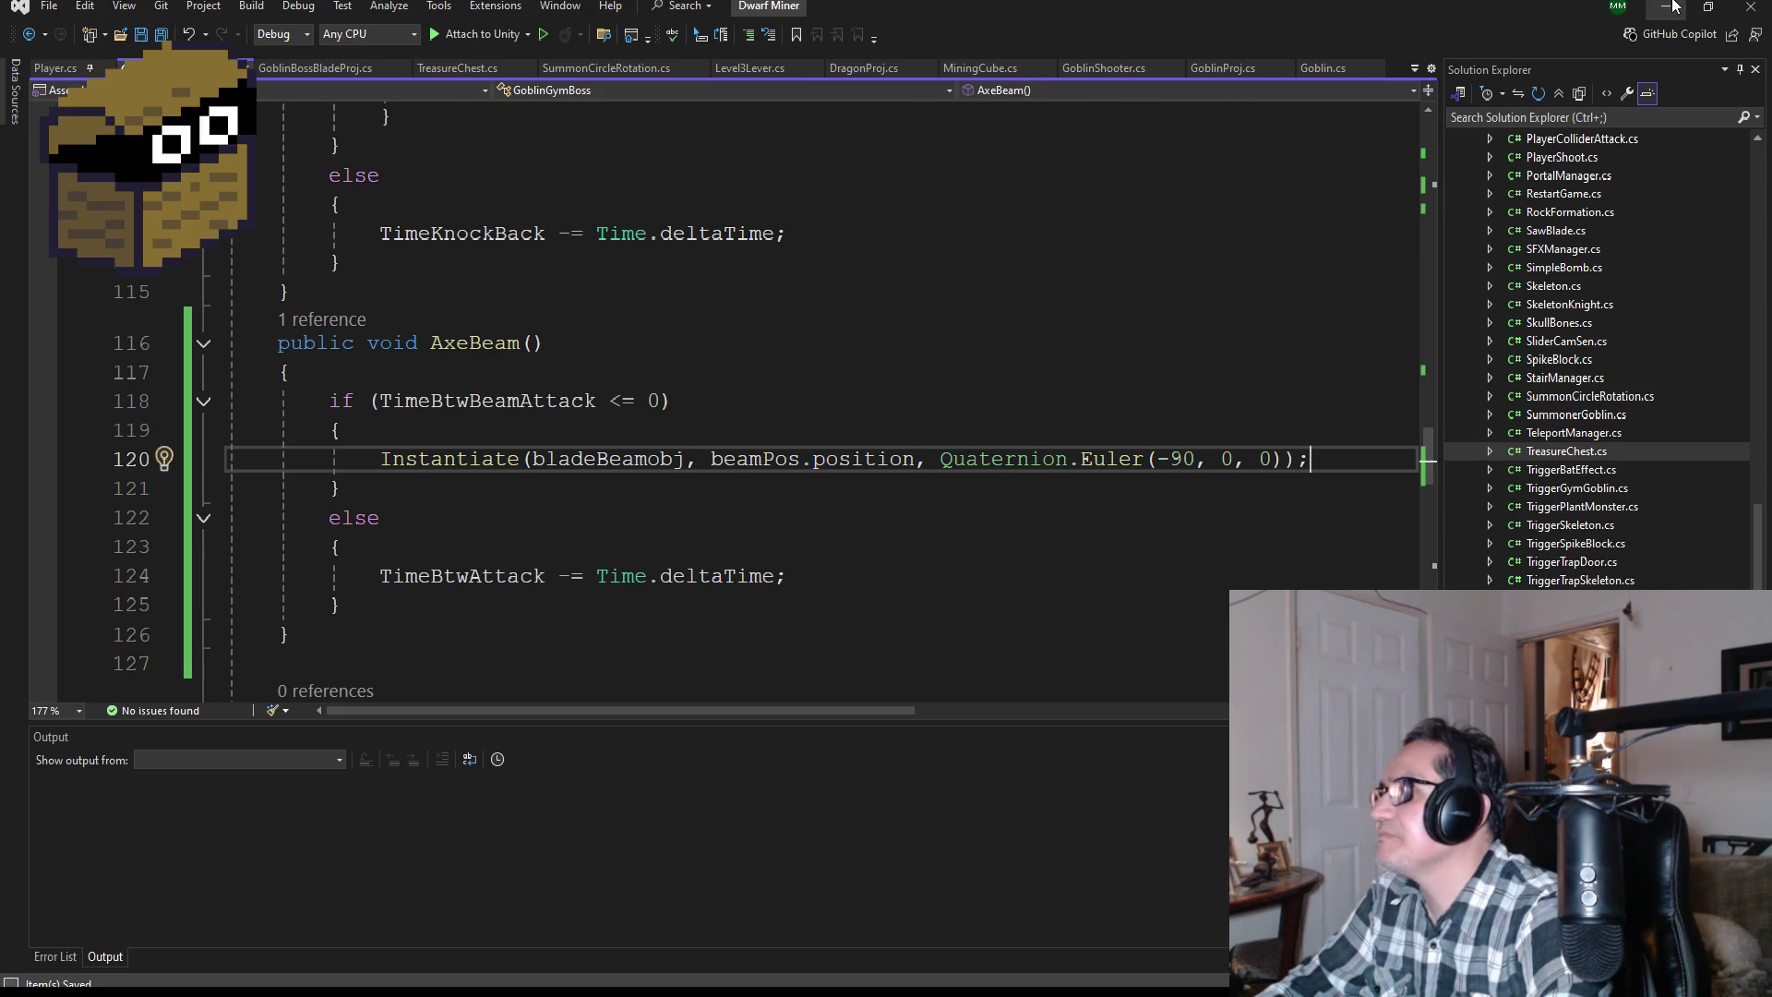
{"action": "left_click", "coordinate": [1673, 6]}
{"action": "left_click", "coordinate": [857, 51]}
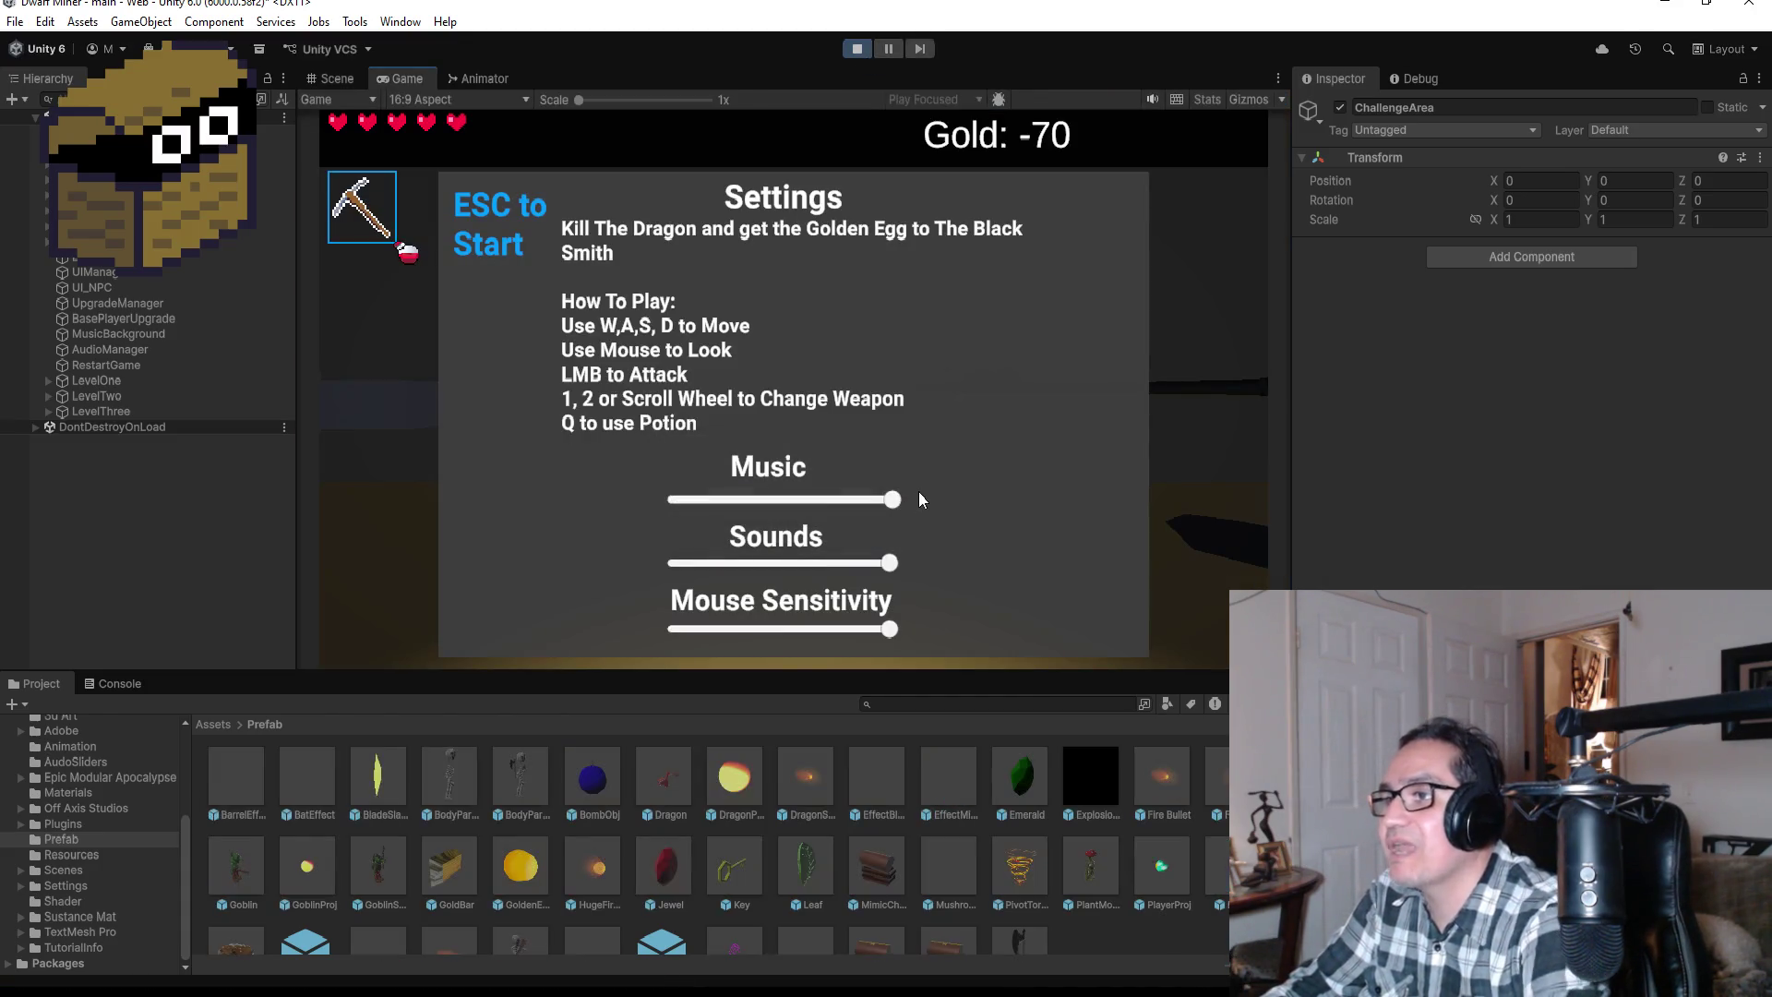
Step: Turn the music volume to zero, close Settings, and swing the pickaxe
{"action": "mouse_move", "coordinate": [877, 504]}
{"action": "left_mouse_down"}
{"action": "mouse_move", "coordinate": [585, 501]}
{"action": "mouse_move", "coordinate": [402, 356]}
{"action": "left_mouse_up"}
{"action": "key", "text": "Escape"}
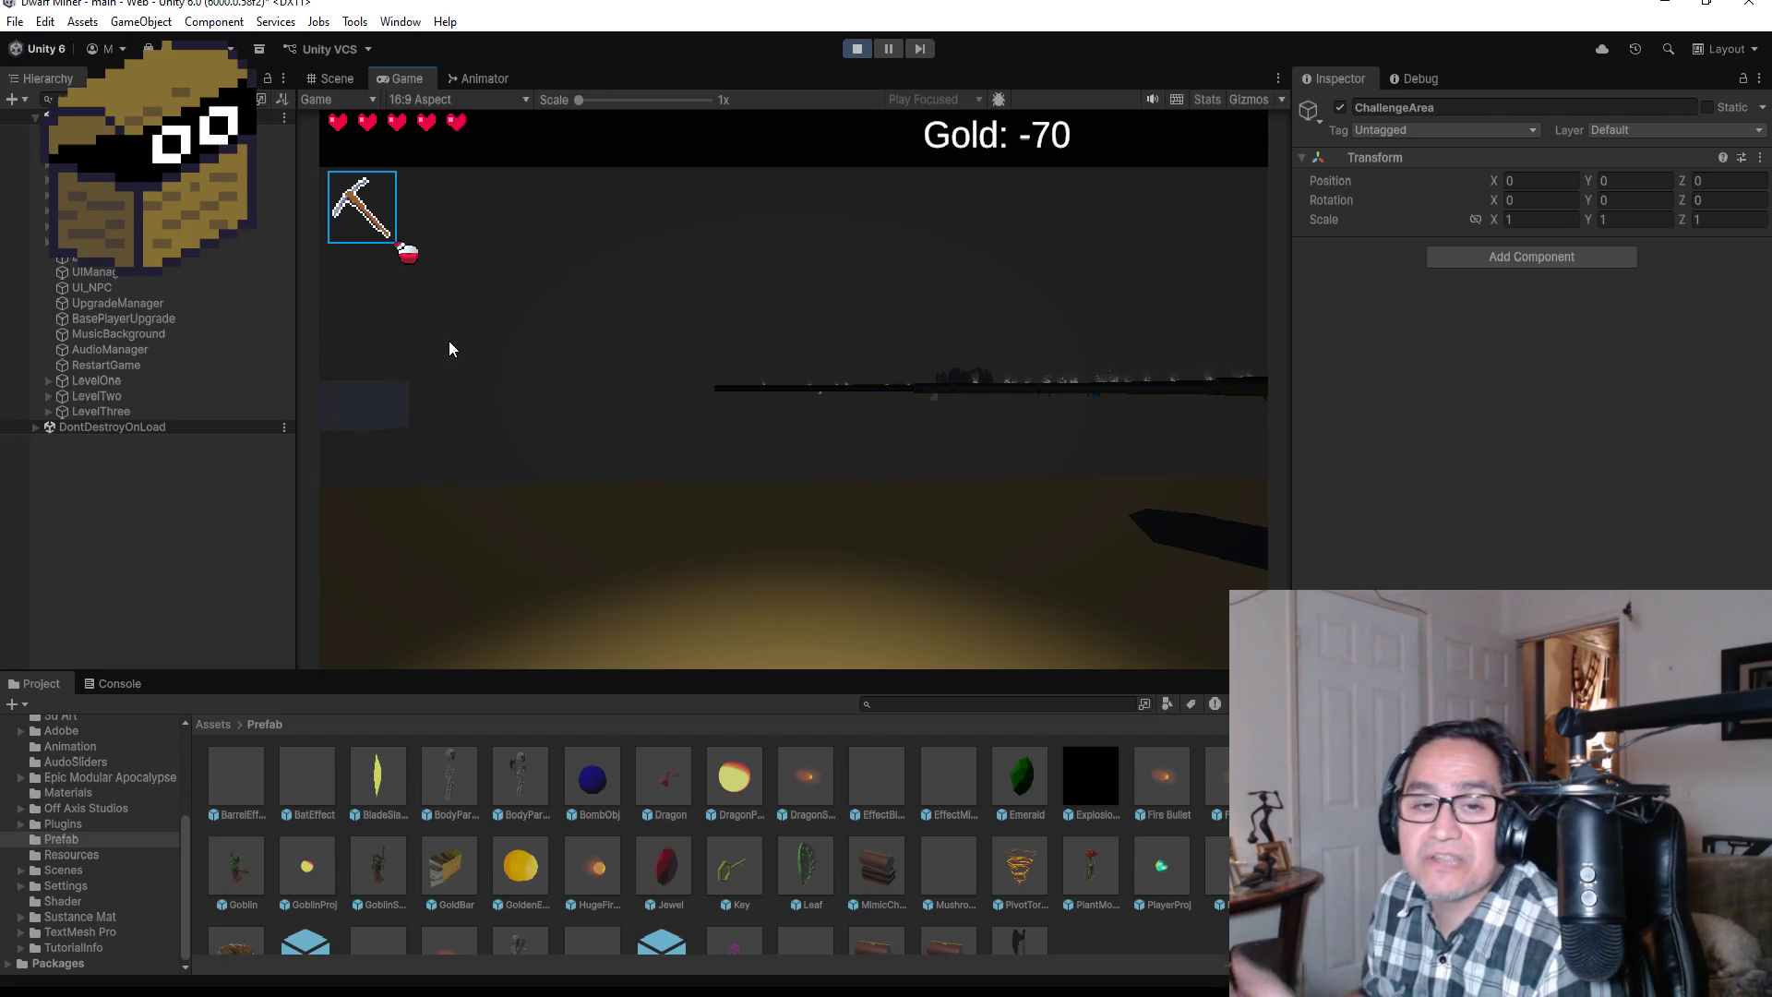
{"action": "left_click", "coordinate": [654, 469]}
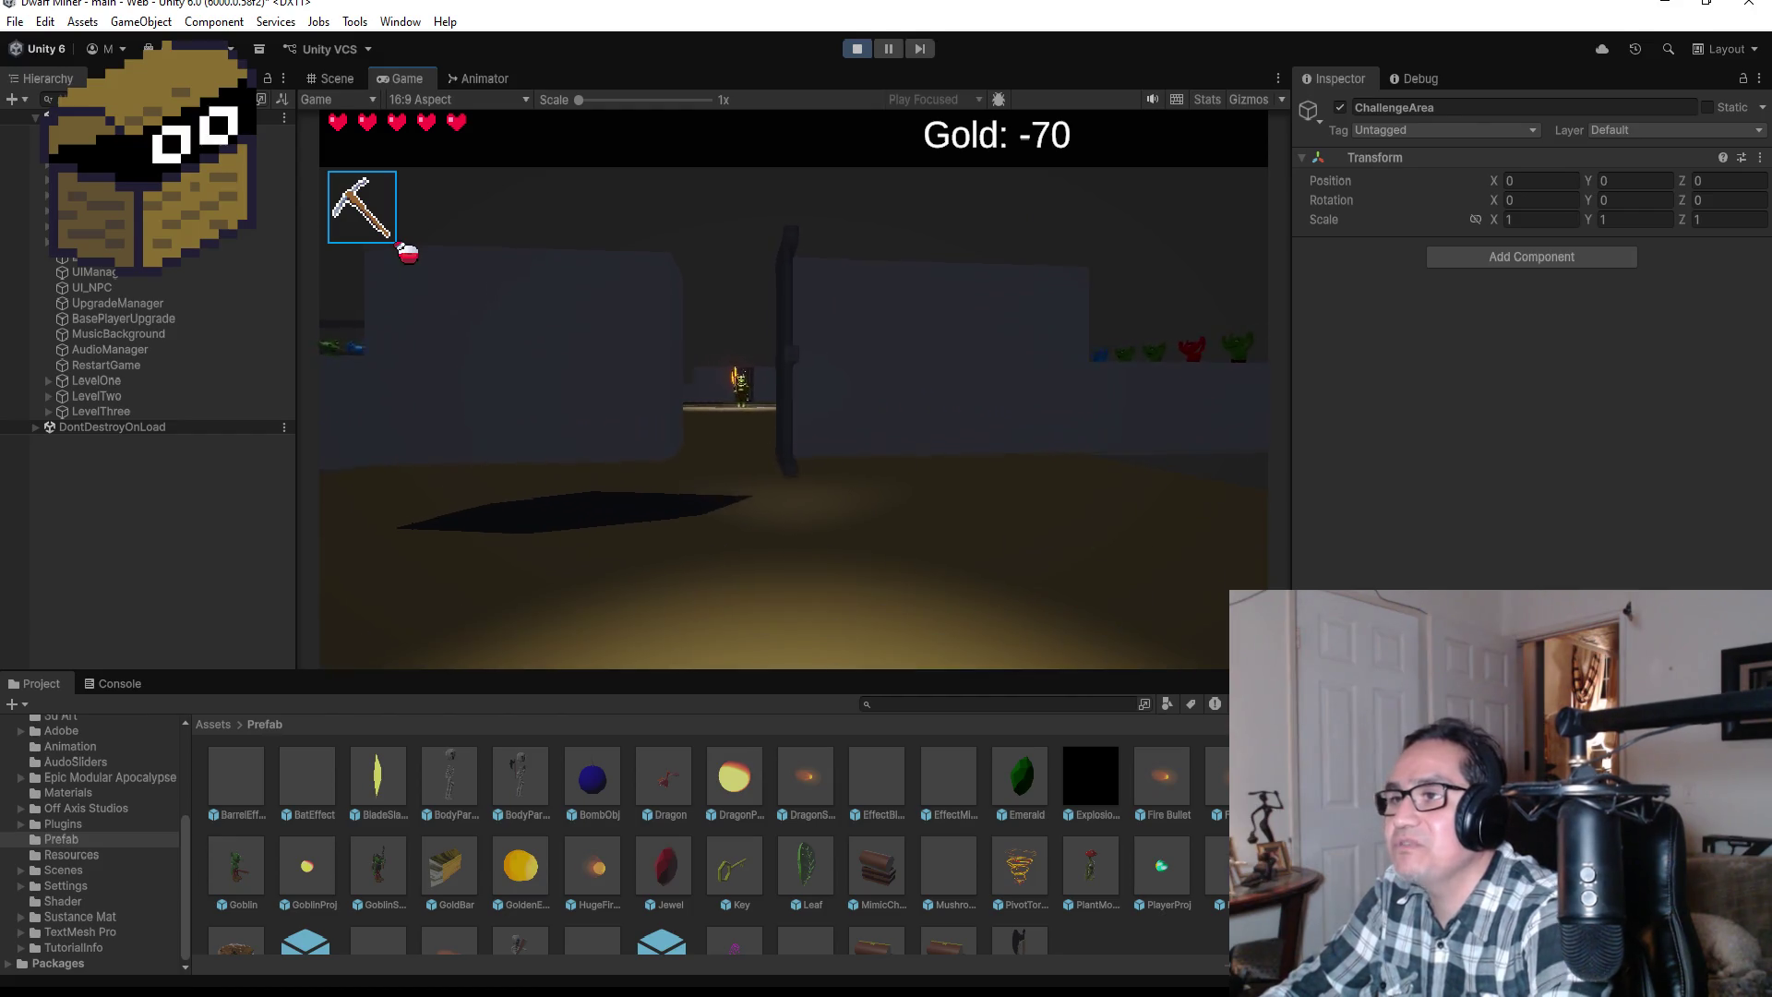
Step: Switch to the sword and walk into the arena until the goblin fires its blade beam, then pause
{"action": "key", "text": "2"}
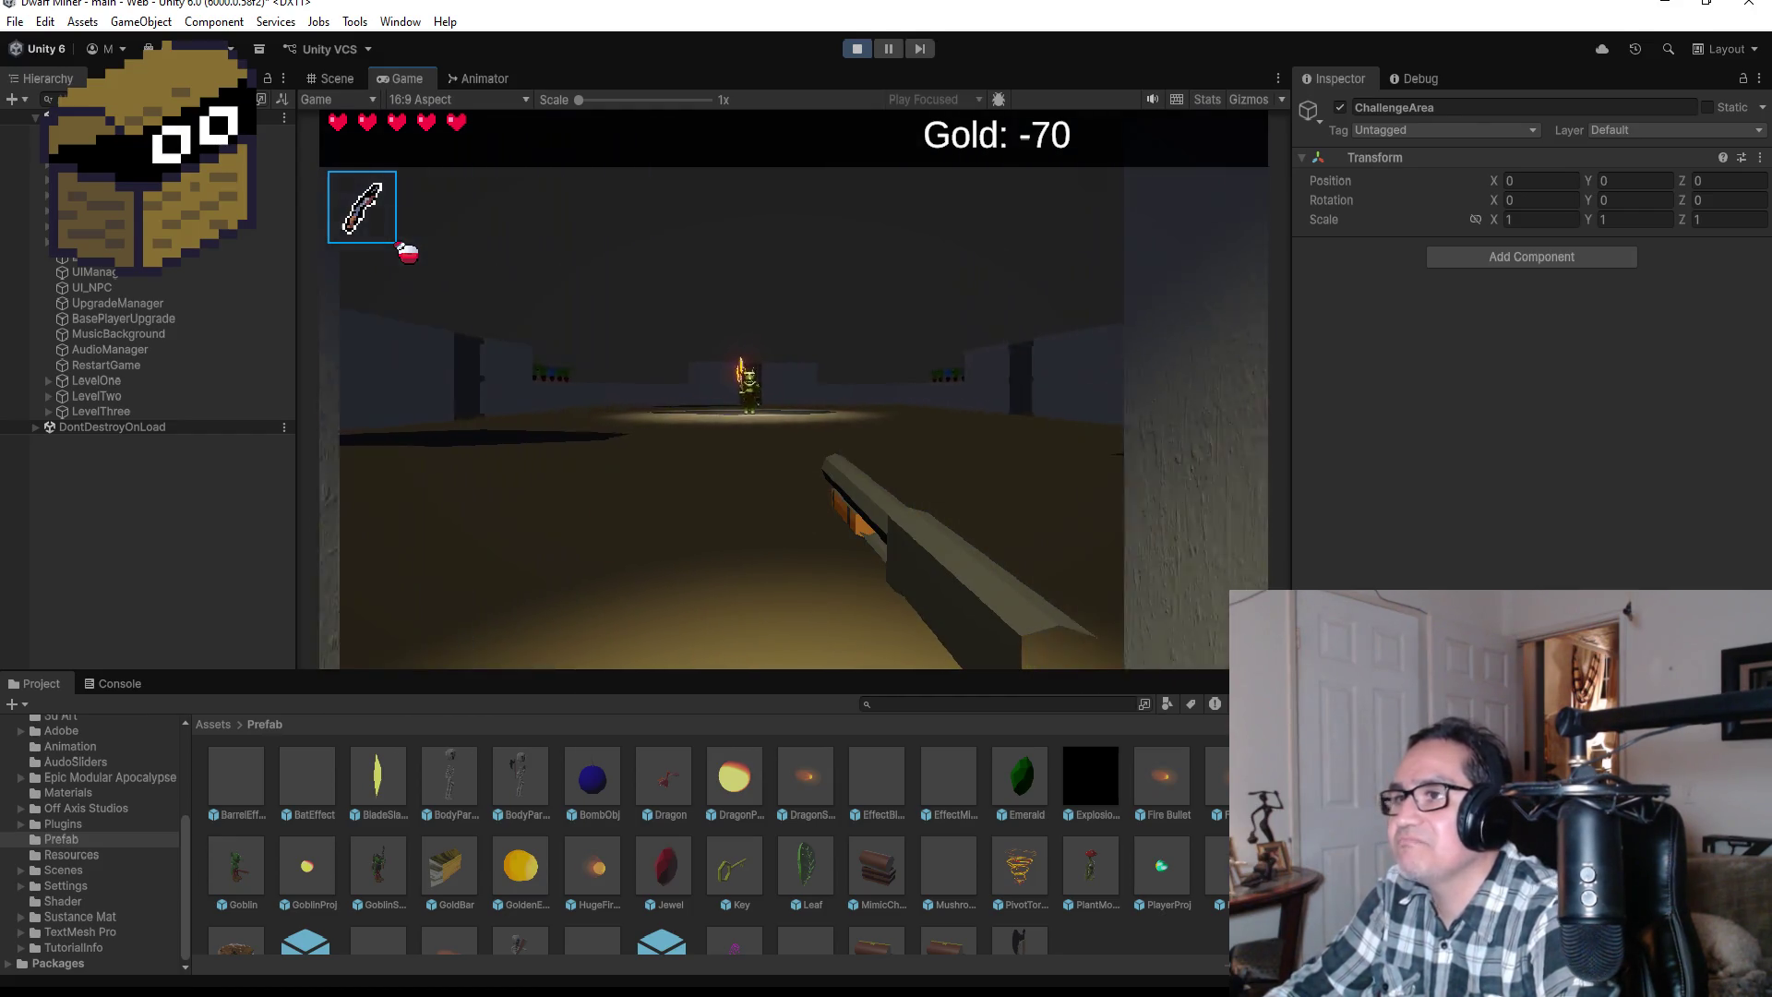
{"action": "key", "text": "w"}
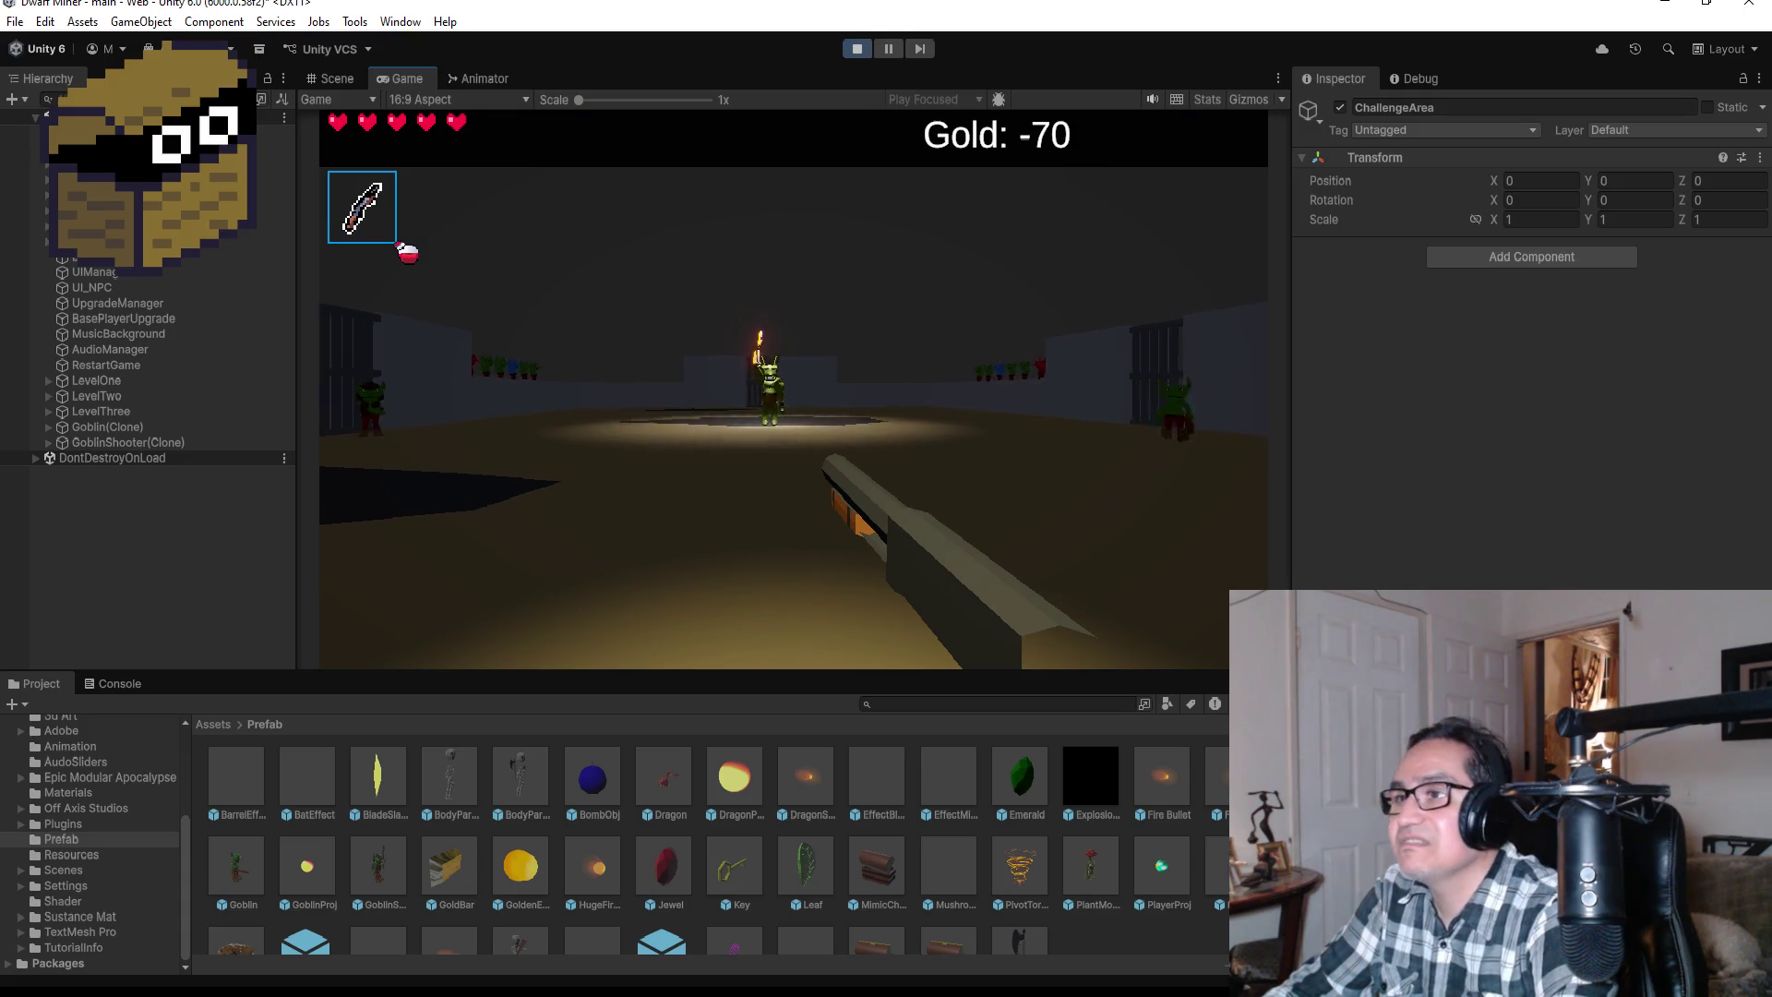
{"action": "key", "text": "w"}
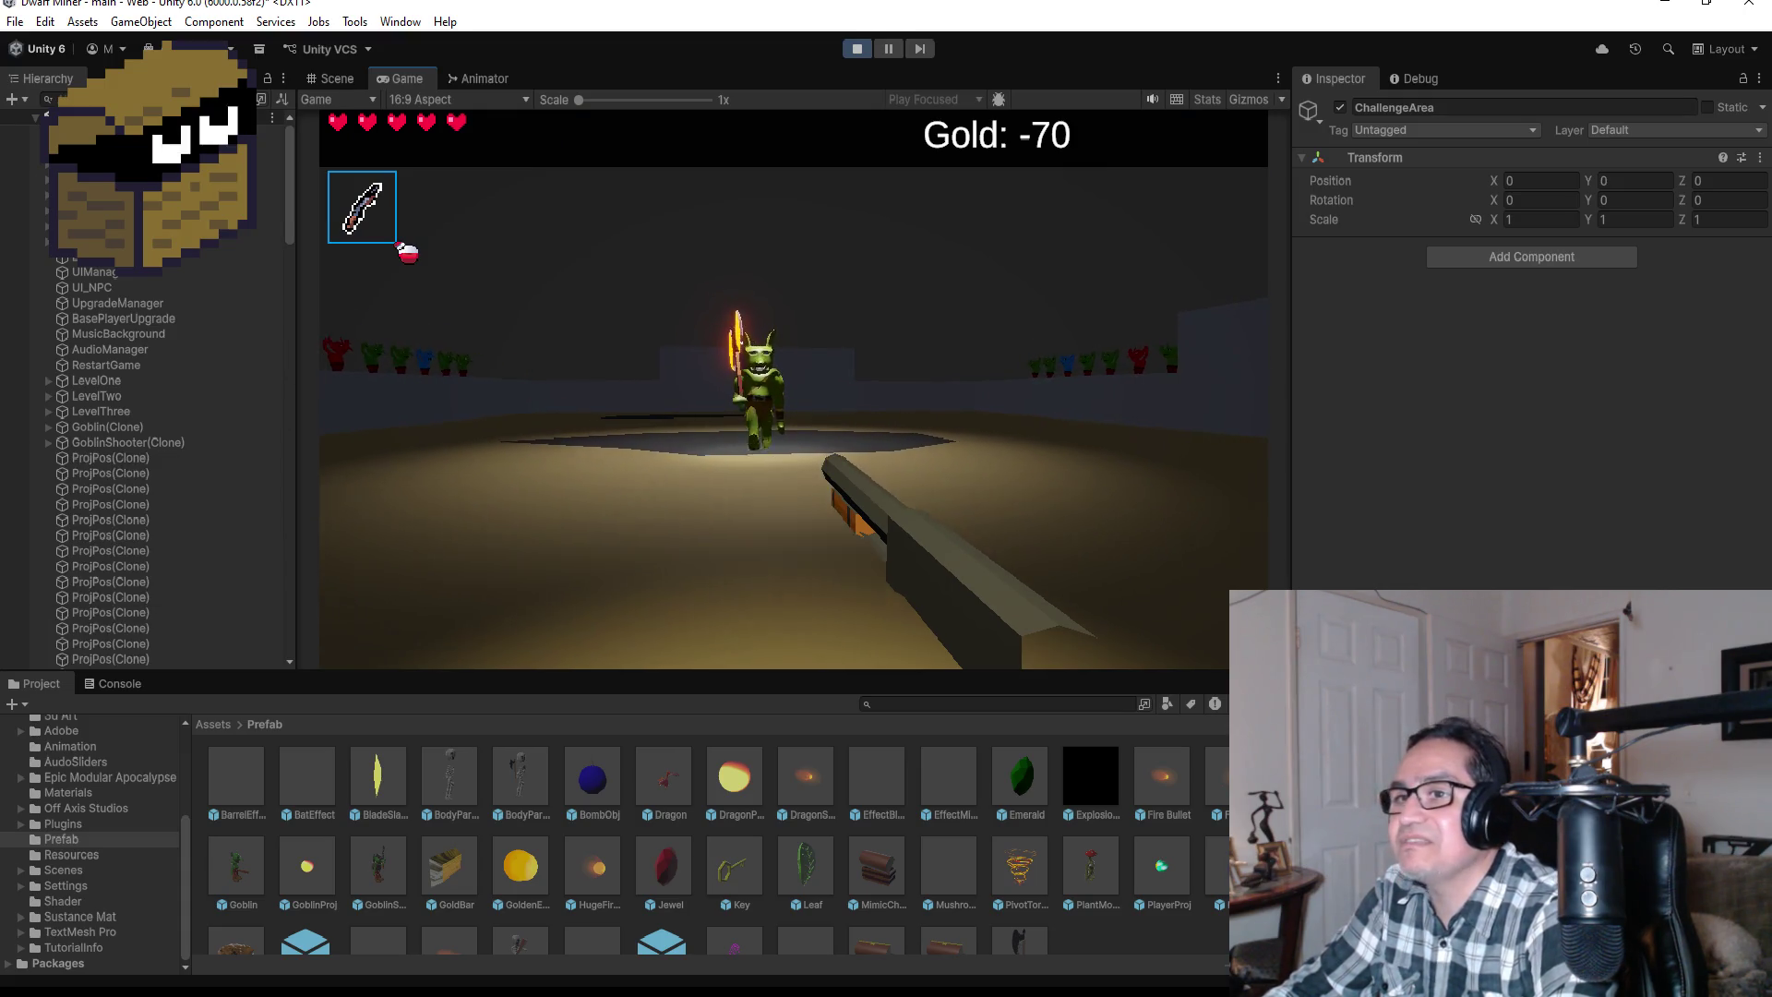
{"action": "key", "text": "w"}
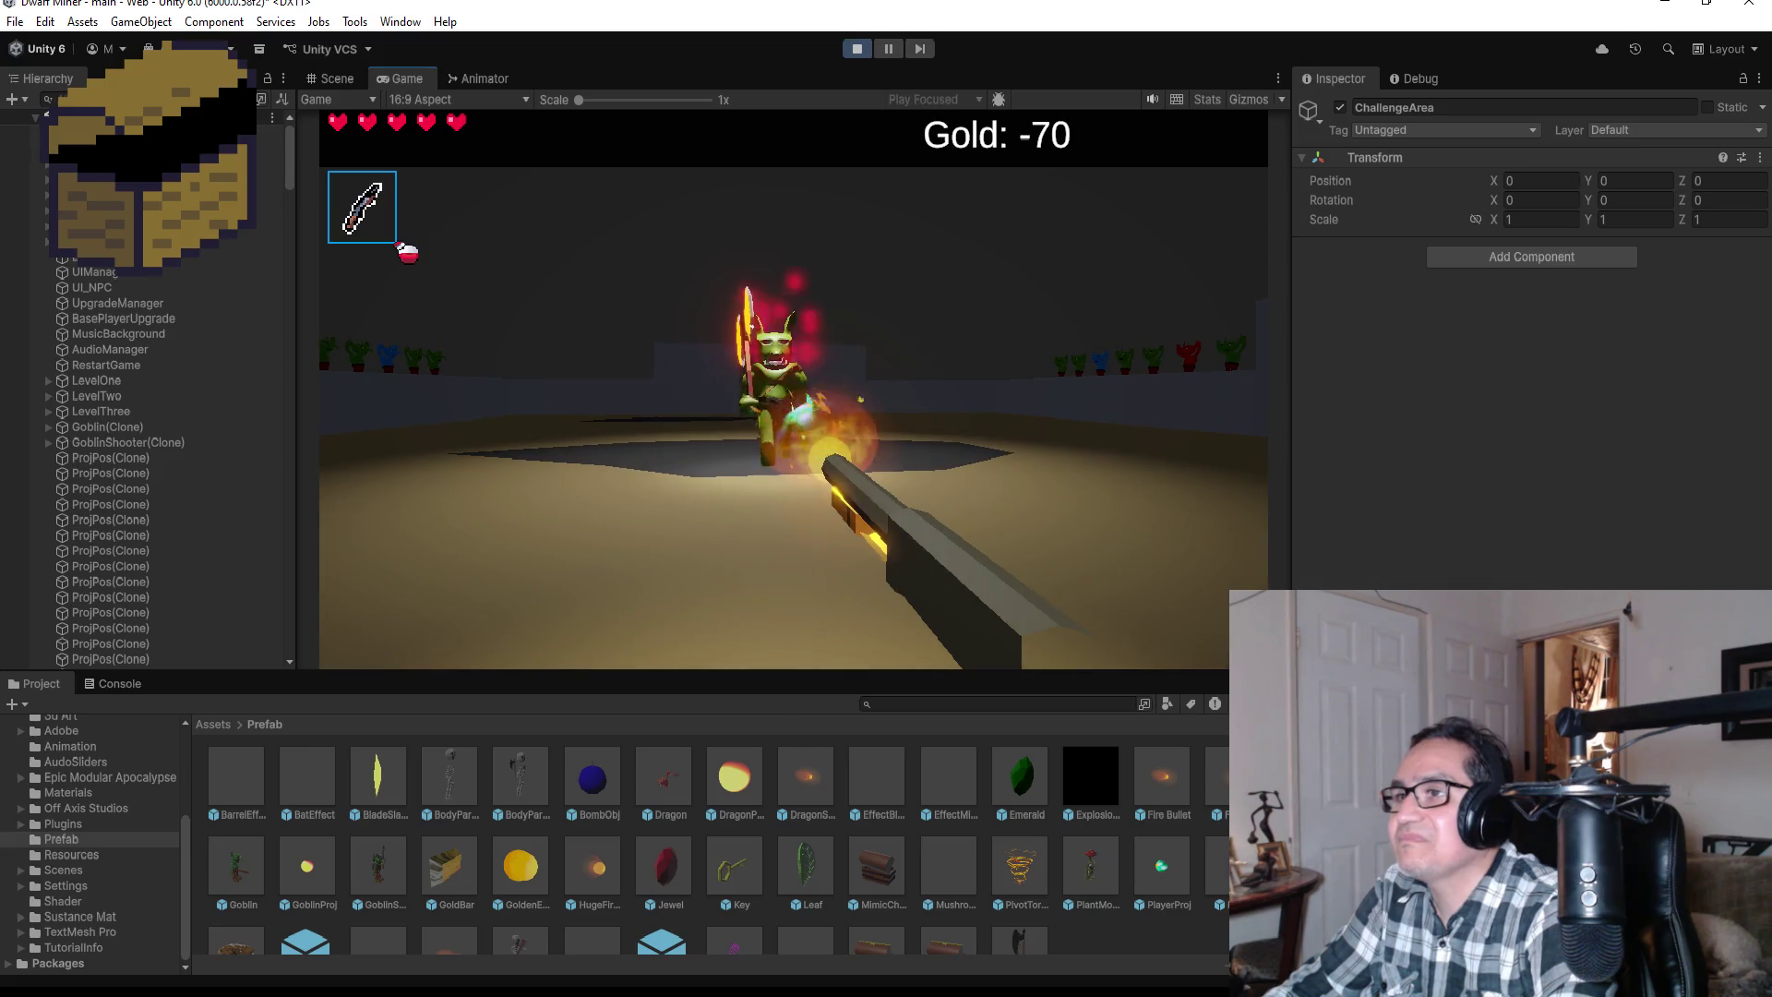
{"action": "key", "text": "Escape"}
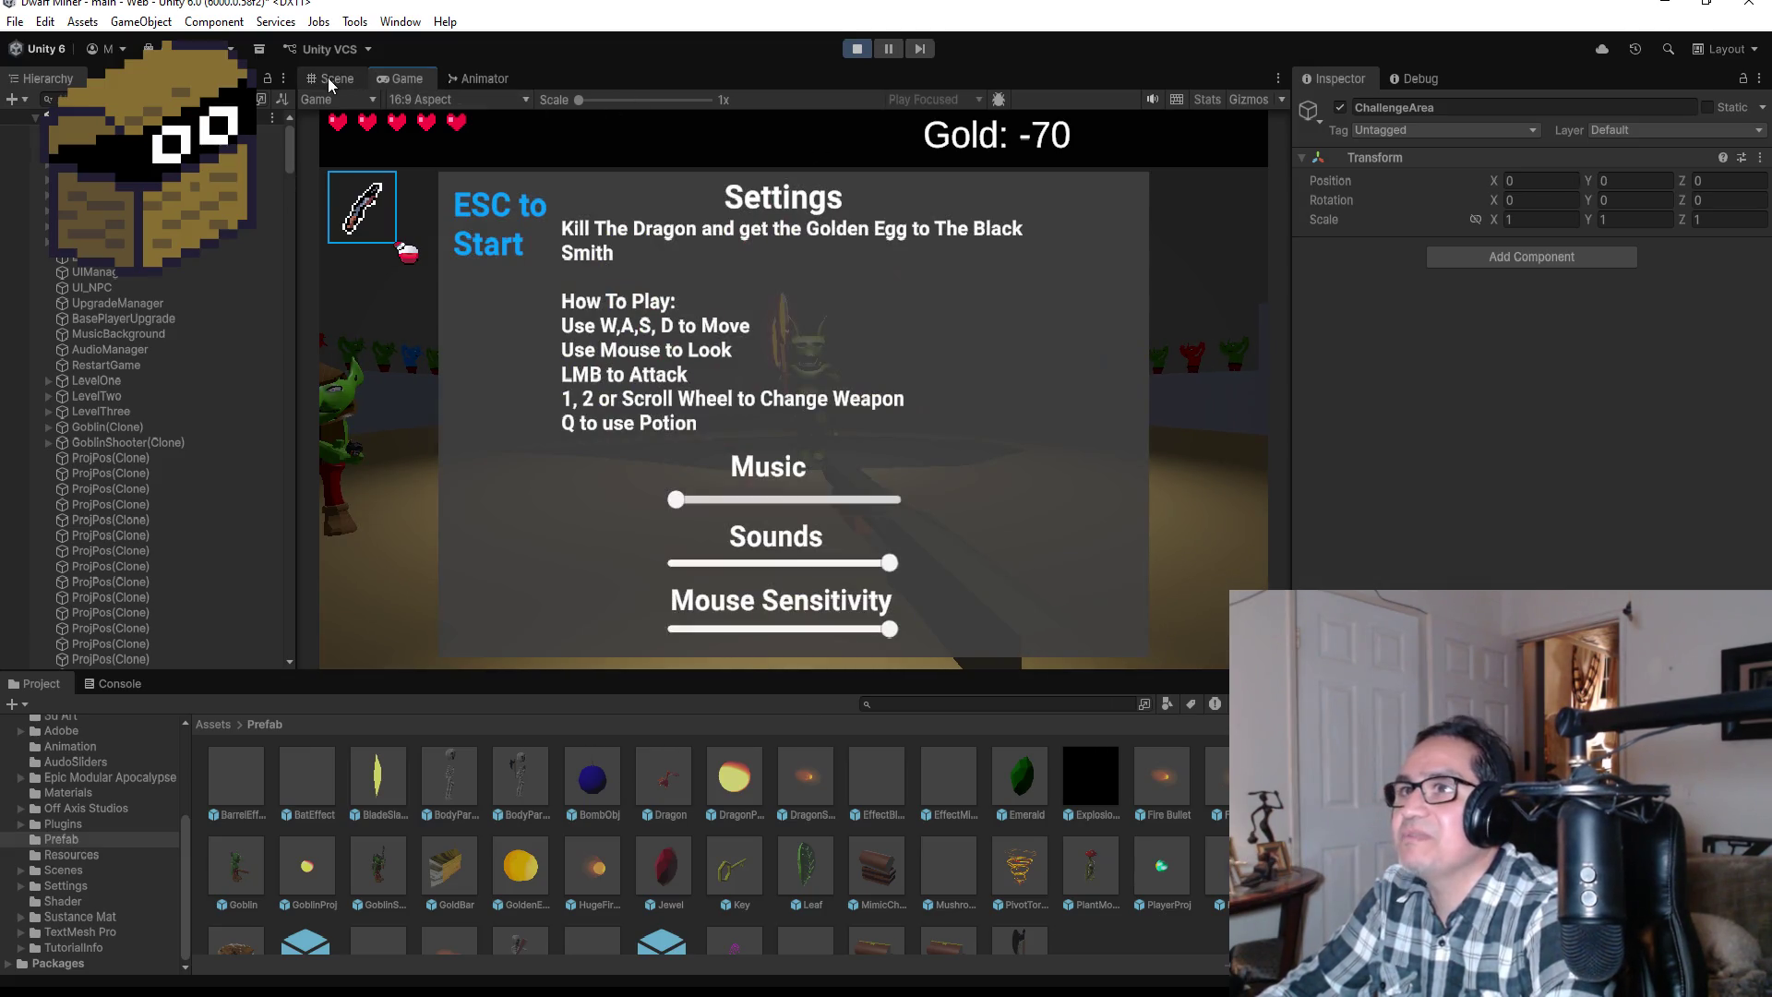
{"action": "left_click", "coordinate": [329, 79]}
Step: Inspect several spawned ProjPos(Clone) objects in the Hierarchy, then stop play mode
{"action": "double_click", "coordinate": [143, 460]}
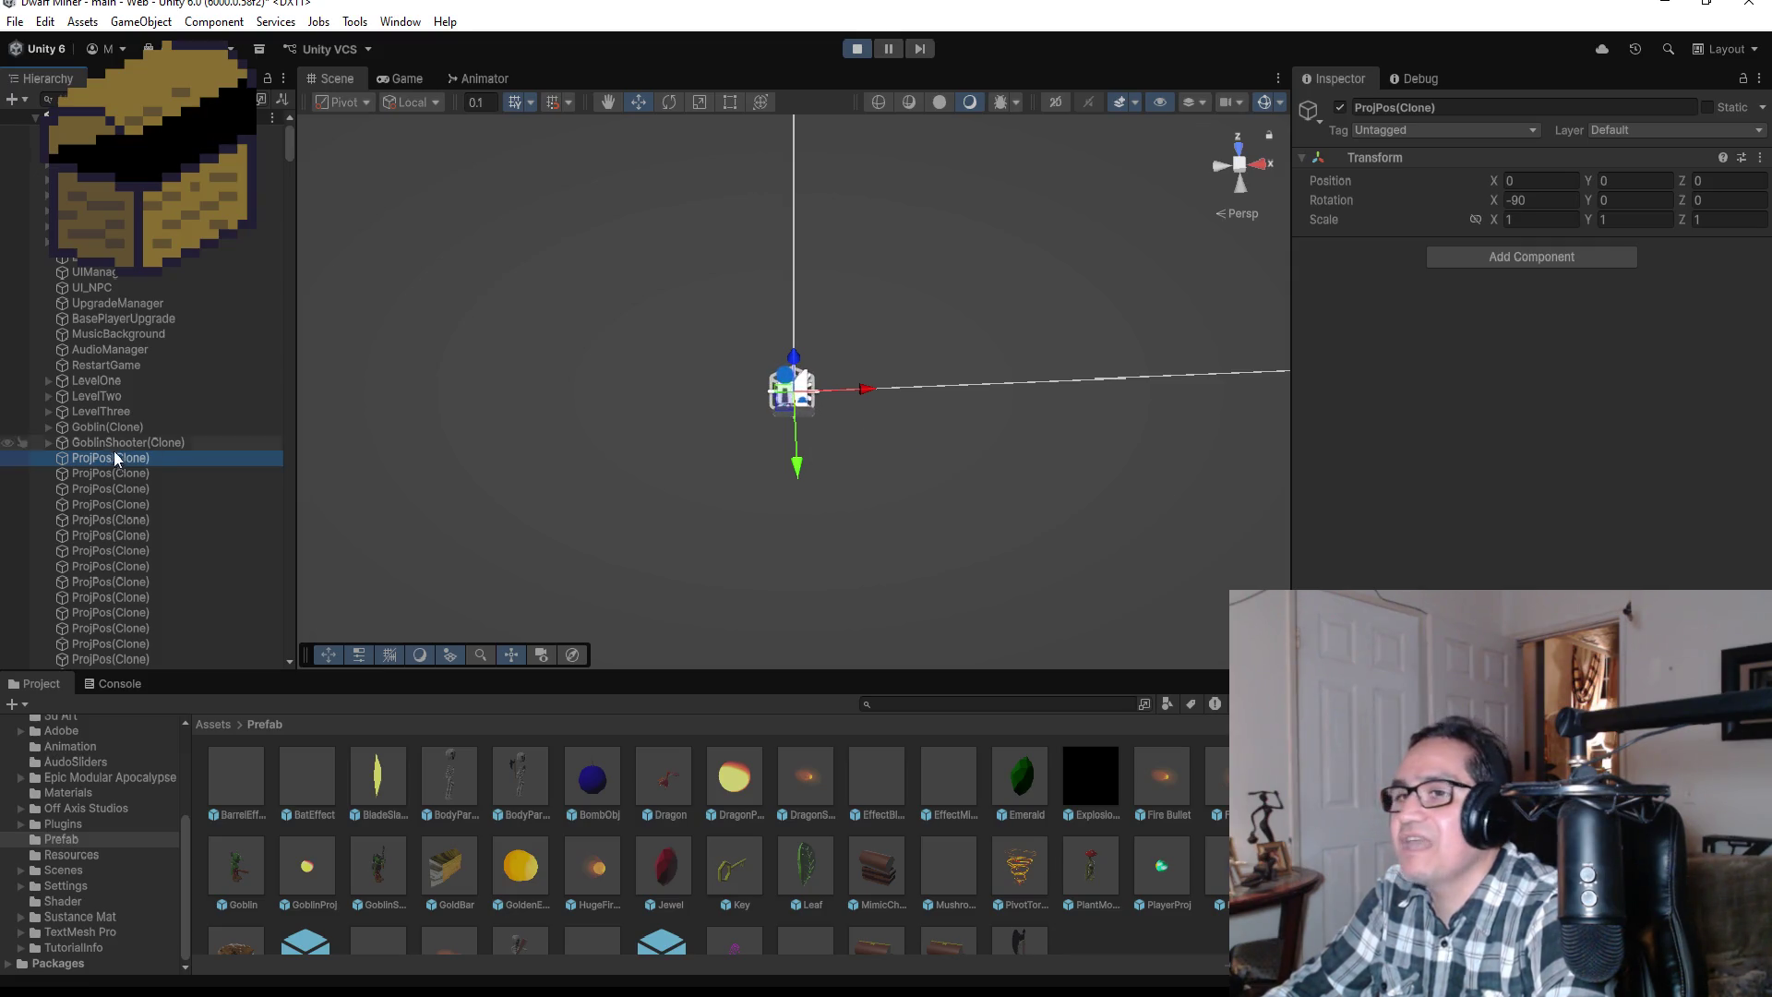
{"action": "left_click", "coordinate": [176, 491]}
{"action": "left_click", "coordinate": [145, 598]}
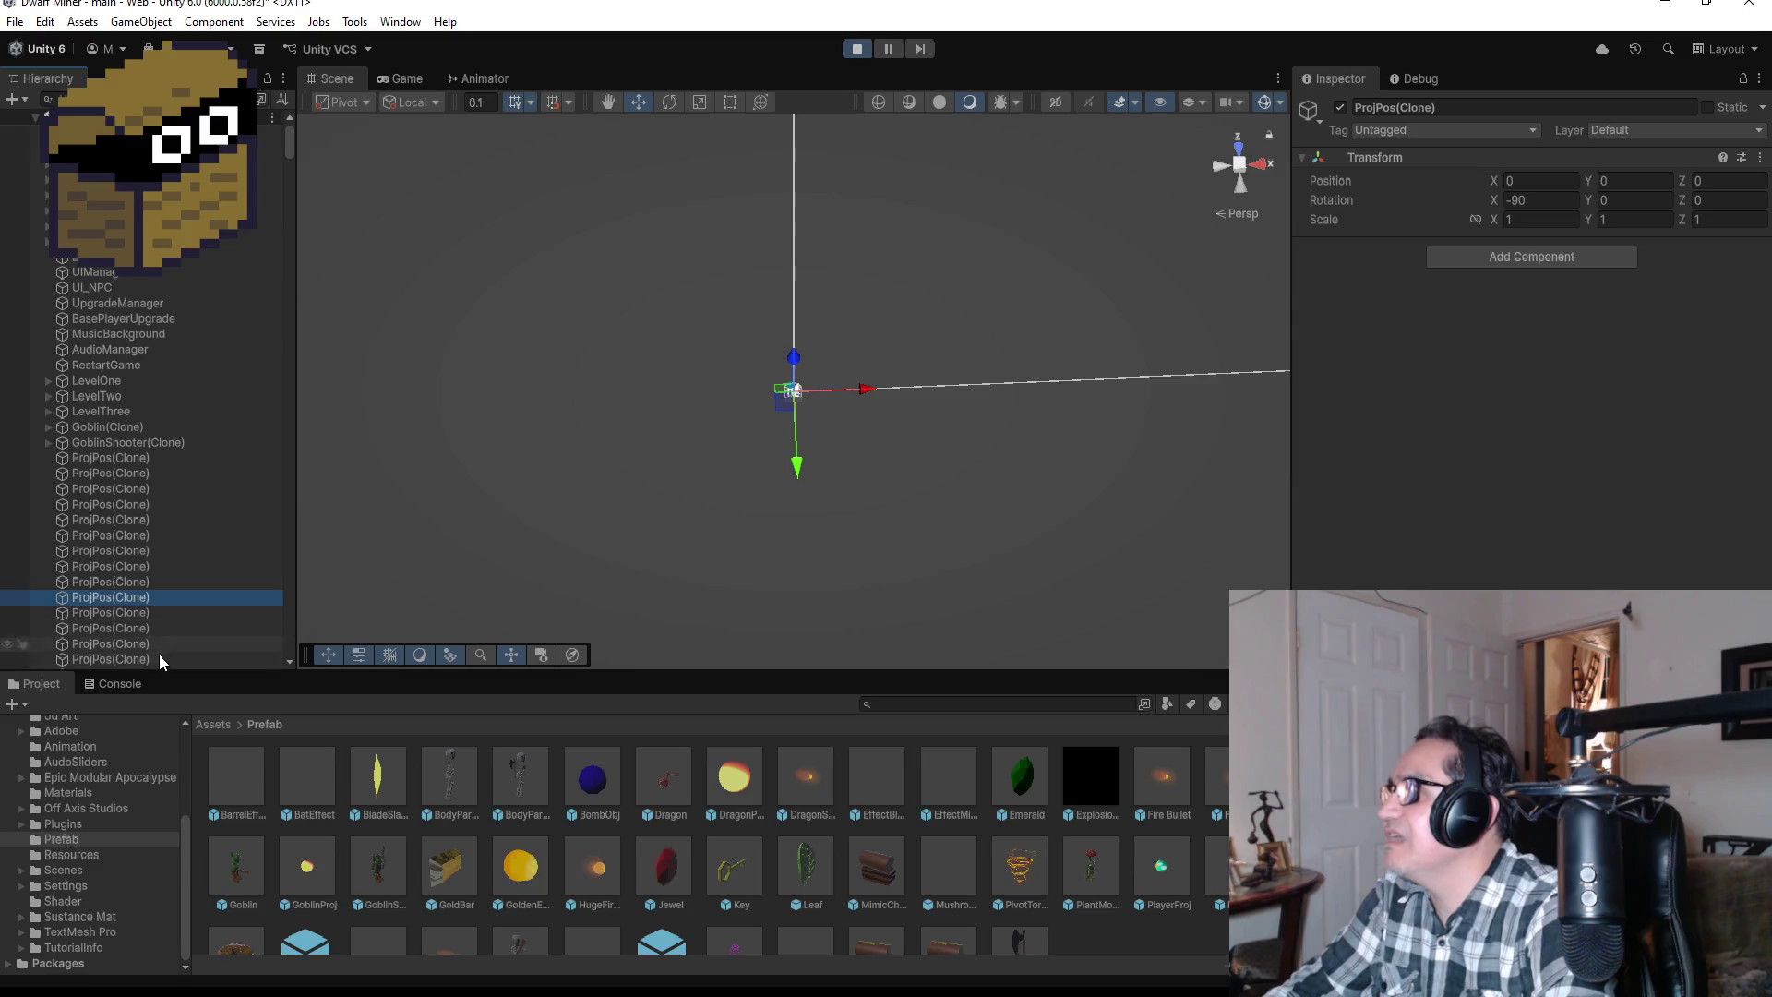
{"action": "left_click", "coordinate": [162, 660]}
{"action": "left_click", "coordinate": [857, 50]}
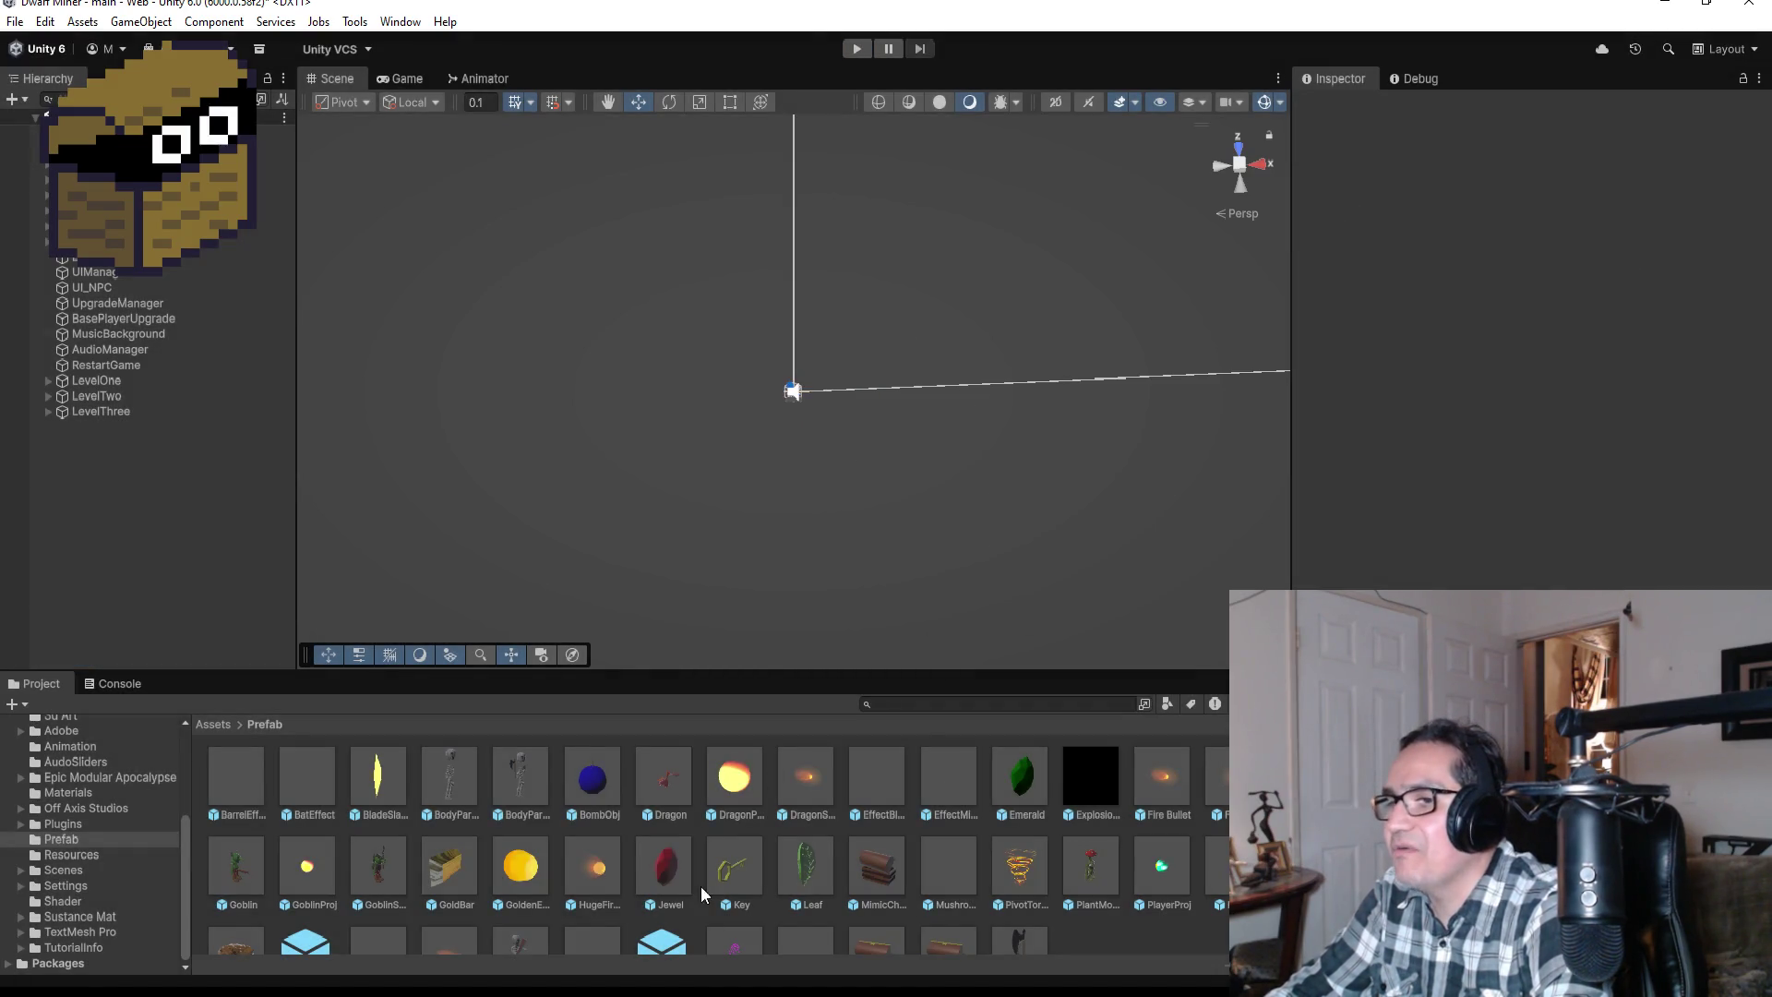
Step: Open the BladeSlash prefab, review its BeamBlade material and Rigidbody, and view it from the top
{"action": "double_click", "coordinate": [378, 780]}
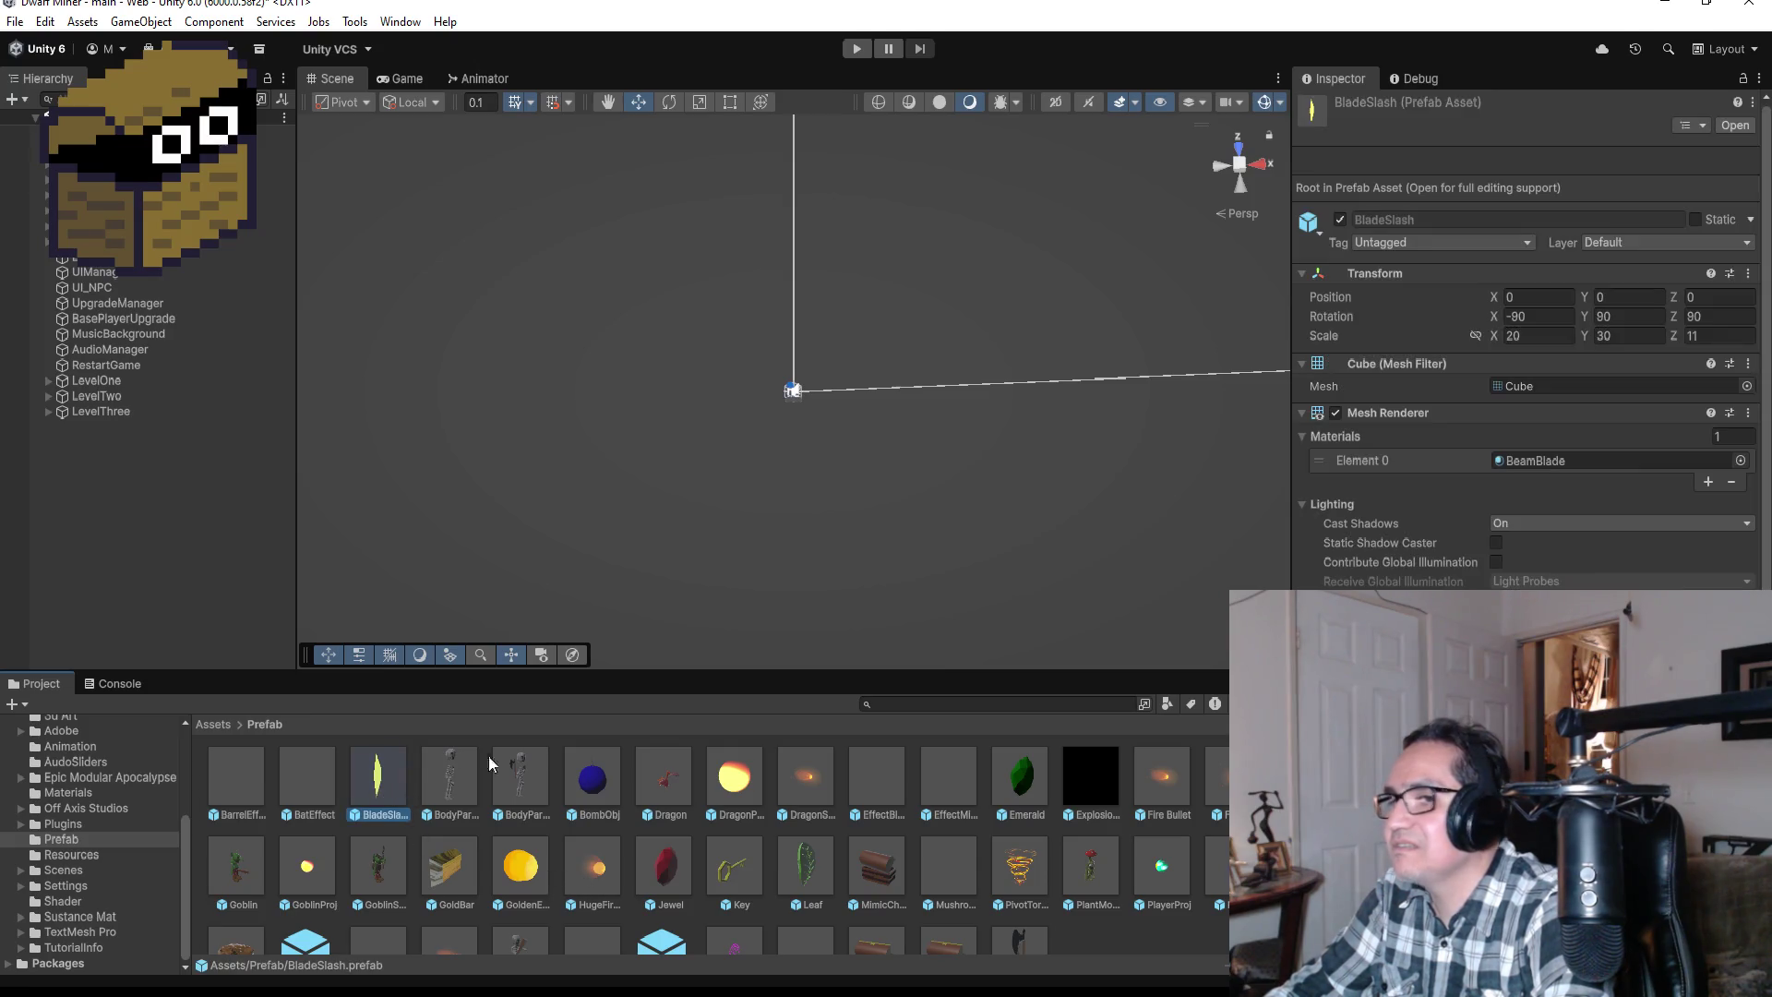
{"action": "scroll", "coordinate": [1524, 554], "scroll_direction": "down", "scroll_amount": 3}
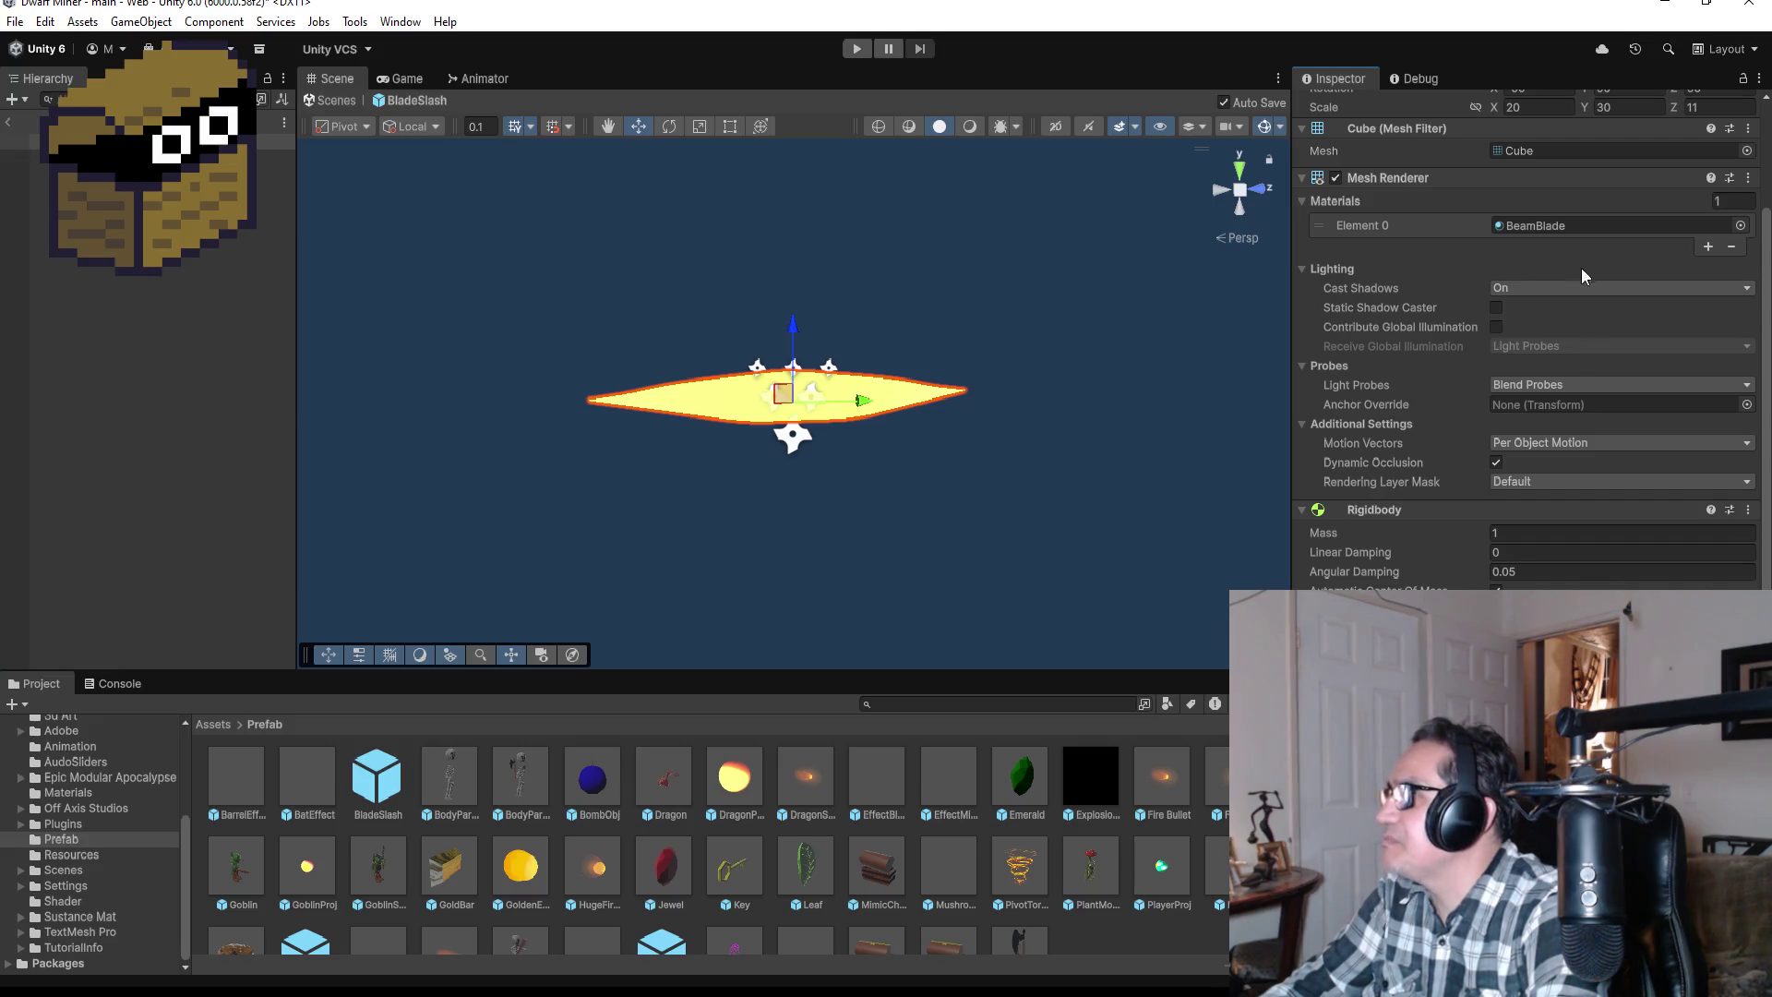
{"action": "scroll", "coordinate": [1582, 275], "scroll_direction": "up", "scroll_amount": 3}
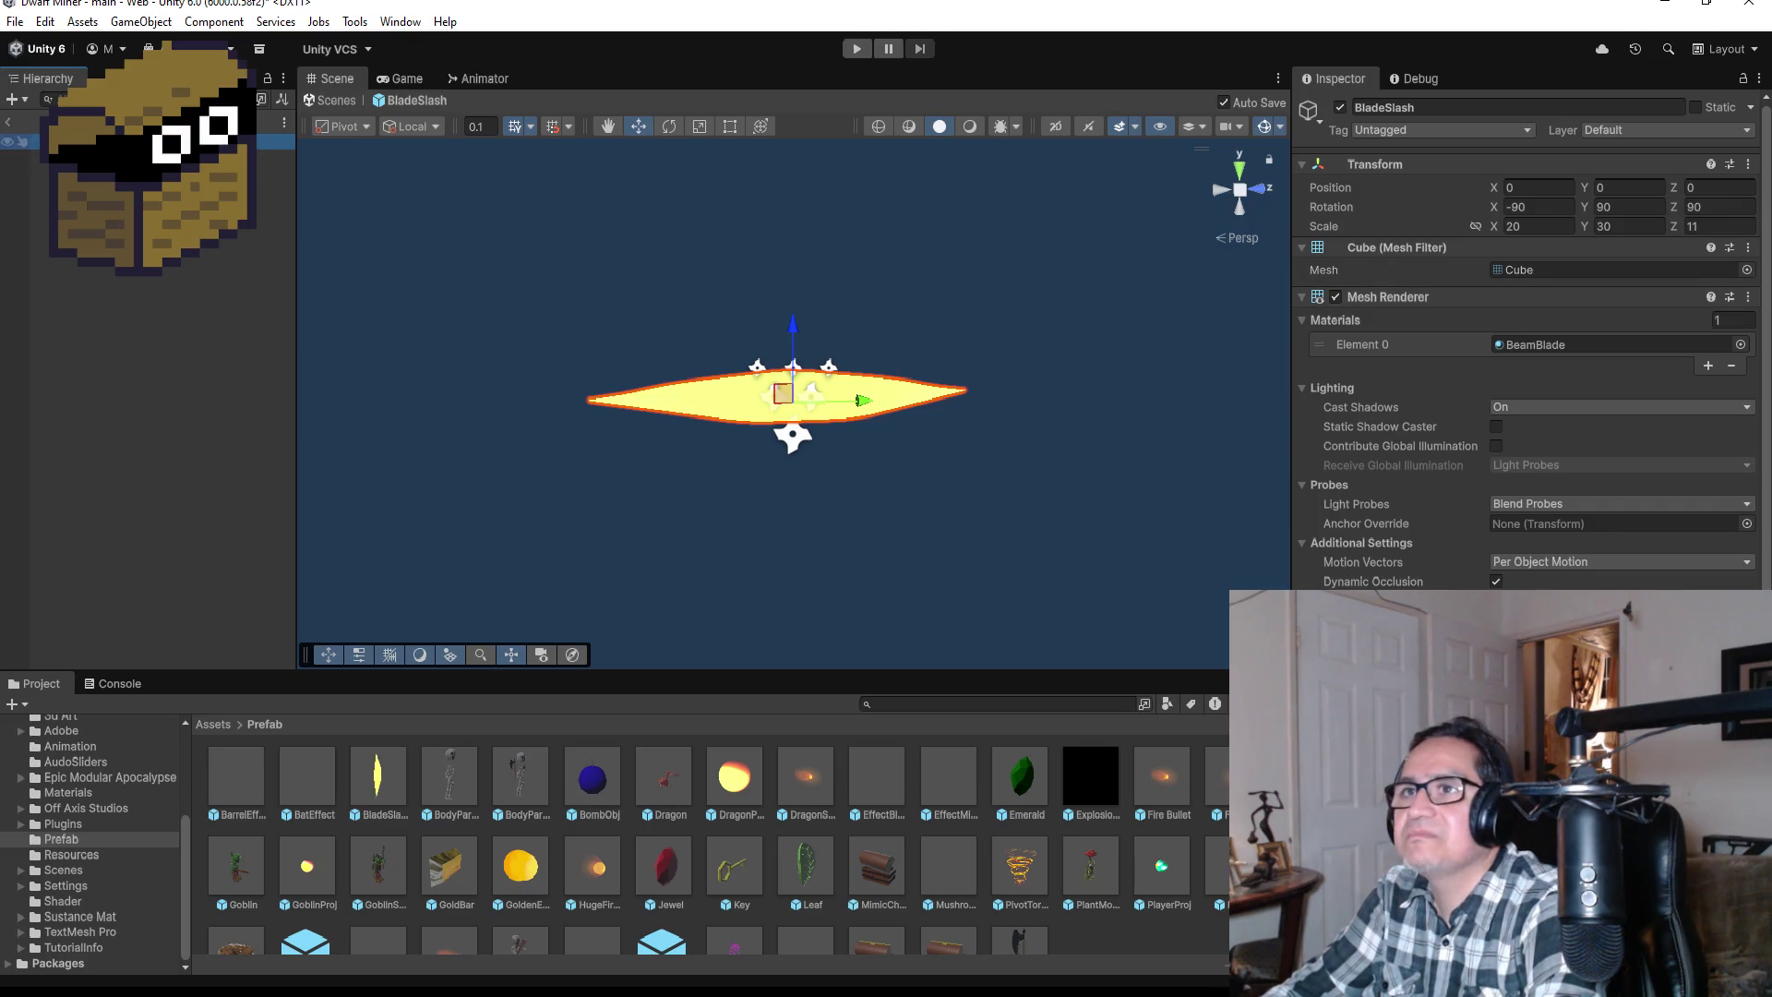
{"action": "scroll", "coordinate": [1528, 369], "scroll_direction": "down", "scroll_amount": 3}
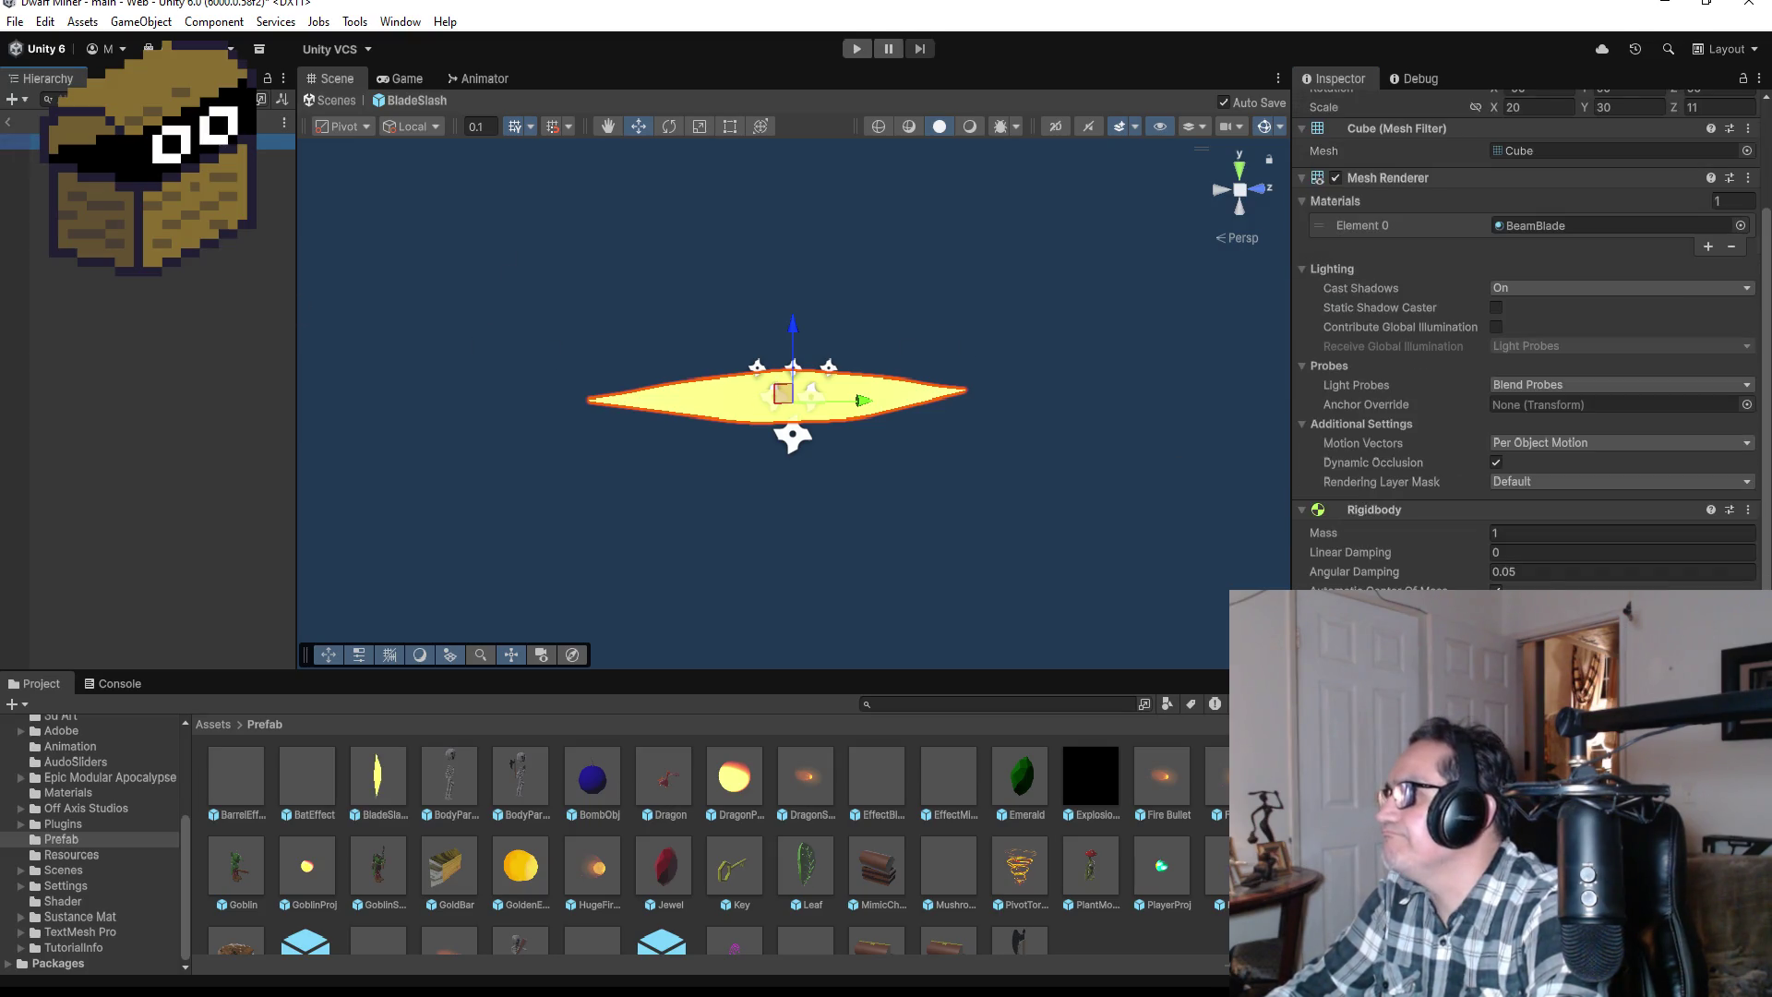
{"action": "left_click", "coordinate": [1238, 169]}
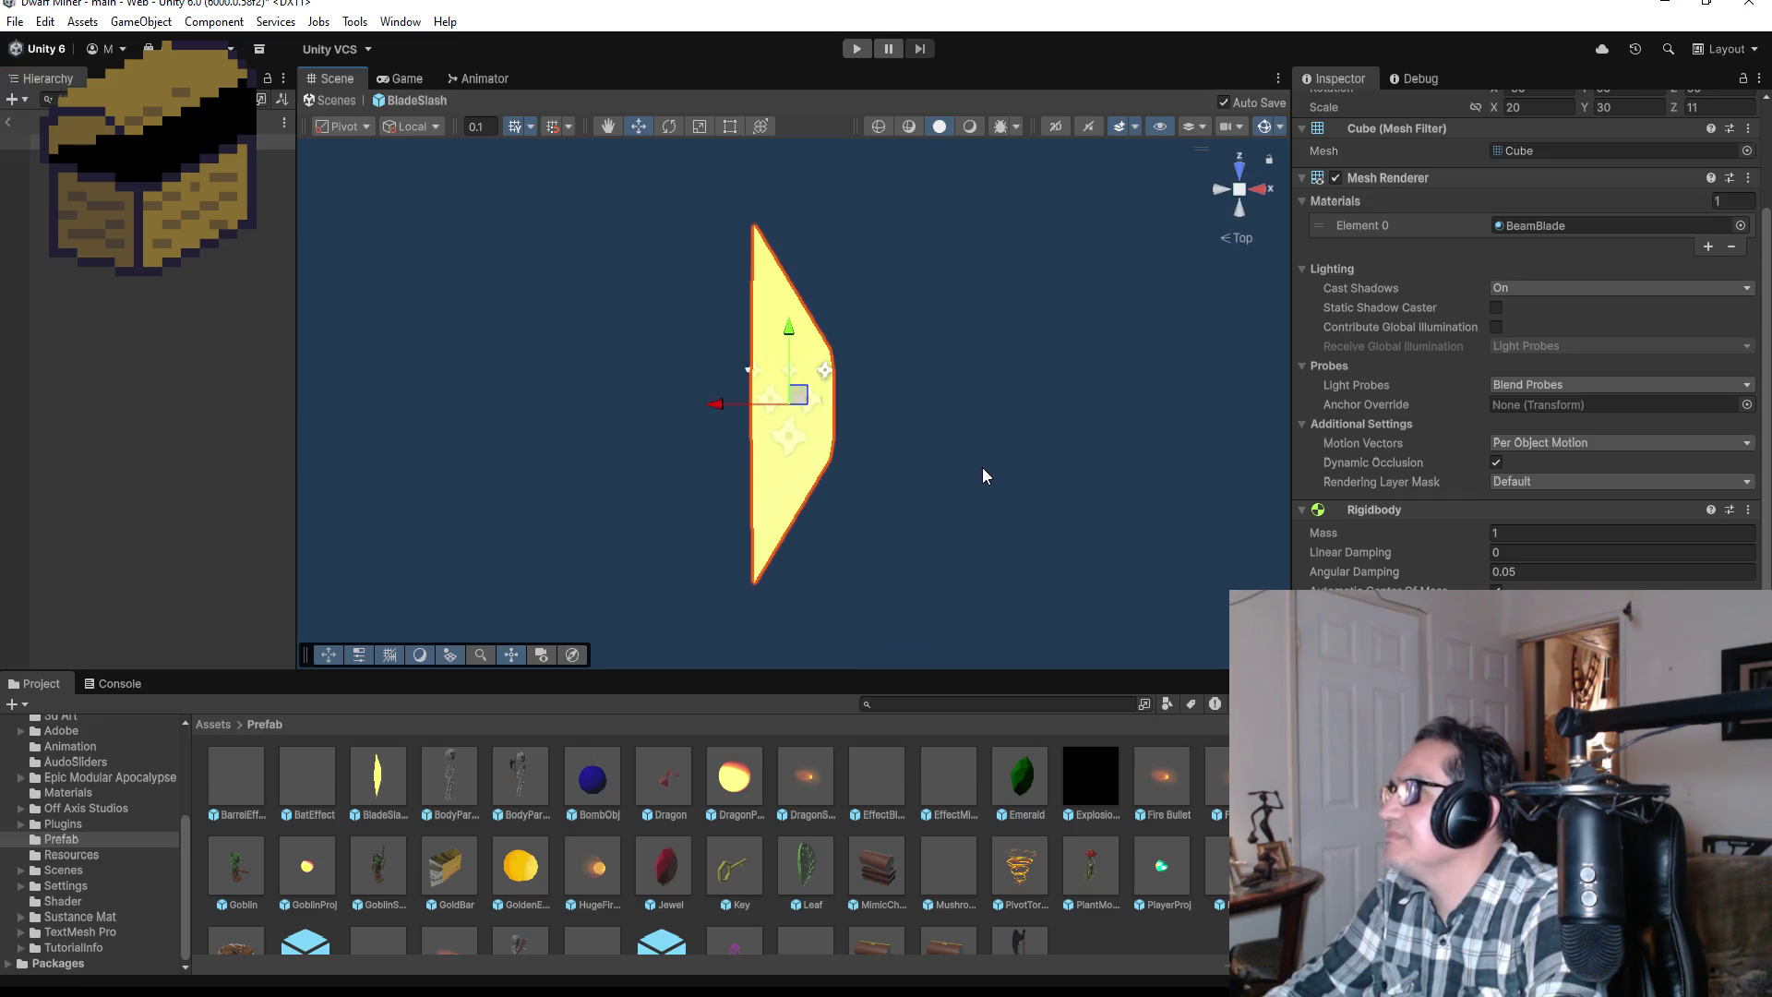
{"action": "scroll", "coordinate": [1504, 351], "scroll_direction": "up", "scroll_amount": 3}
{"action": "scroll", "coordinate": [1525, 370], "scroll_direction": "down", "scroll_amount": 3}
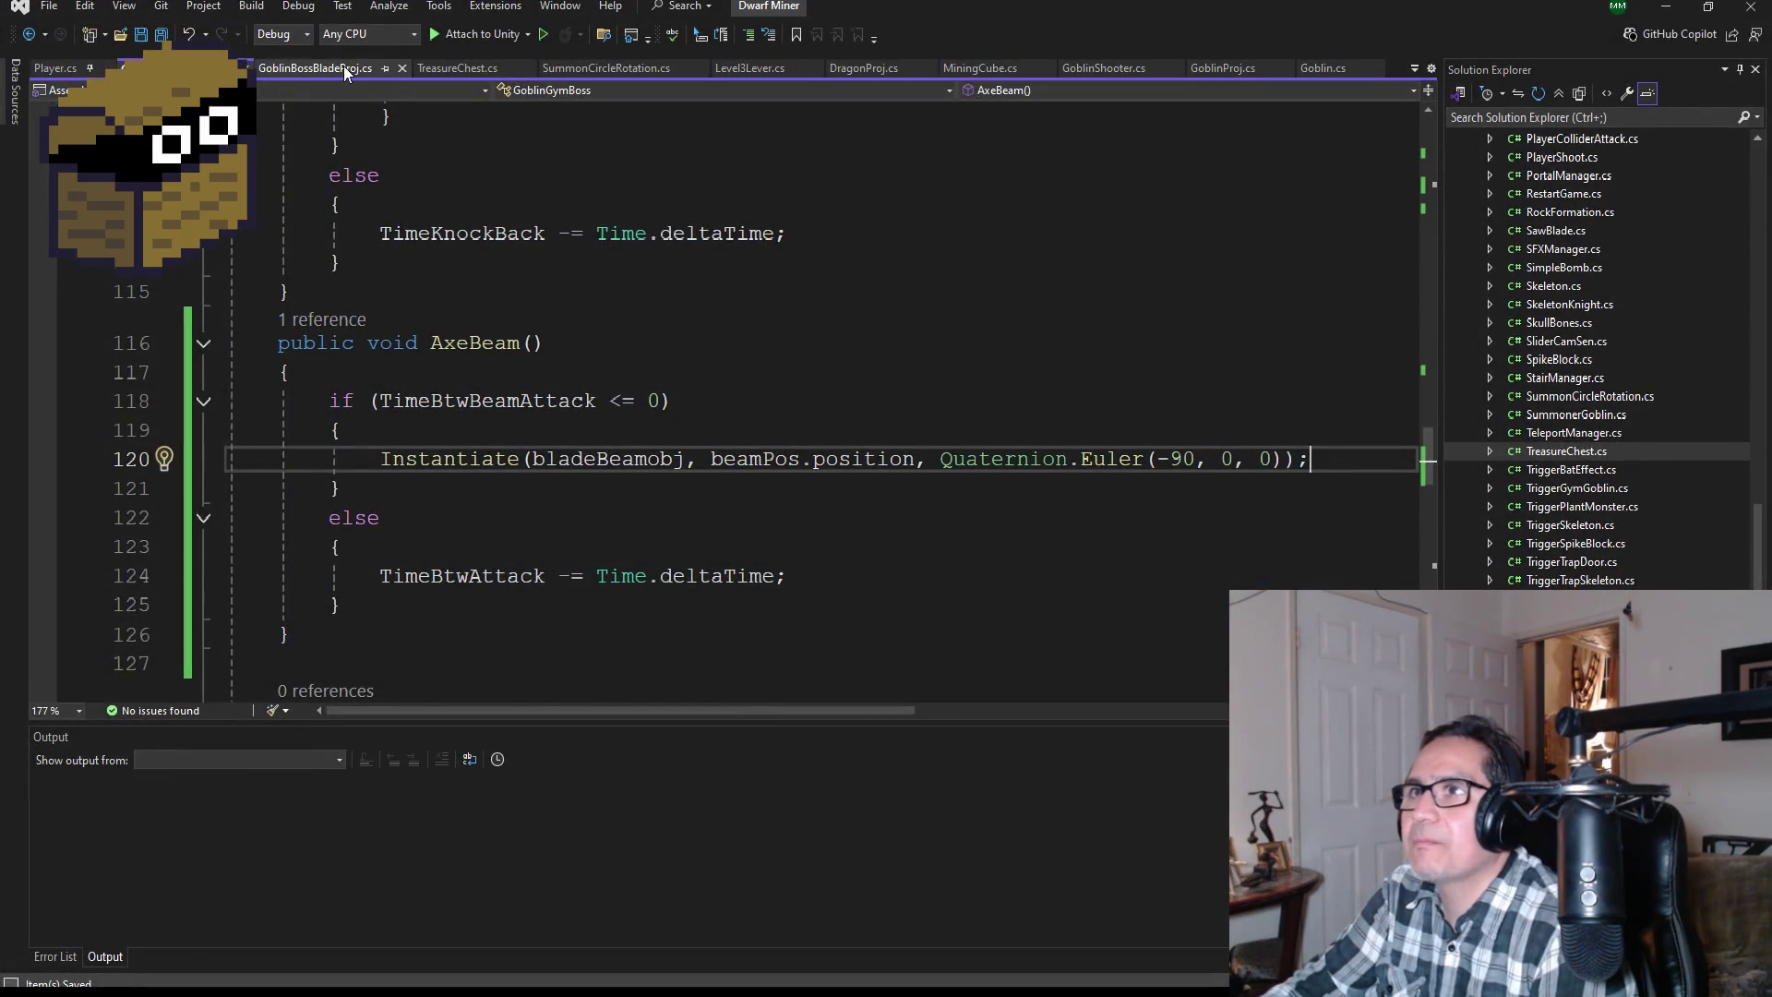
Step: Read through GoblinBossBladeProj's Start, Update and OnTriggerEnter methods, then minimize Visual Studio
{"action": "left_click", "coordinate": [343, 67]}
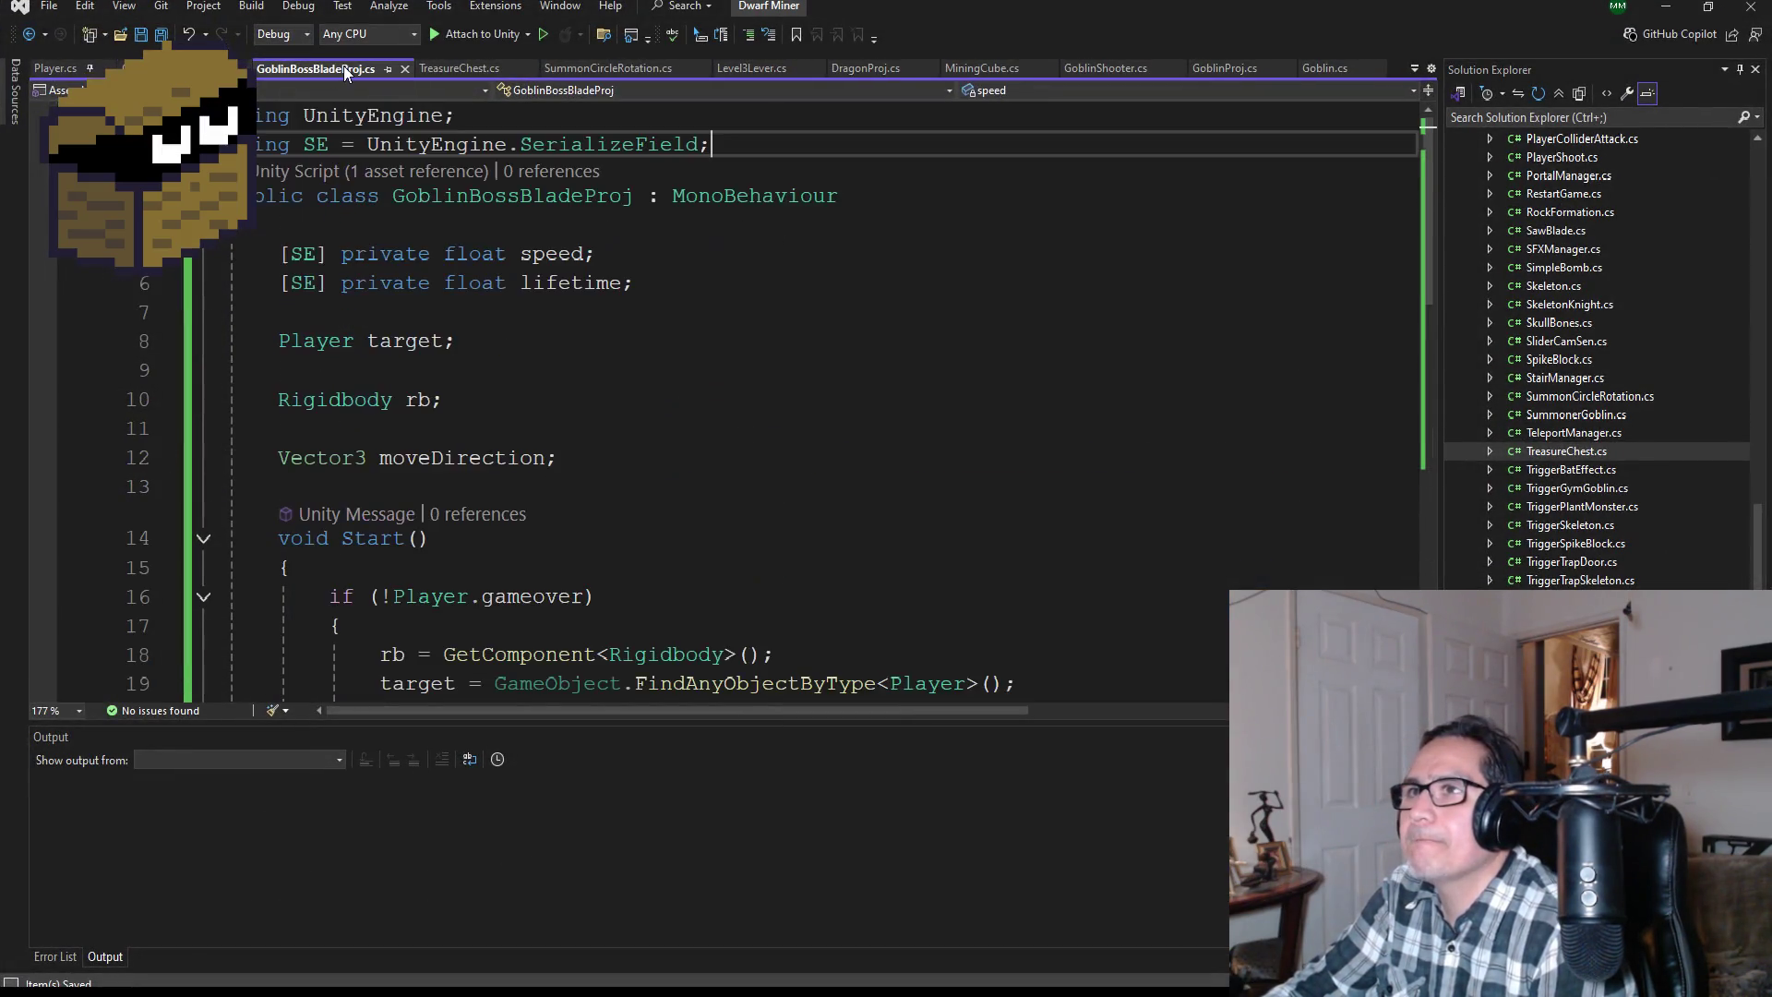
{"action": "scroll", "coordinate": [537, 445], "scroll_direction": "down", "scroll_amount": 1}
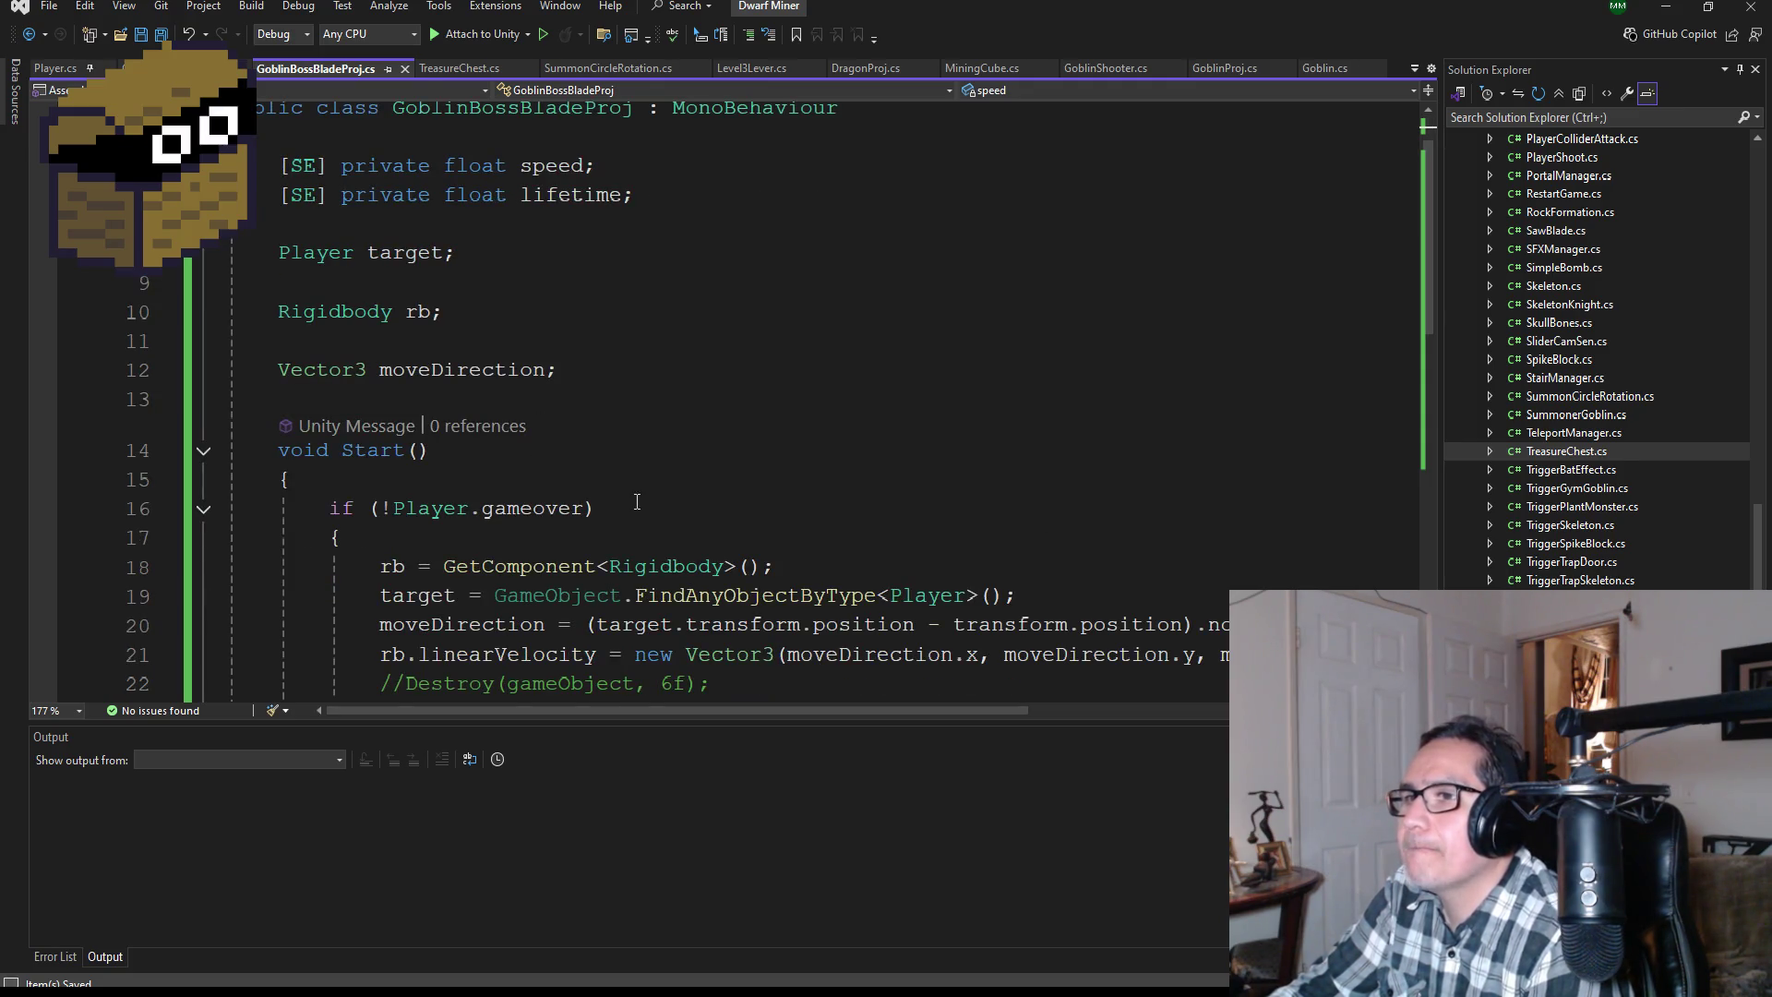
{"action": "scroll", "coordinate": [681, 506], "scroll_direction": "down", "scroll_amount": 2}
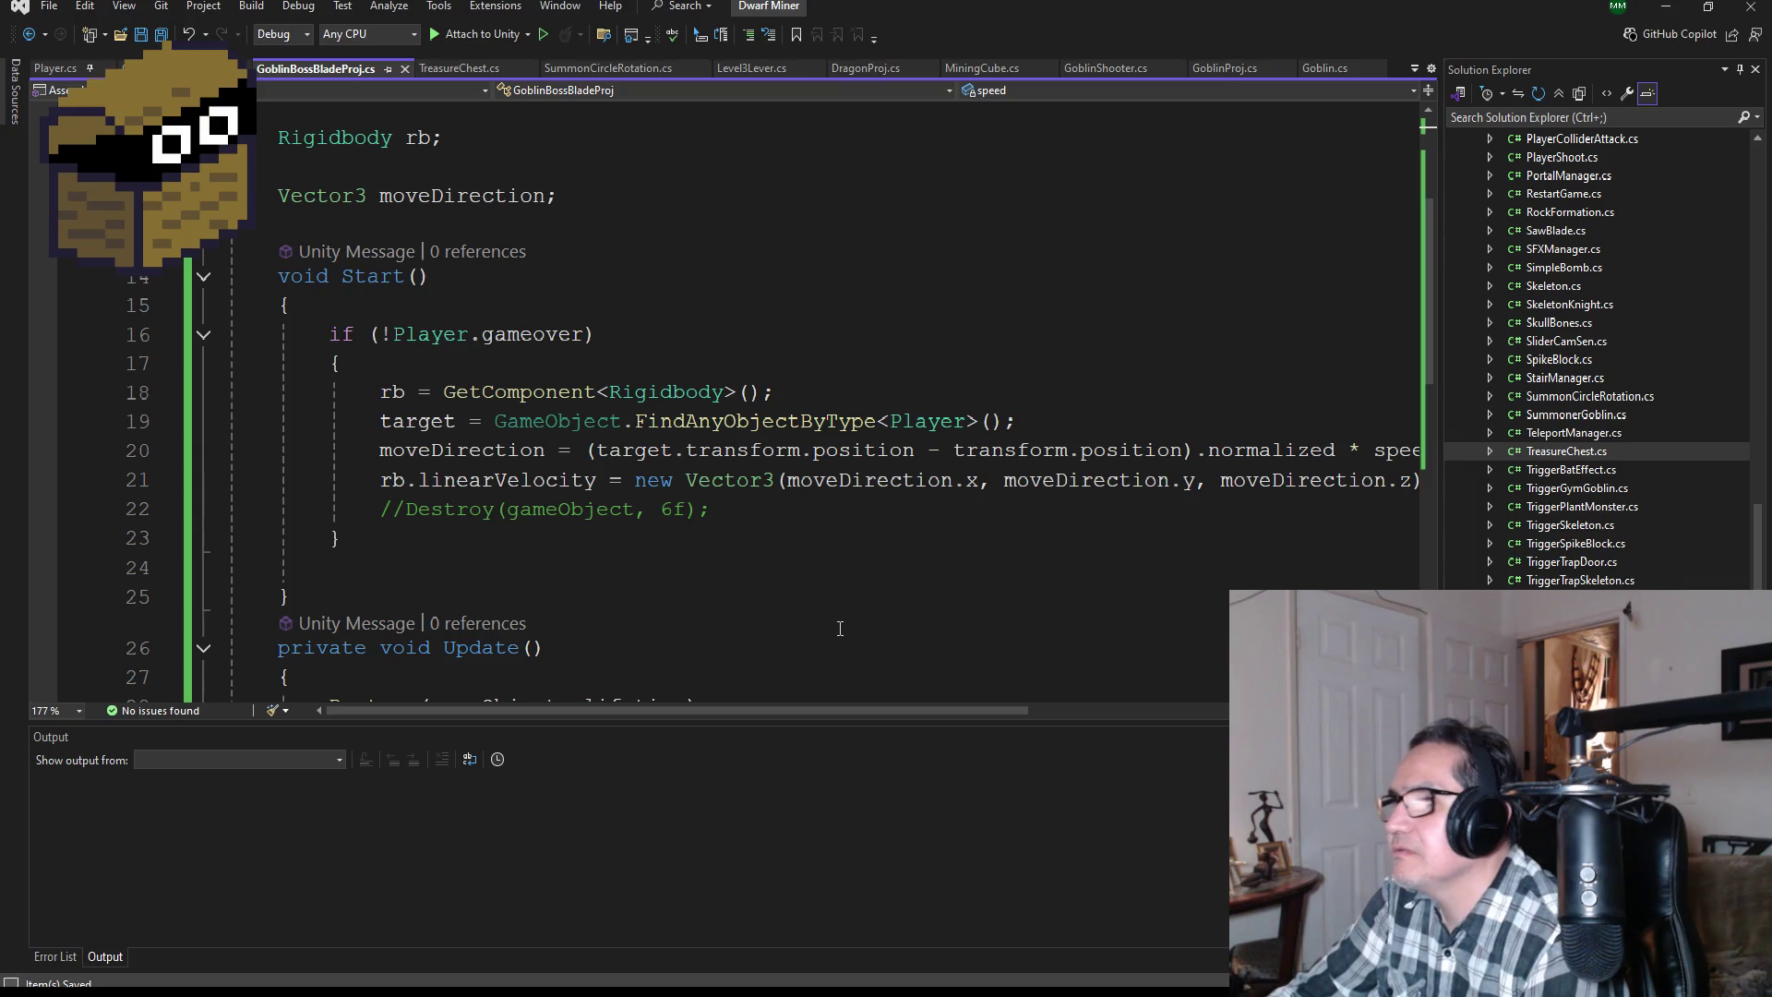
{"action": "scroll", "coordinate": [840, 629], "scroll_direction": "up", "scroll_amount": 3}
{"action": "scroll", "coordinate": [839, 624], "scroll_direction": "down", "scroll_amount": 4}
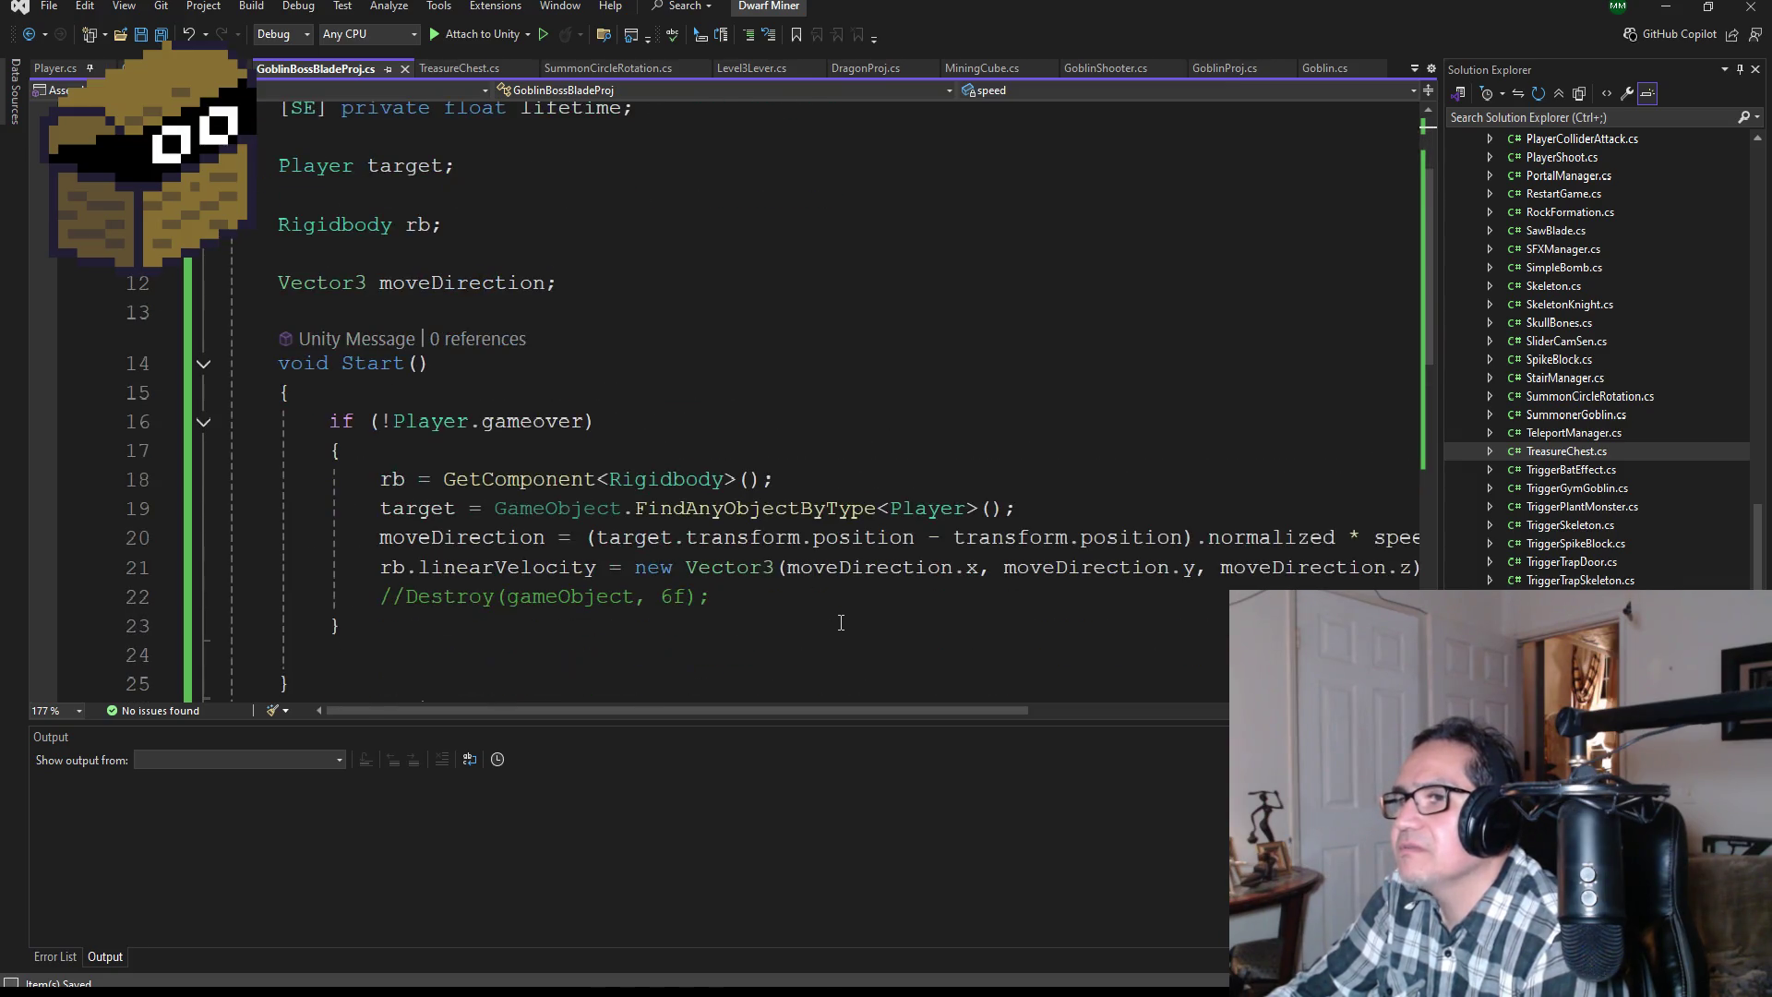
{"action": "scroll", "coordinate": [843, 626], "scroll_direction": "down", "scroll_amount": 2}
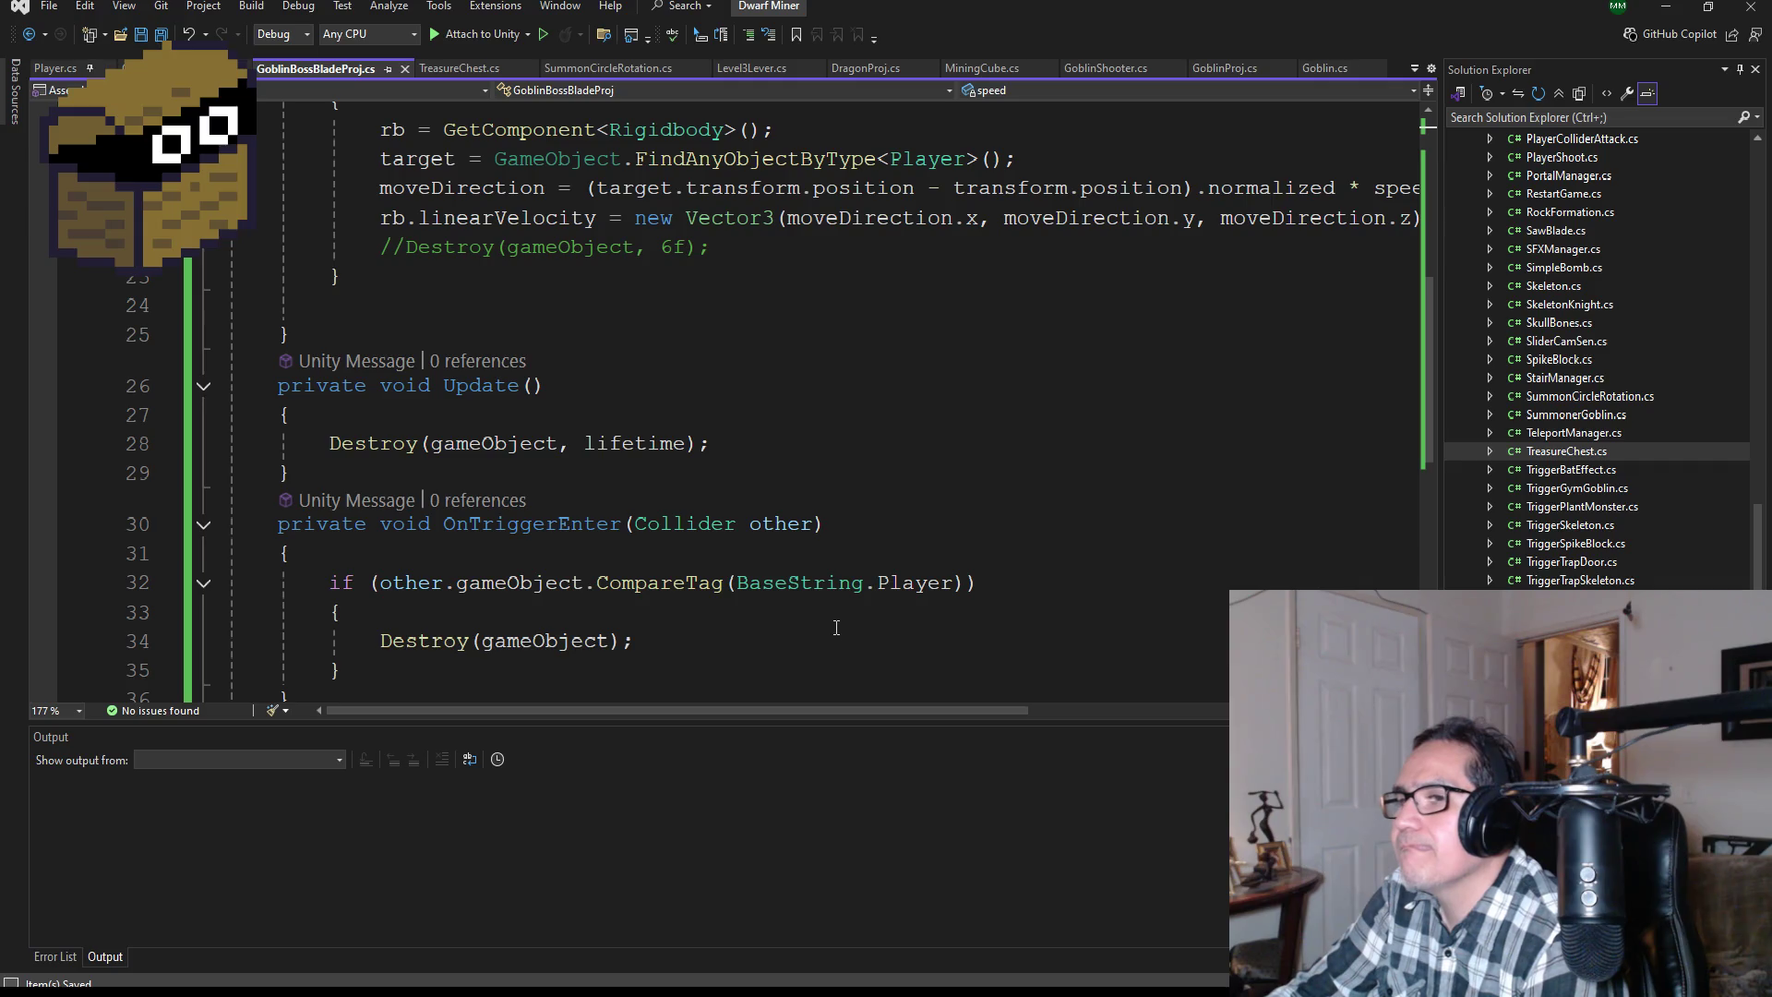
{"action": "scroll", "coordinate": [833, 632], "scroll_direction": "down", "scroll_amount": 1}
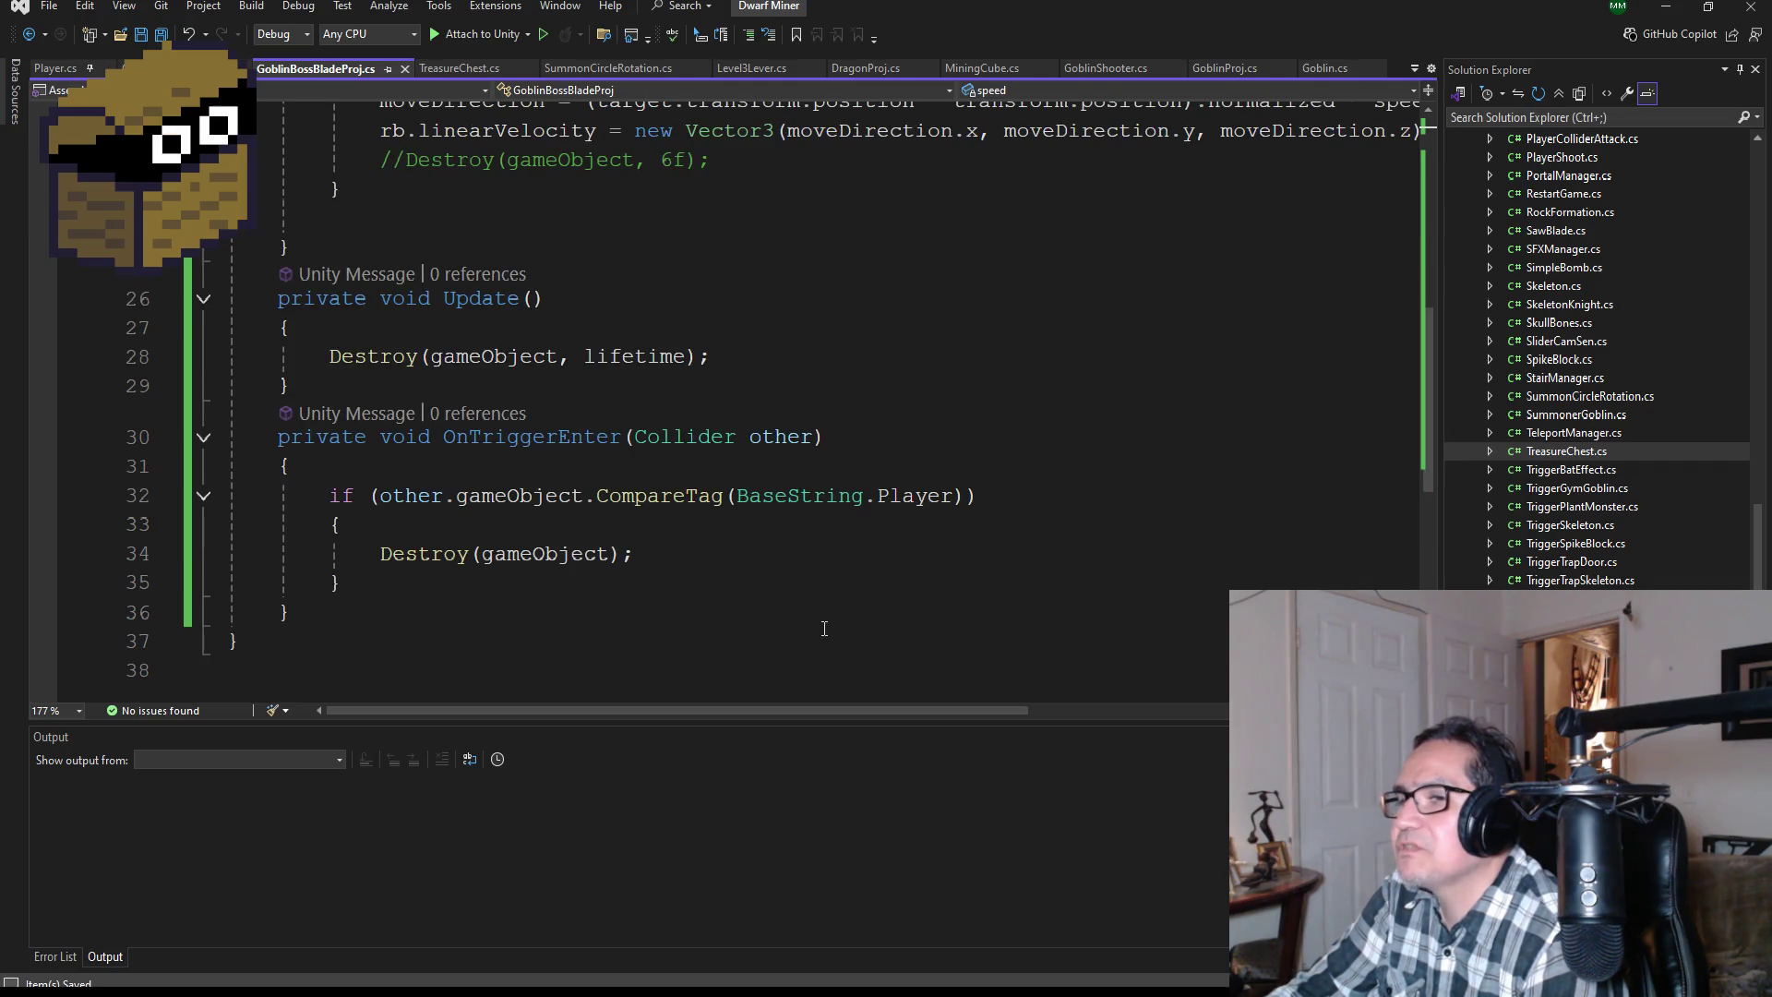
{"action": "scroll", "coordinate": [827, 626], "scroll_direction": "down", "scroll_amount": 1}
{"action": "scroll", "coordinate": [838, 624], "scroll_direction": "up", "scroll_amount": 7}
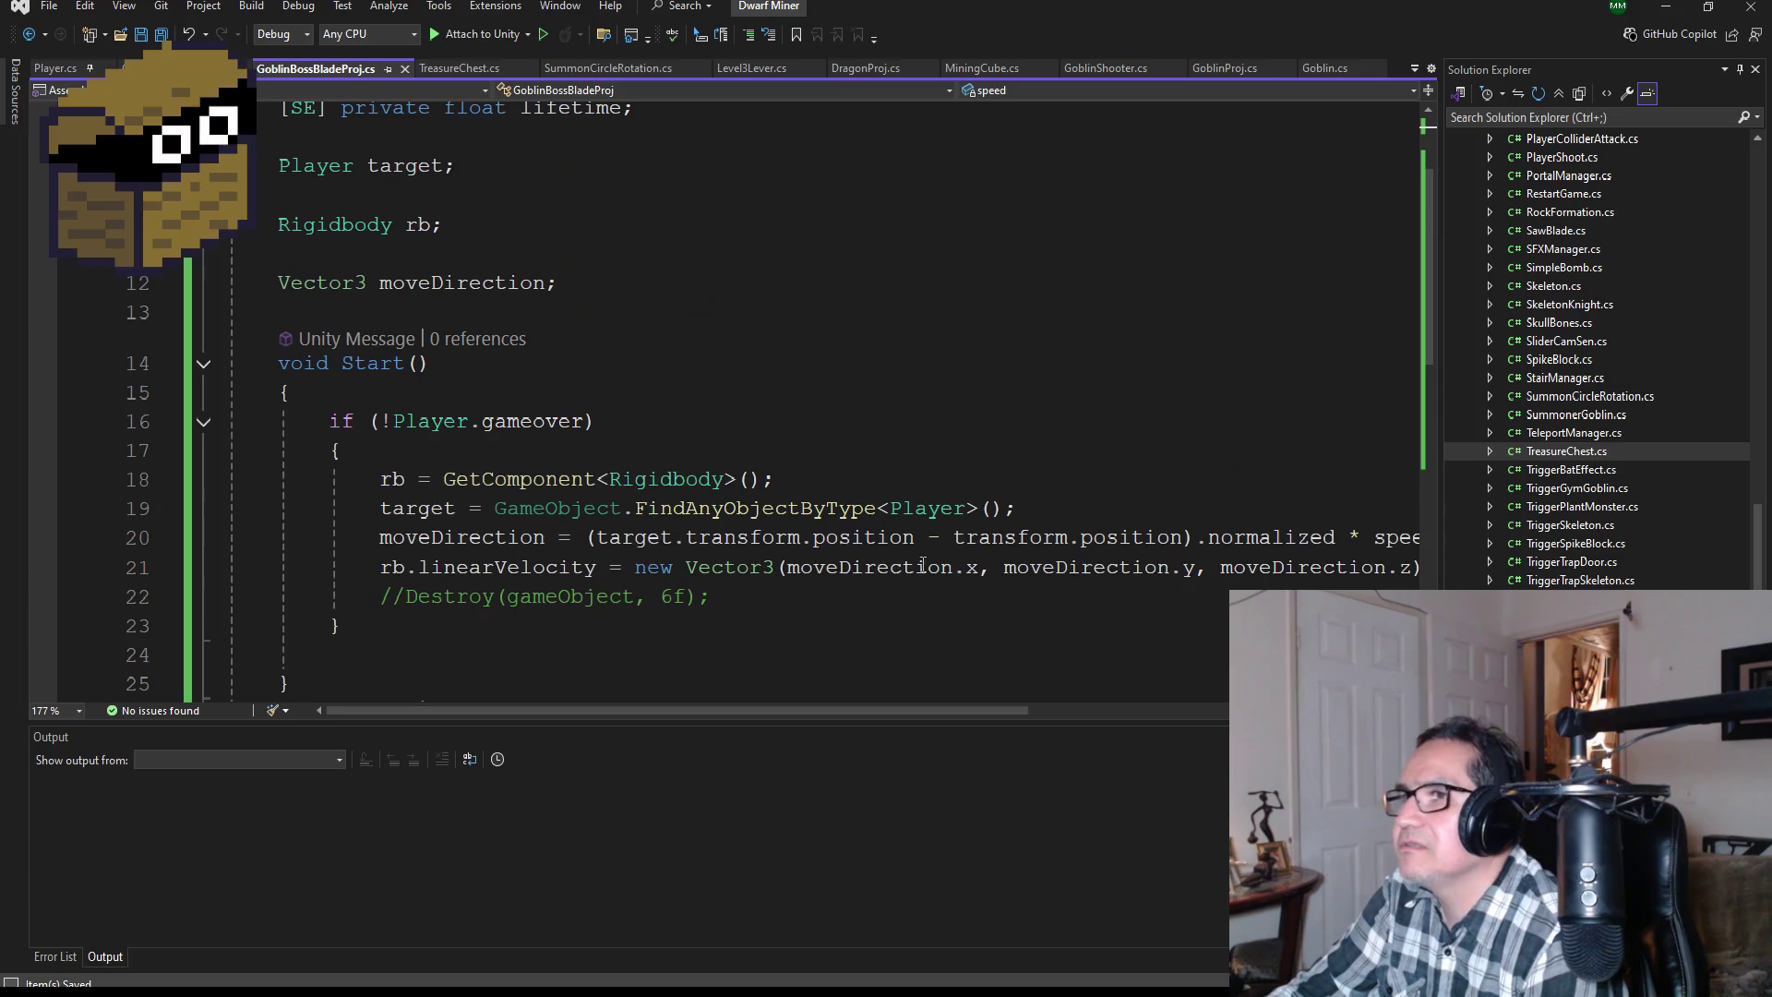
{"action": "left_click", "coordinate": [1667, 6]}
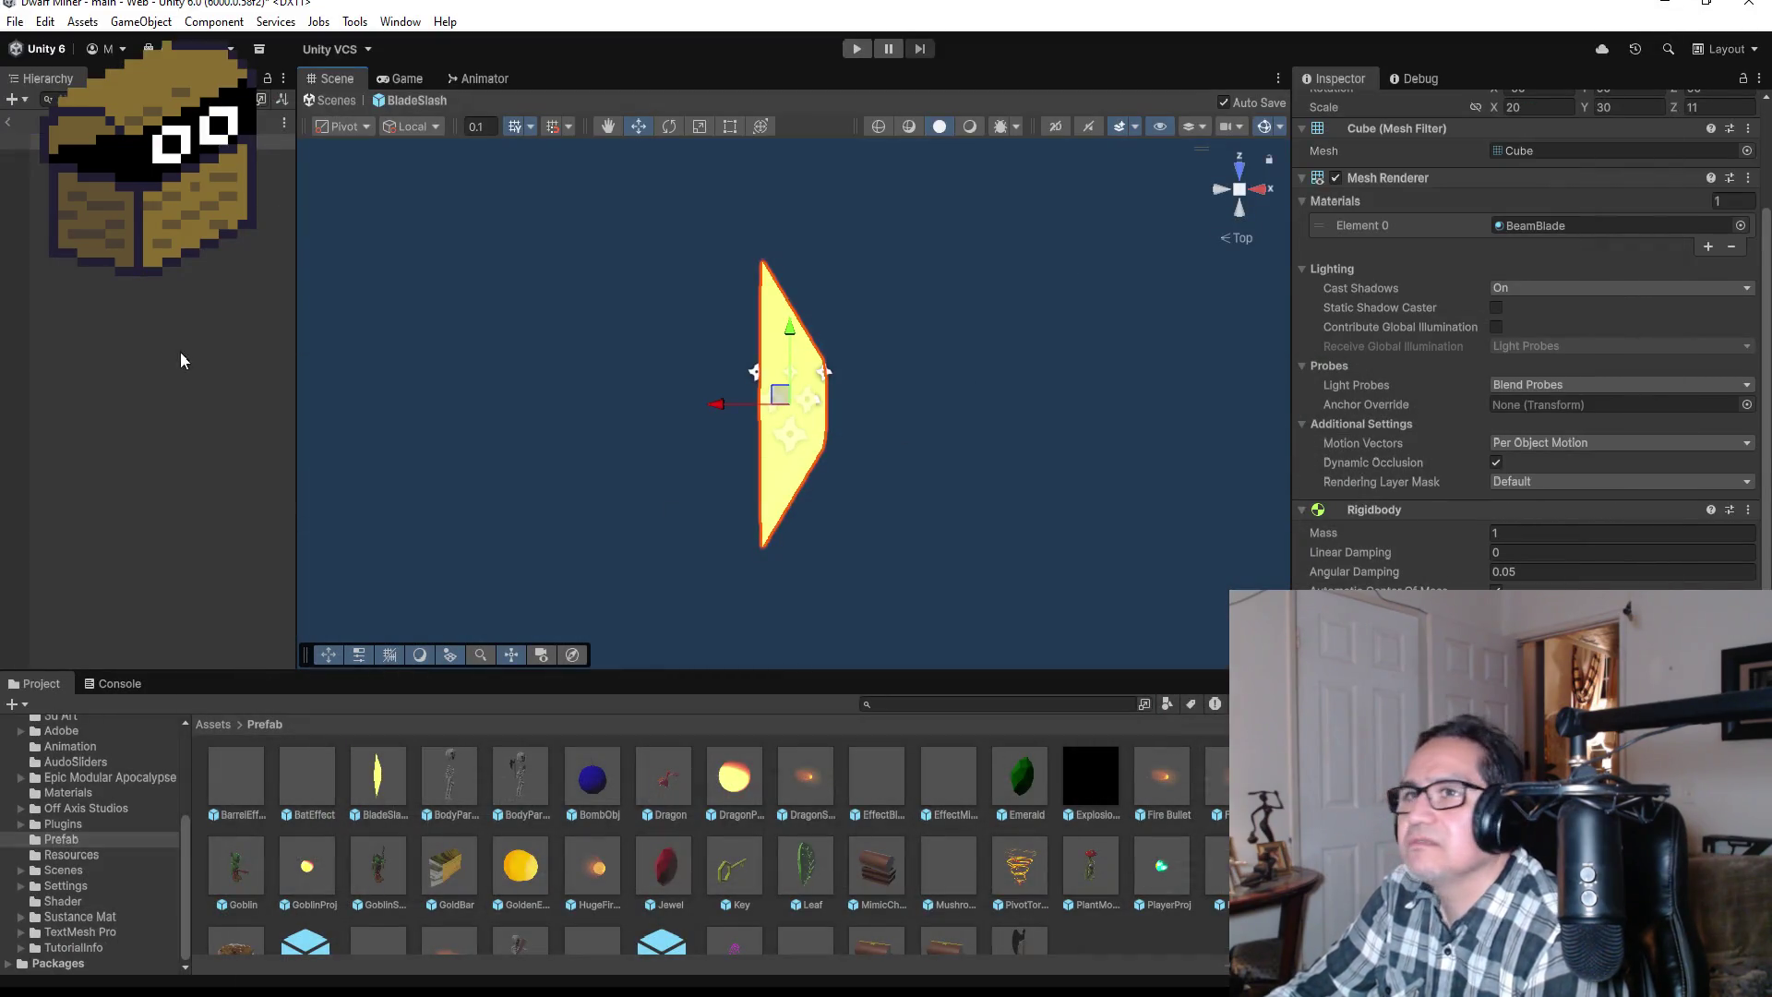
Step: Leave prefab mode and frame the GymGoblin boss under LevelThree > BossArea in the main scene
{"action": "left_click", "coordinate": [8, 121]}
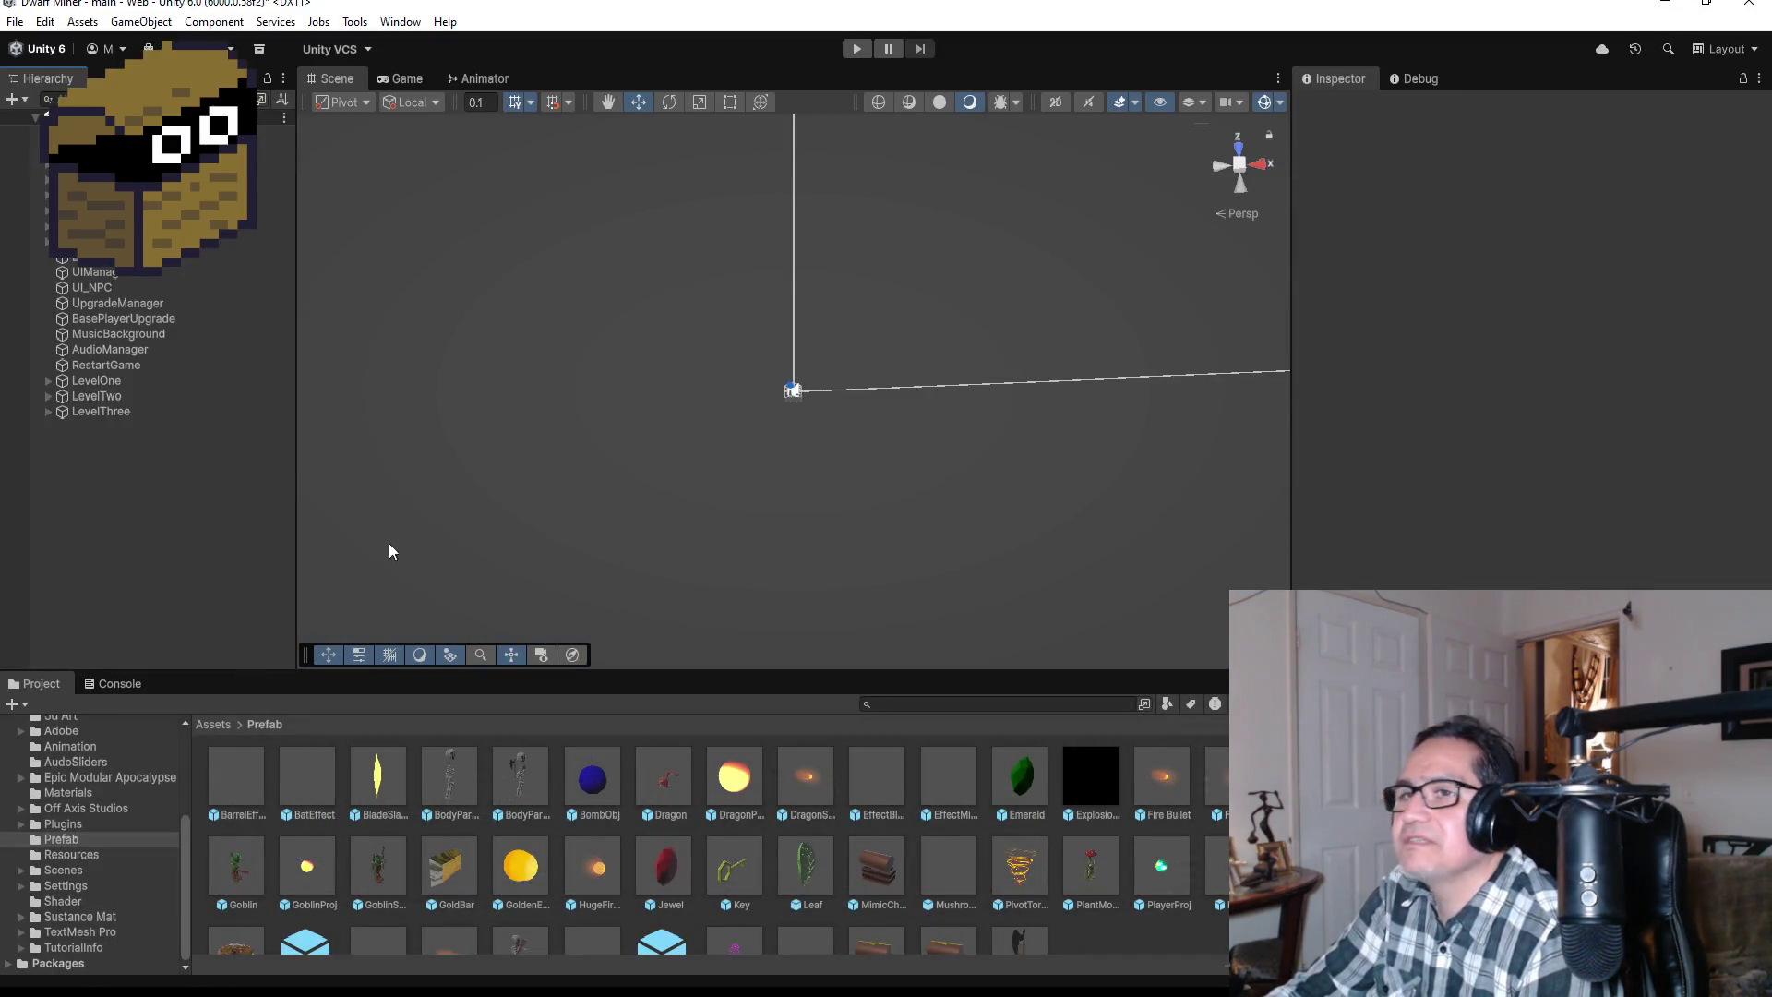
{"action": "double_click", "coordinate": [115, 412]}
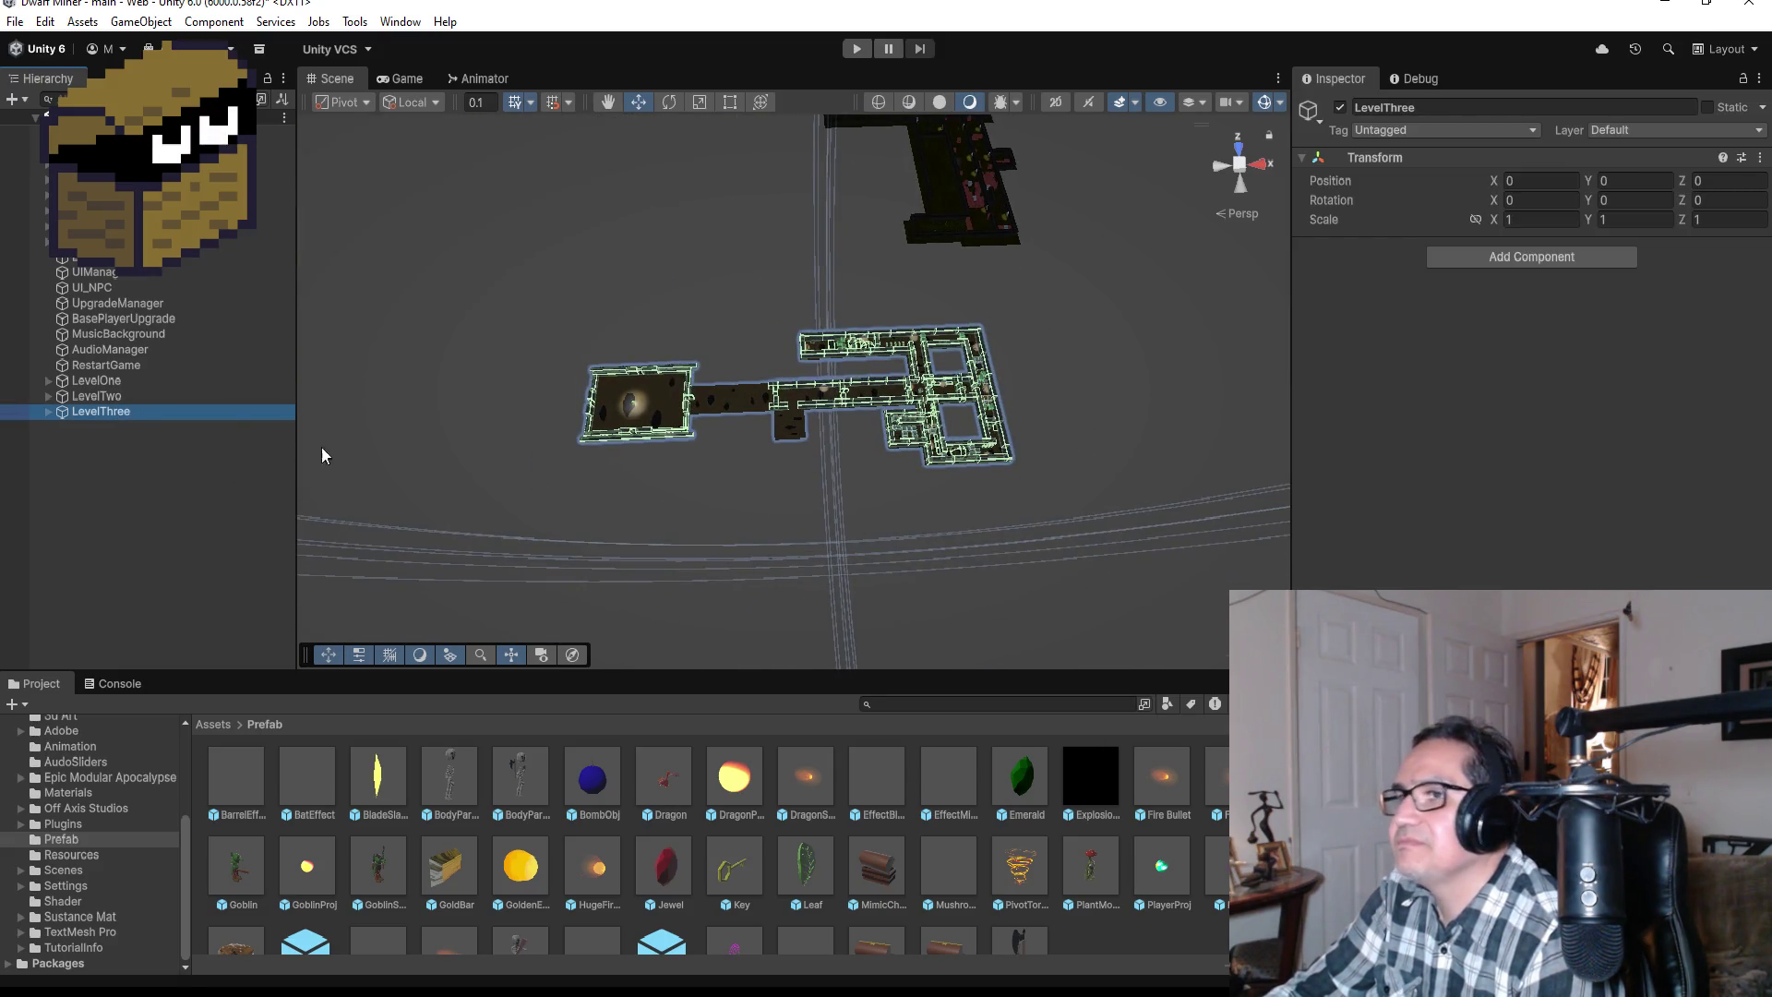
{"action": "left_click", "coordinate": [48, 411]}
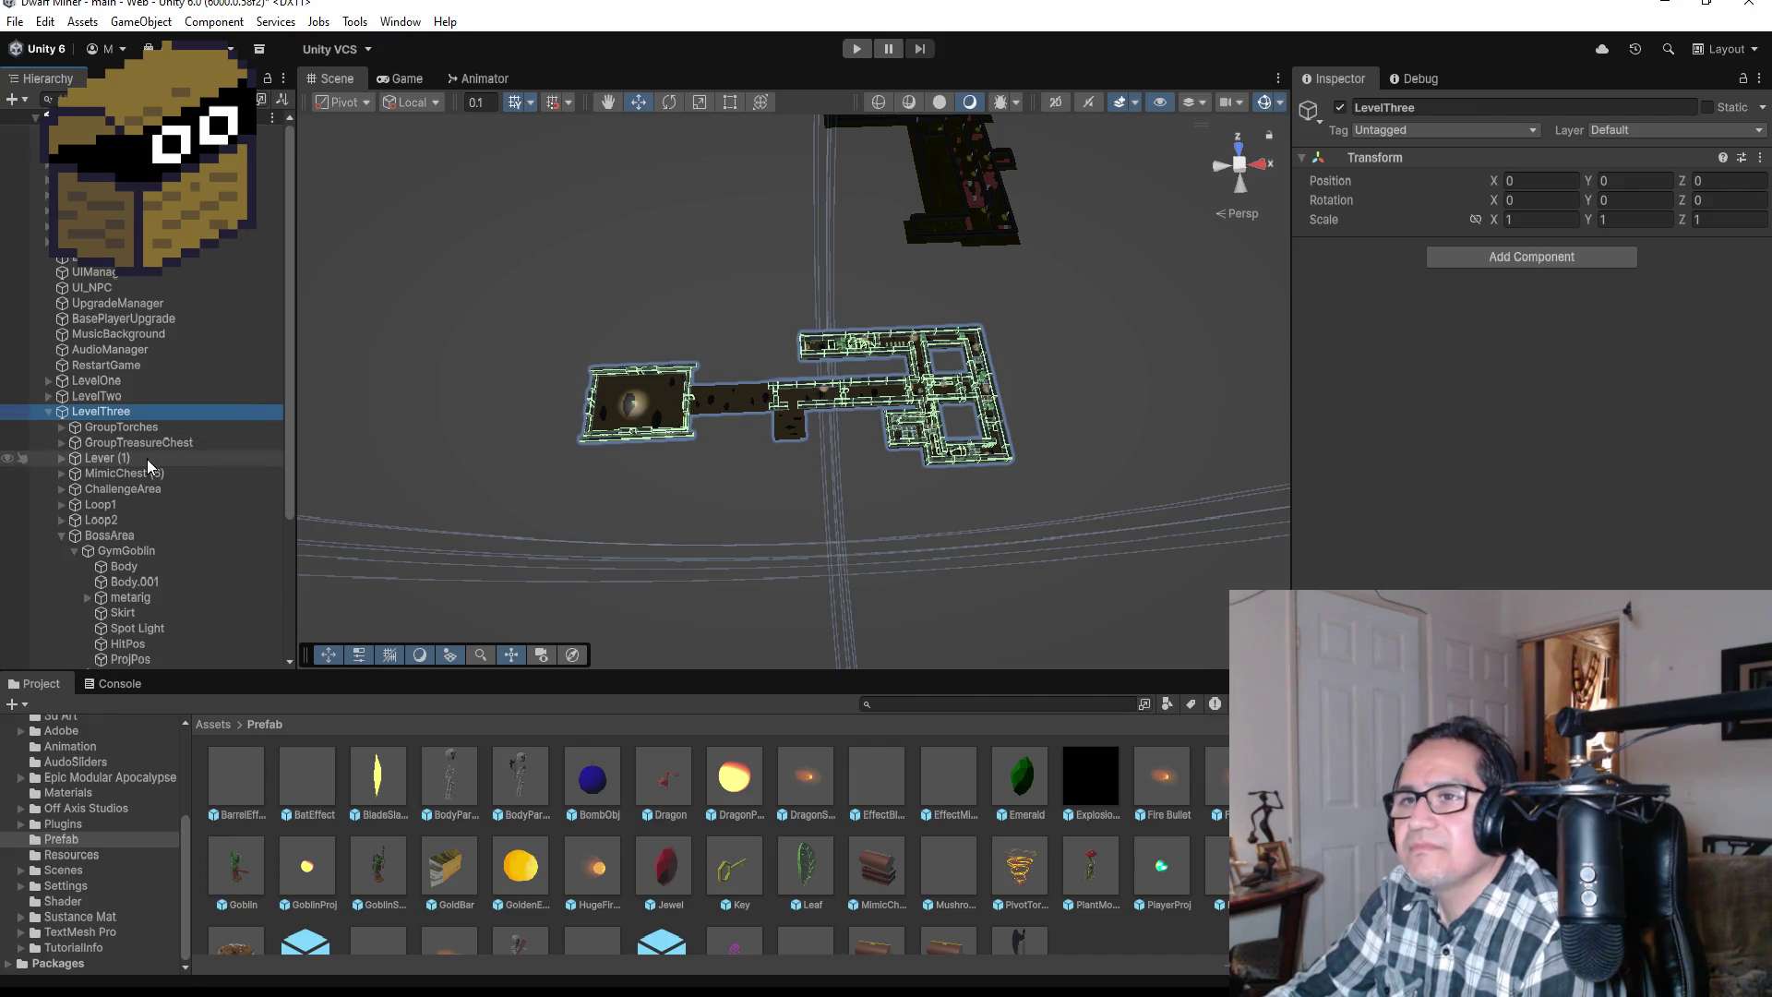
{"action": "left_click", "coordinate": [124, 552]}
{"action": "double_click", "coordinate": [125, 552]}
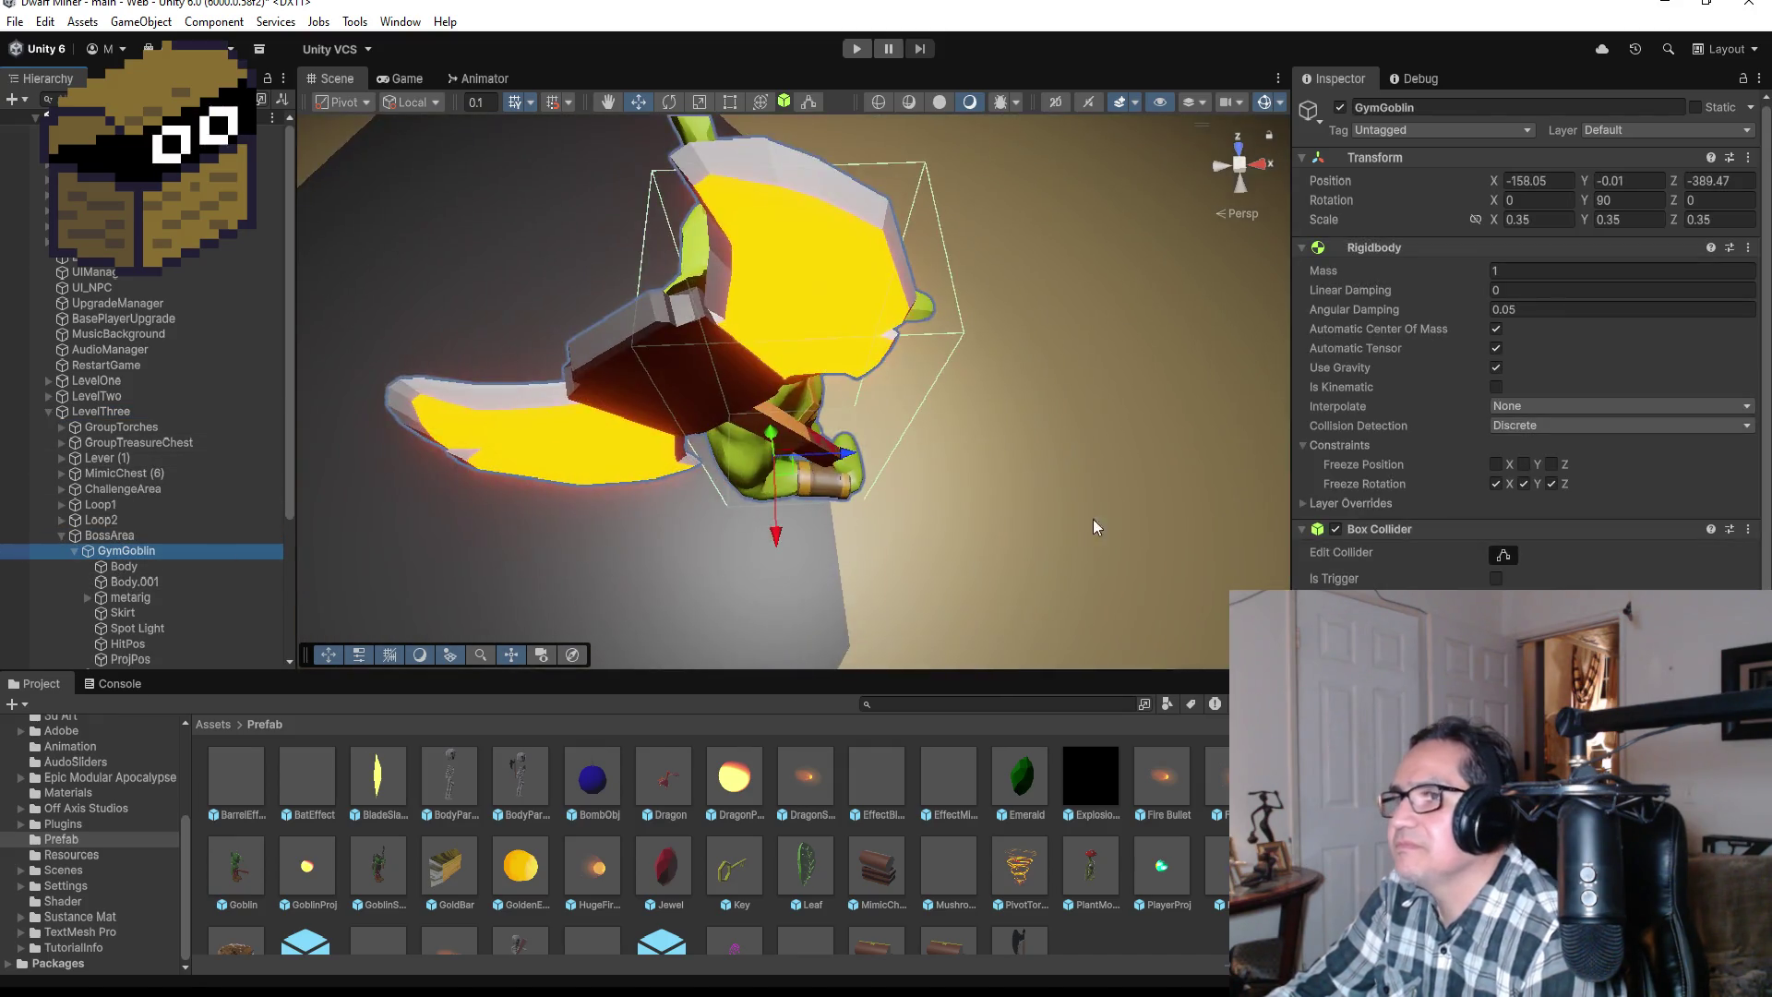
{"action": "scroll", "coordinate": [1093, 519], "scroll_direction": "down", "scroll_amount": 10}
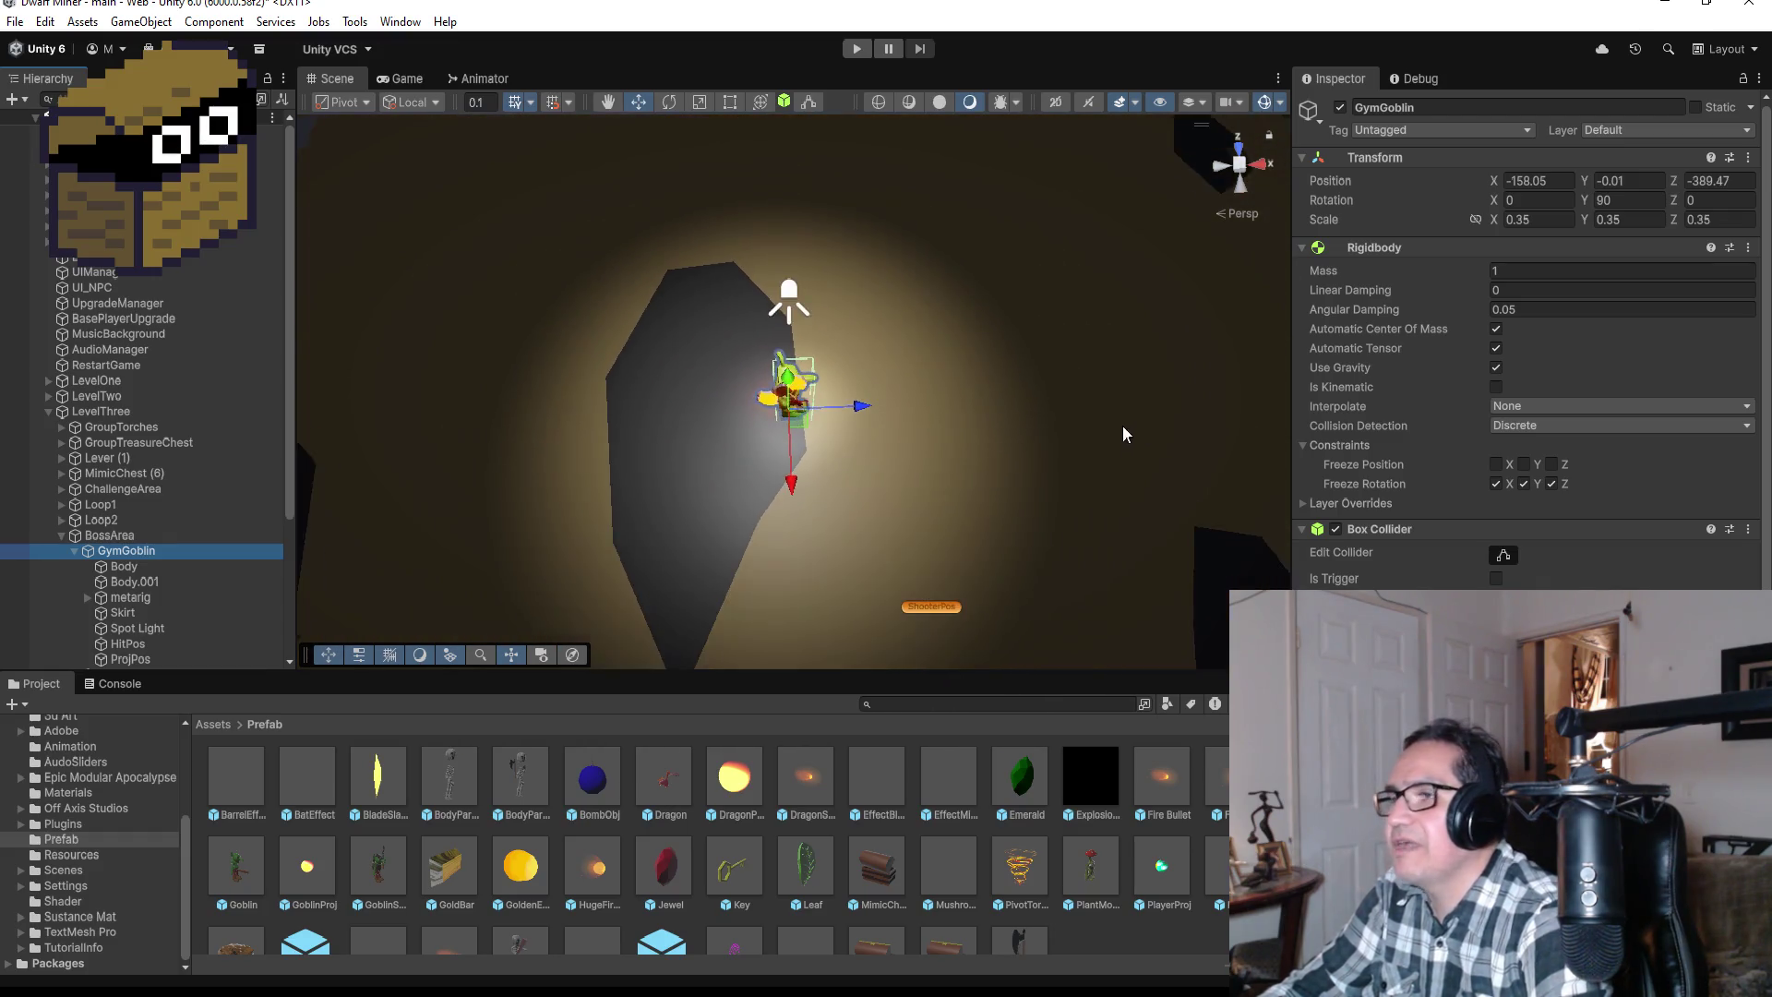
{"action": "scroll", "coordinate": [1124, 434], "scroll_direction": "down", "scroll_amount": 8}
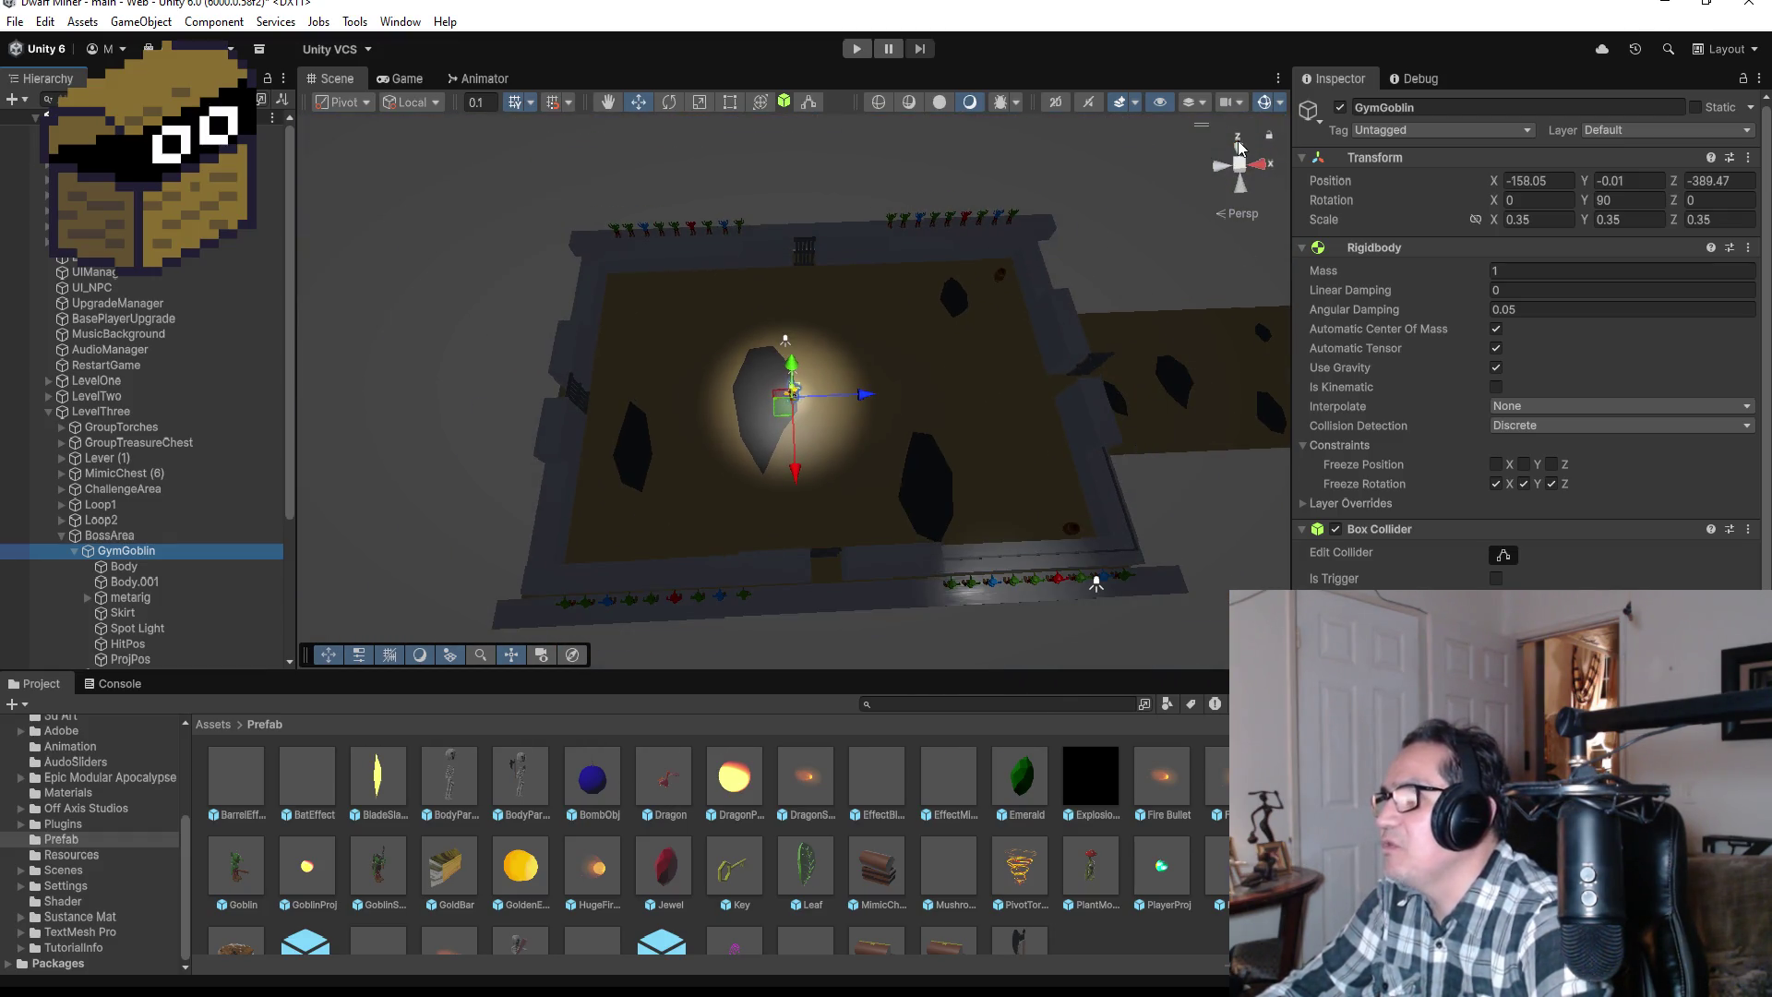
Step: Switch the Scene view to Top and drop a BladeSlash prefab instance just outside the boss arena
{"action": "left_click", "coordinate": [1240, 146]}
{"action": "left_click", "coordinate": [1239, 146]}
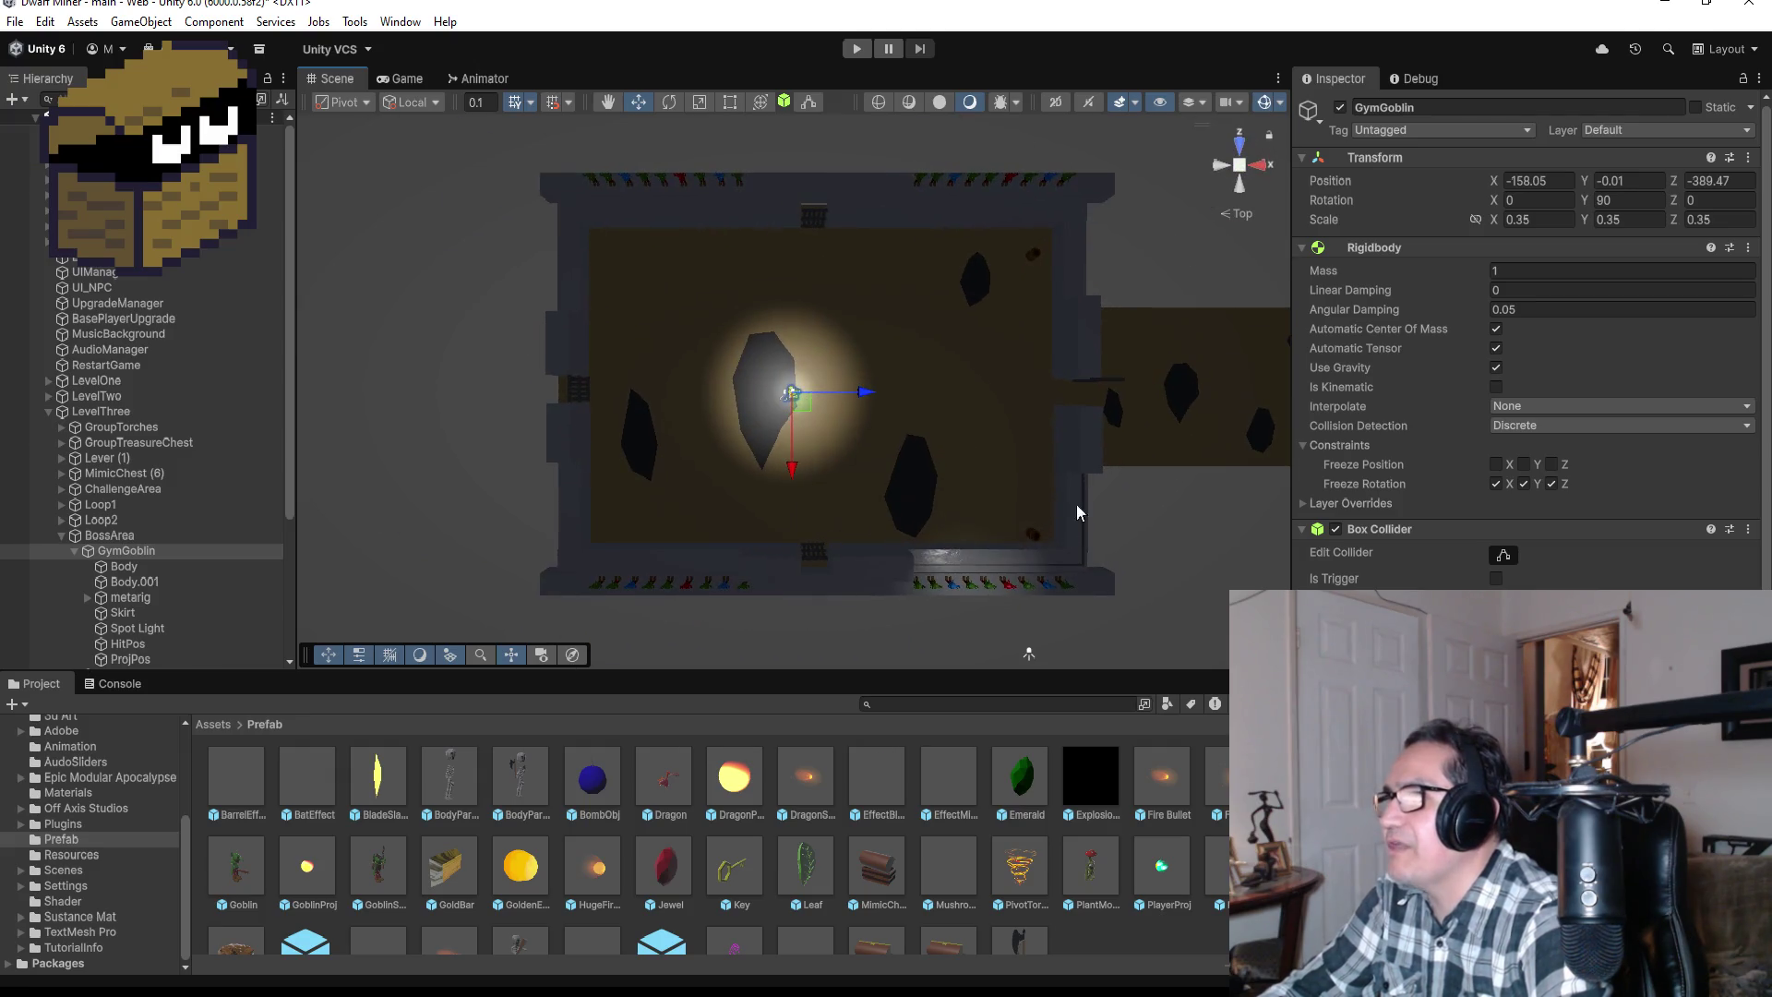
{"action": "scroll", "coordinate": [1076, 511], "scroll_direction": "down", "scroll_amount": 2}
{"action": "mouse_move", "coordinate": [388, 789]}
{"action": "left_mouse_down"}
{"action": "mouse_move", "coordinate": [727, 622]}
{"action": "mouse_move", "coordinate": [1085, 397]}
{"action": "left_mouse_up"}
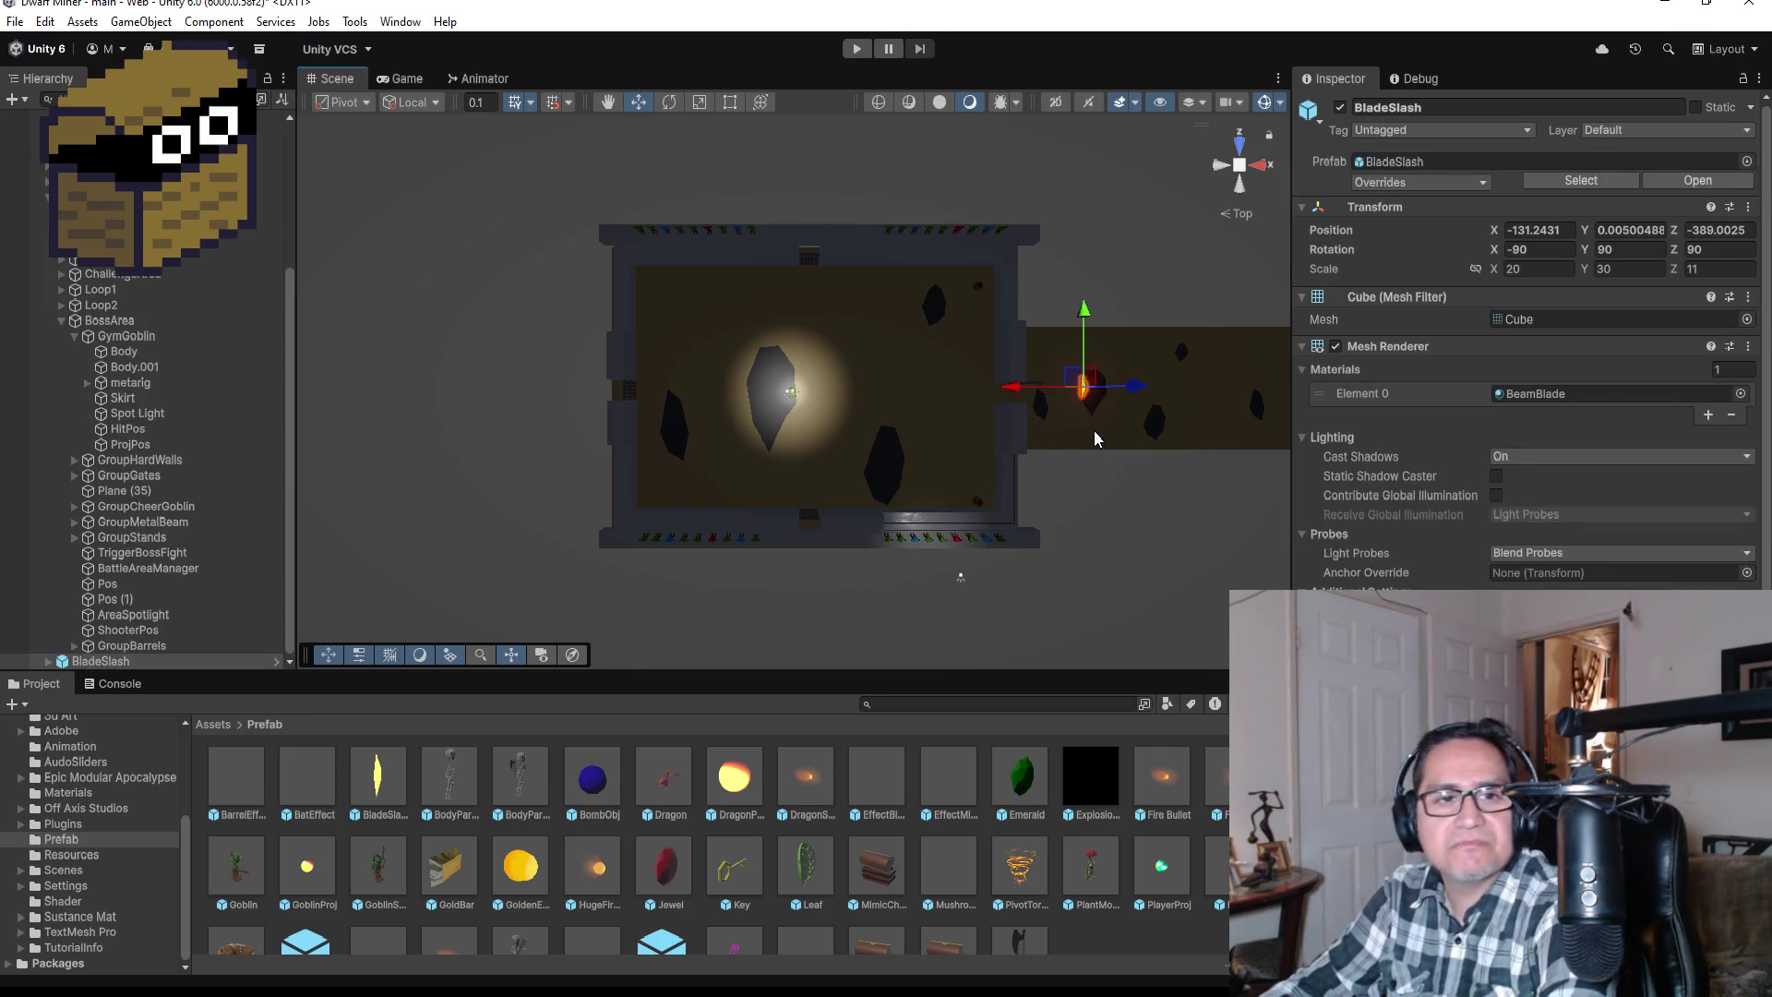
Step: Lower the BladeSlash instance to Position Y -7.16 and enter Play mode
{"action": "left_click_drag", "start_coordinate": [1119, 381], "coordinate": [1087, 399]}
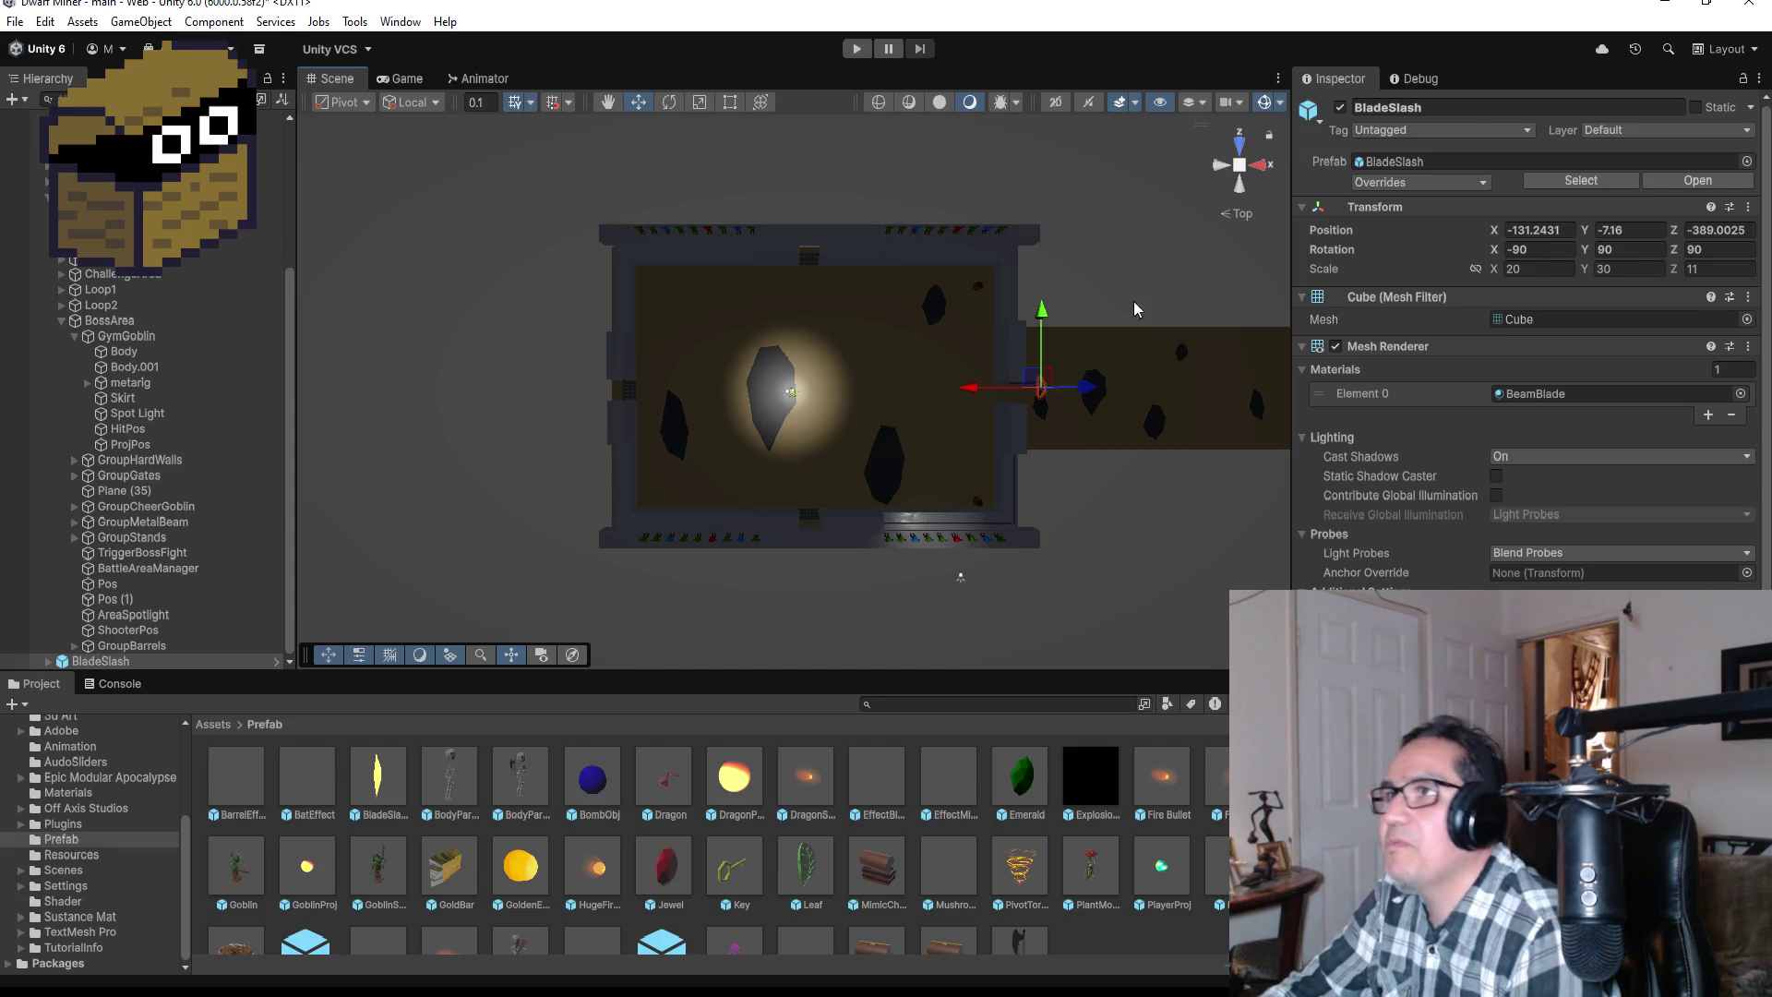
{"action": "left_click", "coordinate": [857, 48]}
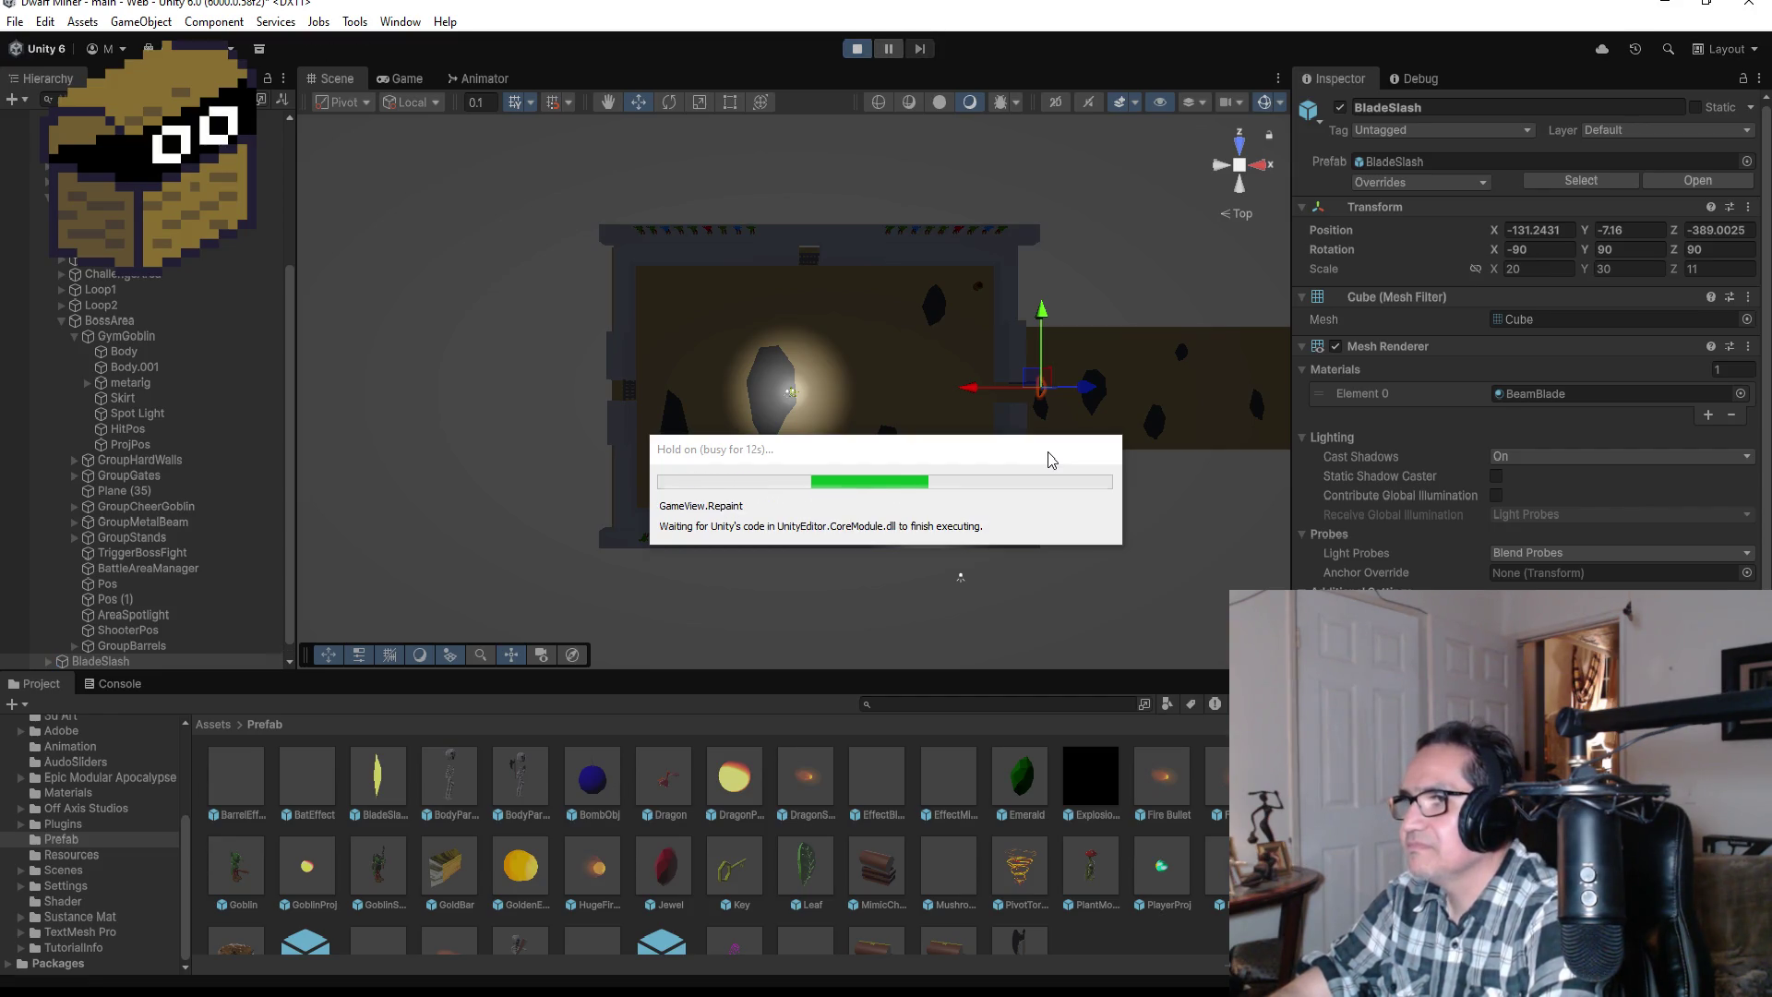
Step: Start the game and walk the player into the boss arena to trigger the goblin's blade beam
{"action": "key", "text": "Escape"}
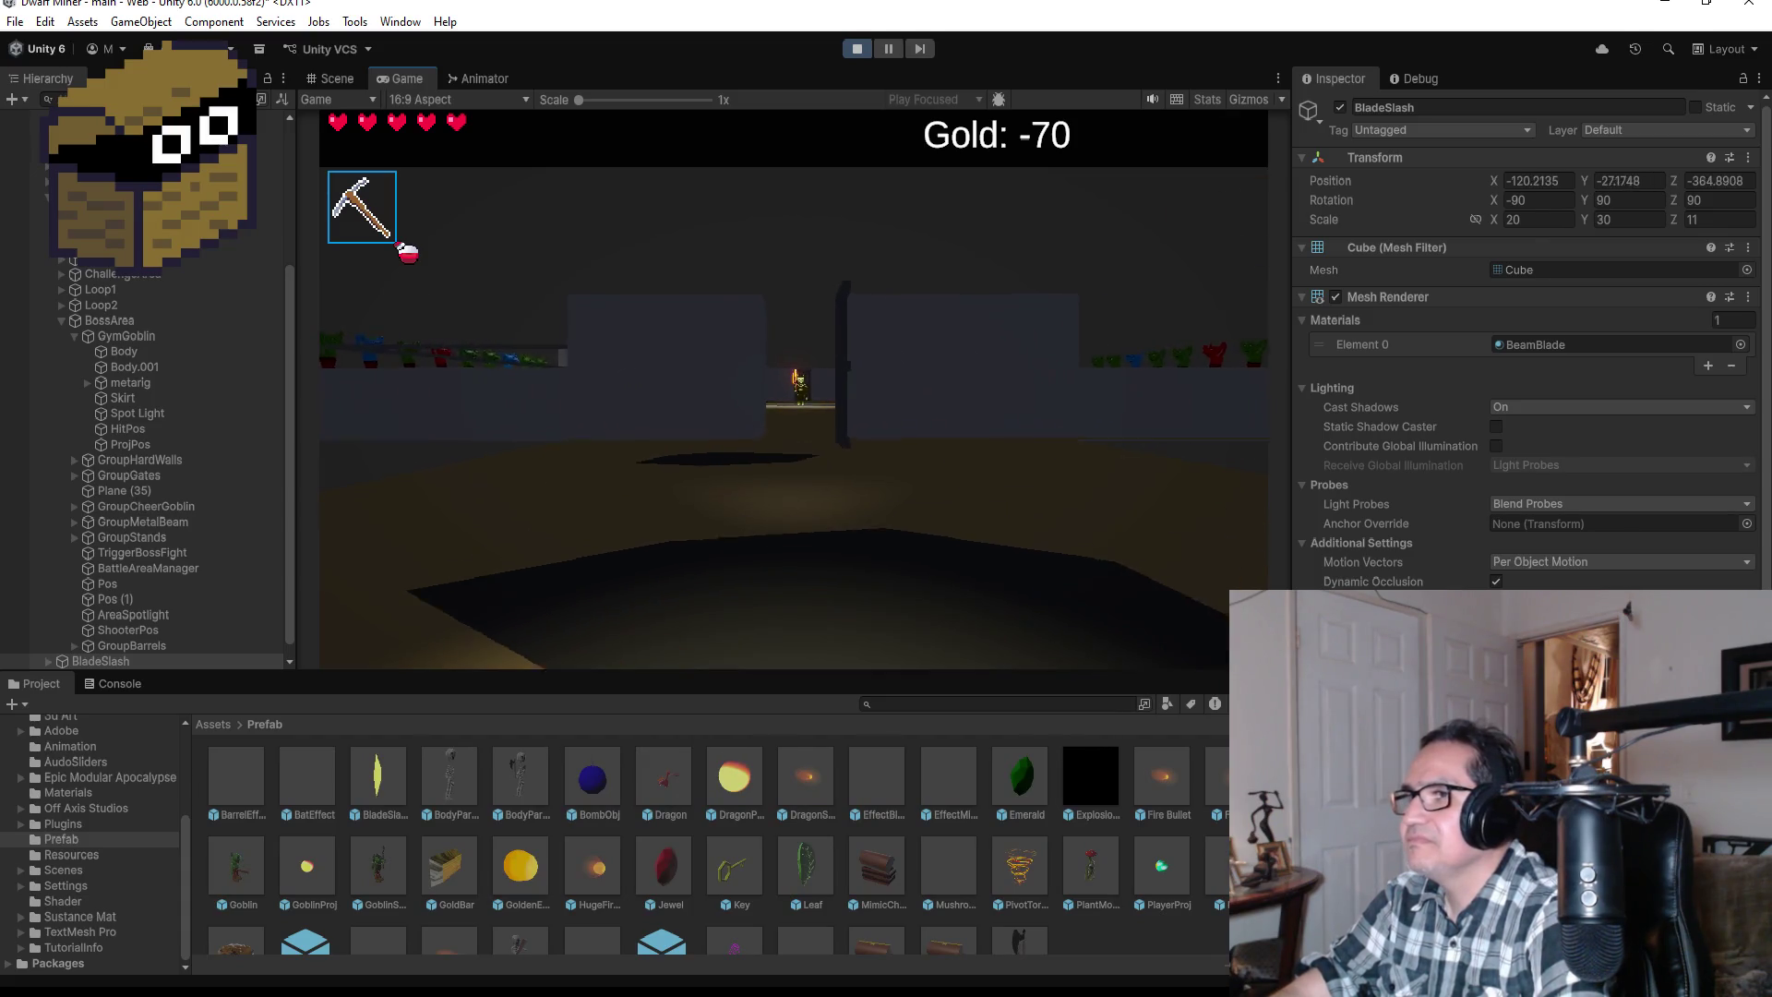
{"action": "left_click", "coordinate": [794, 390]}
{"action": "key", "text": "w"}
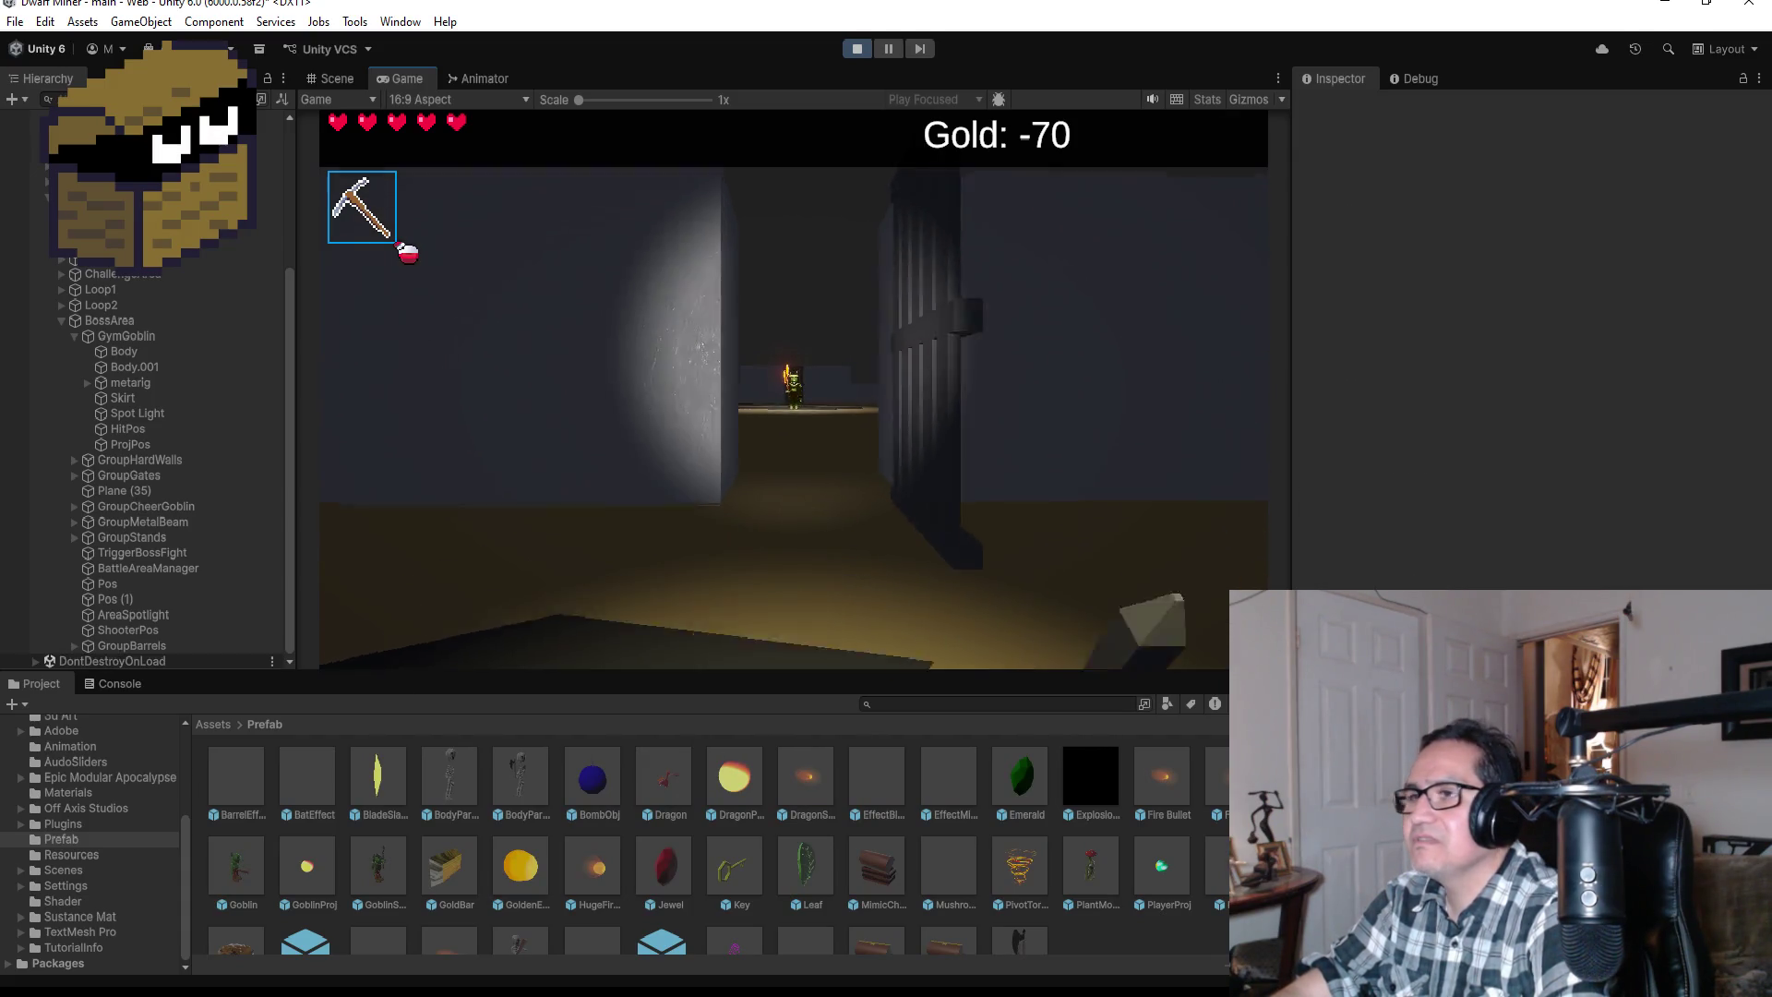
{"action": "key", "text": "w"}
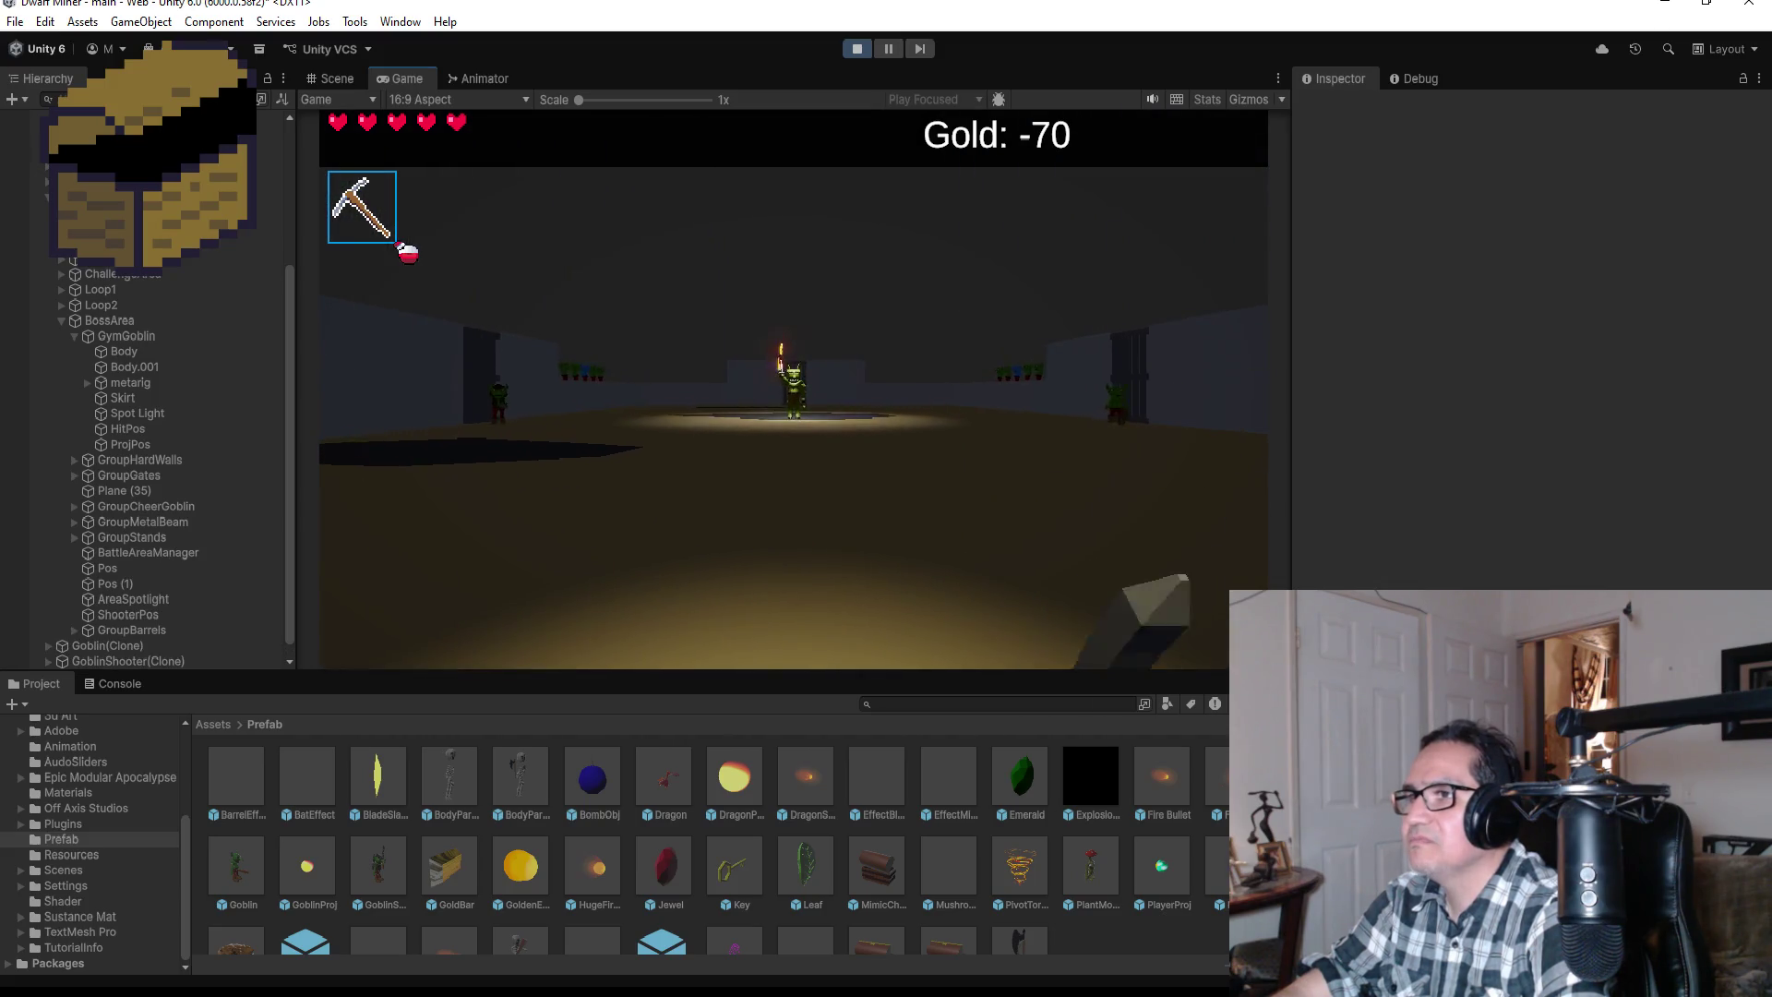
{"action": "key", "text": "w"}
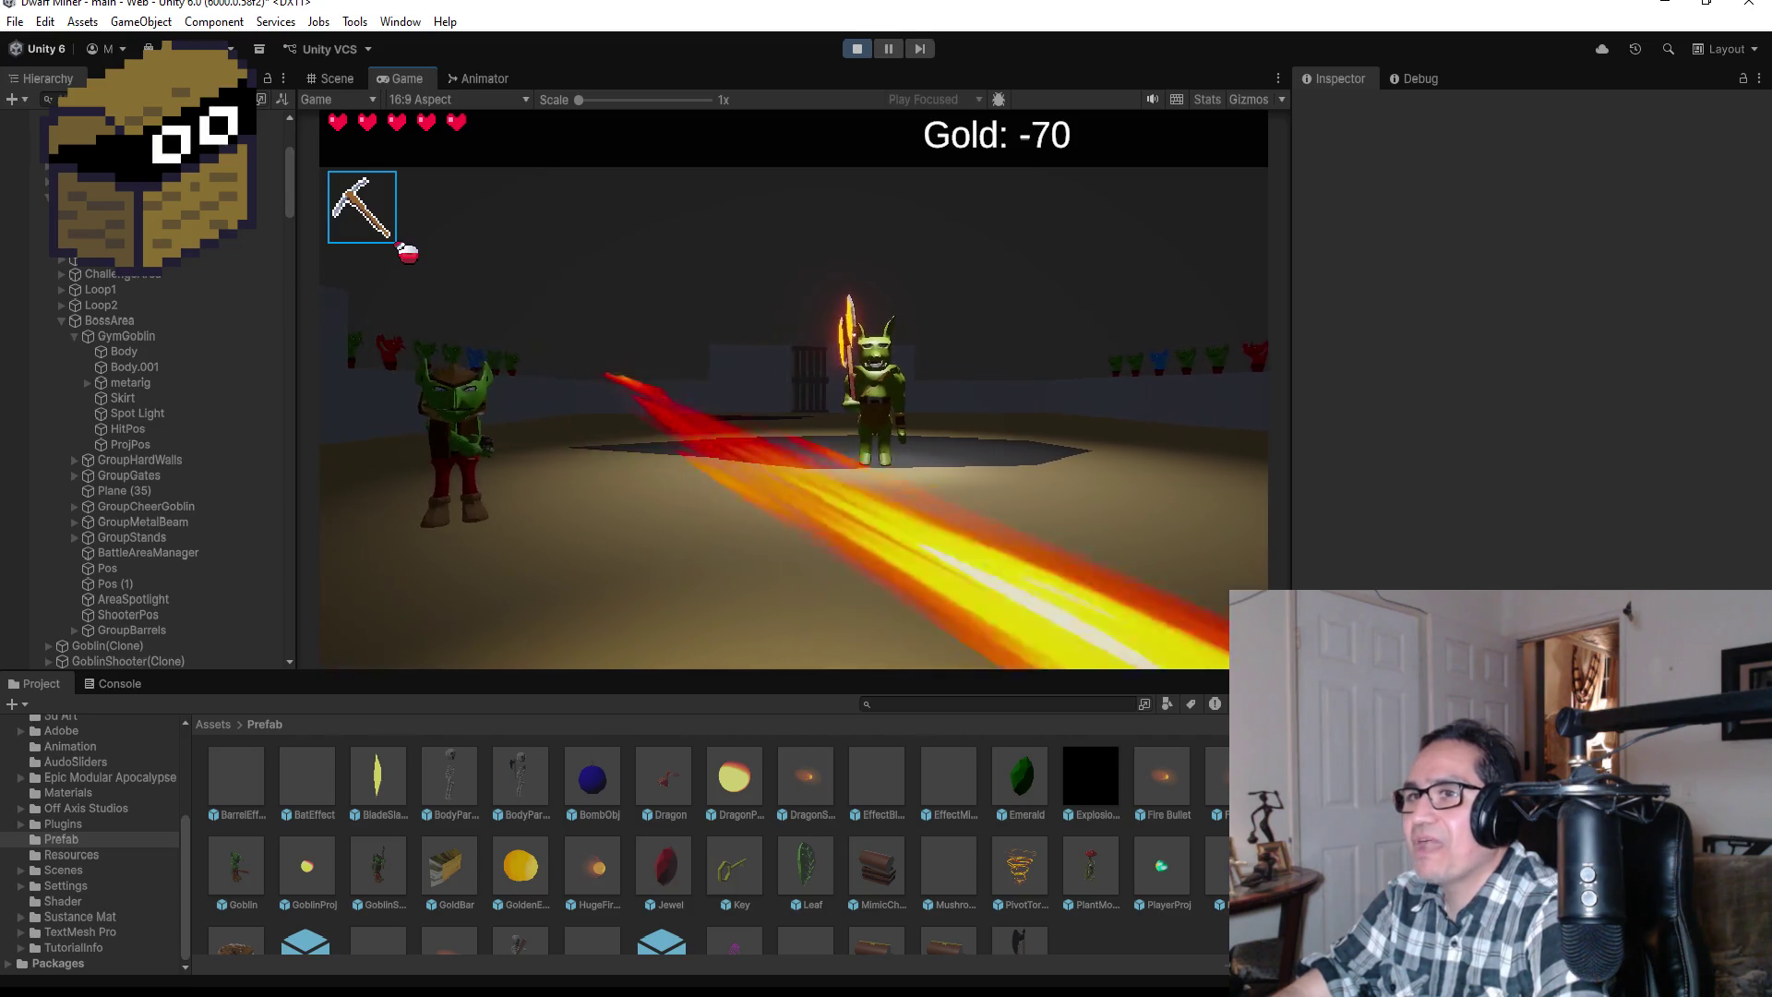
Step: Pause the game, stop Play mode and select the GymGoblin object
{"action": "key", "text": "Escape"}
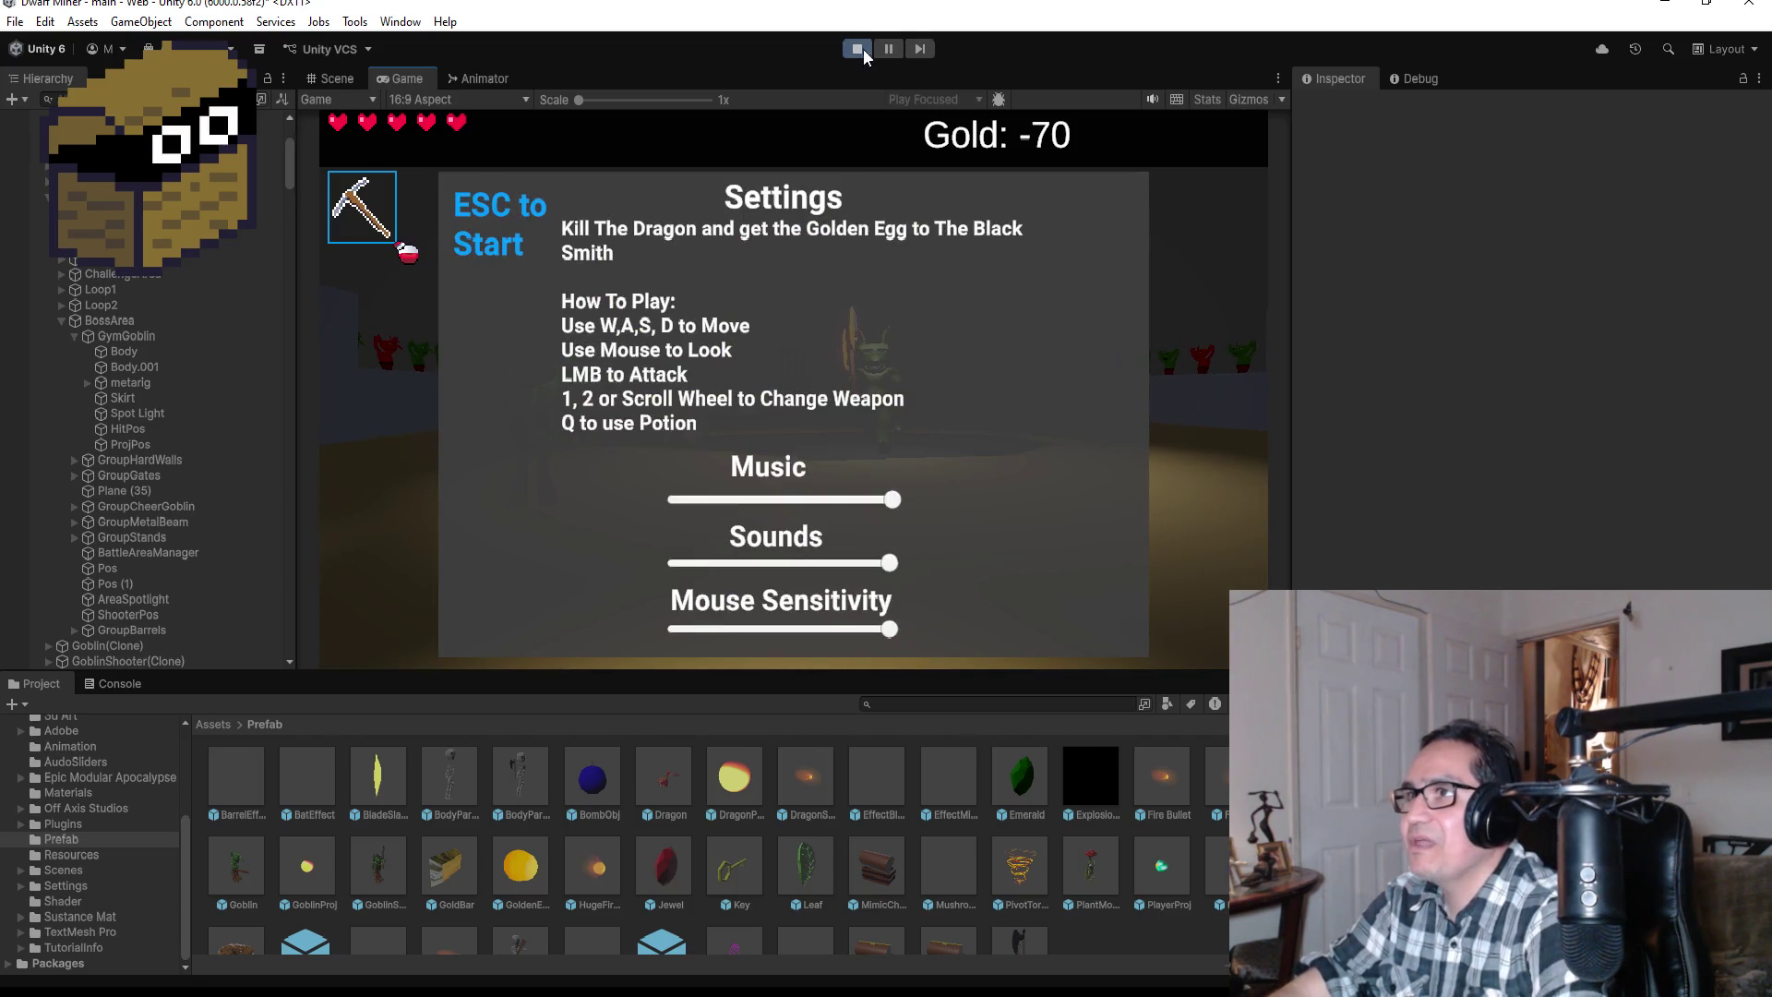
{"action": "left_click", "coordinate": [858, 51]}
{"action": "left_click", "coordinate": [133, 336]}
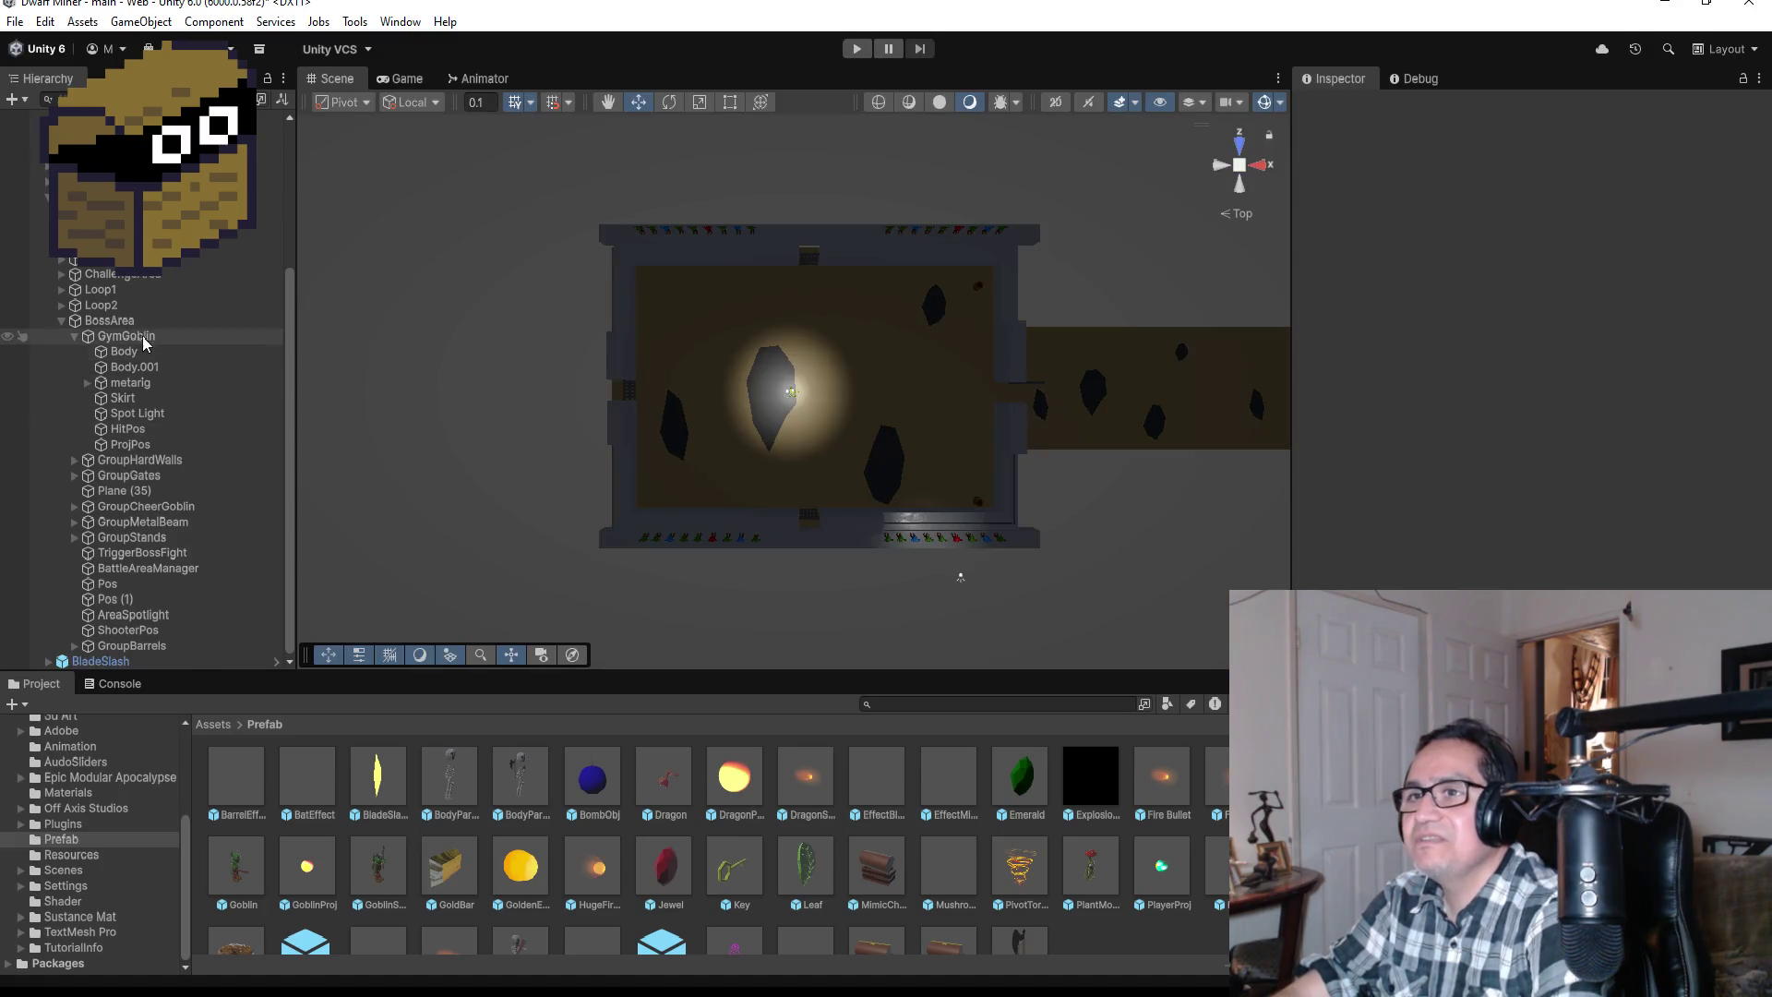
Step: Move the ProjPos spawn point forward from Z 3.26 to Z 3.67
{"action": "double_click", "coordinate": [159, 443]}
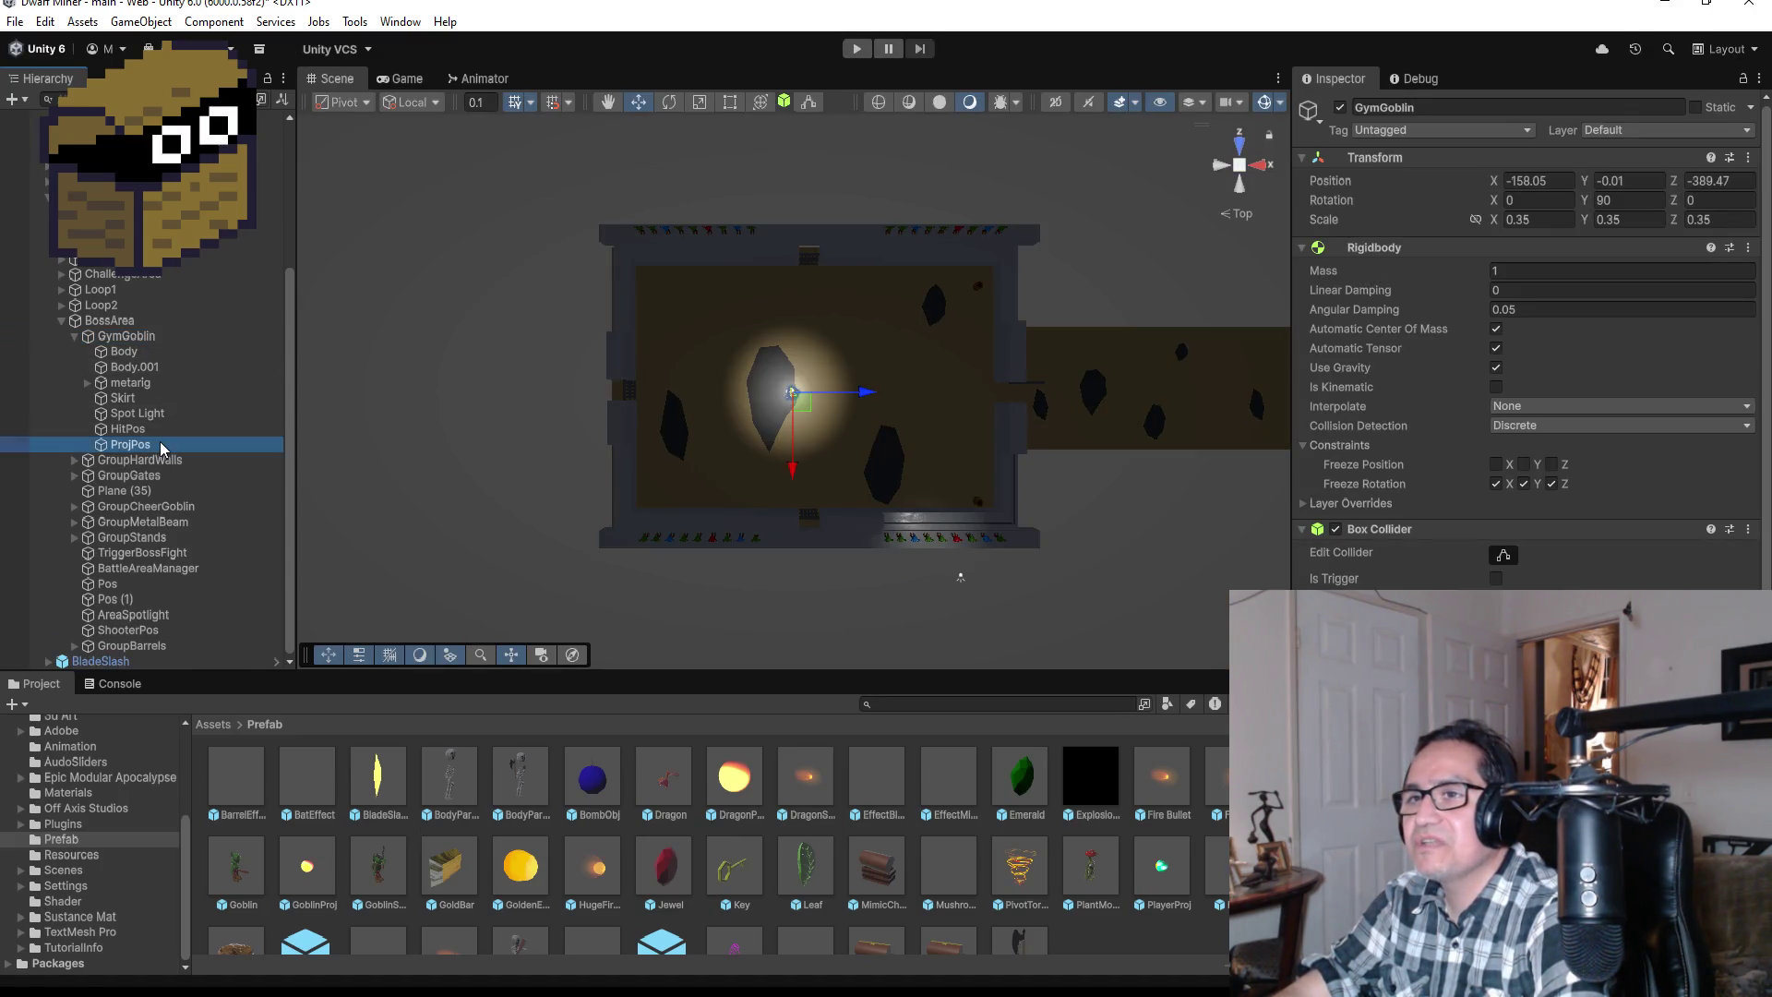
{"action": "scroll", "coordinate": [823, 447], "scroll_direction": "up", "scroll_amount": 10}
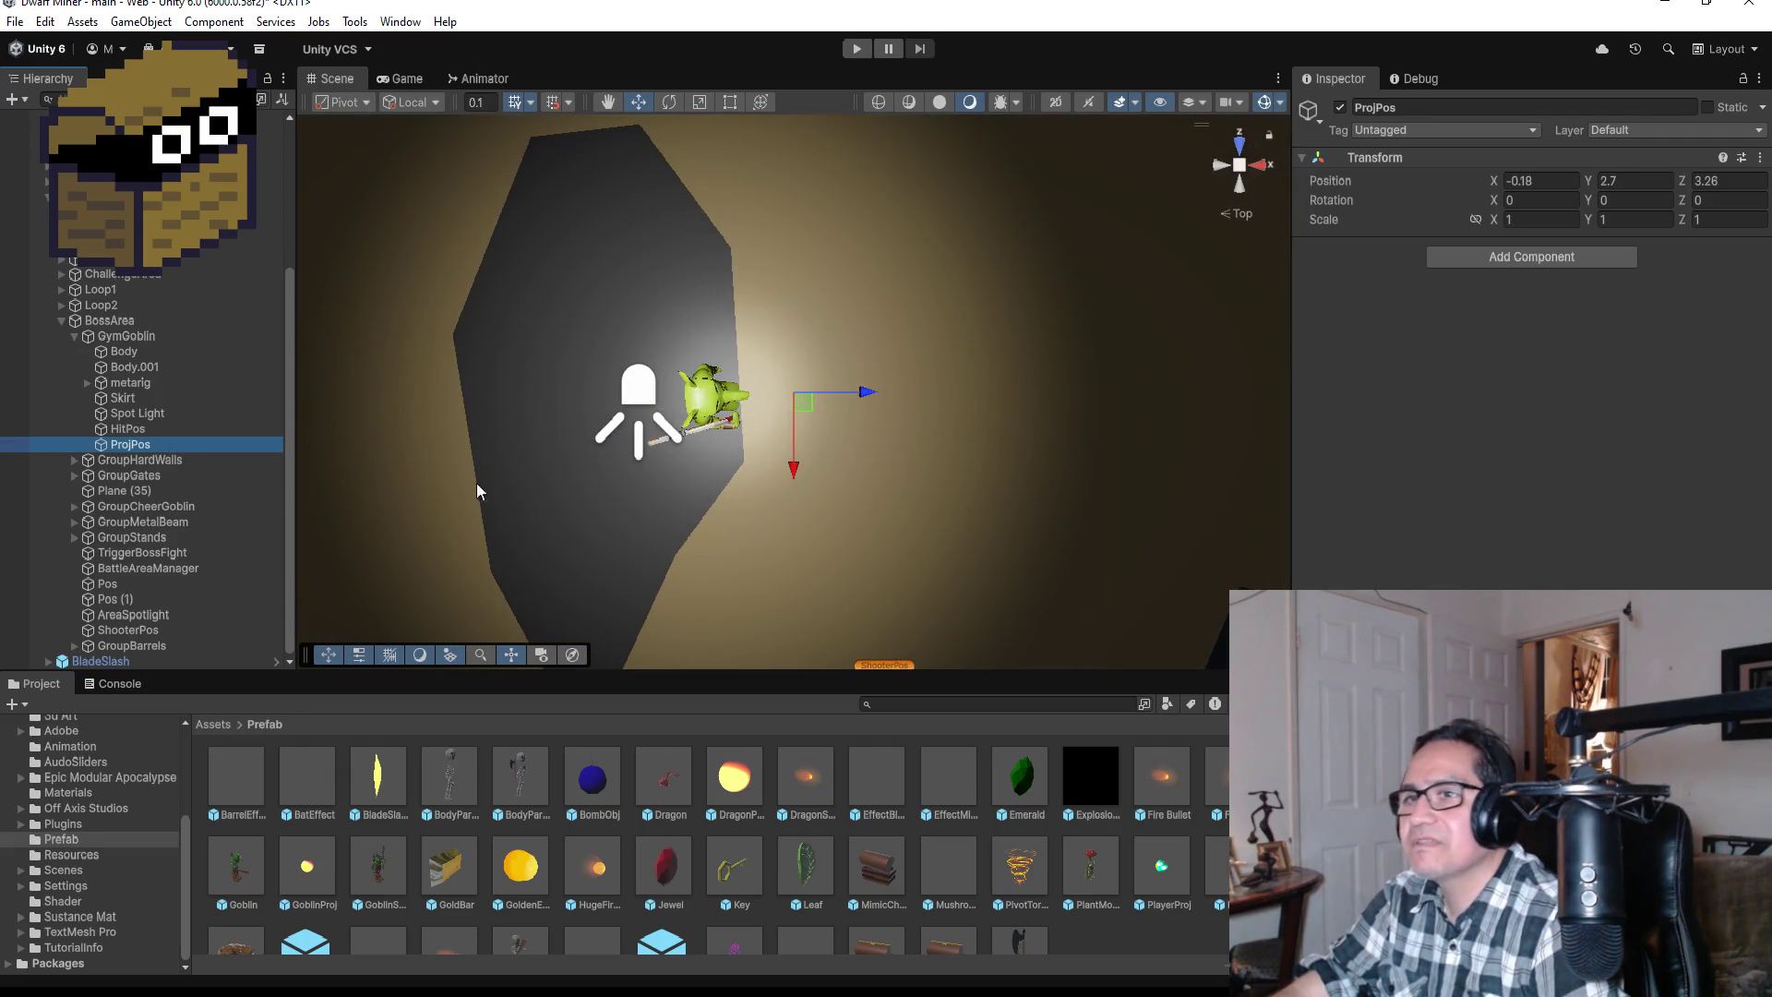
{"action": "left_click_drag", "start_coordinate": [958, 555], "coordinate": [962, 340], "text": "alt"}
{"action": "left_click_drag", "start_coordinate": [875, 398], "coordinate": [890, 395]}
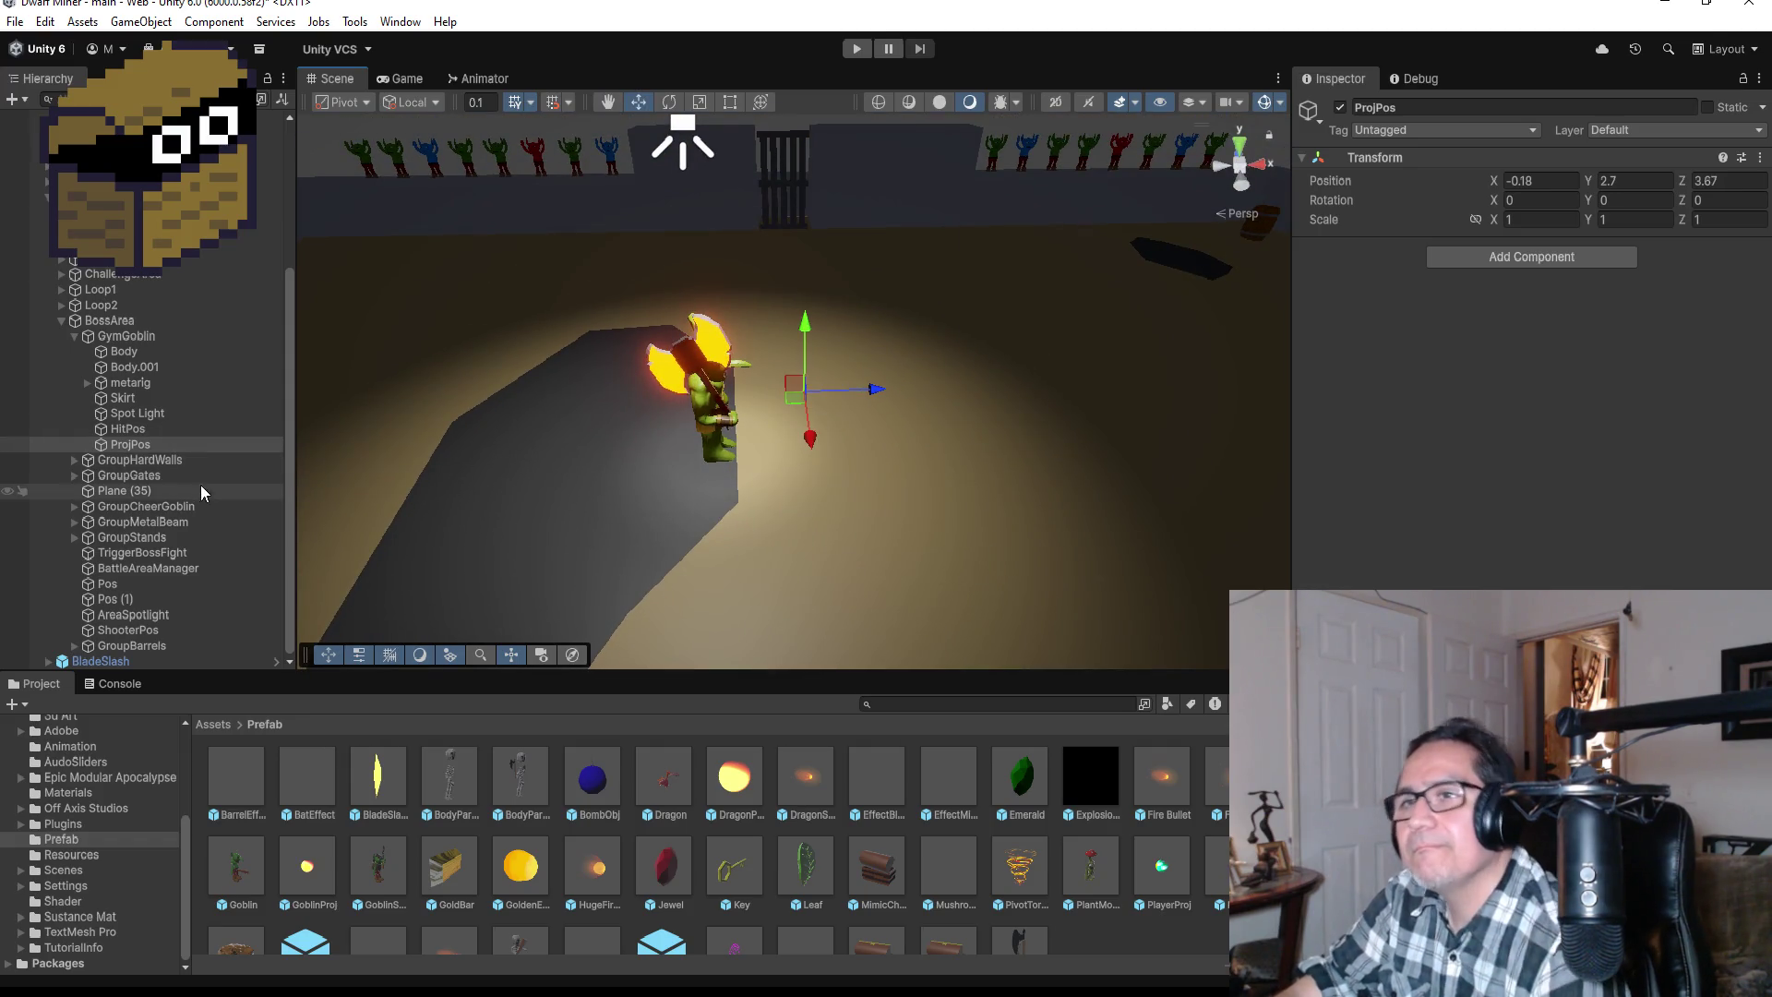
Step: Check the Goblin Gym Boss script on GymGoblin and start Play mode again
{"action": "left_click", "coordinate": [126, 336]}
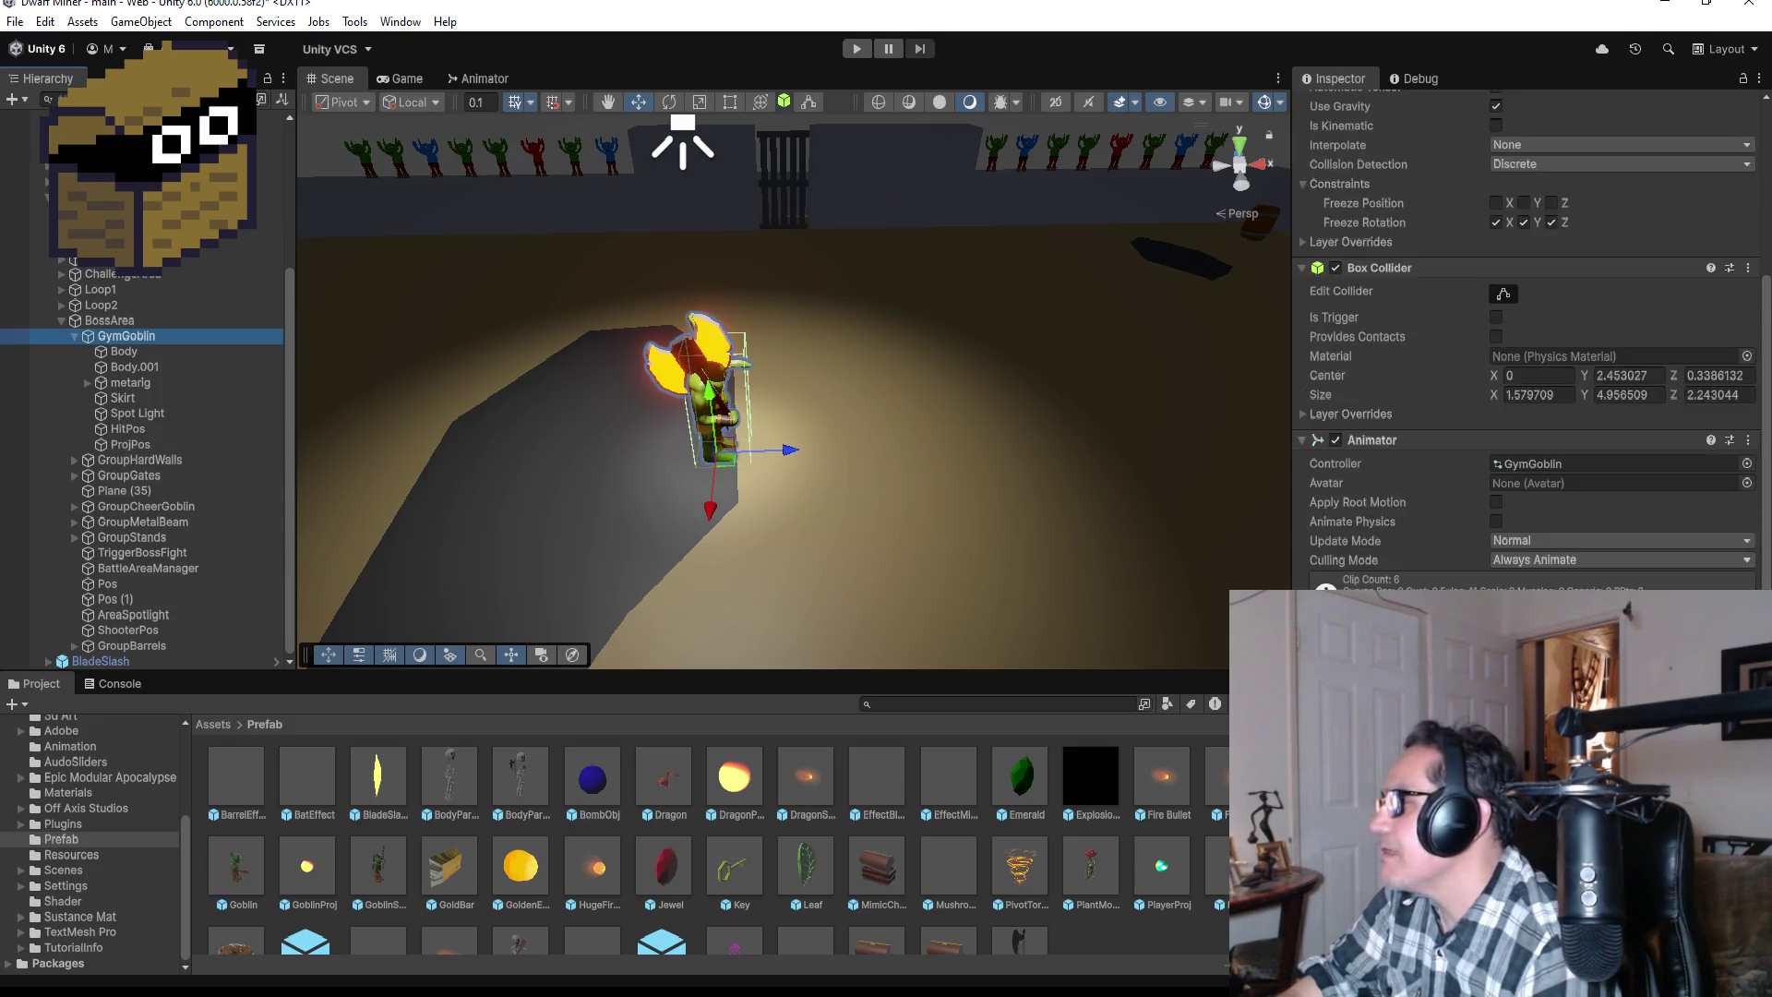
{"action": "scroll", "coordinate": [1528, 369], "scroll_direction": "down", "scroll_amount": 3}
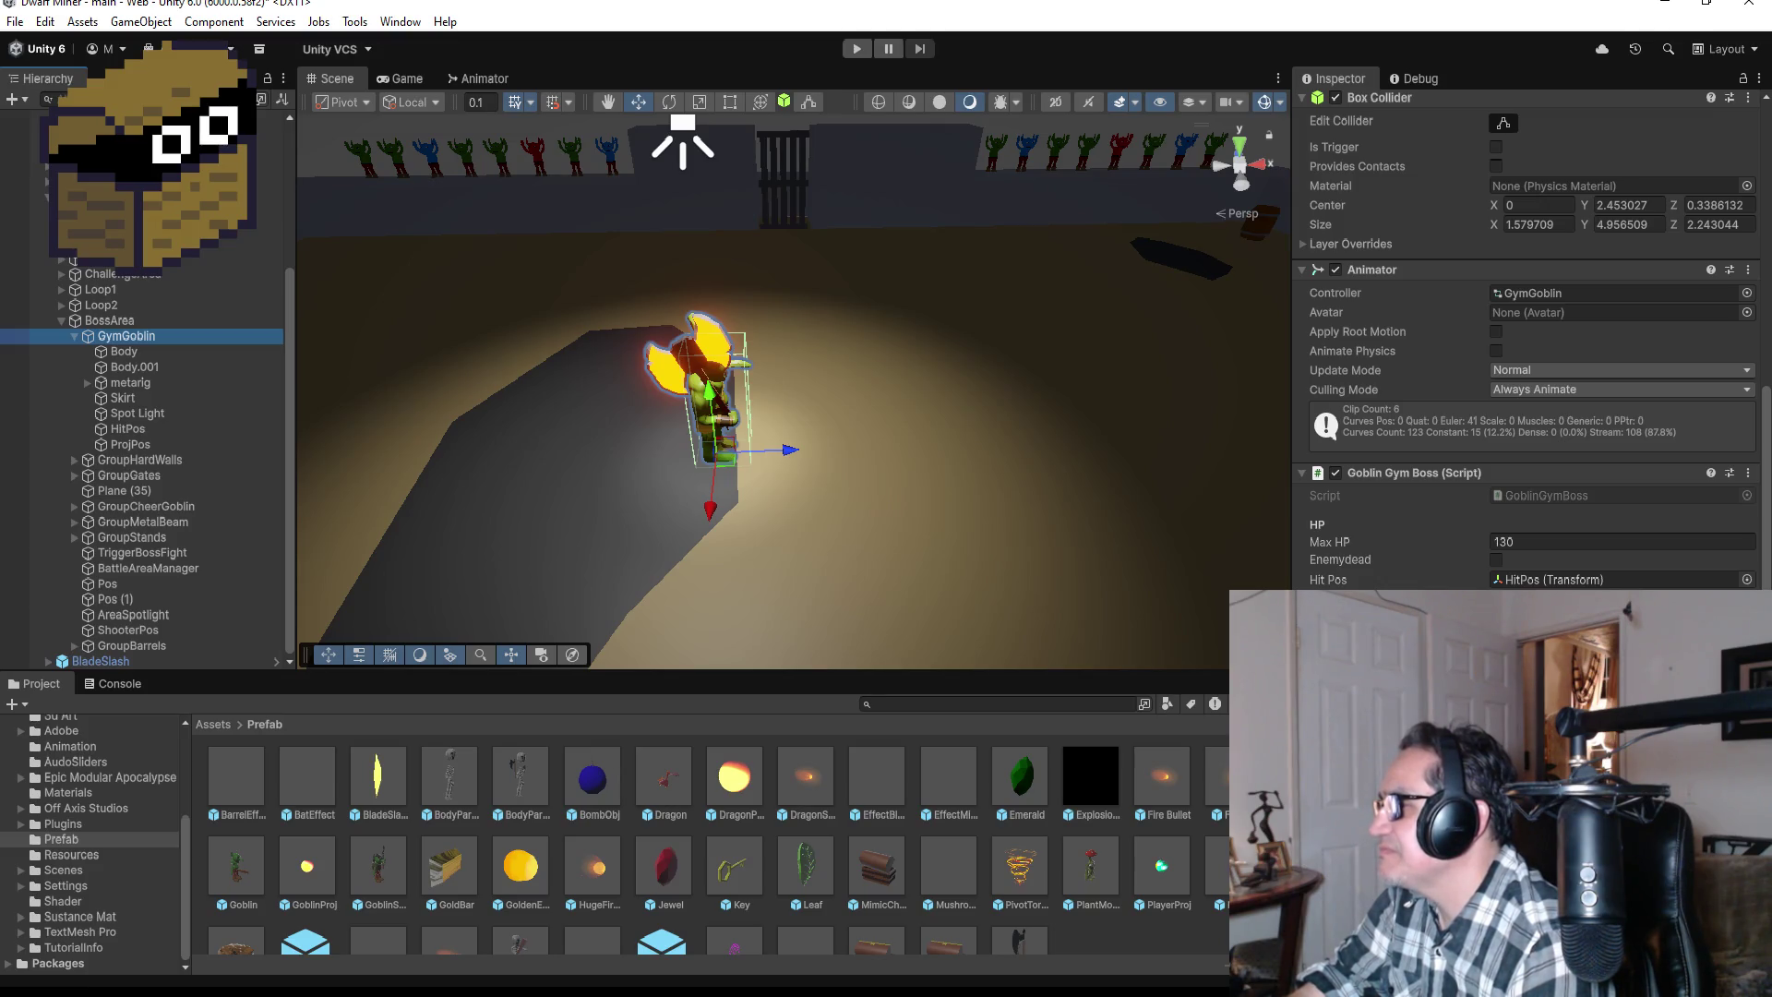
{"action": "left_click", "coordinate": [374, 781]}
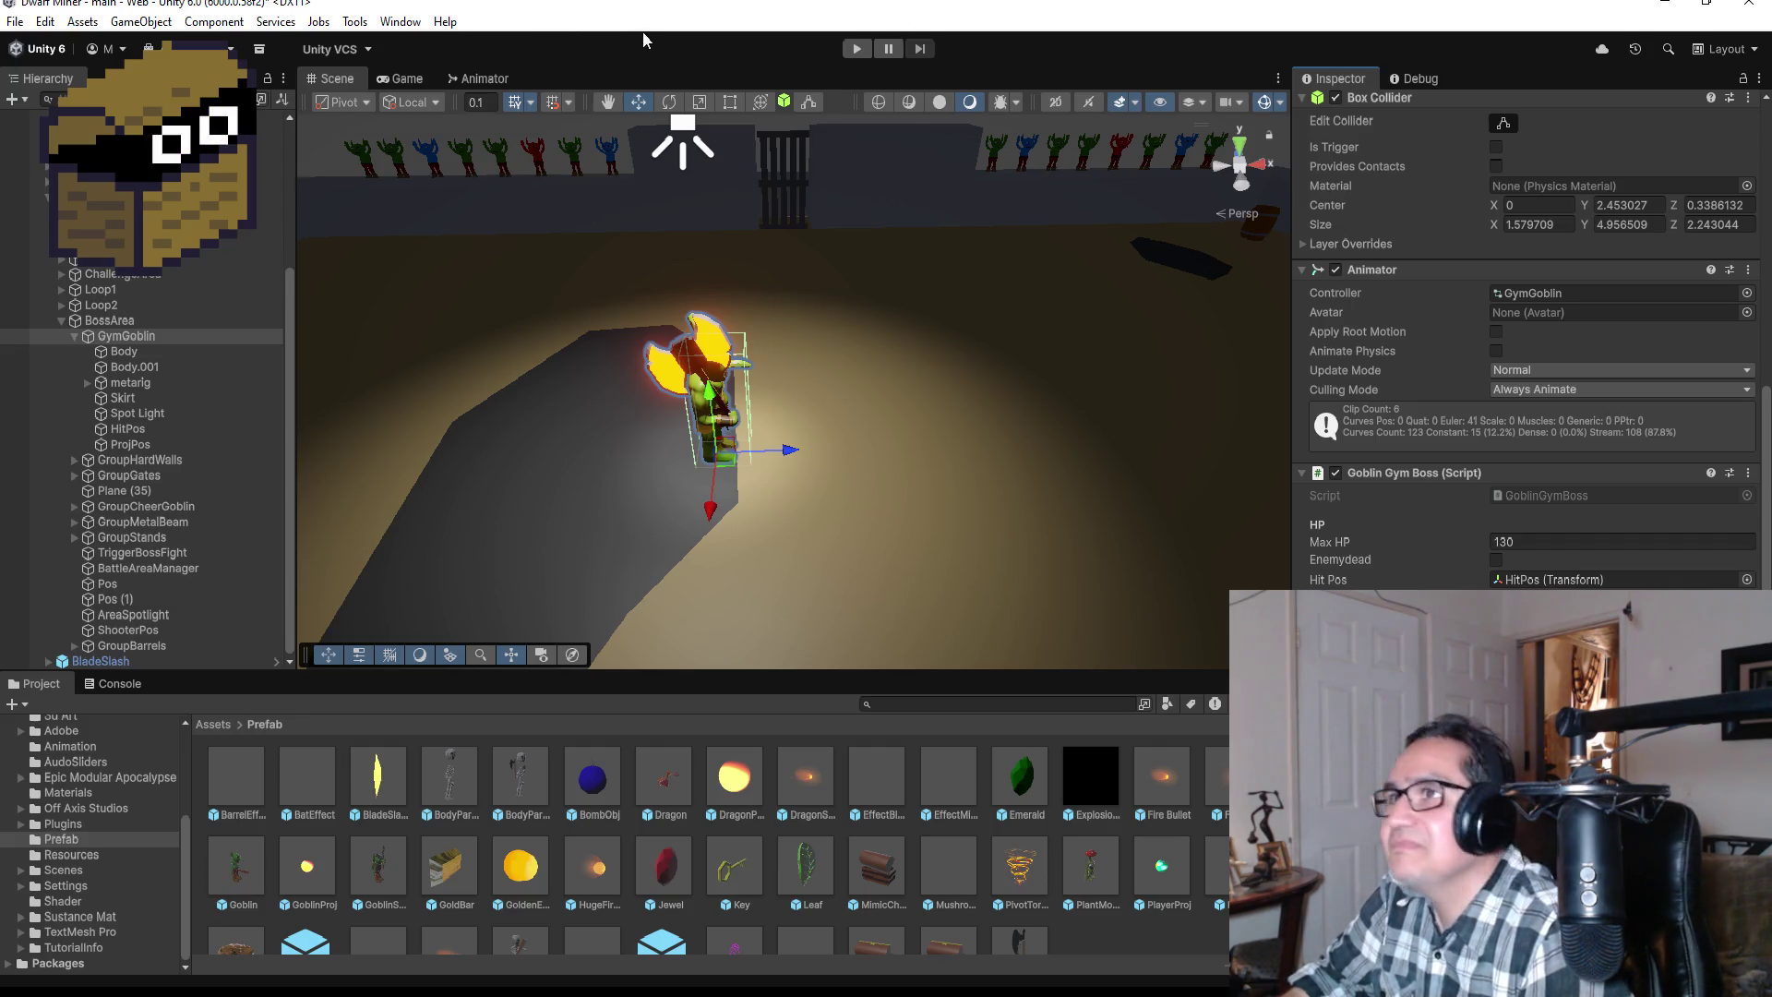
{"action": "left_click", "coordinate": [855, 48]}
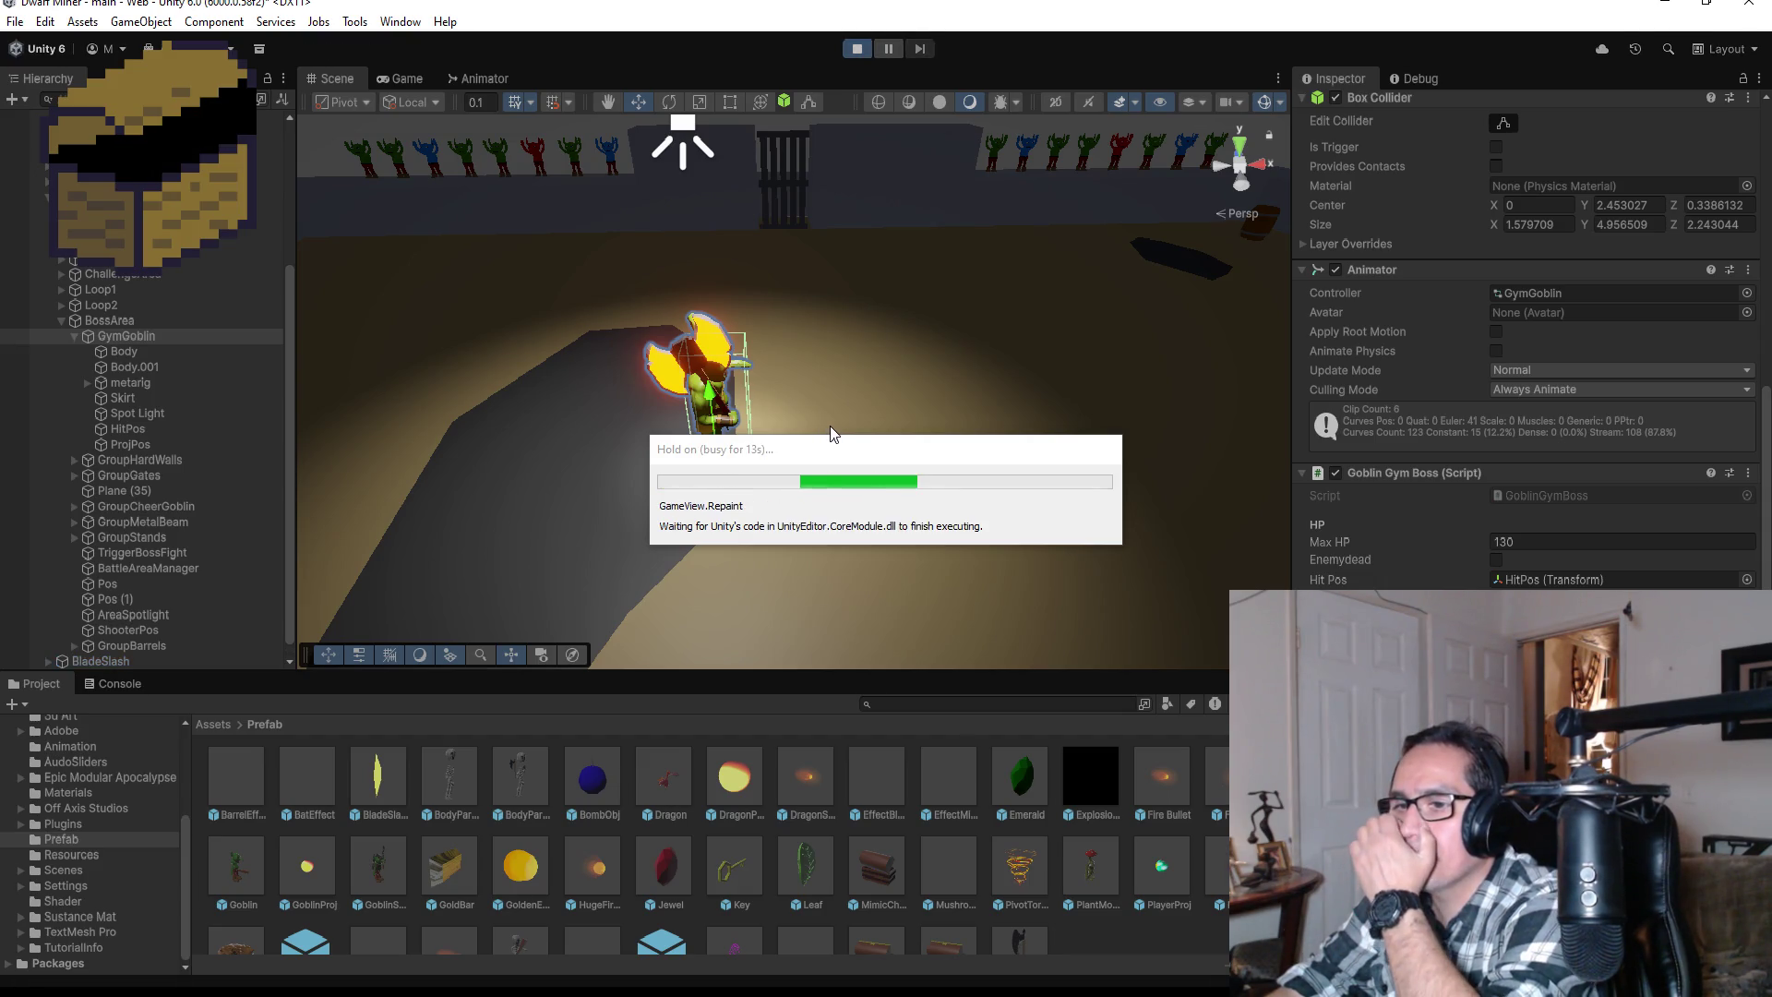
Step: Equip the sword with key 2, walk into the arena to draw the blade beam, then stop play
{"action": "key", "text": "Escape"}
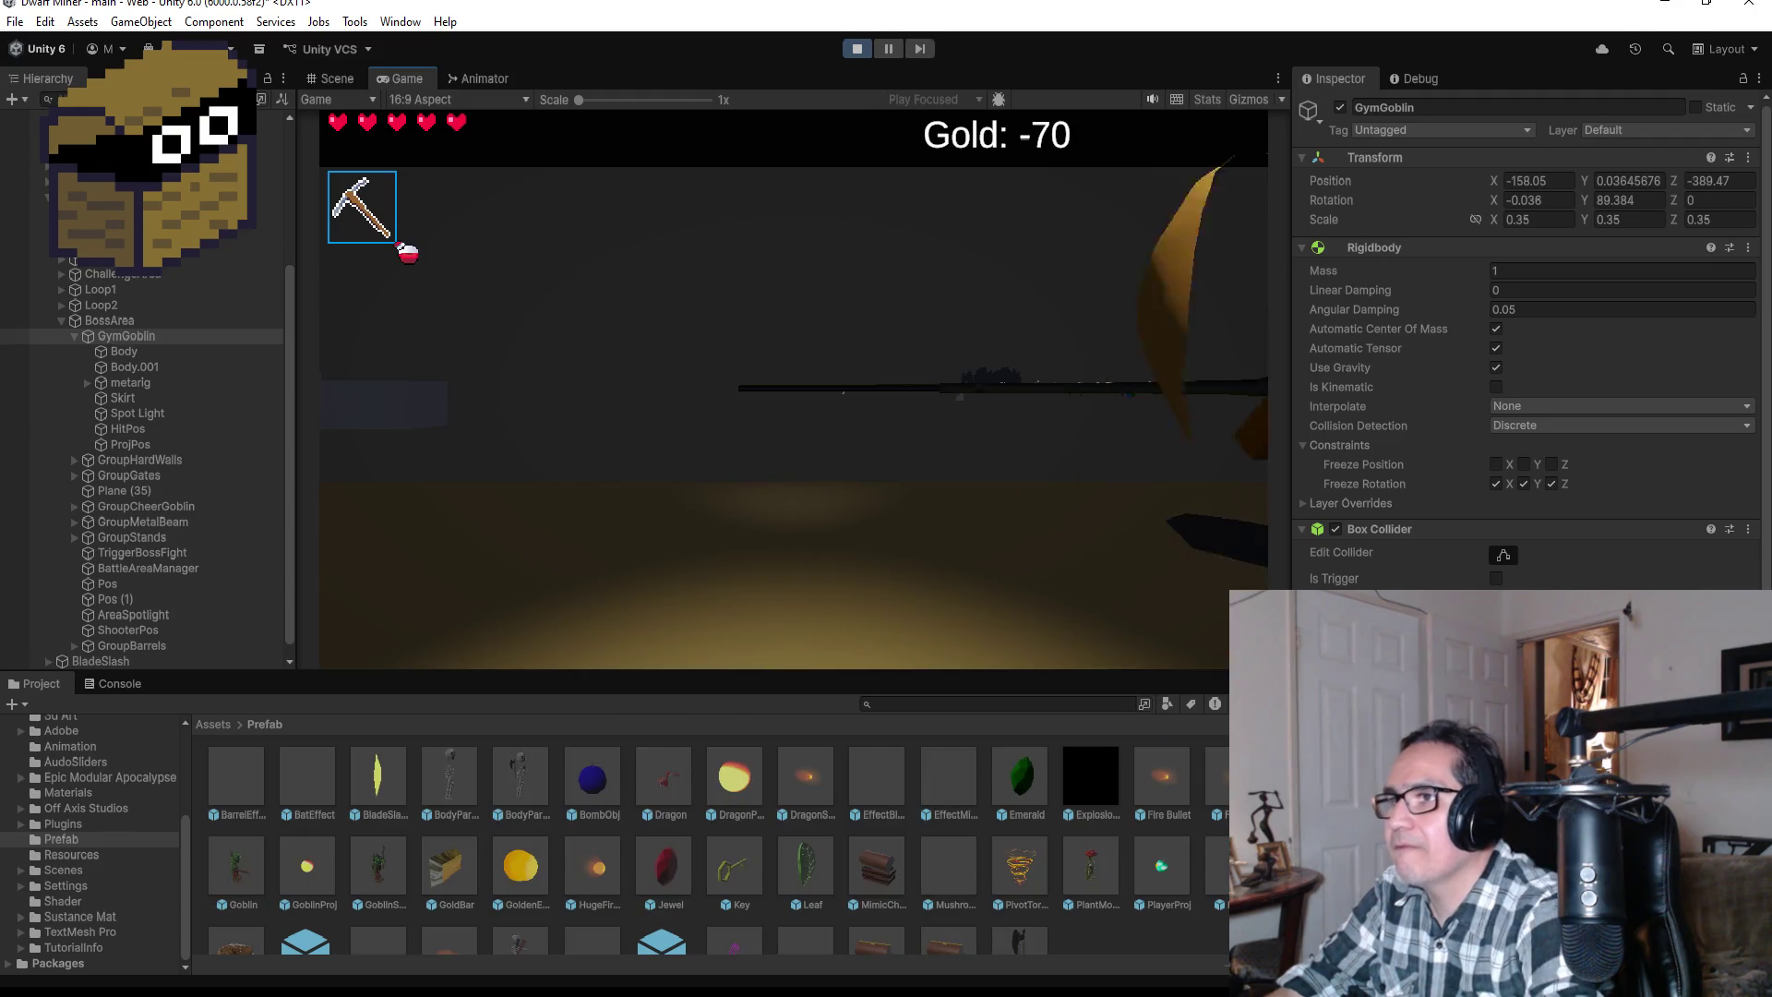
{"action": "key", "text": "w"}
{"action": "key", "text": "2"}
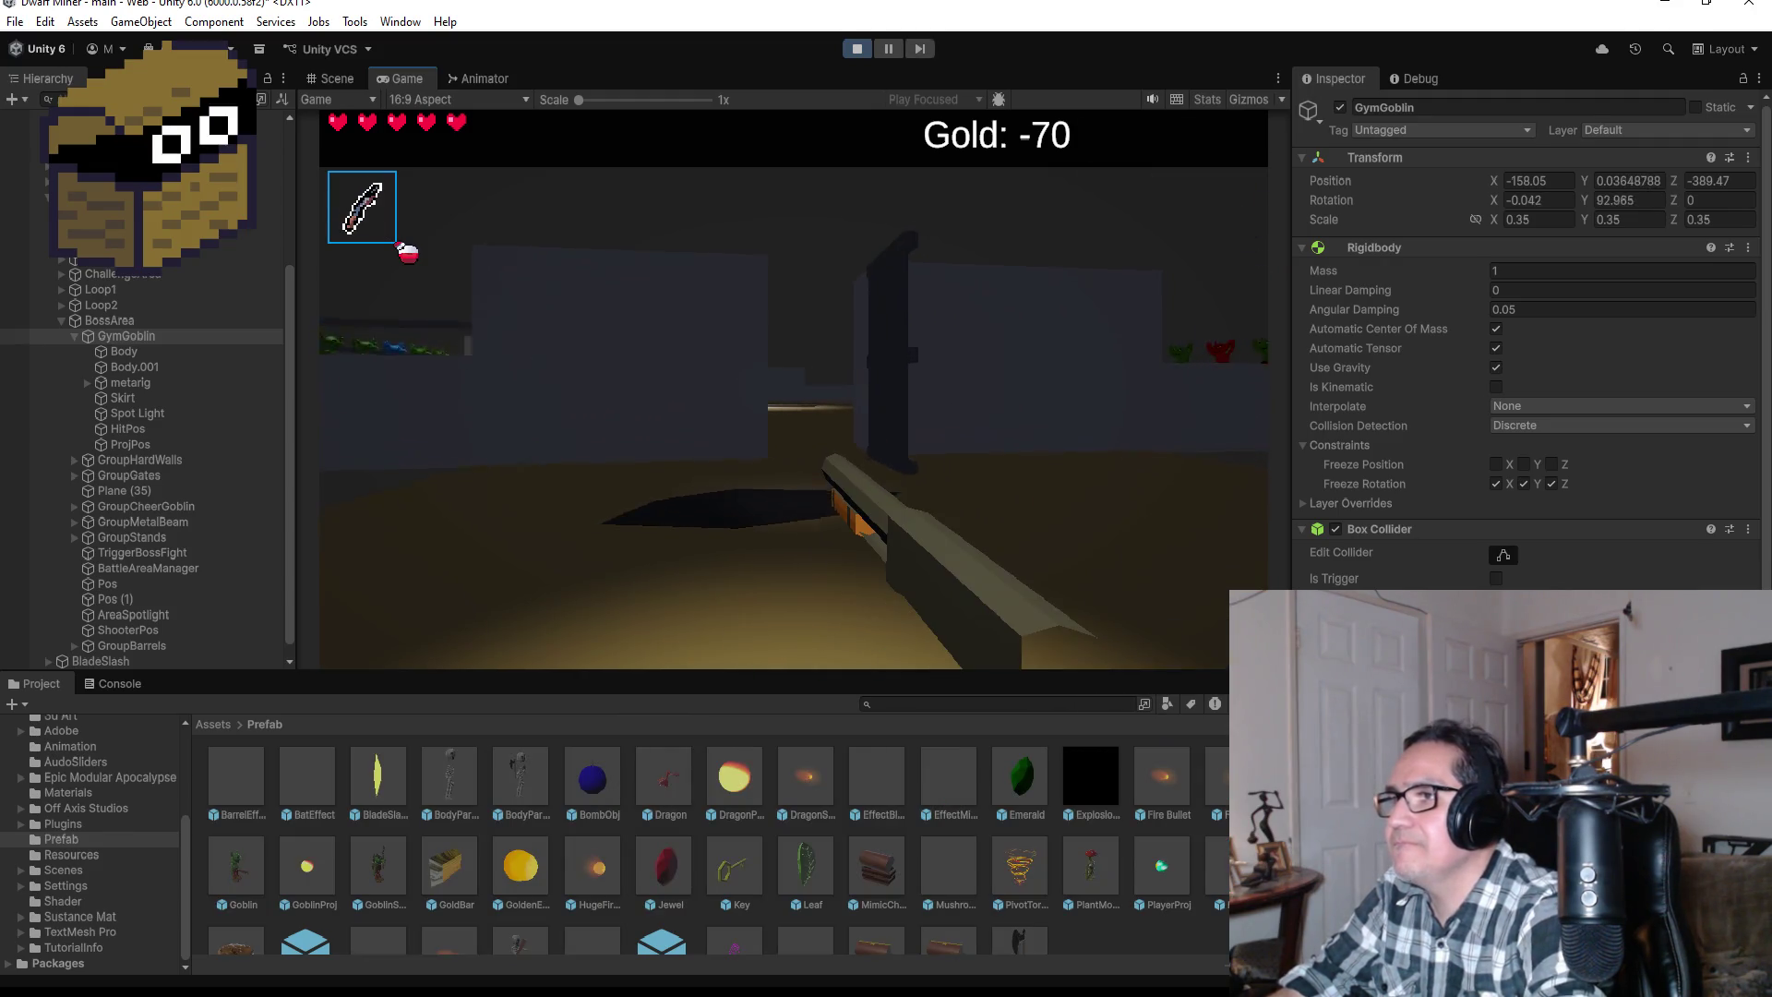
{"action": "key", "text": "w"}
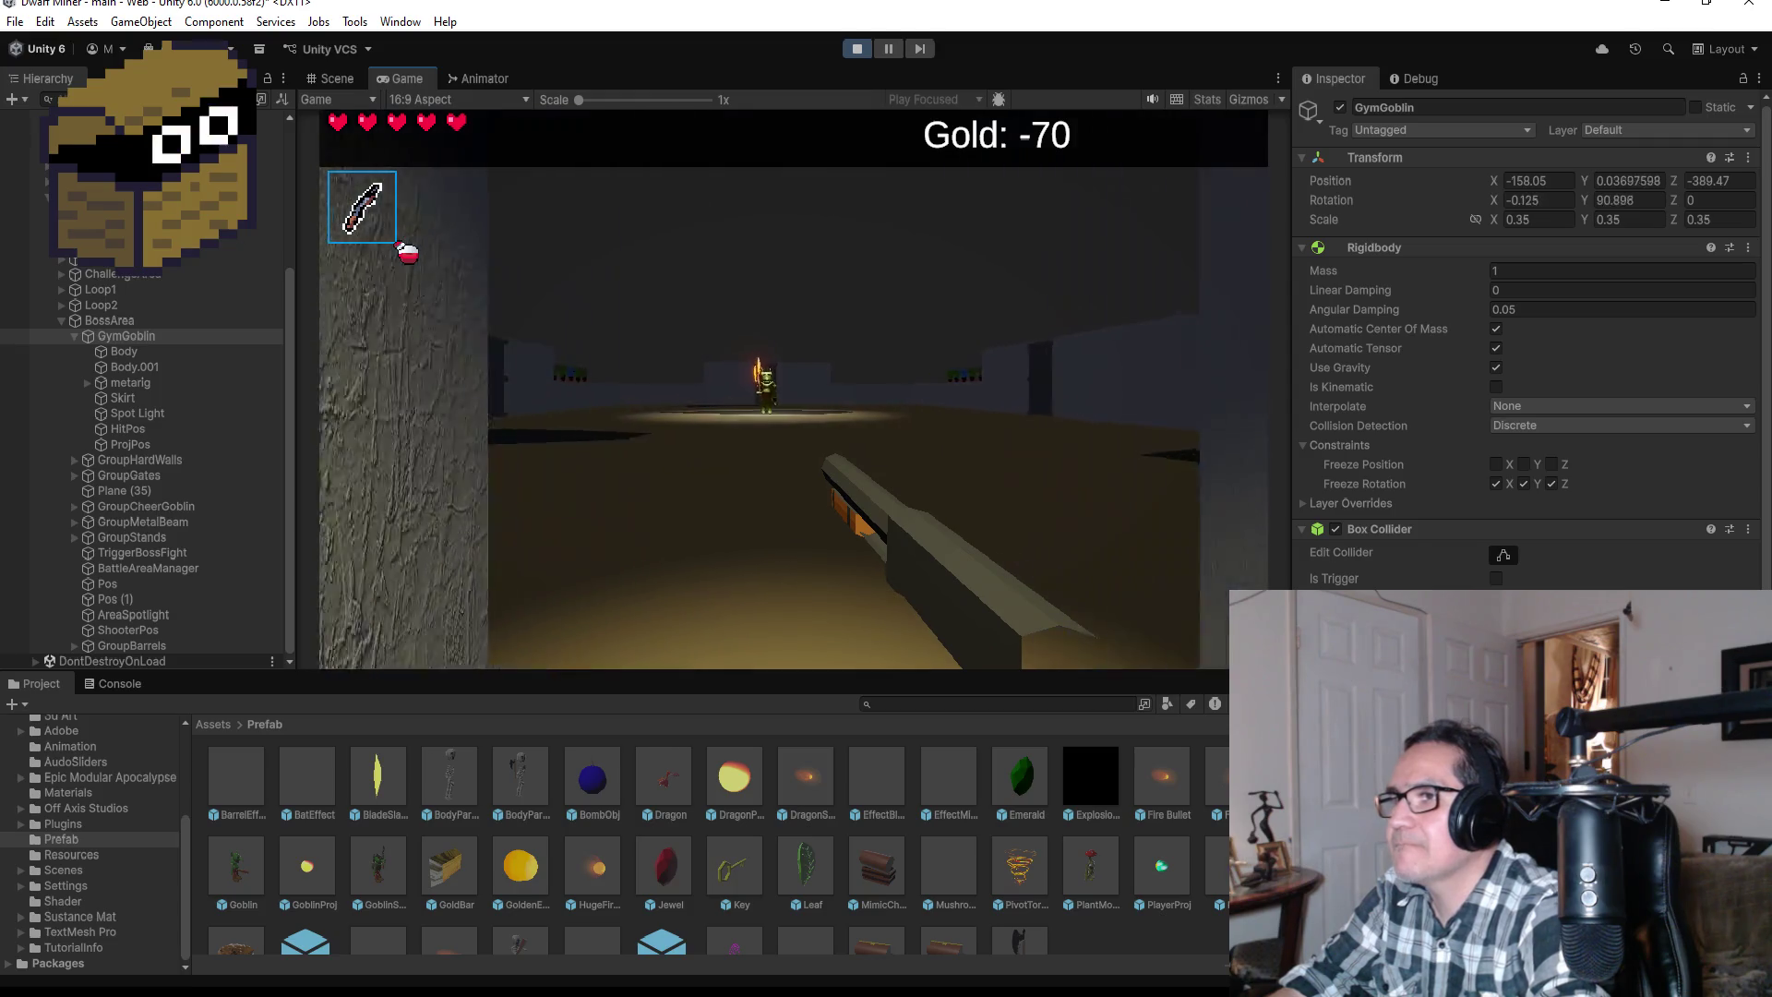
{"action": "key", "text": "w"}
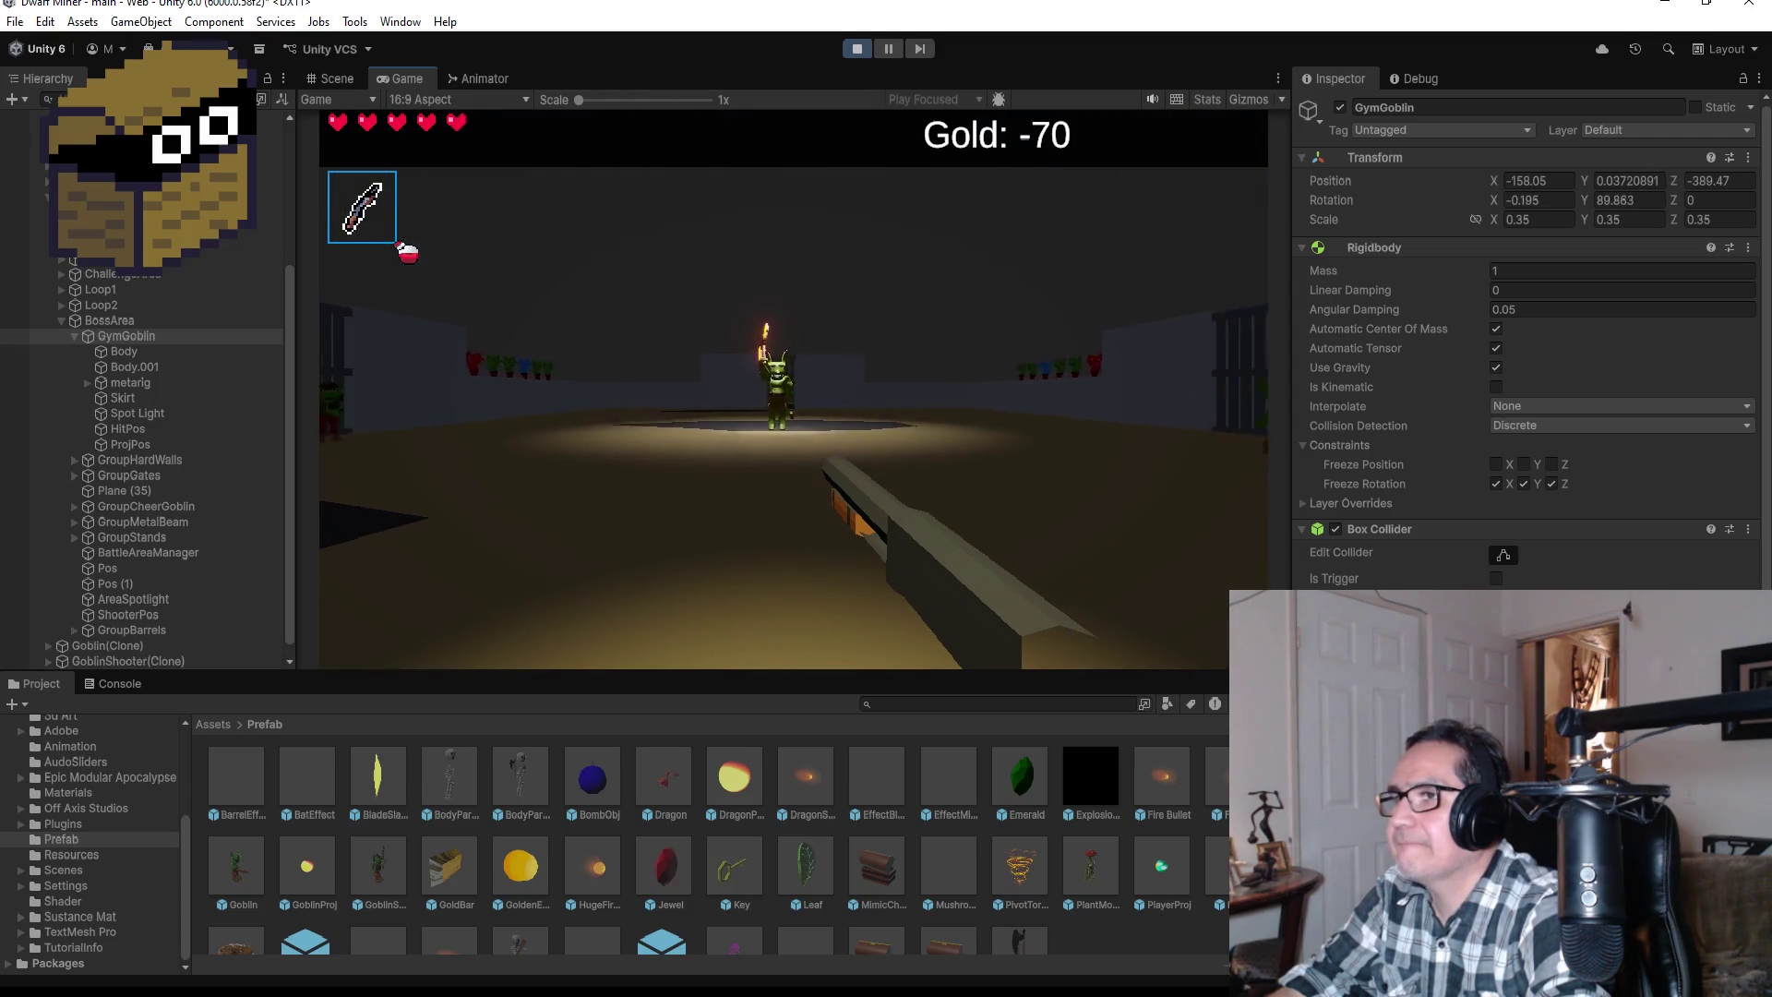
{"action": "key", "text": "w"}
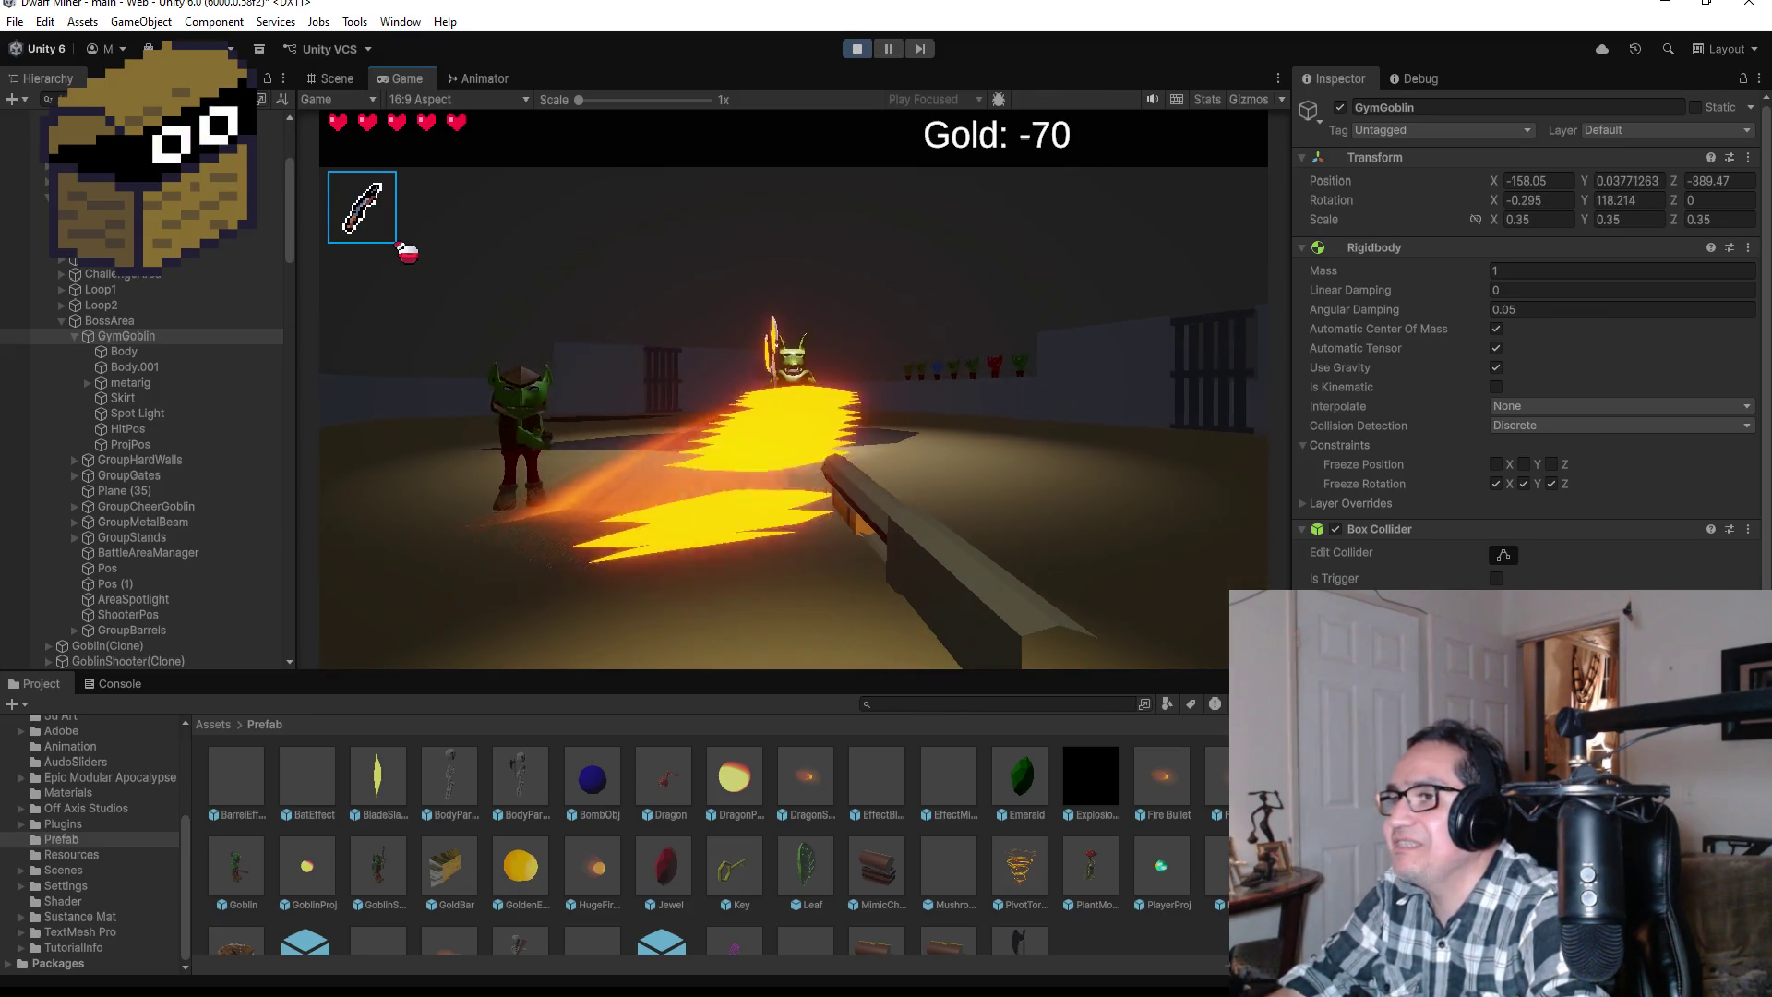
{"action": "key", "text": "Escape"}
{"action": "left_click", "coordinate": [855, 48]}
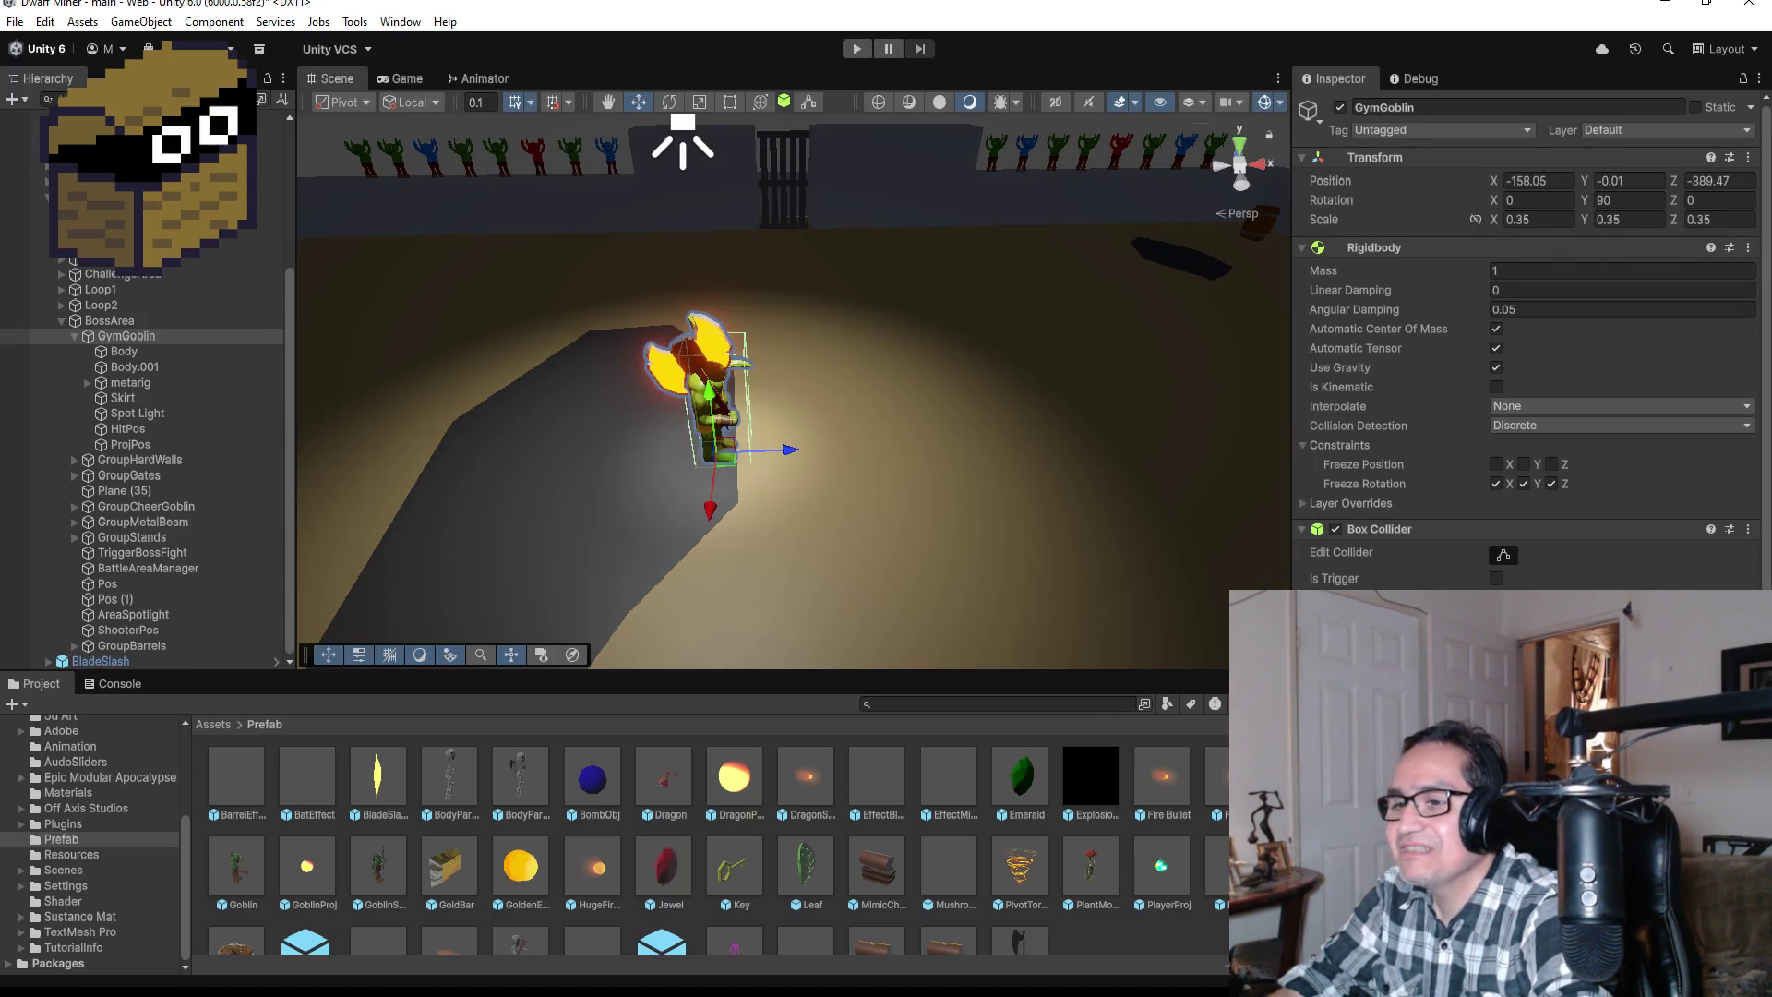
Step: Bring Visual Studio forward showing GoblinBossBladeProj.cs and its Start method aiming the blade at the player
{"action": "key", "text": "alt+Tab"}
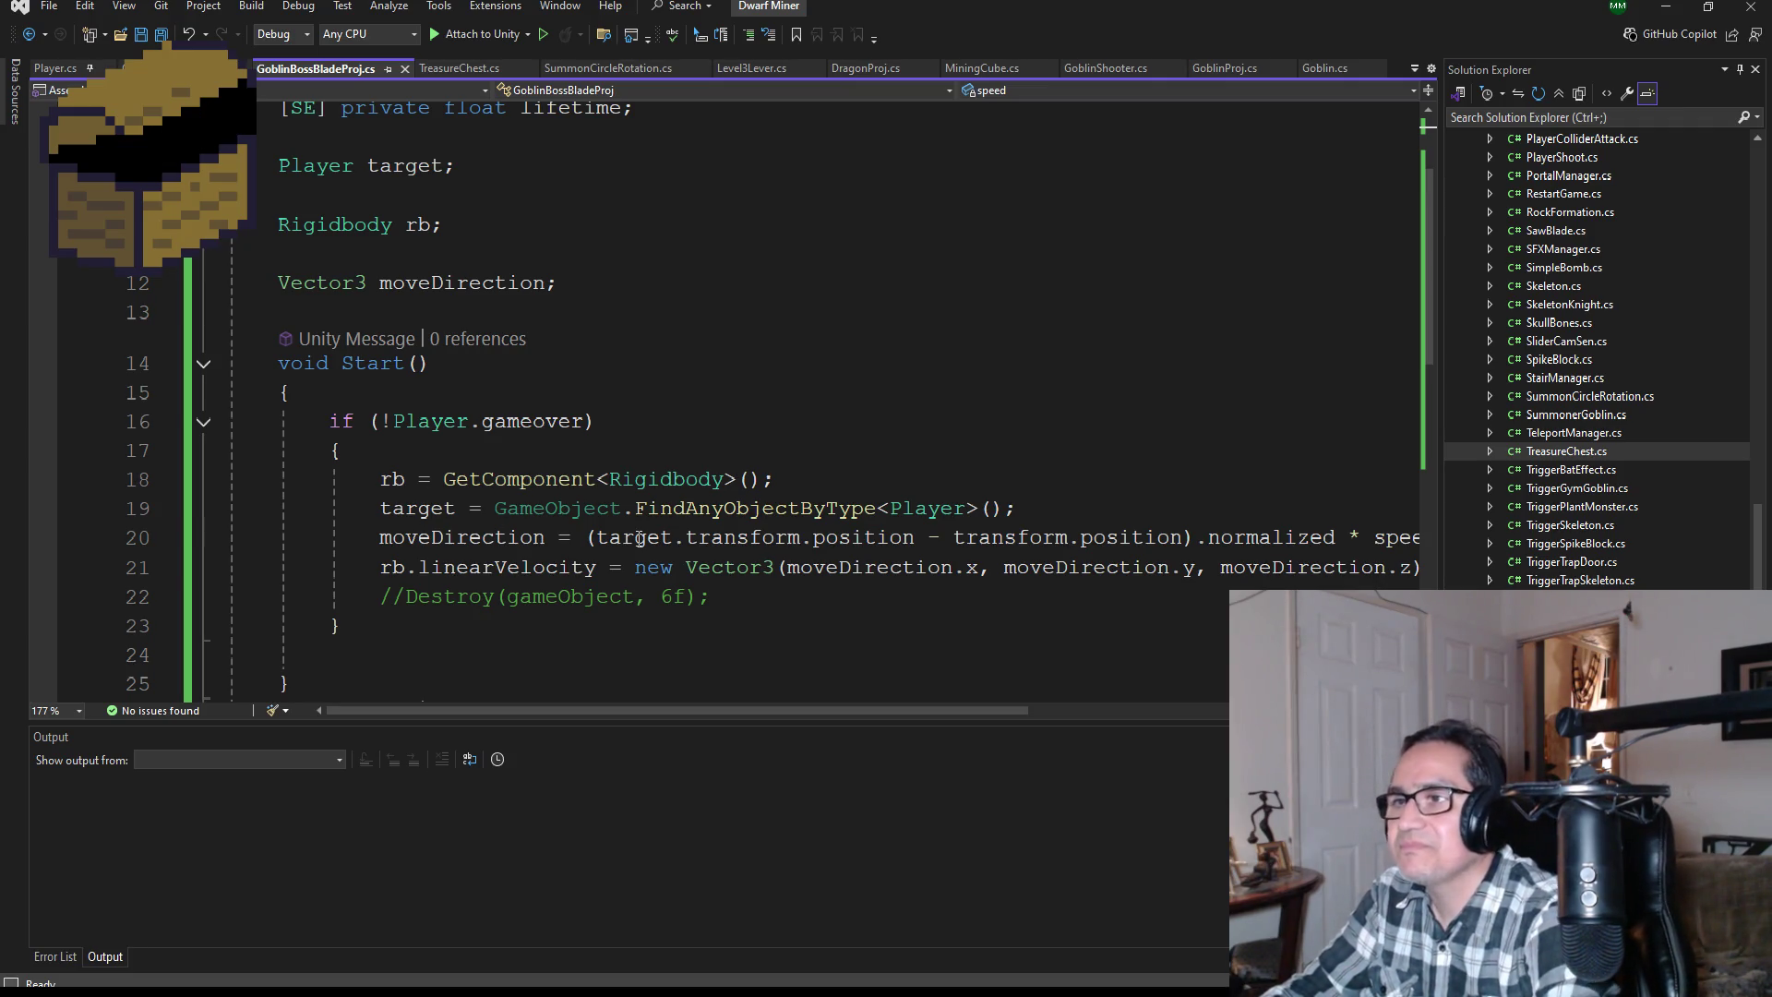
Step: Review GoblinBossBladeProj.cs and save all edited scripts
{"action": "scroll", "coordinate": [690, 473], "scroll_direction": "down", "scroll_amount": 2}
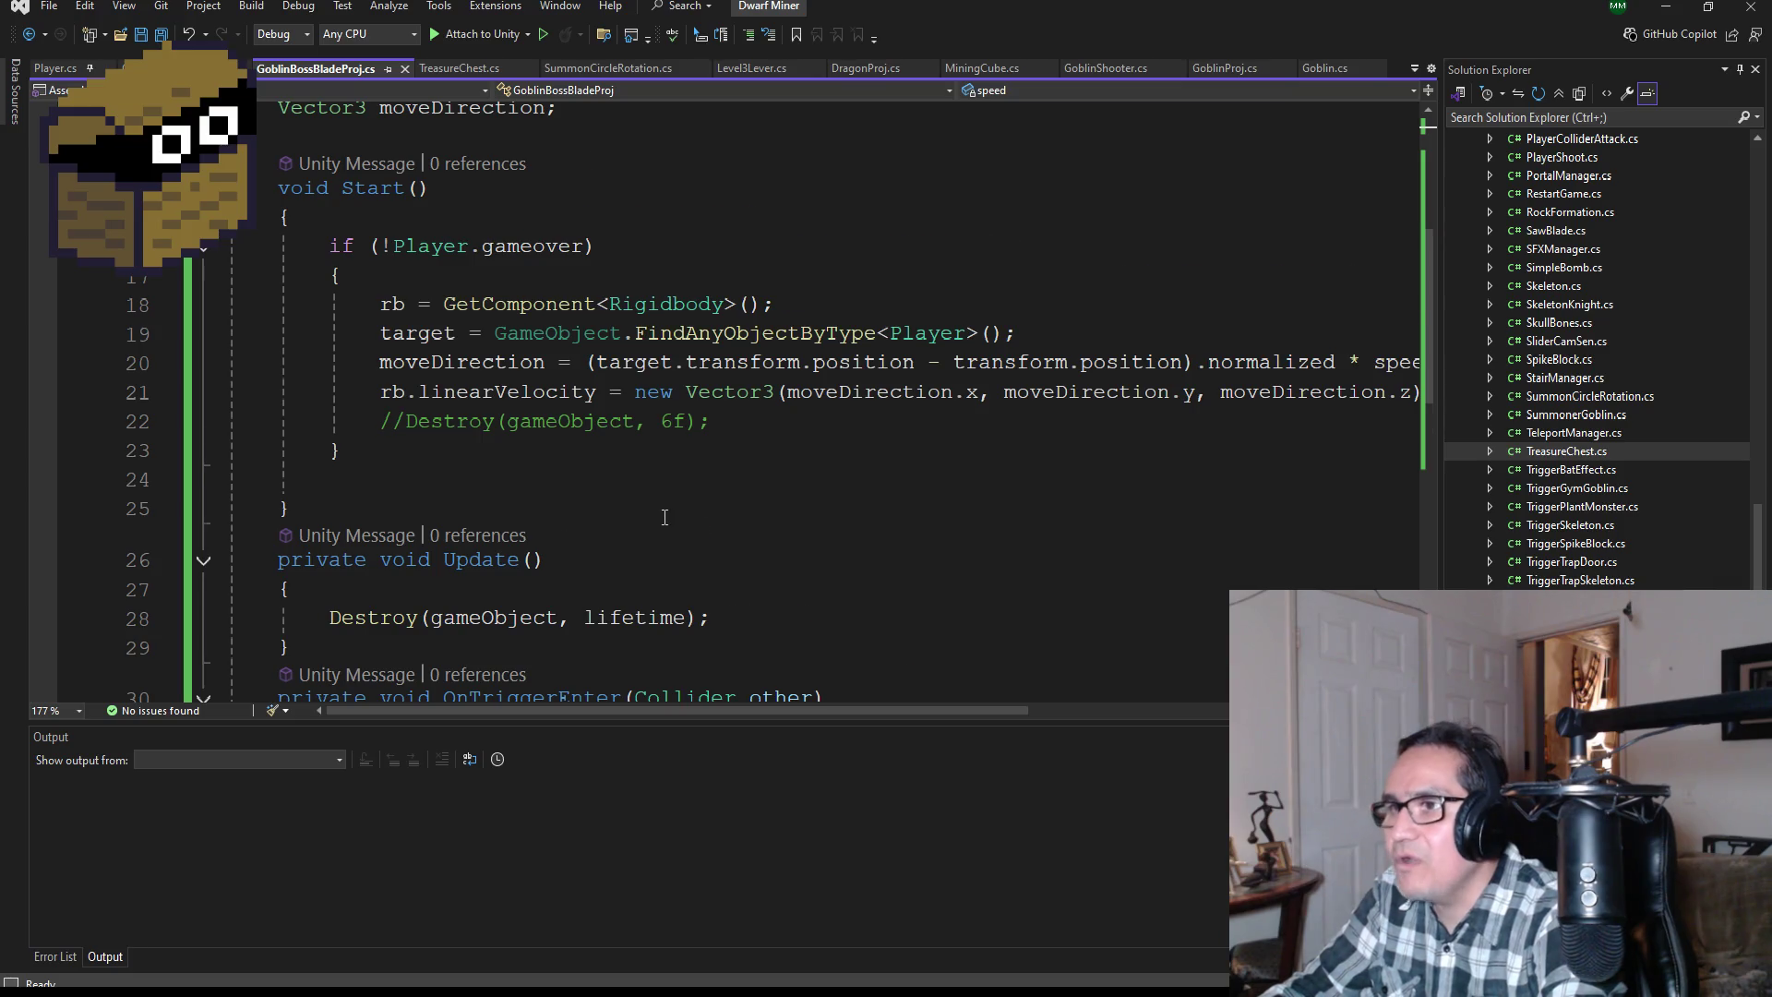
{"action": "scroll", "coordinate": [665, 517], "scroll_direction": "down", "scroll_amount": 2}
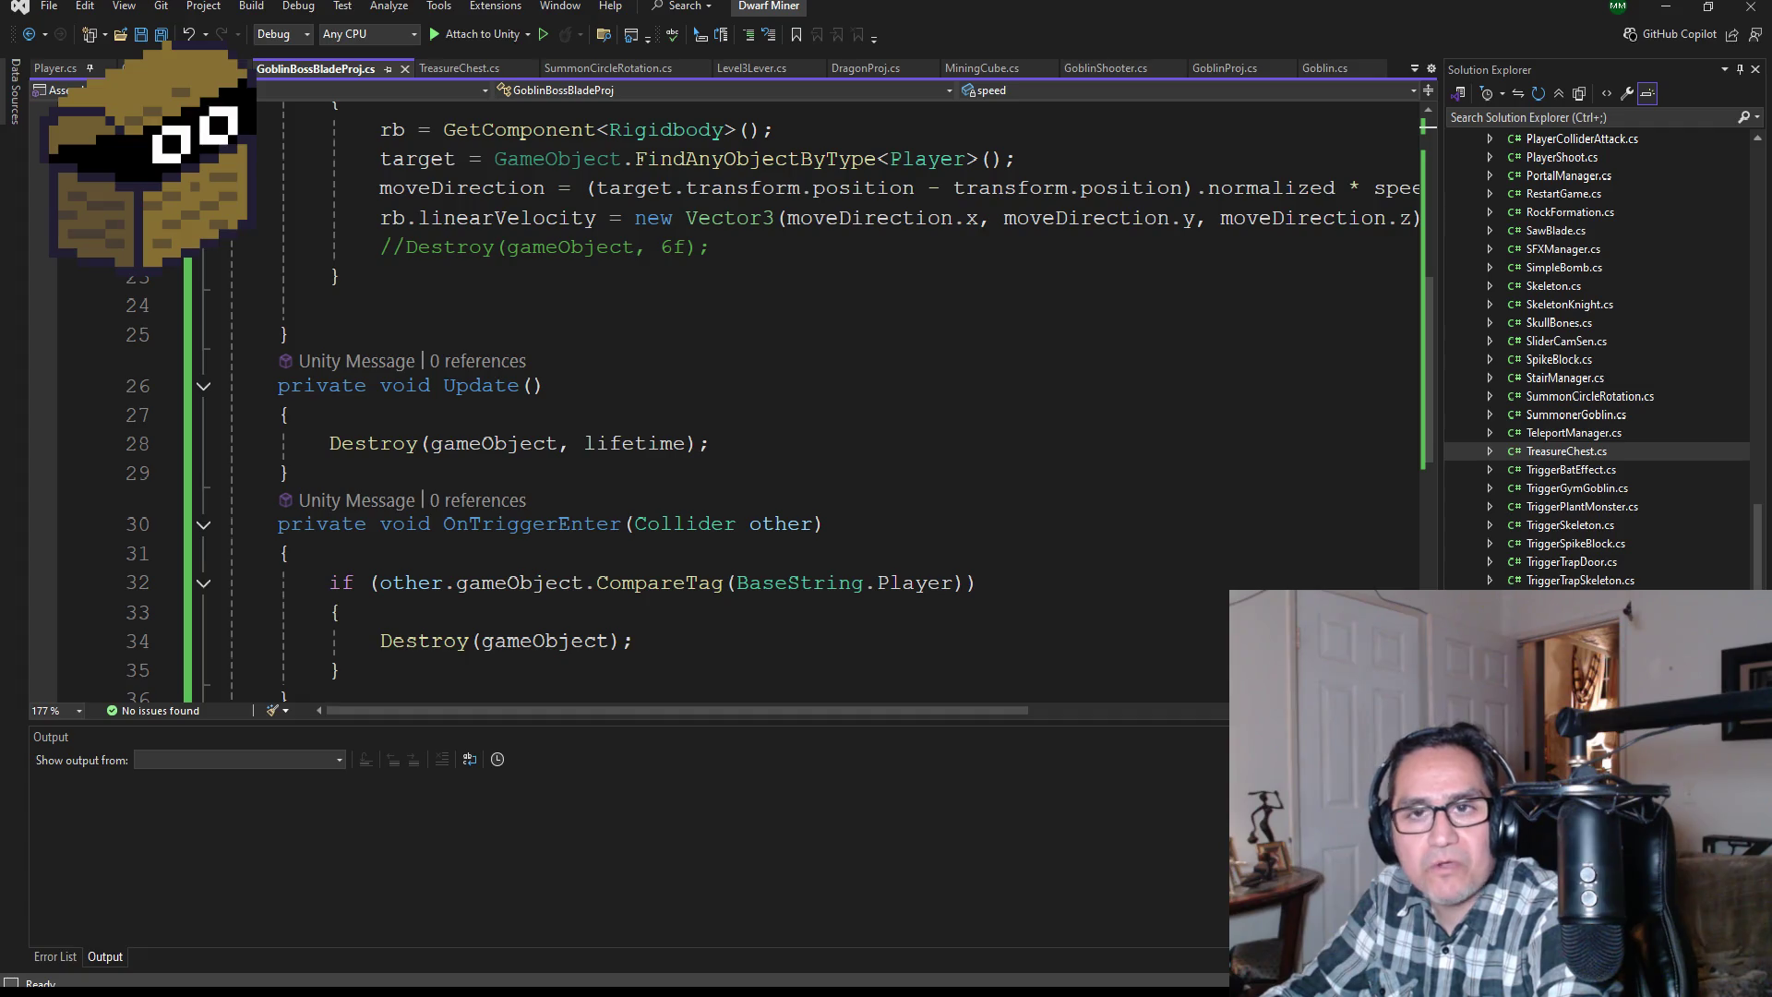
{"action": "scroll", "coordinate": [936, 349], "scroll_direction": "down", "scroll_amount": 2}
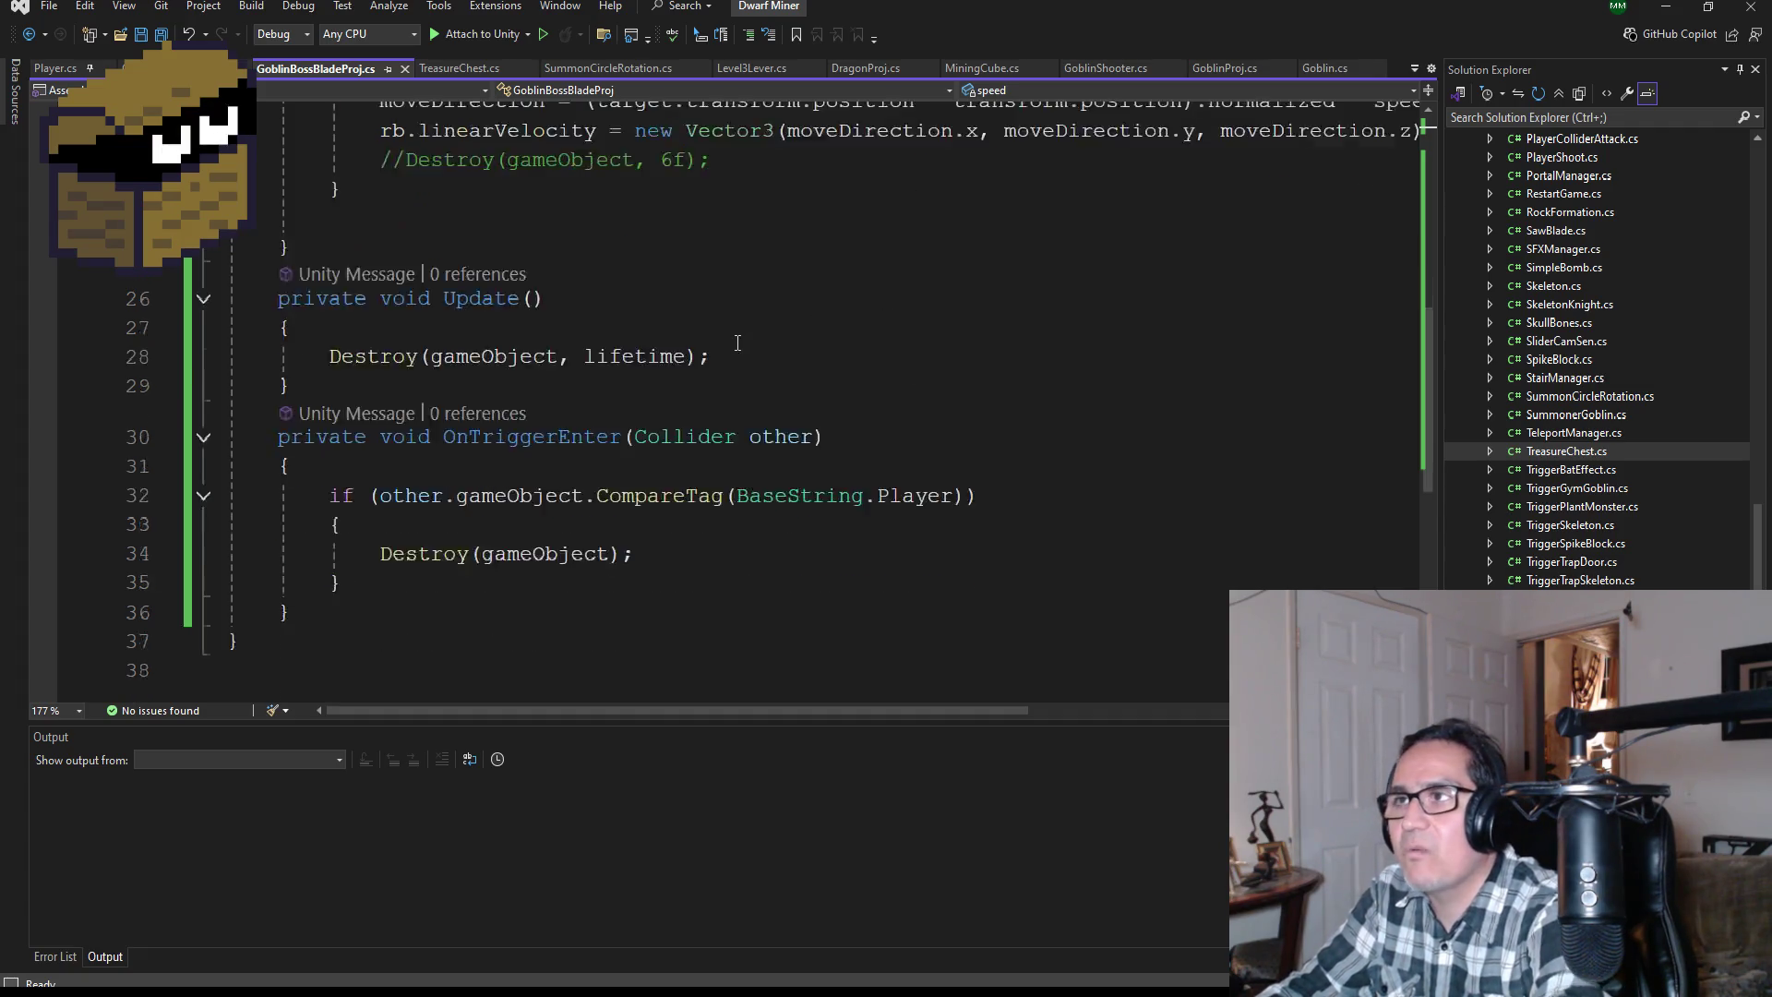
{"action": "left_click", "coordinate": [162, 35]}
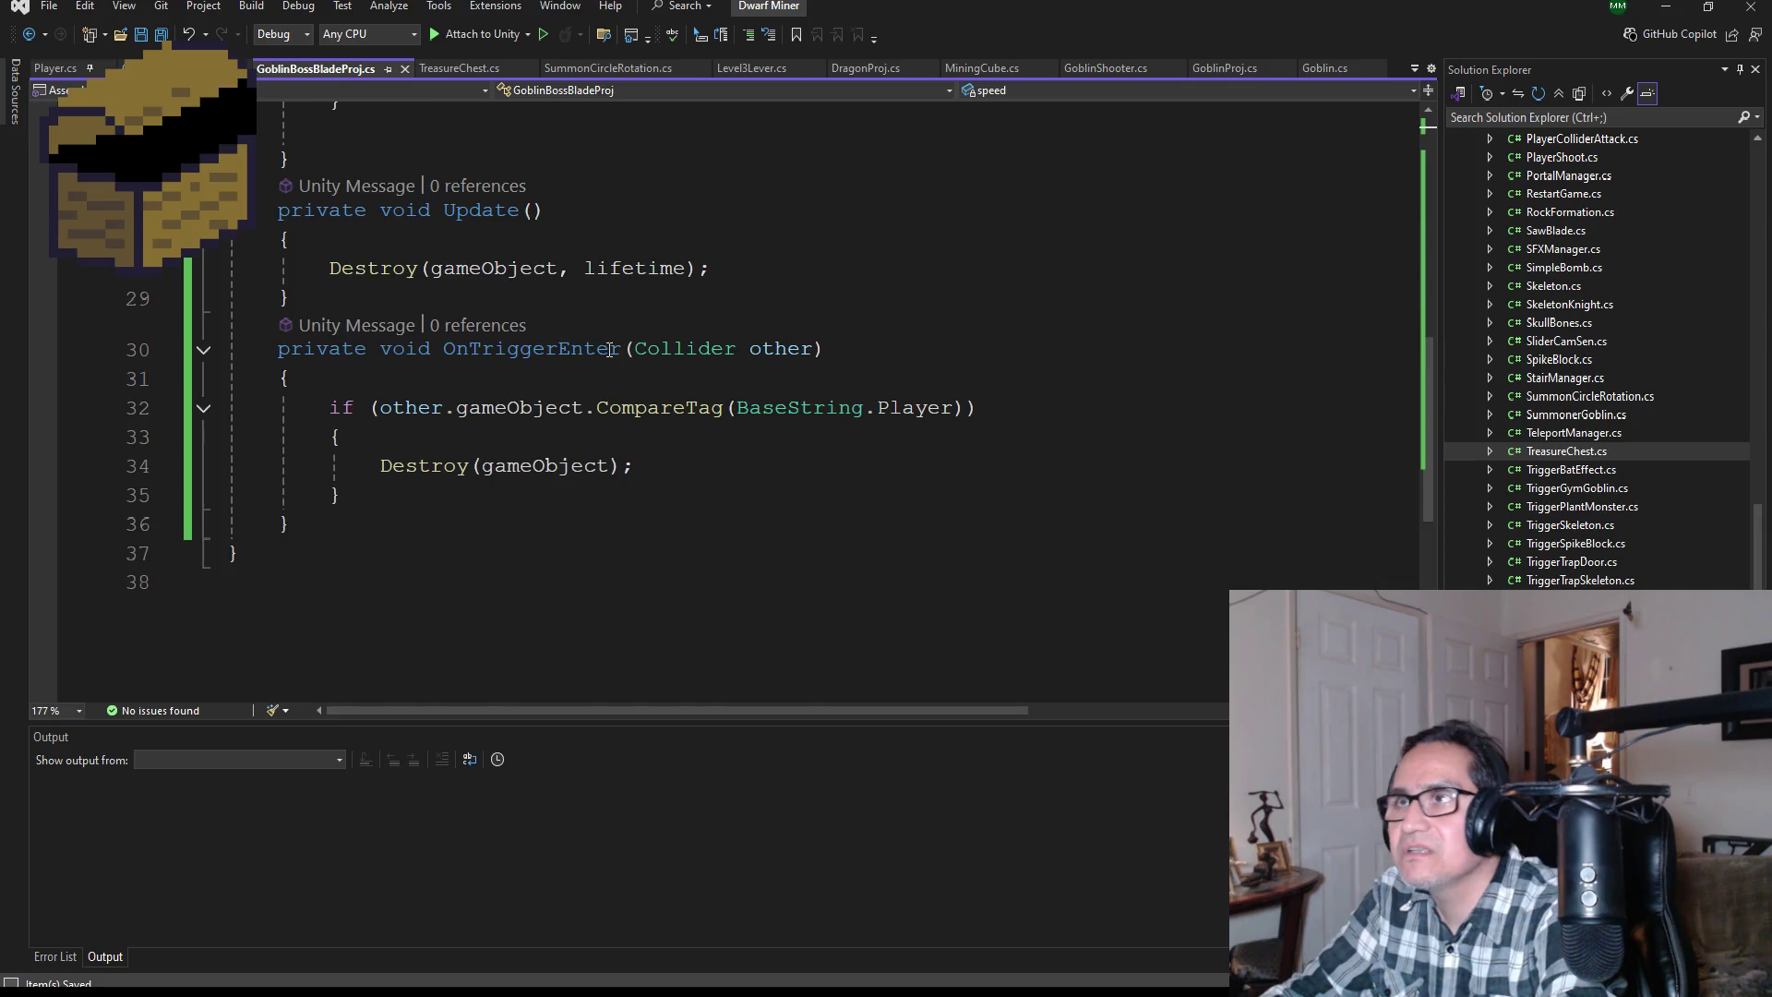
{"action": "scroll", "coordinate": [662, 402], "scroll_direction": "up", "scroll_amount": 8}
{"action": "scroll", "coordinate": [662, 402], "scroll_direction": "down", "scroll_amount": 4}
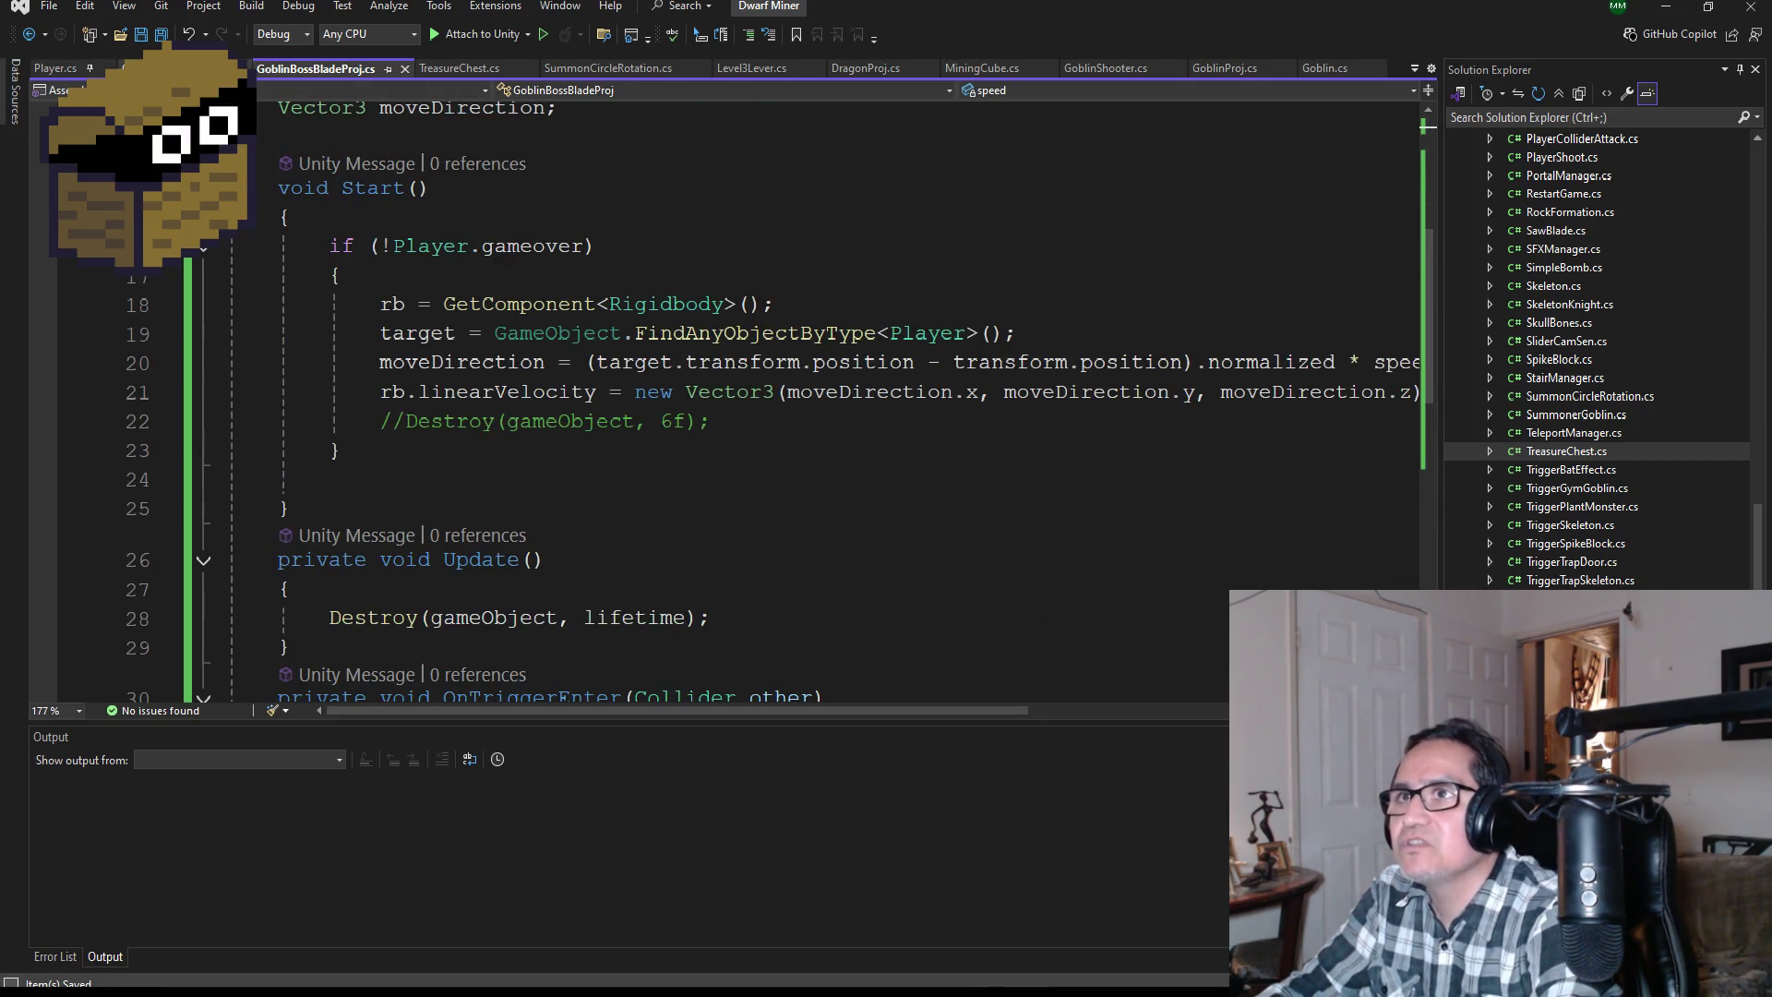
Step: Switch to GoblinGymBoss.cs and locate the ChaseAttack and AxeBeam methods
{"action": "left_click", "coordinate": [184, 67]}
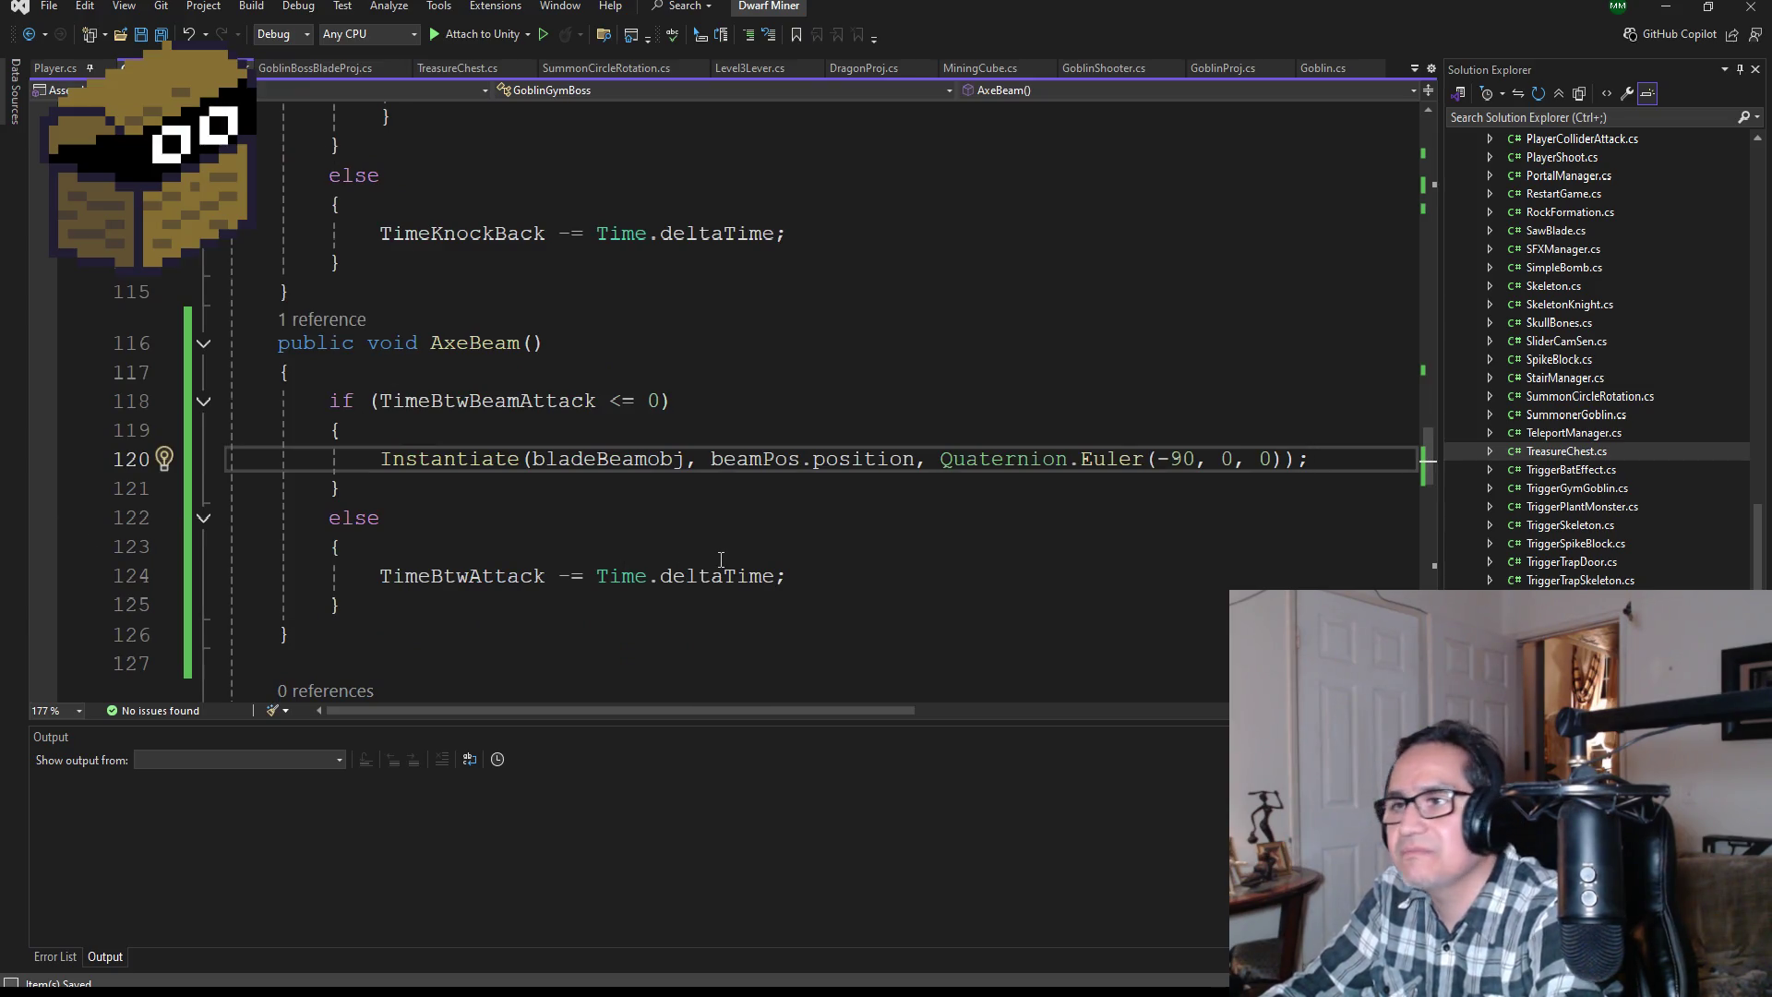
{"action": "scroll", "coordinate": [724, 559], "scroll_direction": "down", "scroll_amount": 2}
{"action": "scroll", "coordinate": [724, 559], "scroll_direction": "up", "scroll_amount": 4}
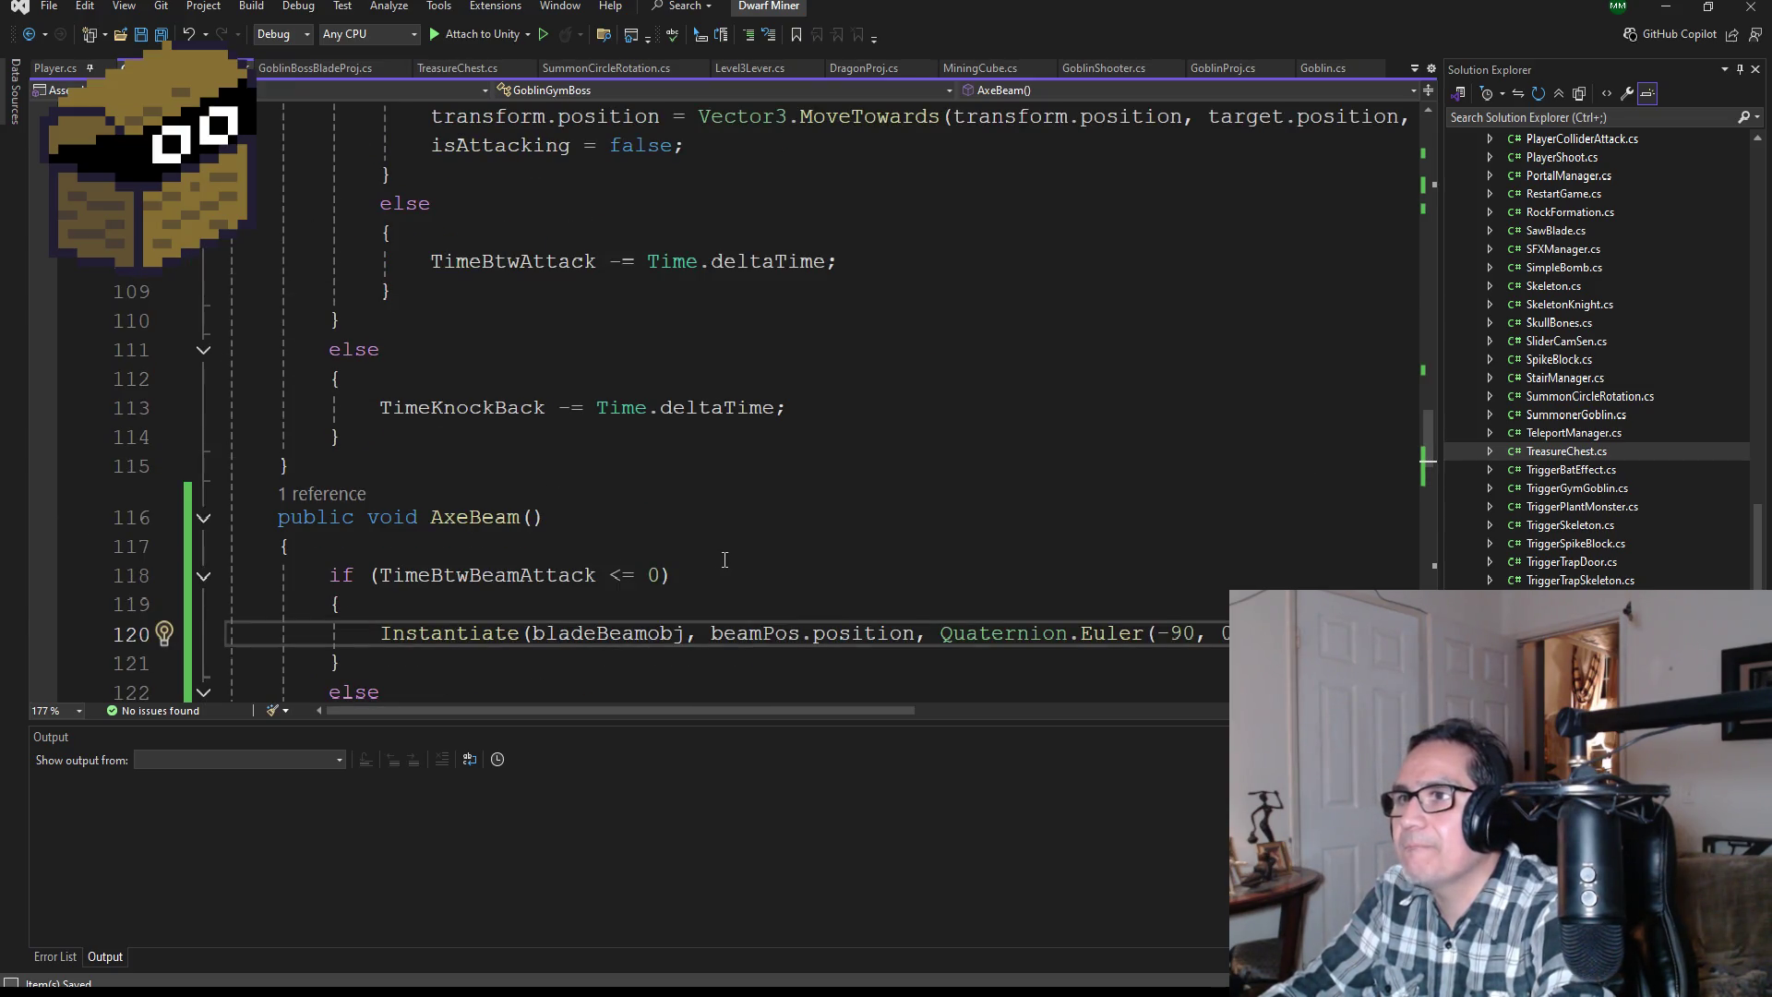
{"action": "scroll", "coordinate": [725, 559], "scroll_direction": "down", "scroll_amount": 3}
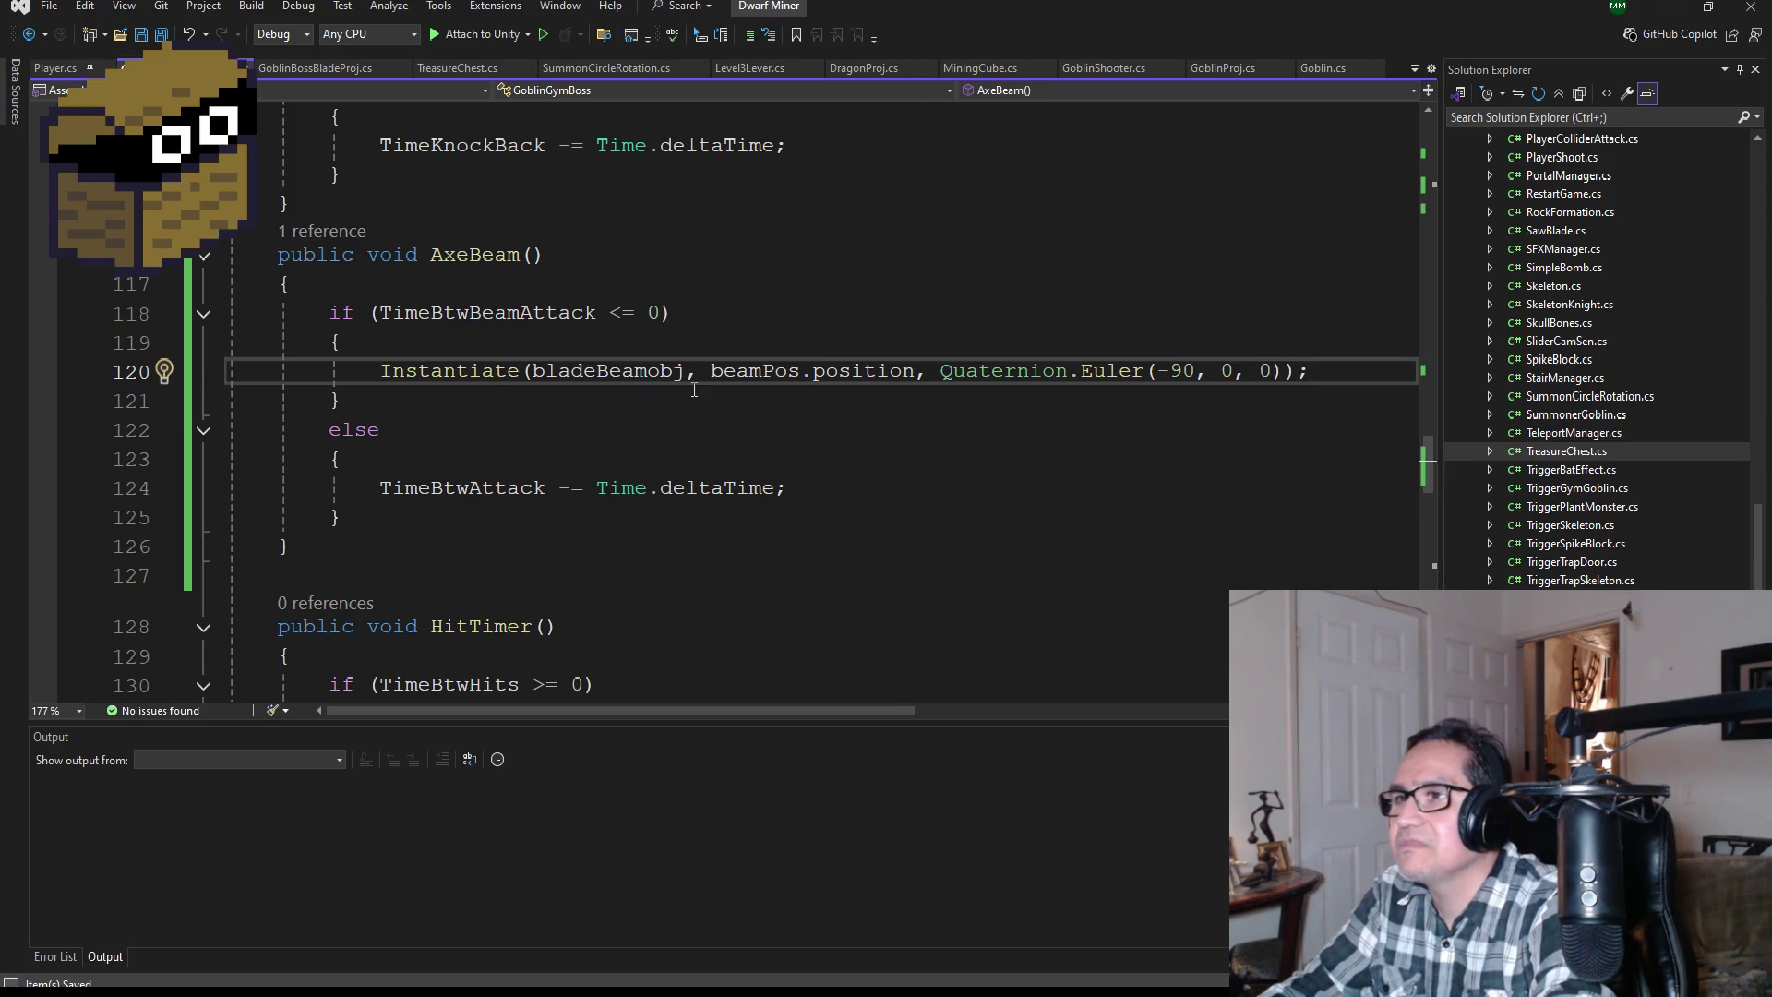
{"action": "scroll", "coordinate": [694, 397], "scroll_direction": "down", "scroll_amount": 2}
{"action": "scroll", "coordinate": [688, 554], "scroll_direction": "down", "scroll_amount": 2}
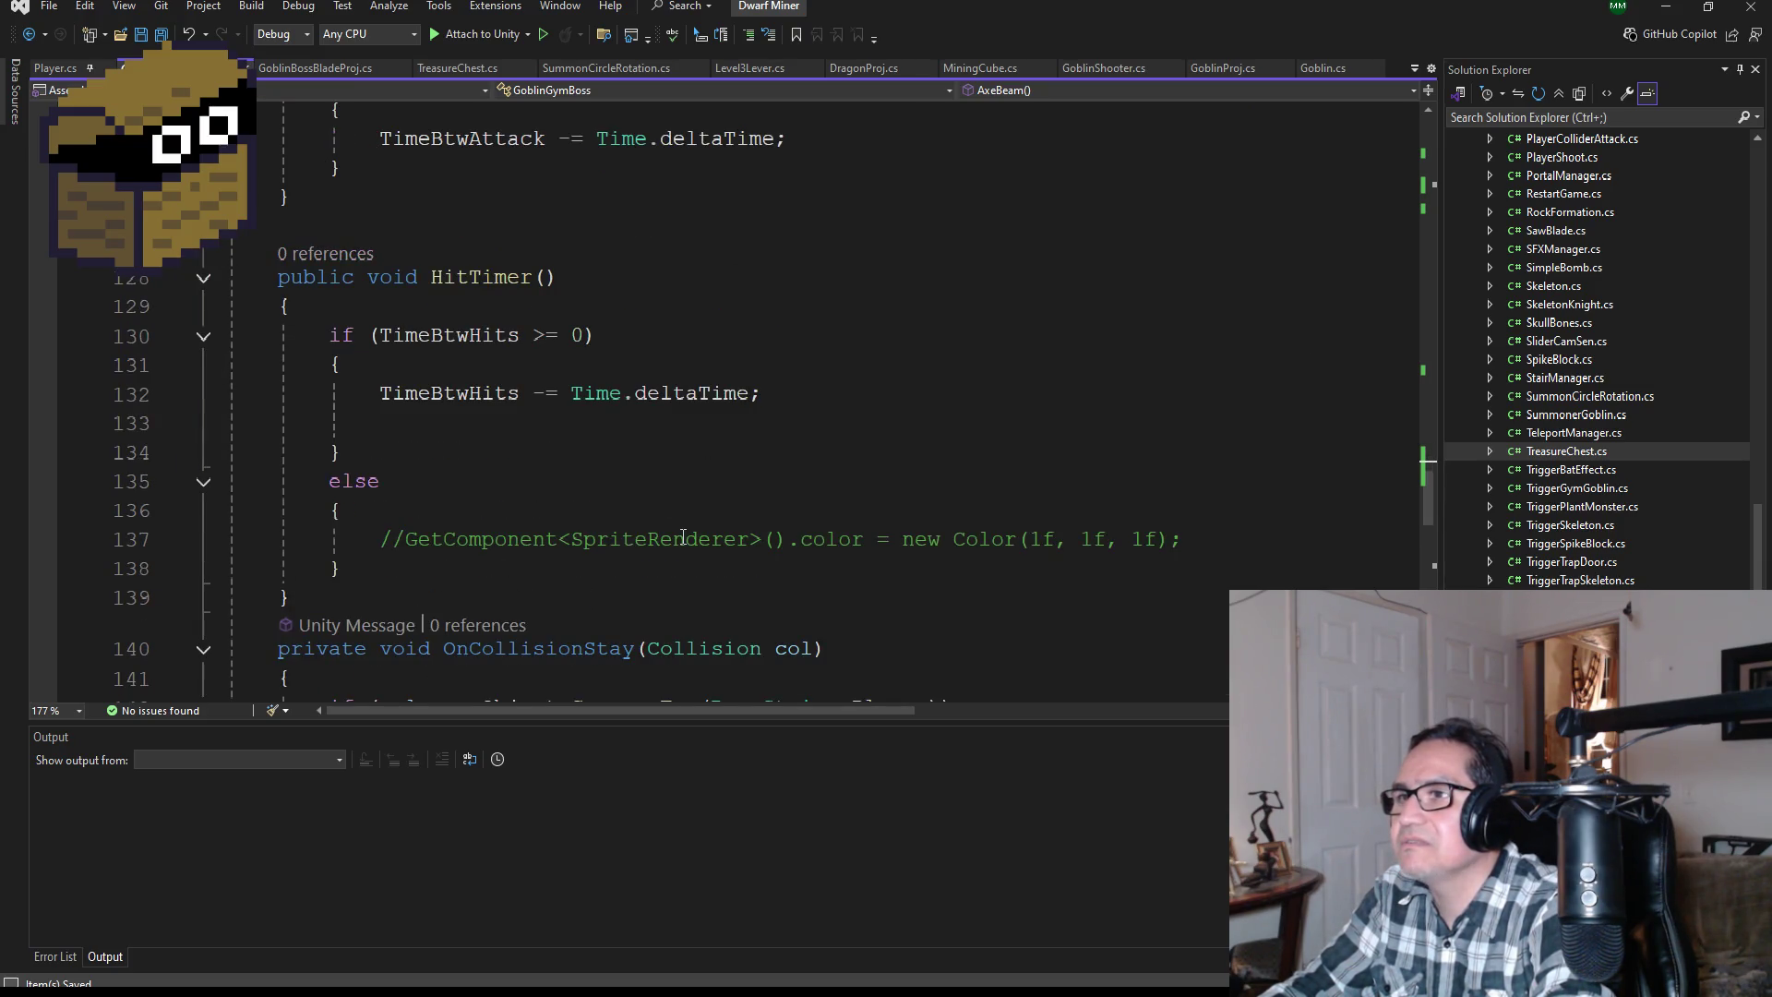
{"action": "scroll", "coordinate": [683, 536], "scroll_direction": "up", "scroll_amount": 10}
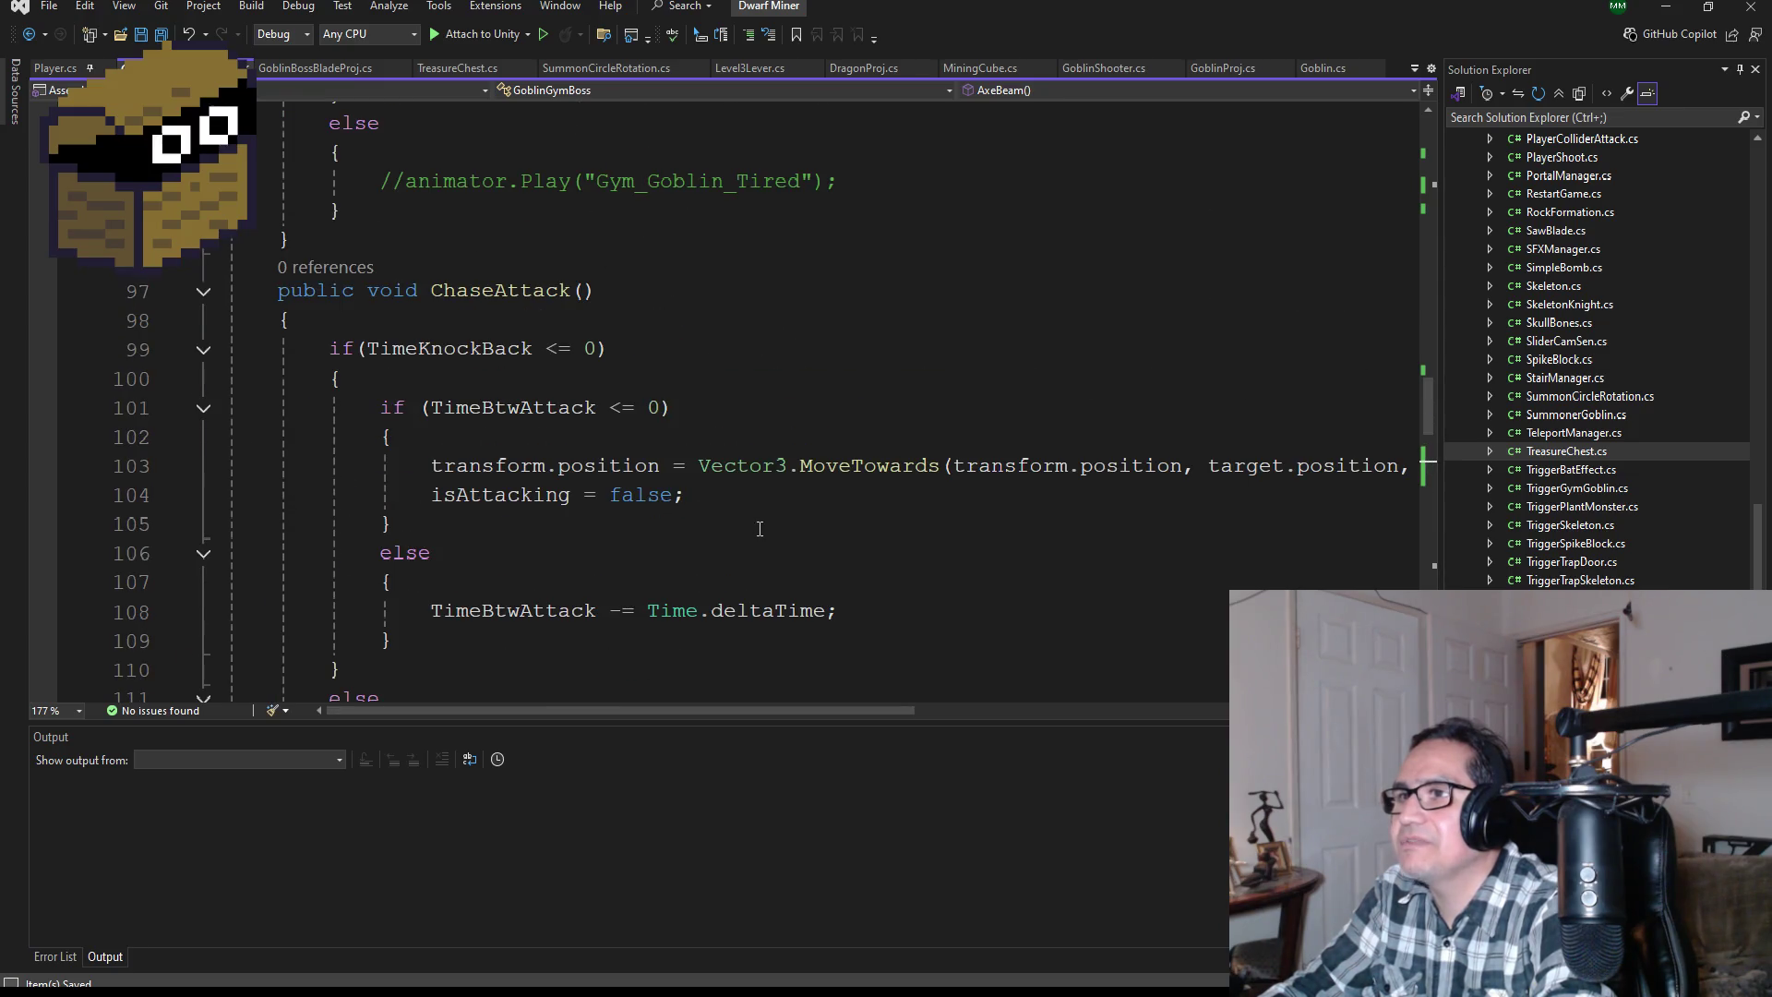
{"action": "scroll", "coordinate": [743, 519], "scroll_direction": "down", "scroll_amount": 2}
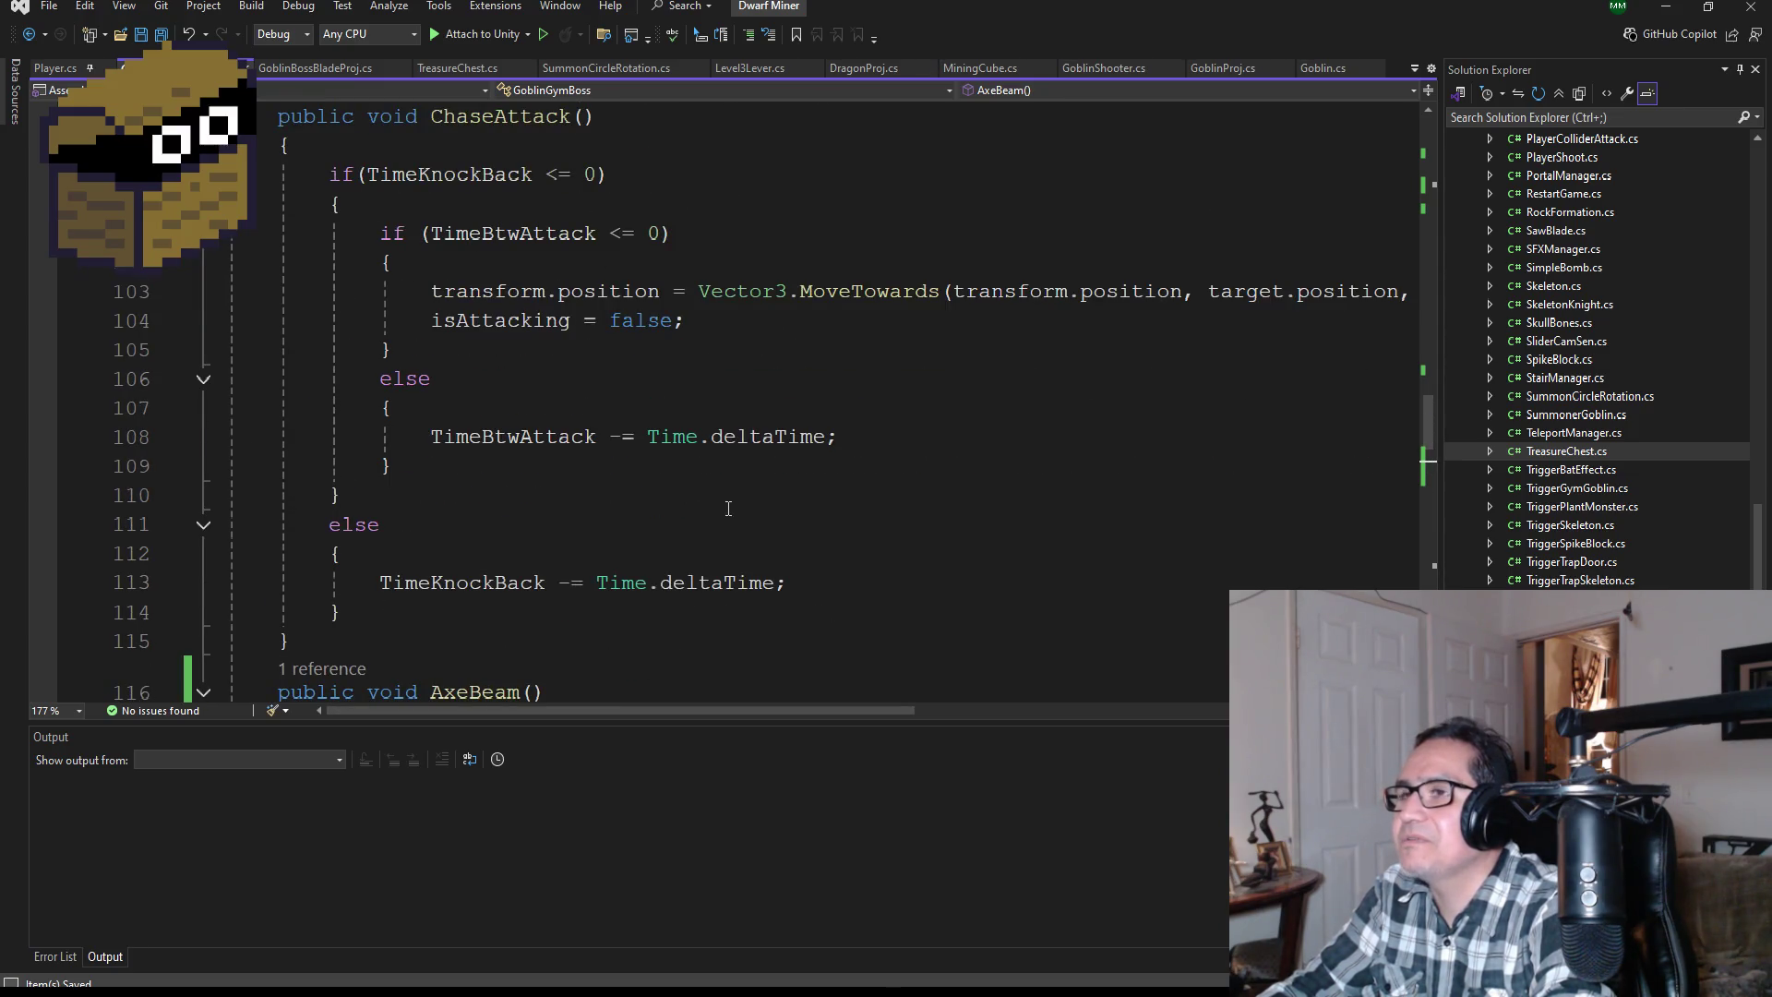
{"action": "scroll", "coordinate": [728, 508], "scroll_direction": "down", "scroll_amount": 3}
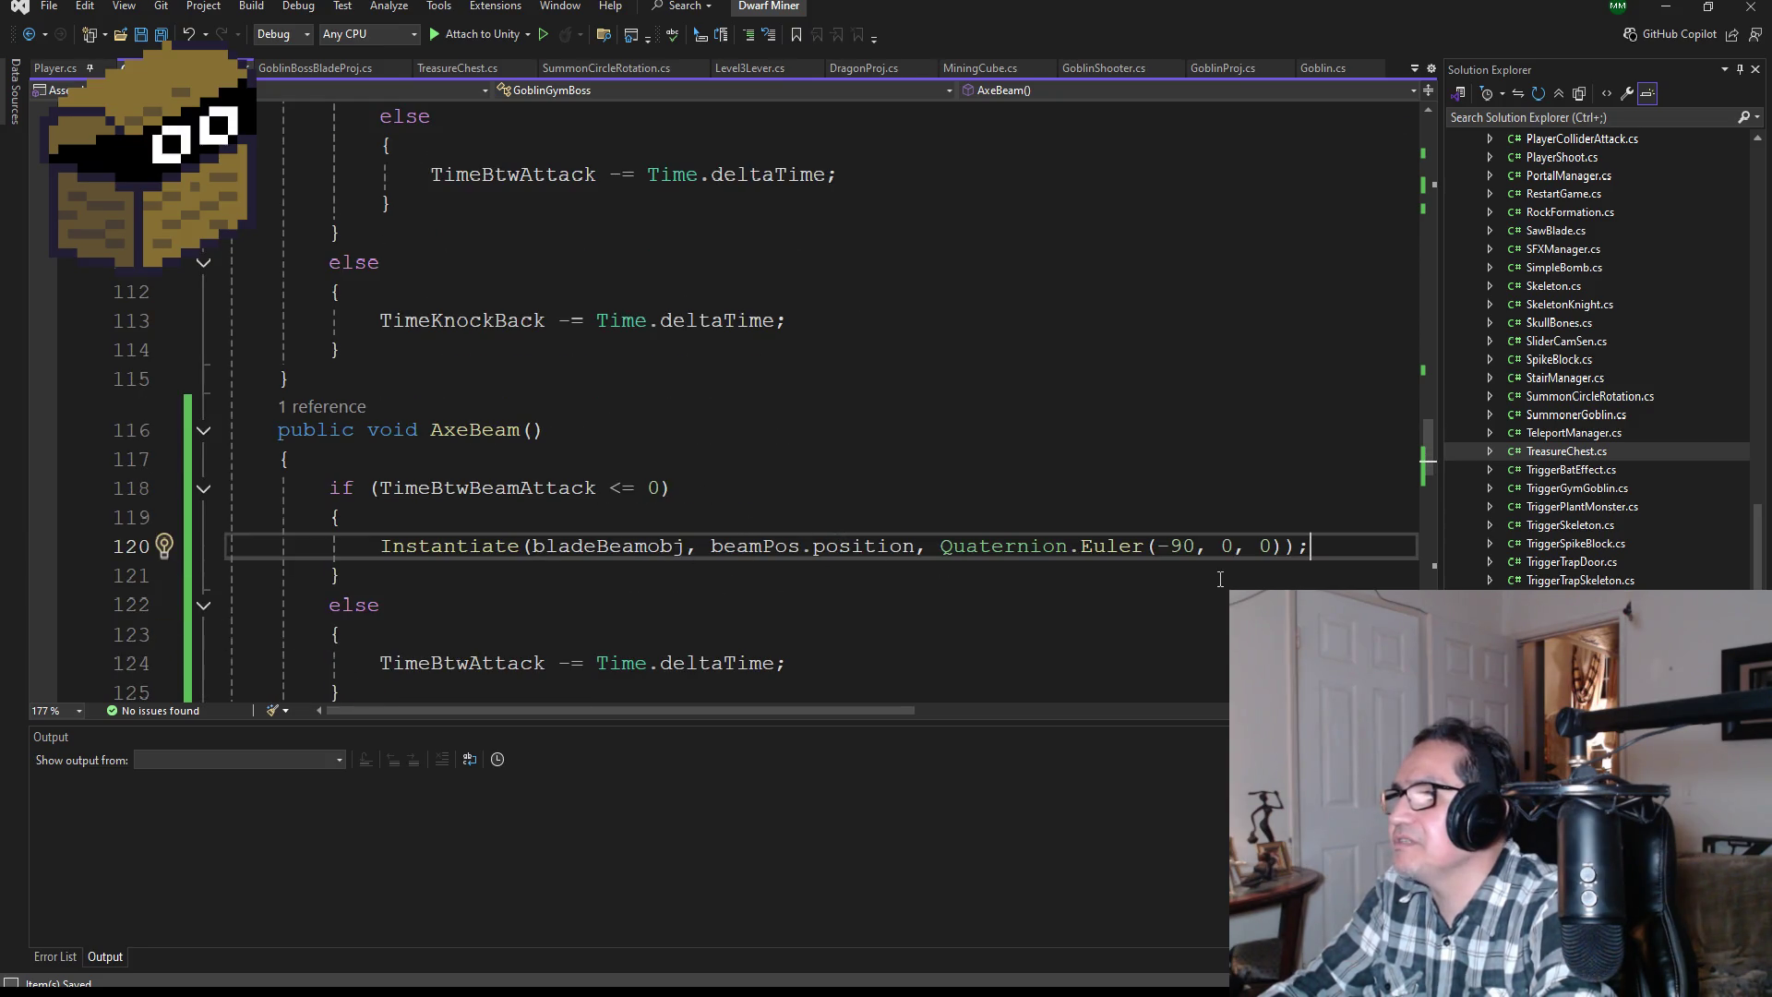
Step: Replace TimeBtwAttack with TimeBtwBeamAttack in the Time.deltaTime countdown on line 124
{"action": "scroll", "coordinate": [835, 545], "scroll_direction": "up", "scroll_amount": 2}
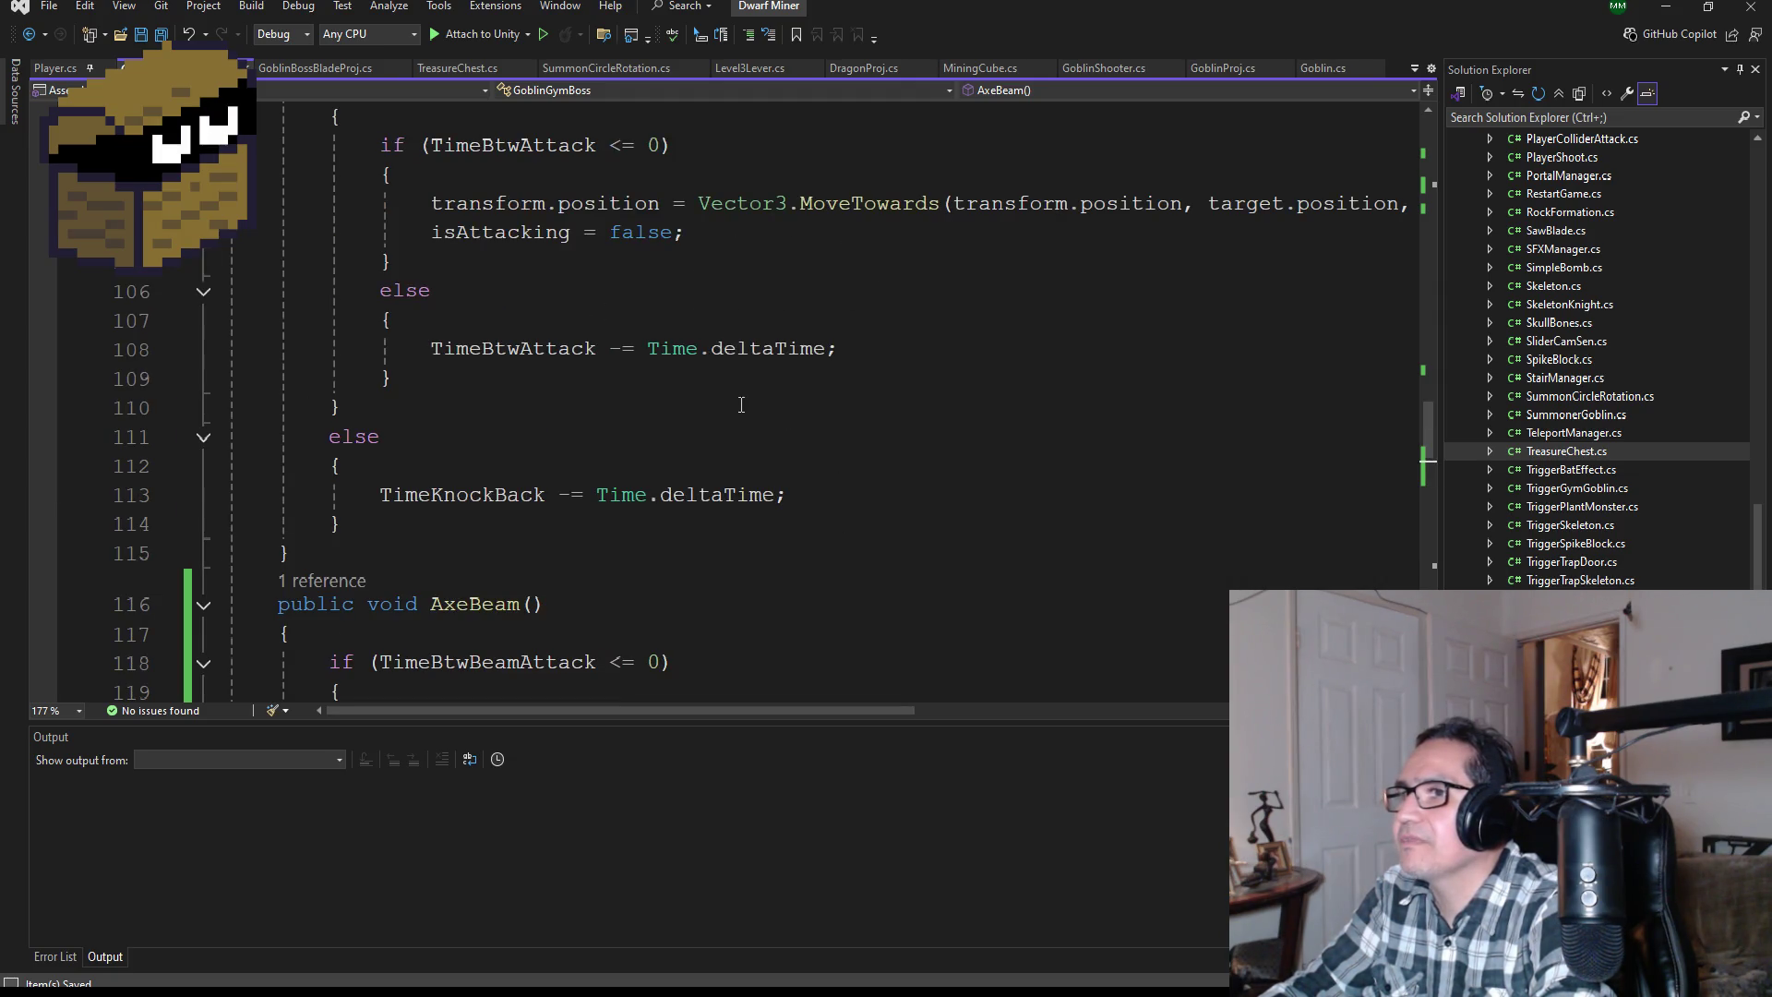
{"action": "scroll", "coordinate": [741, 404], "scroll_direction": "down", "scroll_amount": 2}
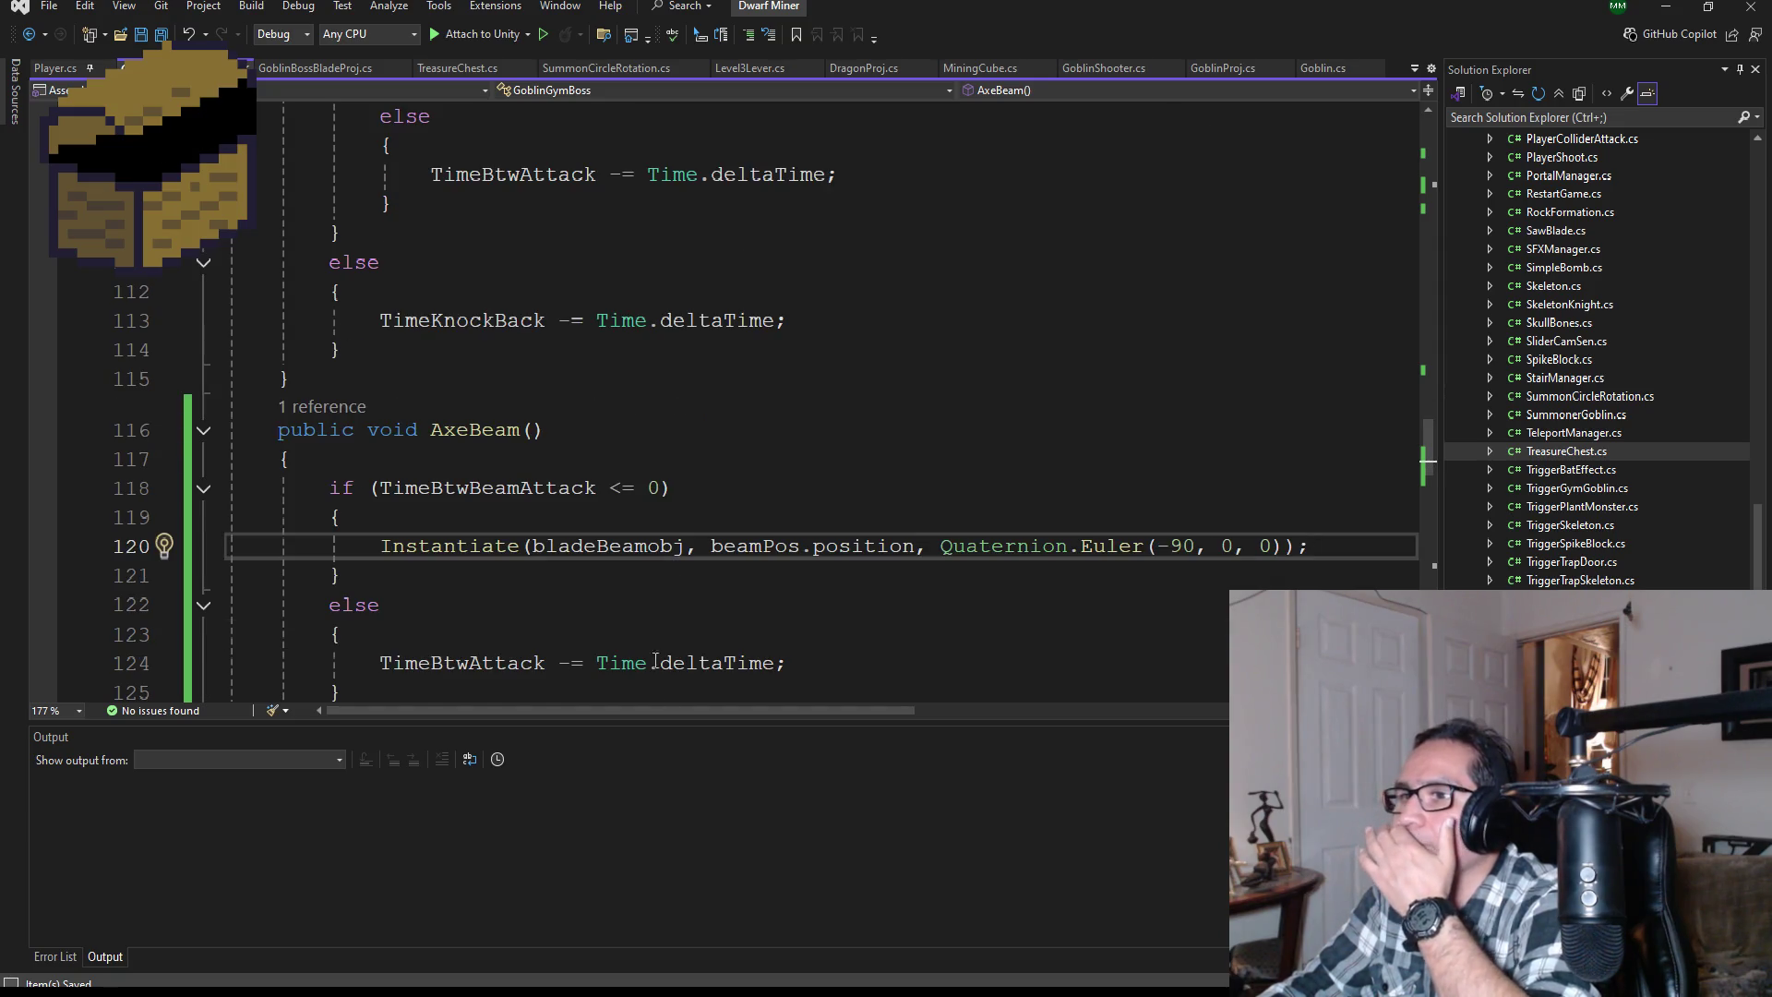
{"action": "left_click", "coordinate": [476, 663]}
{"action": "double_click", "coordinate": [476, 663]}
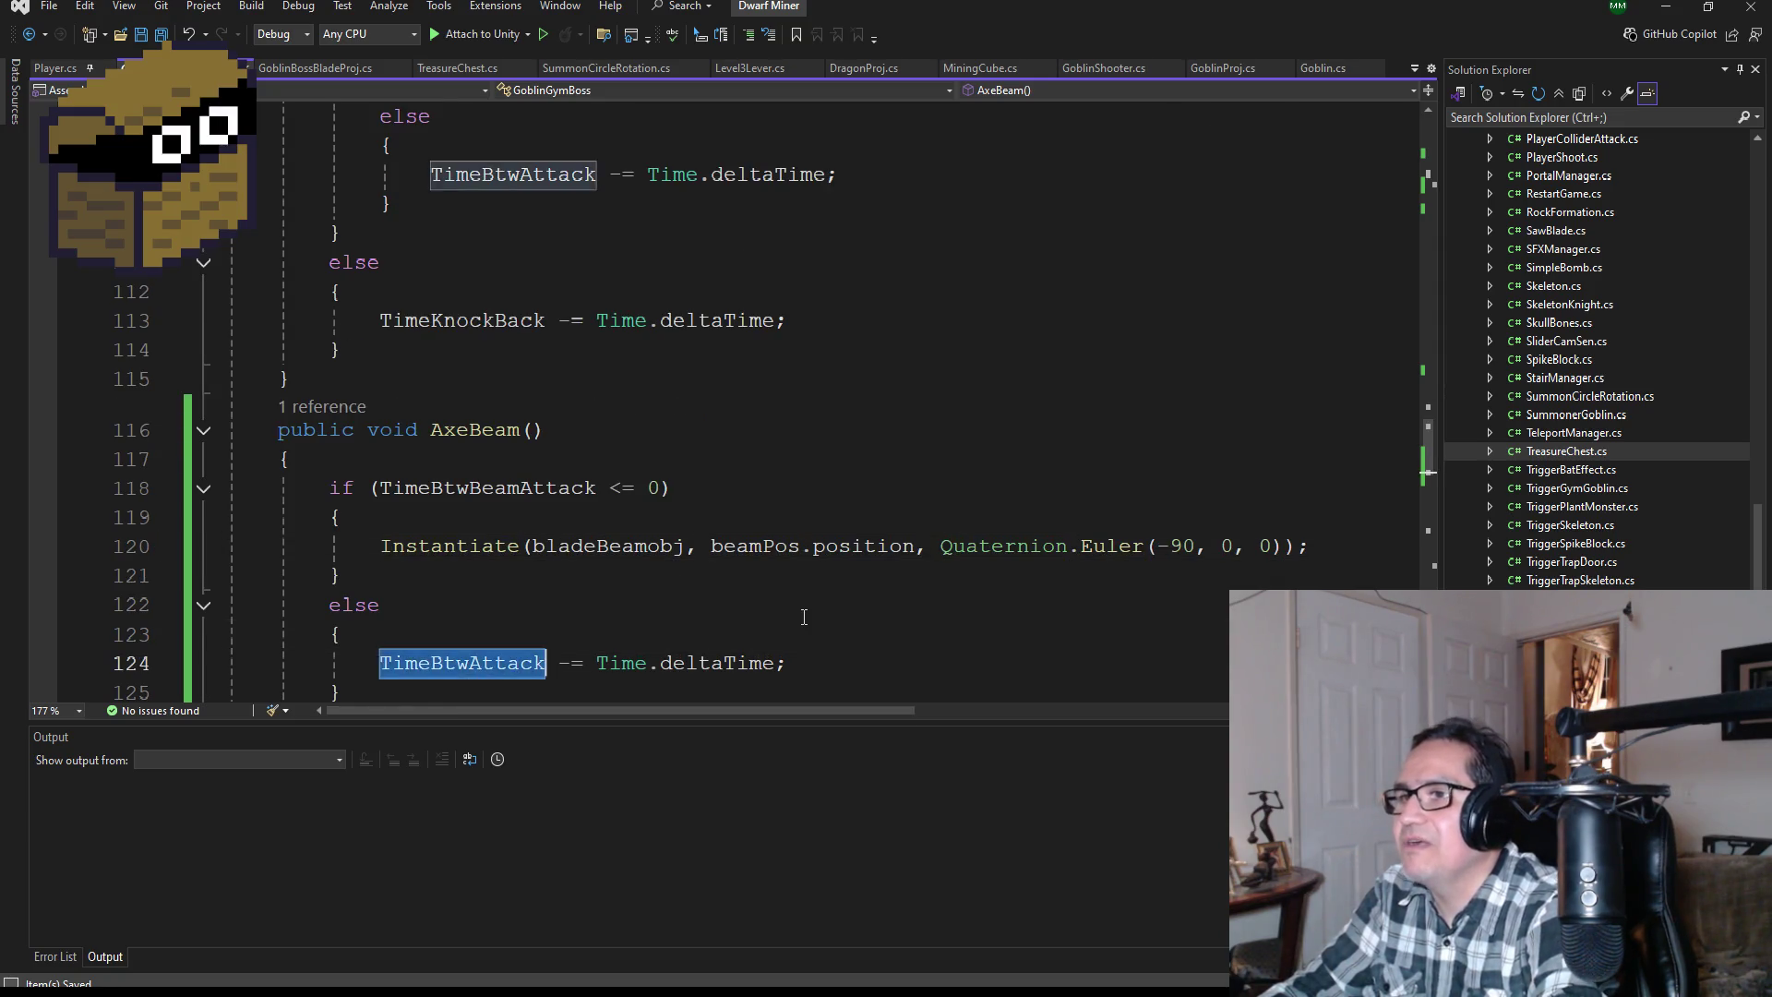
{"action": "scroll", "coordinate": [813, 619], "scroll_direction": "down", "scroll_amount": 1}
{"action": "type", "text": "Time"}
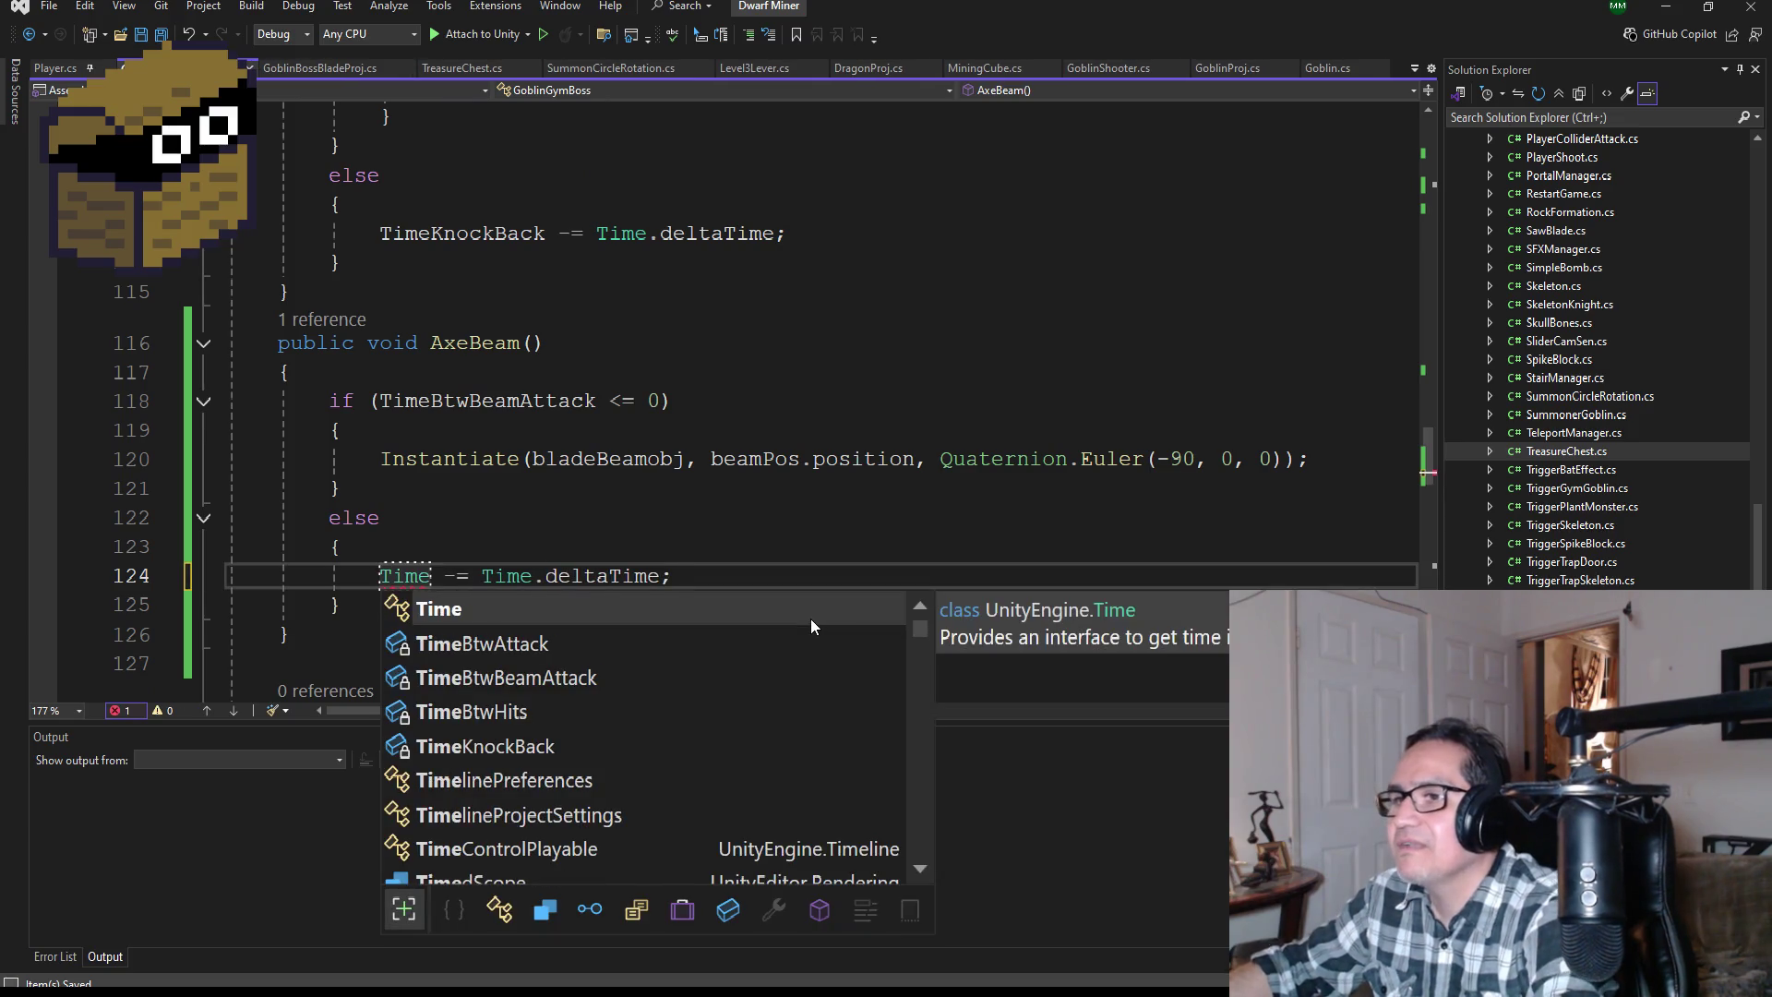
{"action": "double_click", "coordinate": [513, 678]}
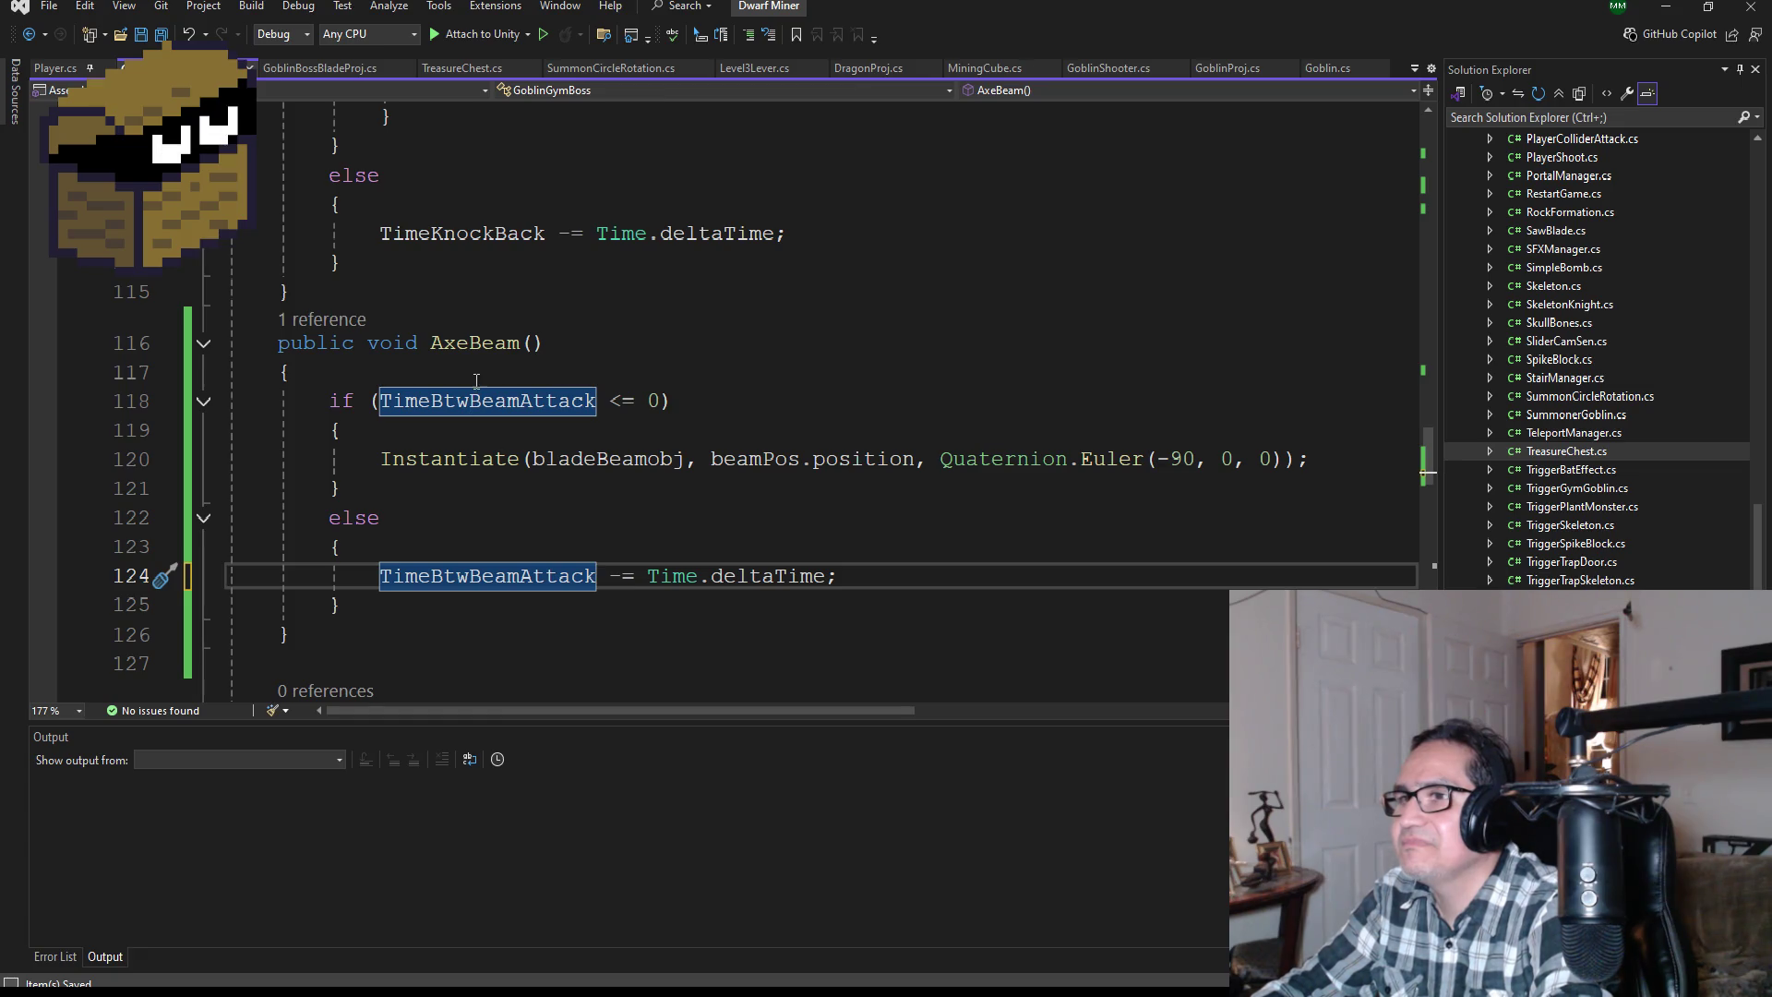
Step: Review GoblinGymBoss, where the game-over check now calls only AxeBeam()
{"action": "scroll", "coordinate": [505, 485], "scroll_direction": "down", "scroll_amount": 1}
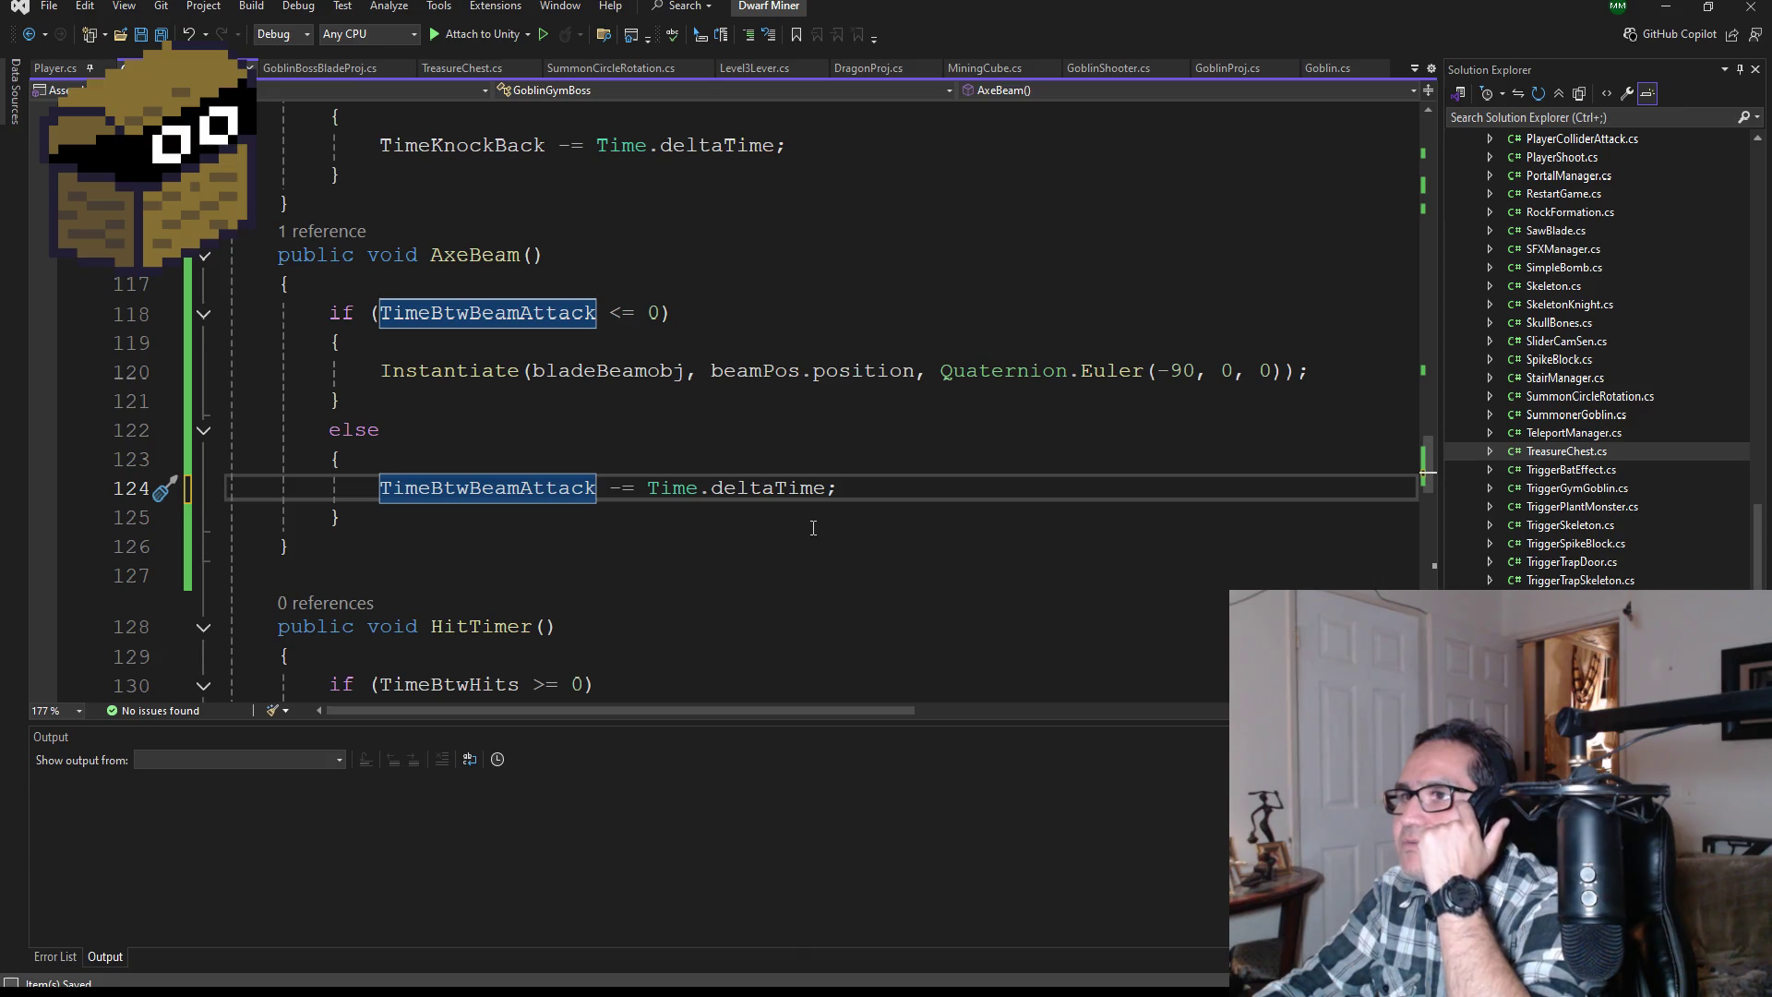
{"action": "scroll", "coordinate": [813, 517], "scroll_direction": "up", "scroll_amount": 3}
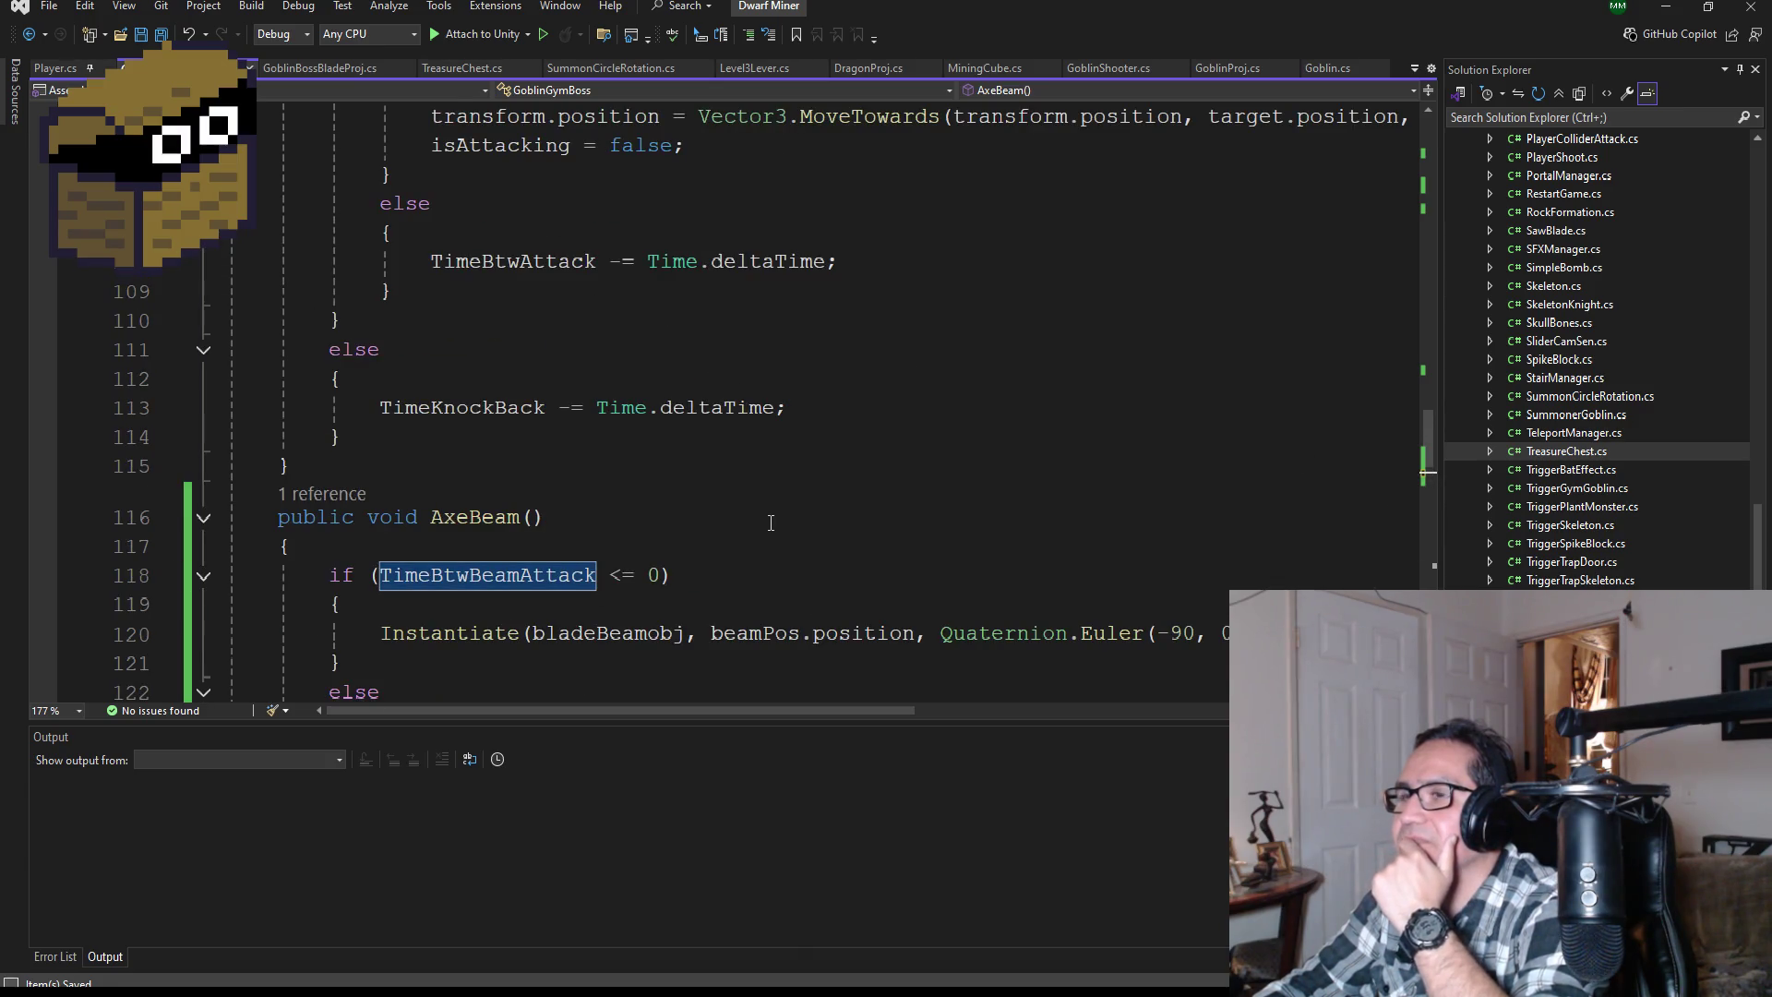
{"action": "scroll", "coordinate": [770, 523], "scroll_direction": "up", "scroll_amount": 2}
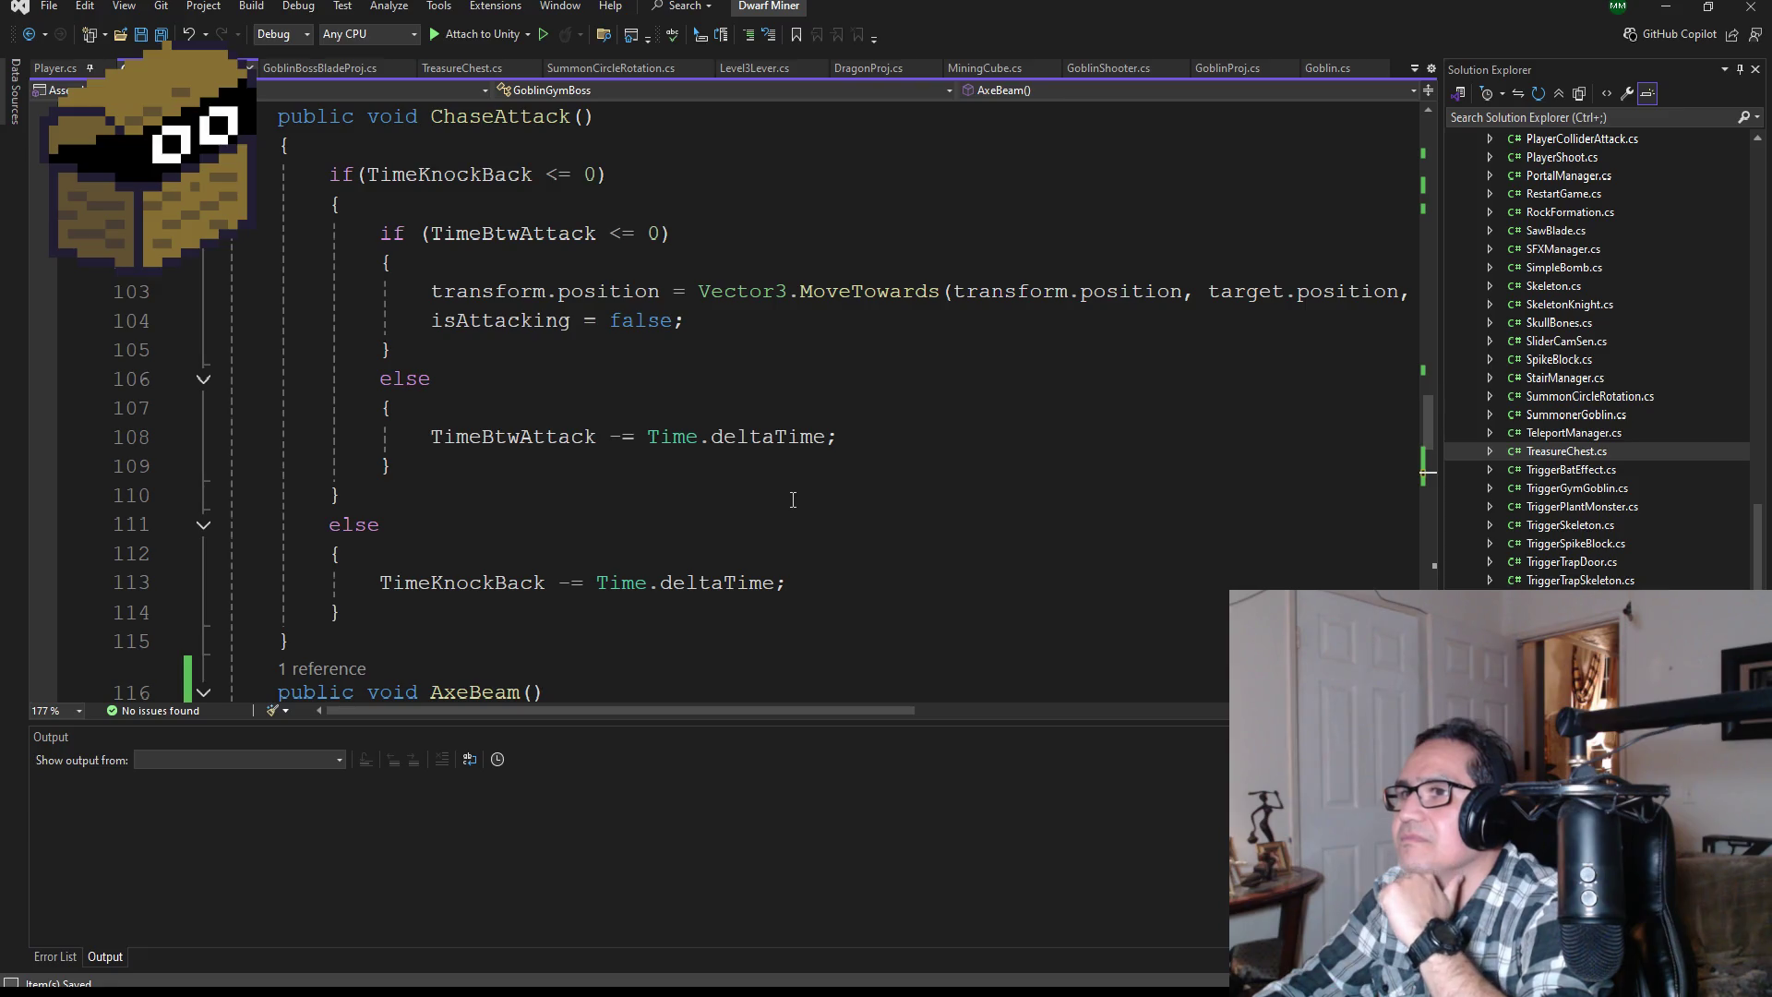
{"action": "scroll", "coordinate": [797, 525], "scroll_direction": "down", "scroll_amount": 4}
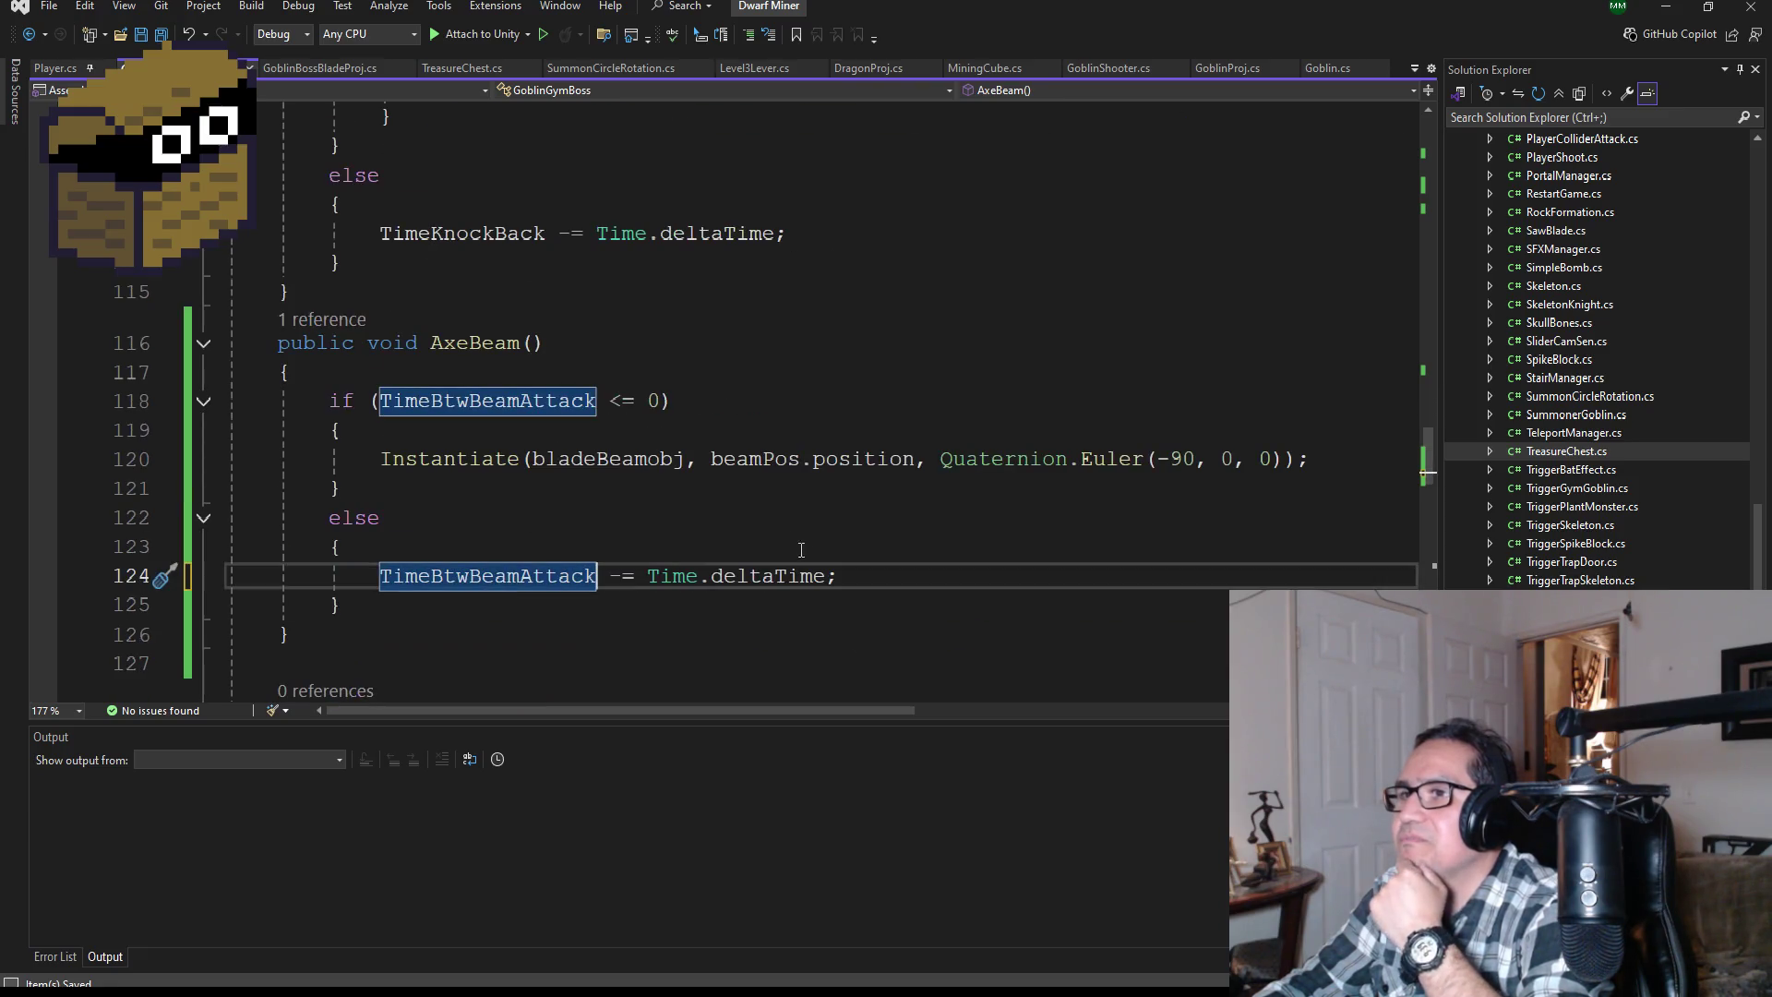
{"action": "scroll", "coordinate": [831, 563], "scroll_direction": "down", "scroll_amount": 4}
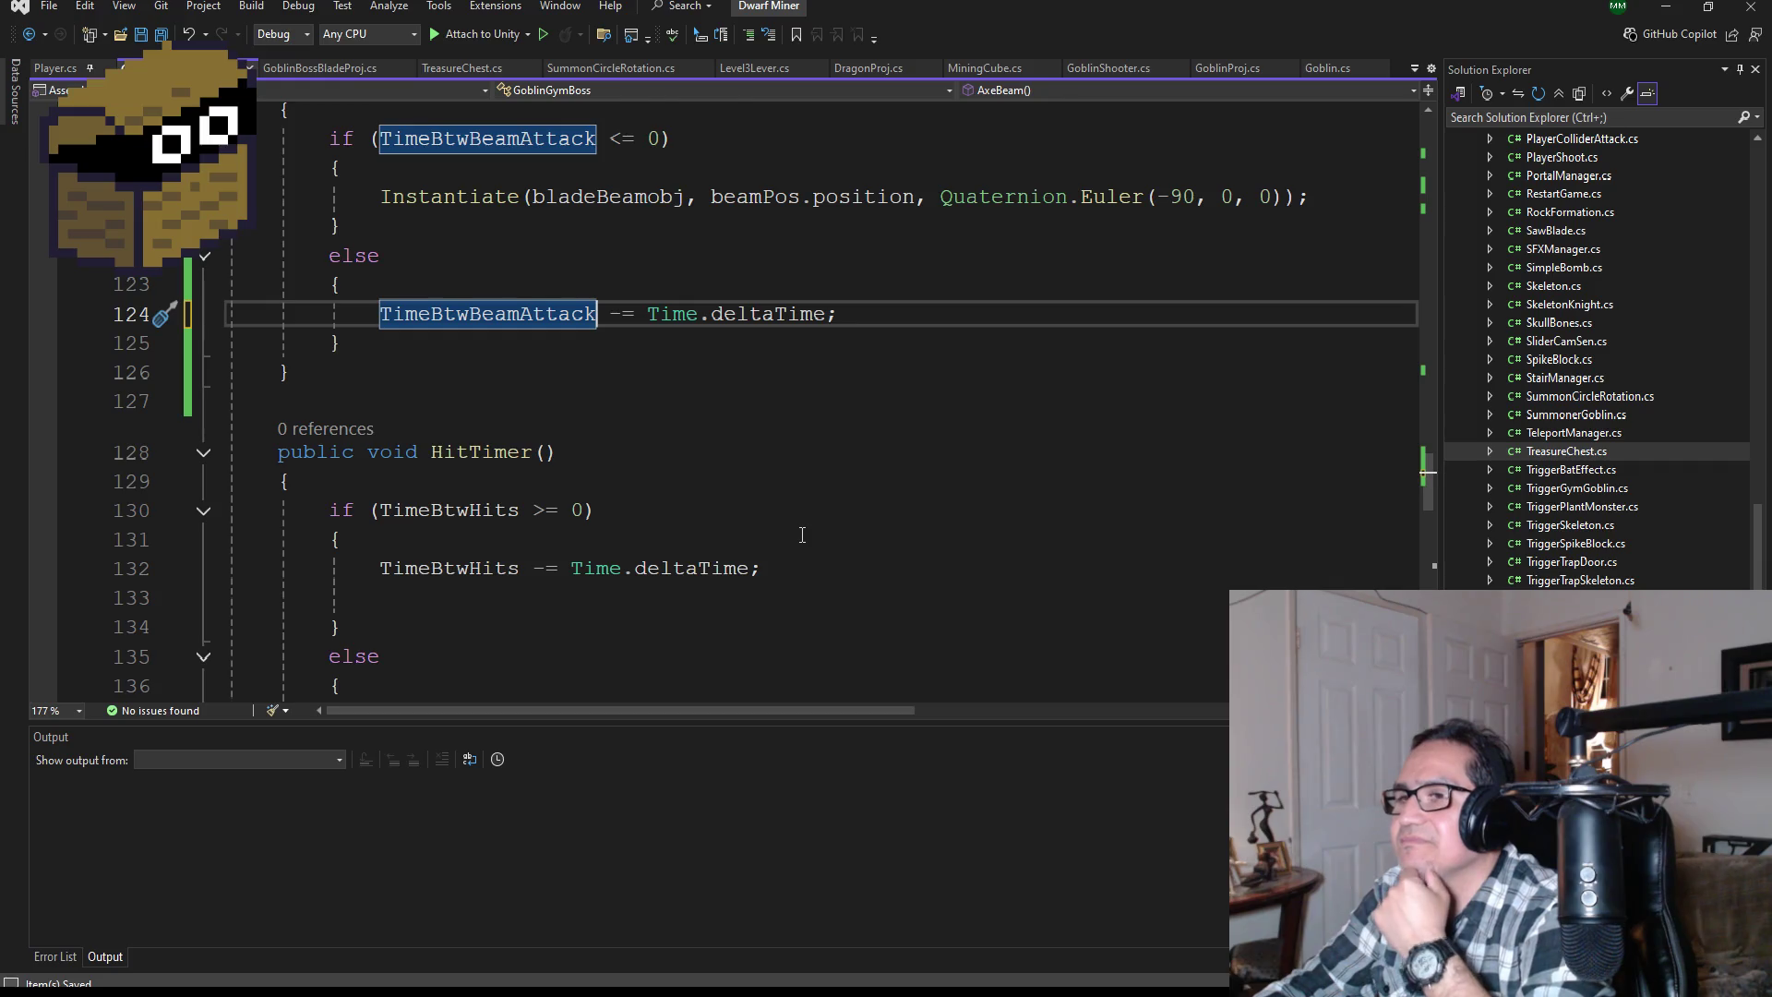
{"action": "scroll", "coordinate": [758, 536], "scroll_direction": "down", "scroll_amount": 2}
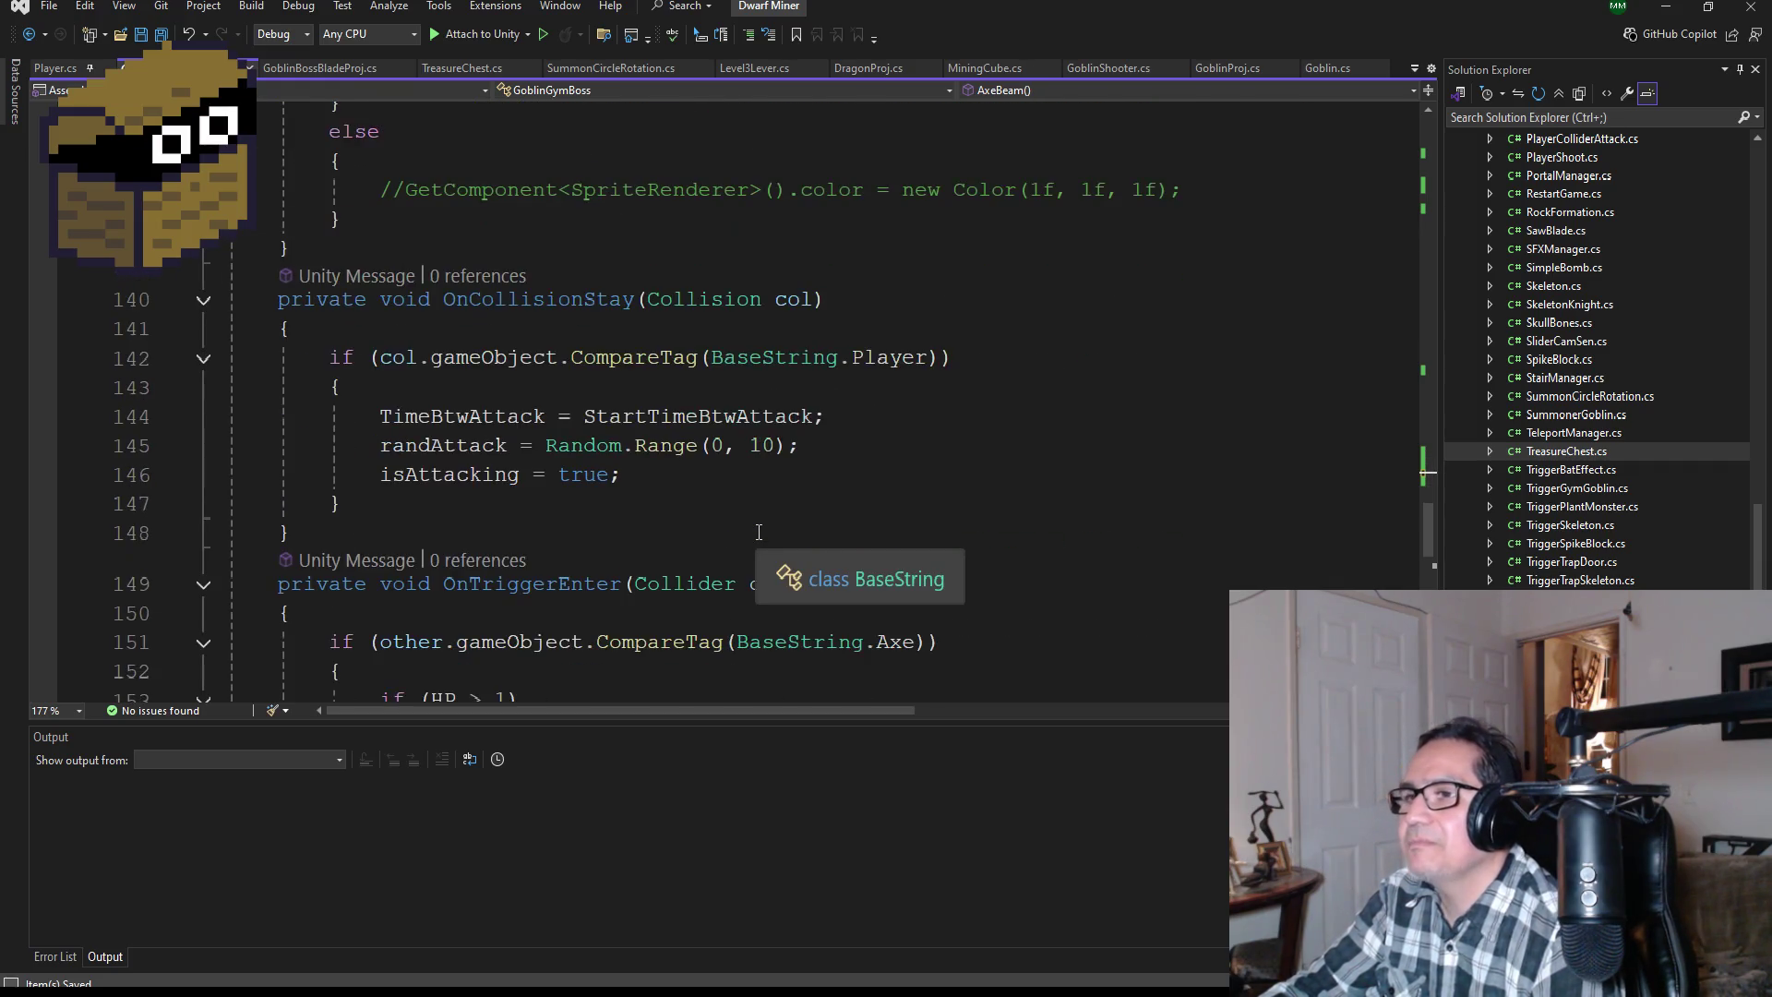
{"action": "scroll", "coordinate": [776, 508], "scroll_direction": "up", "scroll_amount": 8}
{"action": "scroll", "coordinate": [801, 483], "scroll_direction": "up", "scroll_amount": 6}
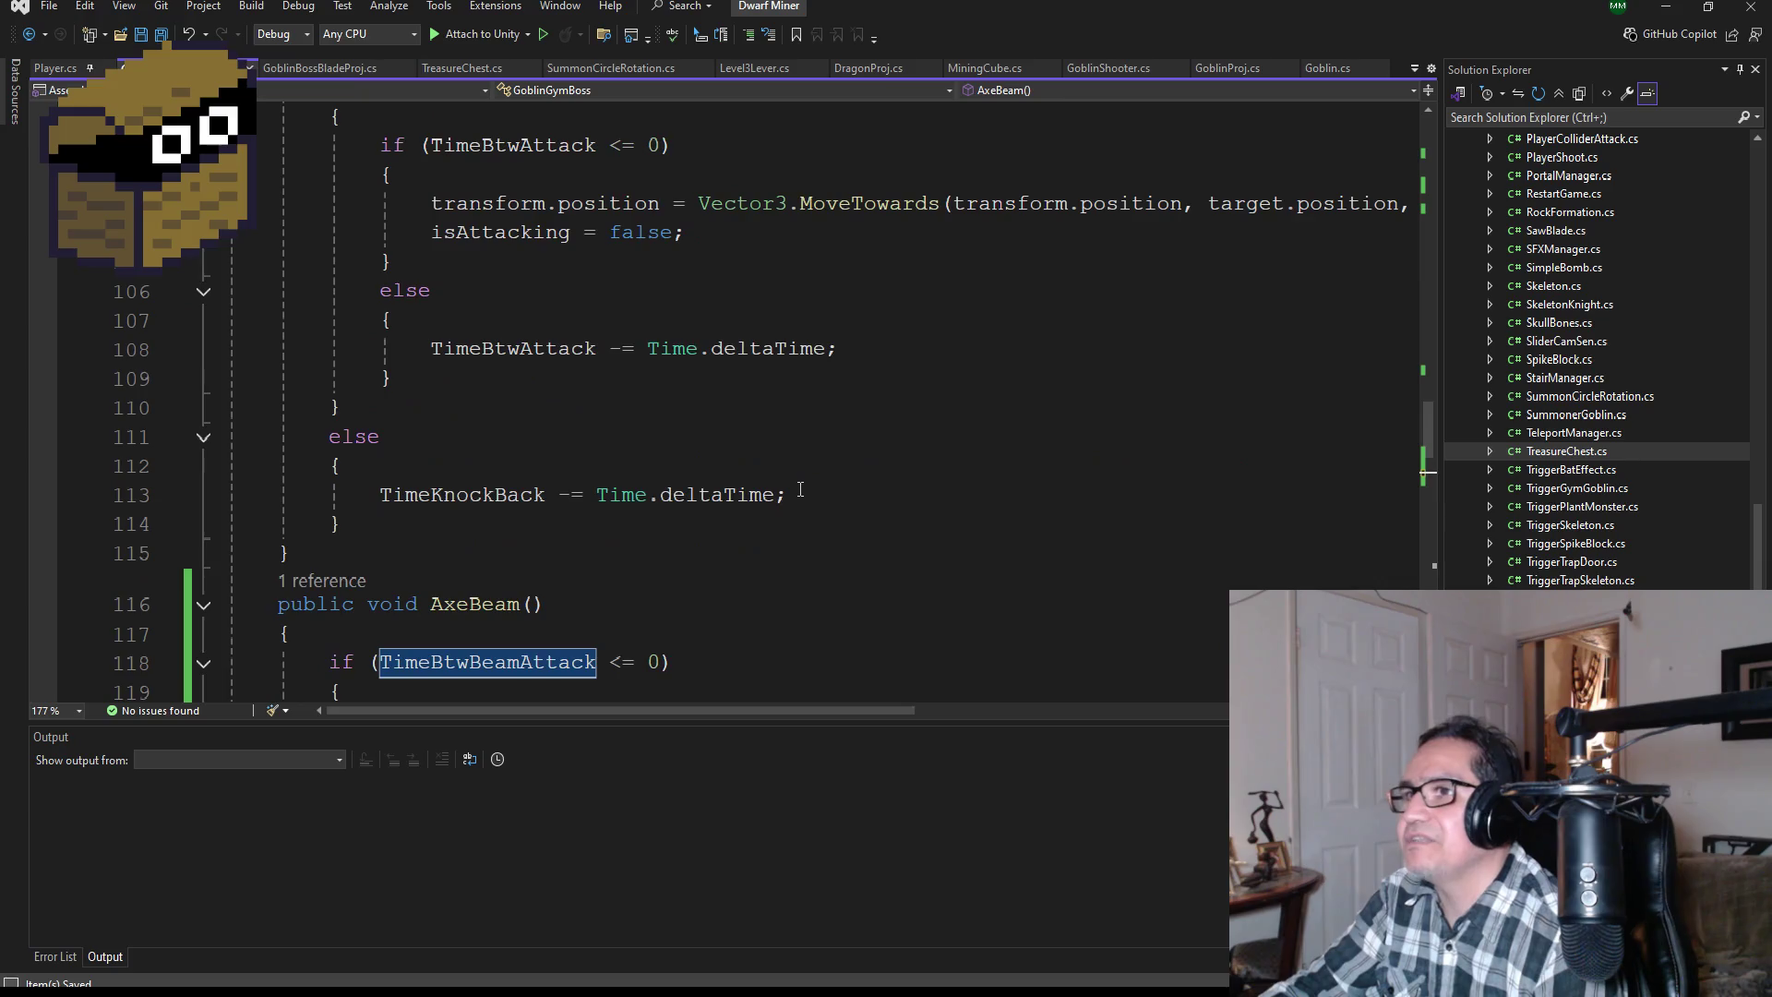
{"action": "scroll", "coordinate": [768, 521], "scroll_direction": "down", "scroll_amount": 2}
{"action": "scroll", "coordinate": [773, 515], "scroll_direction": "up", "scroll_amount": 10}
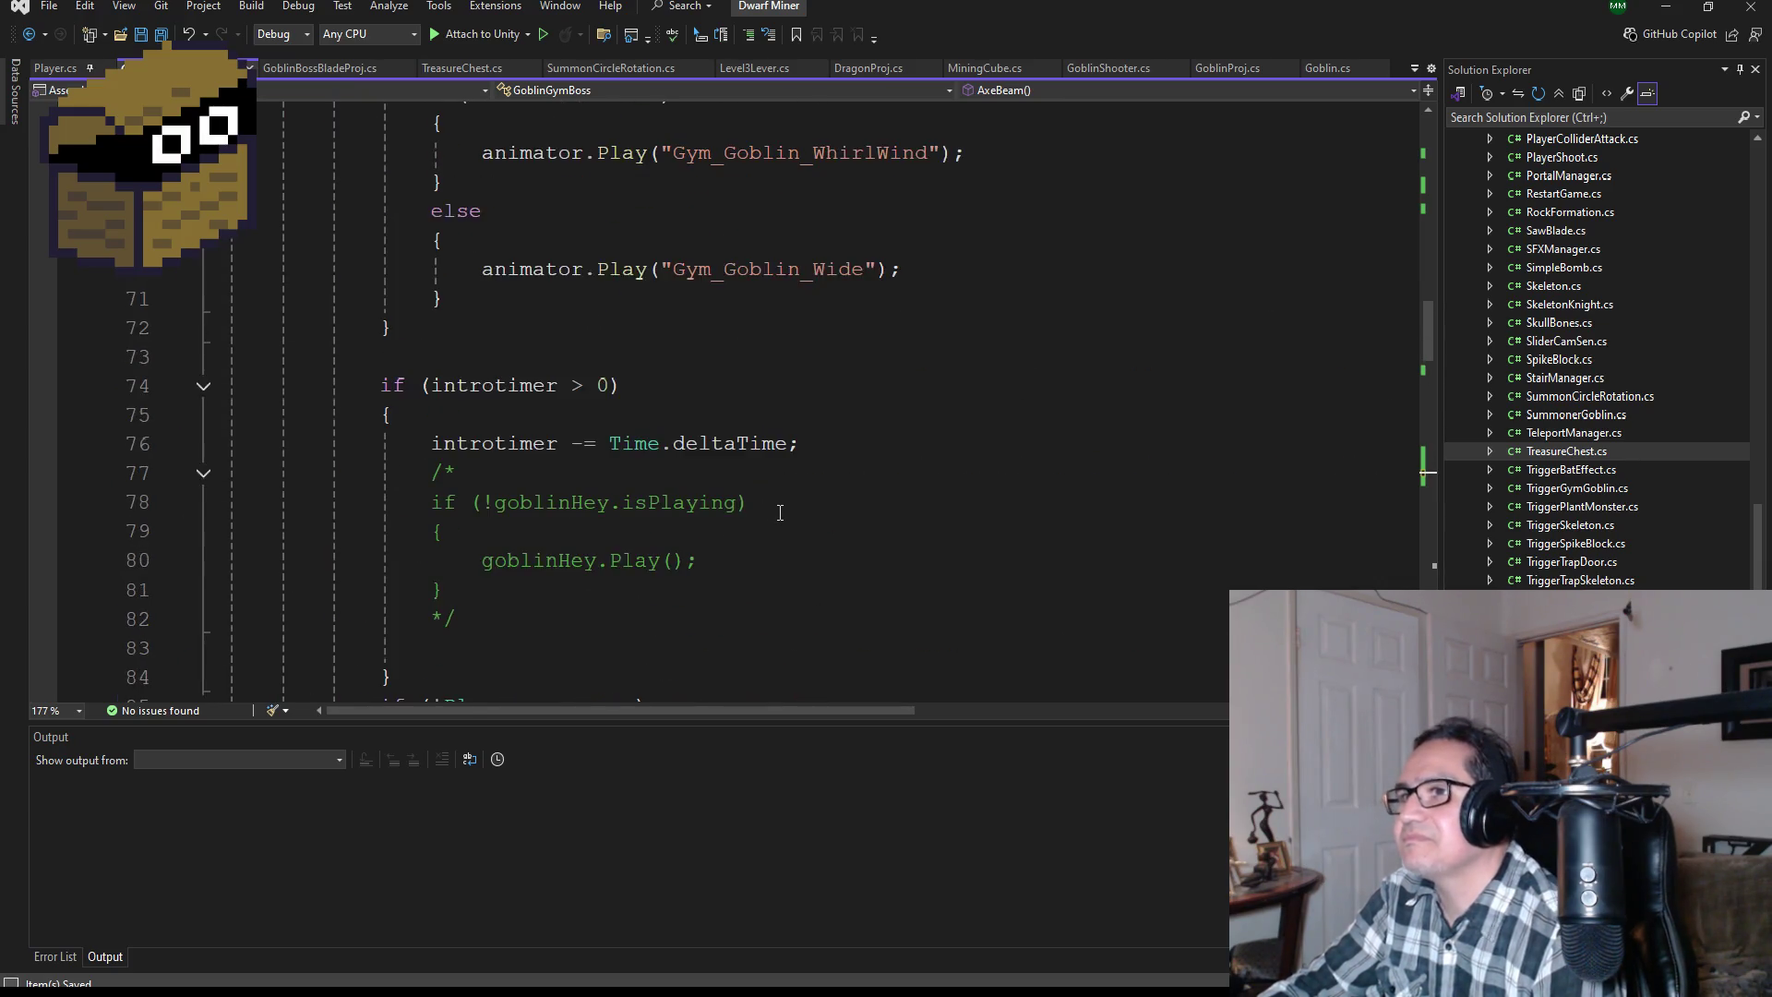
{"action": "scroll", "coordinate": [778, 514], "scroll_direction": "up", "scroll_amount": 2}
{"action": "scroll", "coordinate": [783, 518], "scroll_direction": "down", "scroll_amount": 5}
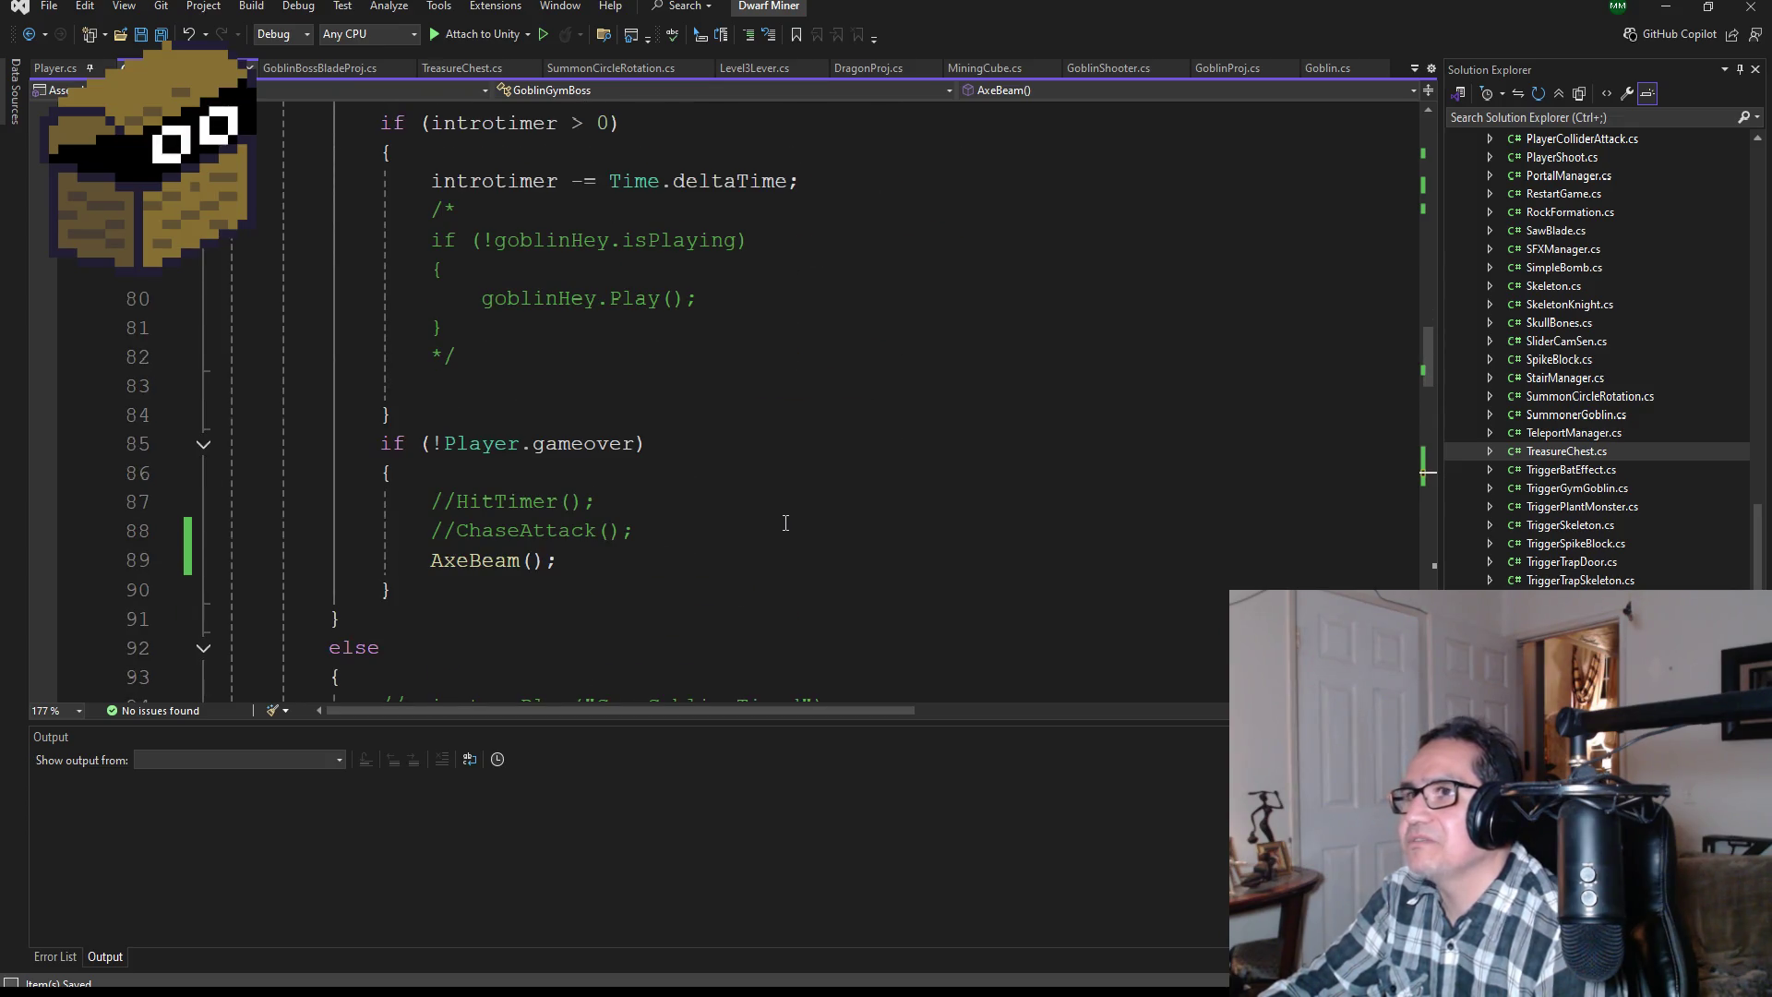
{"action": "scroll", "coordinate": [785, 523], "scroll_direction": "down", "scroll_amount": 10}
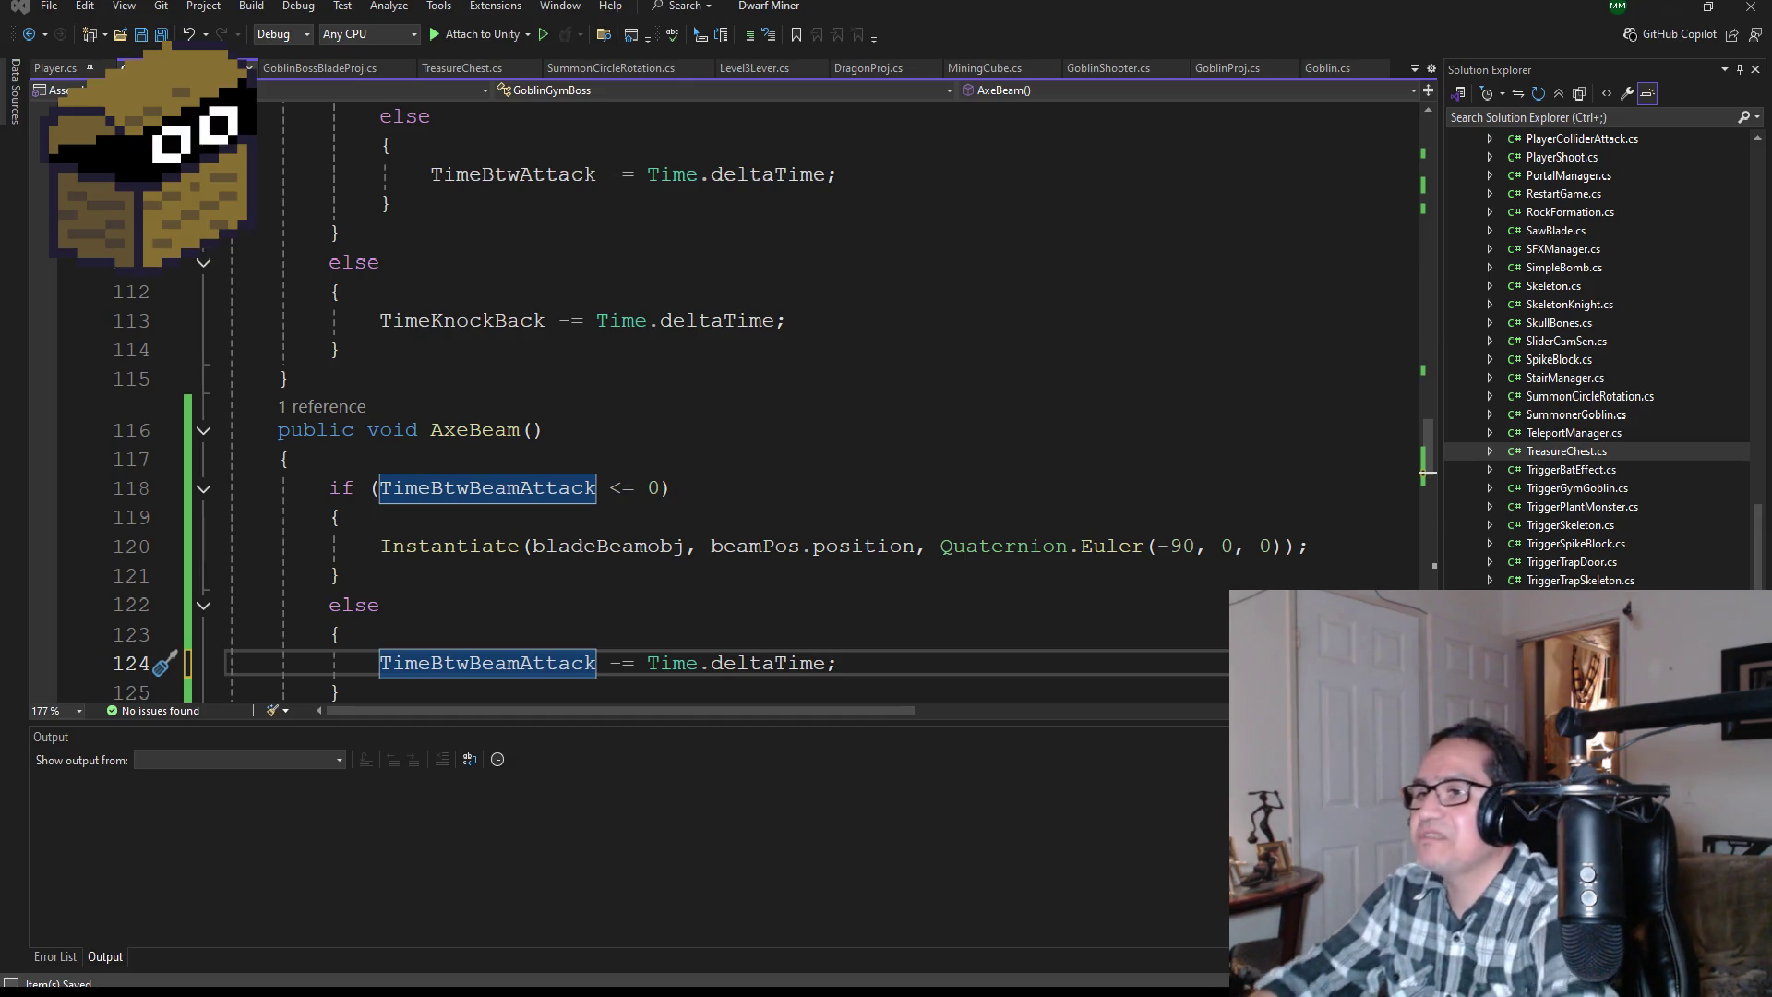
{"action": "scroll", "coordinate": [743, 628], "scroll_direction": "down", "scroll_amount": 2}
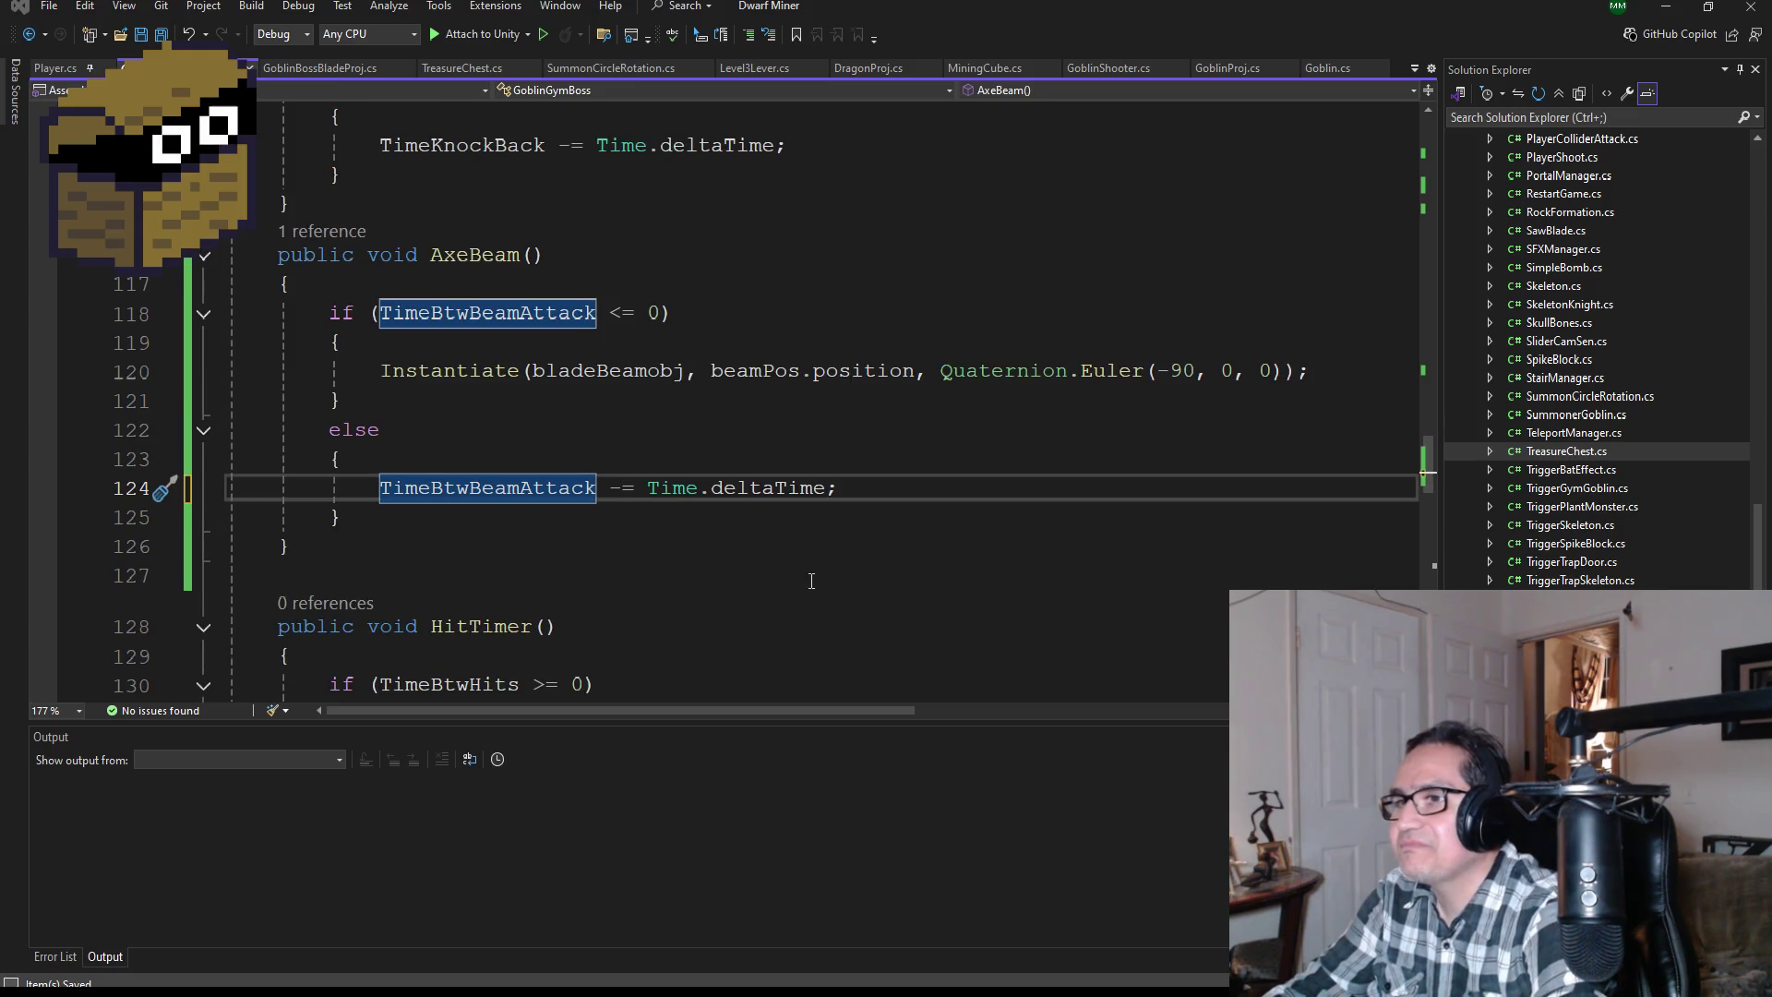
{"action": "scroll", "coordinate": [847, 586], "scroll_direction": "up", "scroll_amount": 1}
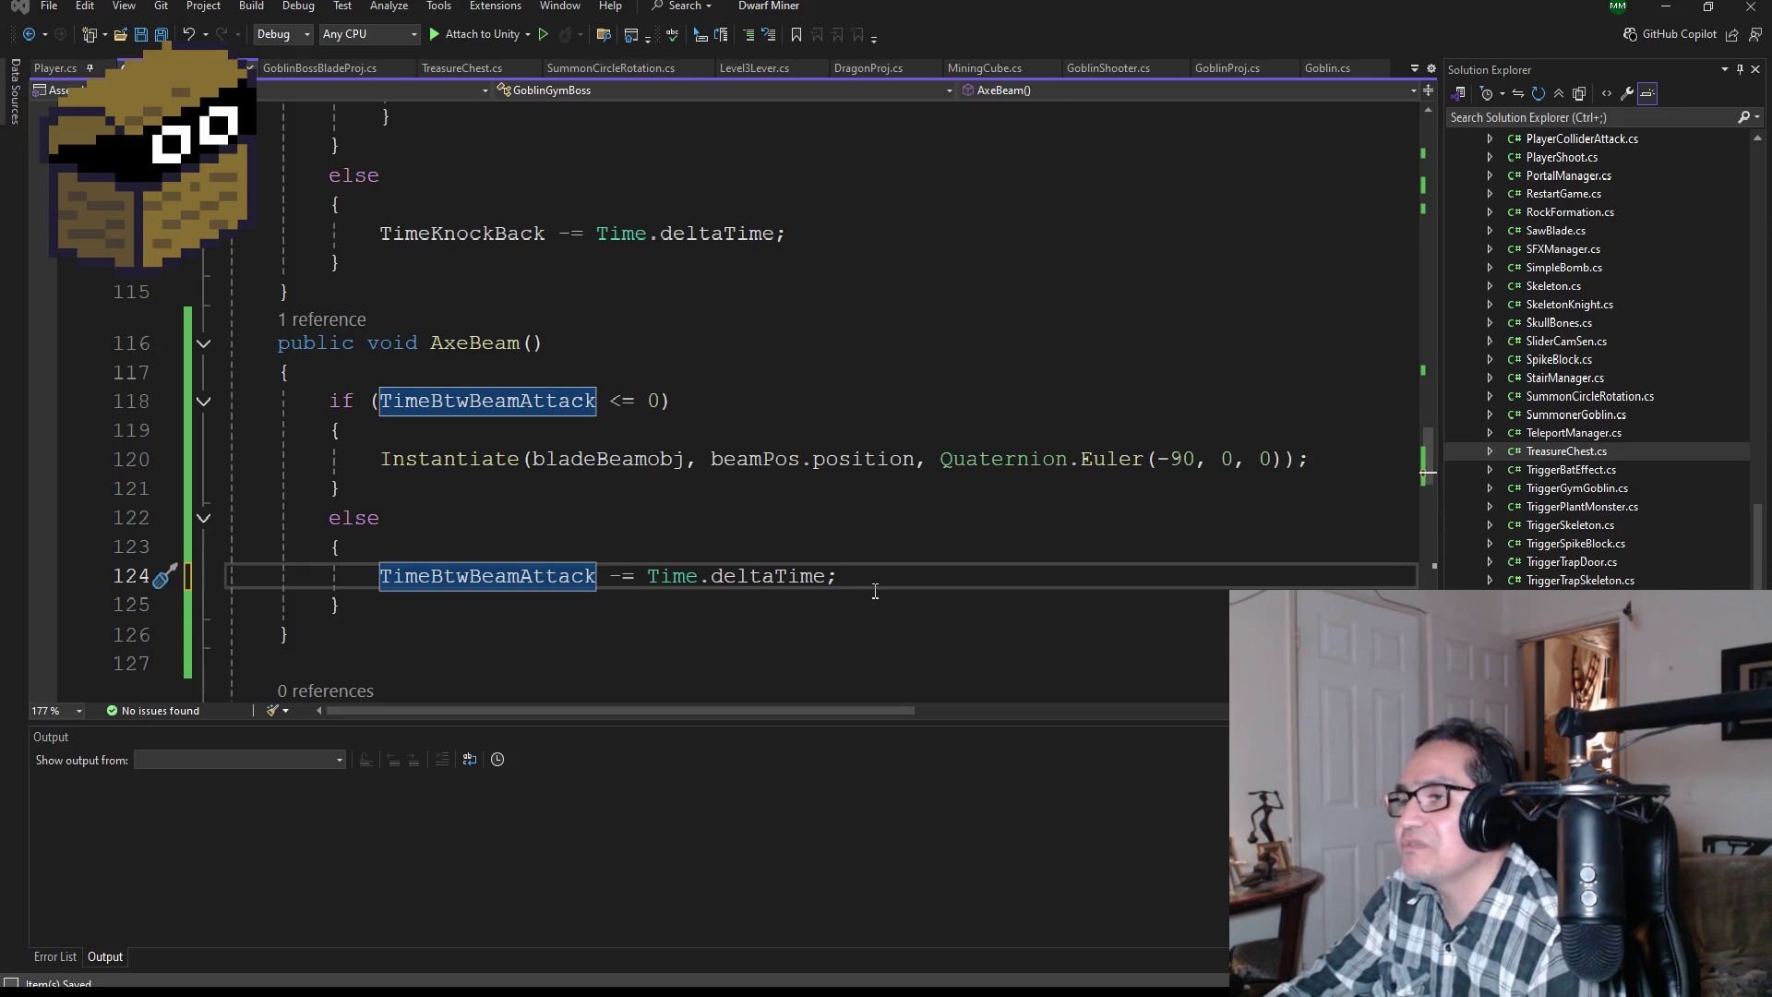
{"action": "scroll", "coordinate": [868, 572], "scroll_direction": "up", "scroll_amount": 5}
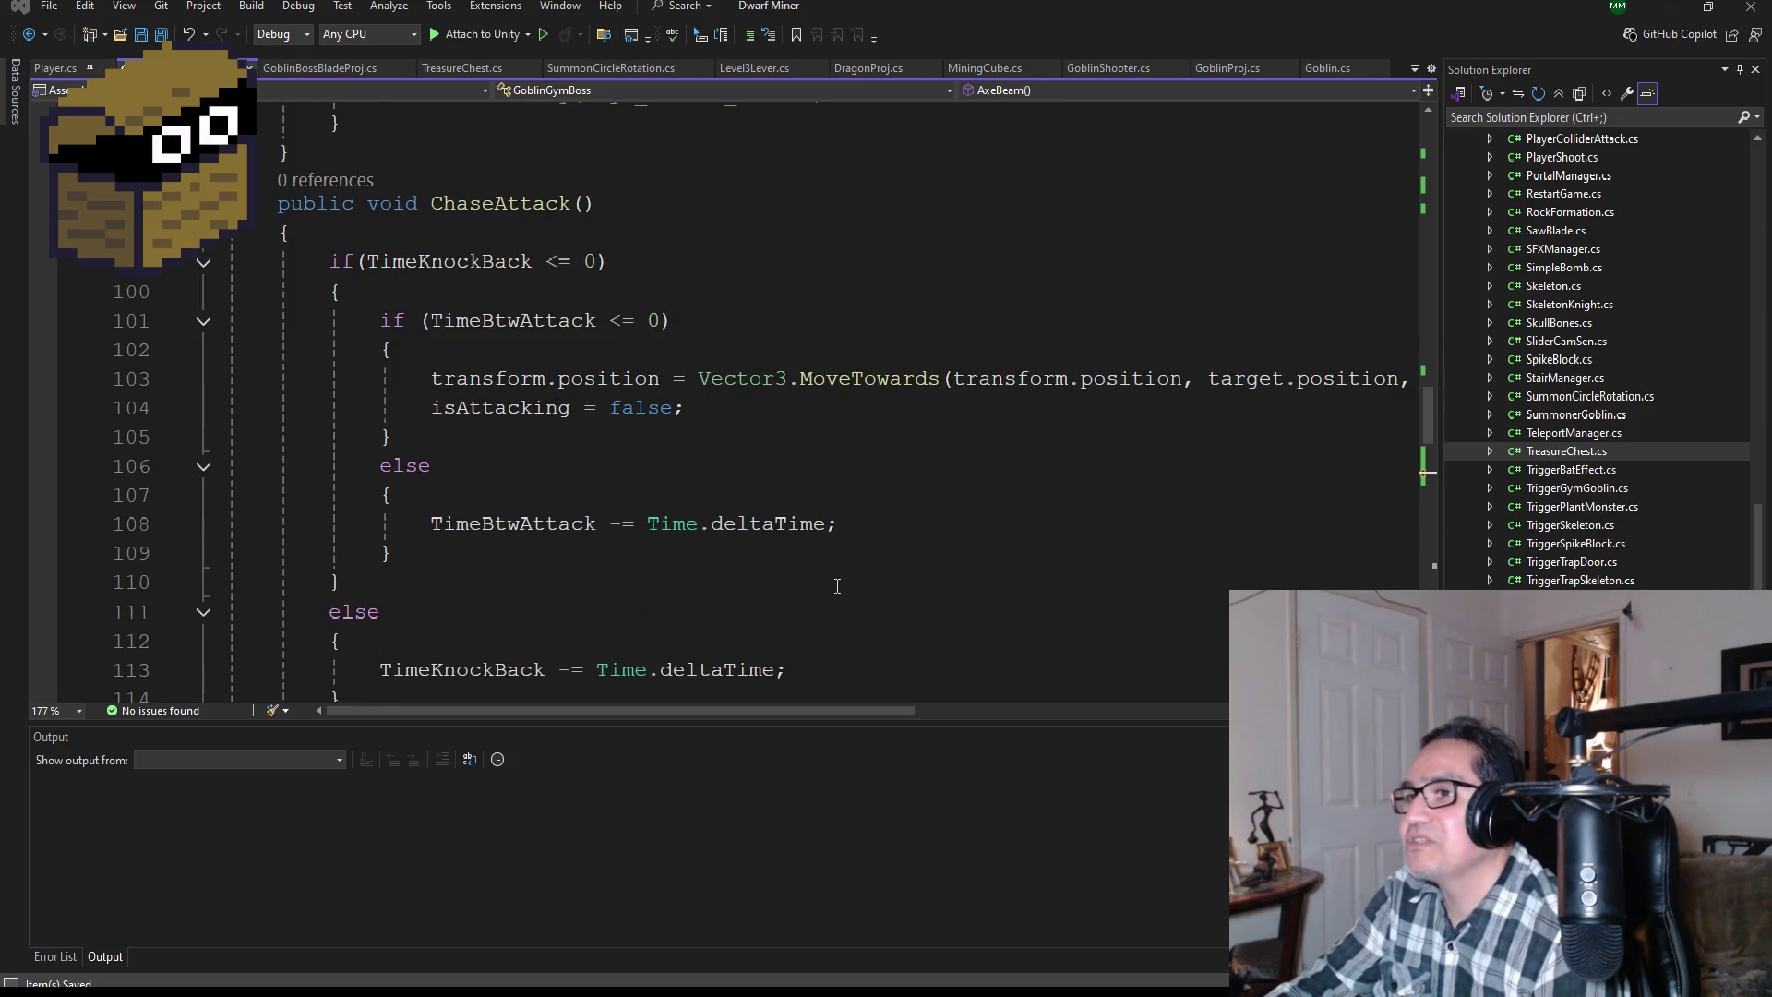
{"action": "scroll", "coordinate": [830, 546], "scroll_direction": "down", "scroll_amount": 1}
{"action": "scroll", "coordinate": [822, 526], "scroll_direction": "up", "scroll_amount": 3}
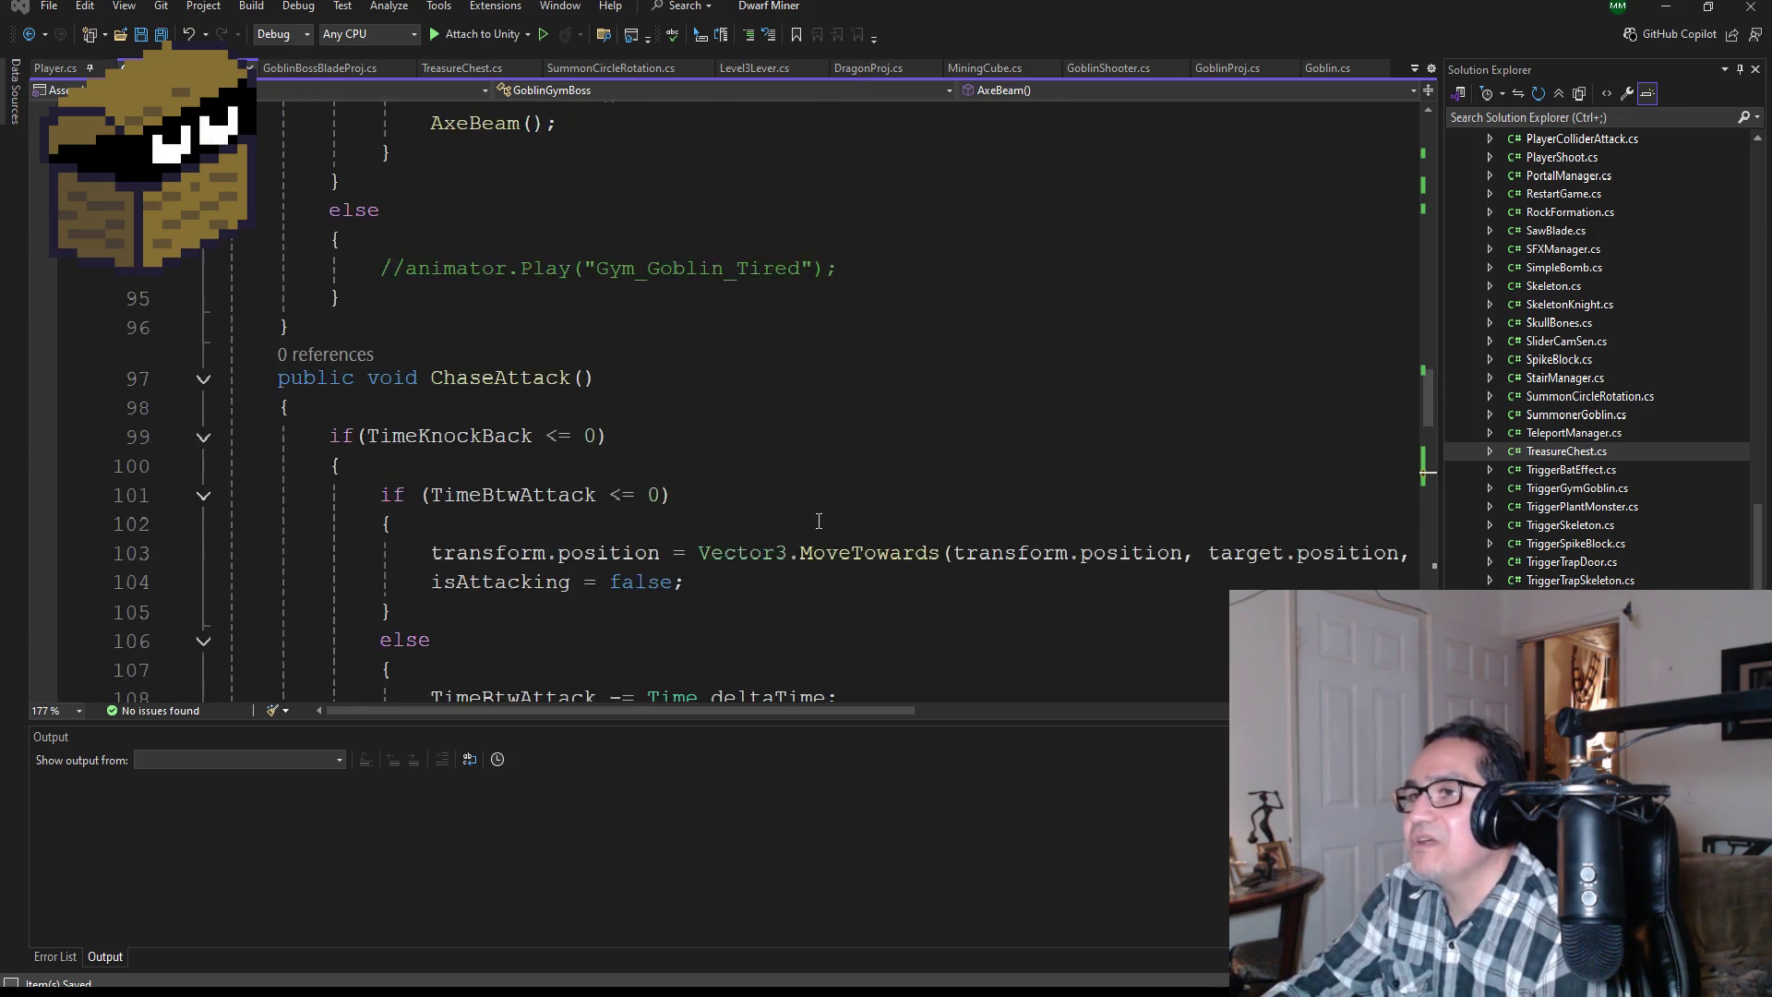
{"action": "scroll", "coordinate": [819, 522], "scroll_direction": "up", "scroll_amount": 12}
{"action": "scroll", "coordinate": [831, 524], "scroll_direction": "down", "scroll_amount": 20}
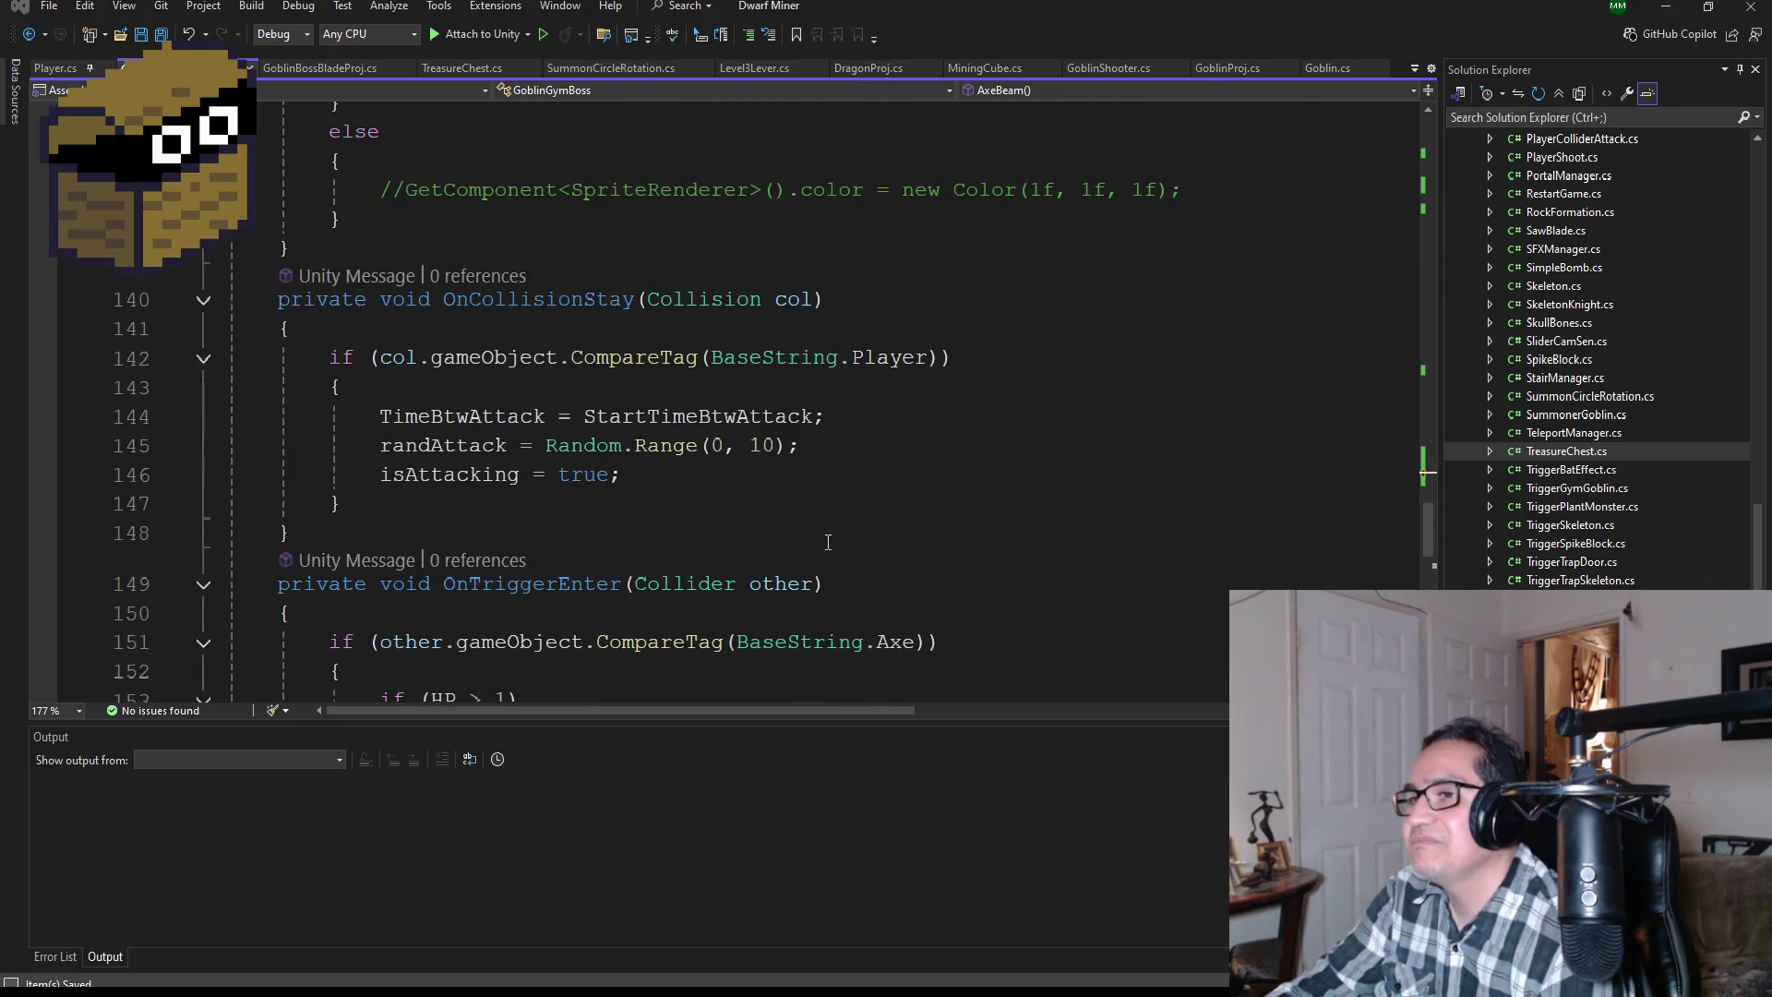
{"action": "scroll", "coordinate": [828, 542], "scroll_direction": "down", "scroll_amount": 3}
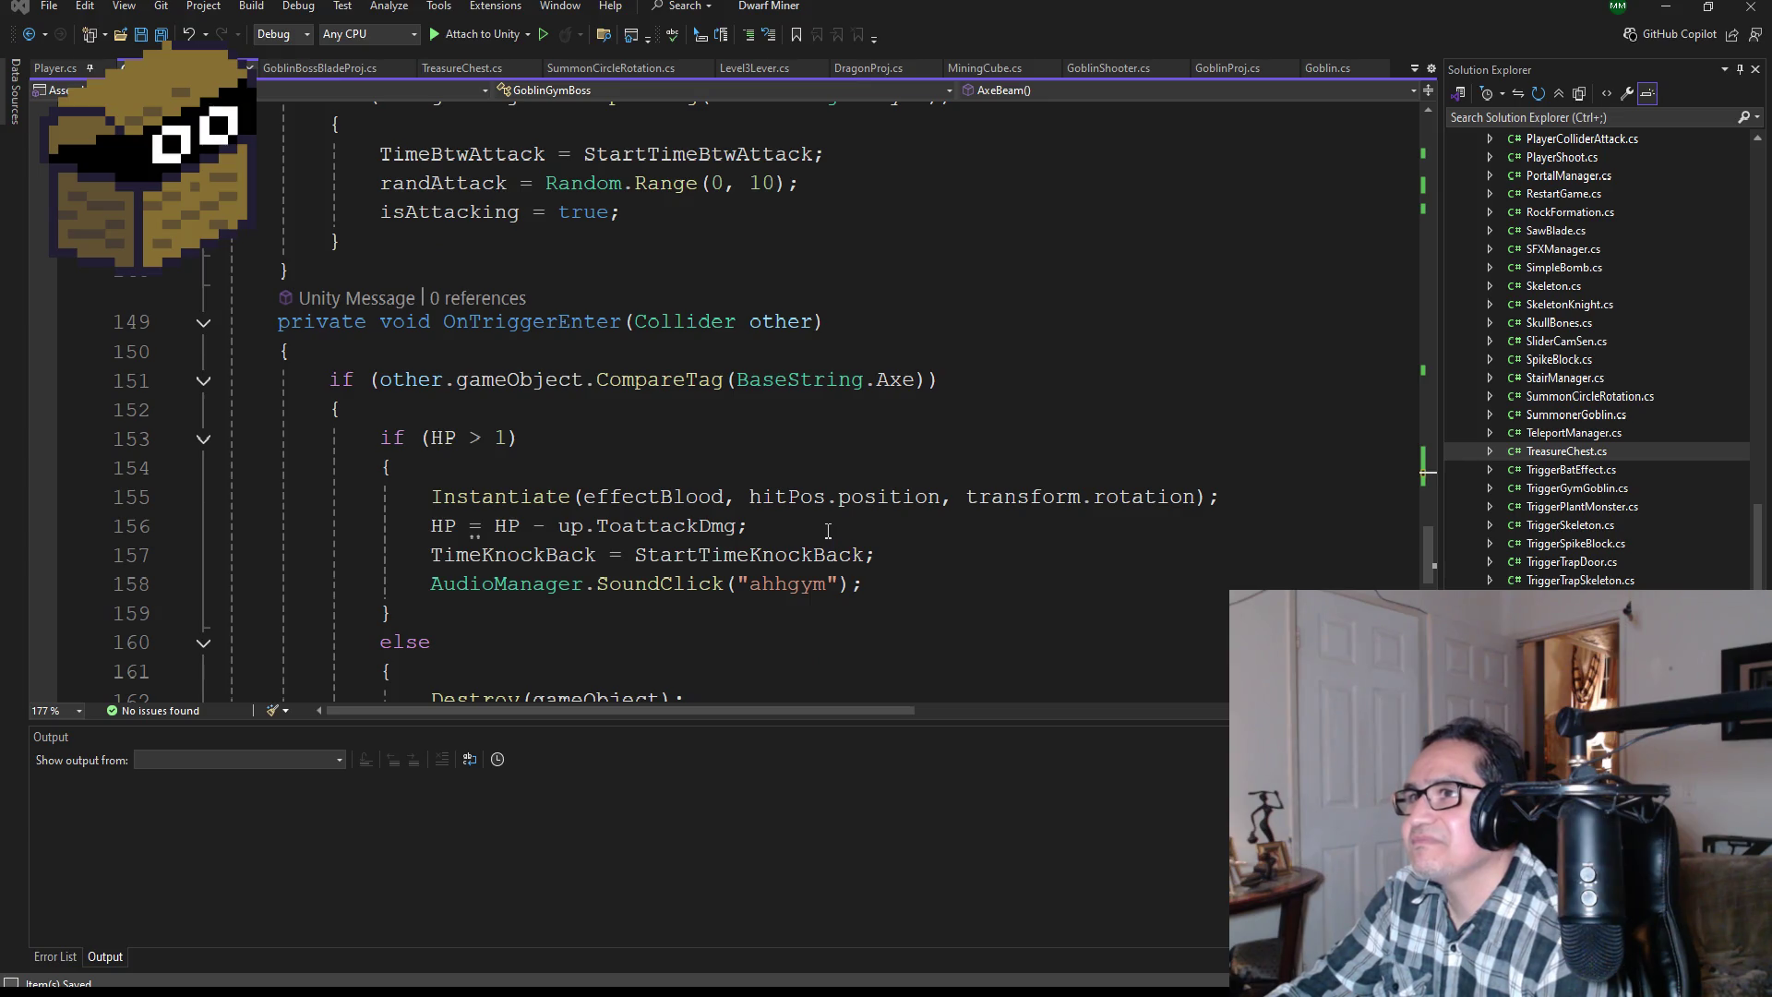
{"action": "scroll", "coordinate": [822, 526], "scroll_direction": "up", "scroll_amount": 5}
{"action": "scroll", "coordinate": [815, 519], "scroll_direction": "up", "scroll_amount": 1}
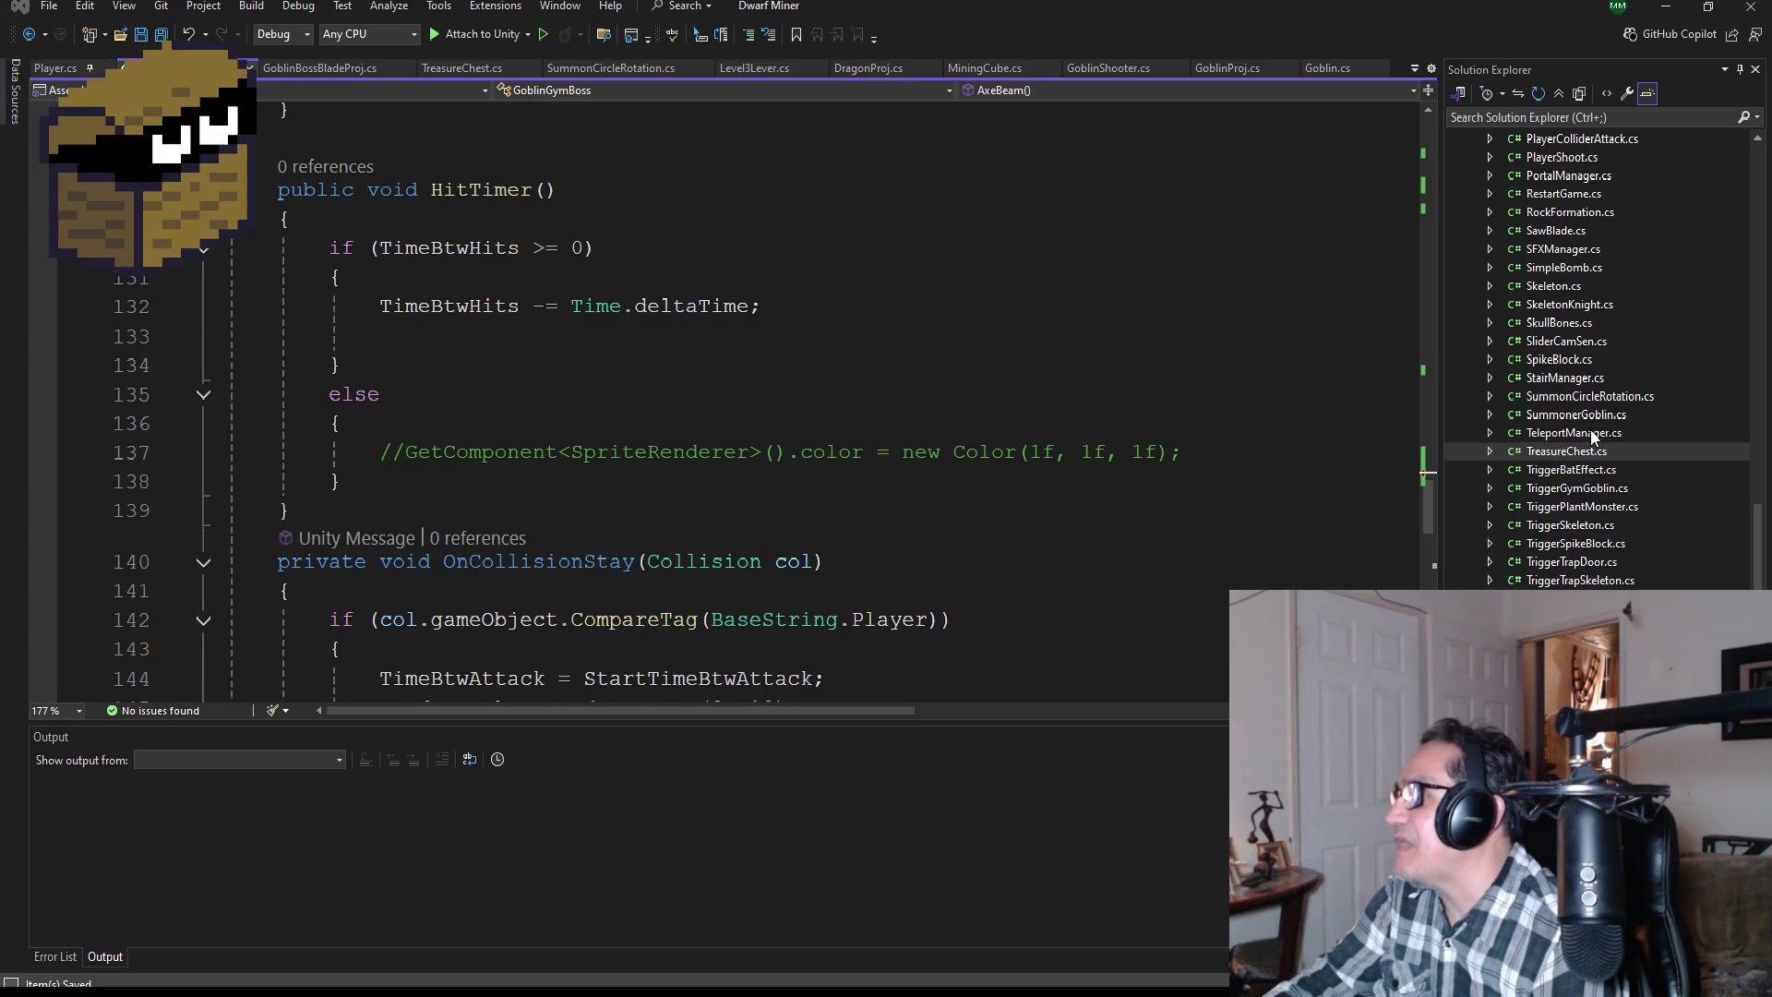
{"action": "scroll", "coordinate": [1584, 442], "scroll_direction": "up", "scroll_amount": 4}
{"action": "scroll", "coordinate": [1580, 441], "scroll_direction": "up", "scroll_amount": 7}
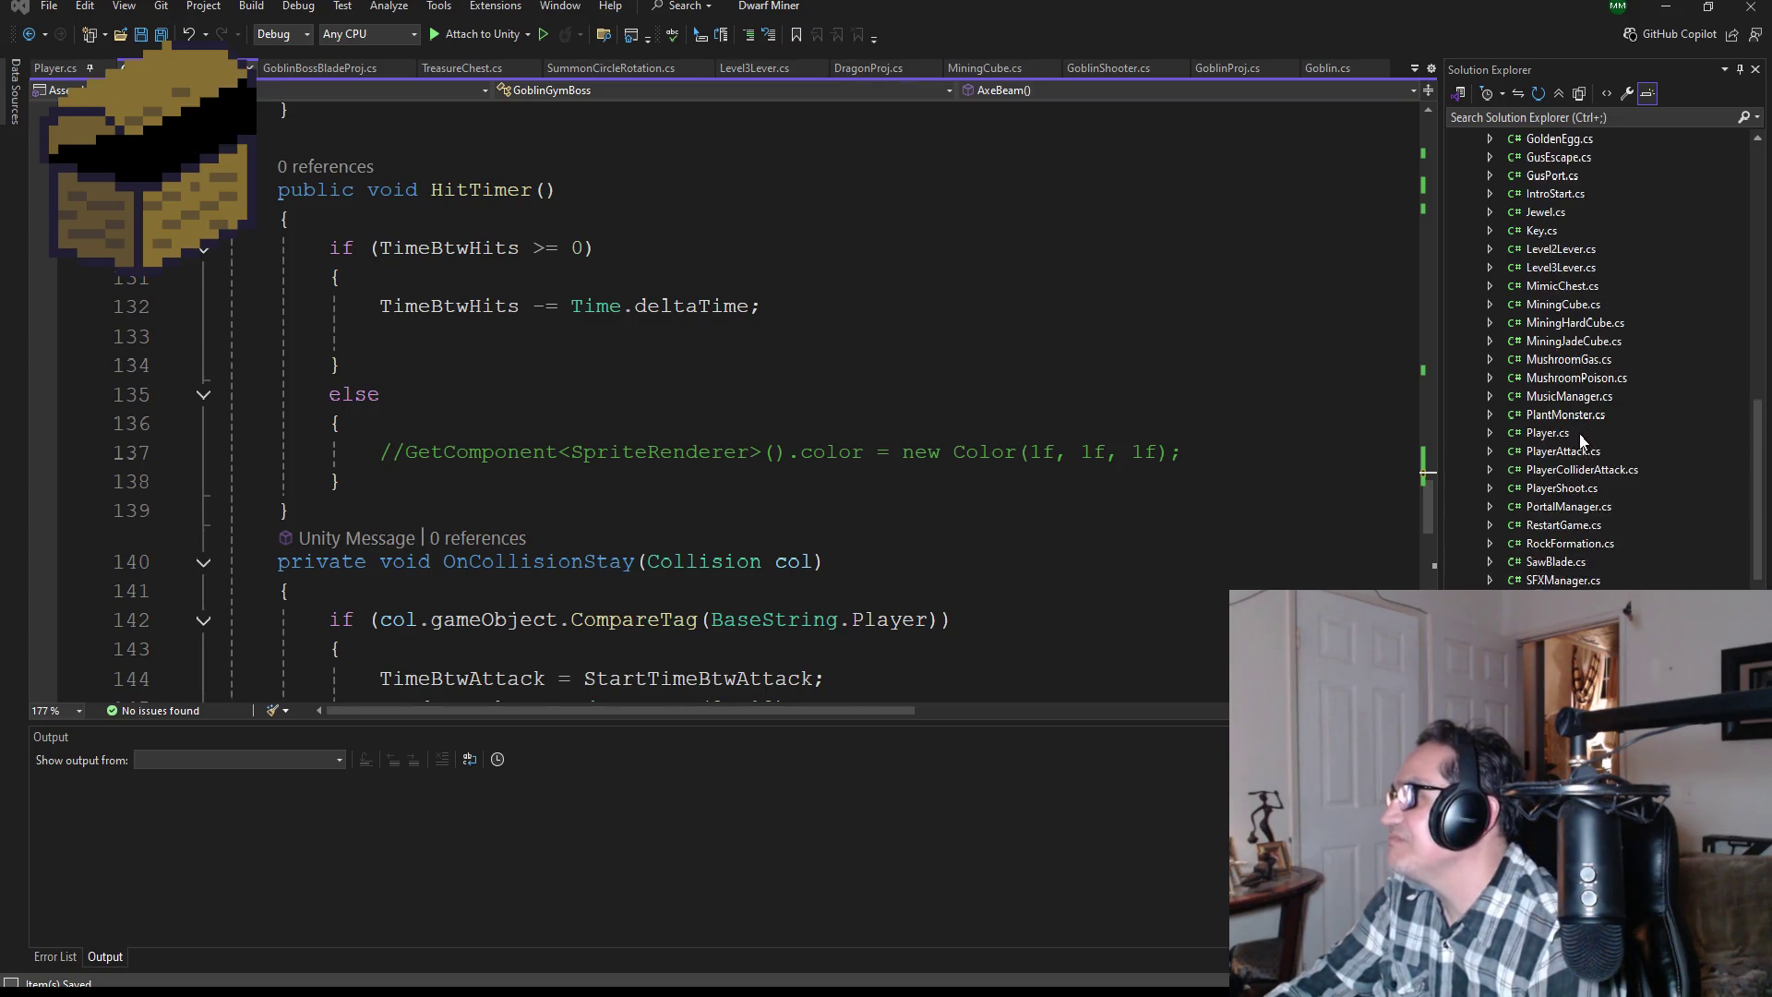
{"action": "scroll", "coordinate": [1579, 394], "scroll_direction": "up", "scroll_amount": 4}
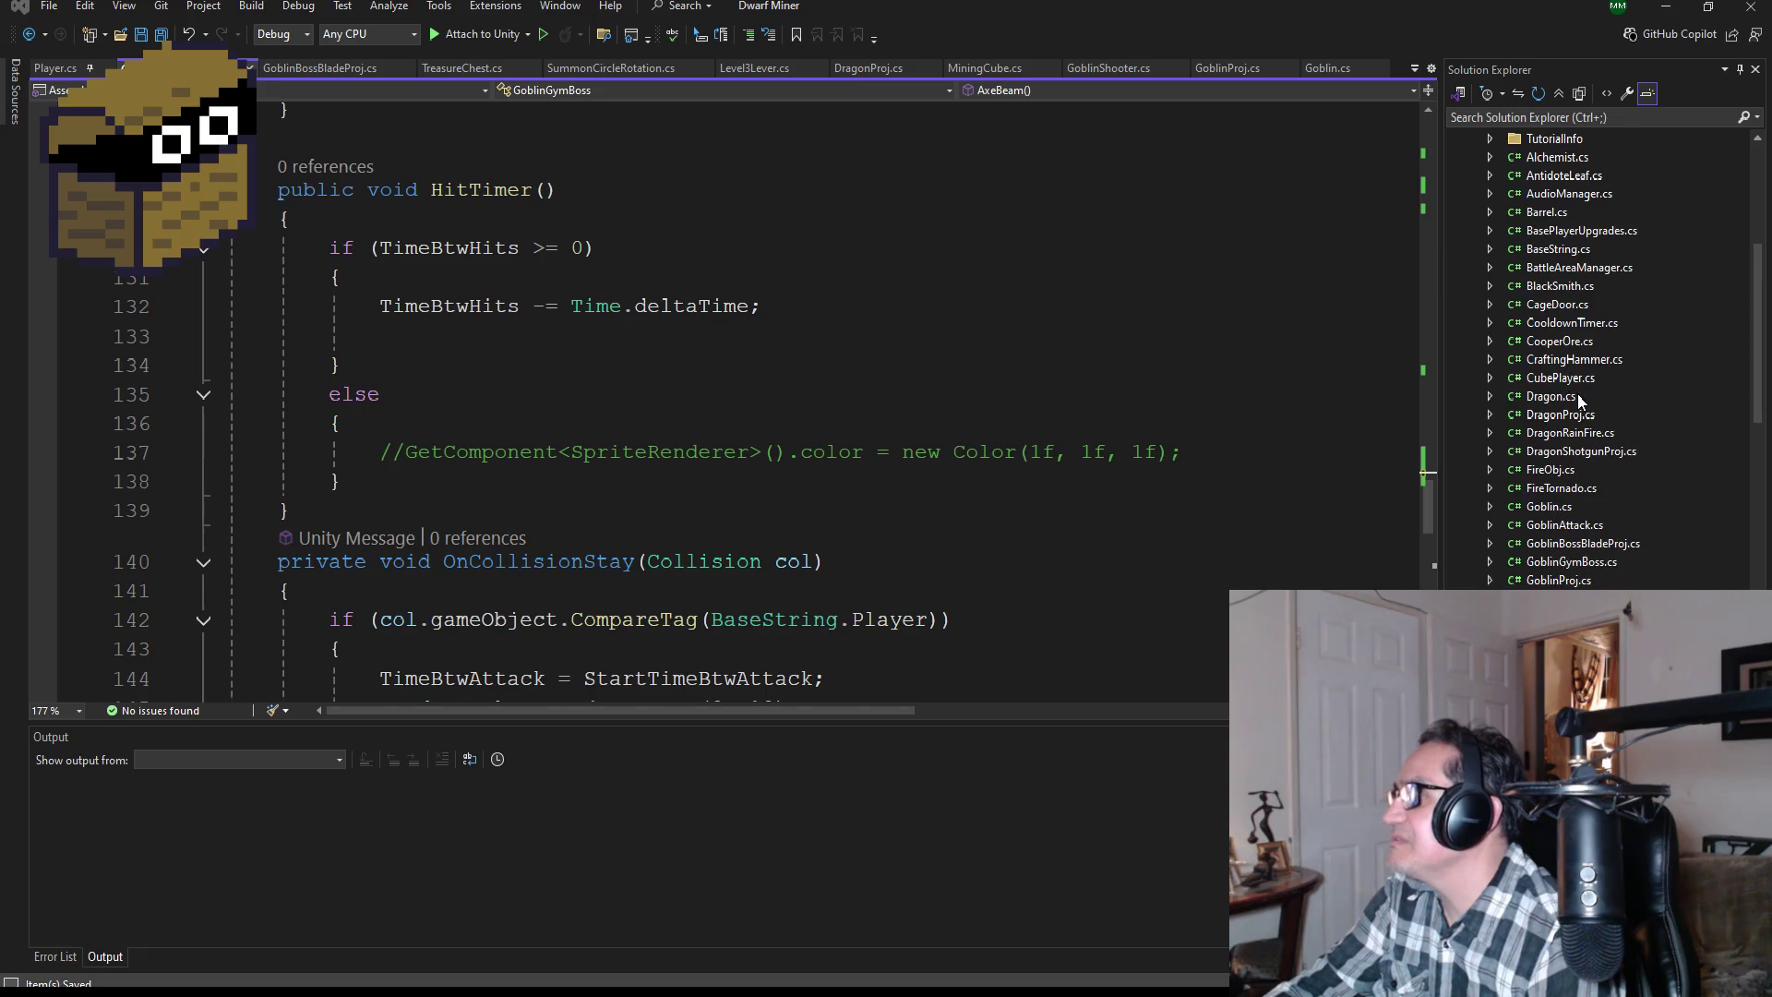
{"action": "double_click", "coordinate": [1558, 399]}
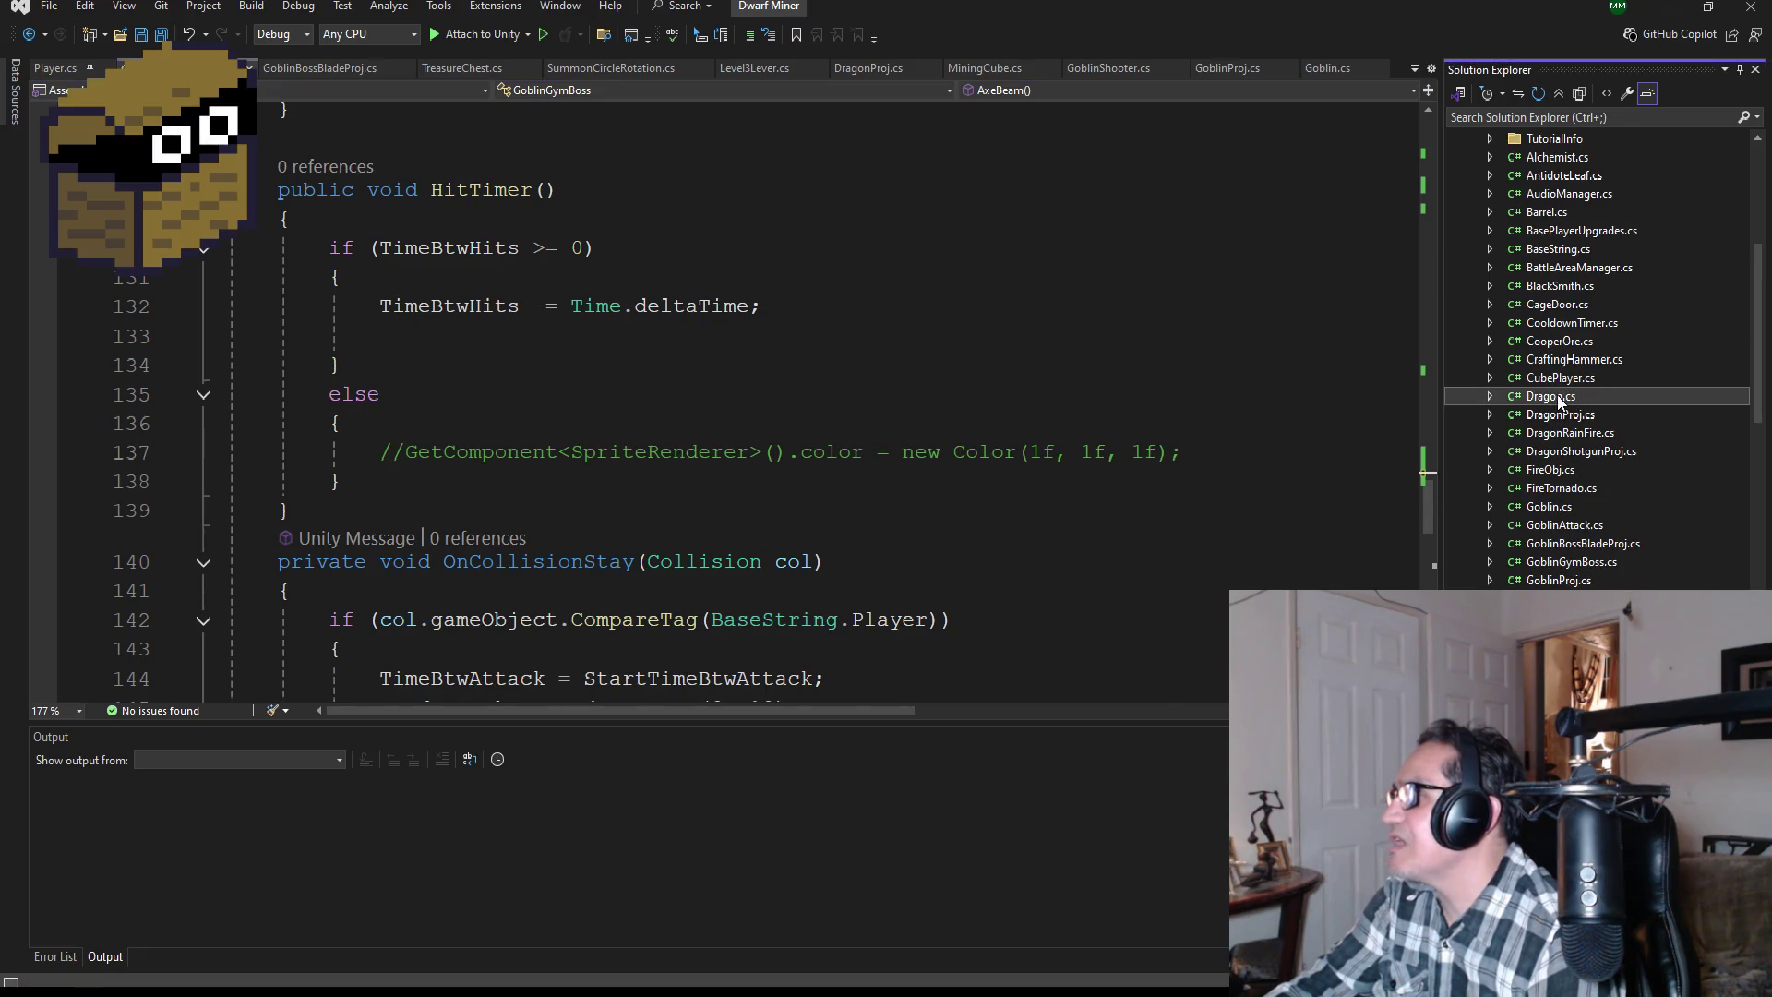
Step: Read through Dragon.cs's ShotgunFire, RainAnimation and ShootFire methods to study their cooldown pattern
{"action": "scroll", "coordinate": [728, 445], "scroll_direction": "up", "scroll_amount": 5}
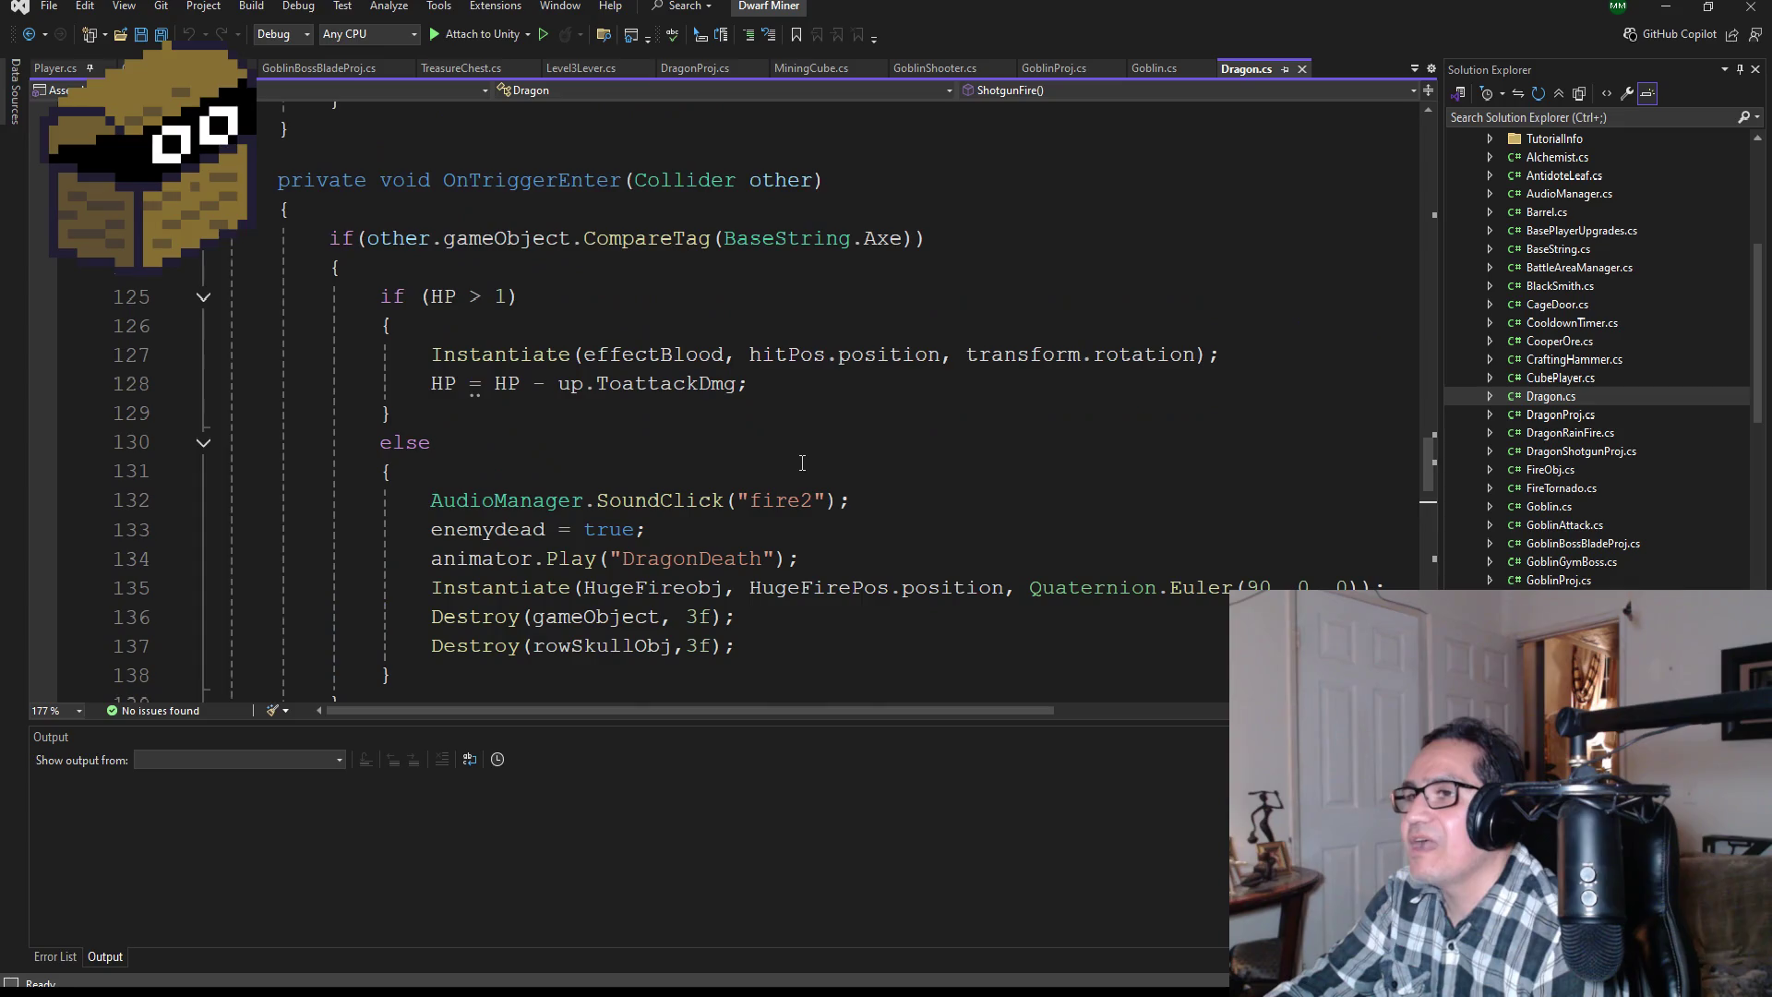
{"action": "scroll", "coordinate": [804, 493], "scroll_direction": "down", "scroll_amount": 4}
{"action": "scroll", "coordinate": [804, 493], "scroll_direction": "up", "scroll_amount": 3}
{"action": "scroll", "coordinate": [804, 494], "scroll_direction": "down", "scroll_amount": 5}
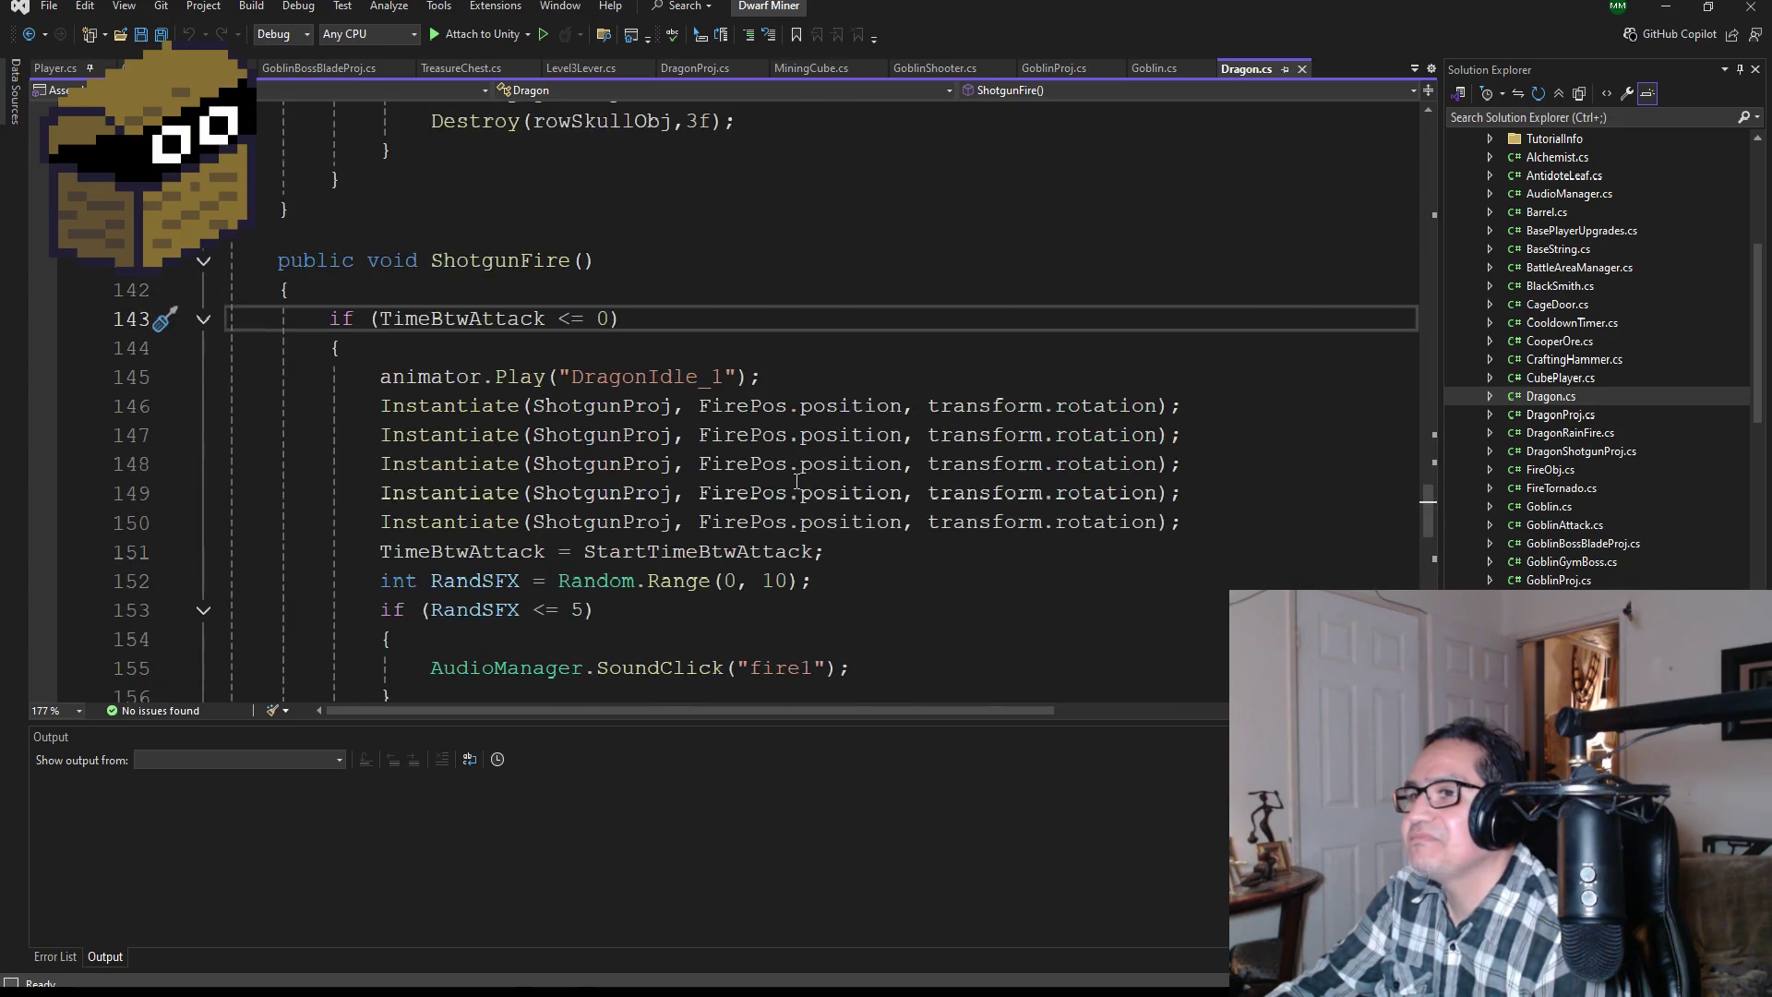
{"action": "scroll", "coordinate": [804, 508], "scroll_direction": "down", "scroll_amount": 2}
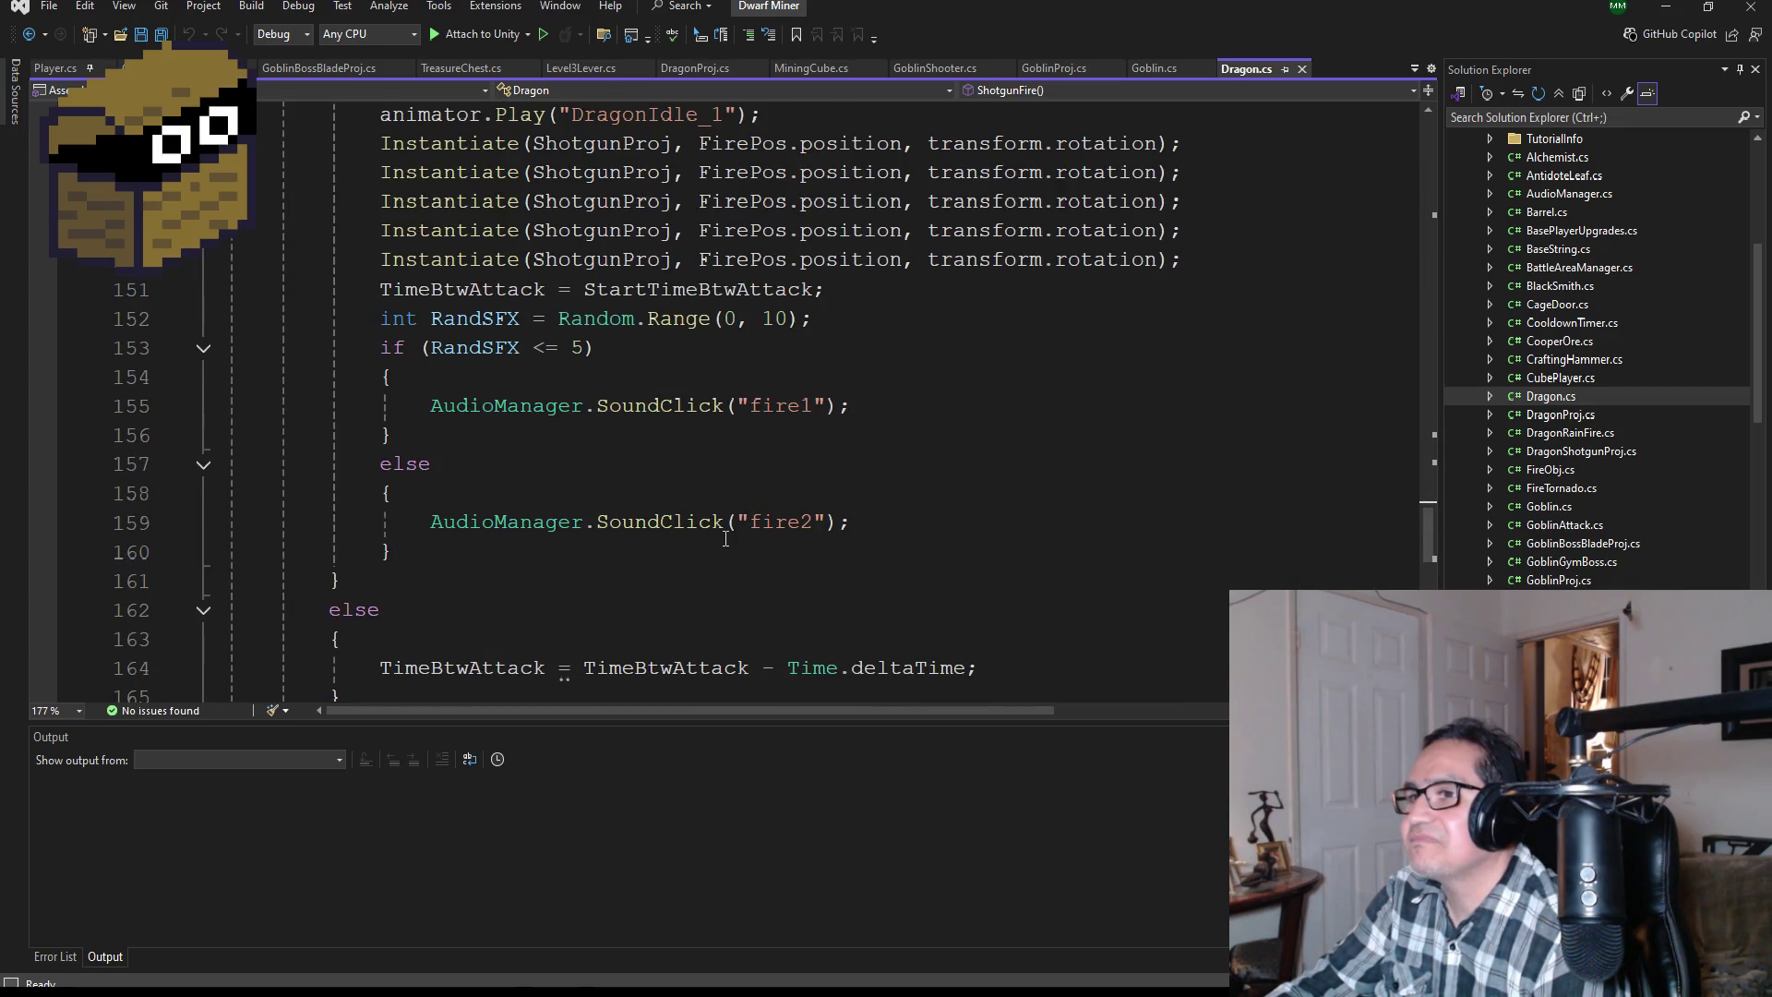
{"action": "scroll", "coordinate": [799, 554], "scroll_direction": "down", "scroll_amount": 2}
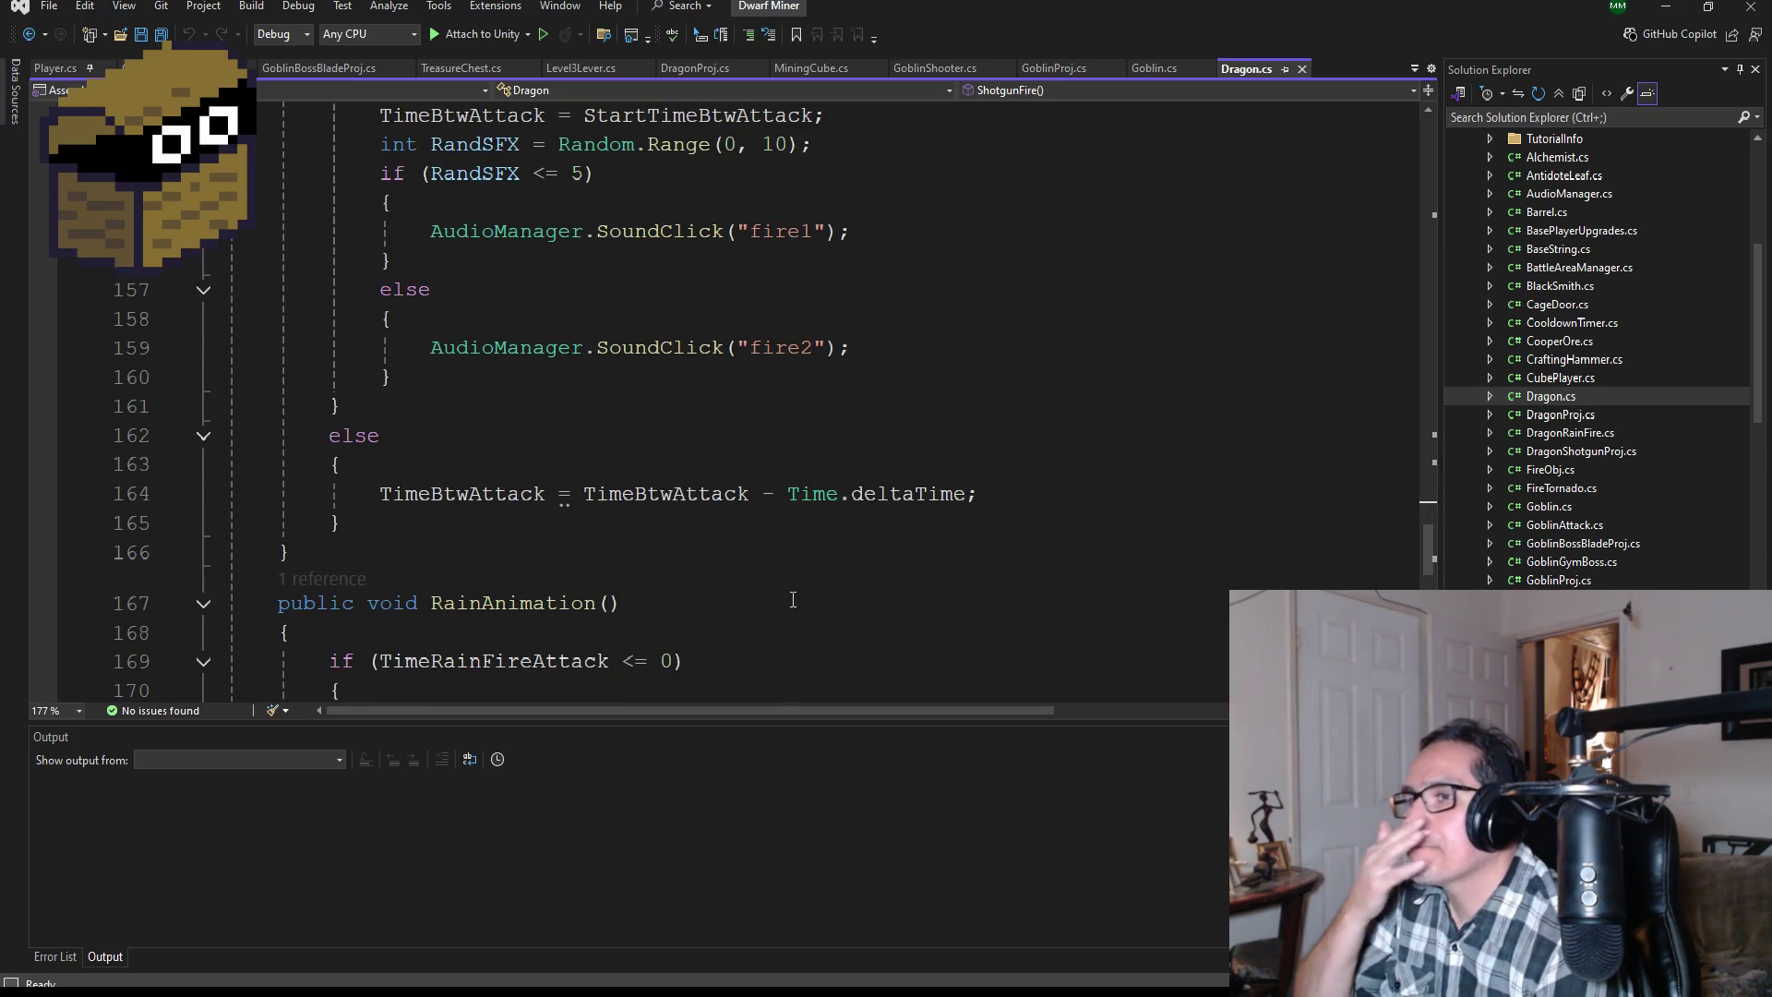
{"action": "scroll", "coordinate": [803, 593], "scroll_direction": "down", "scroll_amount": 3}
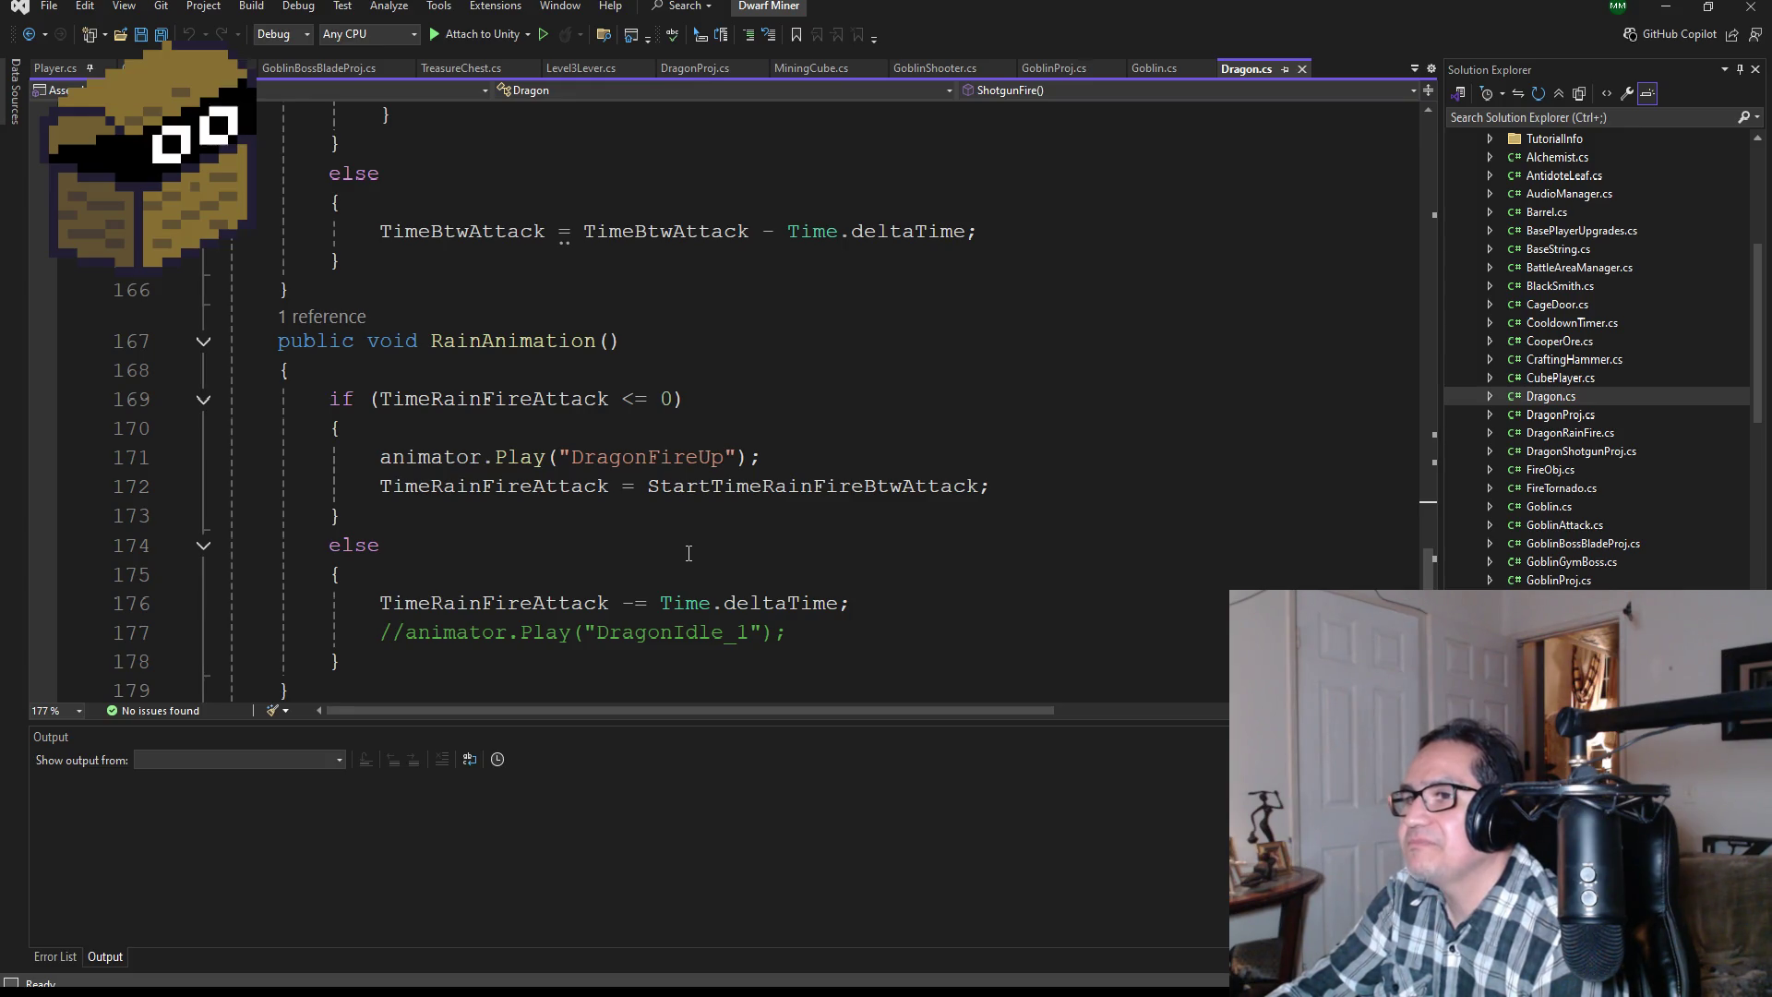
{"action": "scroll", "coordinate": [684, 558], "scroll_direction": "down", "scroll_amount": 2}
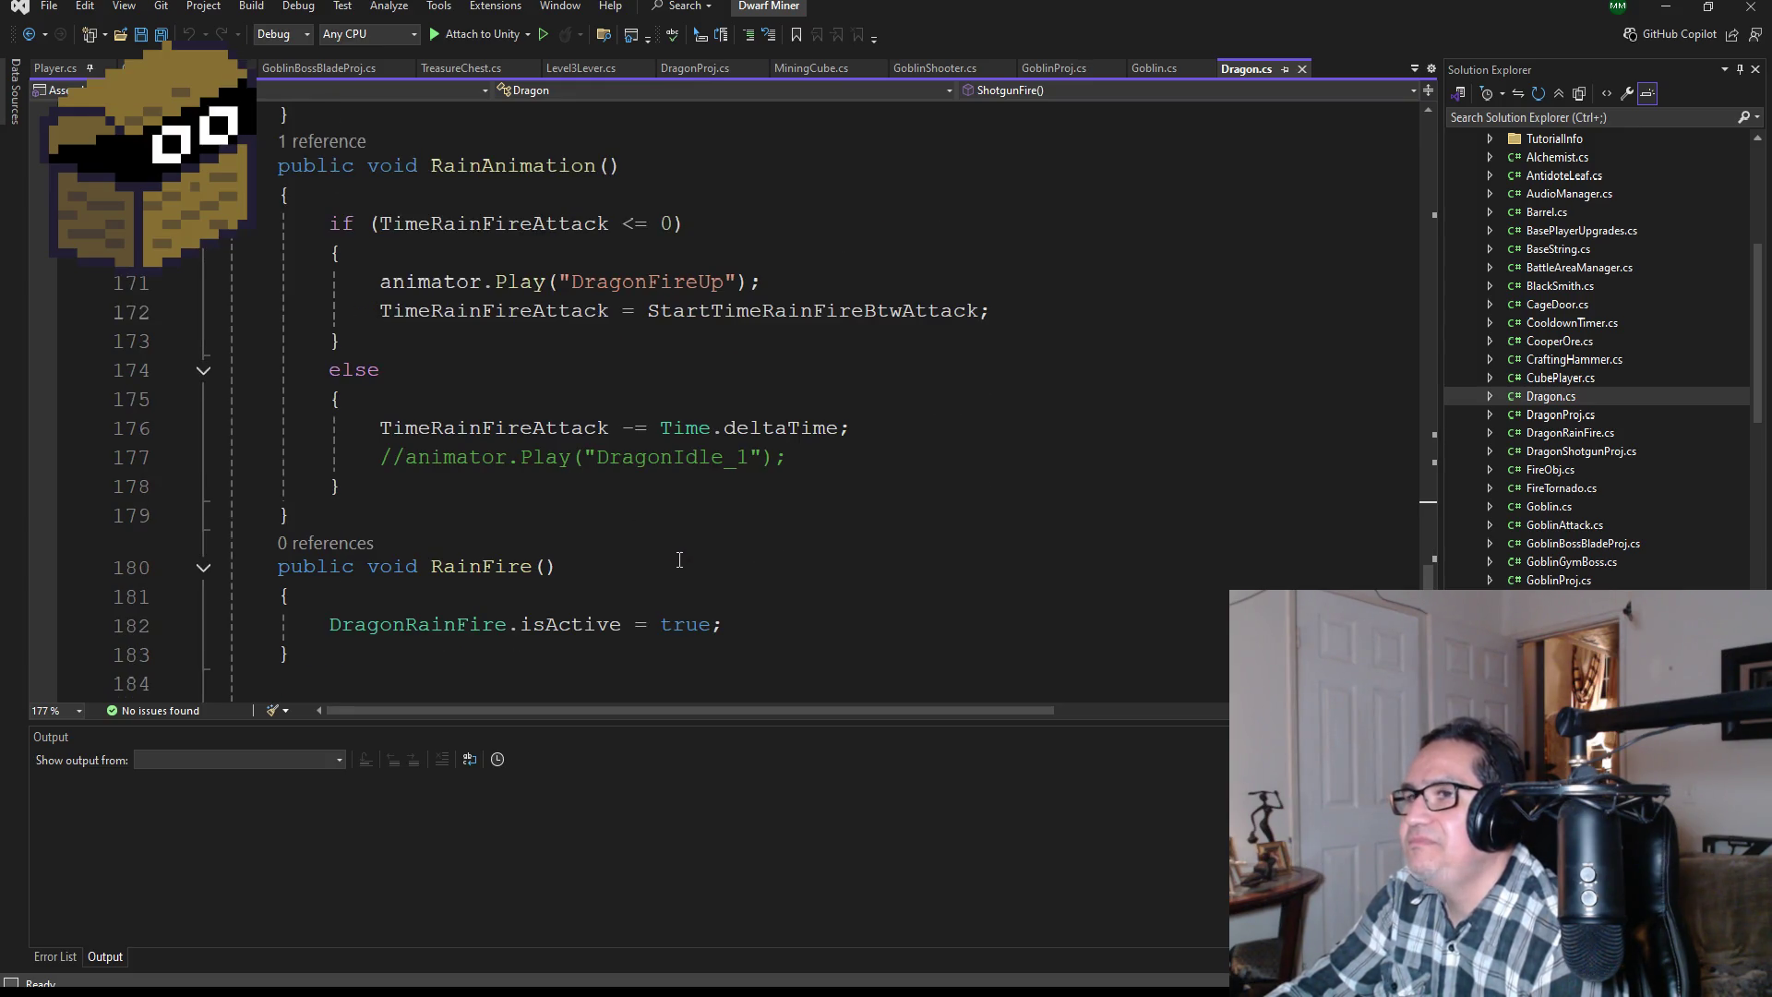
{"action": "scroll", "coordinate": [679, 559], "scroll_direction": "down", "scroll_amount": 3}
{"action": "scroll", "coordinate": [683, 553], "scroll_direction": "up", "scroll_amount": 10}
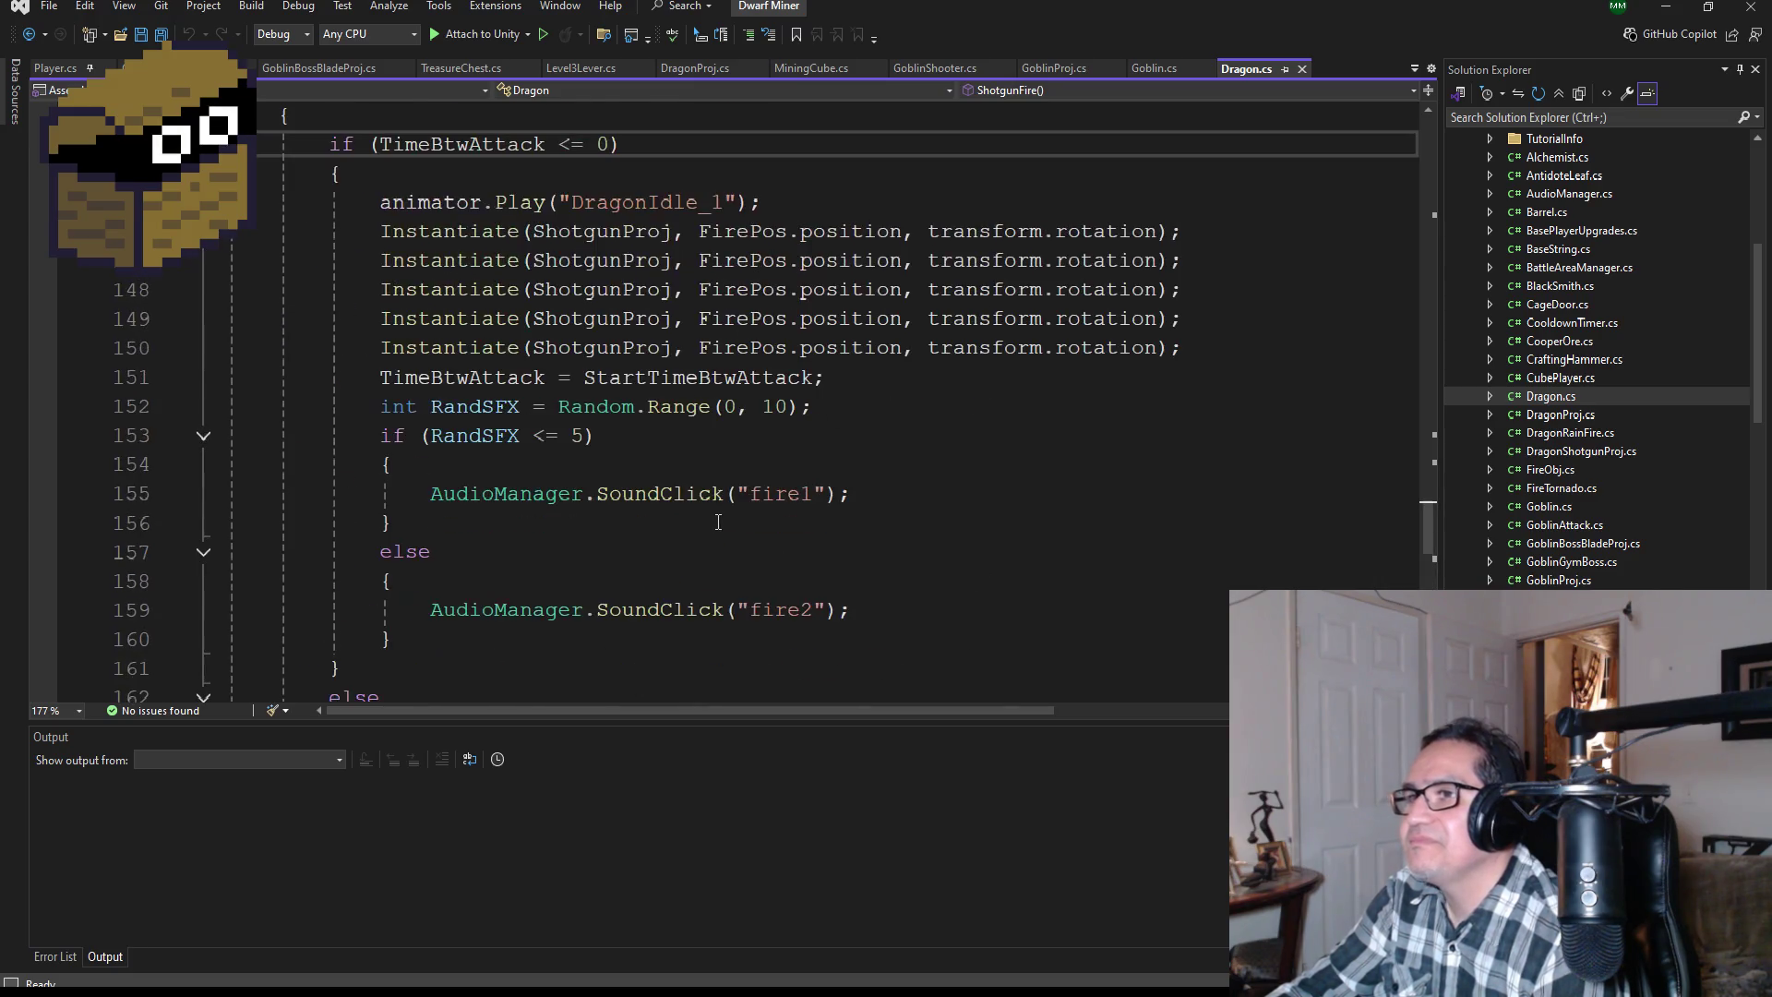
{"action": "scroll", "coordinate": [718, 522], "scroll_direction": "up", "scroll_amount": 2}
{"action": "scroll", "coordinate": [735, 527], "scroll_direction": "down", "scroll_amount": 3}
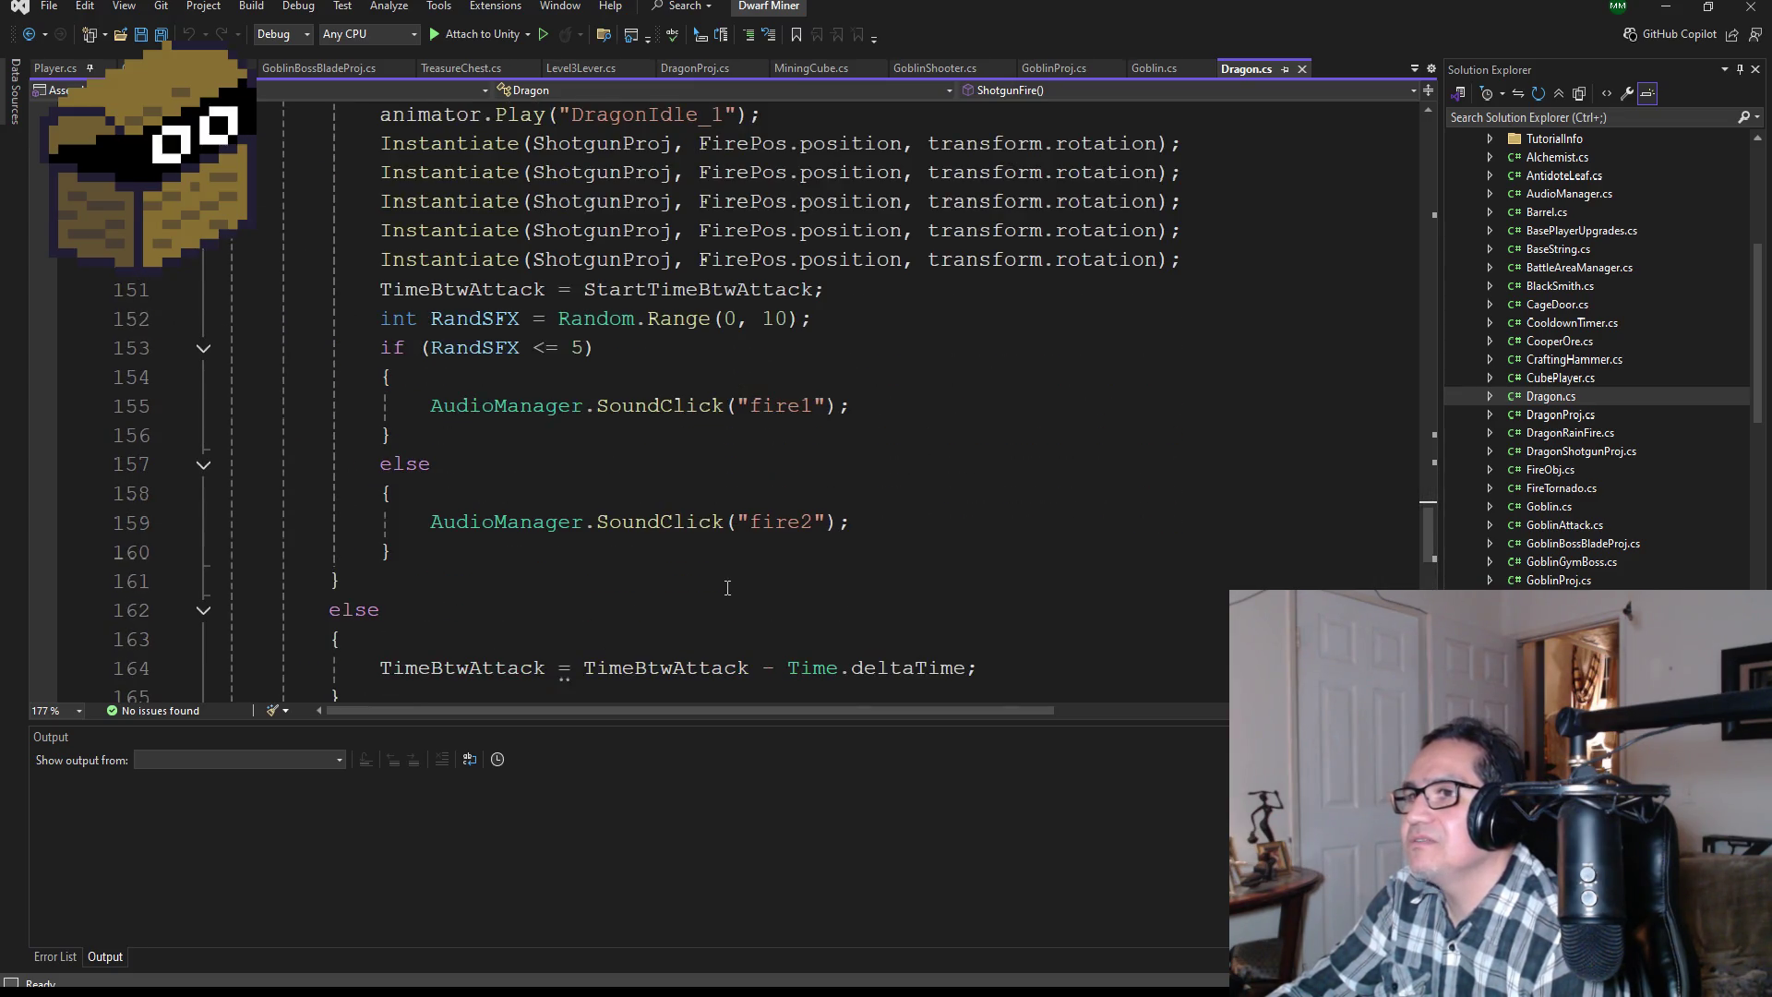
{"action": "scroll", "coordinate": [728, 582], "scroll_direction": "down", "scroll_amount": 2}
{"action": "scroll", "coordinate": [734, 554], "scroll_direction": "up", "scroll_amount": 11}
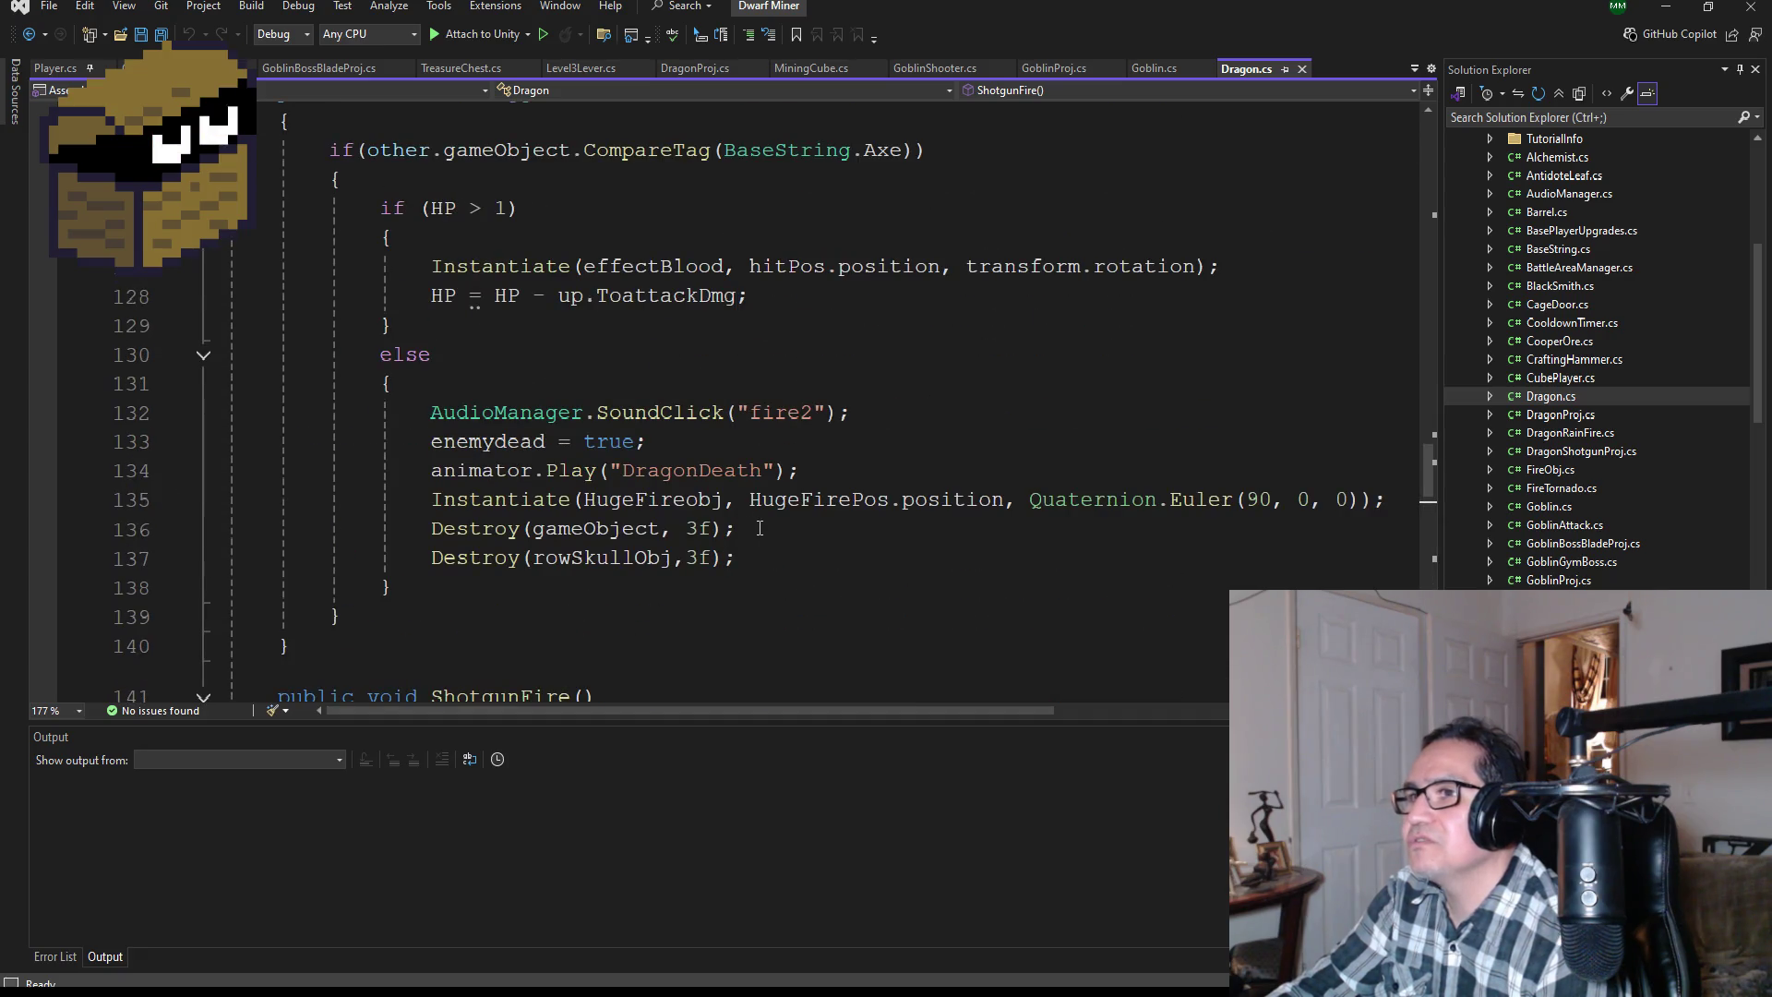
{"action": "scroll", "coordinate": [763, 529], "scroll_direction": "up", "scroll_amount": 2}
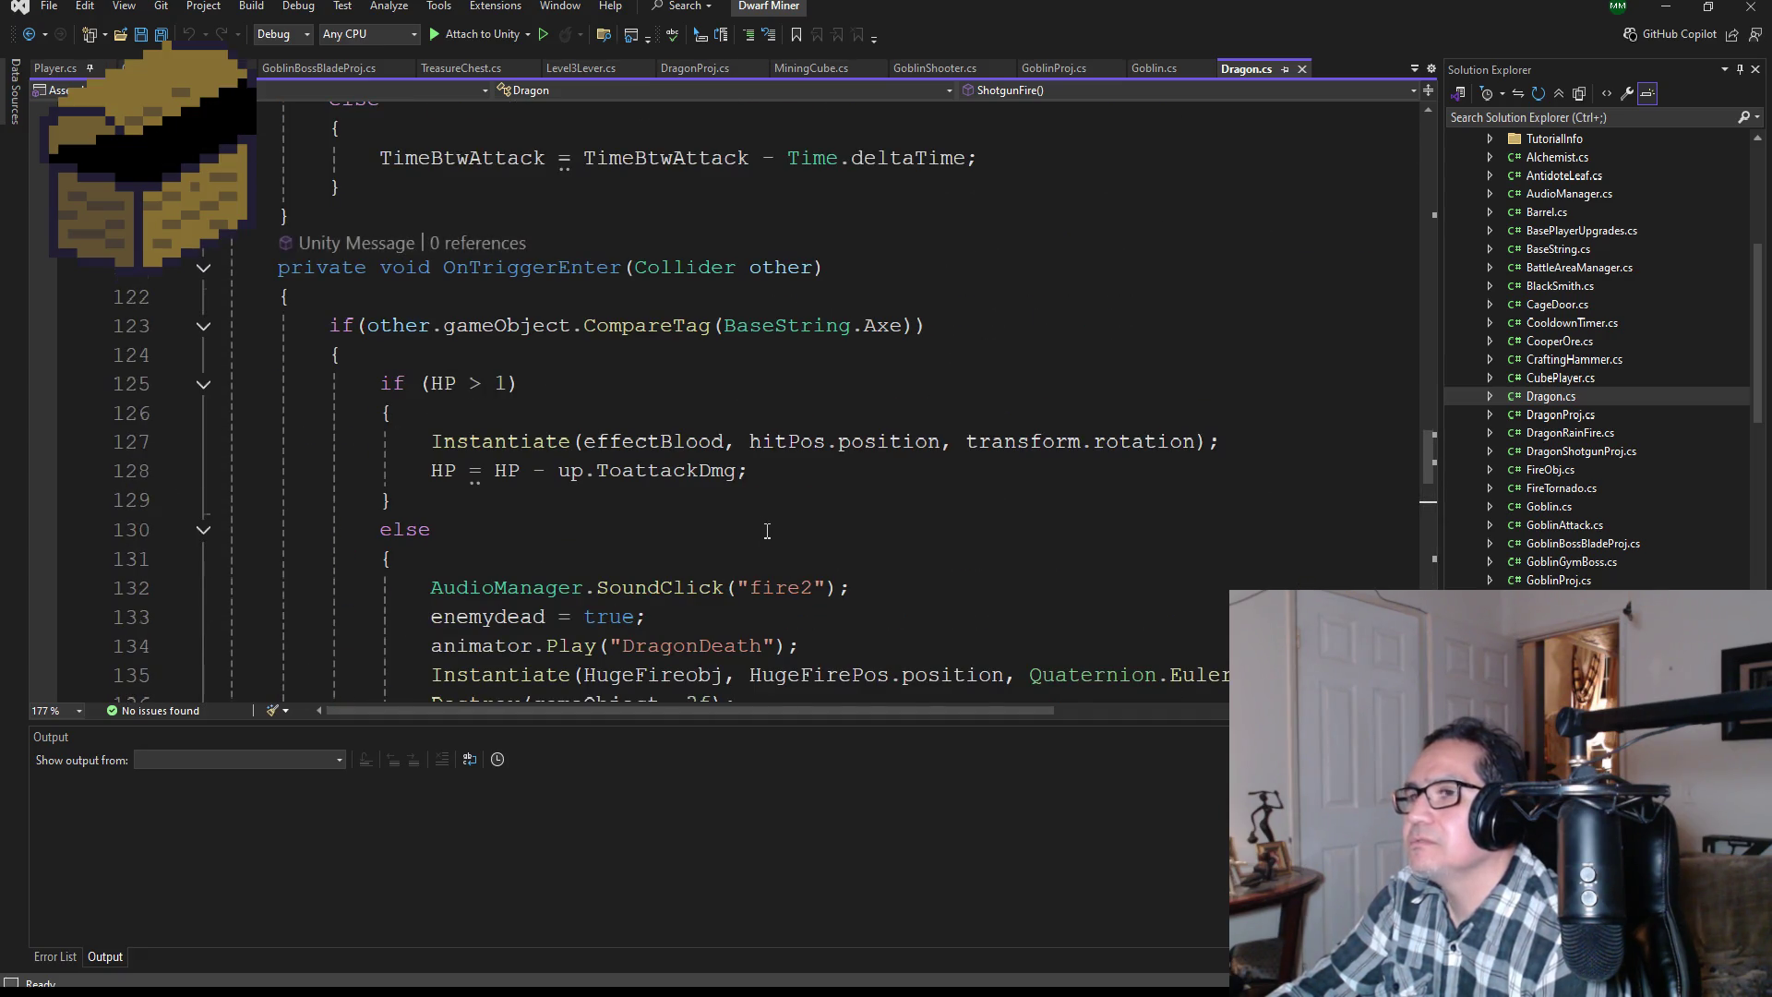
{"action": "scroll", "coordinate": [767, 532], "scroll_direction": "up", "scroll_amount": 3}
{"action": "scroll", "coordinate": [767, 532], "scroll_direction": "up", "scroll_amount": 5}
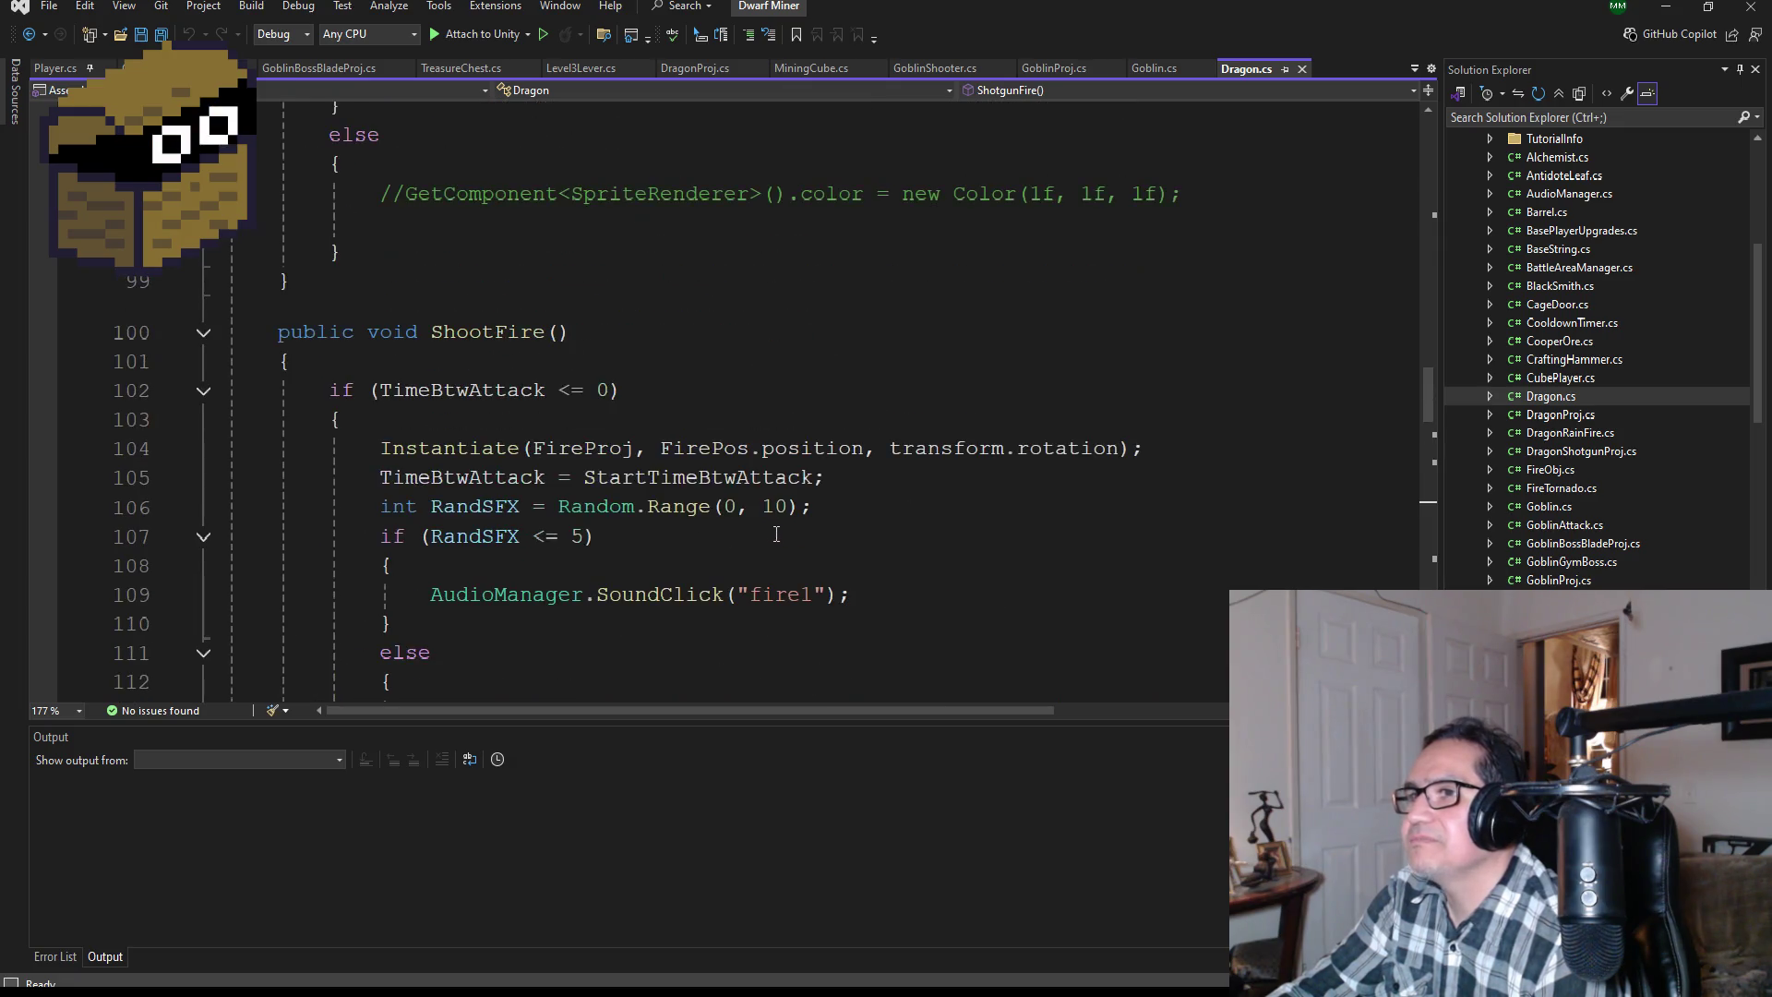
{"action": "scroll", "coordinate": [723, 569], "scroll_direction": "down", "scroll_amount": 2}
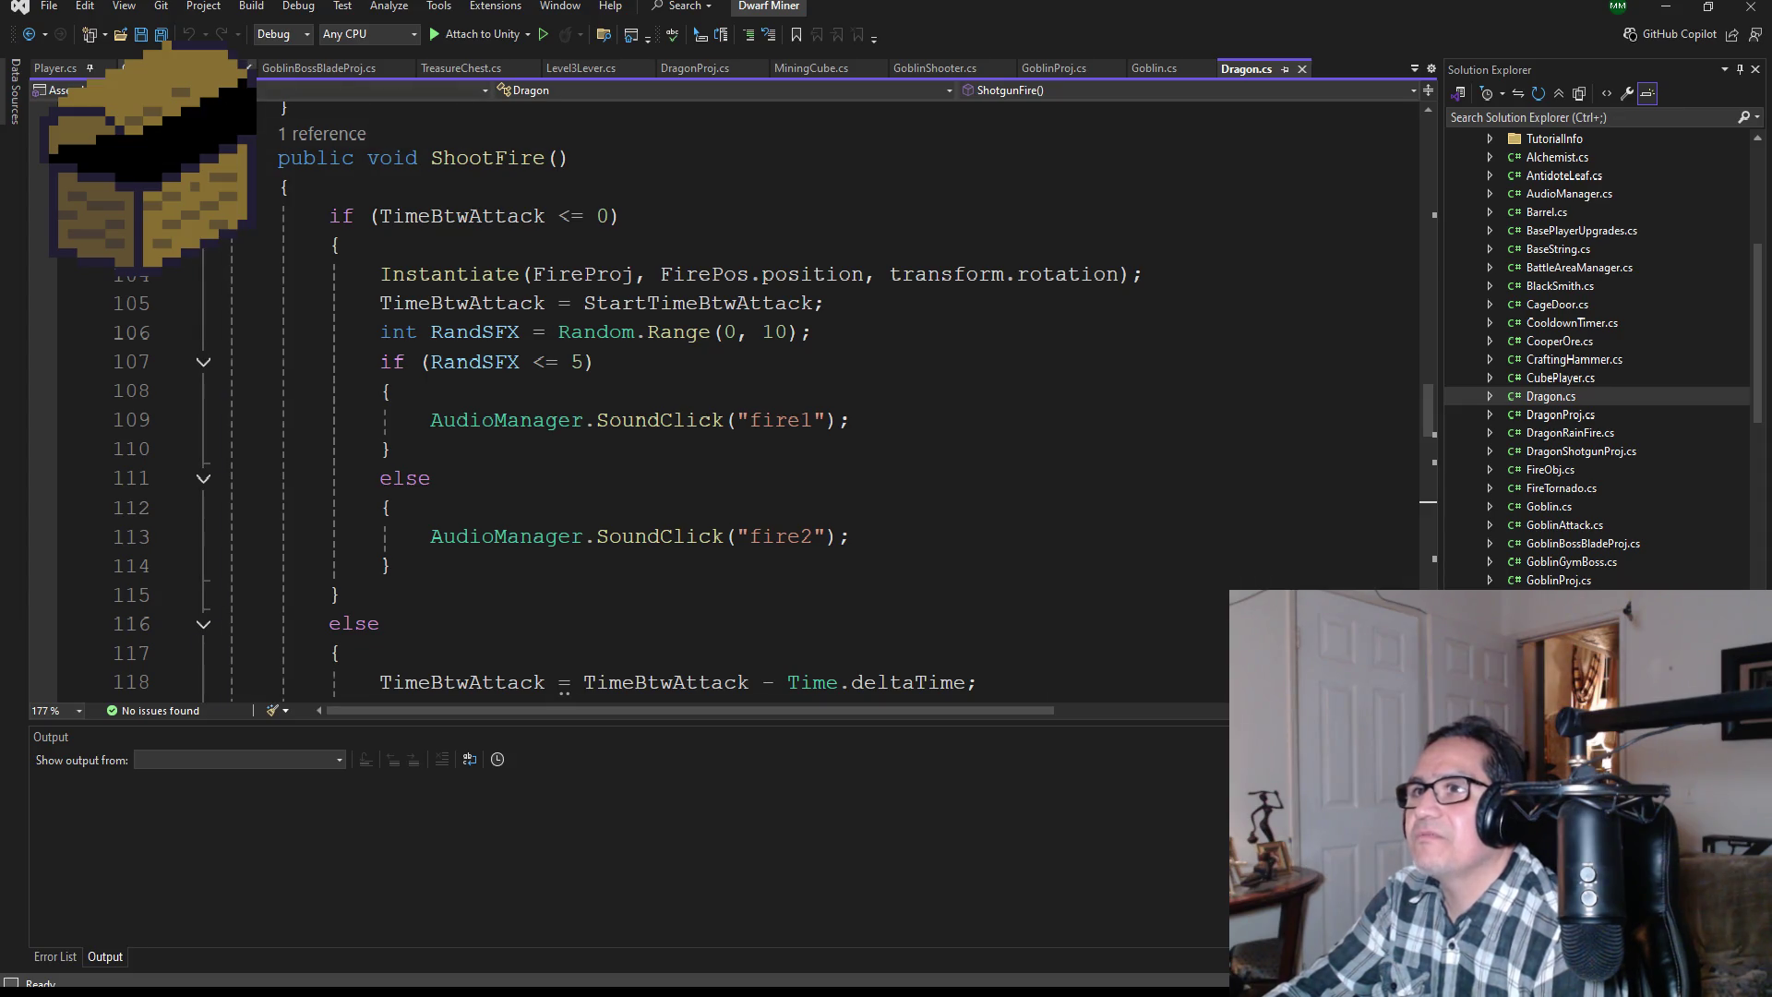
Step: Add 'TimeBtwBeamAttack = StartTimeBtwBeamAttack;' after AxeBeam's Instantiate line, save, and return to Unity
{"action": "key", "text": "ctrl+Tab"}
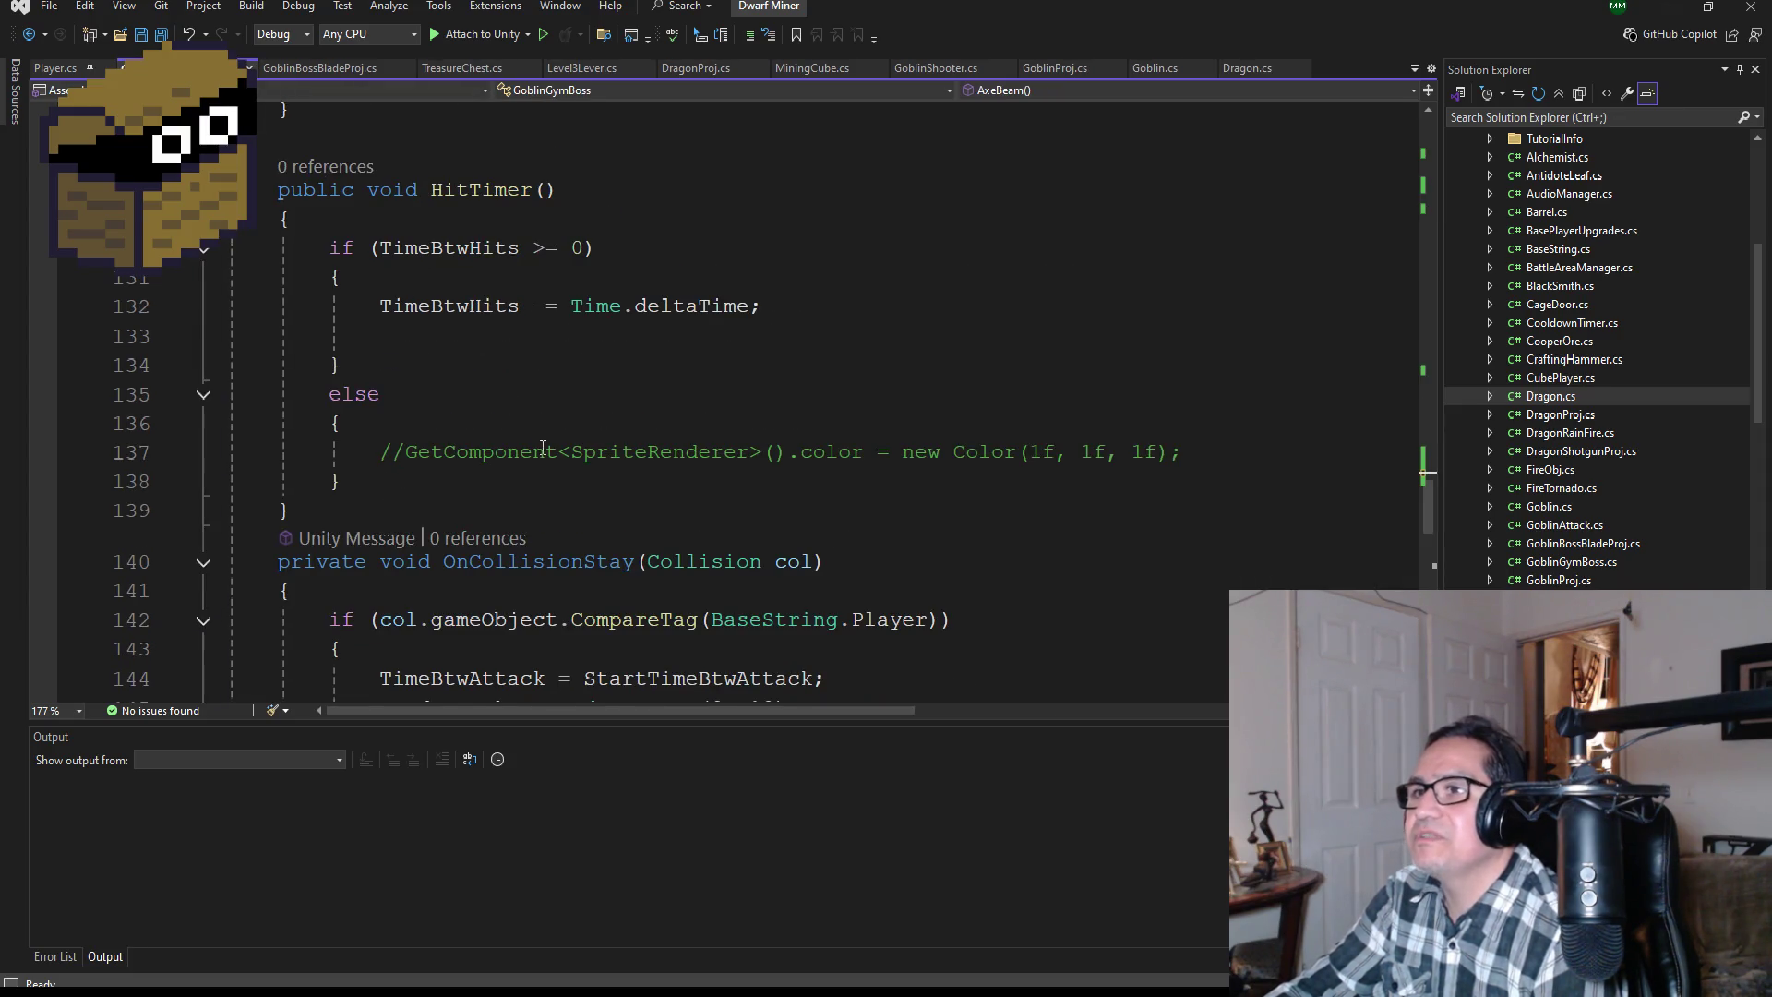
{"action": "scroll", "coordinate": [562, 371], "scroll_direction": "down", "scroll_amount": 2}
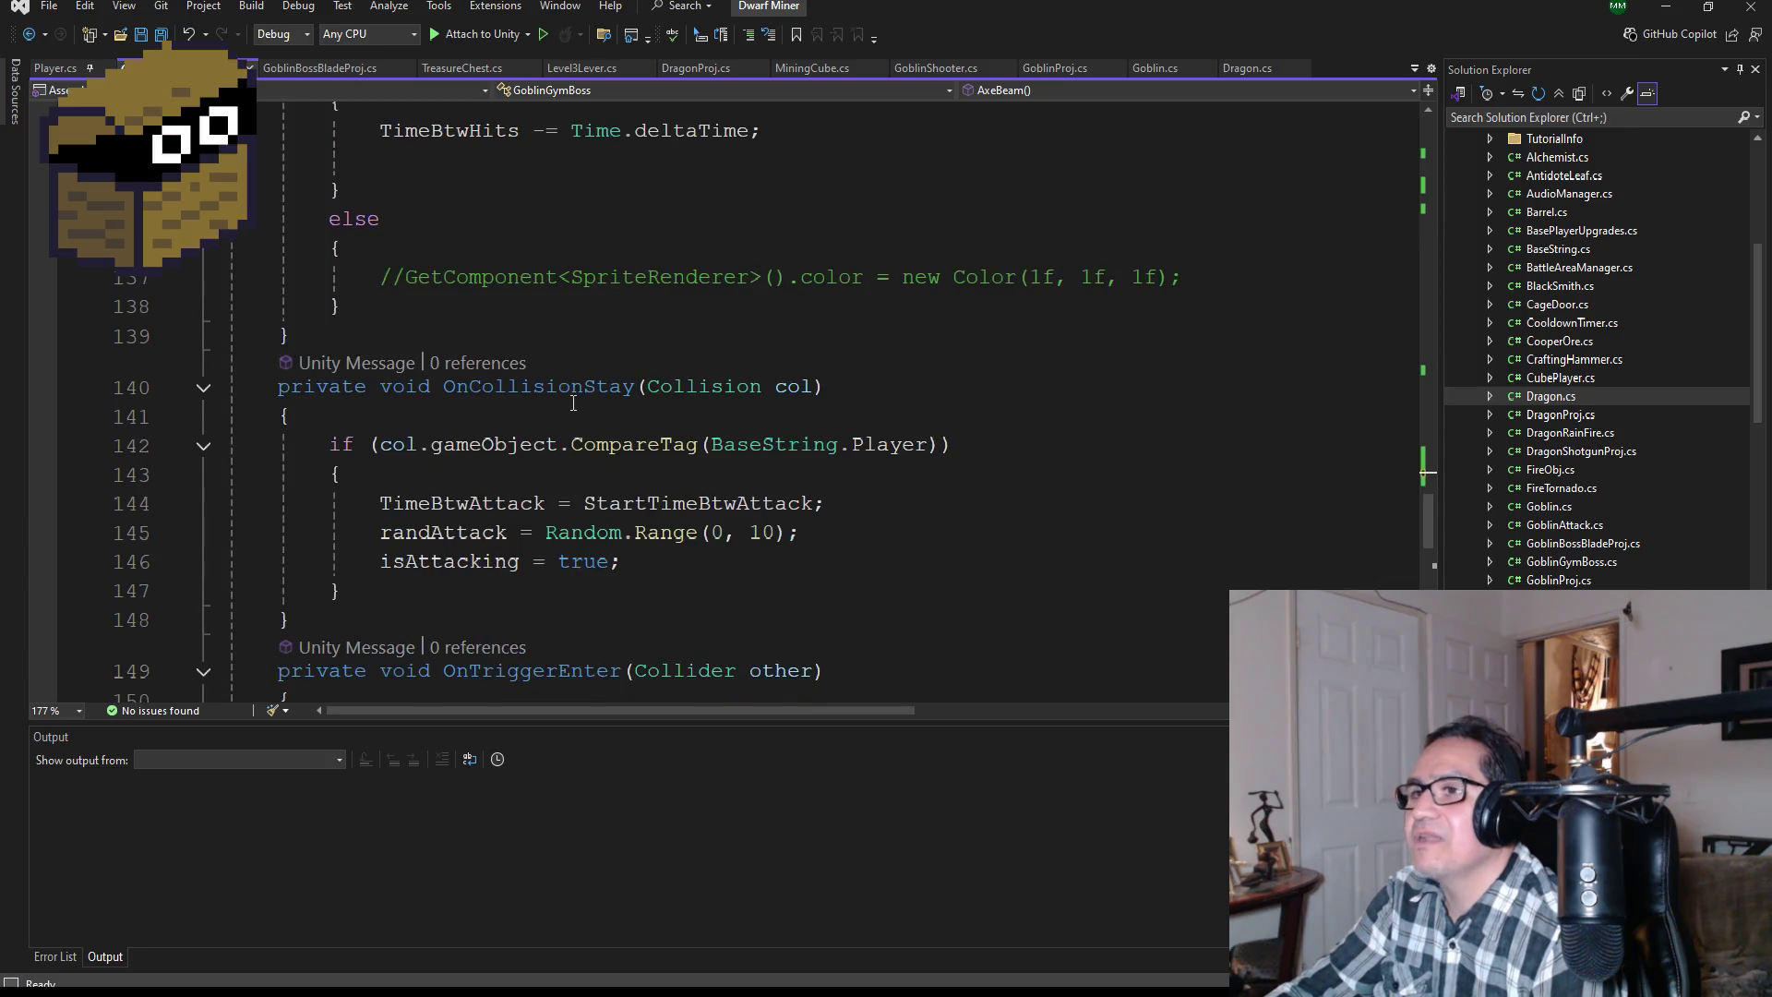
{"action": "scroll", "coordinate": [584, 403], "scroll_direction": "up", "scroll_amount": 6}
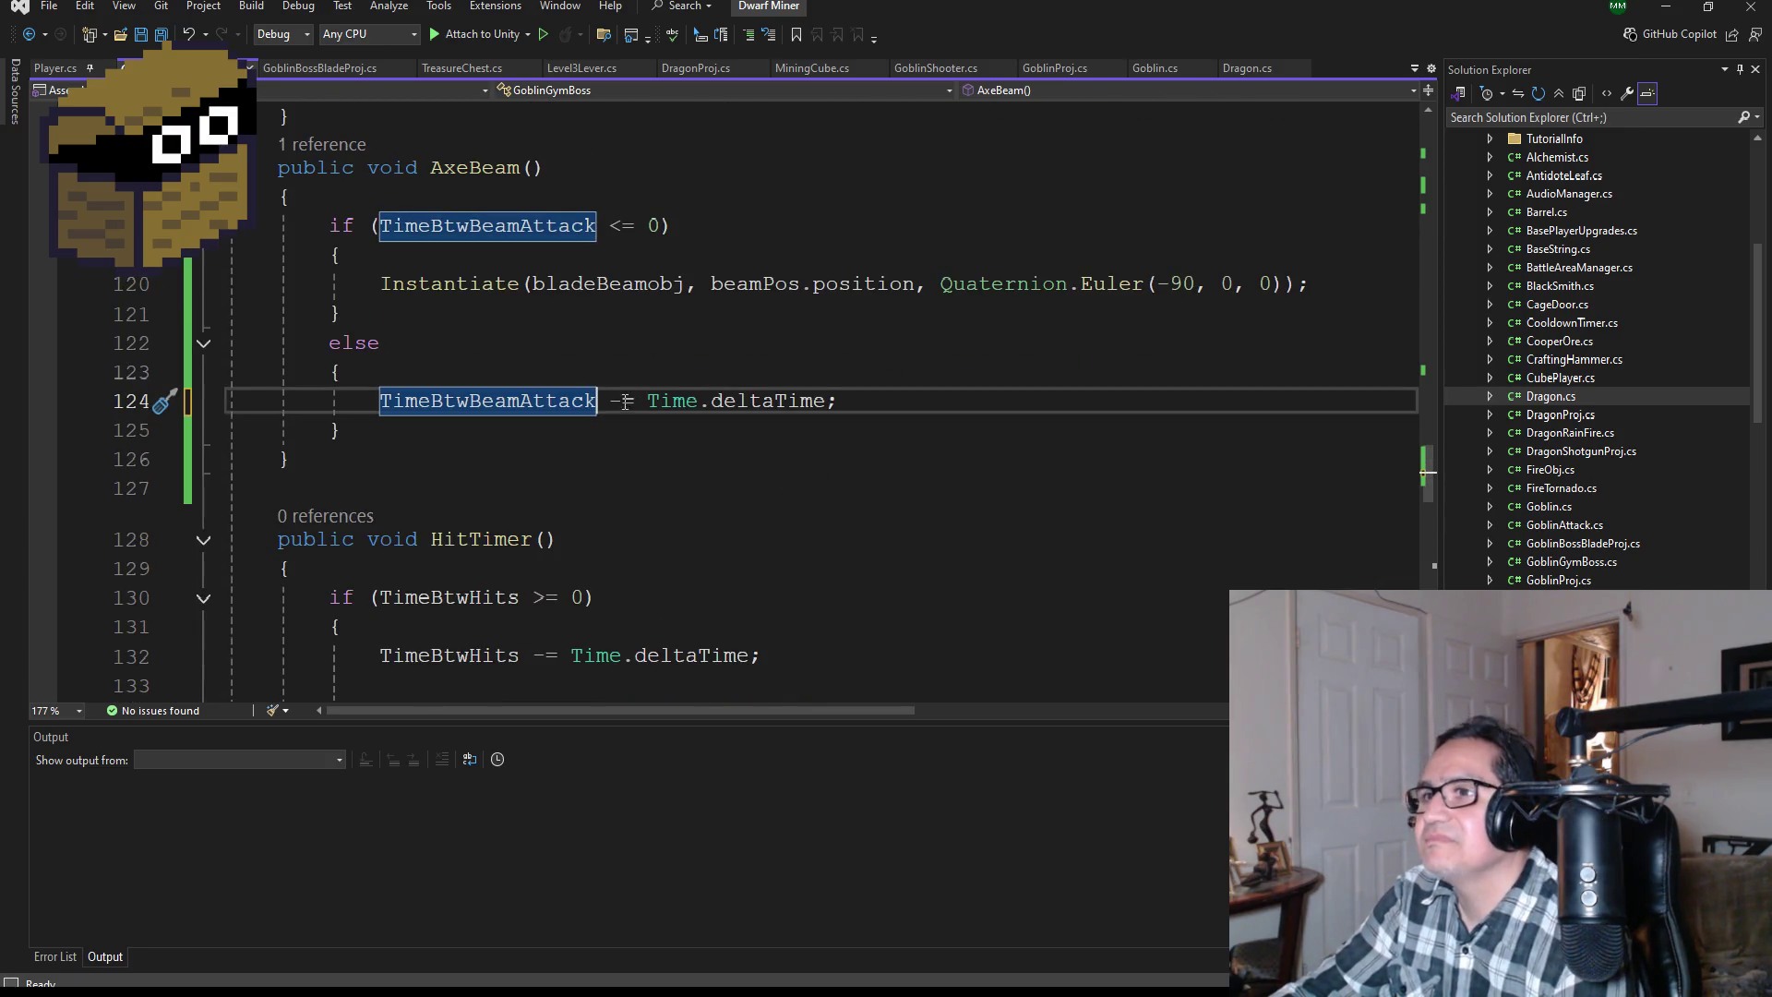
{"action": "scroll", "coordinate": [635, 357], "scroll_direction": "up", "scroll_amount": 1}
{"action": "left_click", "coordinate": [1333, 372]}
{"action": "key", "text": "Return"}
{"action": "type", "text": "TimeBtwBeamAttack = Sta"}
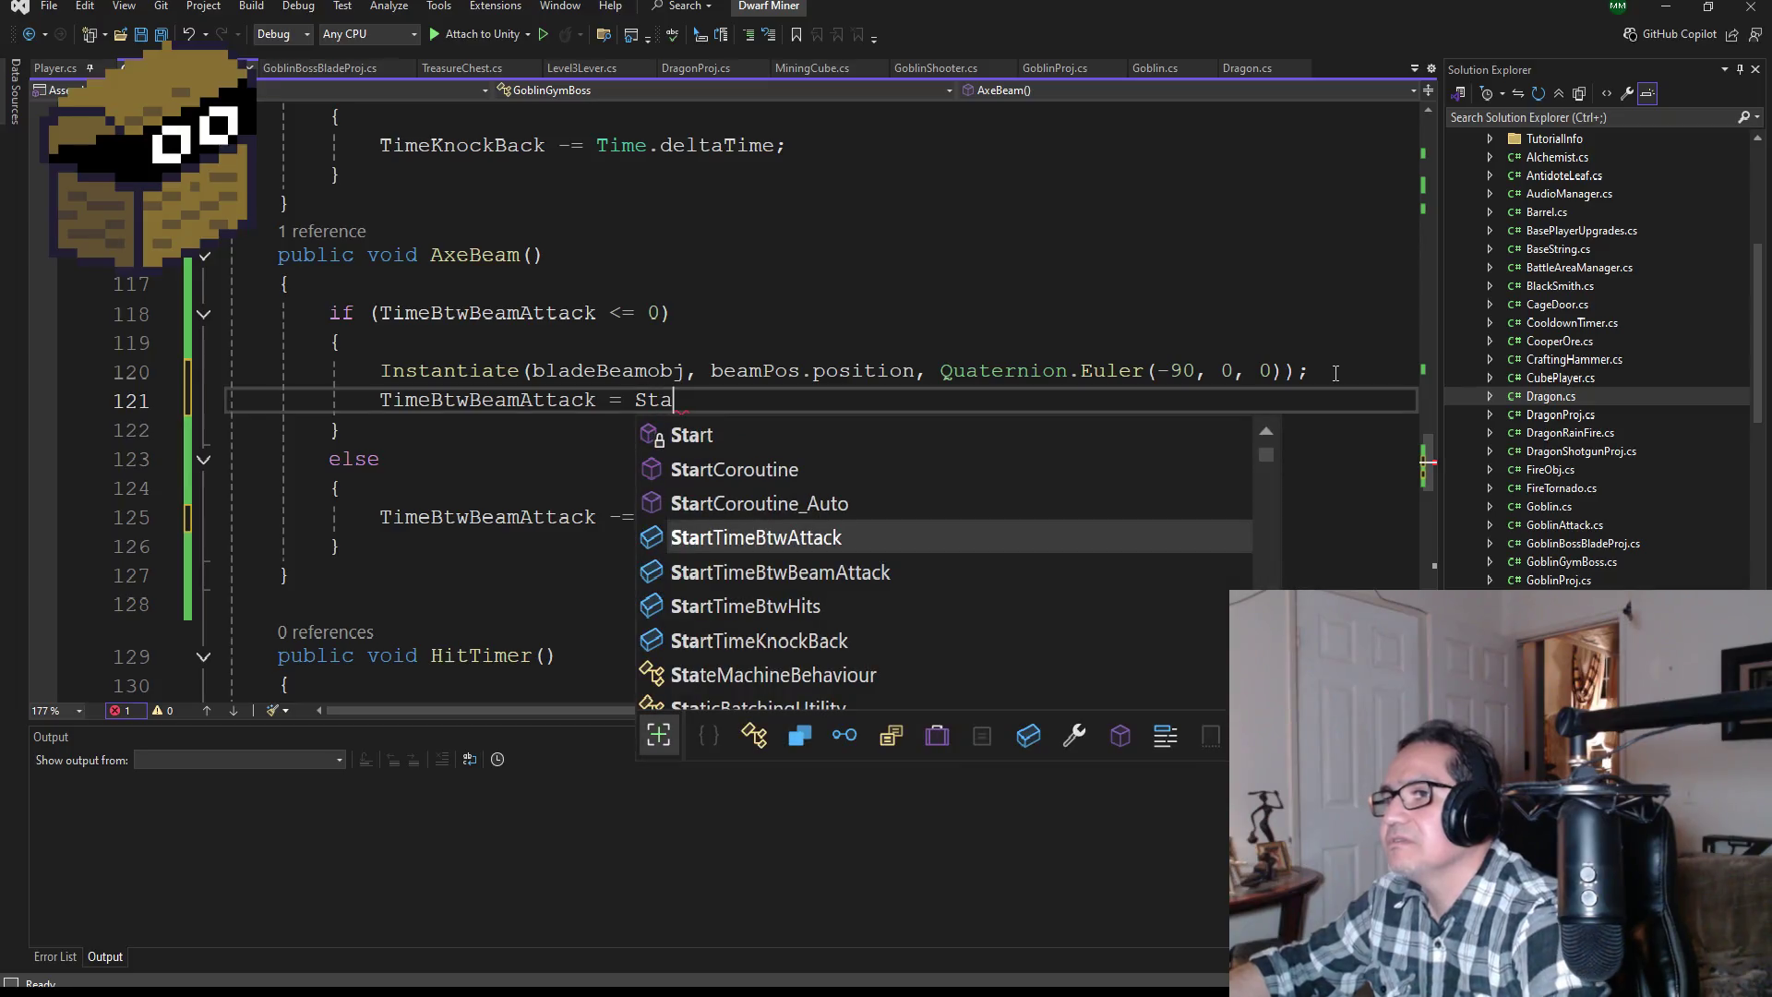
{"action": "key", "text": "Tab"}
{"action": "type", "text": ";"}
{"action": "key", "text": "ctrl+s"}
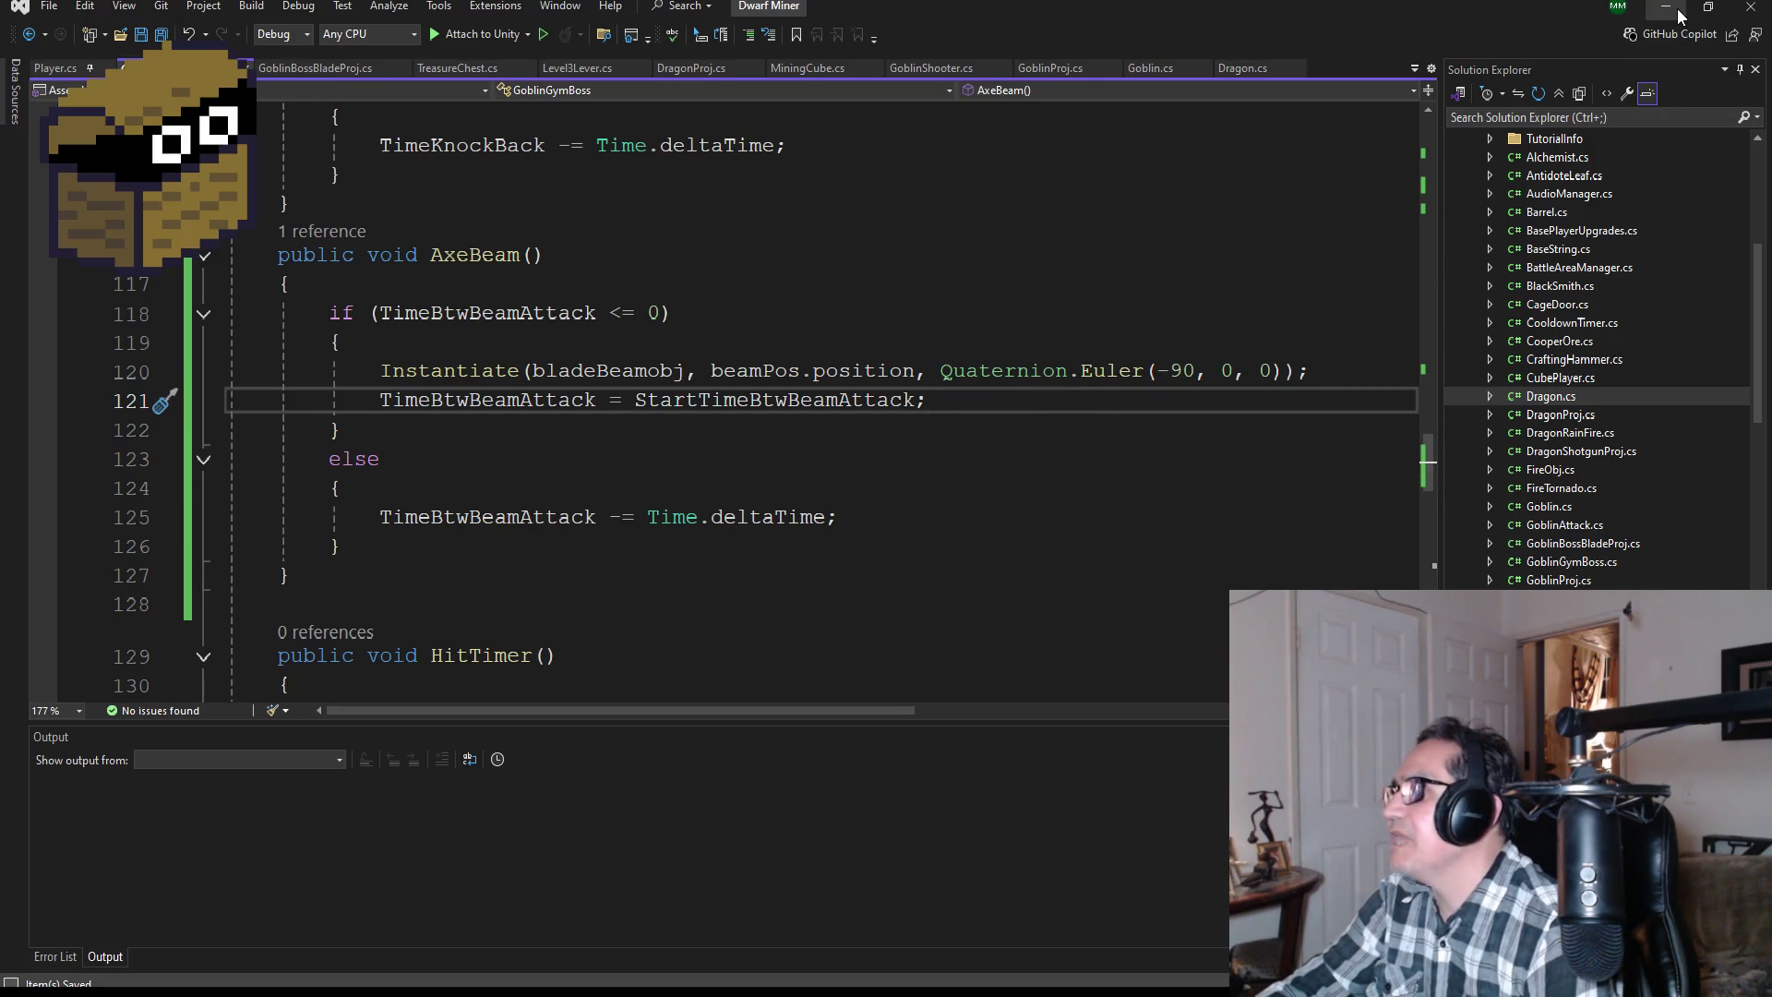
{"action": "left_click", "coordinate": [1666, 7]}
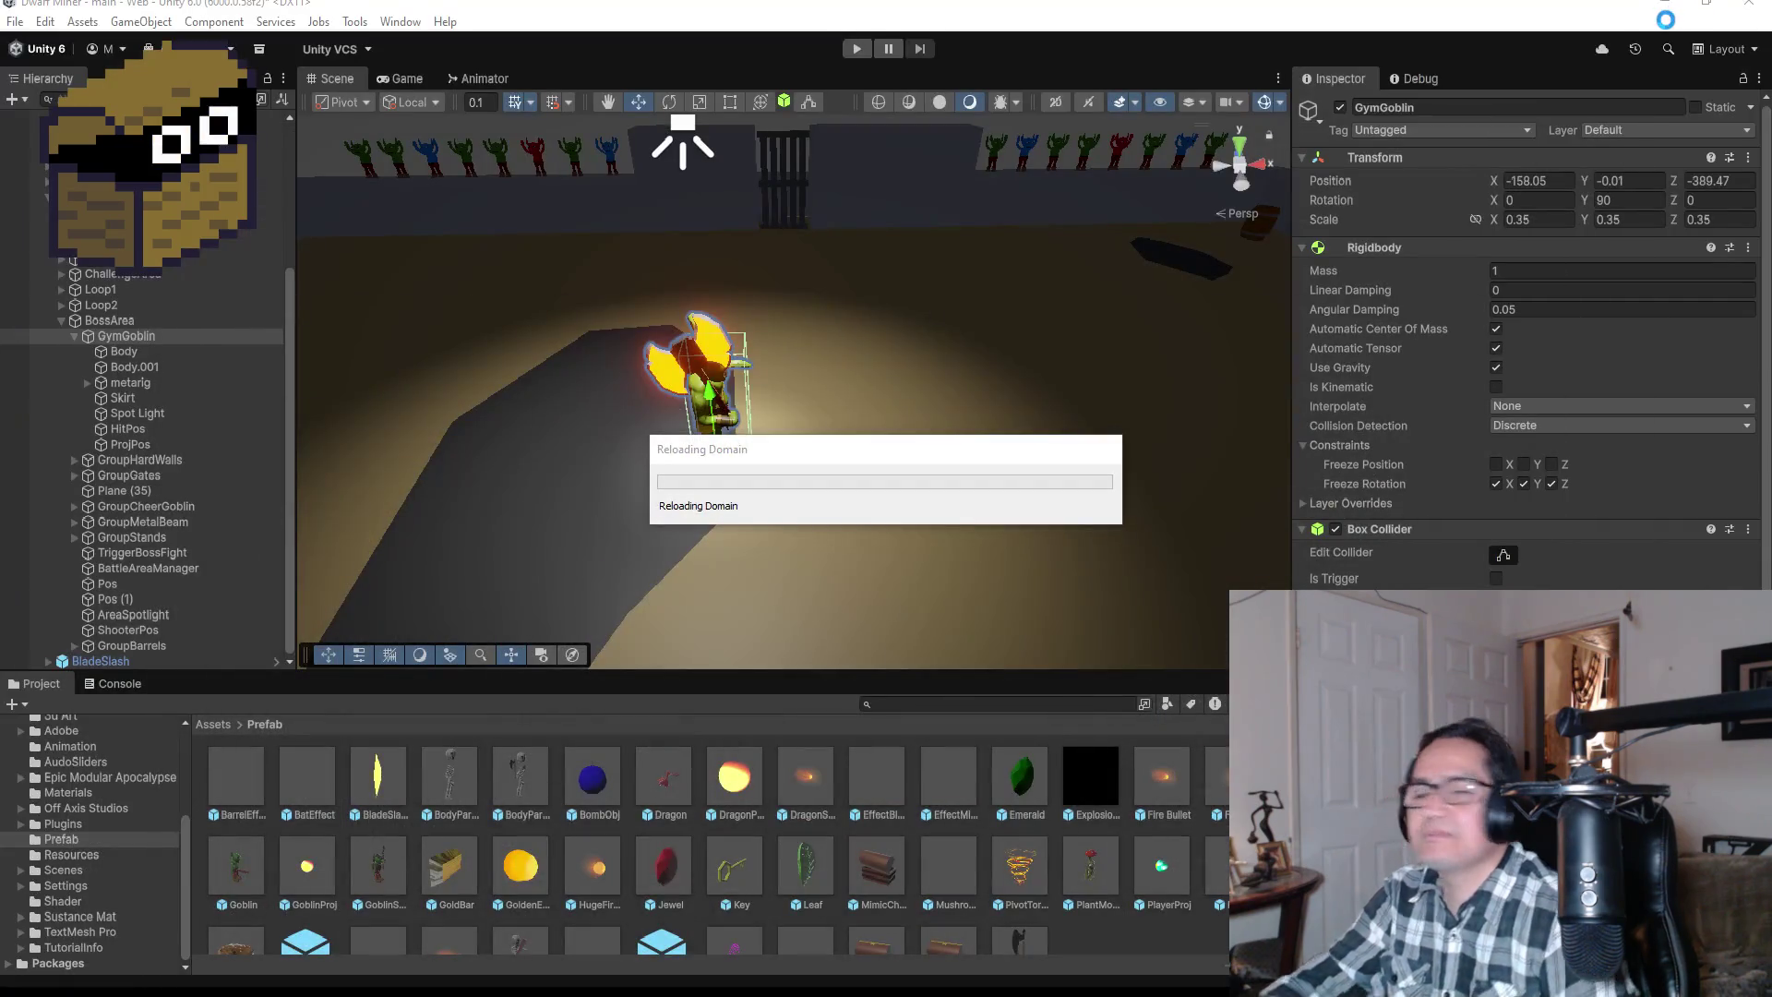
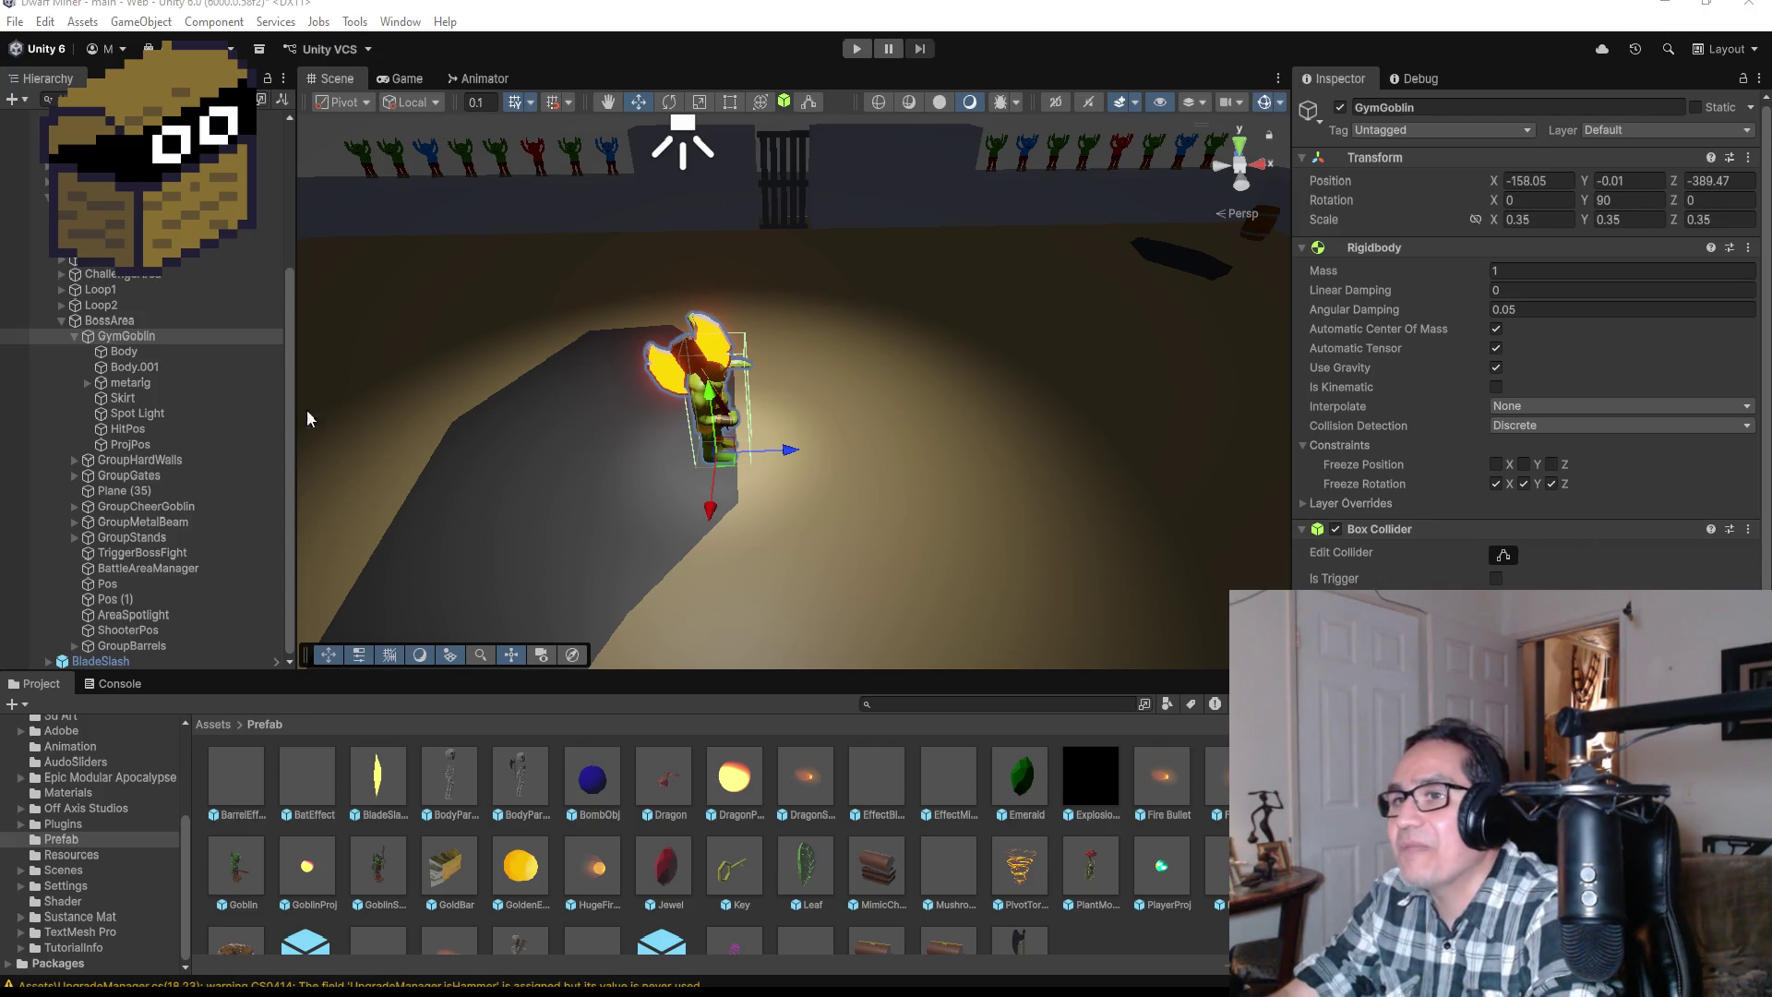
Step: Delete the leftover BladeSlash object, then enter Play mode with the music volume at zero
{"action": "left_click", "coordinate": [137, 659]}
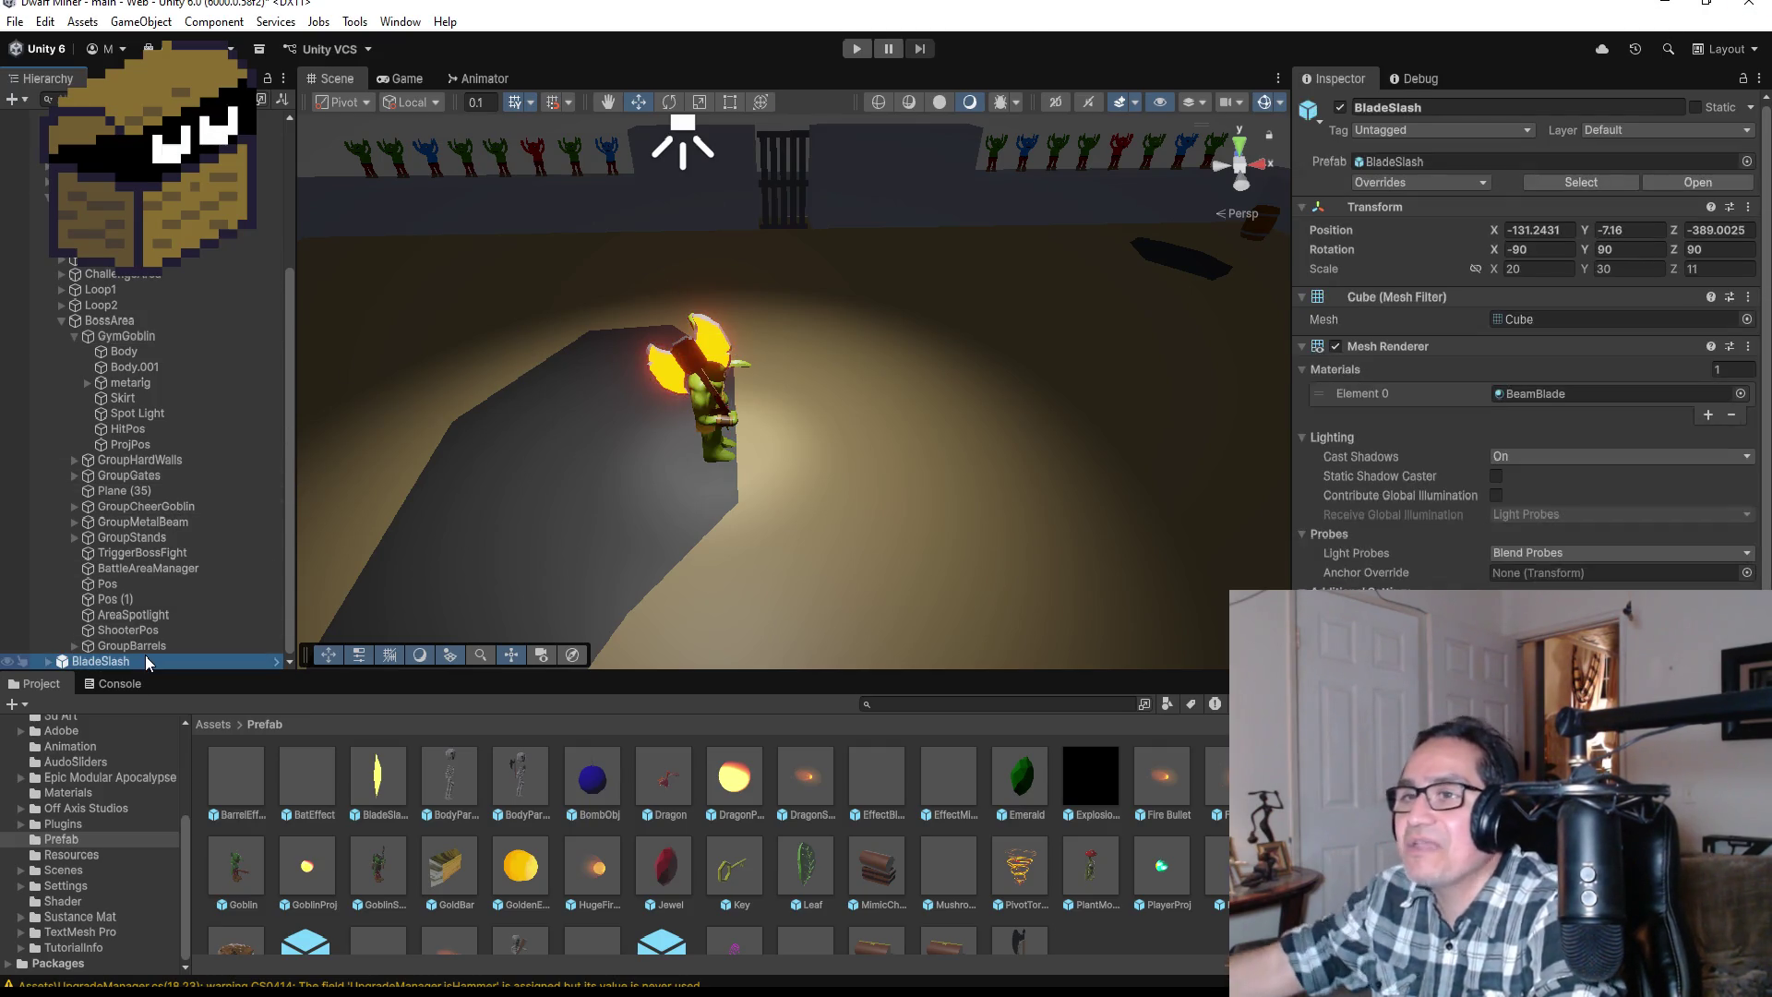
{"action": "key", "text": "Delete"}
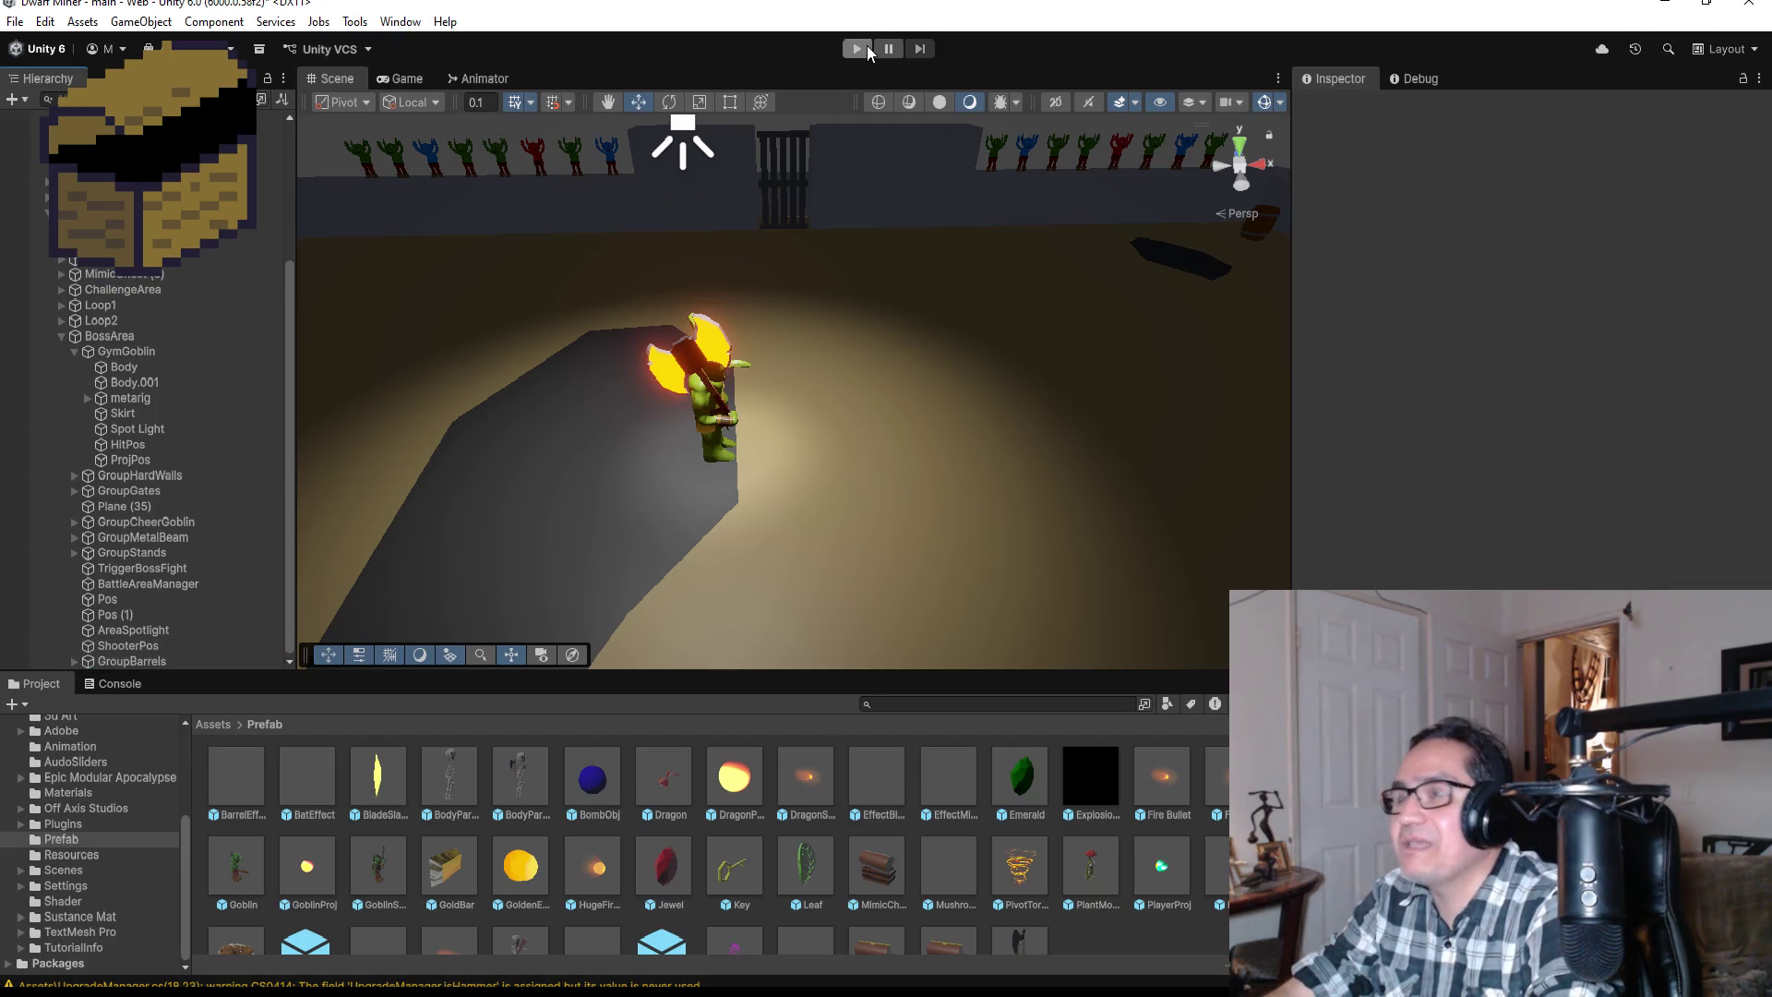
{"action": "left_click", "coordinate": [866, 47]}
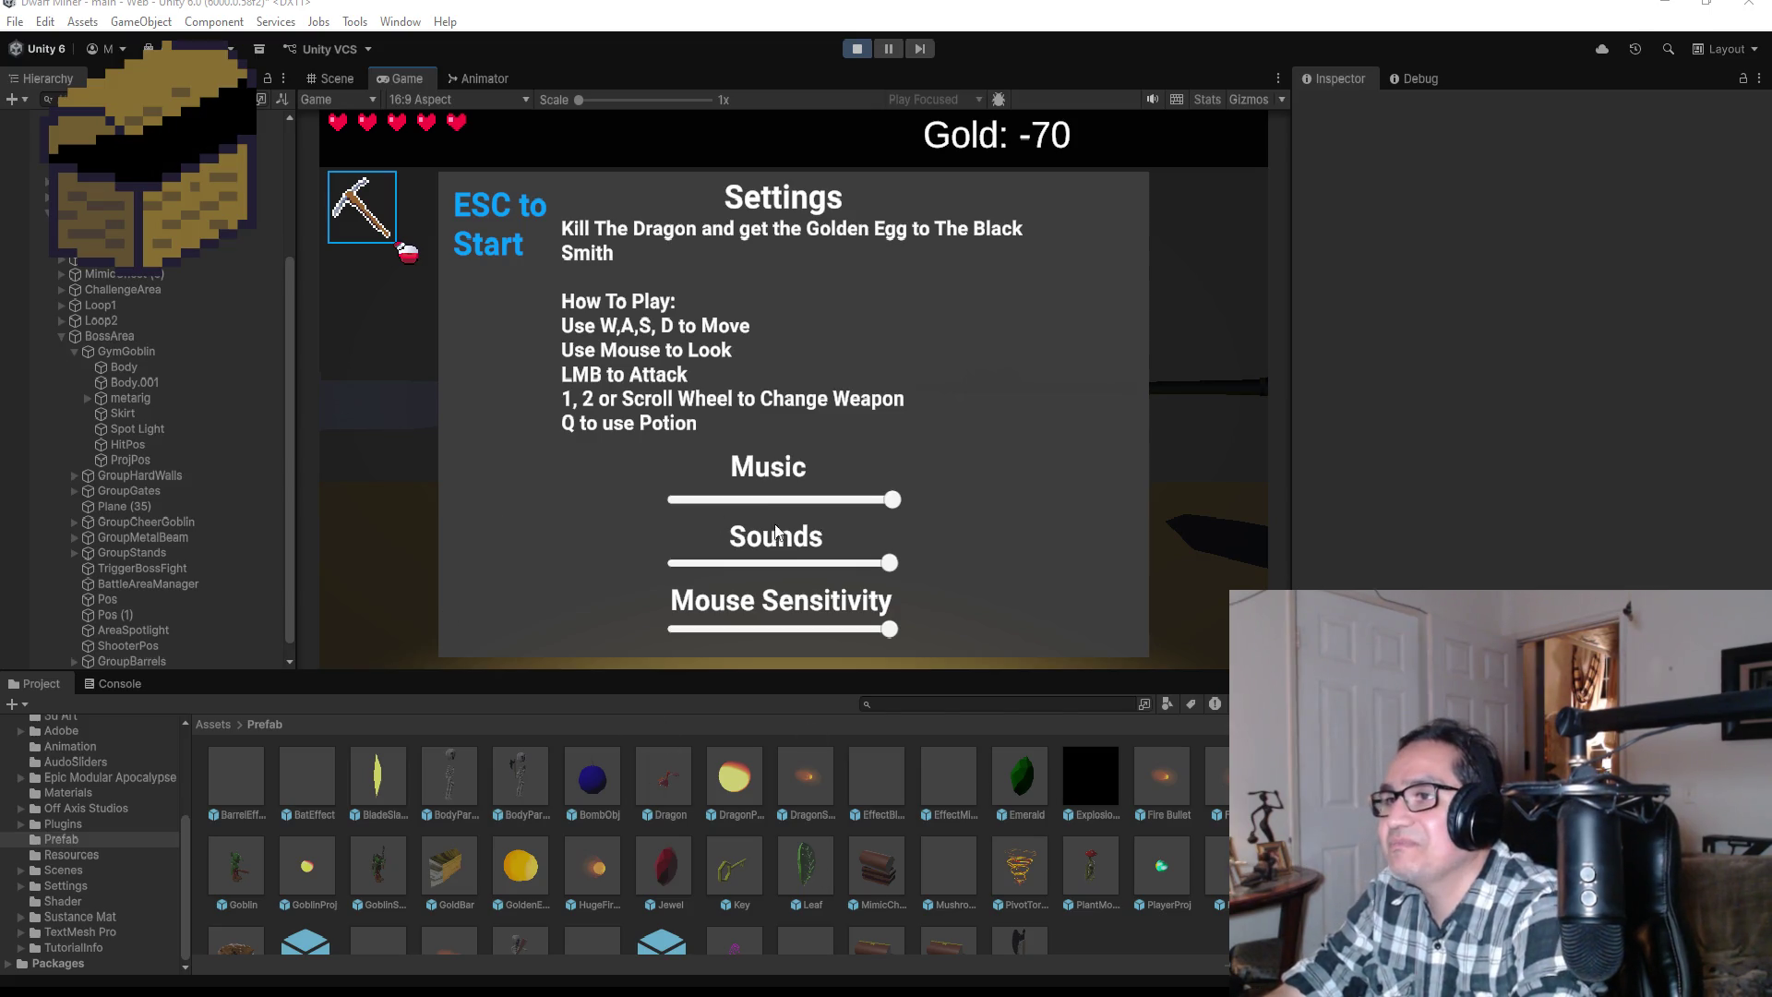
{"action": "left_click_drag", "start_coordinate": [891, 500], "coordinate": [634, 501]}
{"action": "key", "text": "Escape"}
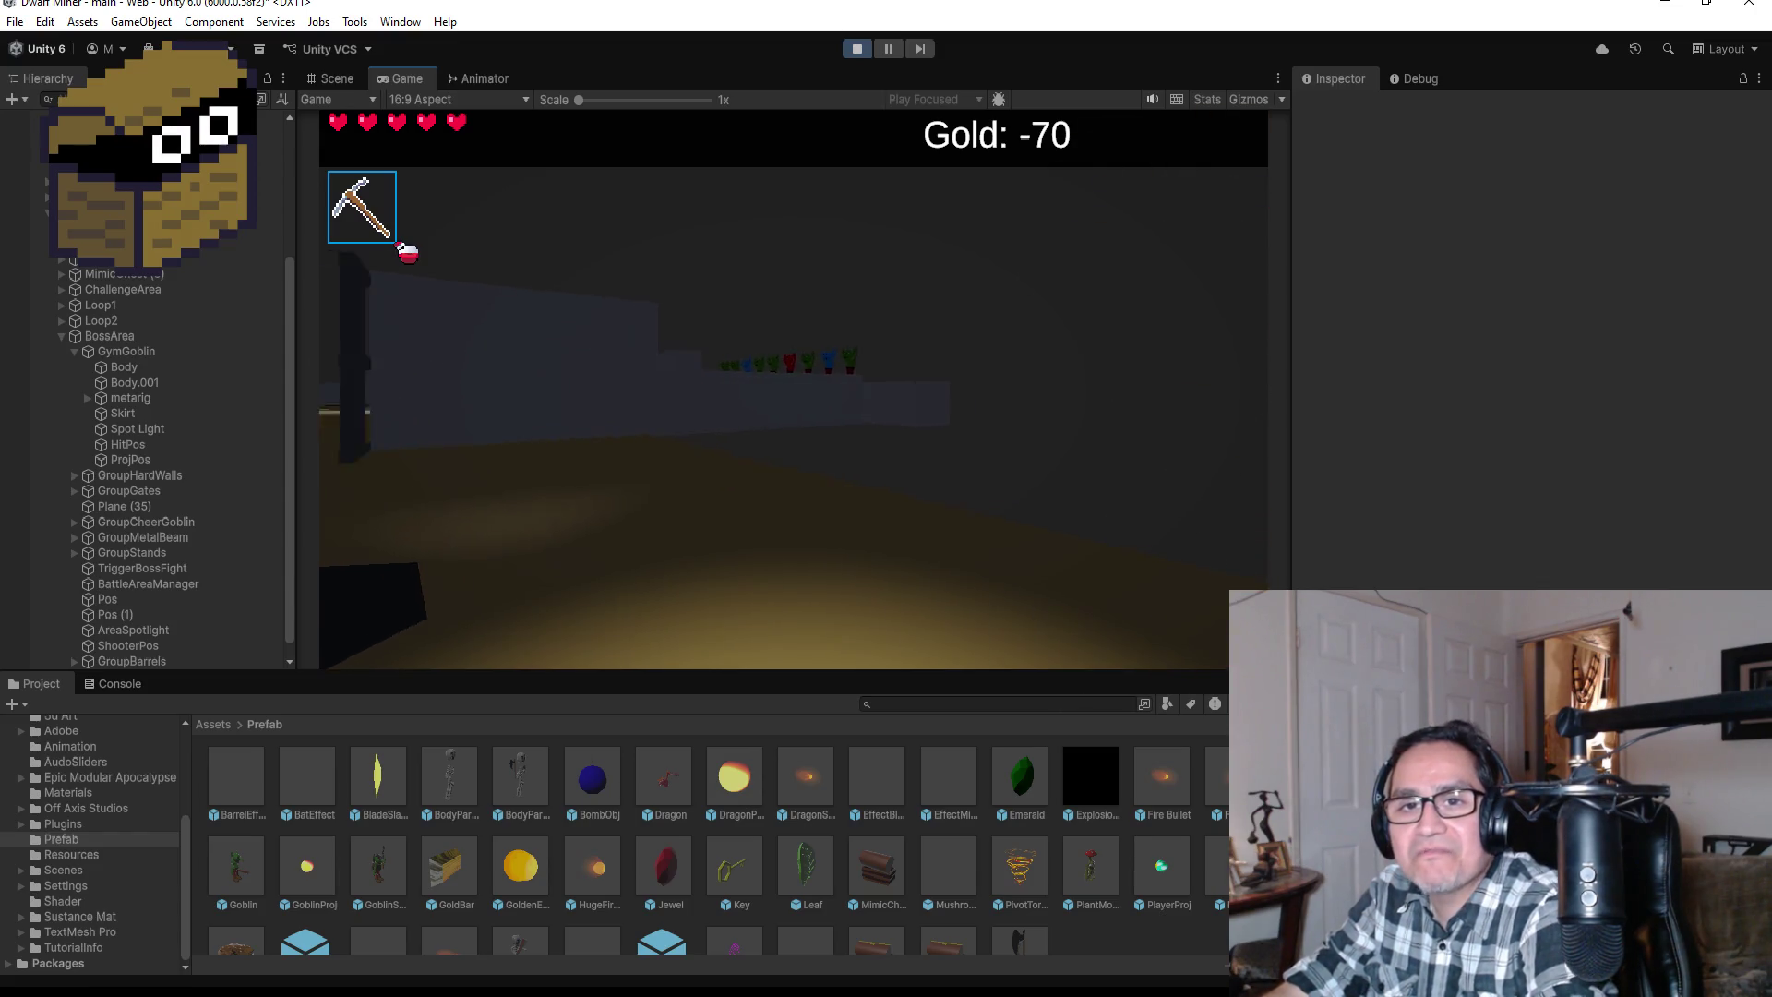
Step: Equip the blade, walk into the lit arena to fight the GymGoblin, then stop Play mode
{"action": "key", "text": "2"}
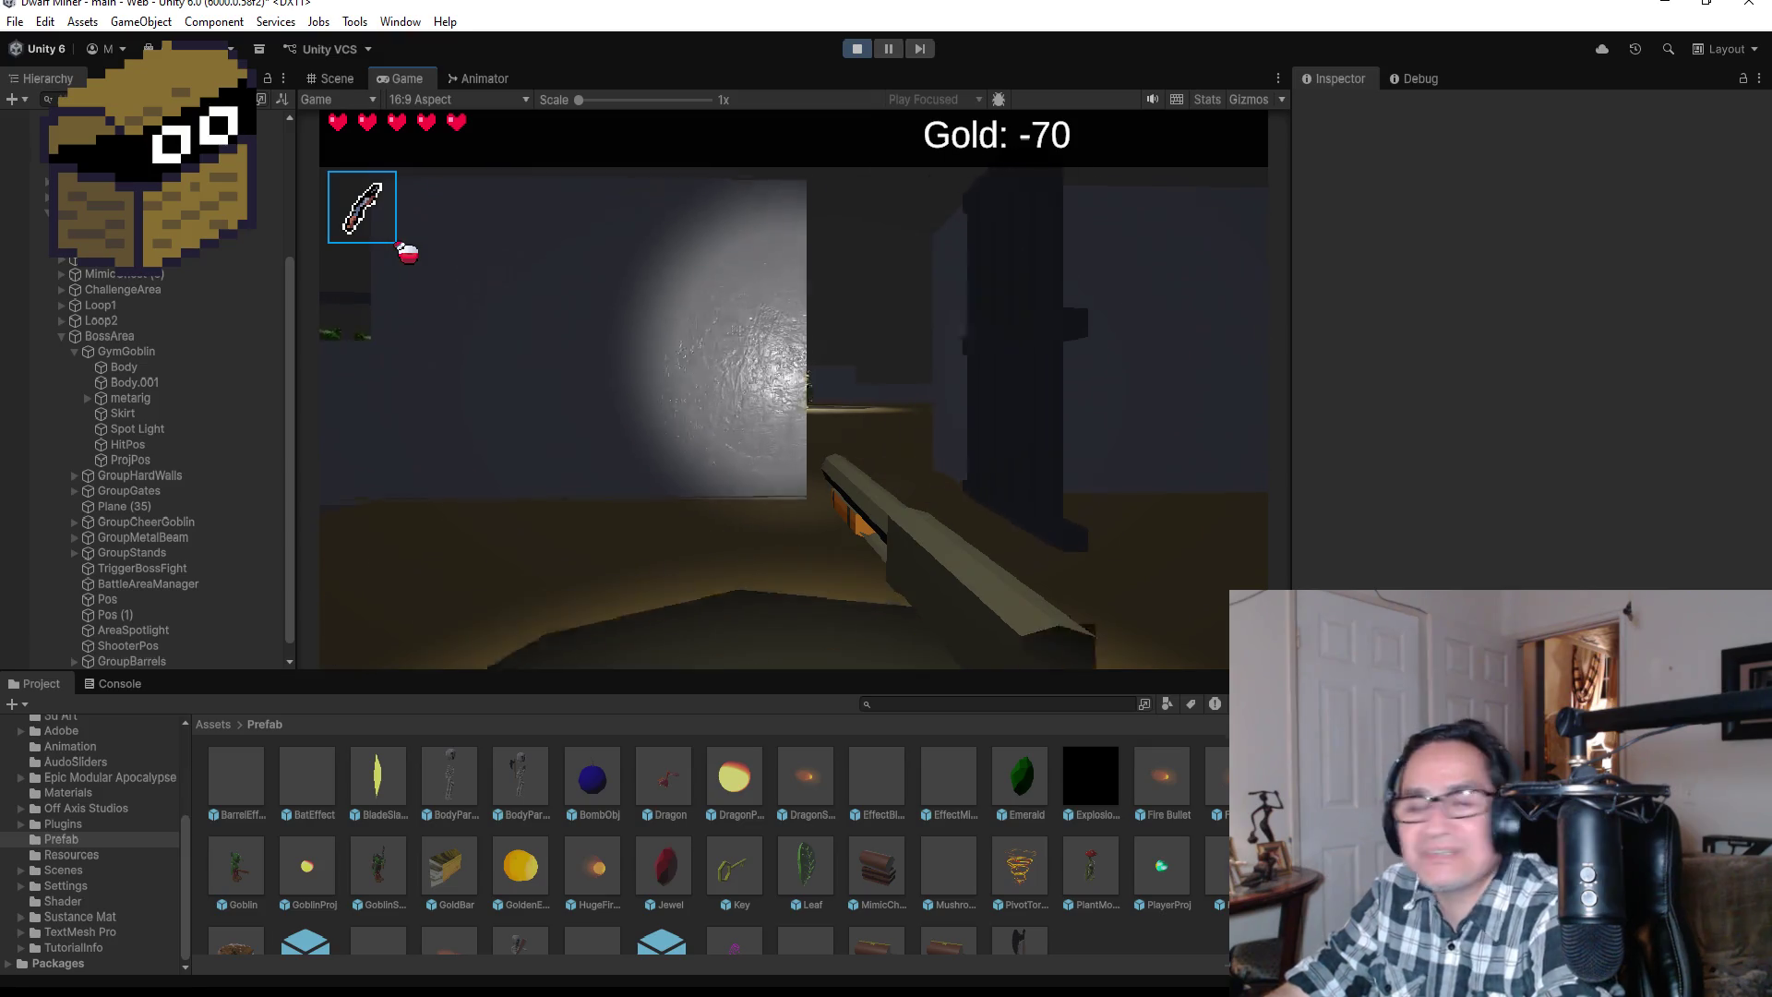
{"action": "key", "text": "w"}
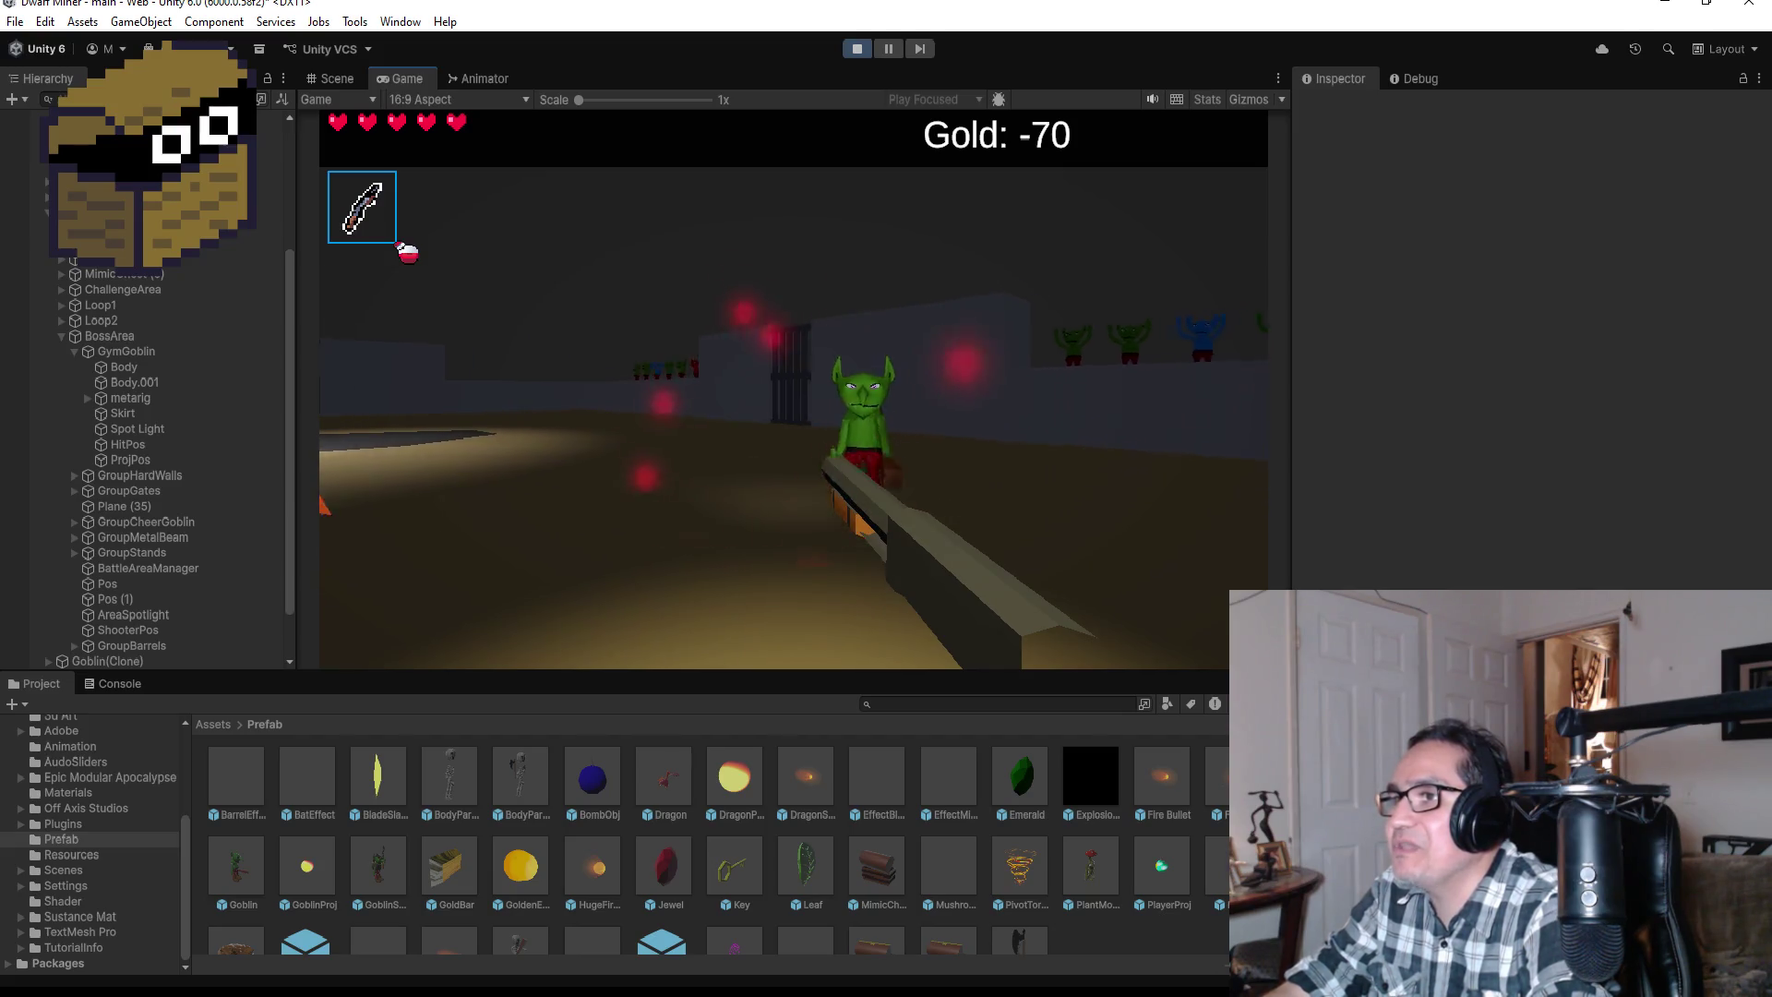
{"action": "key", "text": "w"}
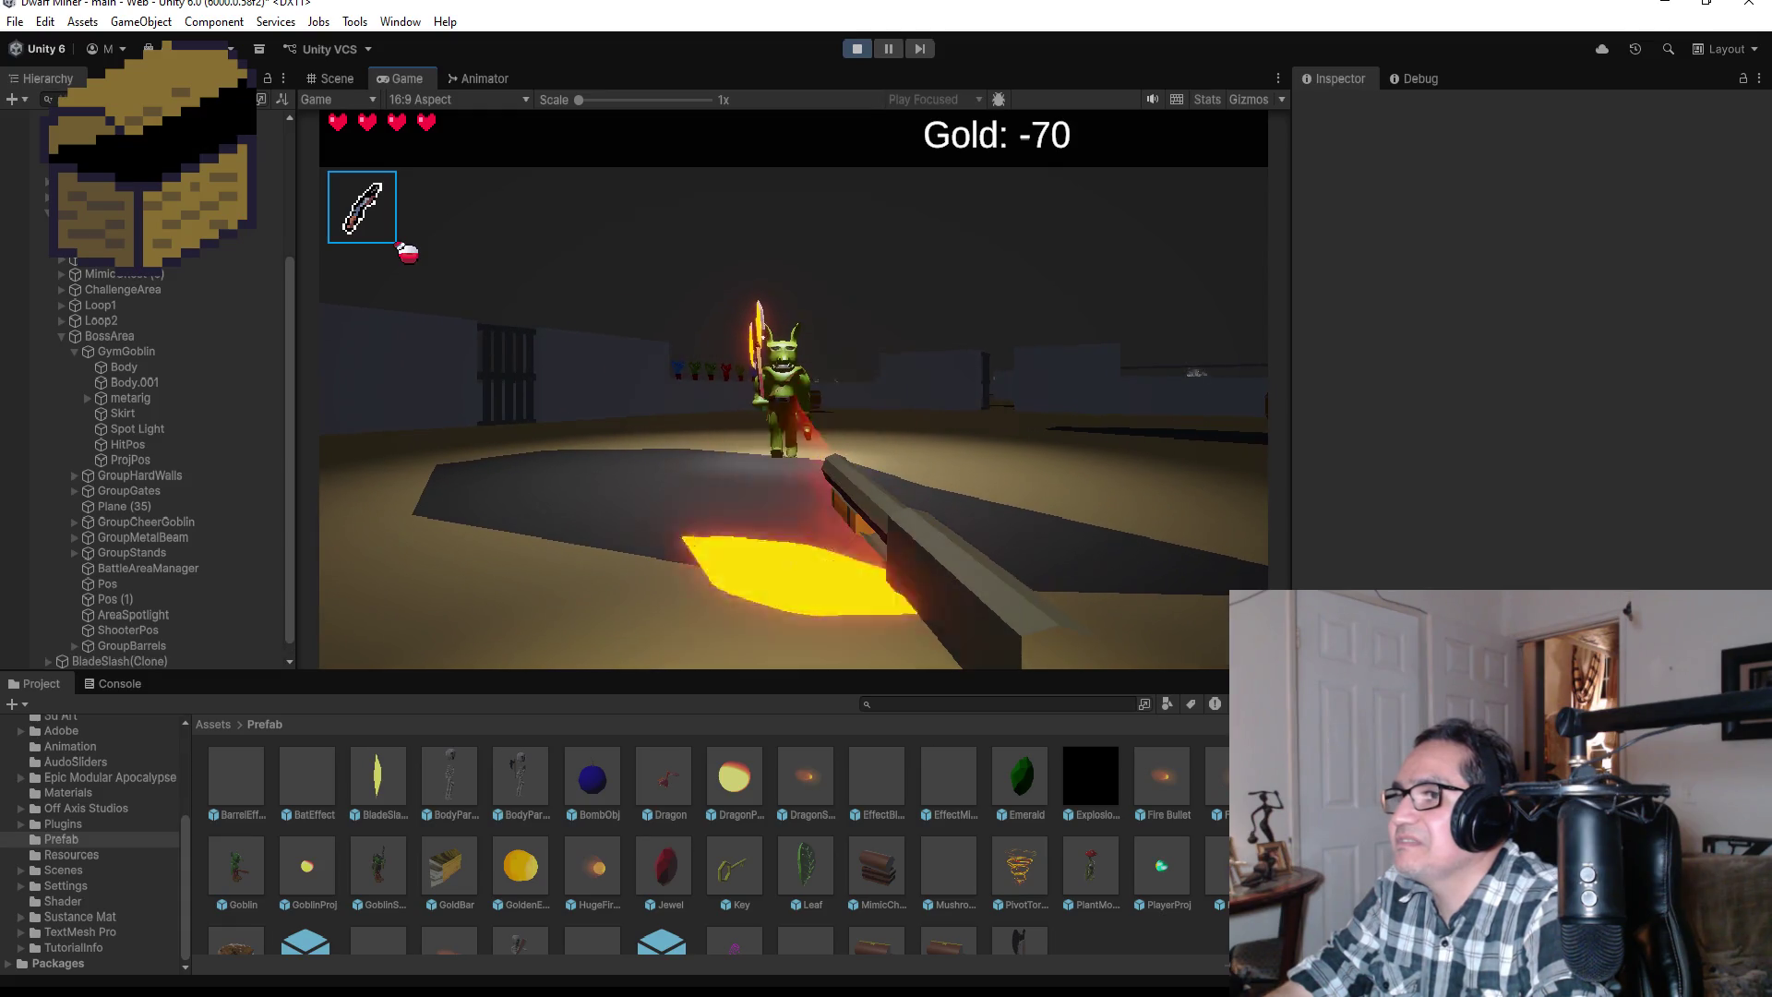
{"action": "key", "text": "Escape"}
{"action": "left_click", "coordinate": [858, 50]}
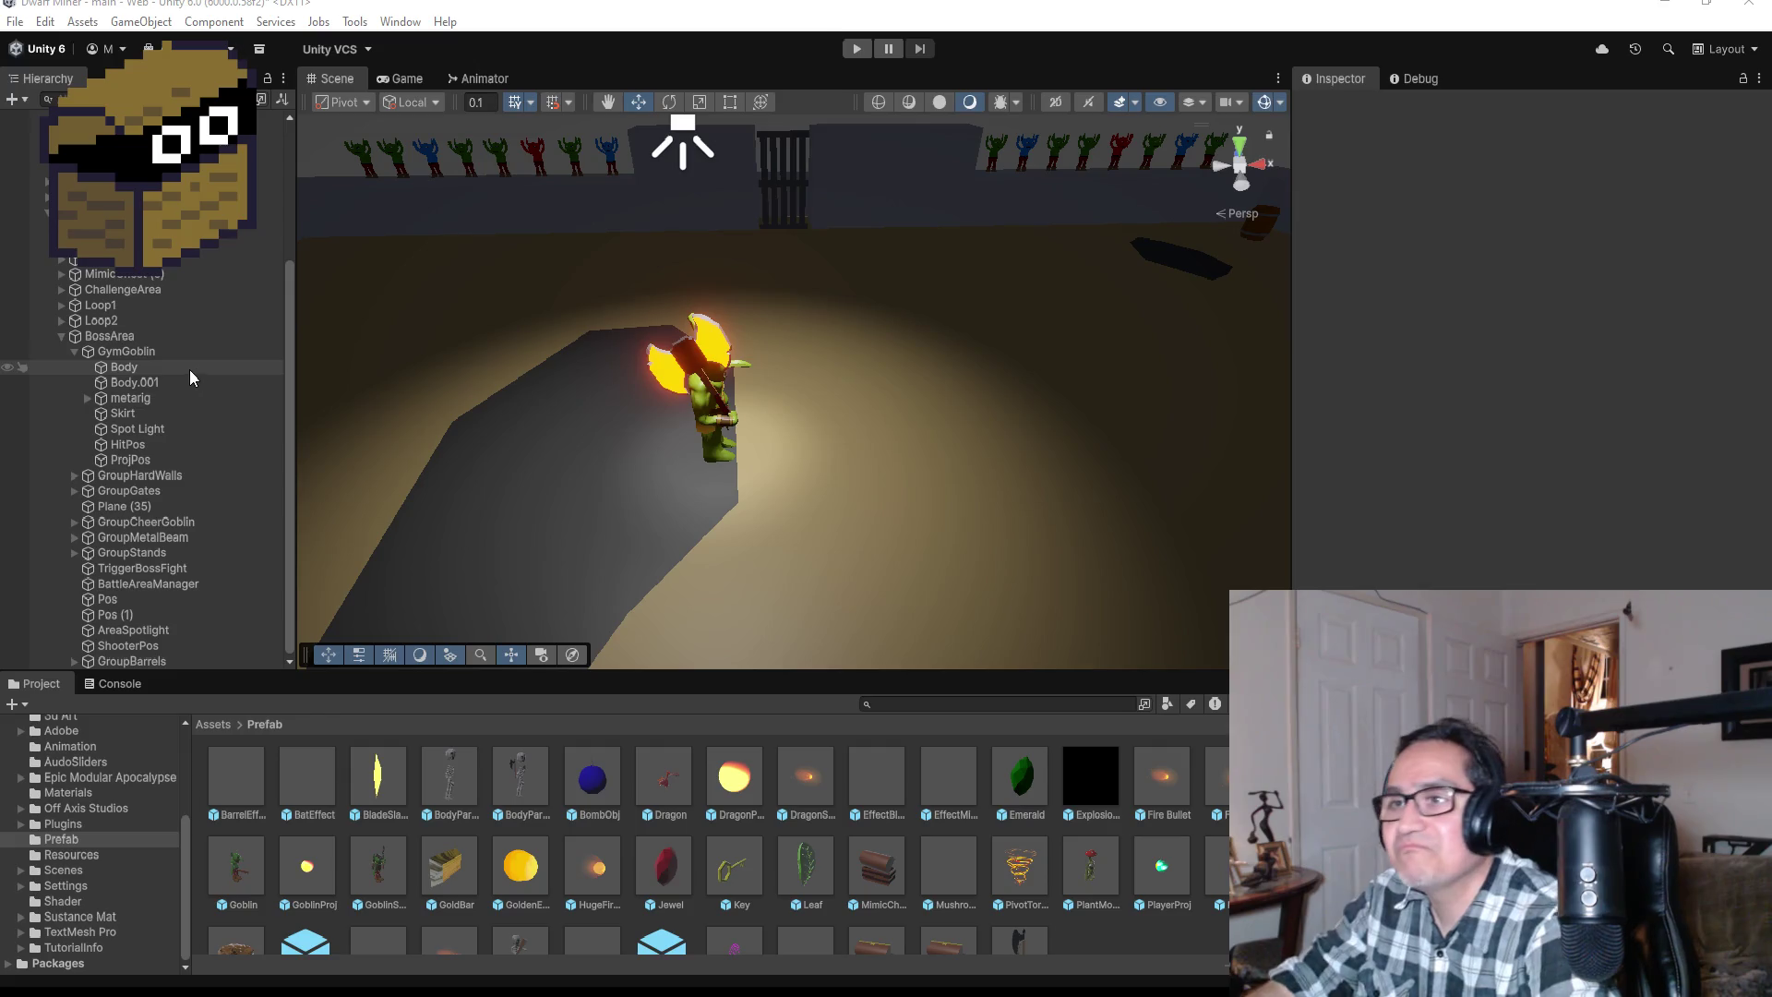
Step: Replace Quaternion.Euler(-90, 0, 0) with transform.rotation in AxeBeam's Instantiate call and save the script
{"action": "scroll", "coordinate": [1054, 406], "scroll_direction": "down", "scroll_amount": 5}
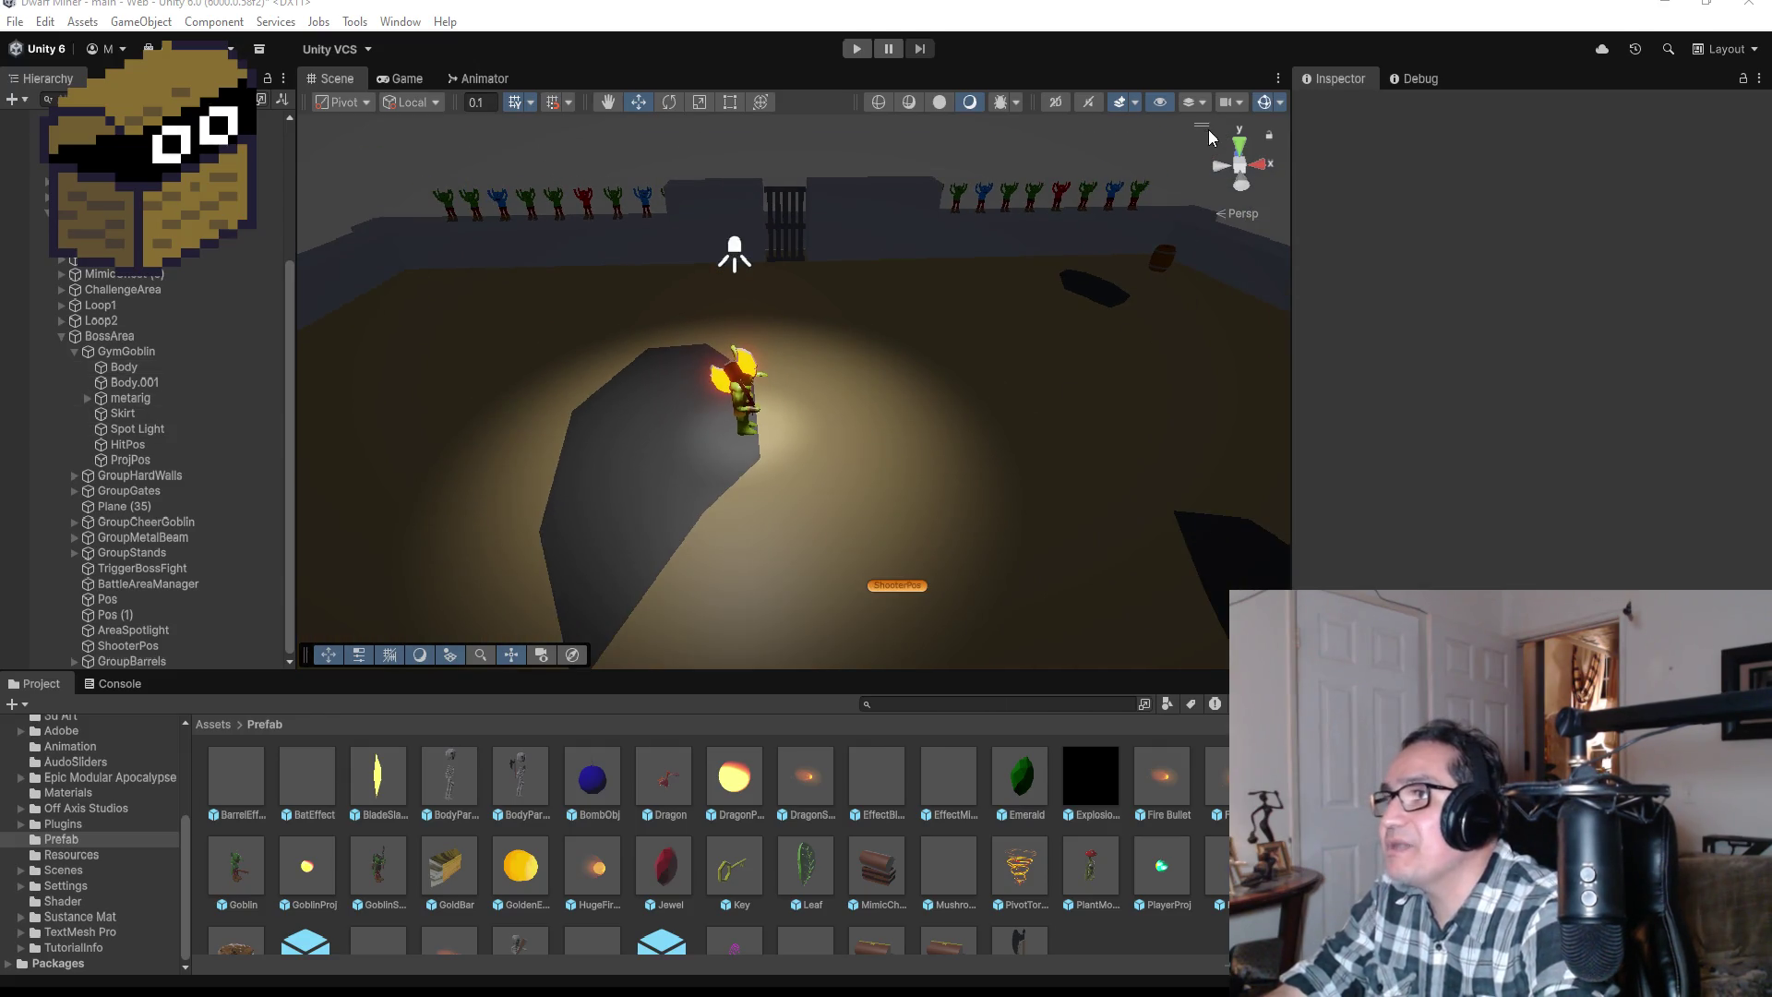
{"action": "left_click", "coordinate": [1239, 146]}
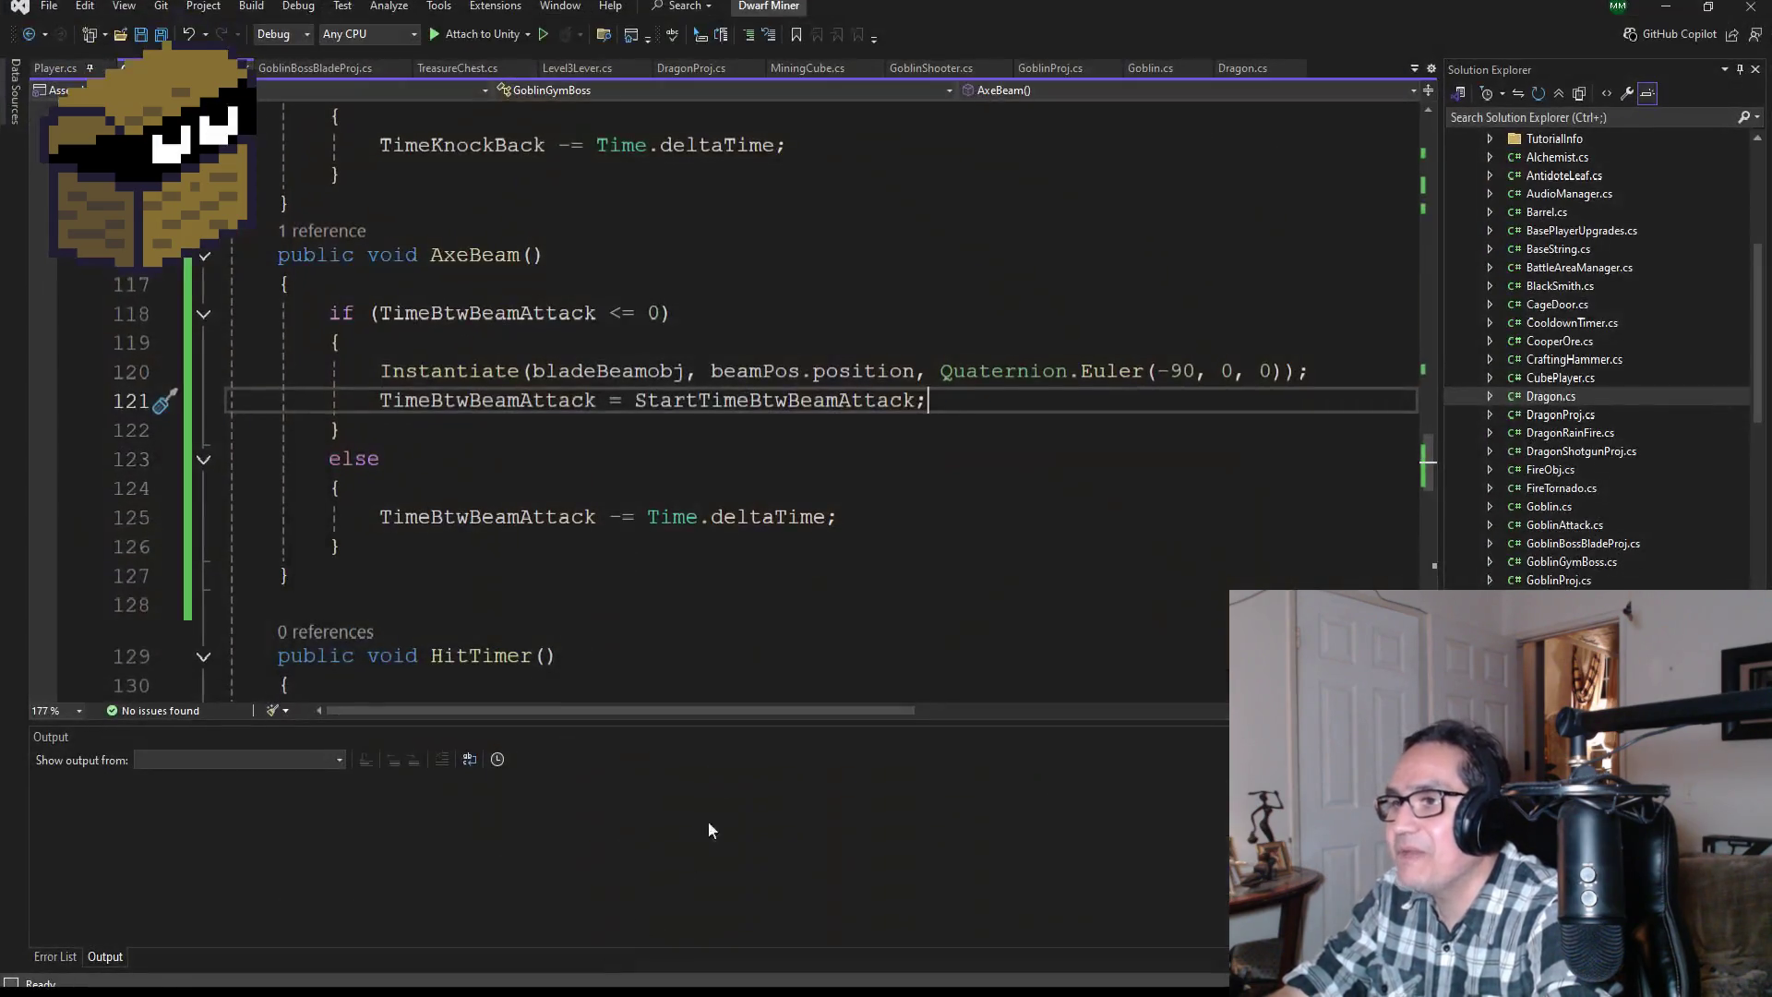
{"action": "left_click_drag", "start_coordinate": [1297, 371], "coordinate": [950, 378]}
{"action": "key", "text": "BackSpace"}
{"action": "key", "text": "BackSpace"}
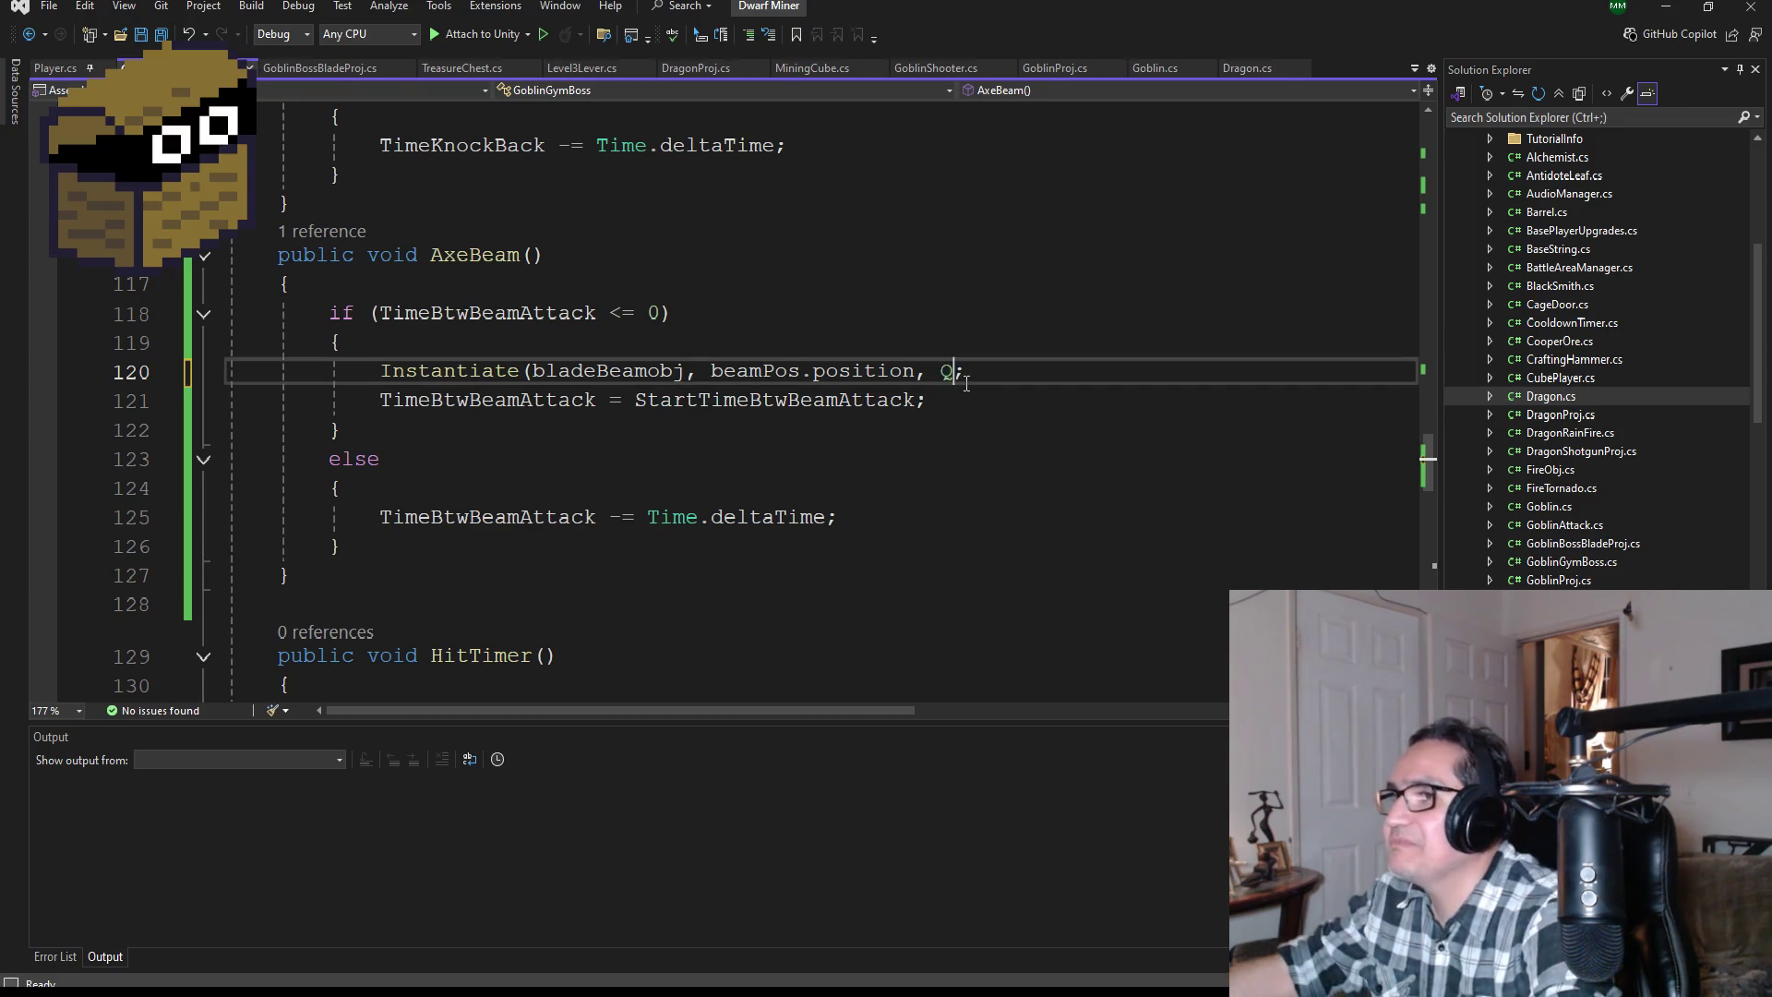
{"action": "type", "text": "transform.ro"}
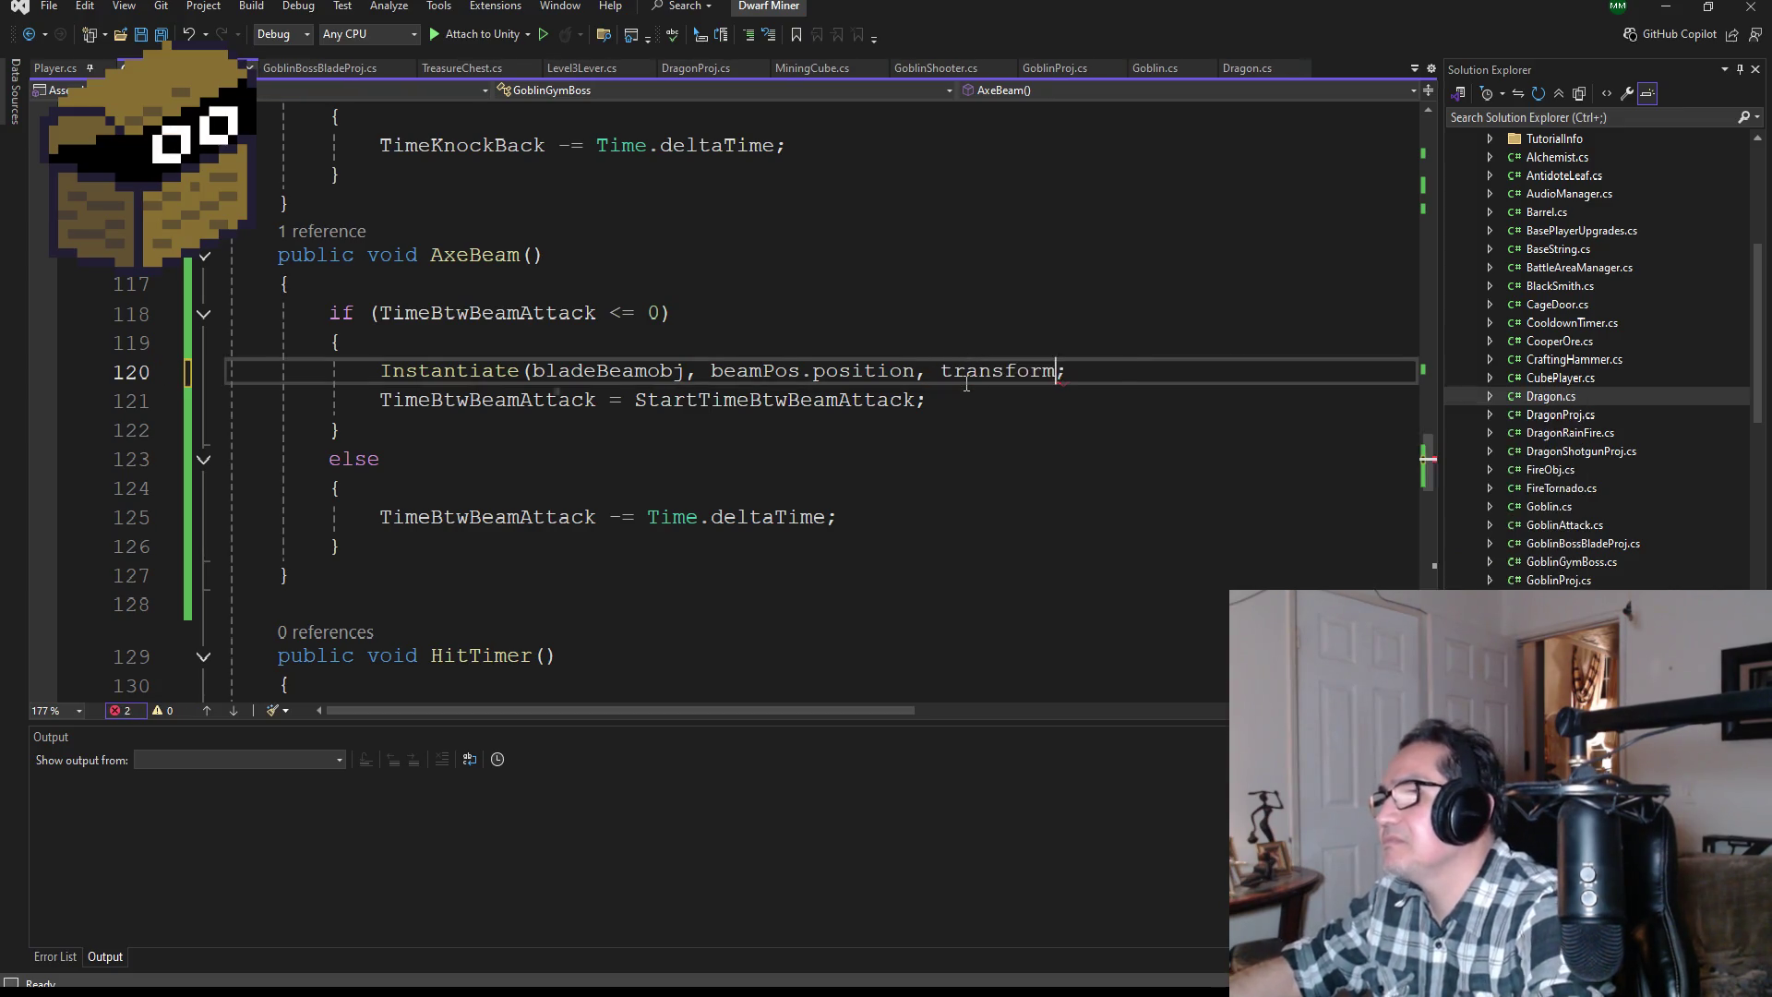
{"action": "key", "text": "Tab"}
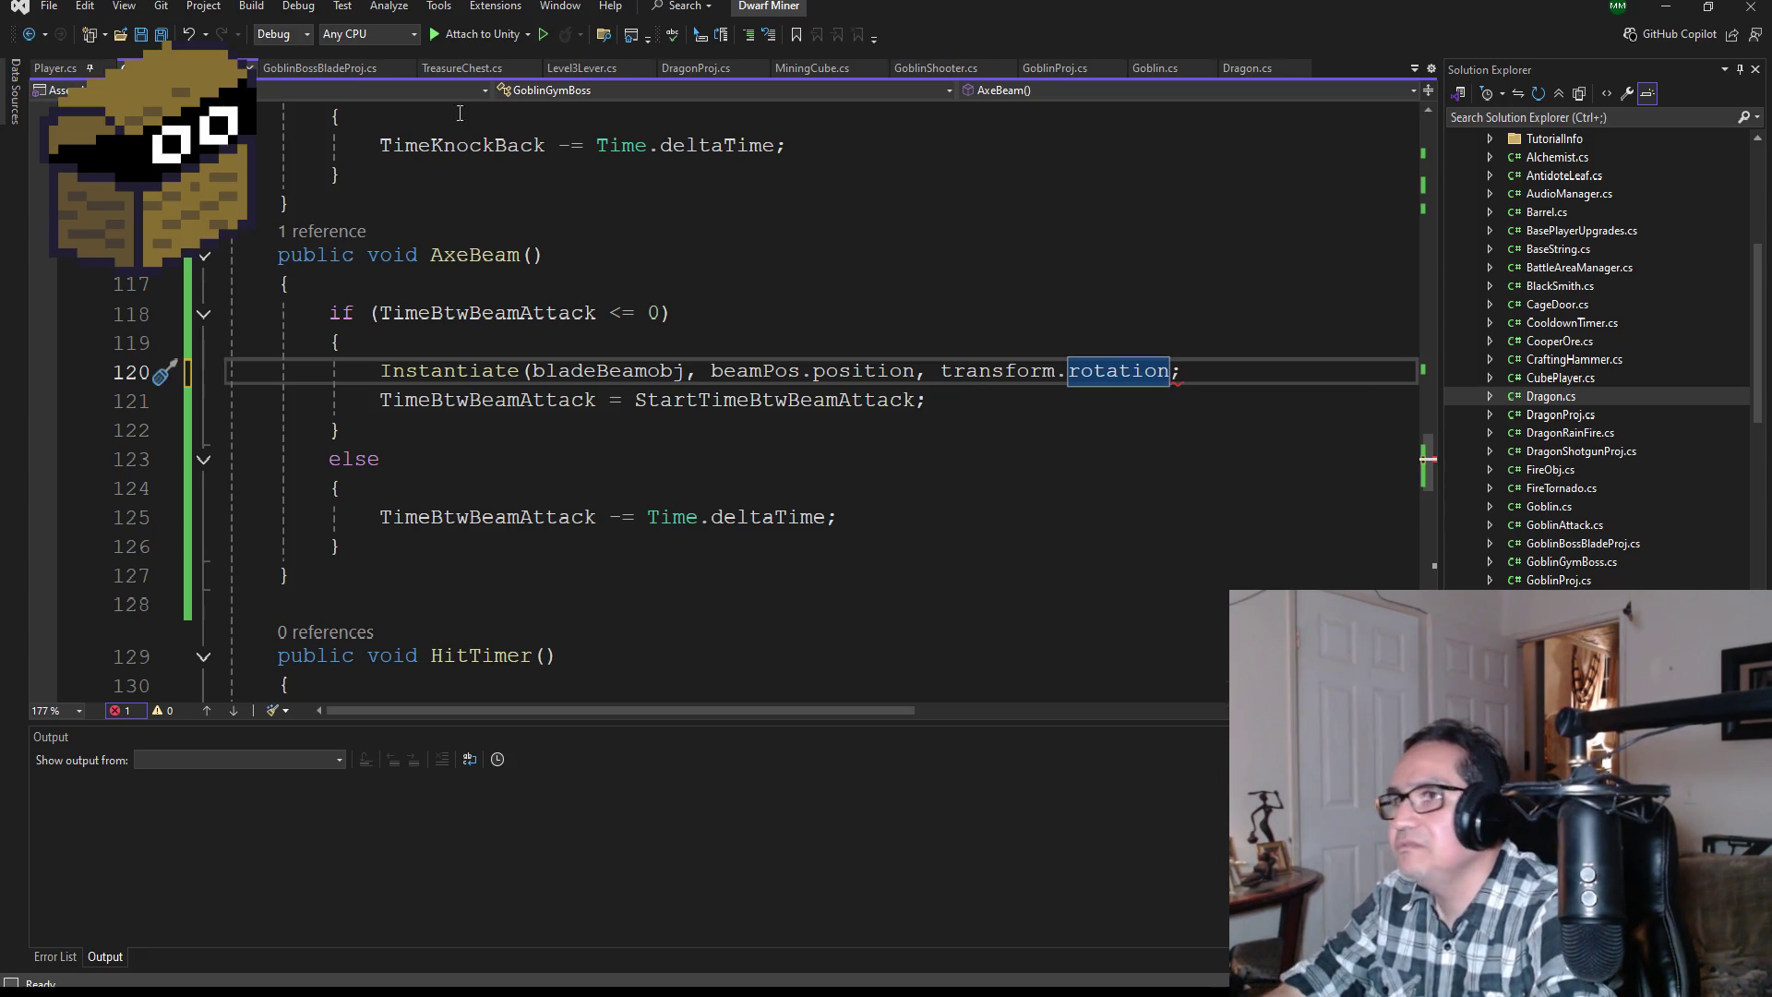
{"action": "left_click", "coordinate": [167, 34]}
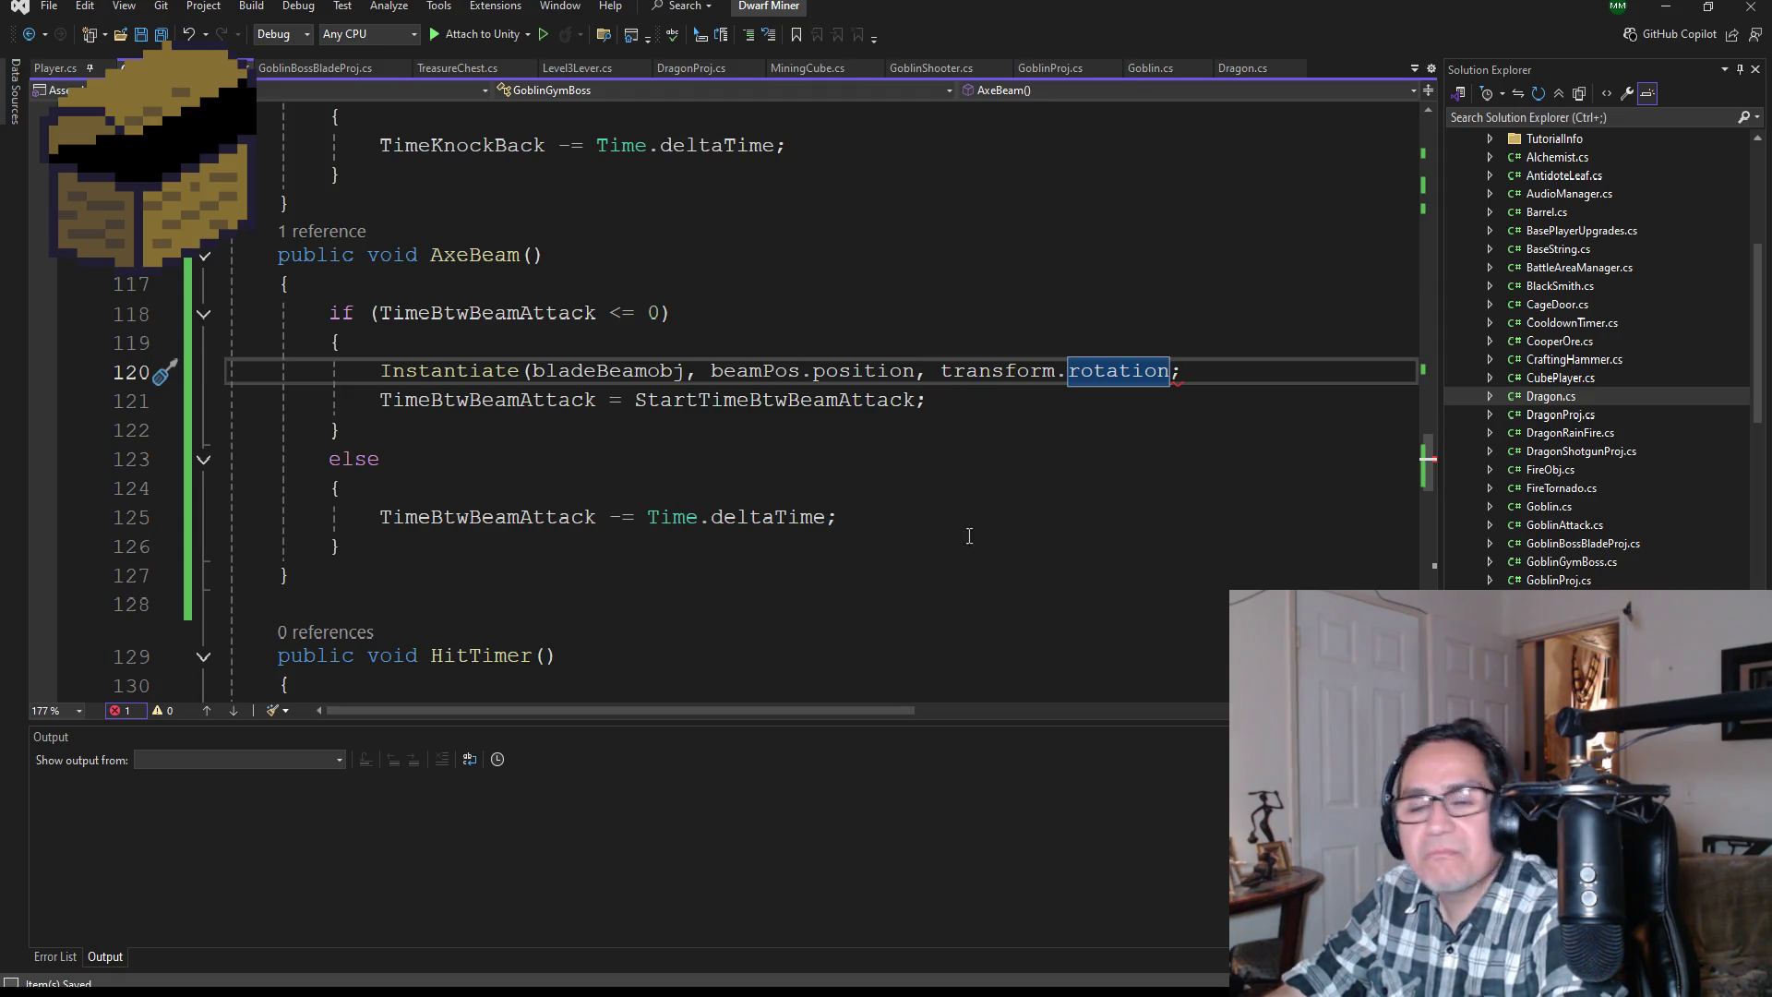
{"action": "scroll", "coordinate": [627, 437], "scroll_direction": "up", "scroll_amount": 1}
{"action": "scroll", "coordinate": [626, 436], "scroll_direction": "down", "scroll_amount": 1}
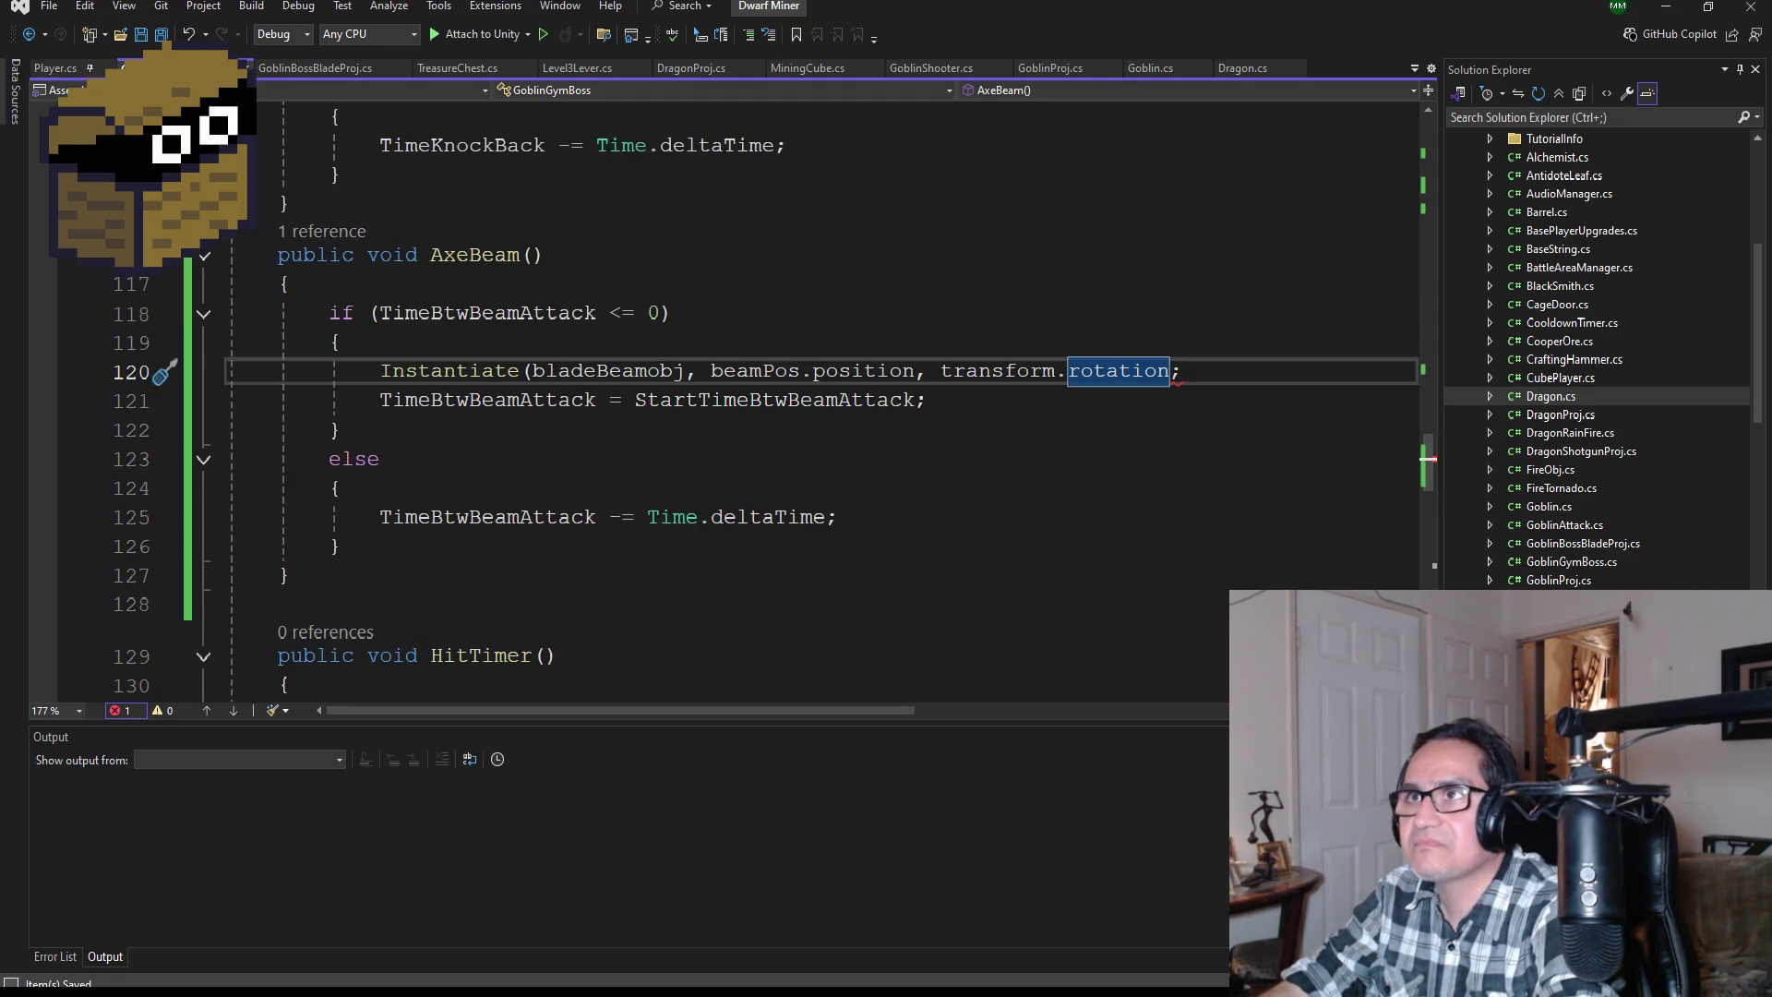
{"action": "scroll", "coordinate": [764, 613], "scroll_direction": "down", "scroll_amount": 6}
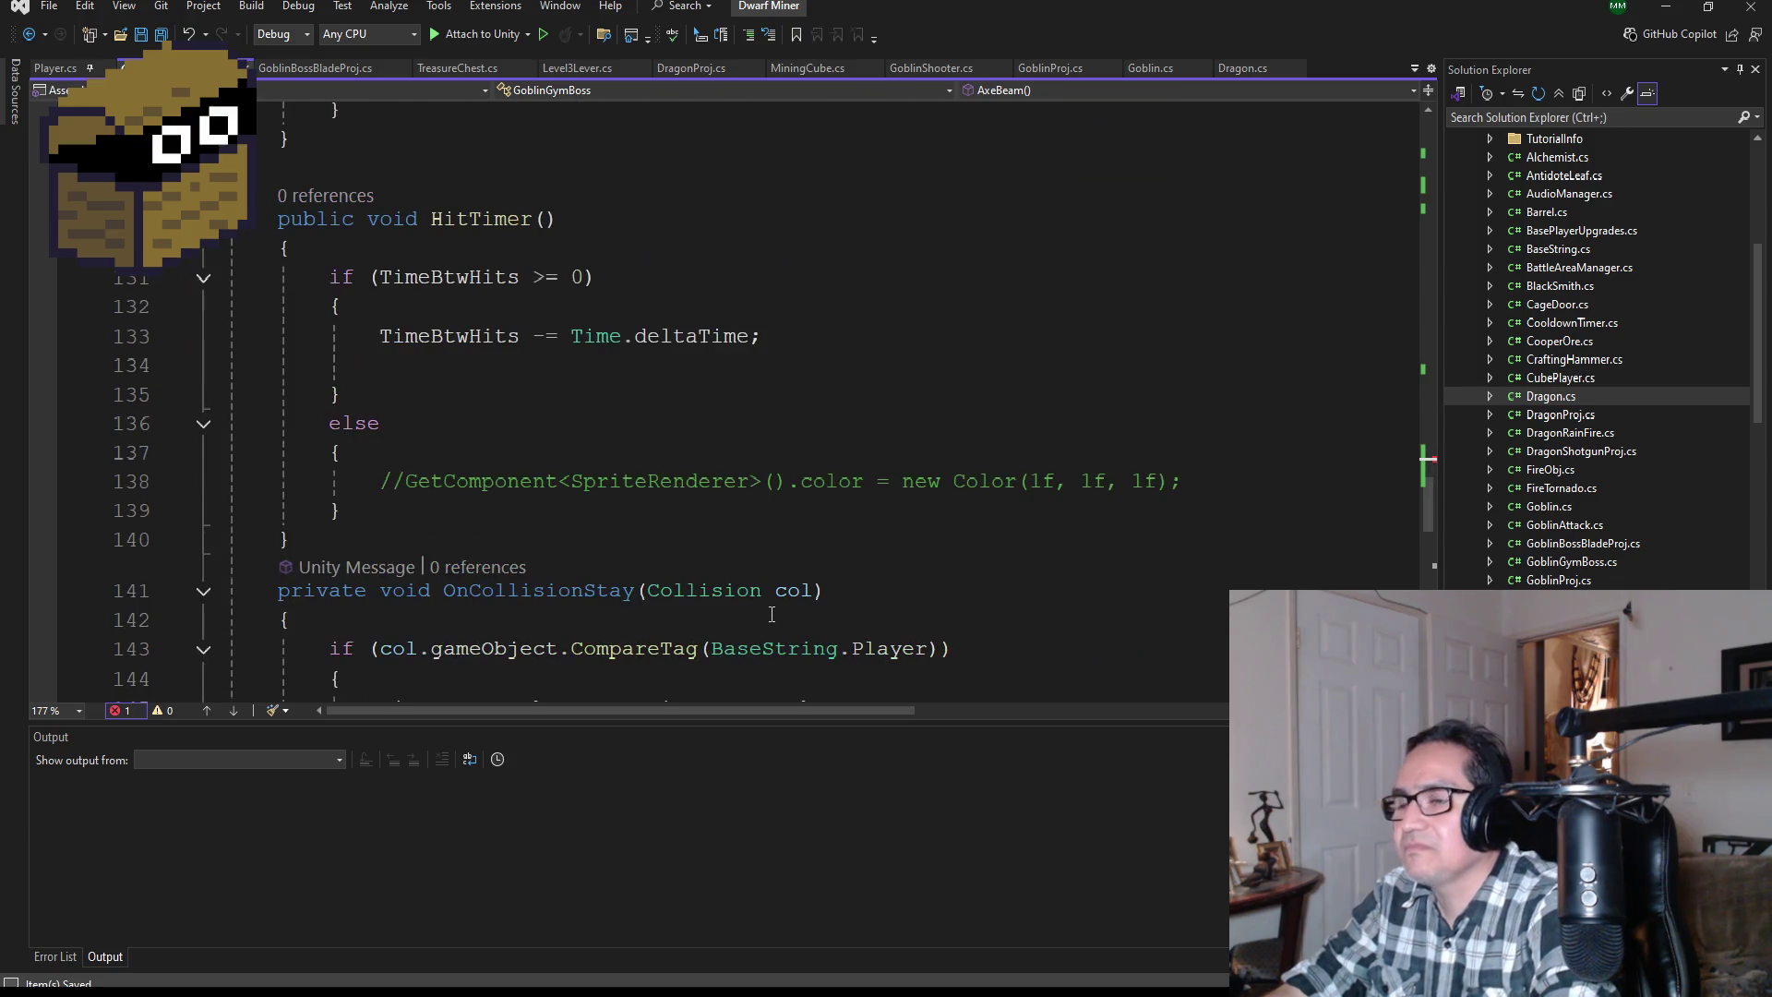
{"action": "scroll", "coordinate": [994, 497], "scroll_direction": "up", "scroll_amount": 3}
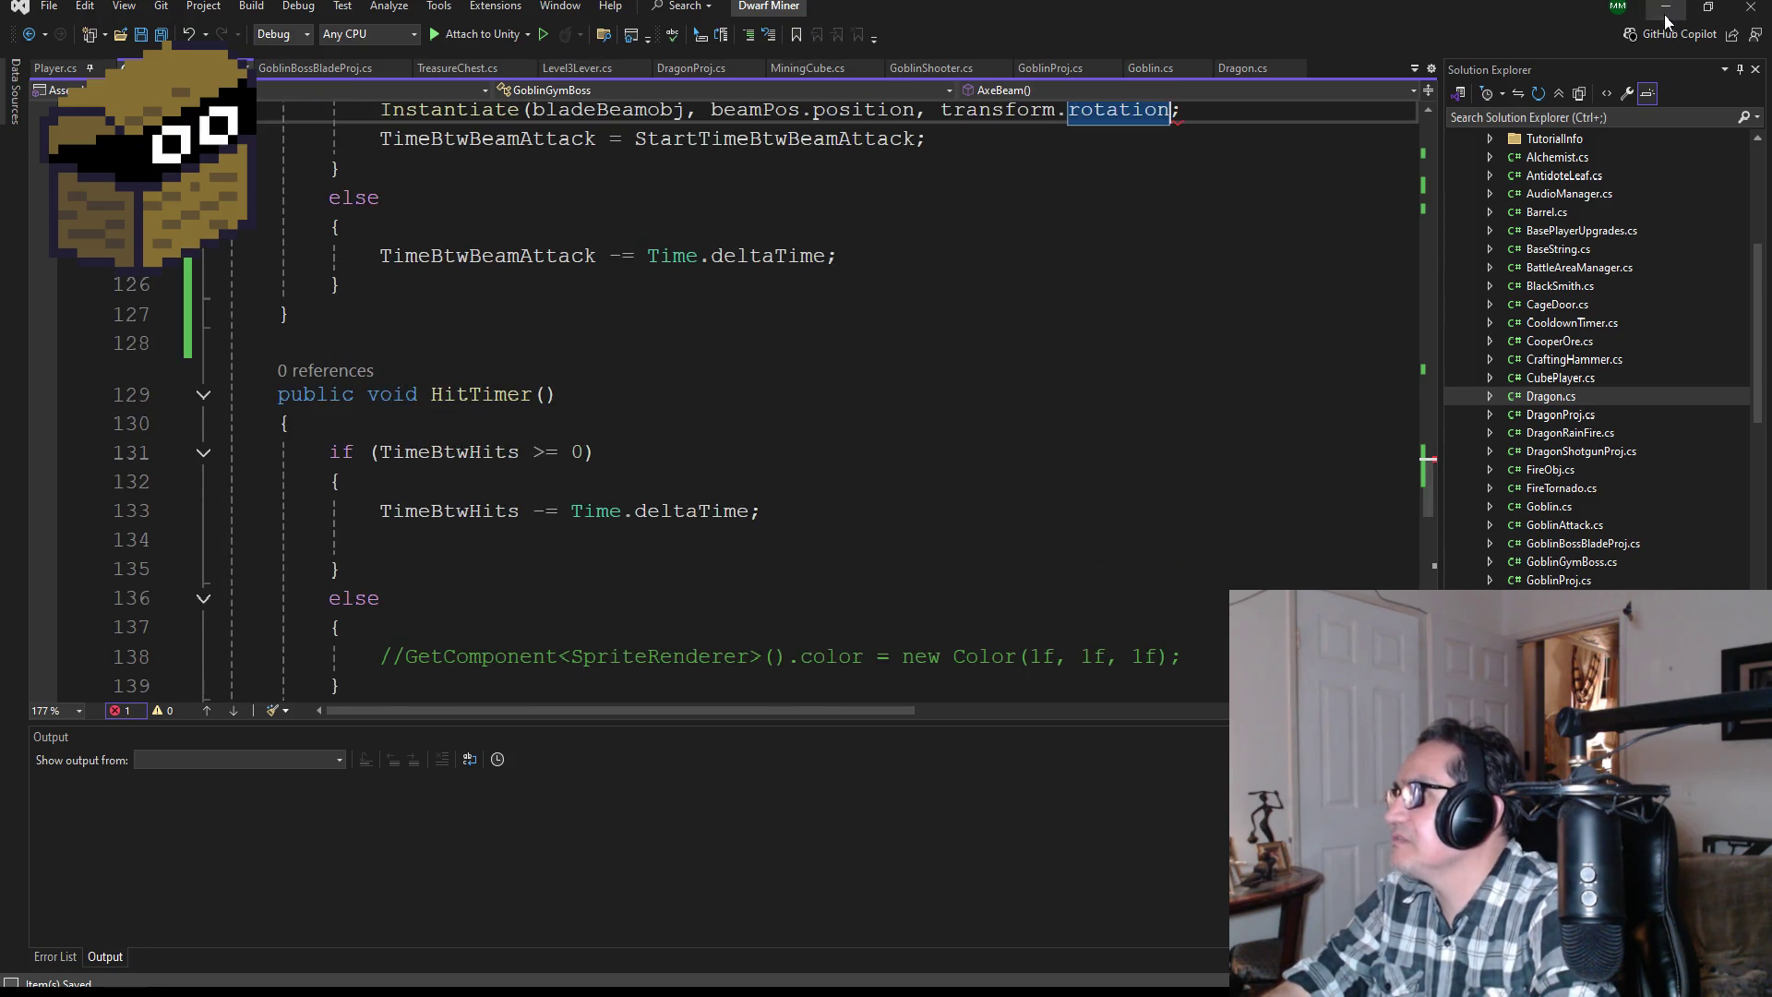
{"action": "left_click", "coordinate": [1665, 8]}
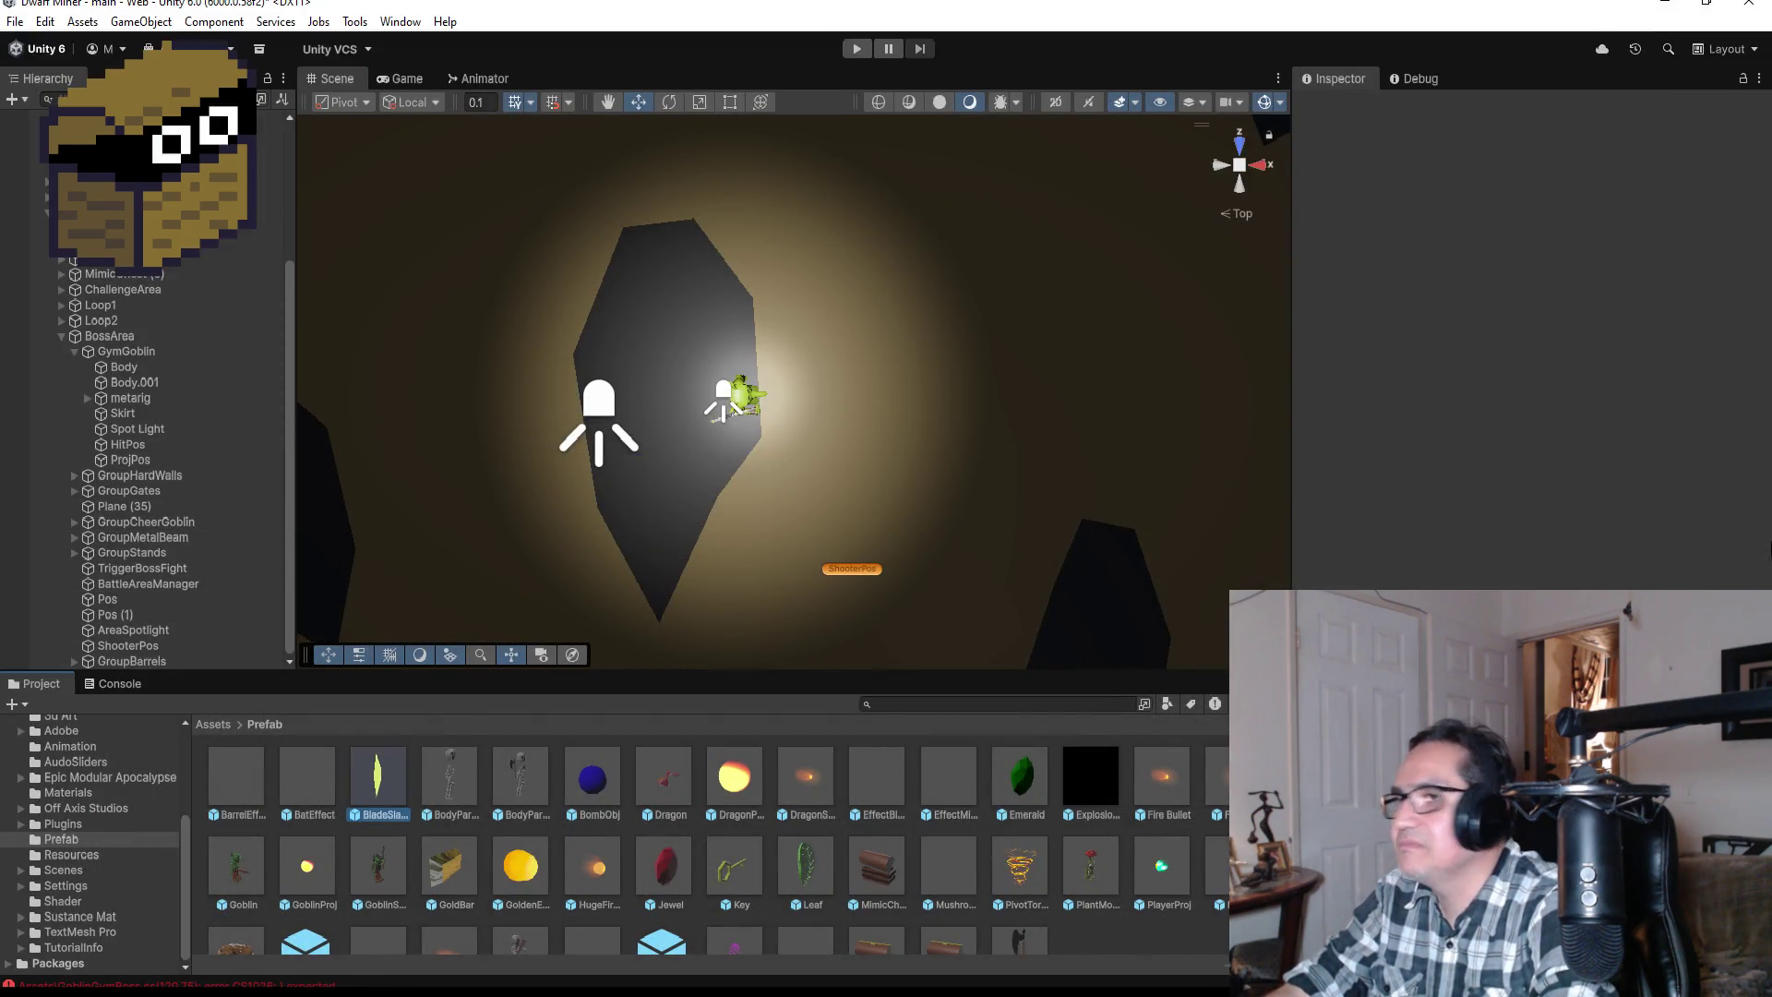
Step: Uncheck Use Gravity on the BladeSlash prefab's Rigidbody and try to enter Play mode
{"action": "scroll", "coordinate": [1528, 341], "scroll_direction": "down", "scroll_amount": 5}
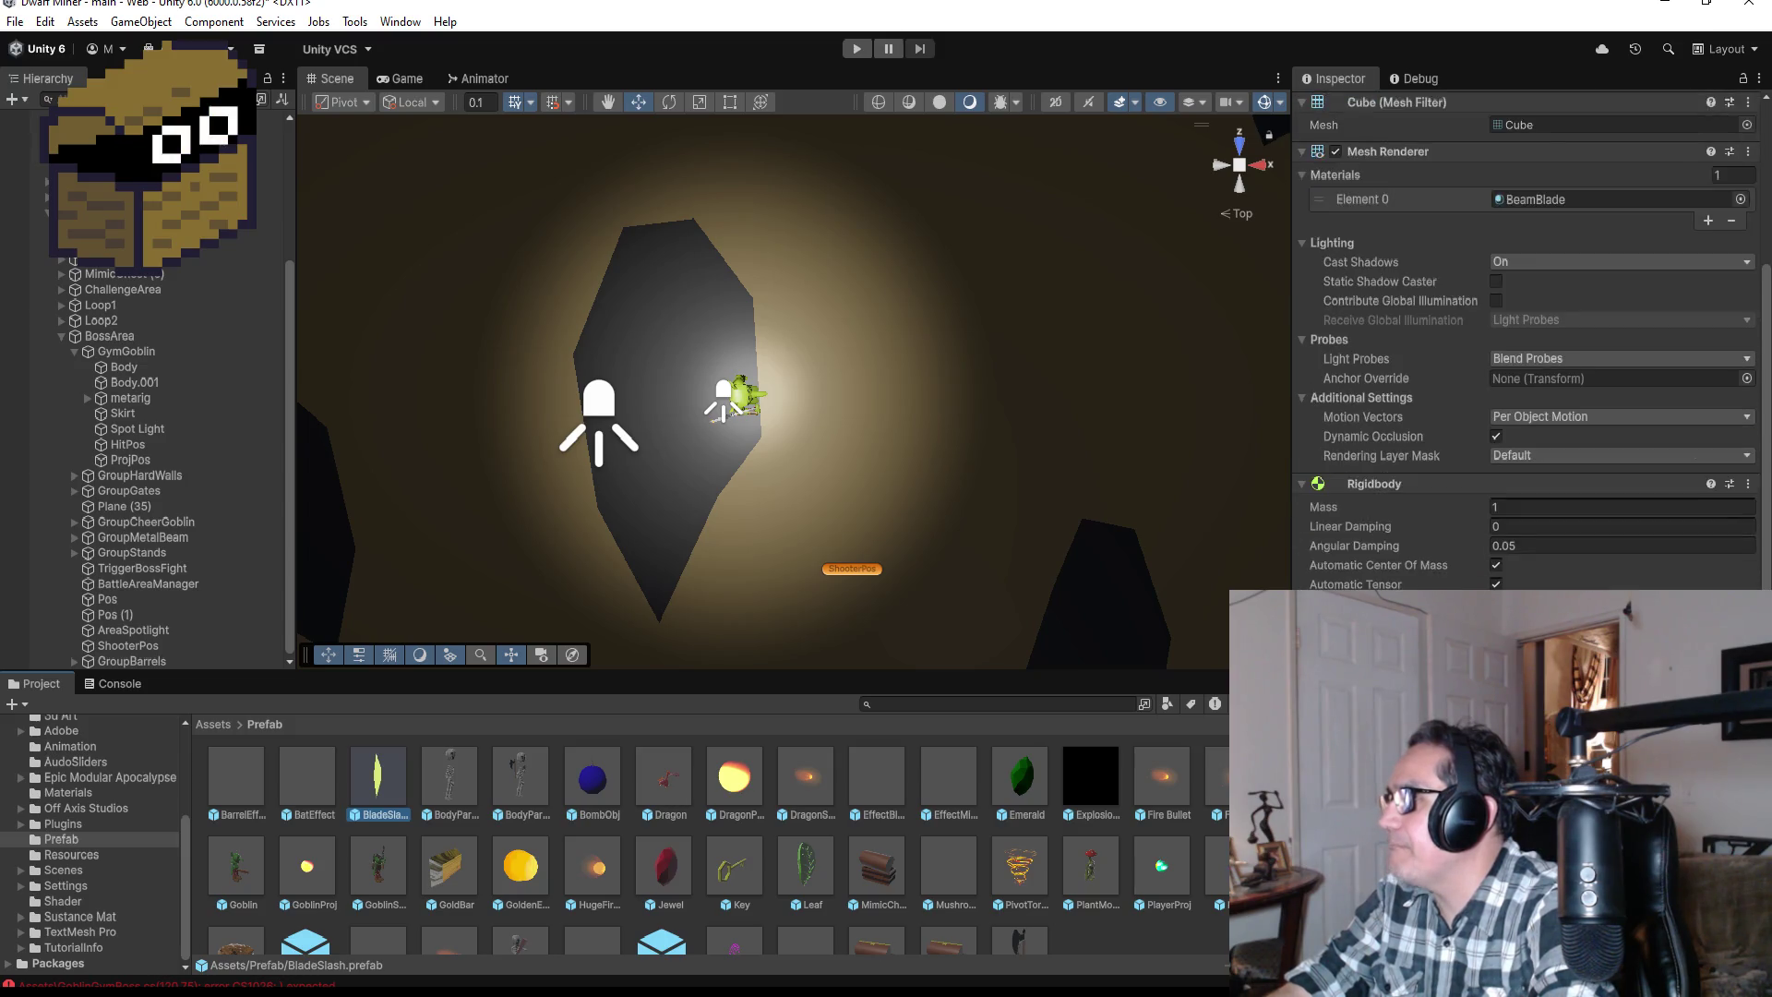
{"action": "left_click", "coordinate": [1496, 499]}
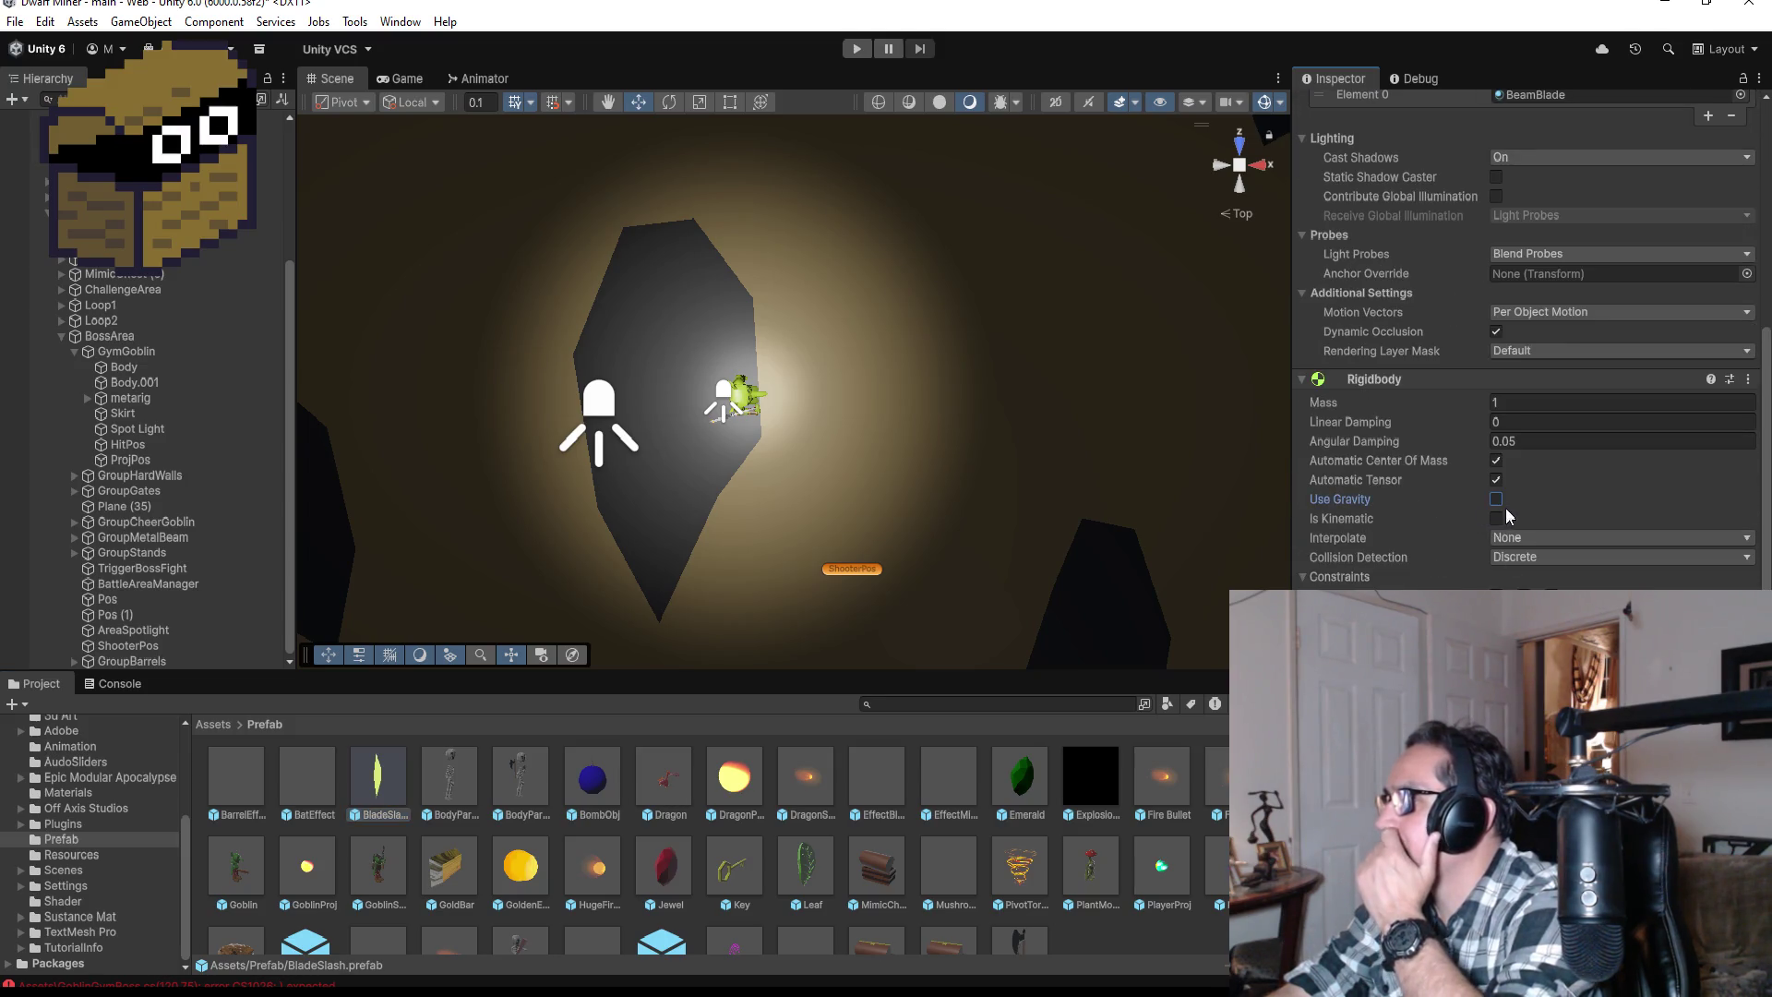
{"action": "scroll", "coordinate": [1528, 370], "scroll_direction": "down", "scroll_amount": 1}
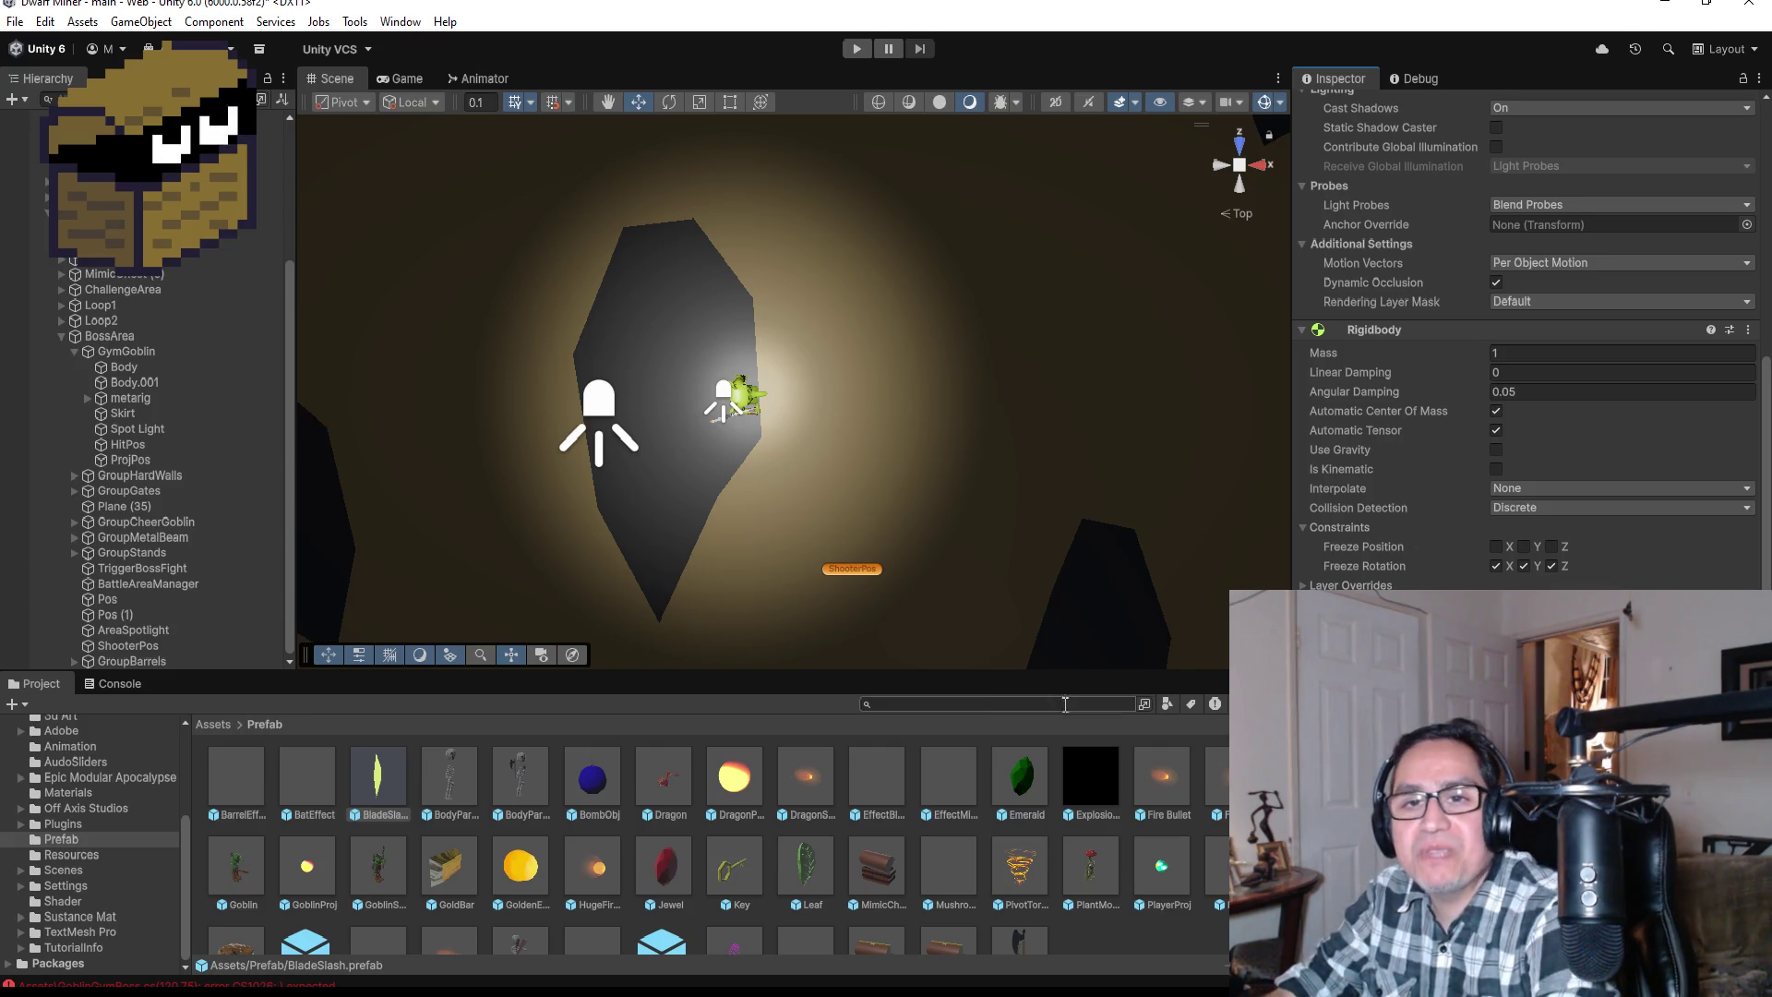
{"action": "left_click", "coordinate": [853, 47]}
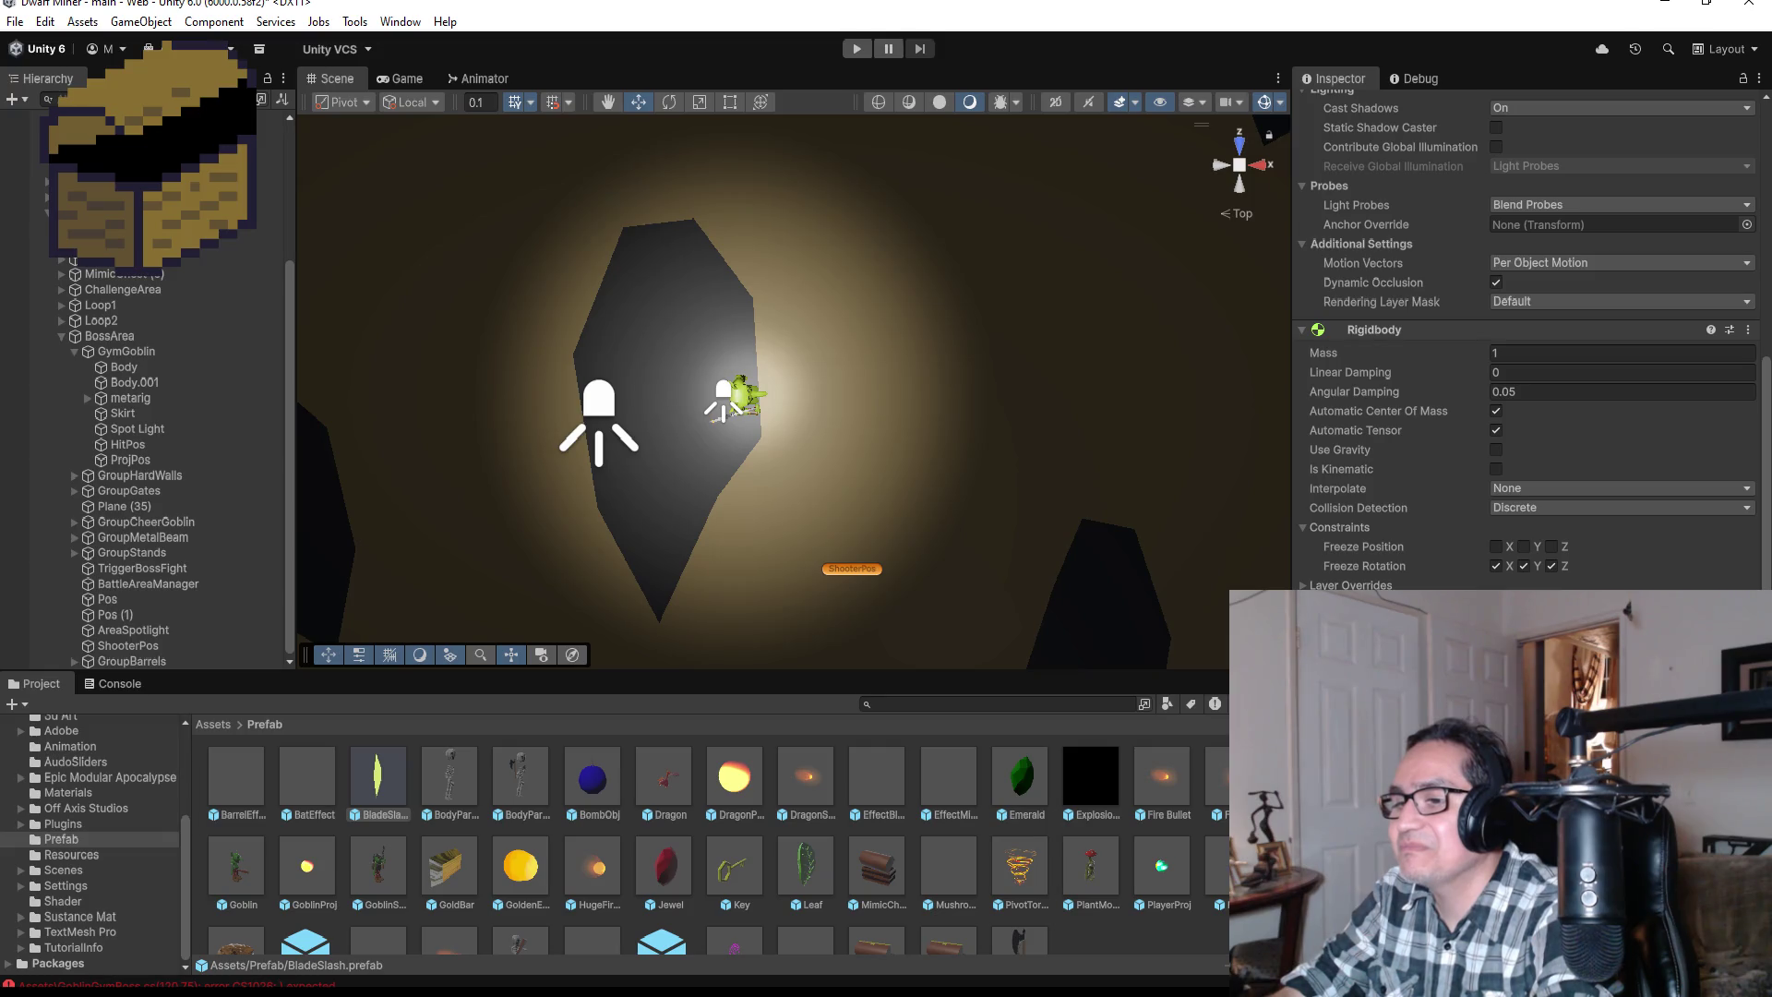
{"action": "scroll", "coordinate": [667, 388], "scroll_direction": "up", "scroll_amount": 3}
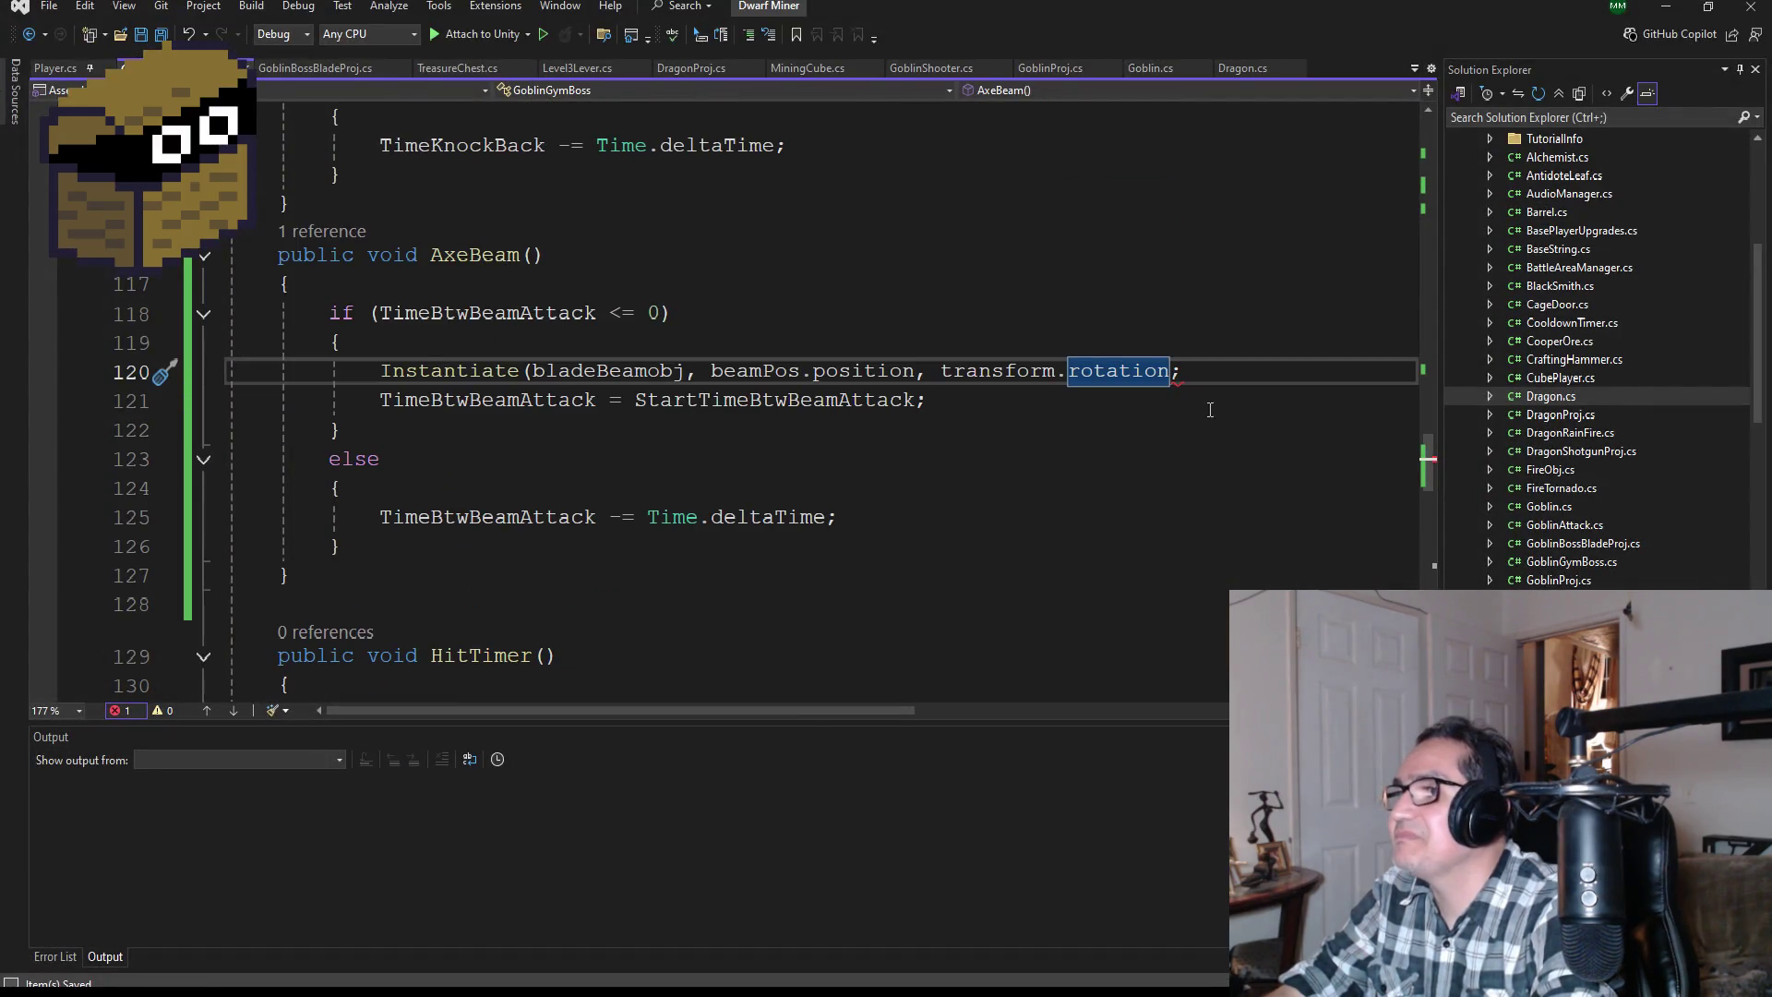
Step: Add the missing ')' after transform.rotation on line 120 and return to Unity
{"action": "left_click", "coordinate": [1174, 372]}
{"action": "type", "text": ")"}
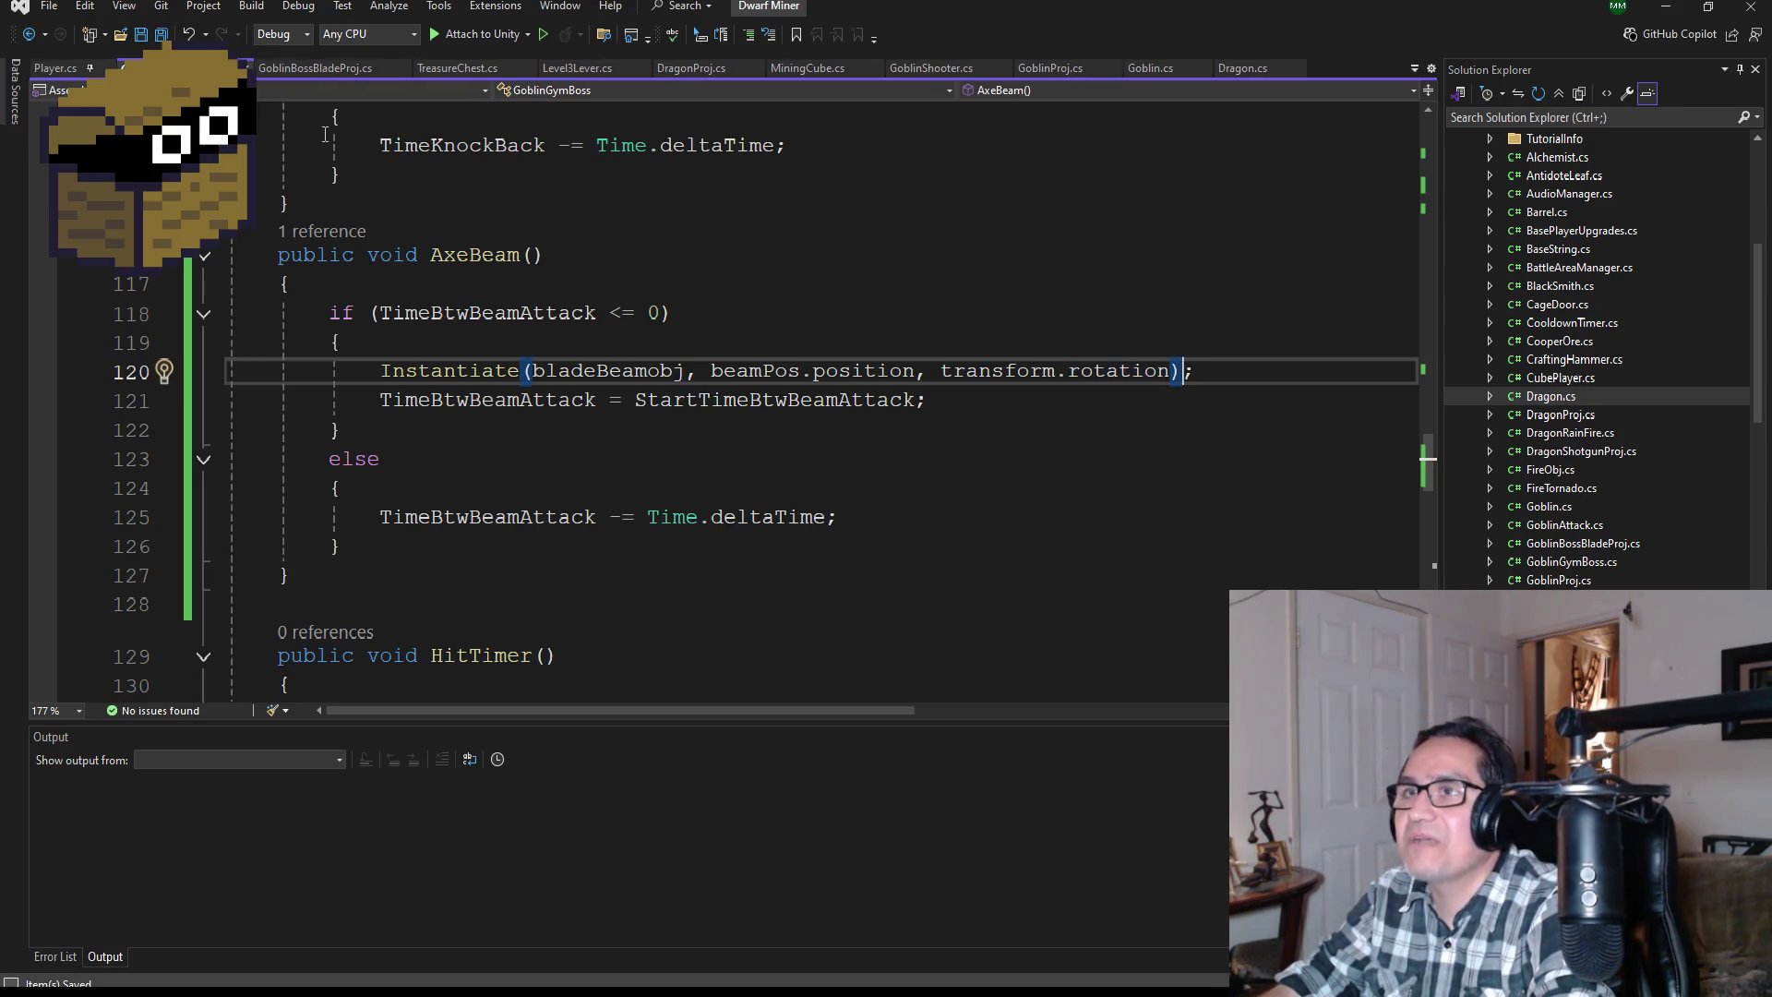
{"action": "left_click", "coordinate": [1666, 7]}
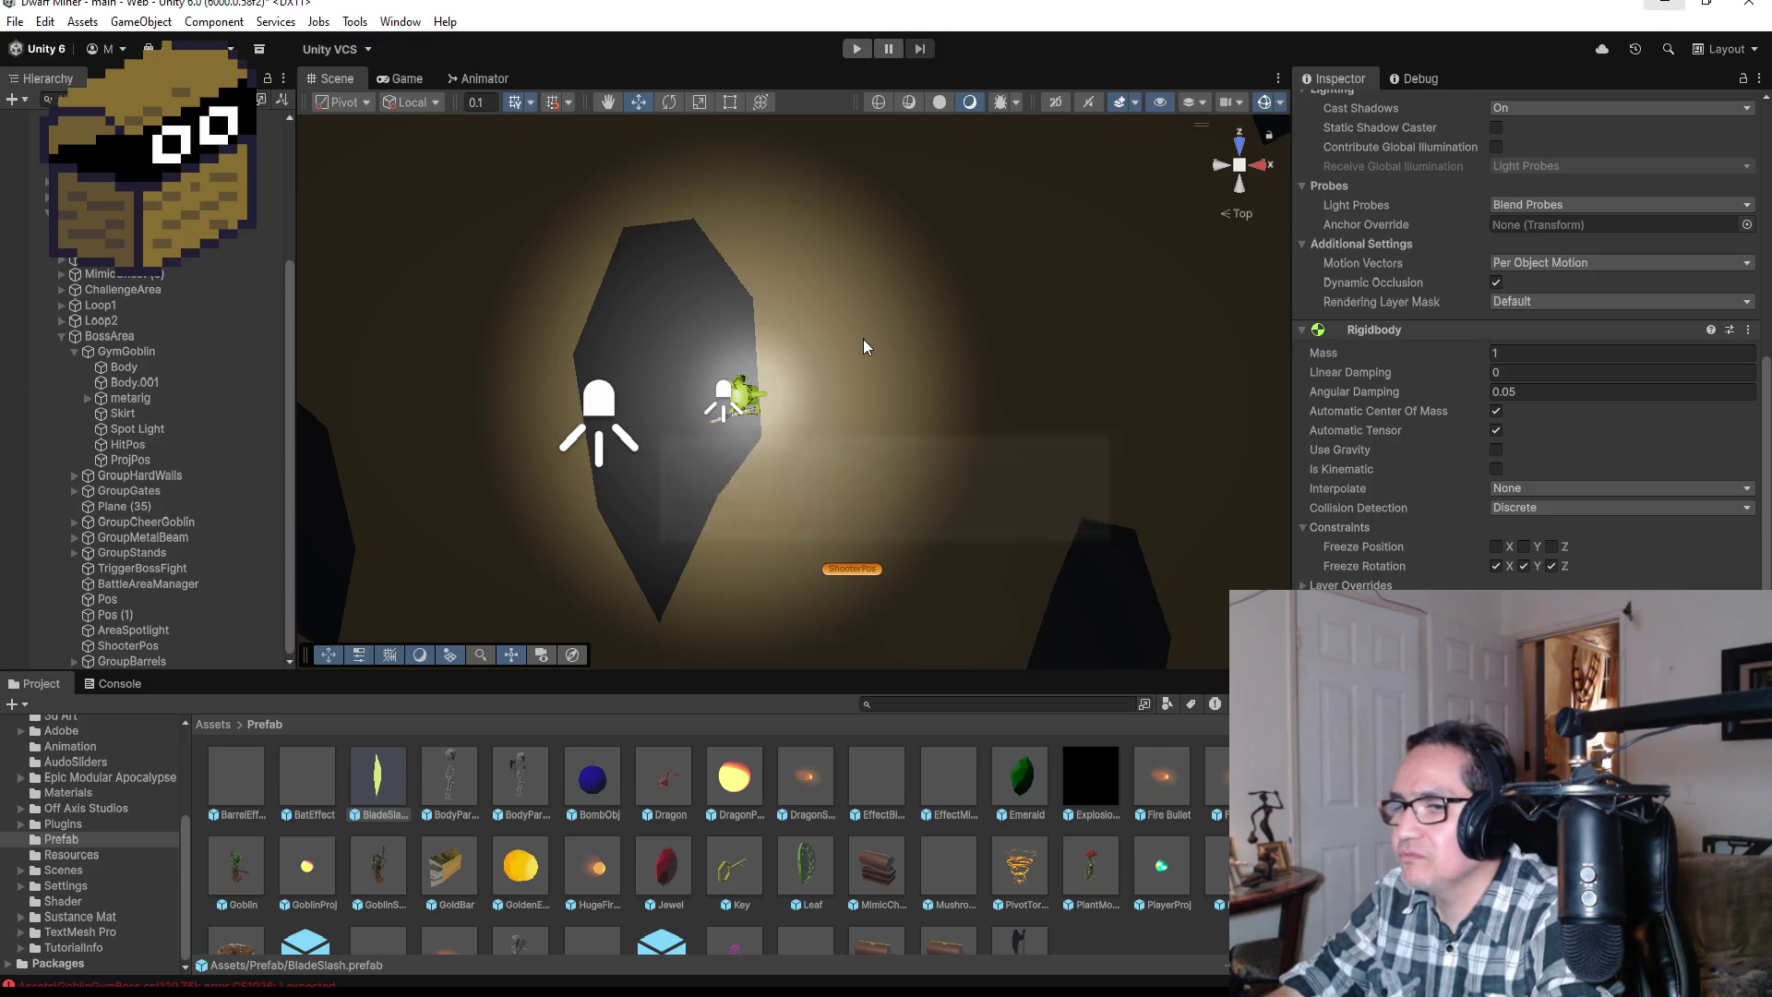
Step: Show the Game view set to maximize on play, start Play mode and dismiss the settings screen
{"action": "left_click", "coordinate": [406, 85]}
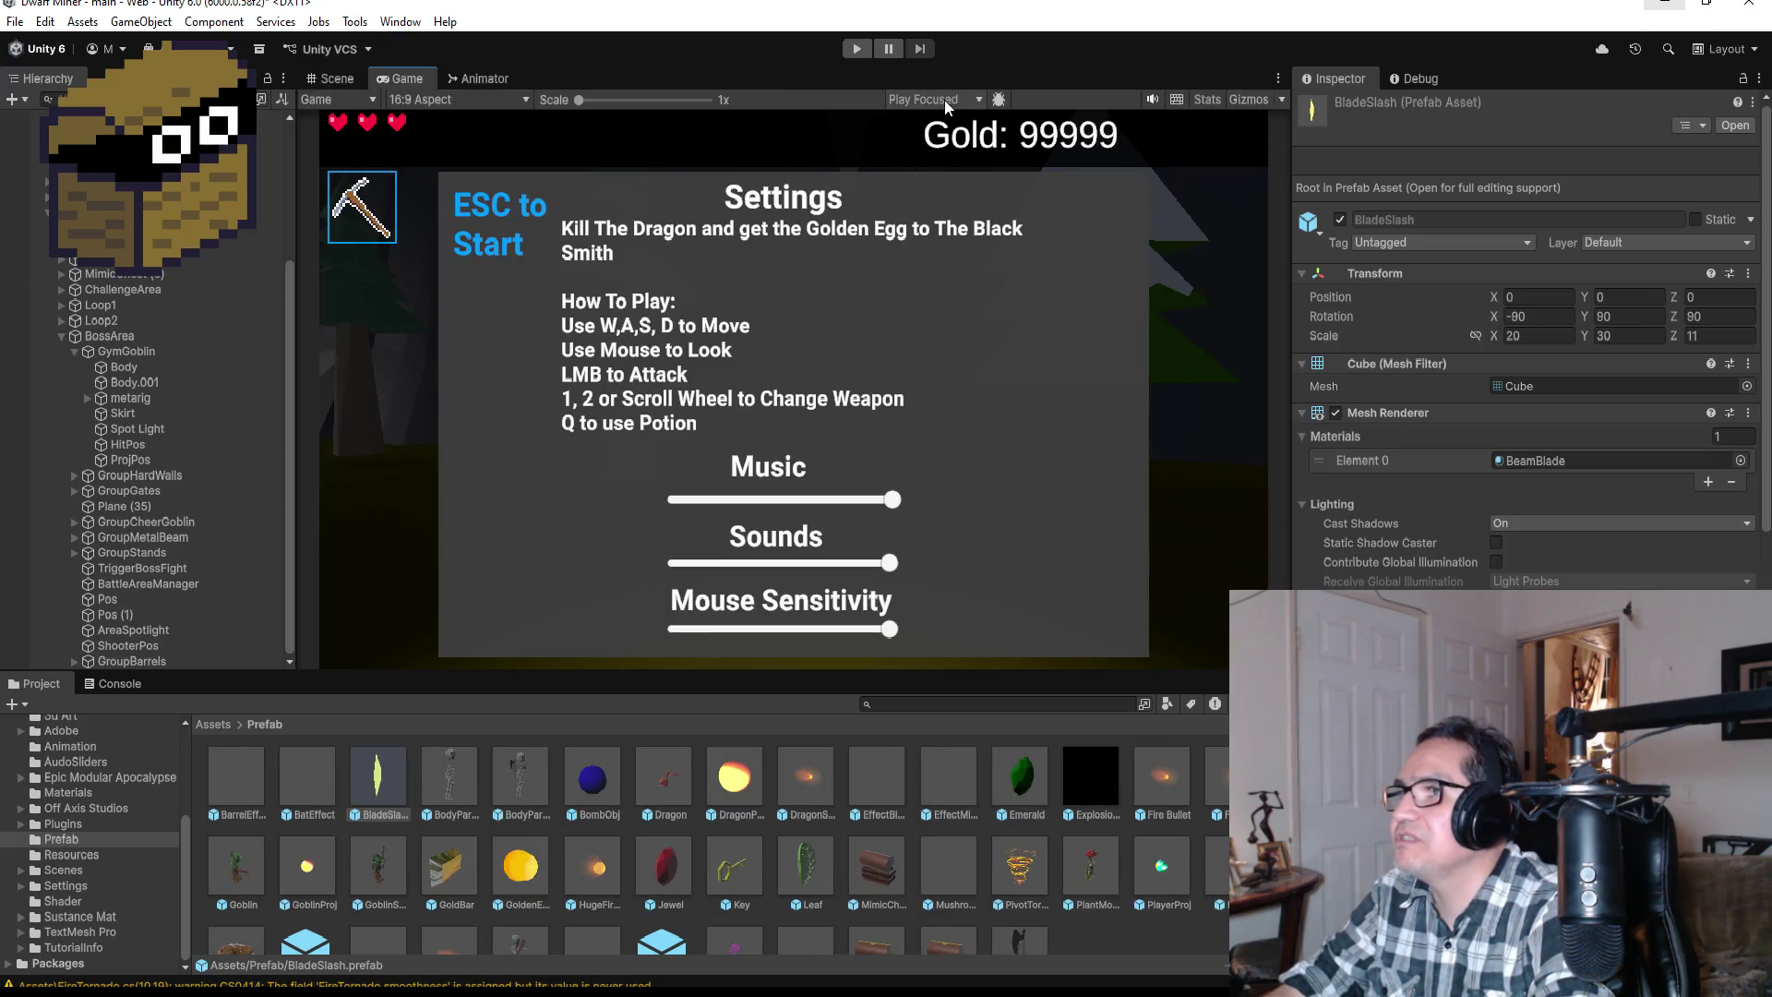
{"action": "left_click", "coordinate": [944, 99]}
{"action": "left_click", "coordinate": [951, 141]}
{"action": "left_click", "coordinate": [858, 49]}
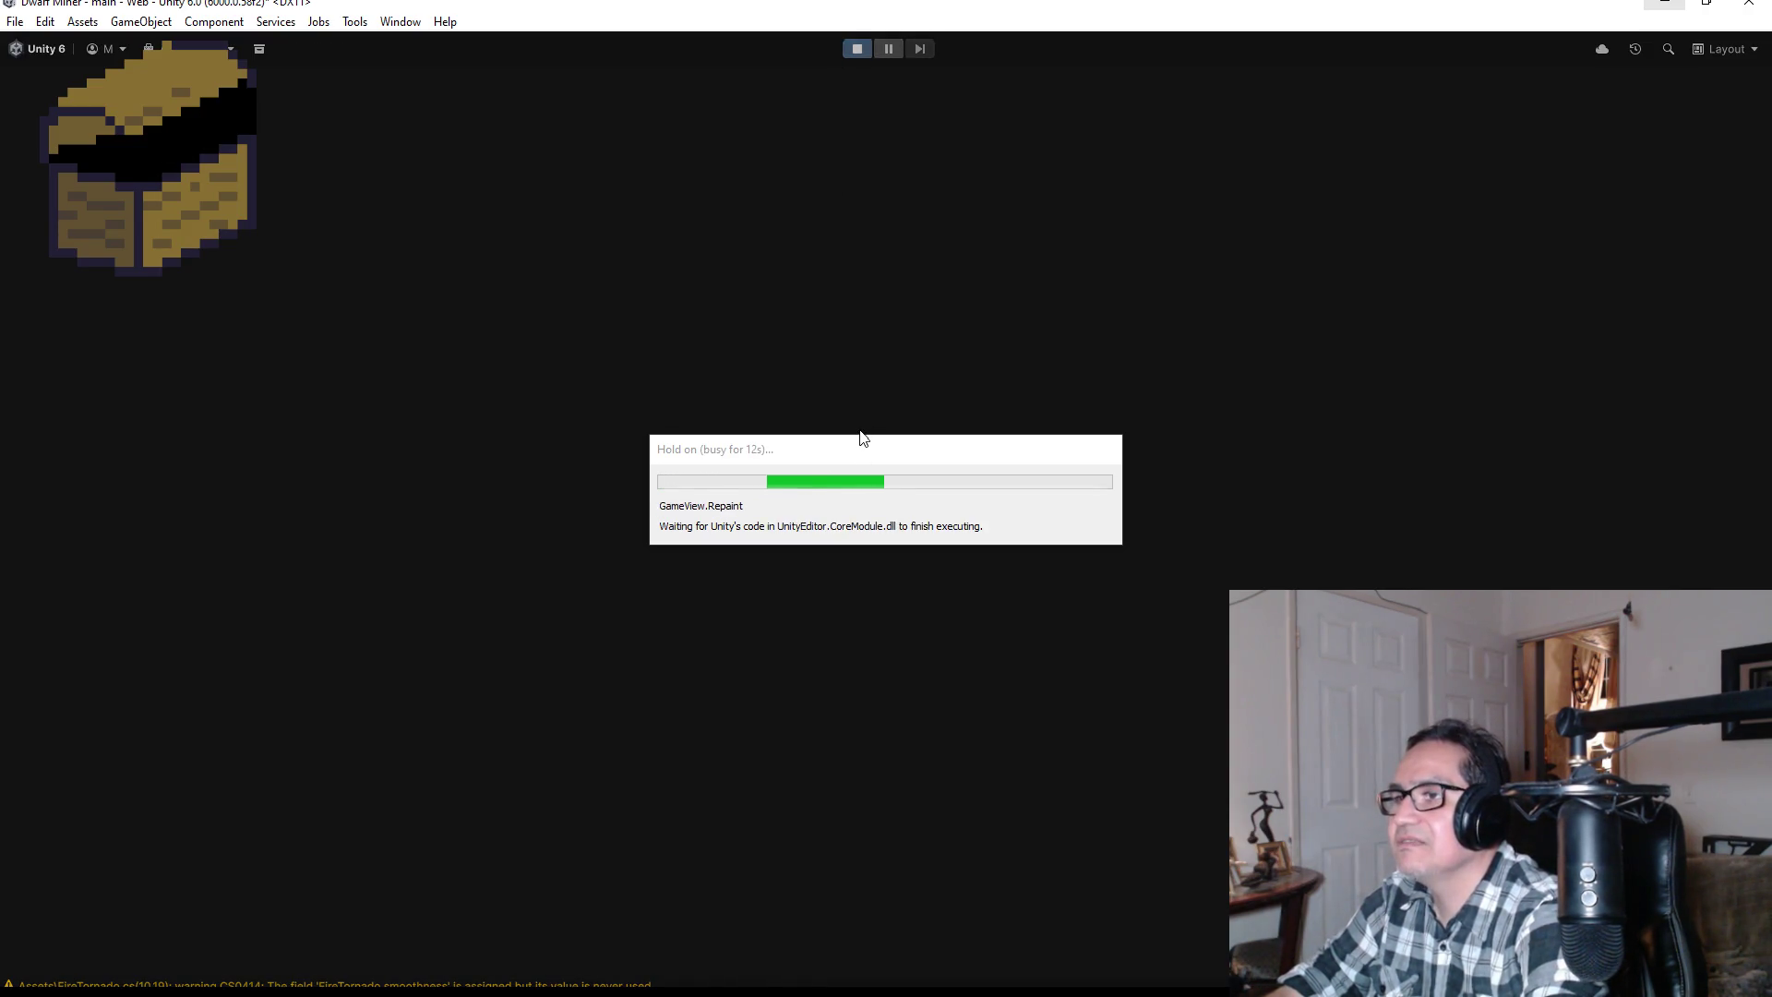
{"action": "key", "text": "Escape"}
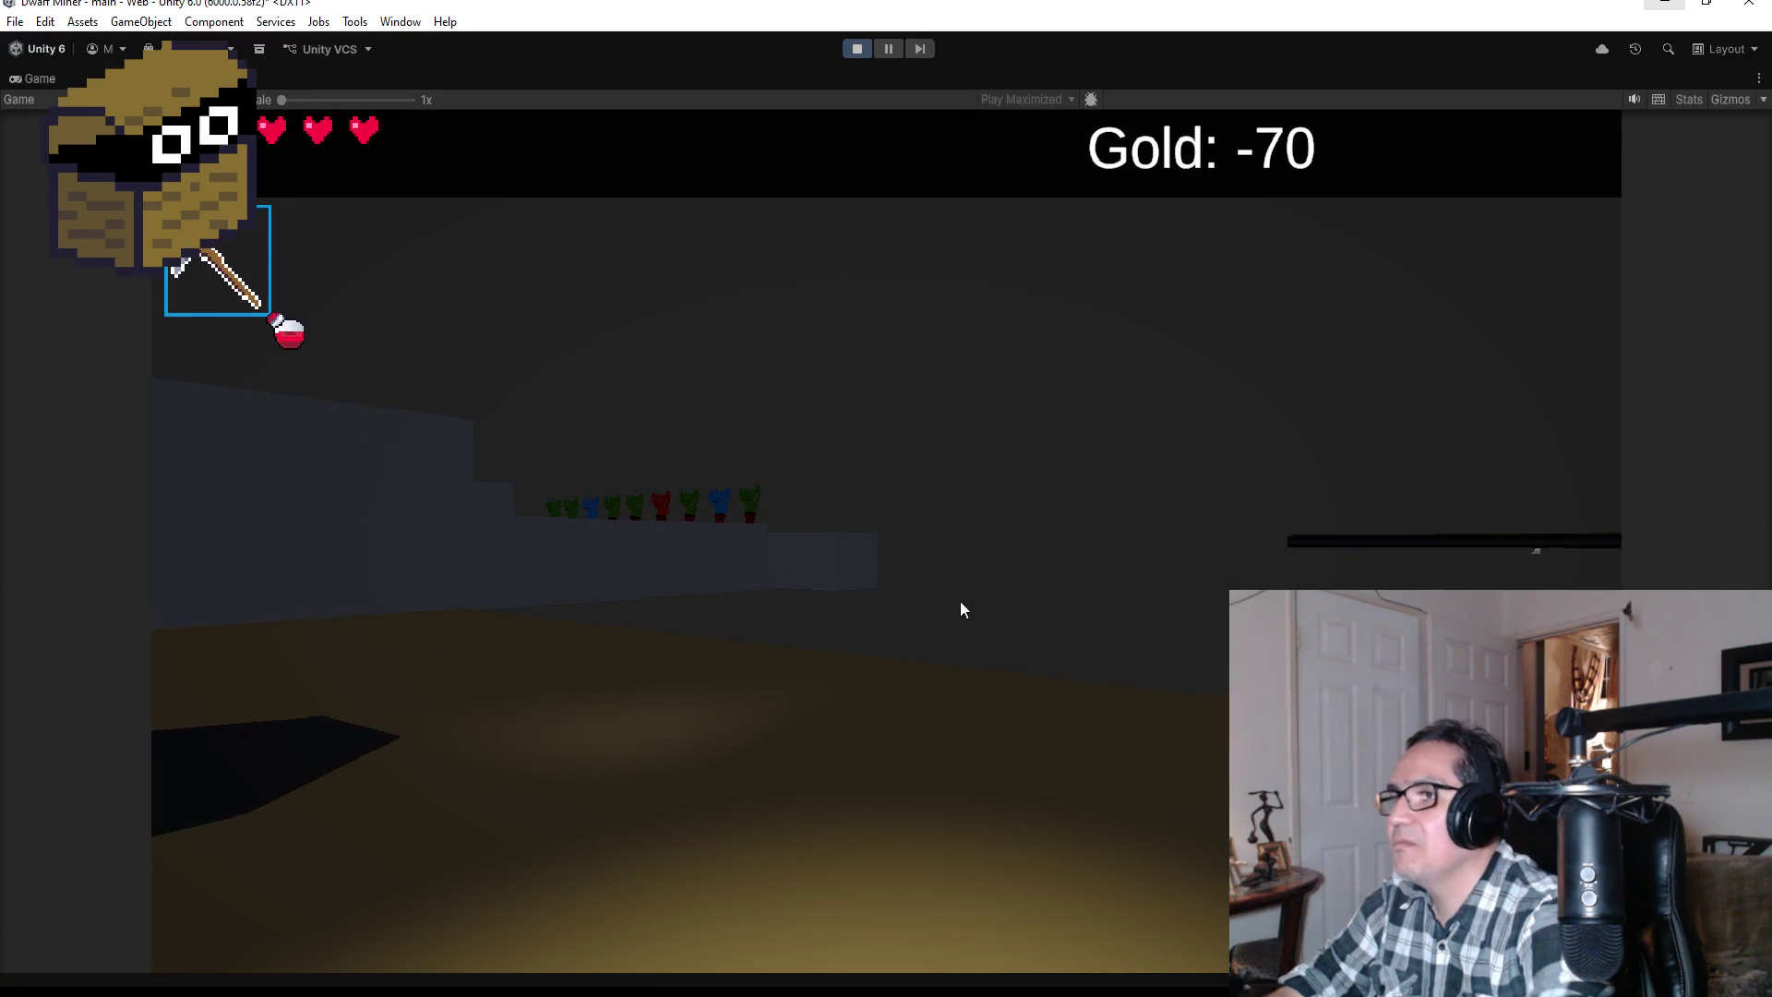
Step: Walk into the boss arena, shoot the axe goblin boss repeatedly while dodging, then pause
{"action": "key", "text": "w"}
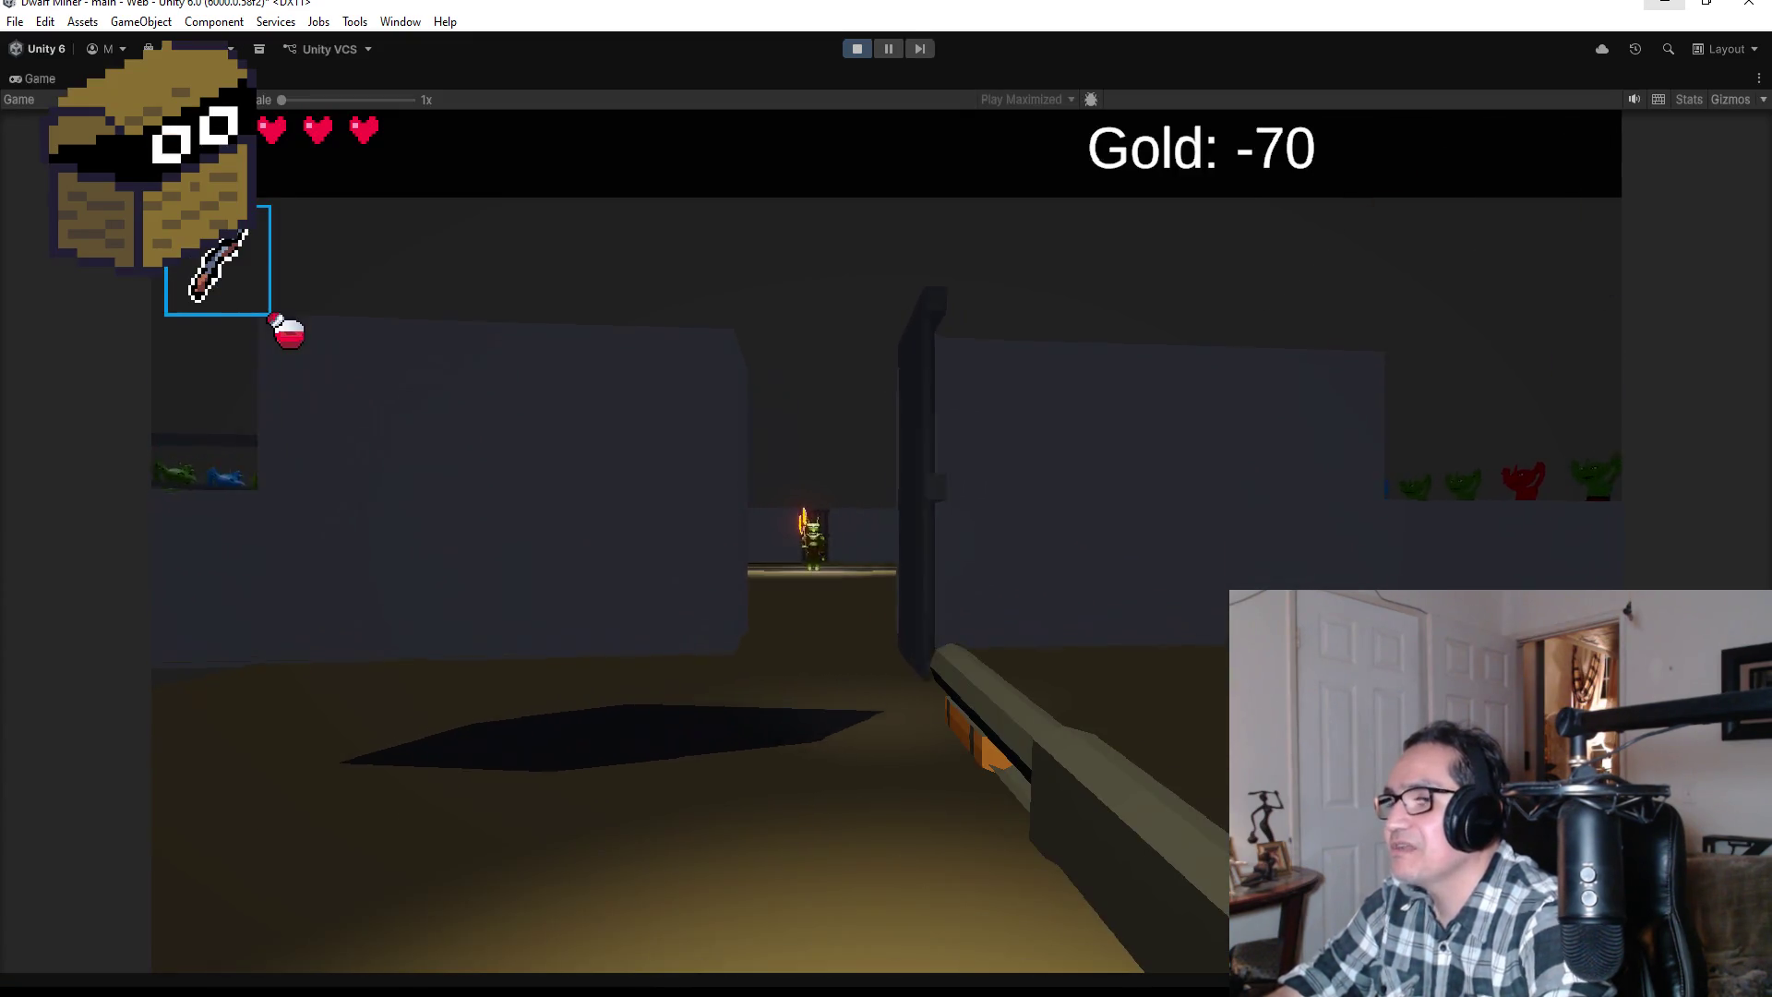
{"action": "key", "text": "w"}
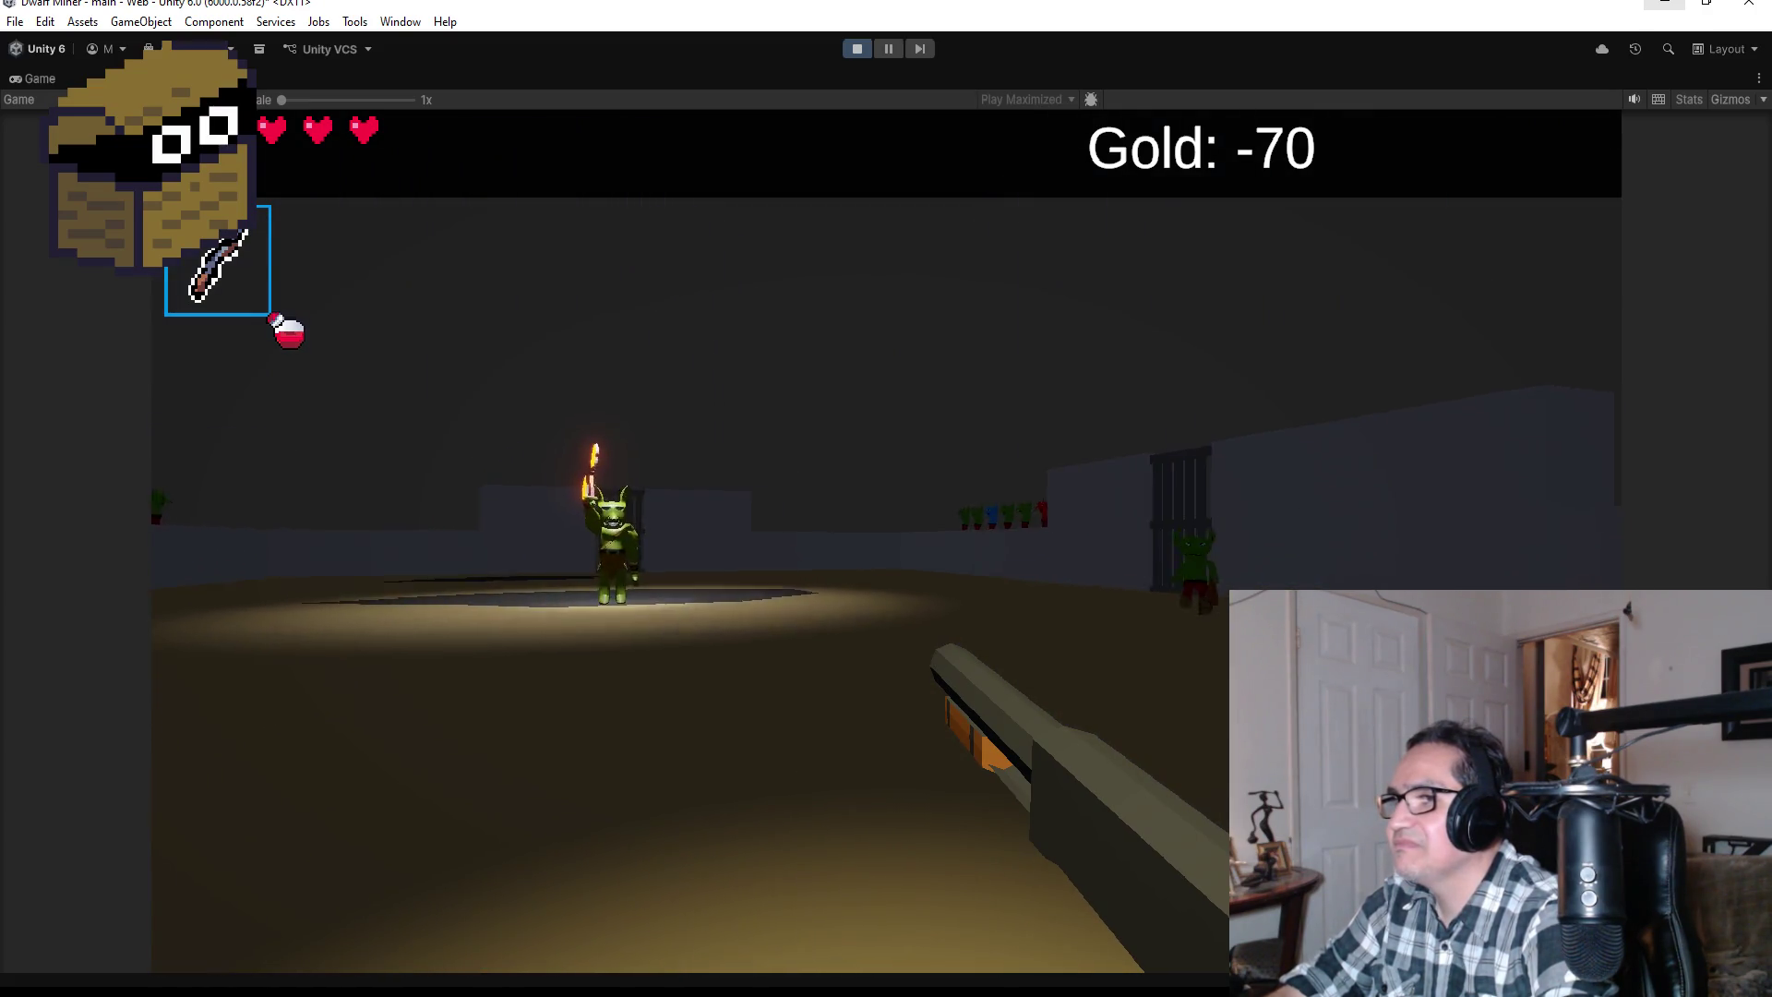
{"action": "left_click", "coordinate": [886, 540]}
{"action": "left_click", "coordinate": [886, 498]}
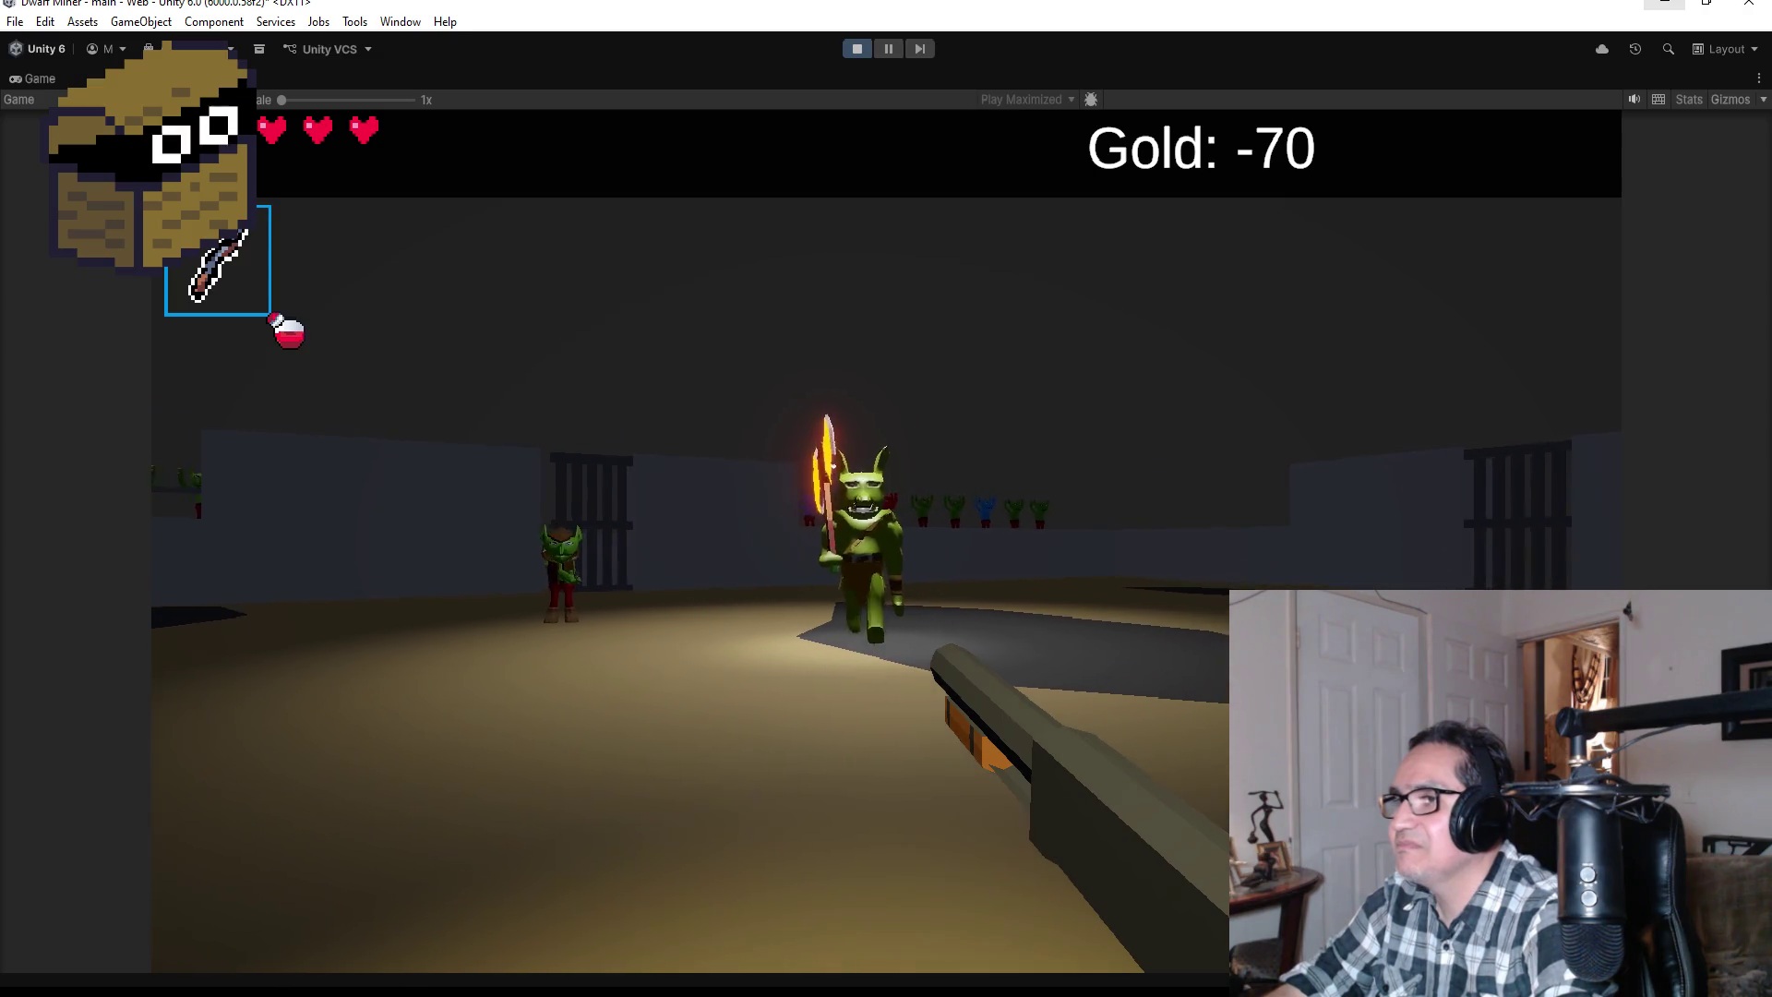
{"action": "left_click", "coordinate": [886, 499]}
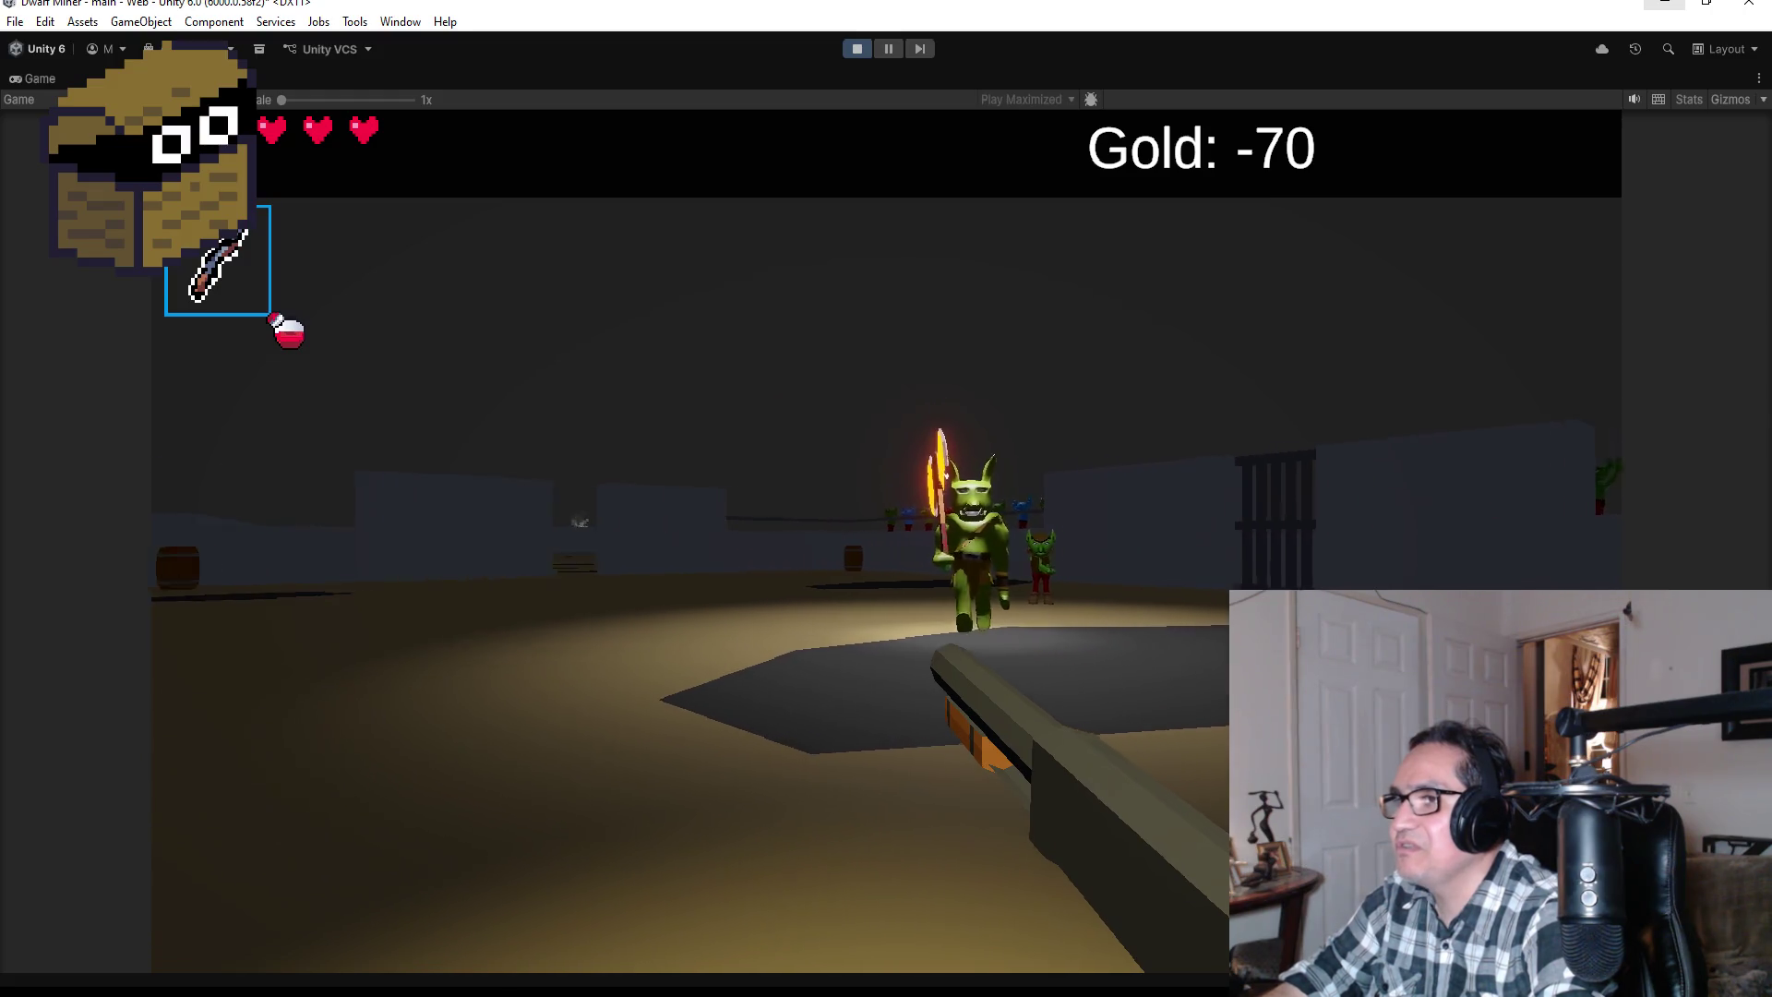
{"action": "left_click", "coordinate": [886, 498]}
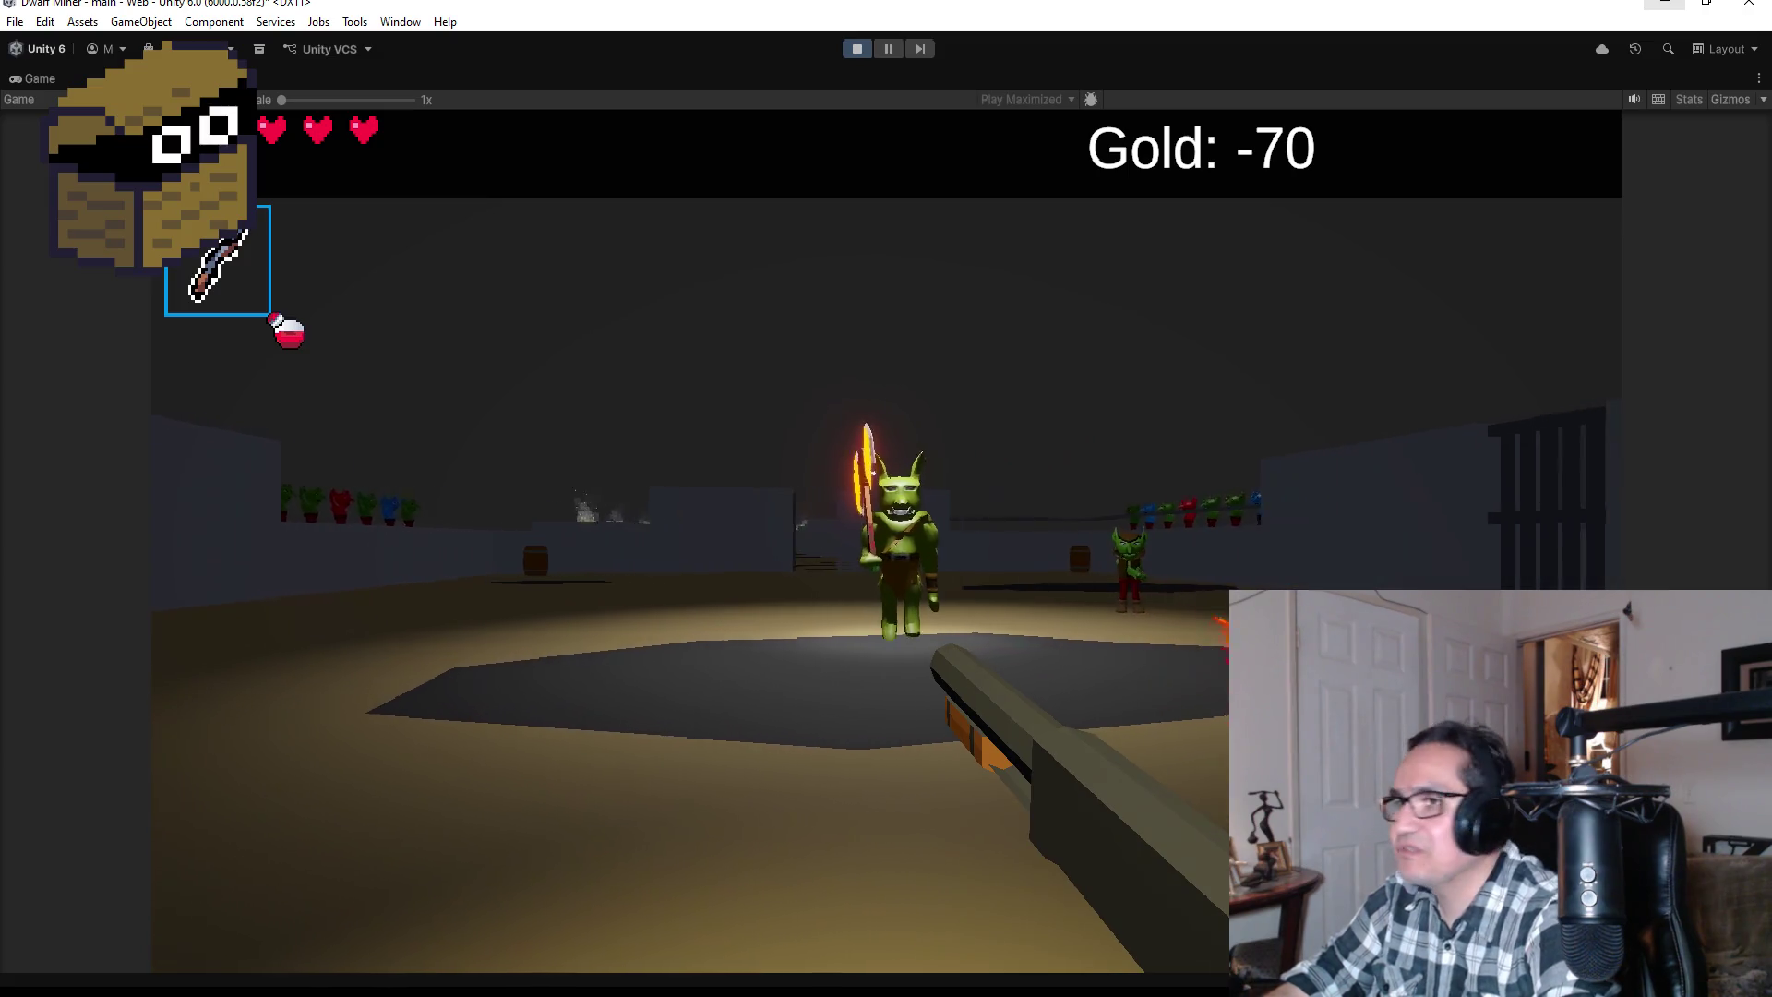
{"action": "left_click", "coordinate": [886, 498]}
{"action": "left_click", "coordinate": [886, 498]}
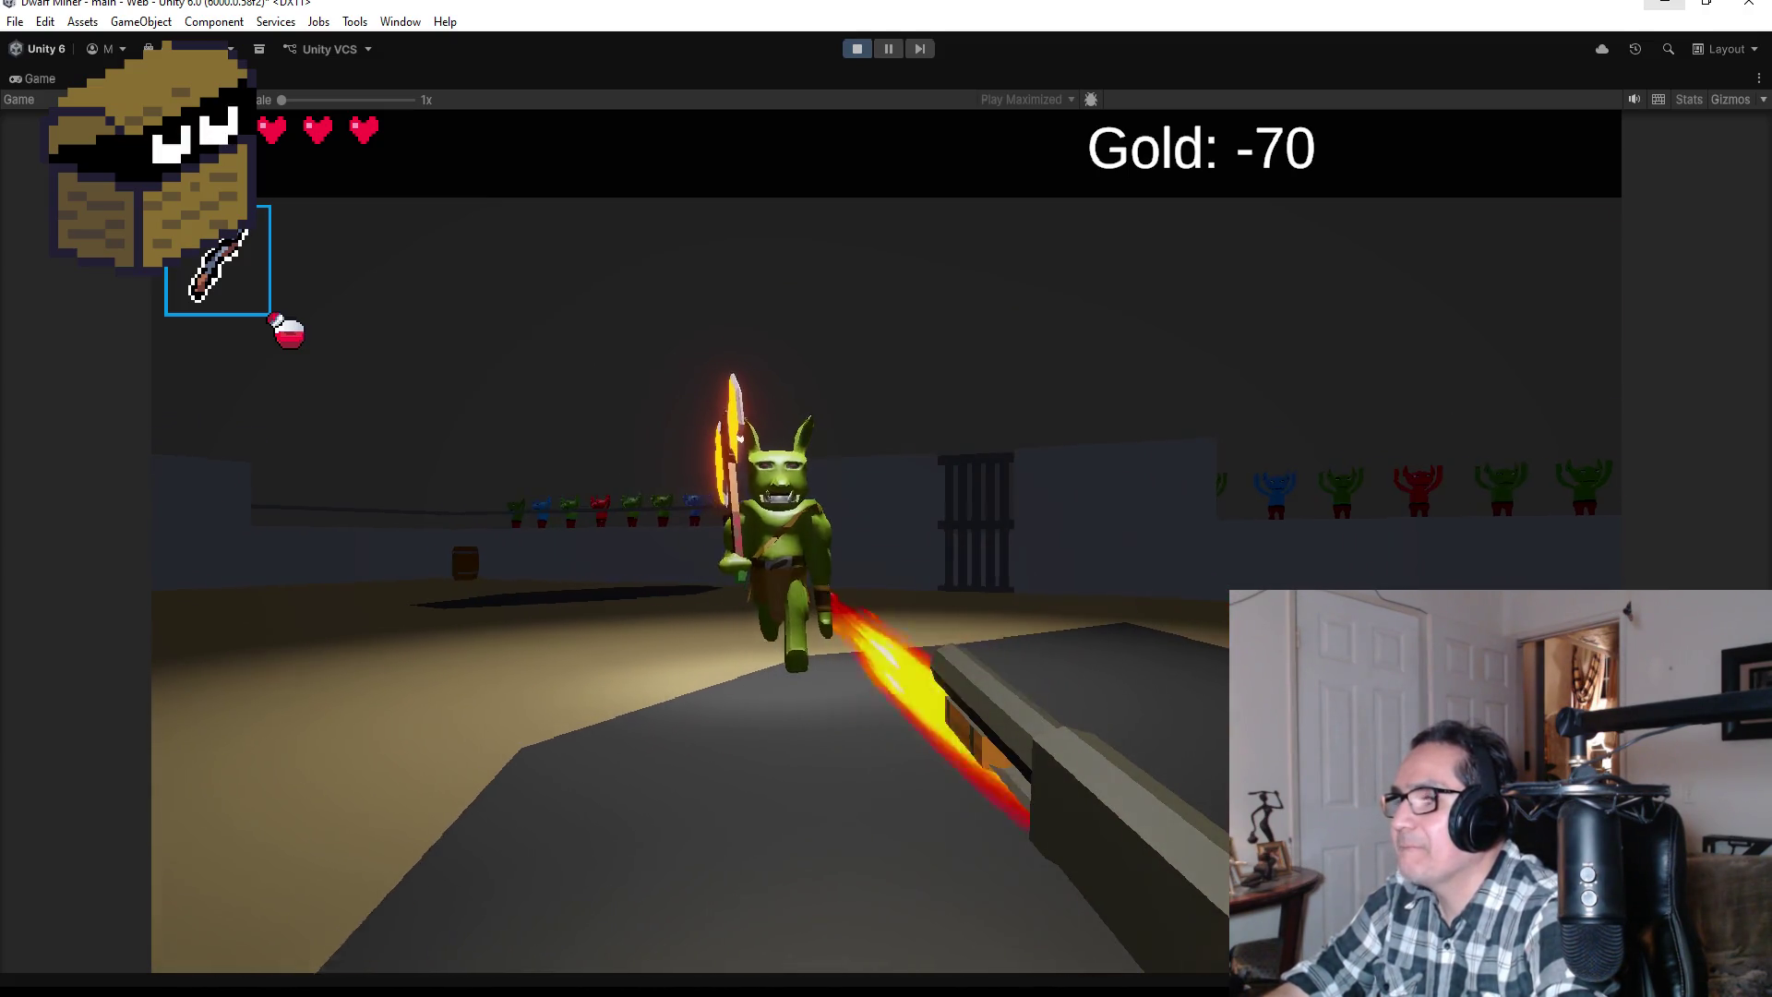
{"action": "left_click", "coordinate": [887, 499]}
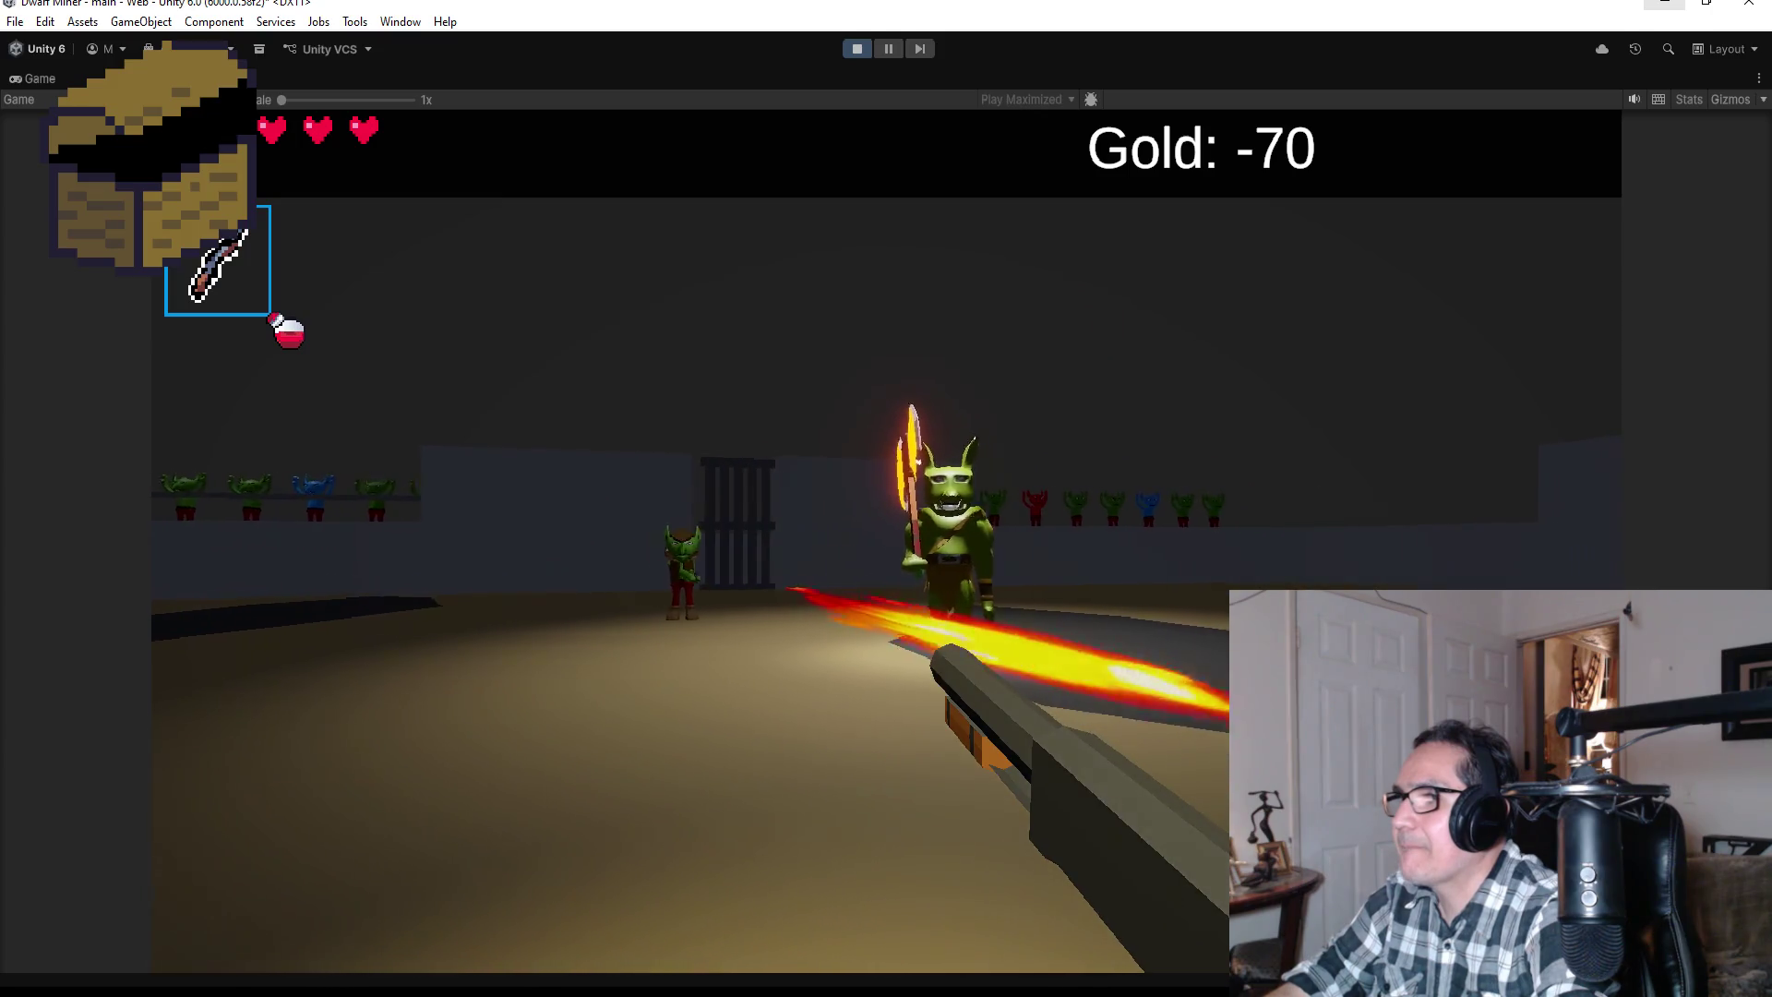
{"action": "left_click", "coordinate": [886, 499]}
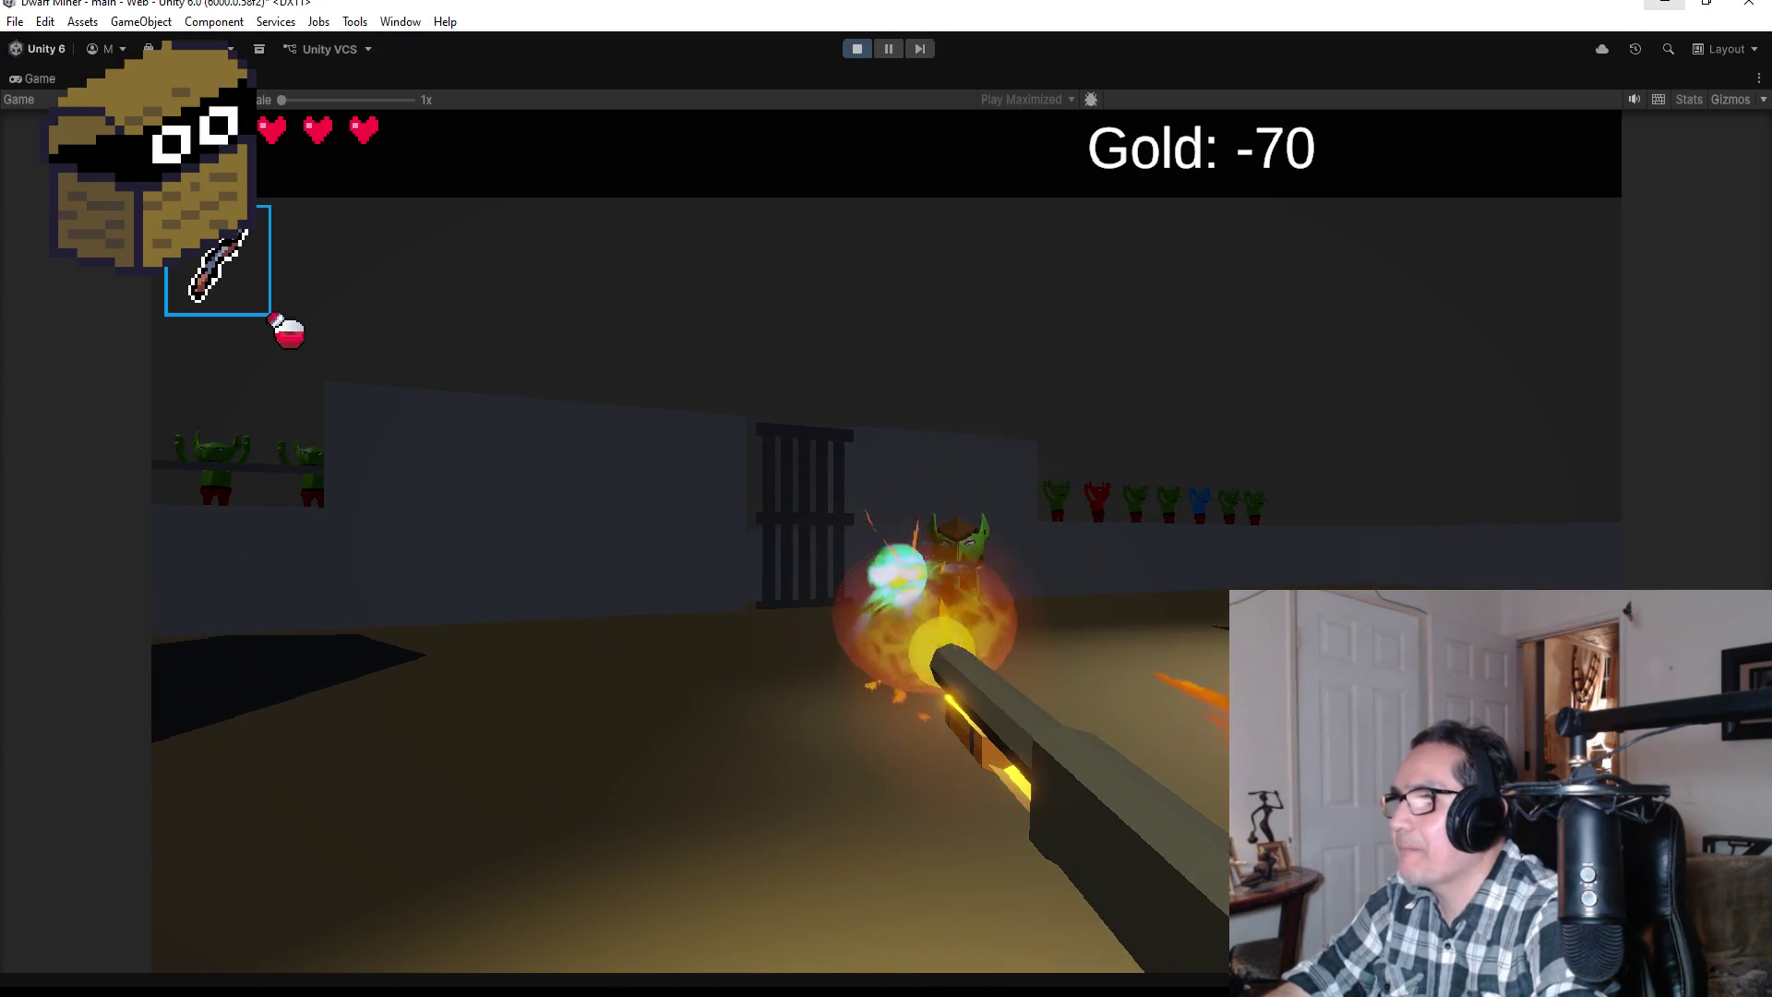
{"action": "left_click", "coordinate": [886, 498]}
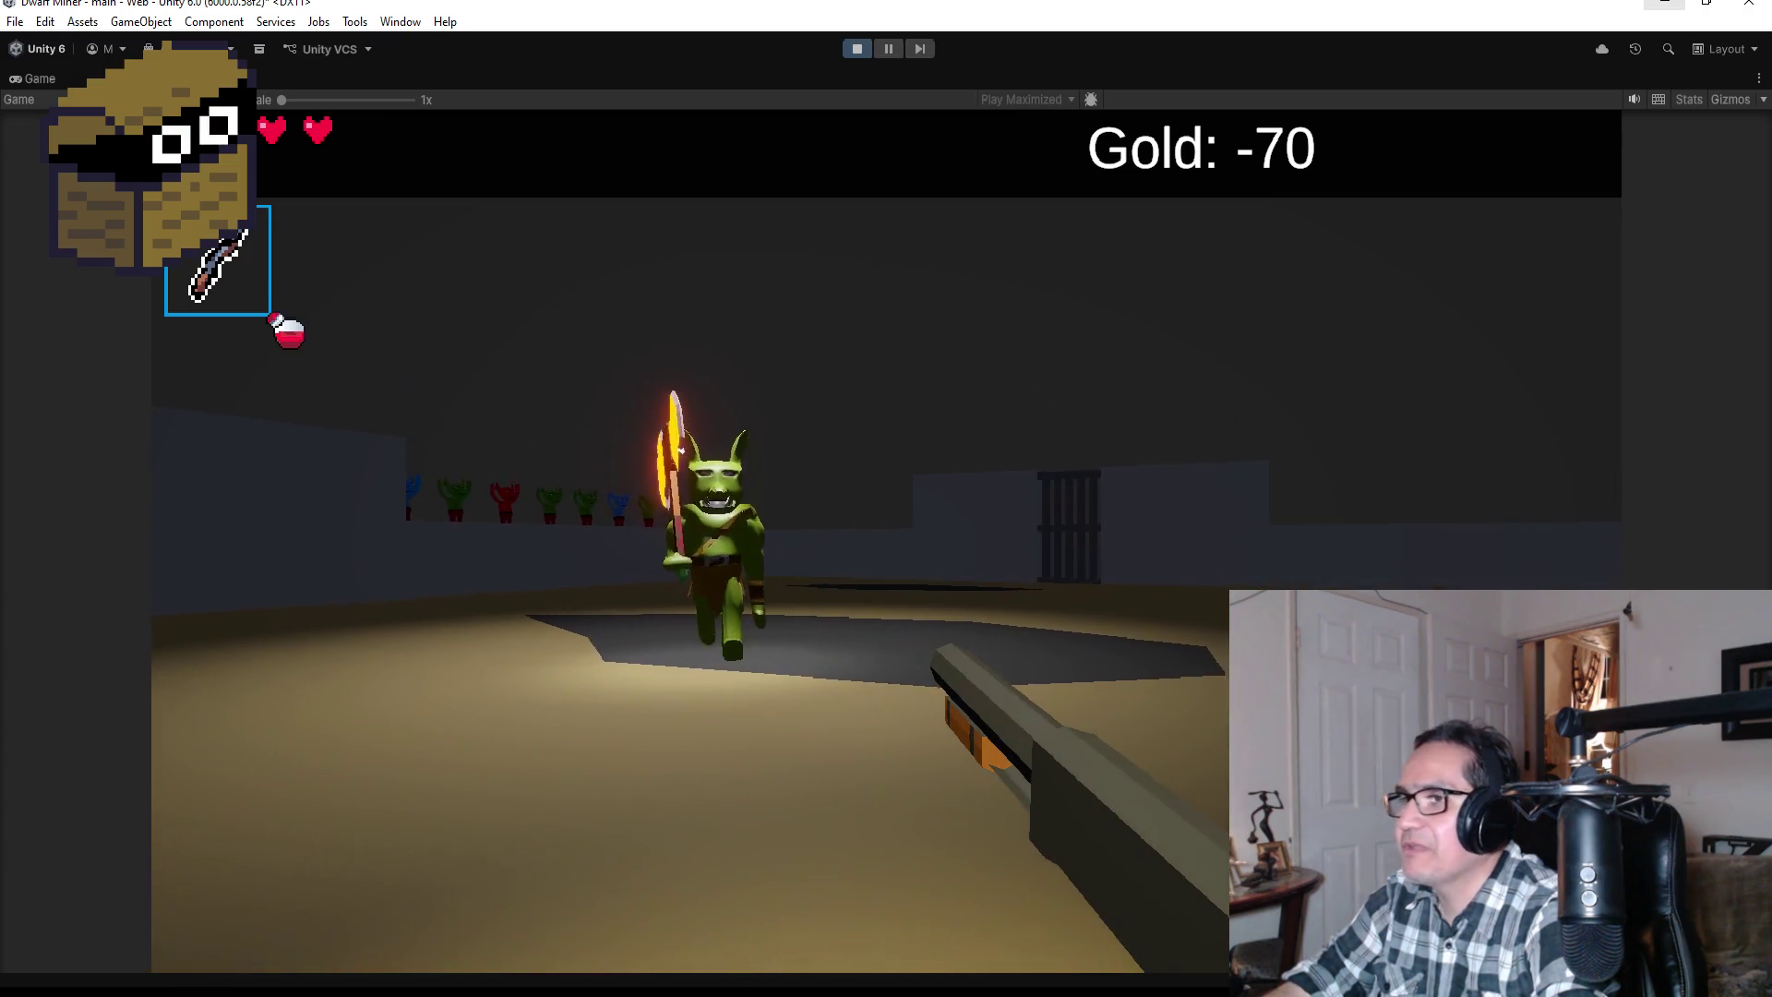
{"action": "key", "text": "Escape"}
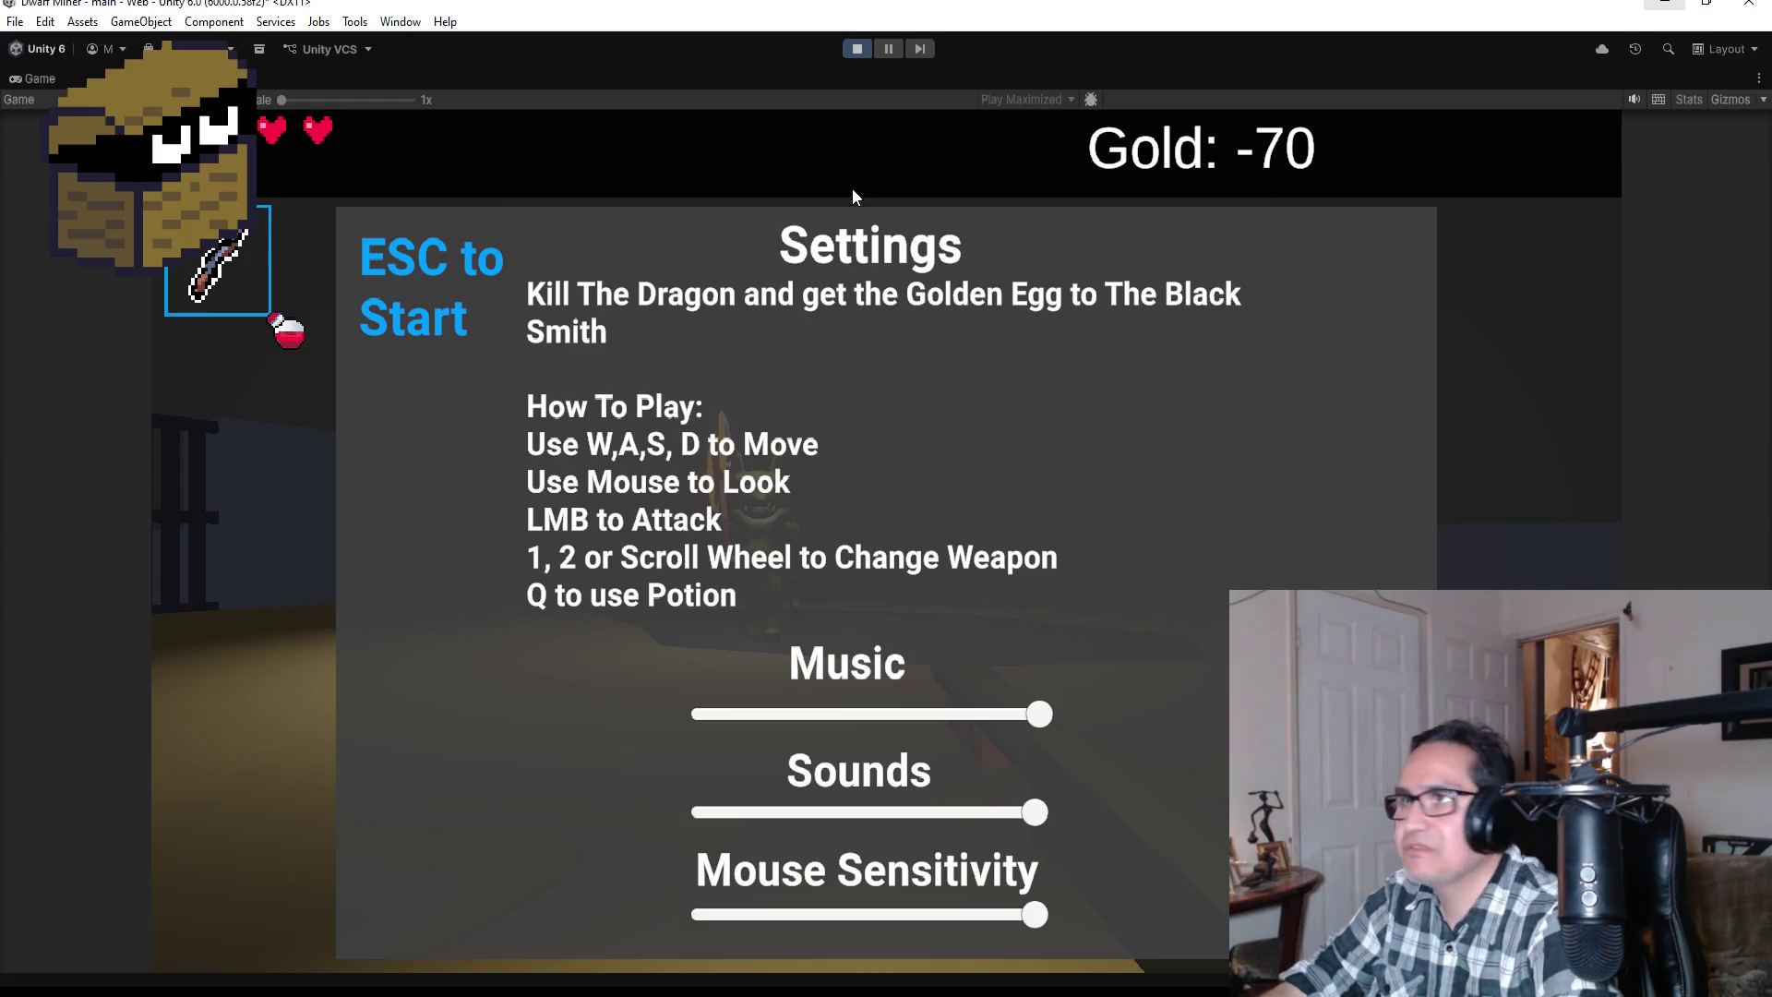
Step: Stop Play mode, return to the Scene view and frame GymGoblin from the Hierarchy
{"action": "left_click", "coordinate": [855, 50]}
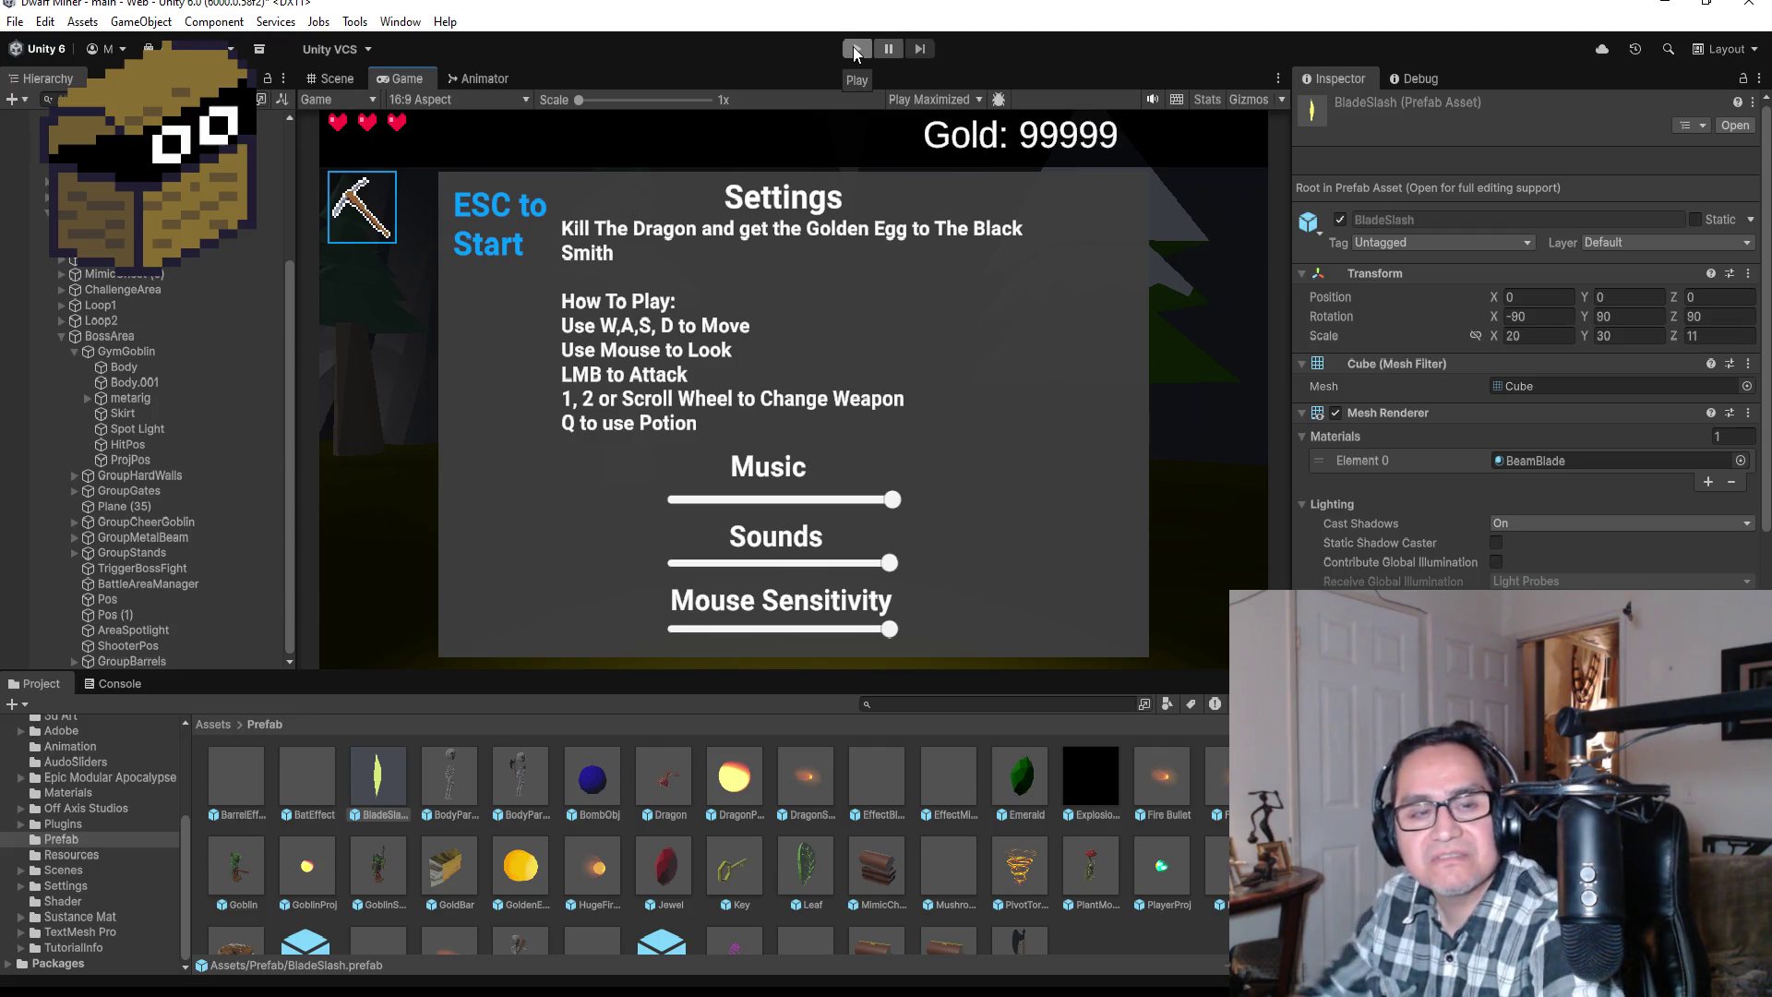
{"action": "left_click", "coordinate": [338, 79]}
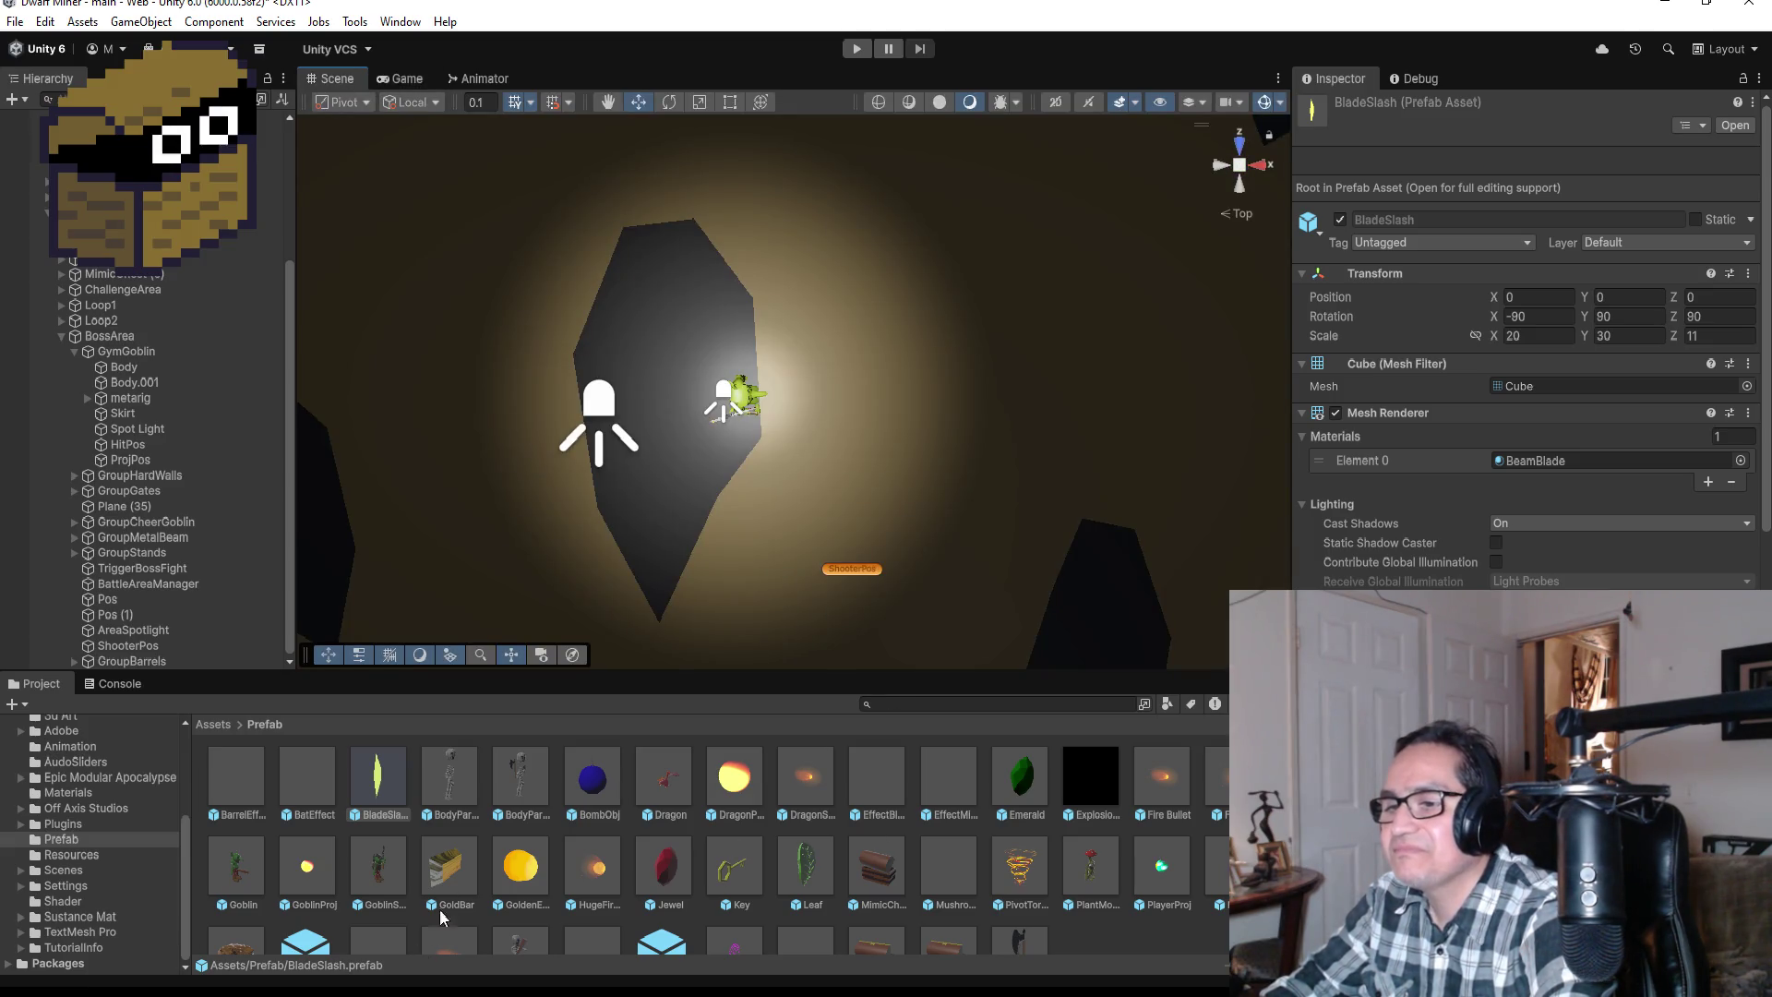
{"action": "double_click", "coordinate": [124, 352]}
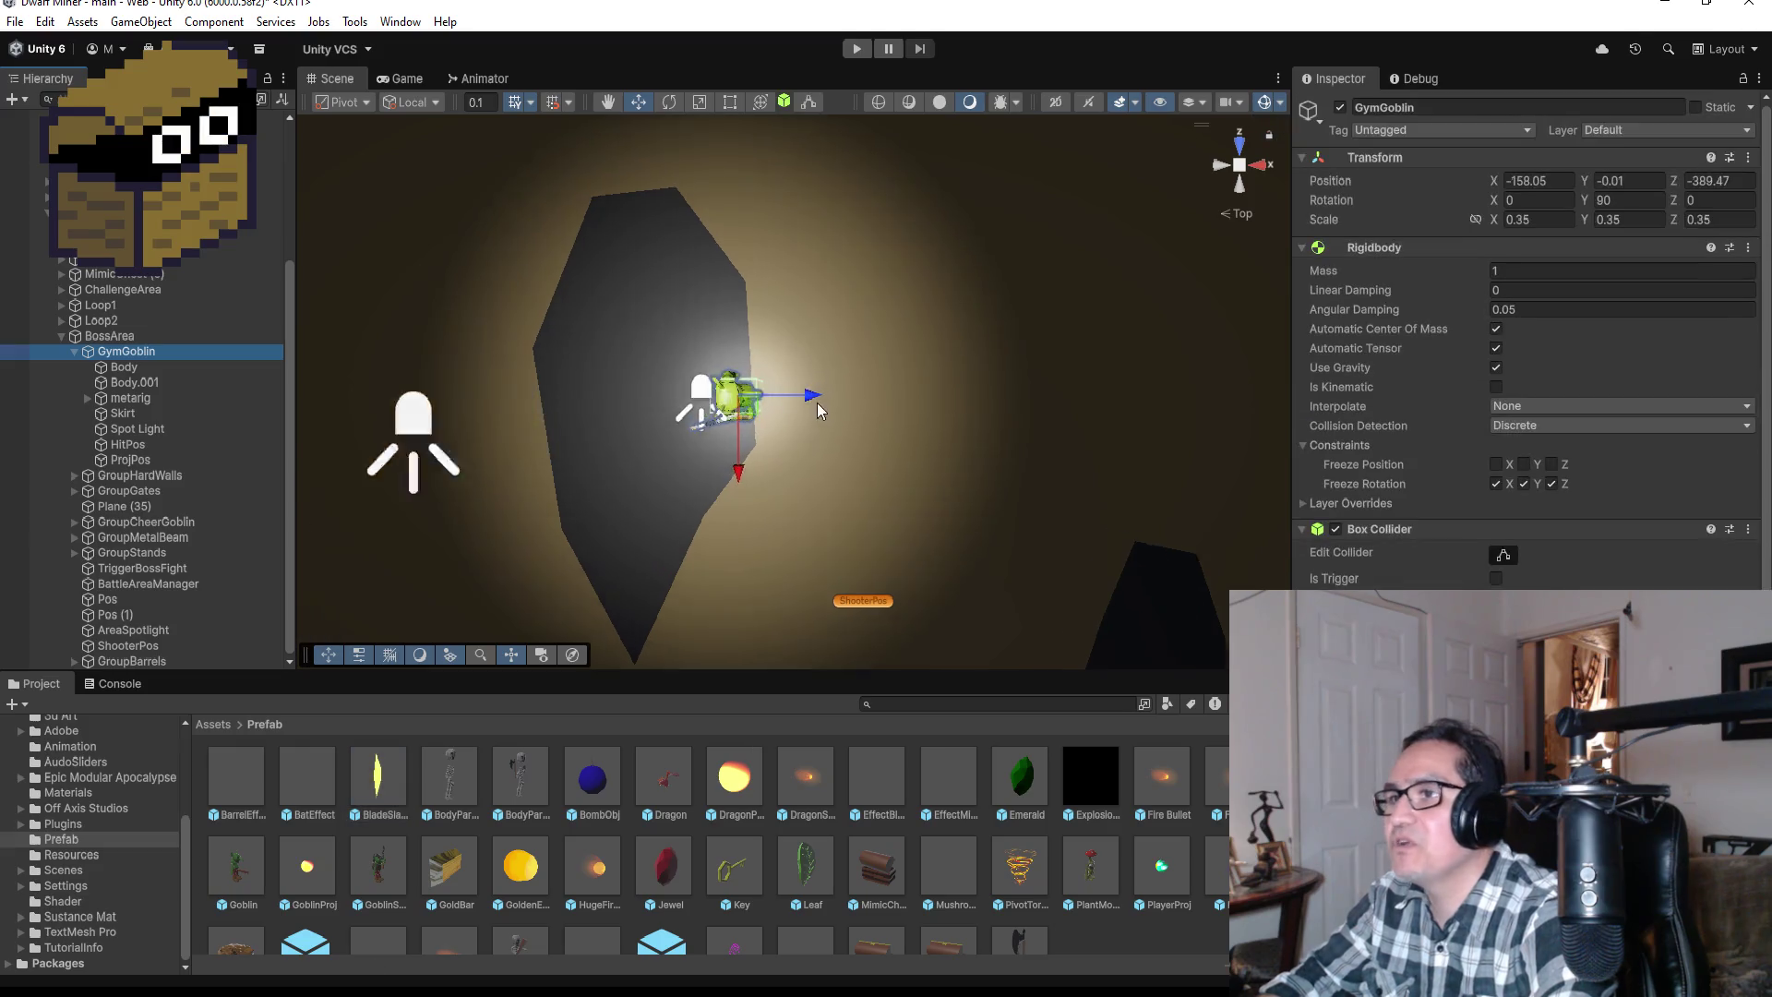
{"action": "left_click_drag", "start_coordinate": [871, 419], "coordinate": [885, 89]}
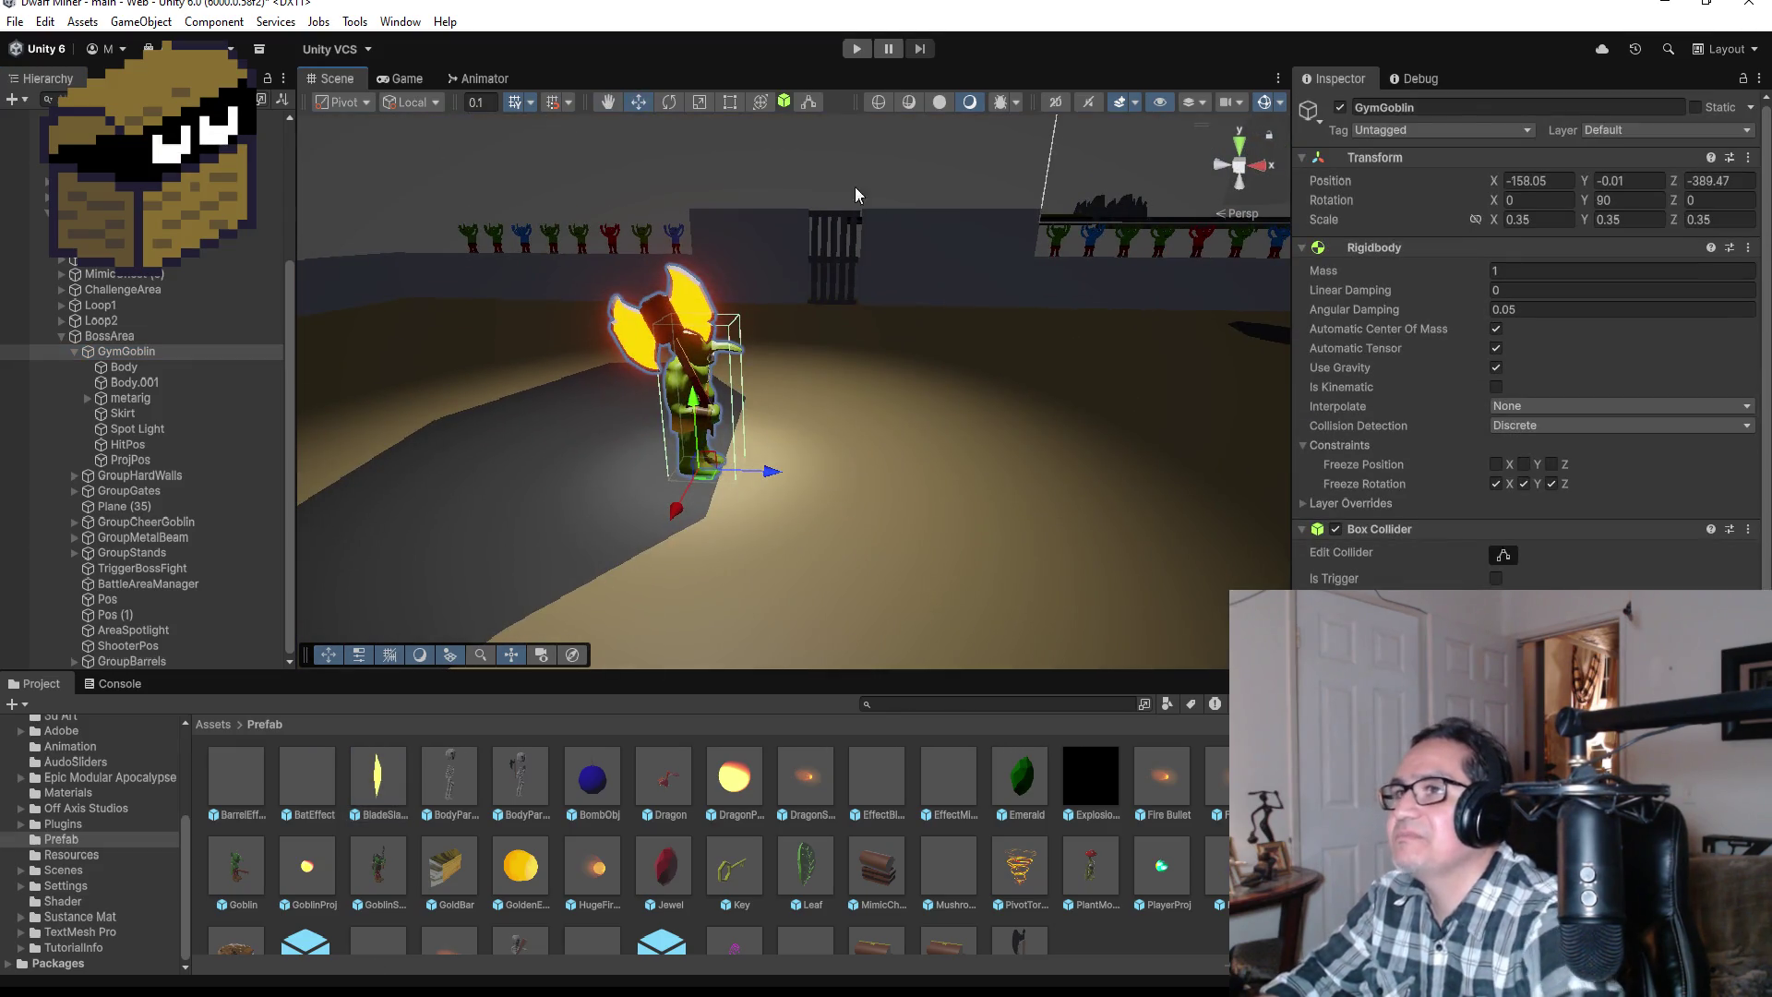
{"action": "left_click", "coordinate": [482, 78]}
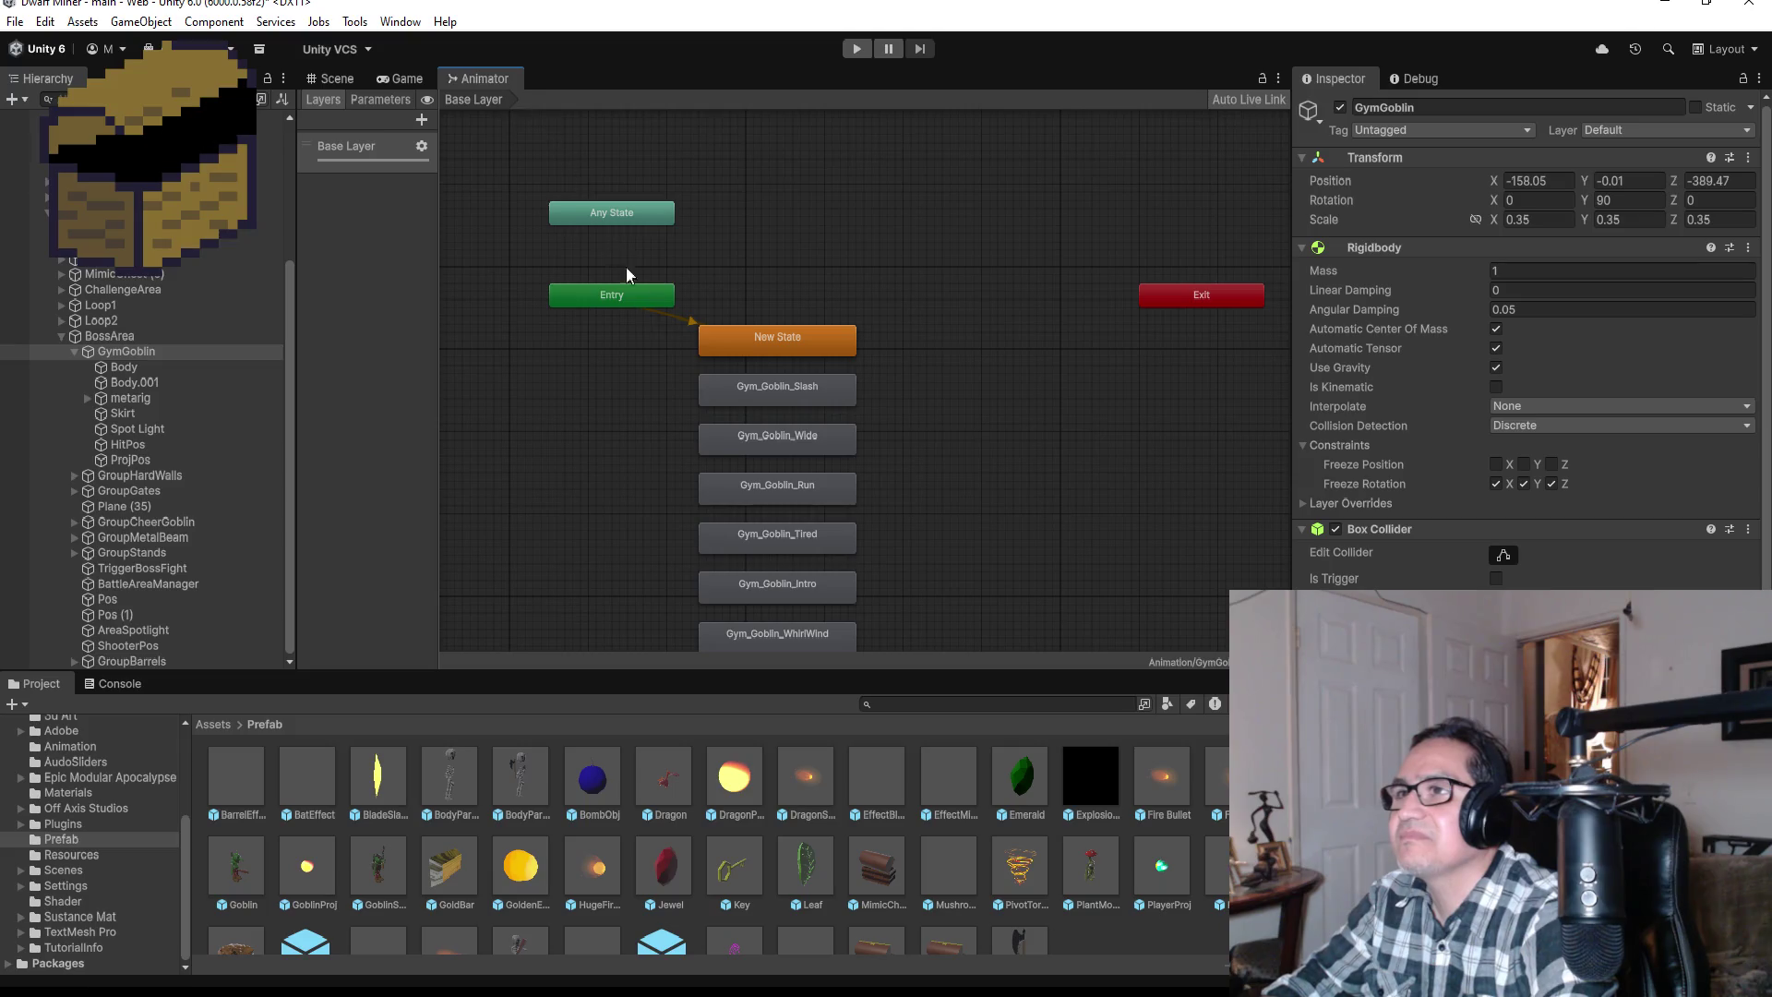
{"action": "left_click", "coordinate": [333, 79]}
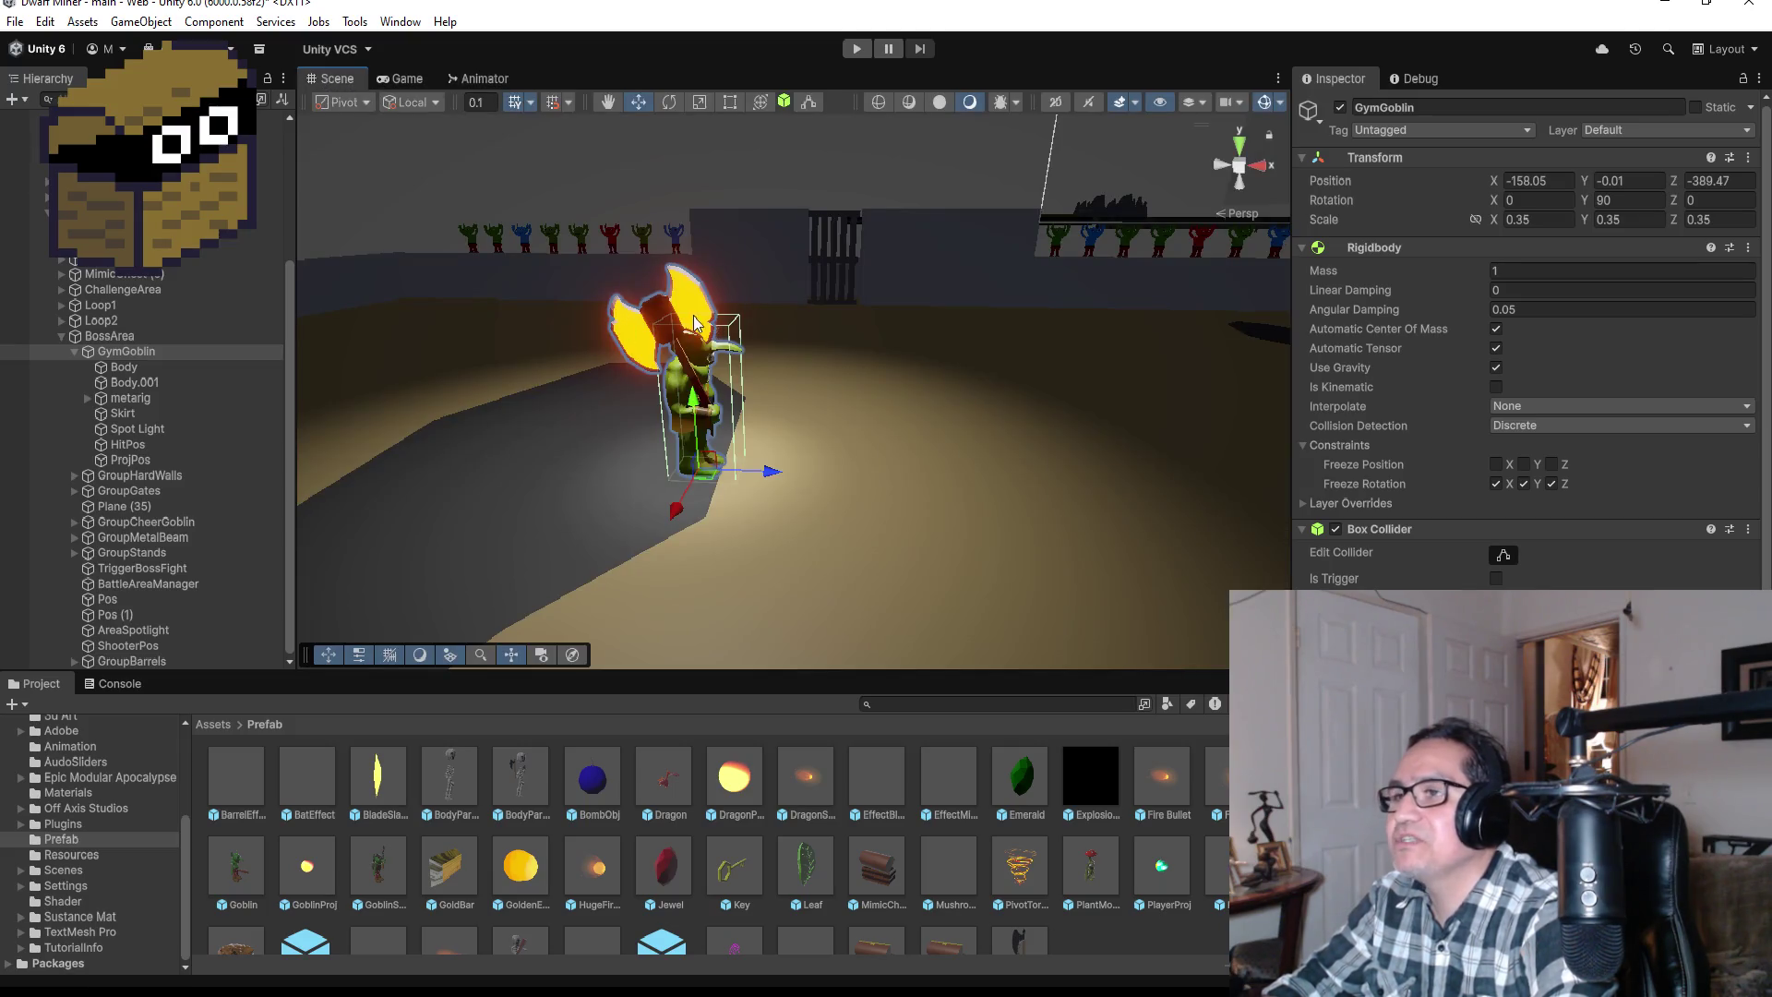
{"action": "scroll", "coordinate": [976, 341], "scroll_direction": "up", "scroll_amount": 2}
{"action": "left_click", "coordinate": [1222, 168]}
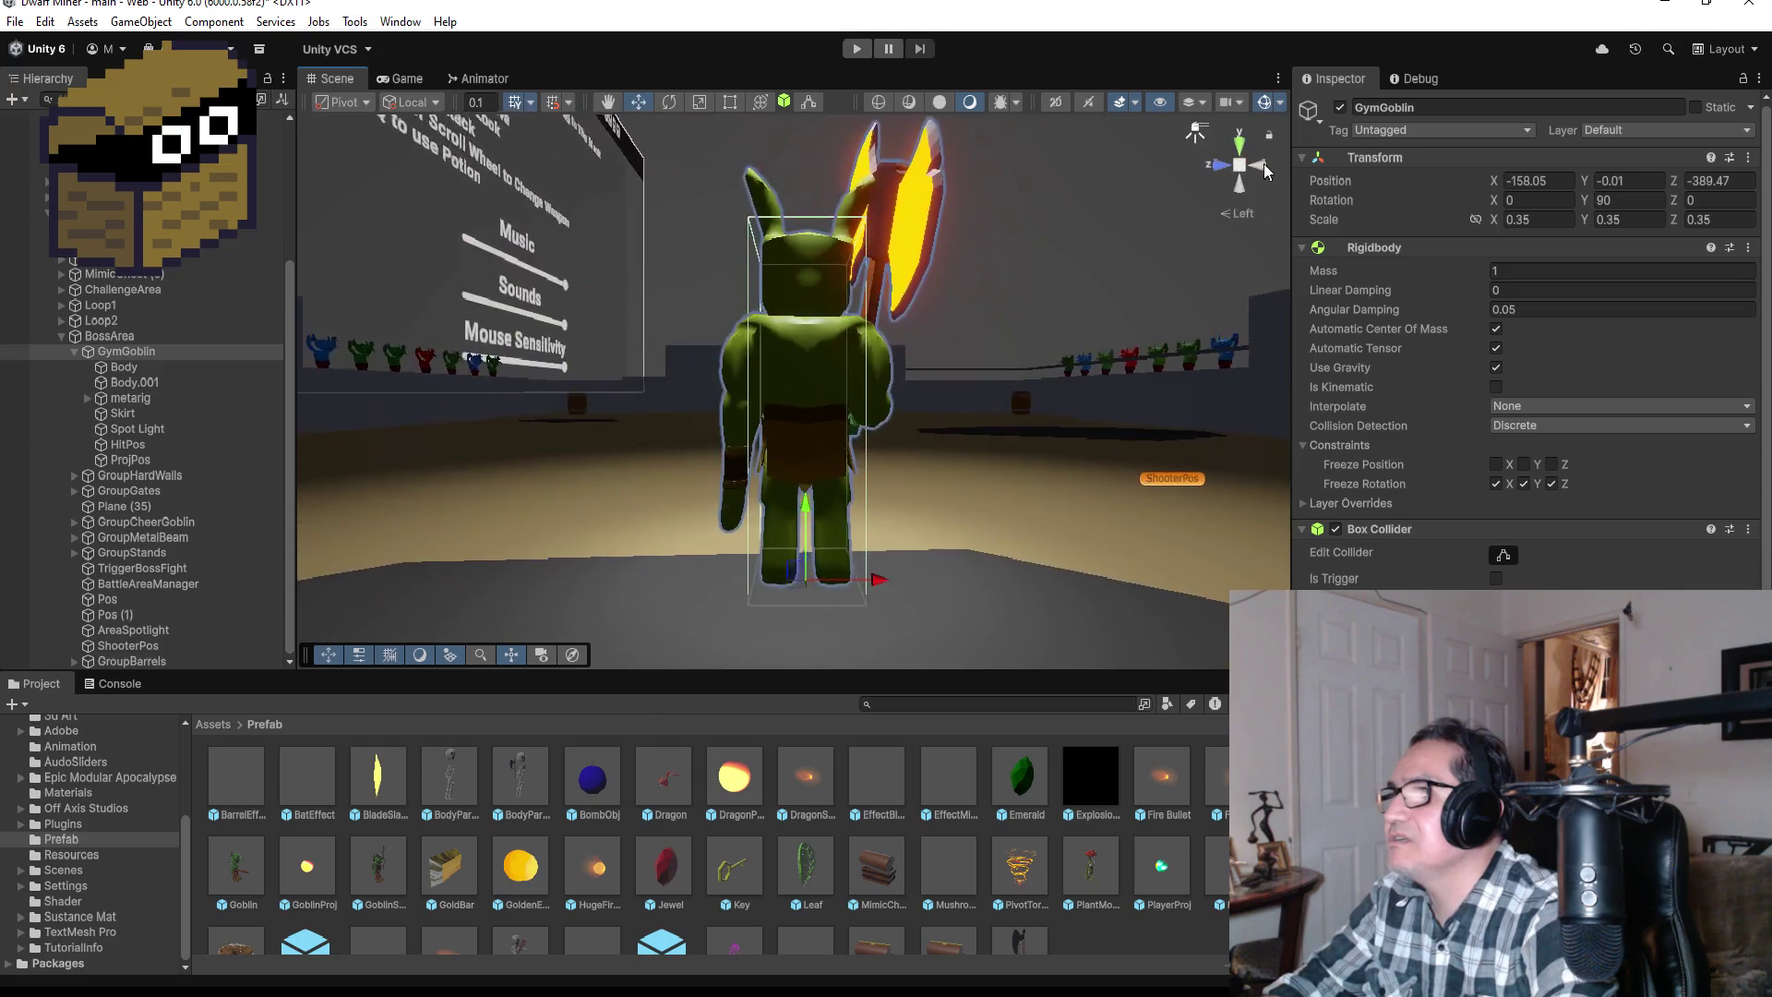
{"action": "left_click", "coordinate": [1265, 164]}
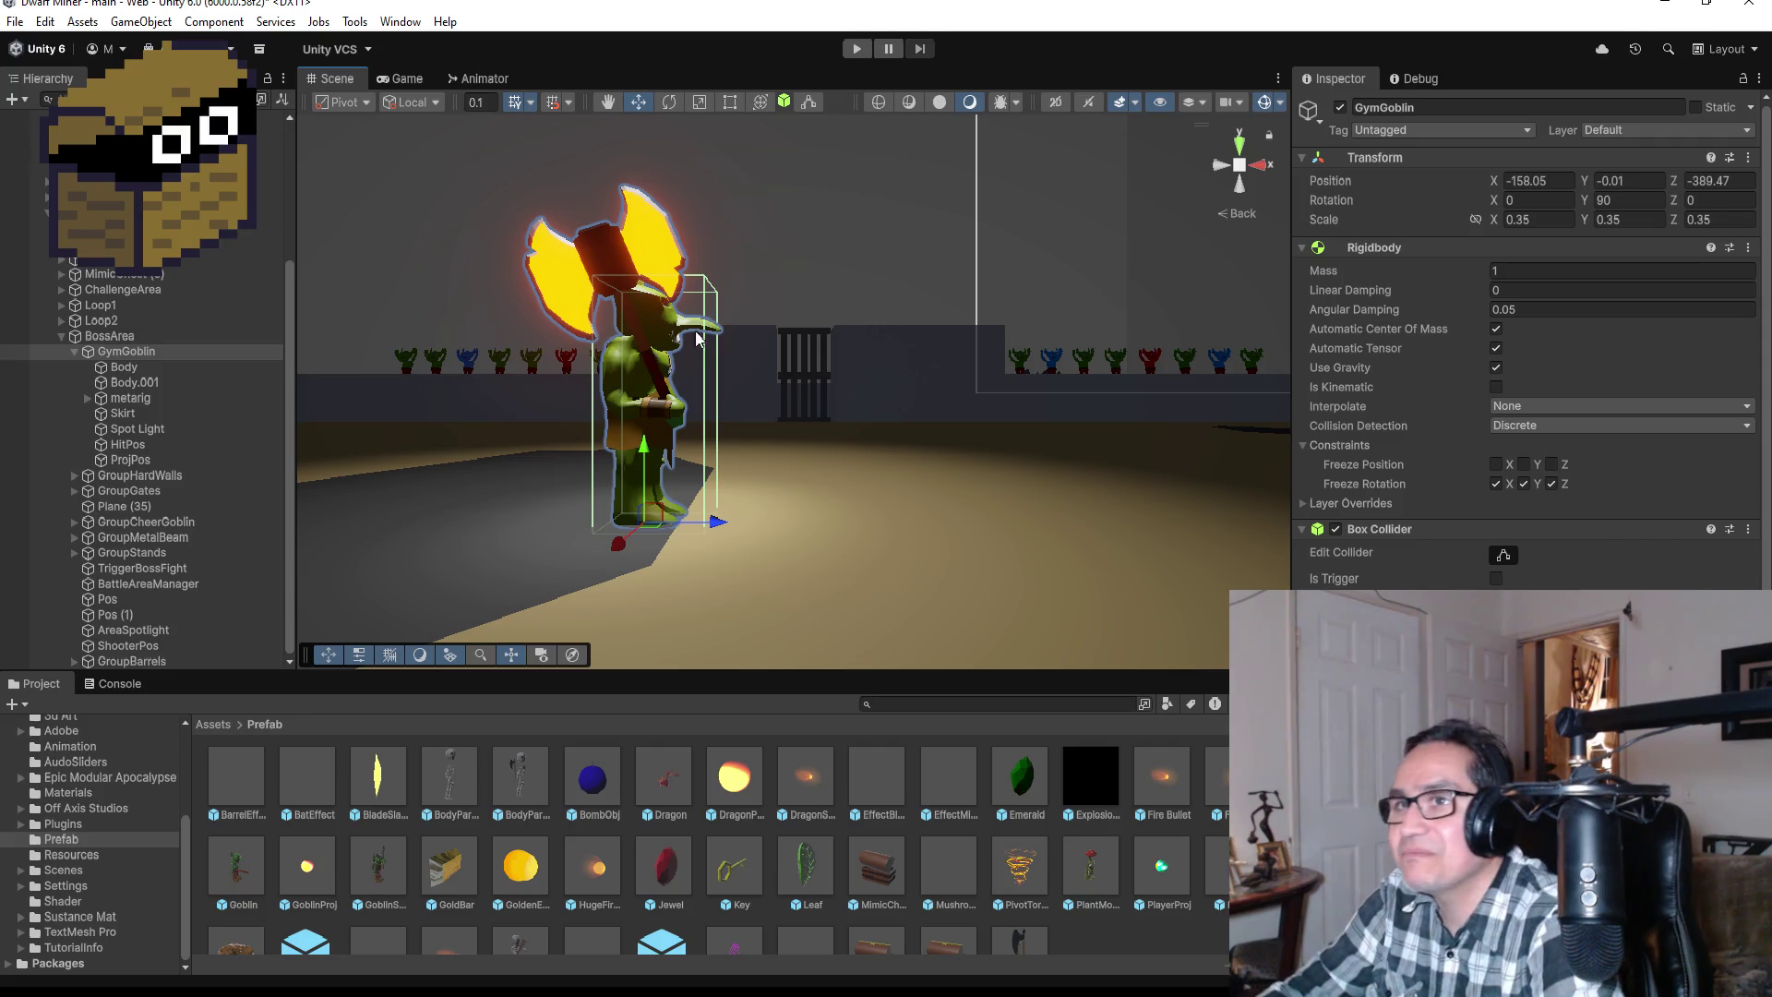
Step: Open the Animation window from the Window menu and list the GymGoblin's clips
{"action": "left_click", "coordinate": [400, 22]}
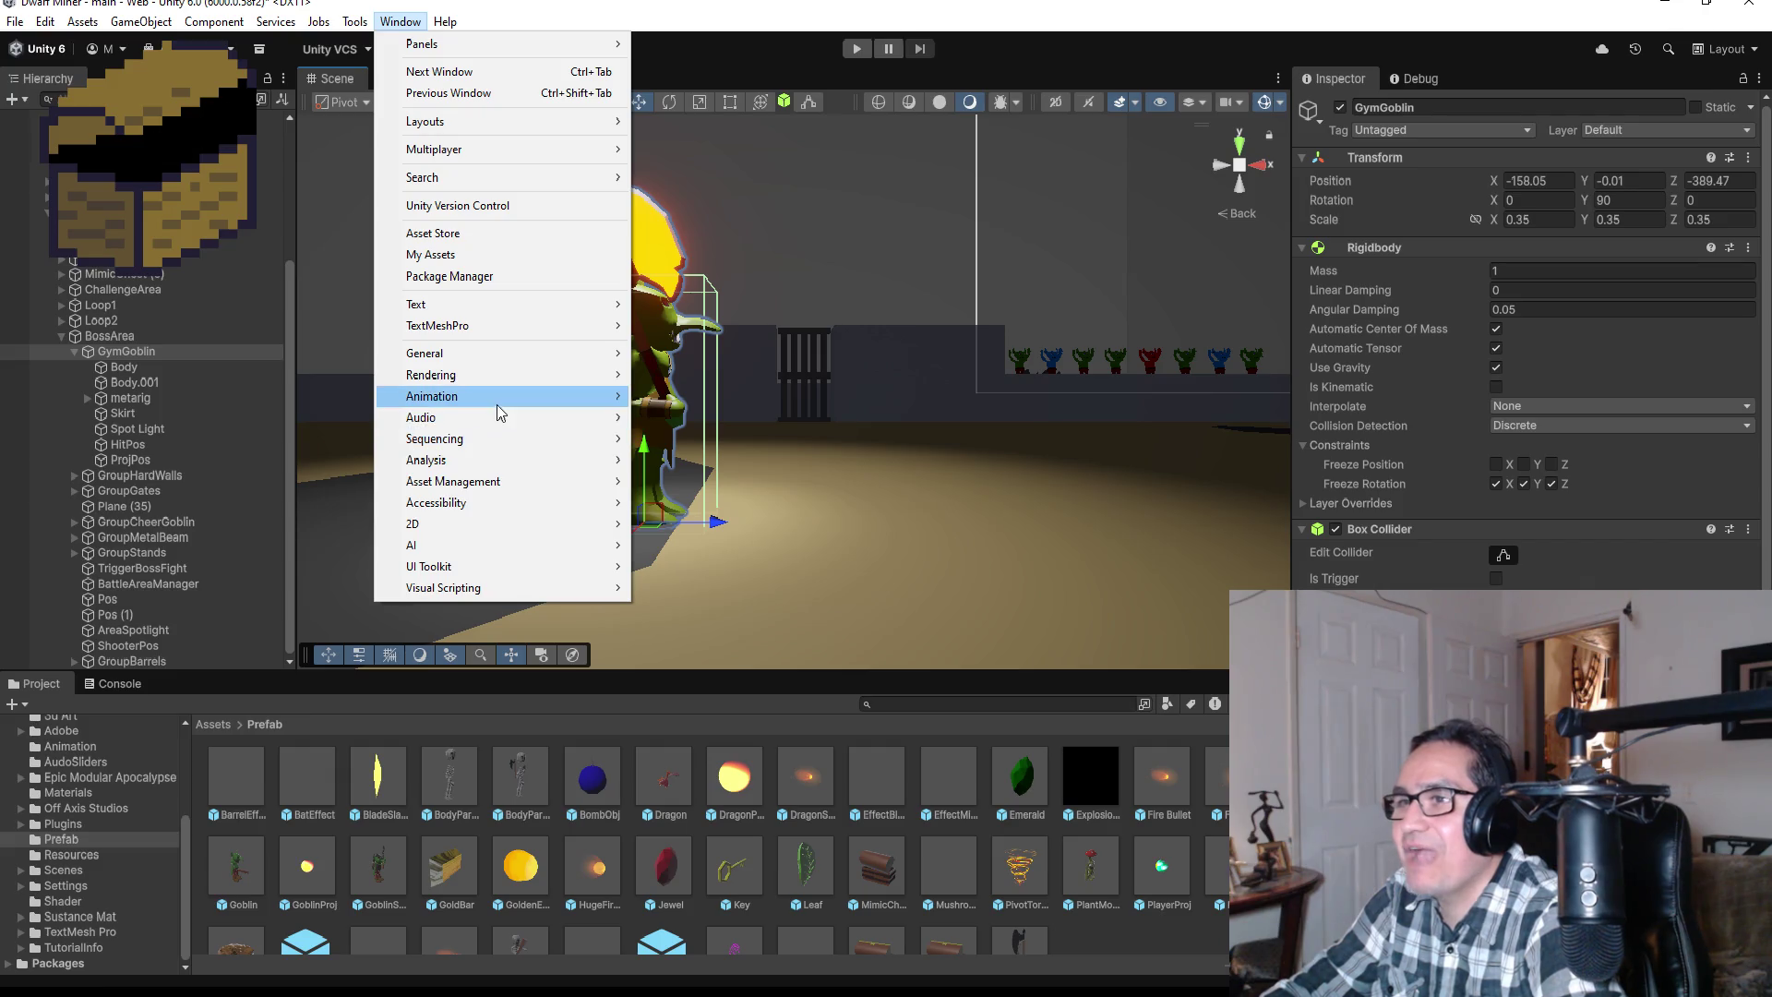
{"action": "mouse_move", "coordinate": [499, 399]}
{"action": "left_click", "coordinate": [683, 397]}
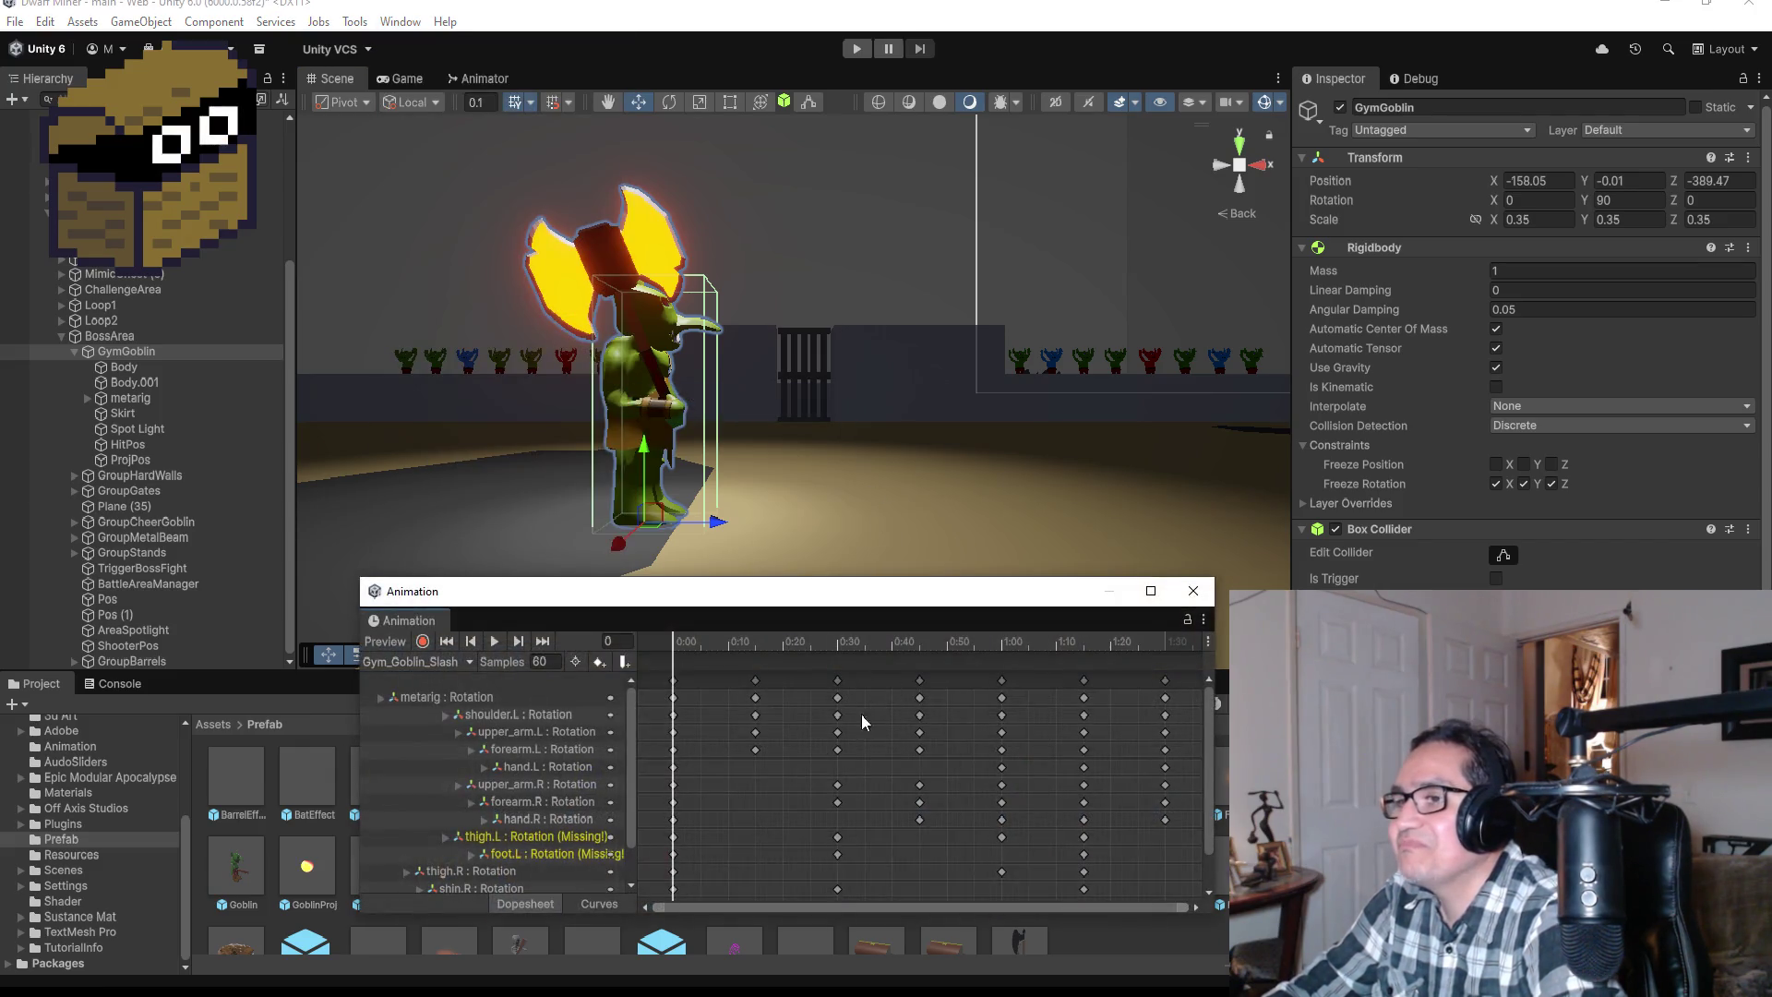
{"action": "left_click", "coordinate": [420, 663]}
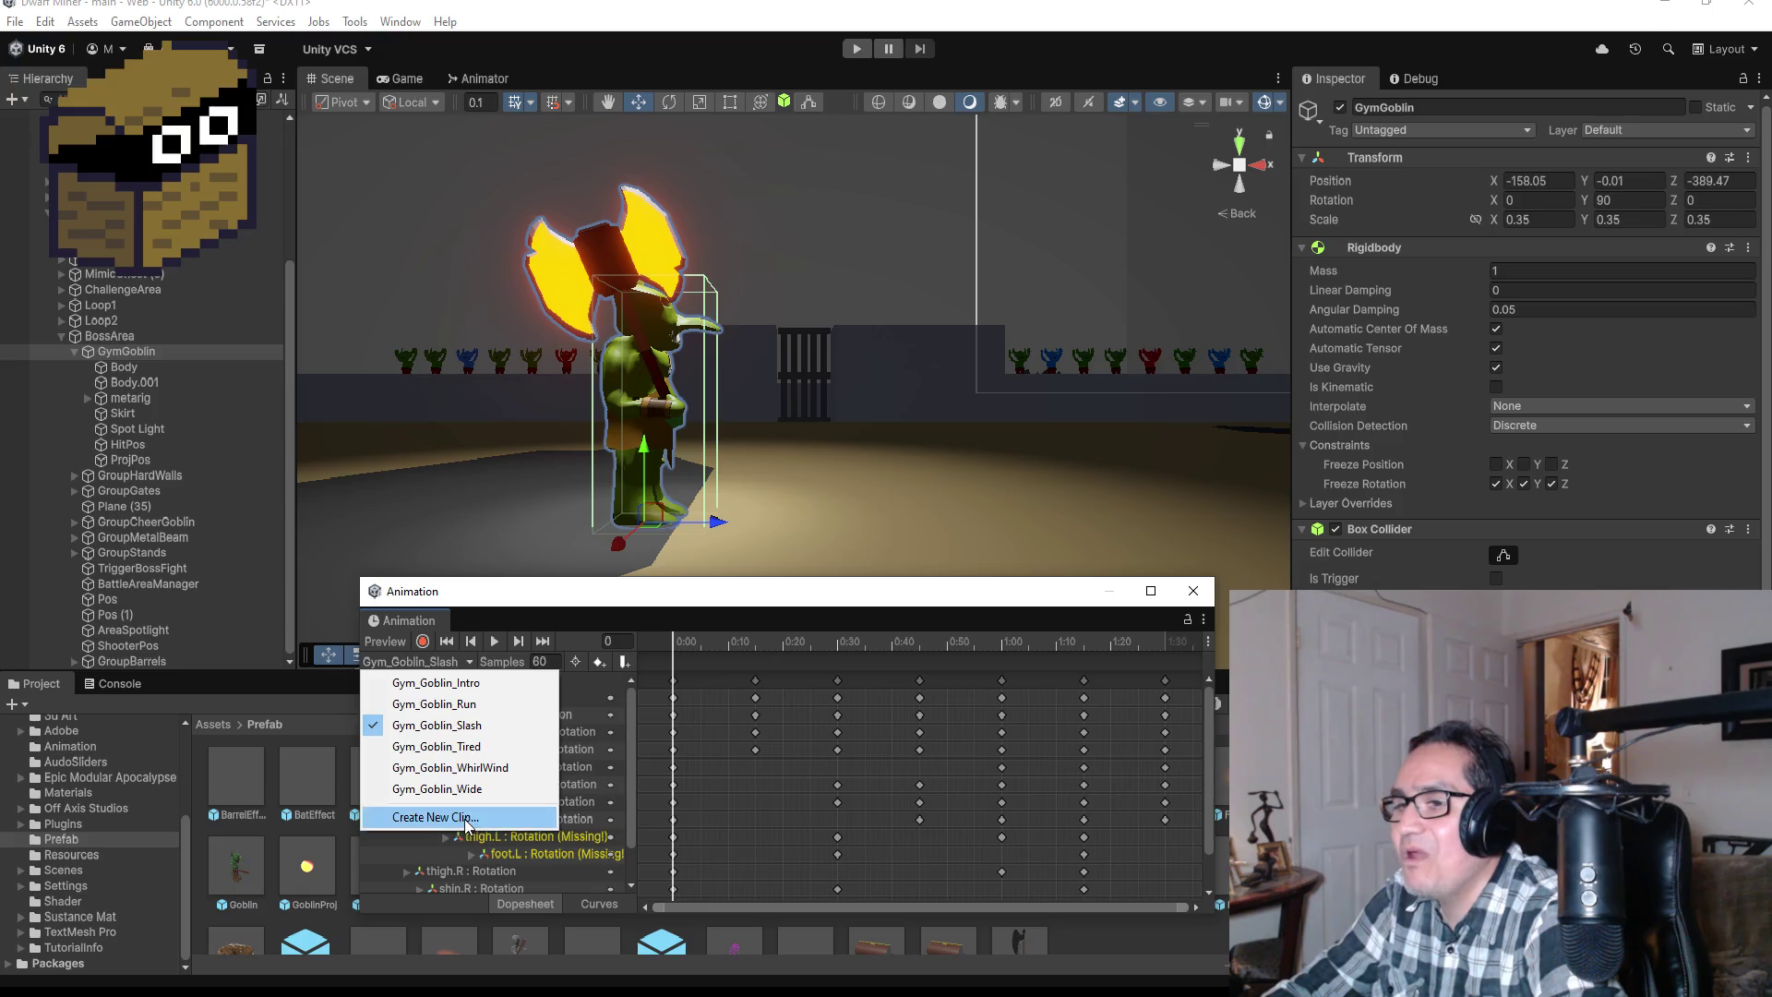
Step: Create a new clip saved as Gym_Goblin_Slash.anim in Assets/Animation, replacing the old file
{"action": "left_click", "coordinate": [504, 817]}
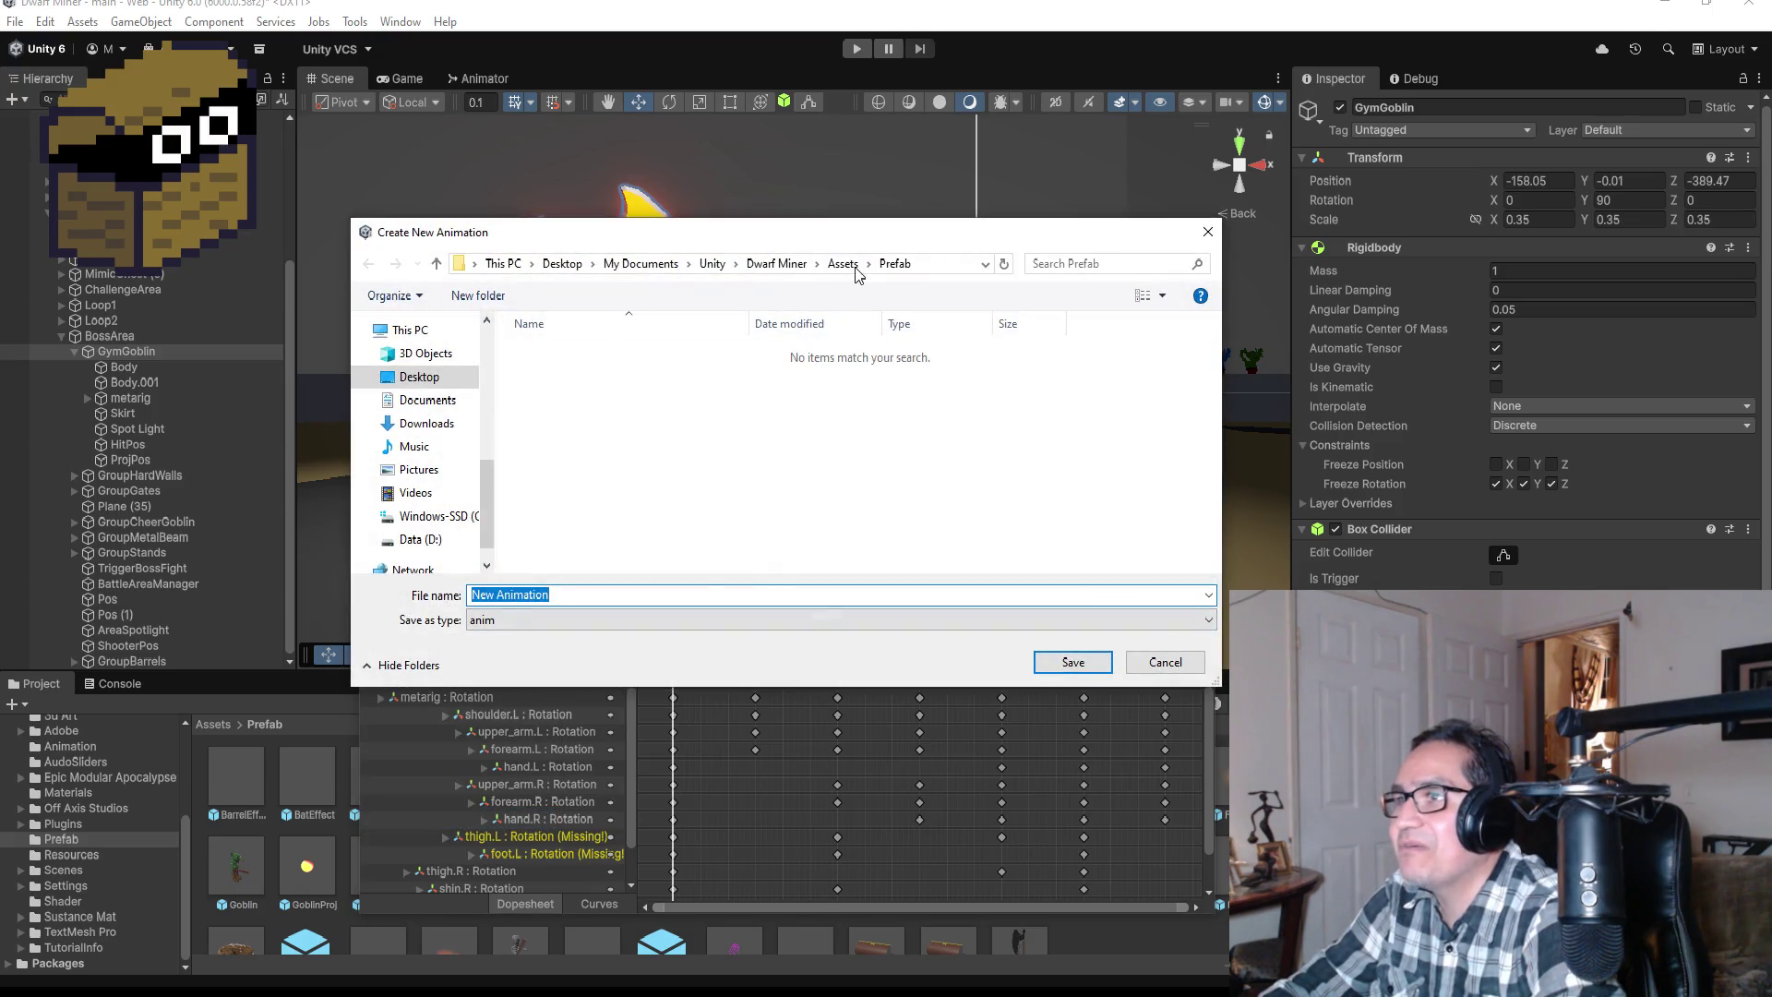
{"action": "left_click", "coordinate": [854, 270]}
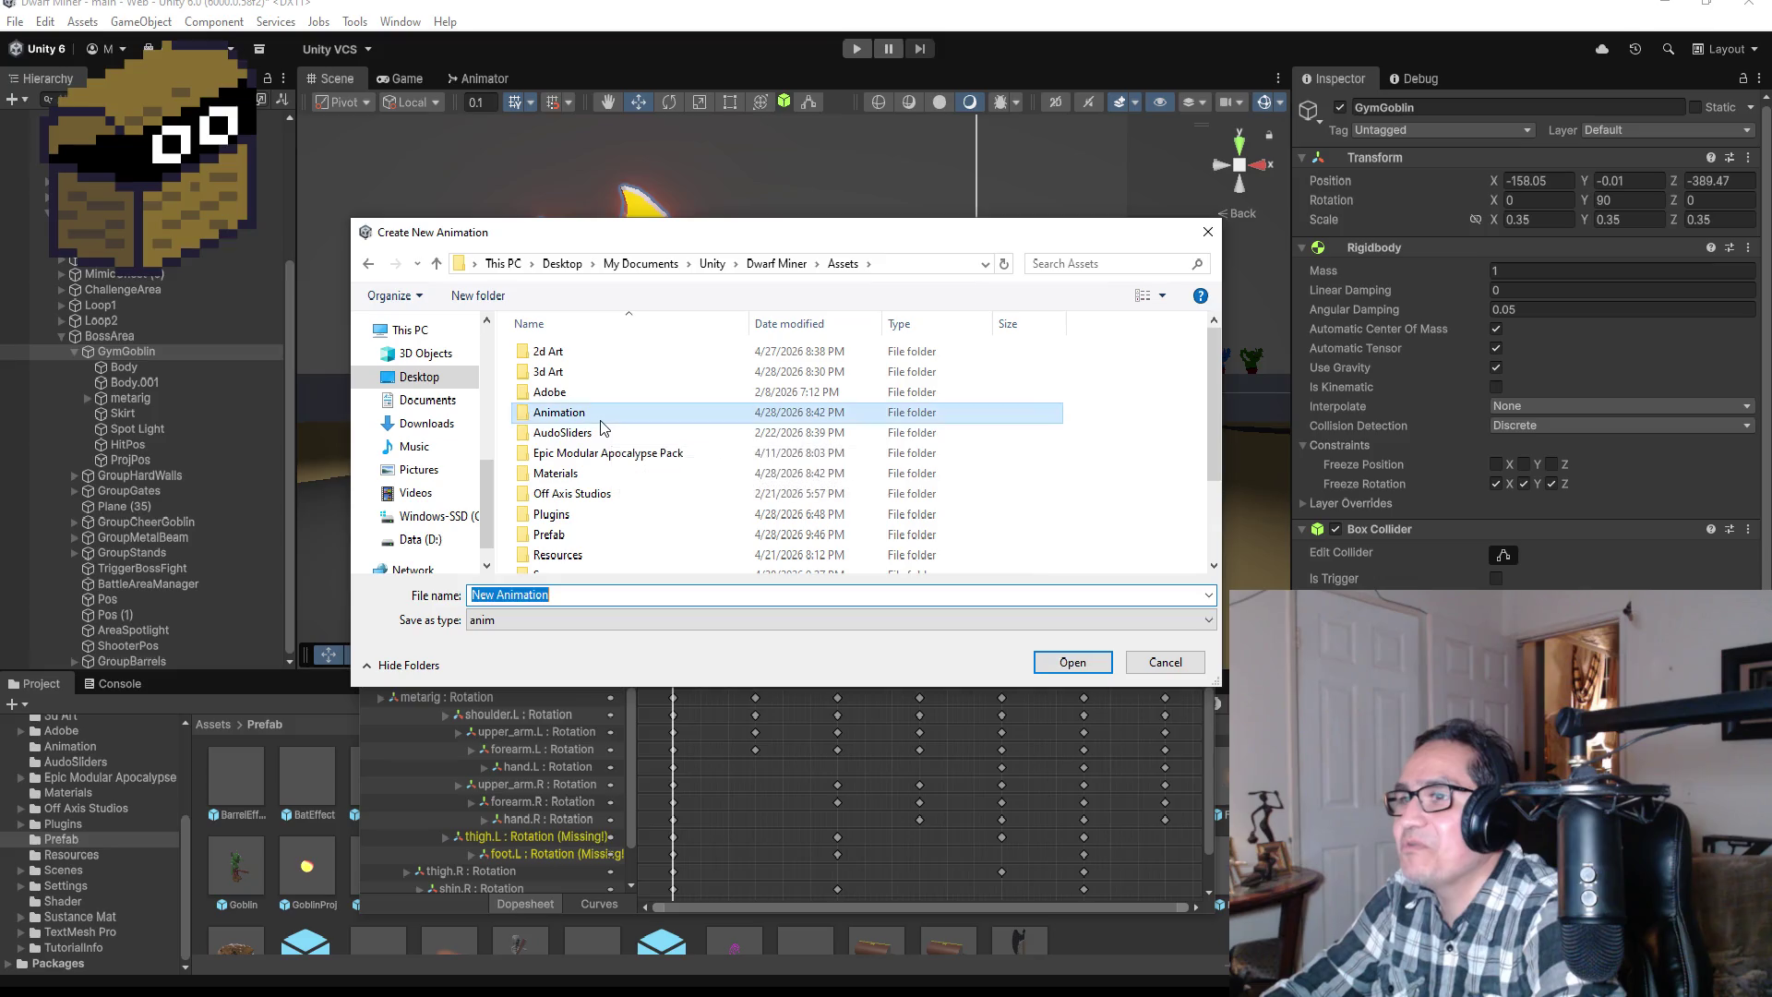
{"action": "double_click", "coordinate": [573, 394]}
{"action": "left_click", "coordinate": [605, 590]}
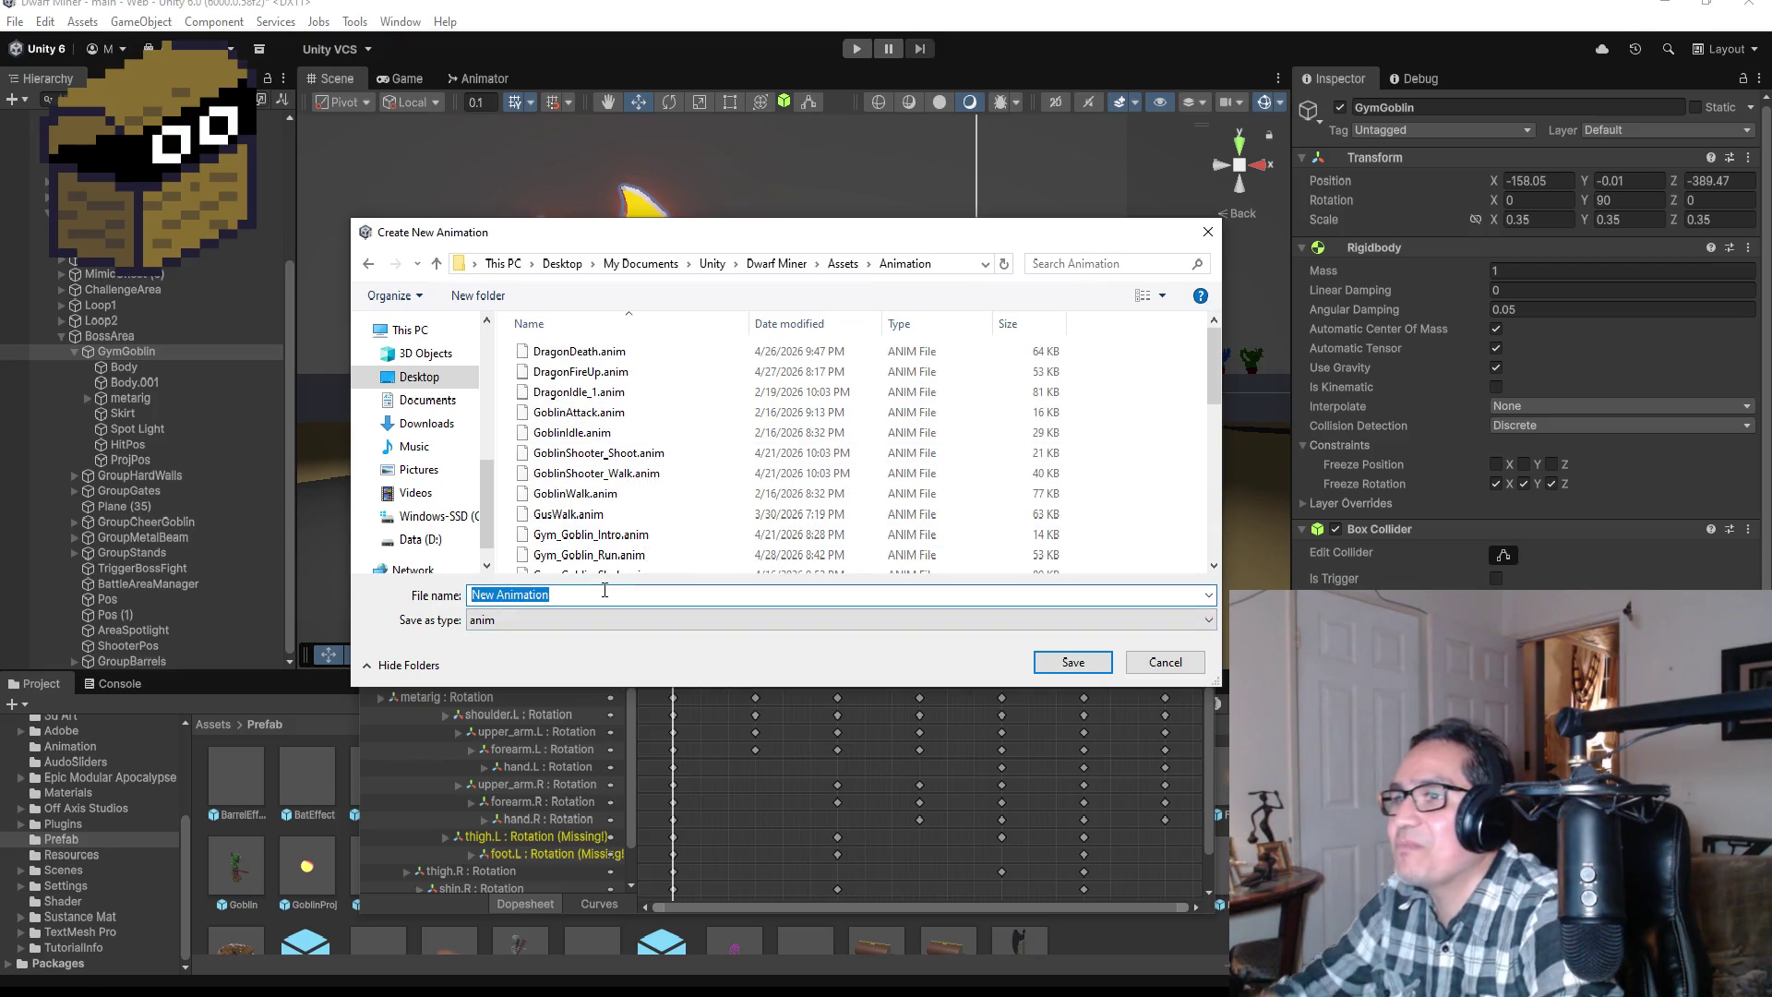
{"action": "type", "text": "Gym_"}
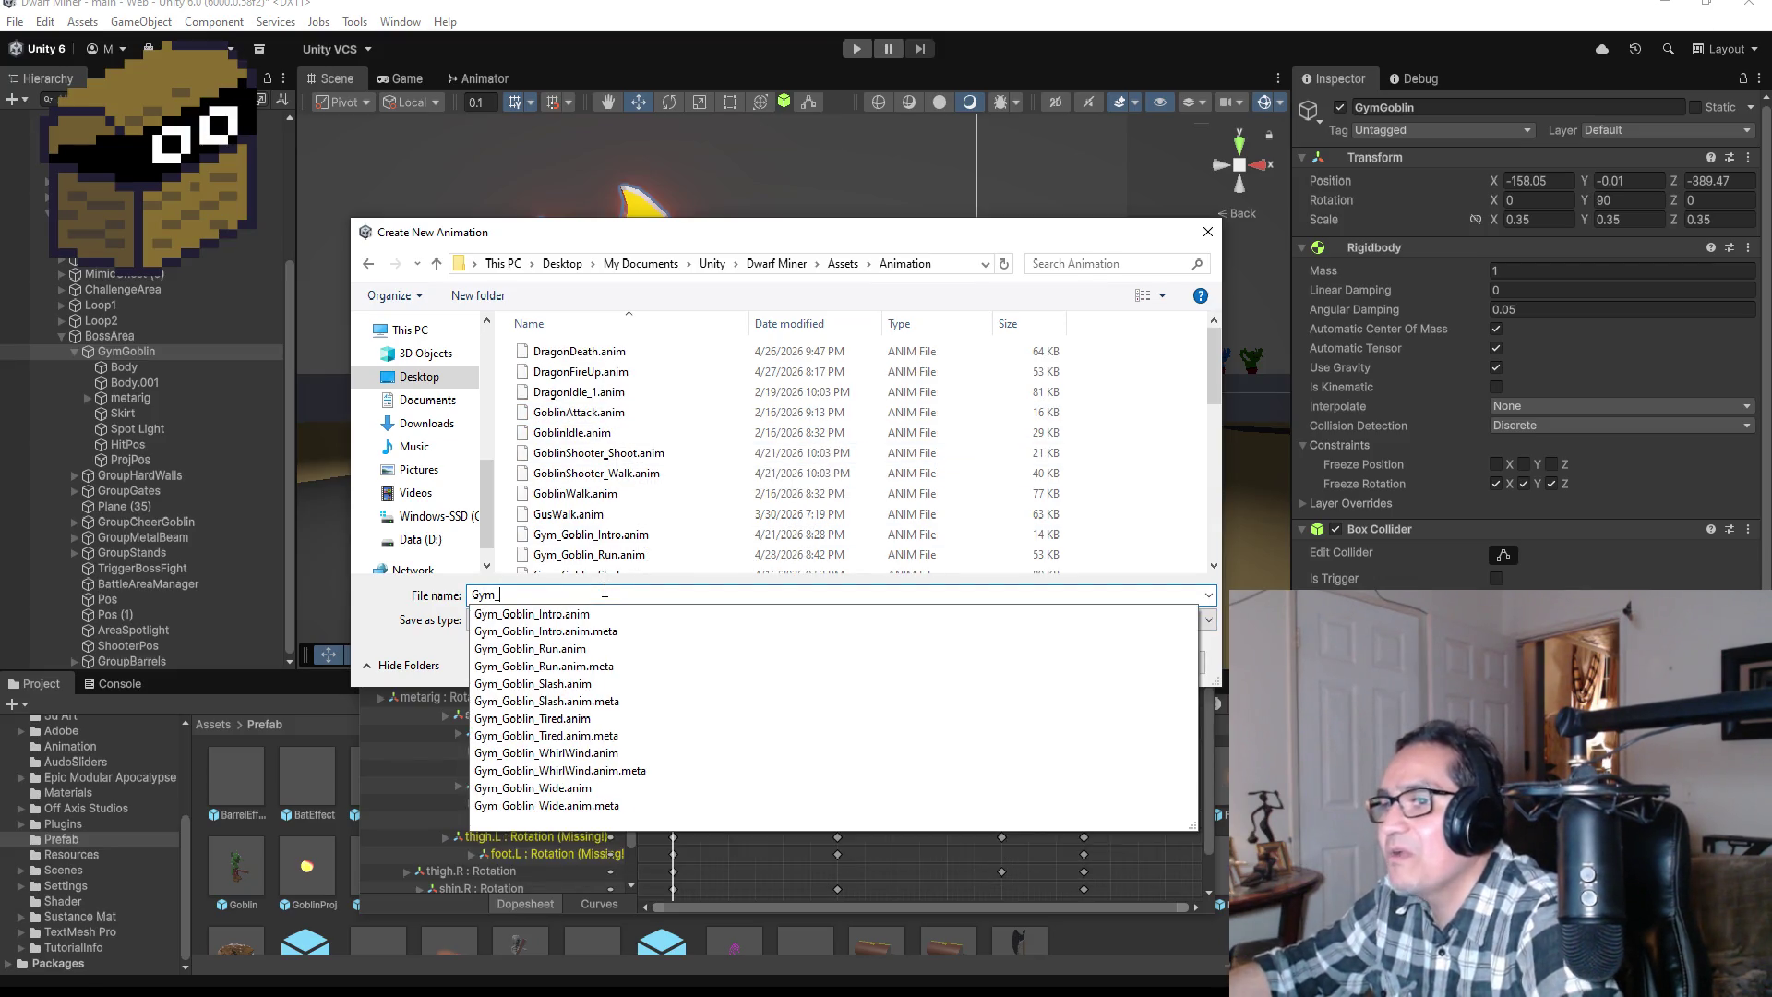
{"action": "type", "text": "TGo"}
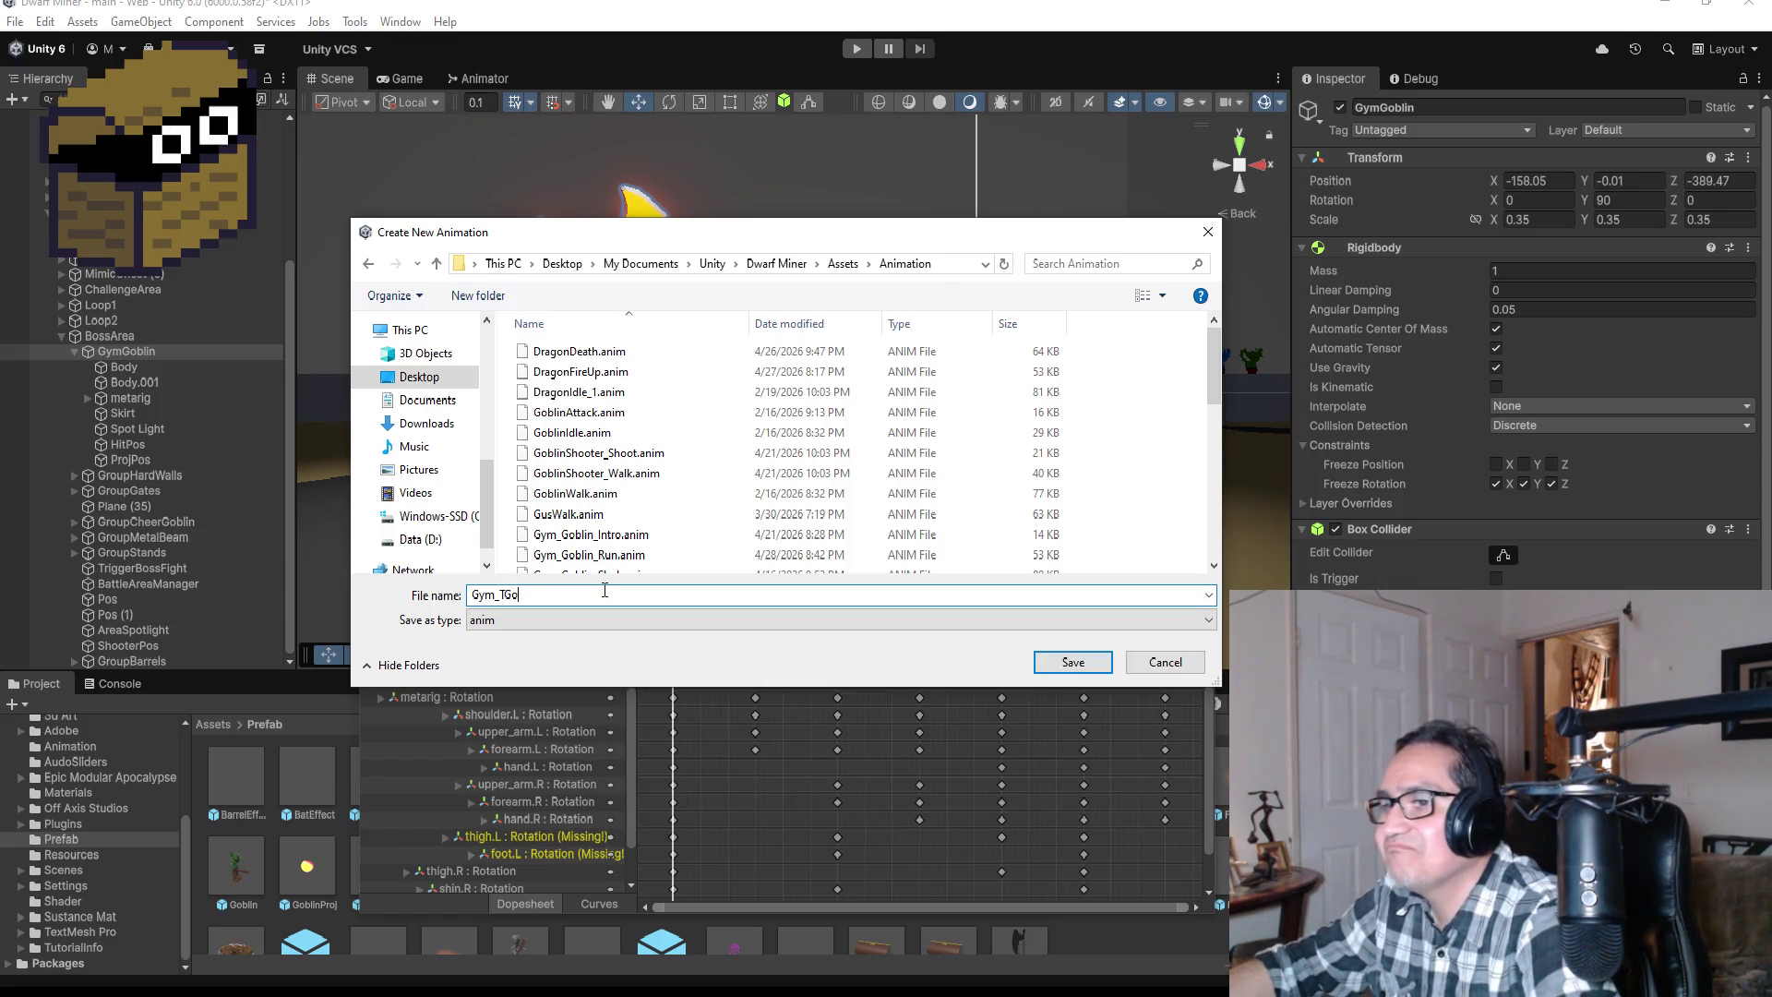
{"action": "key", "text": "BackSpace"}
{"action": "key", "text": "BackSpace"}
{"action": "key", "text": "BackSpace"}
{"action": "type", "text": "Goblin_"}
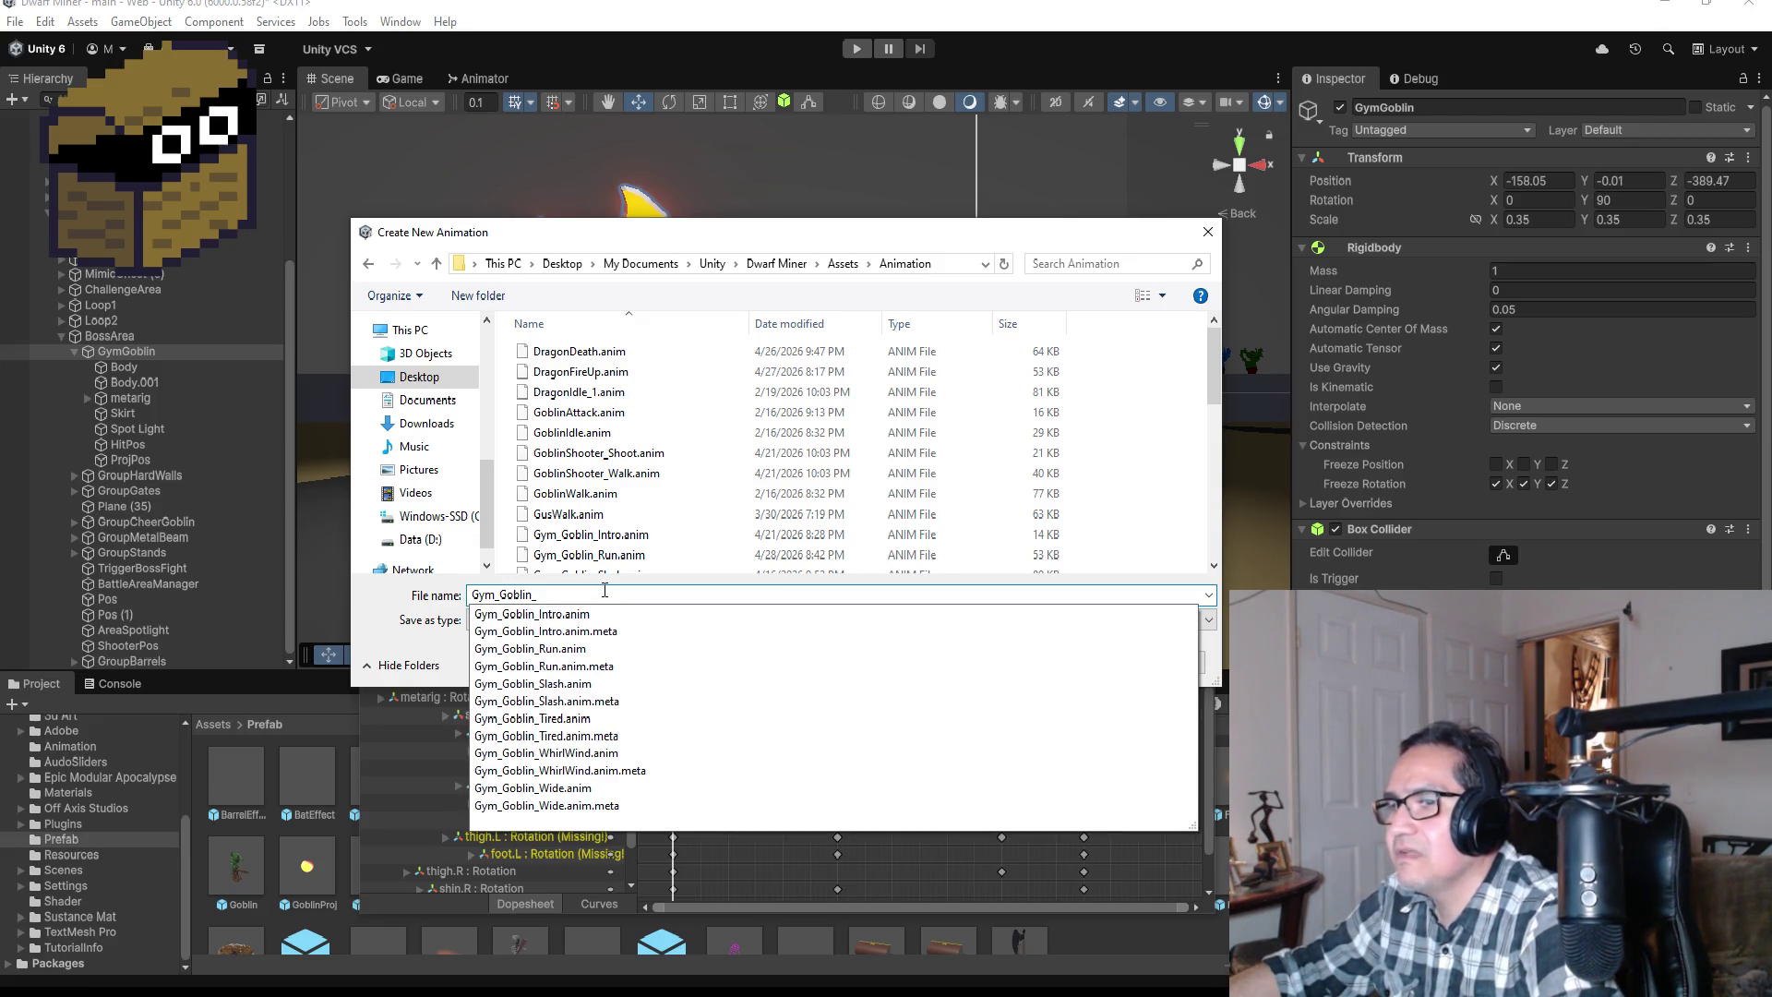
{"action": "type", "text": "Sl"}
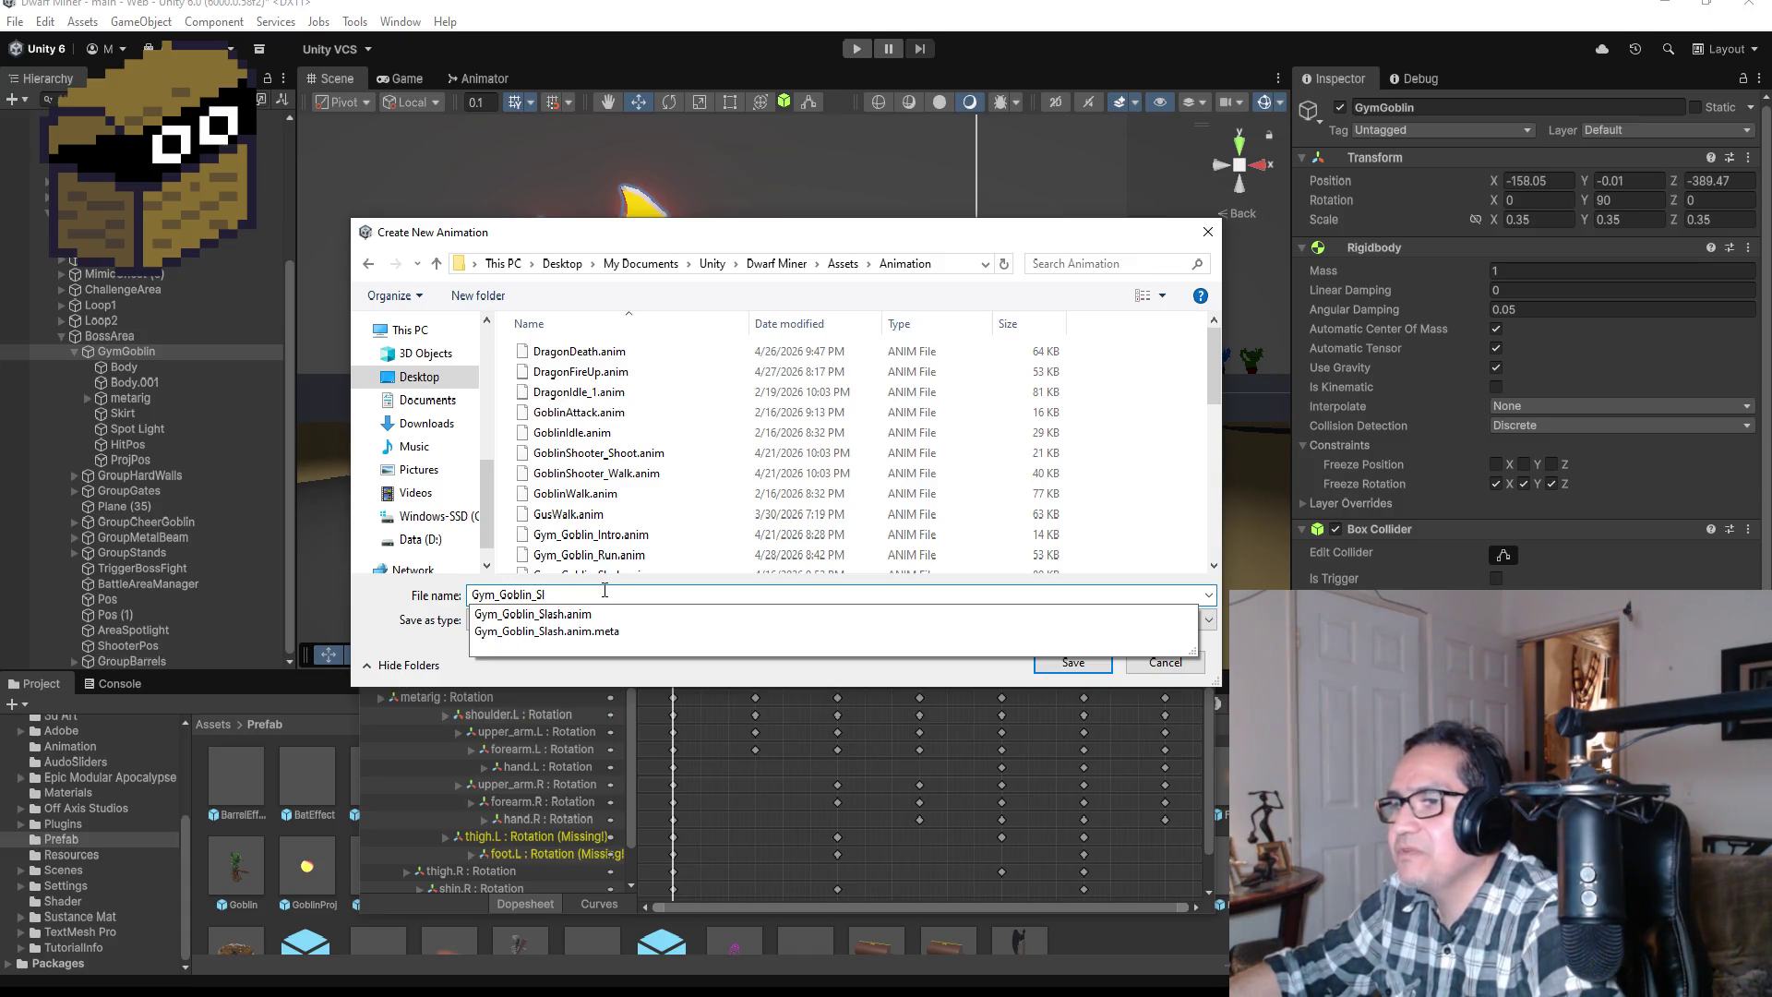
{"action": "type", "text": "ash"}
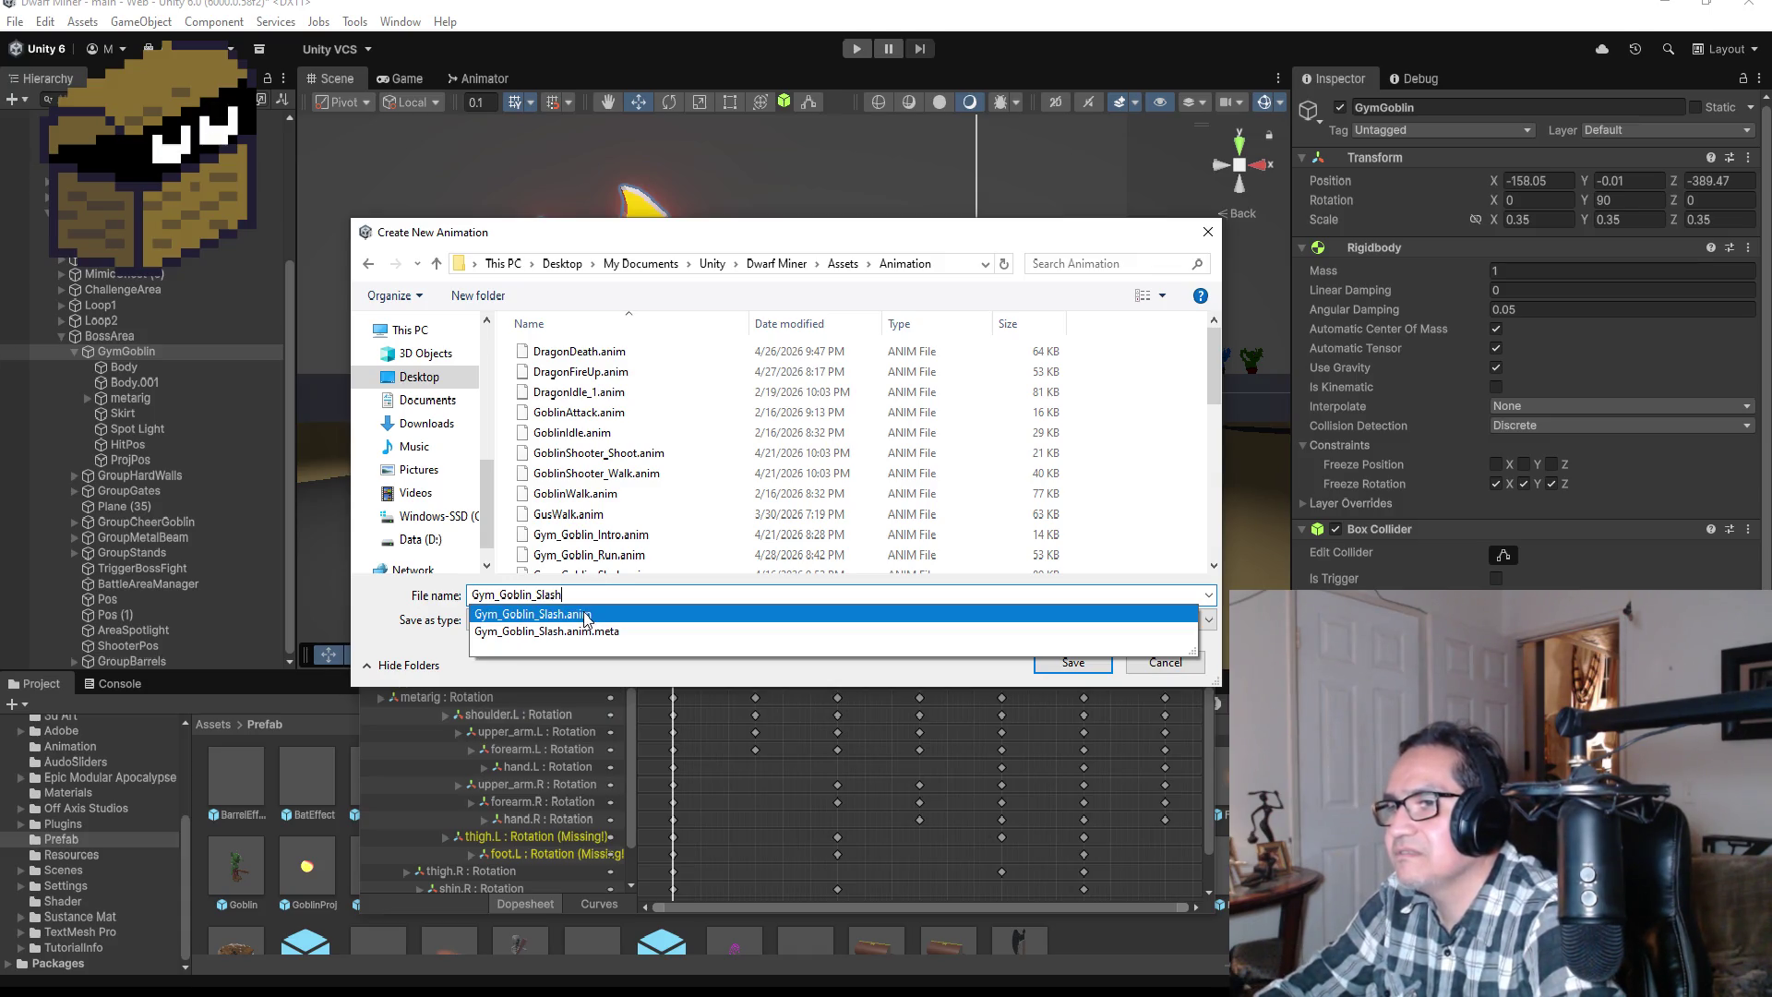
{"action": "left_click", "coordinate": [594, 615]}
{"action": "key", "text": "Return"}
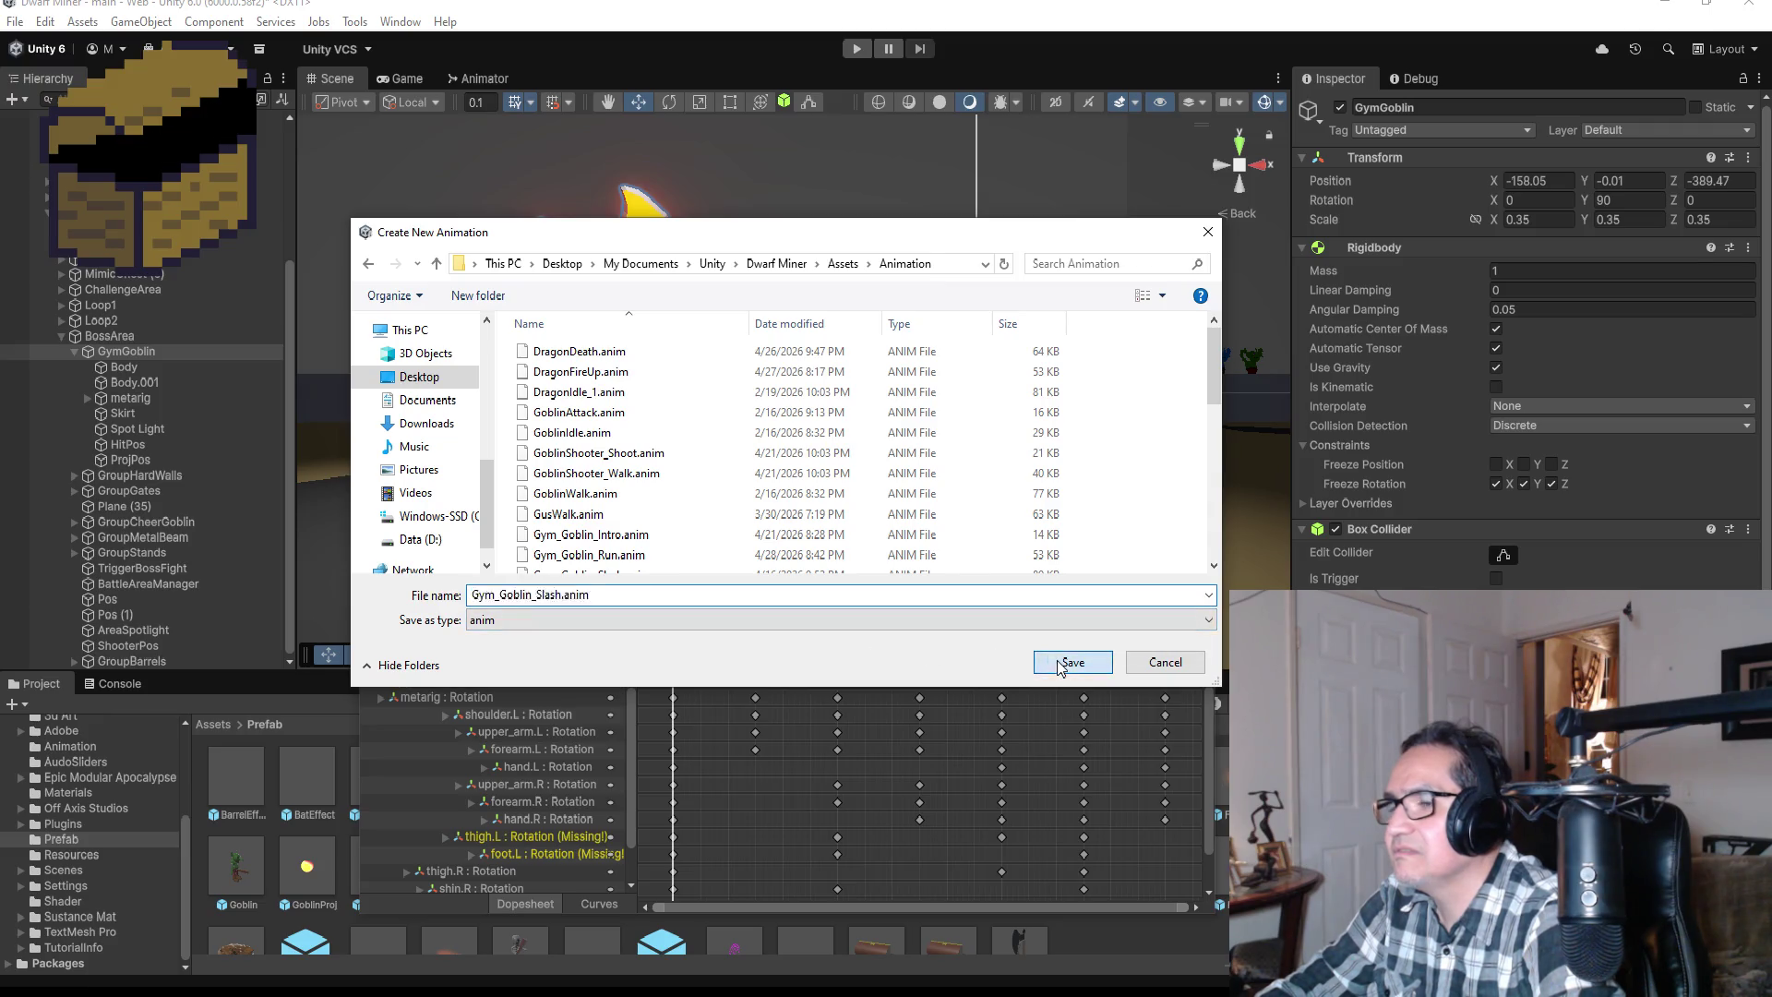
{"action": "left_click", "coordinate": [928, 505]}
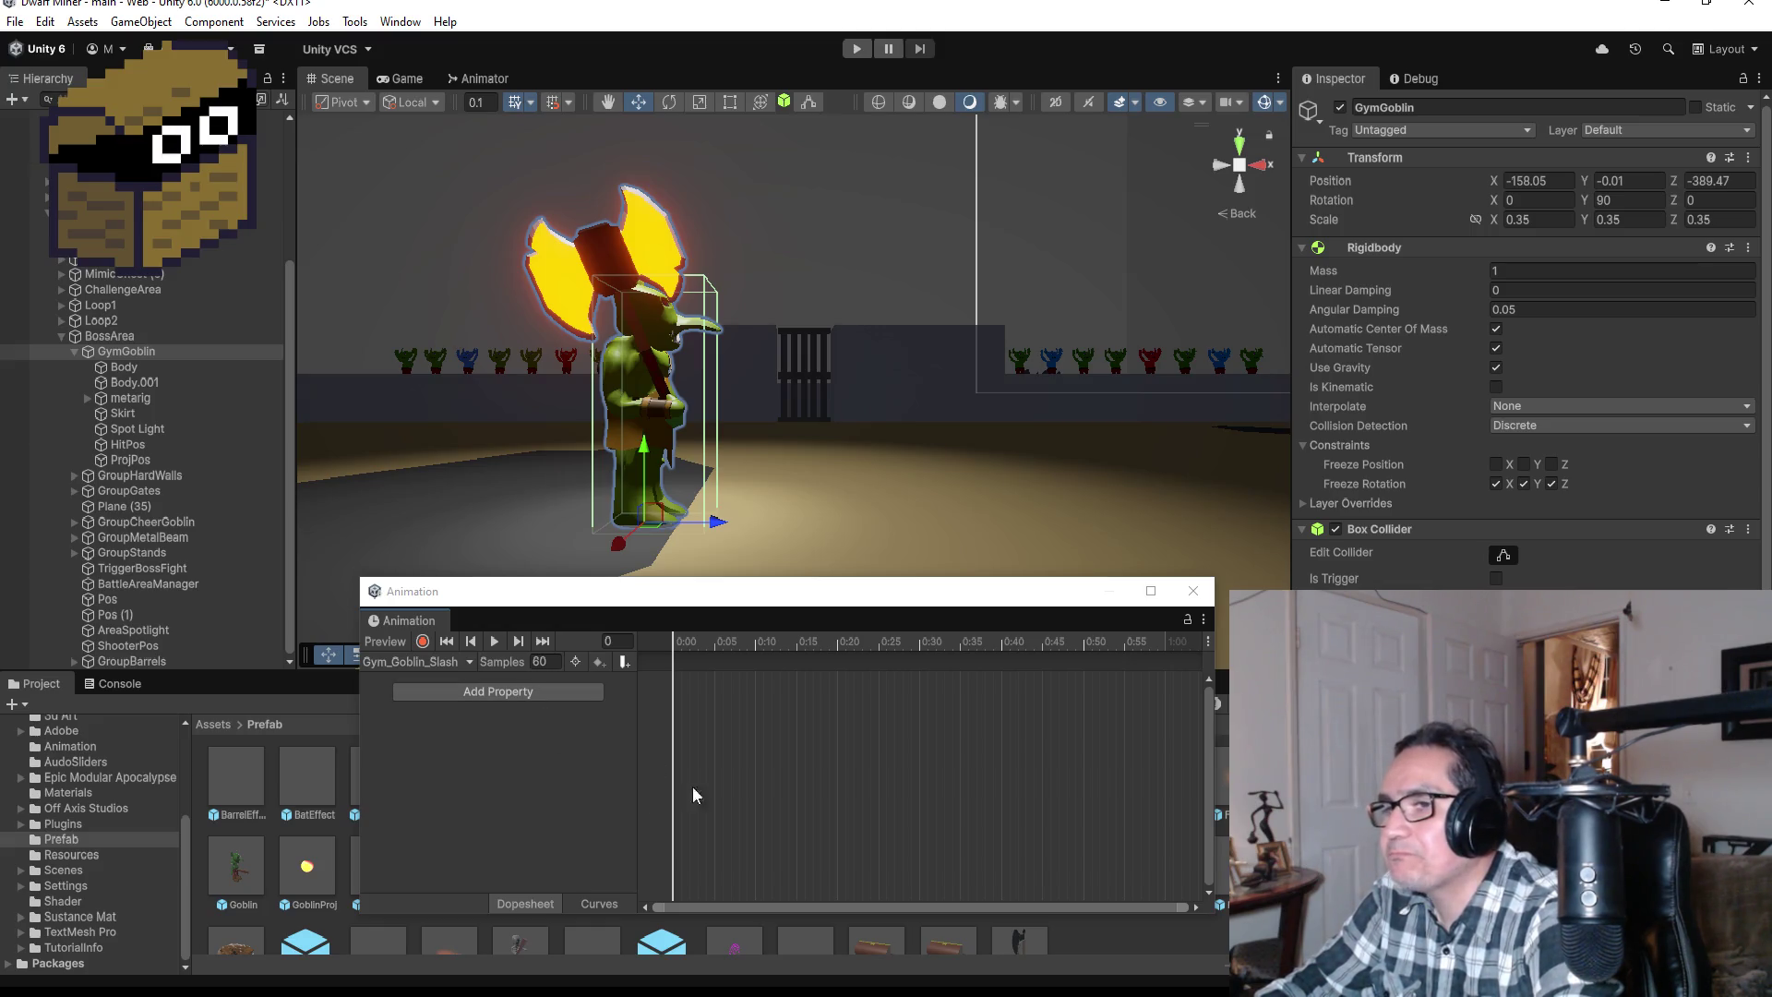
Step: Add a metarig Transform Rotation track to the clip and drag its end keyframe to frame 15
{"action": "left_click", "coordinate": [469, 693]}
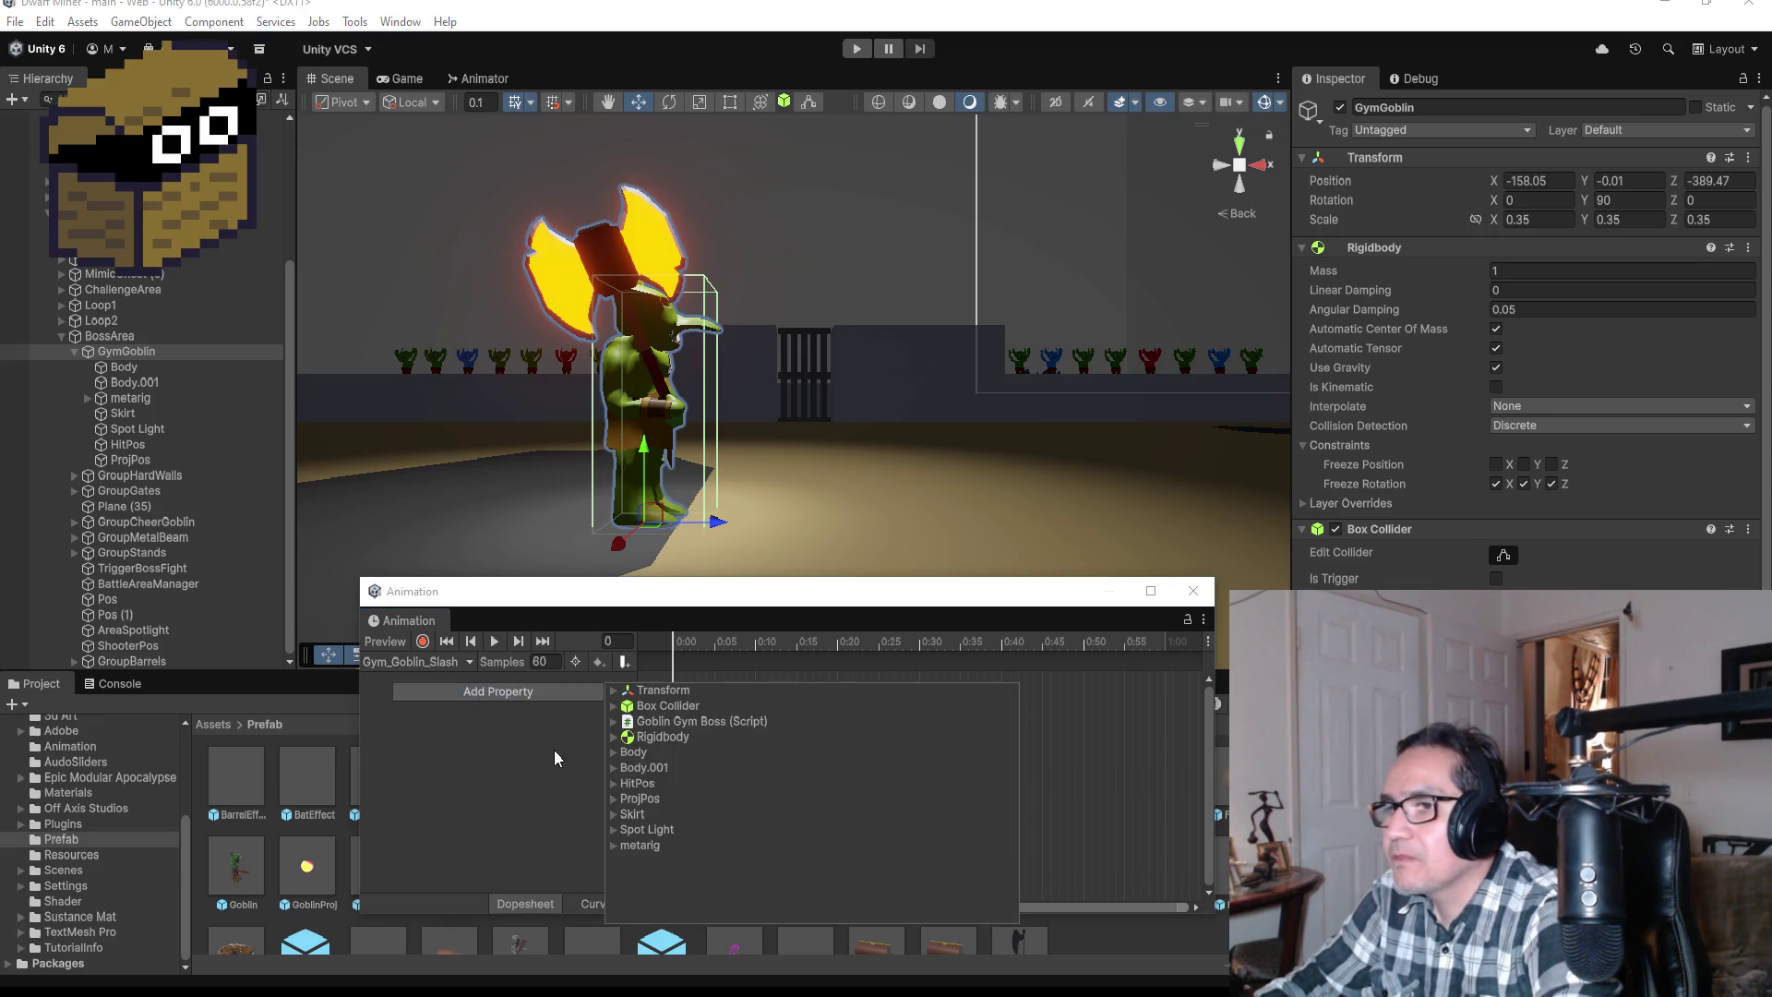
{"action": "left_click", "coordinate": [622, 692]}
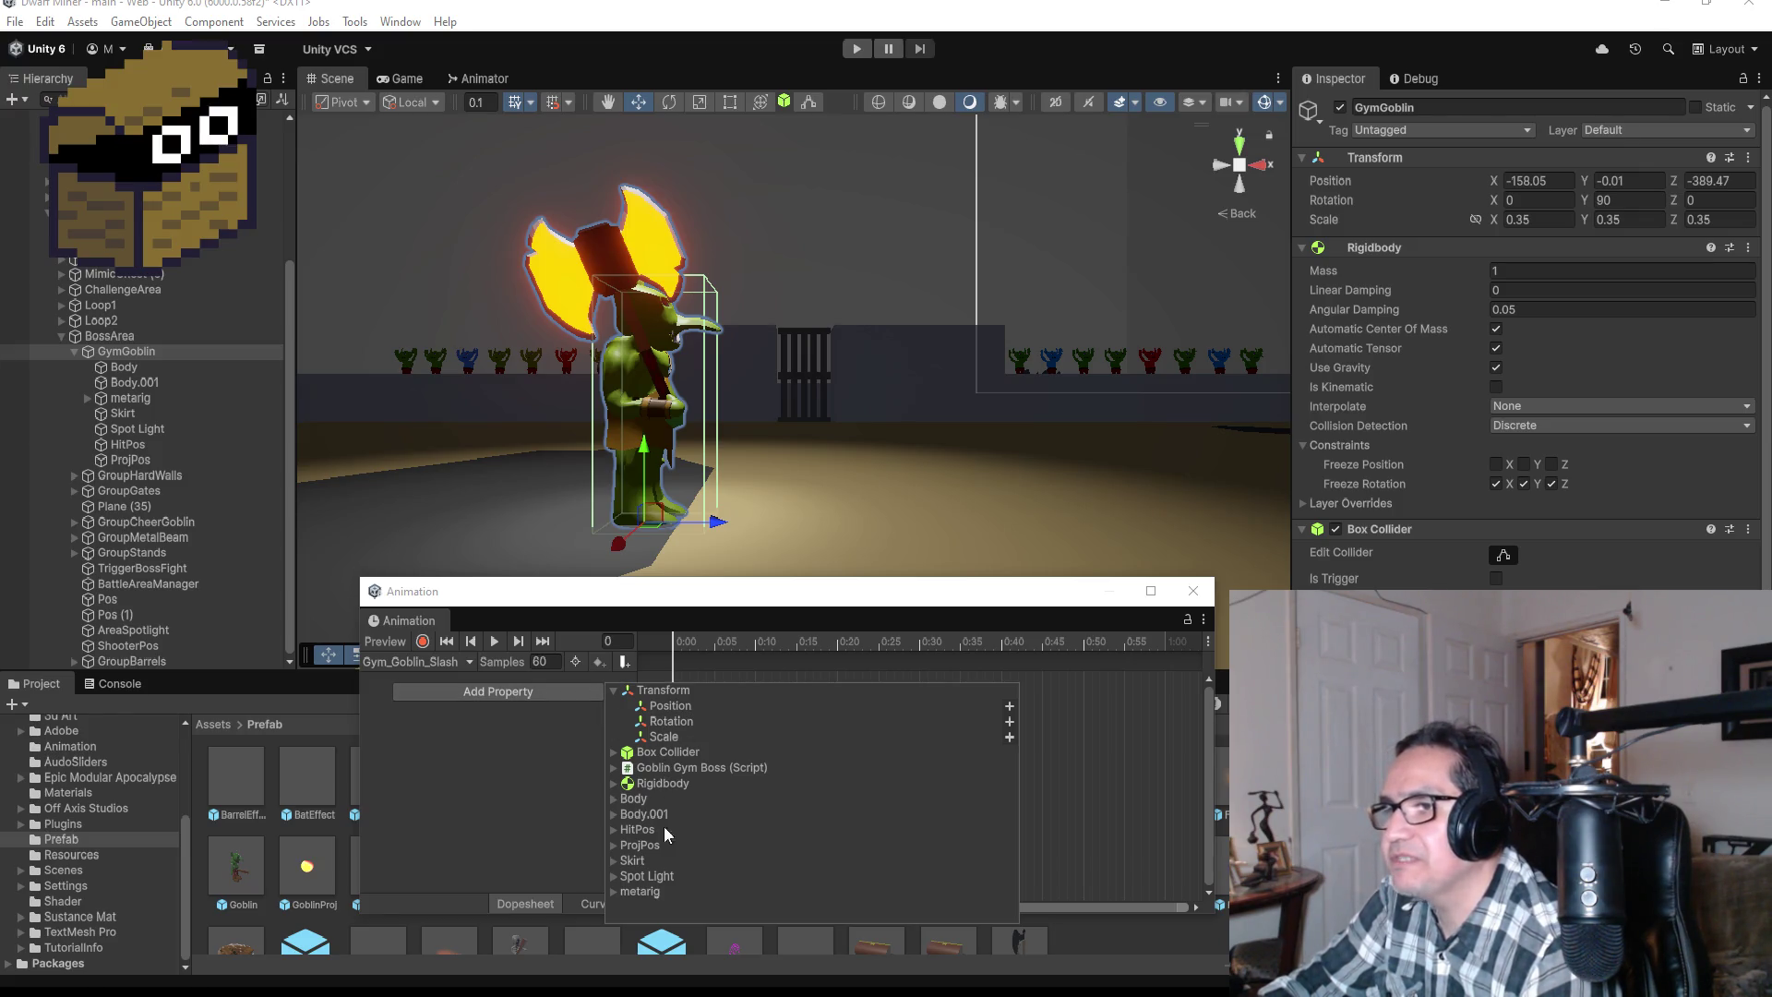
{"action": "left_click", "coordinate": [613, 892]}
{"action": "scroll", "coordinate": [766, 822], "scroll_direction": "down", "scroll_amount": 1}
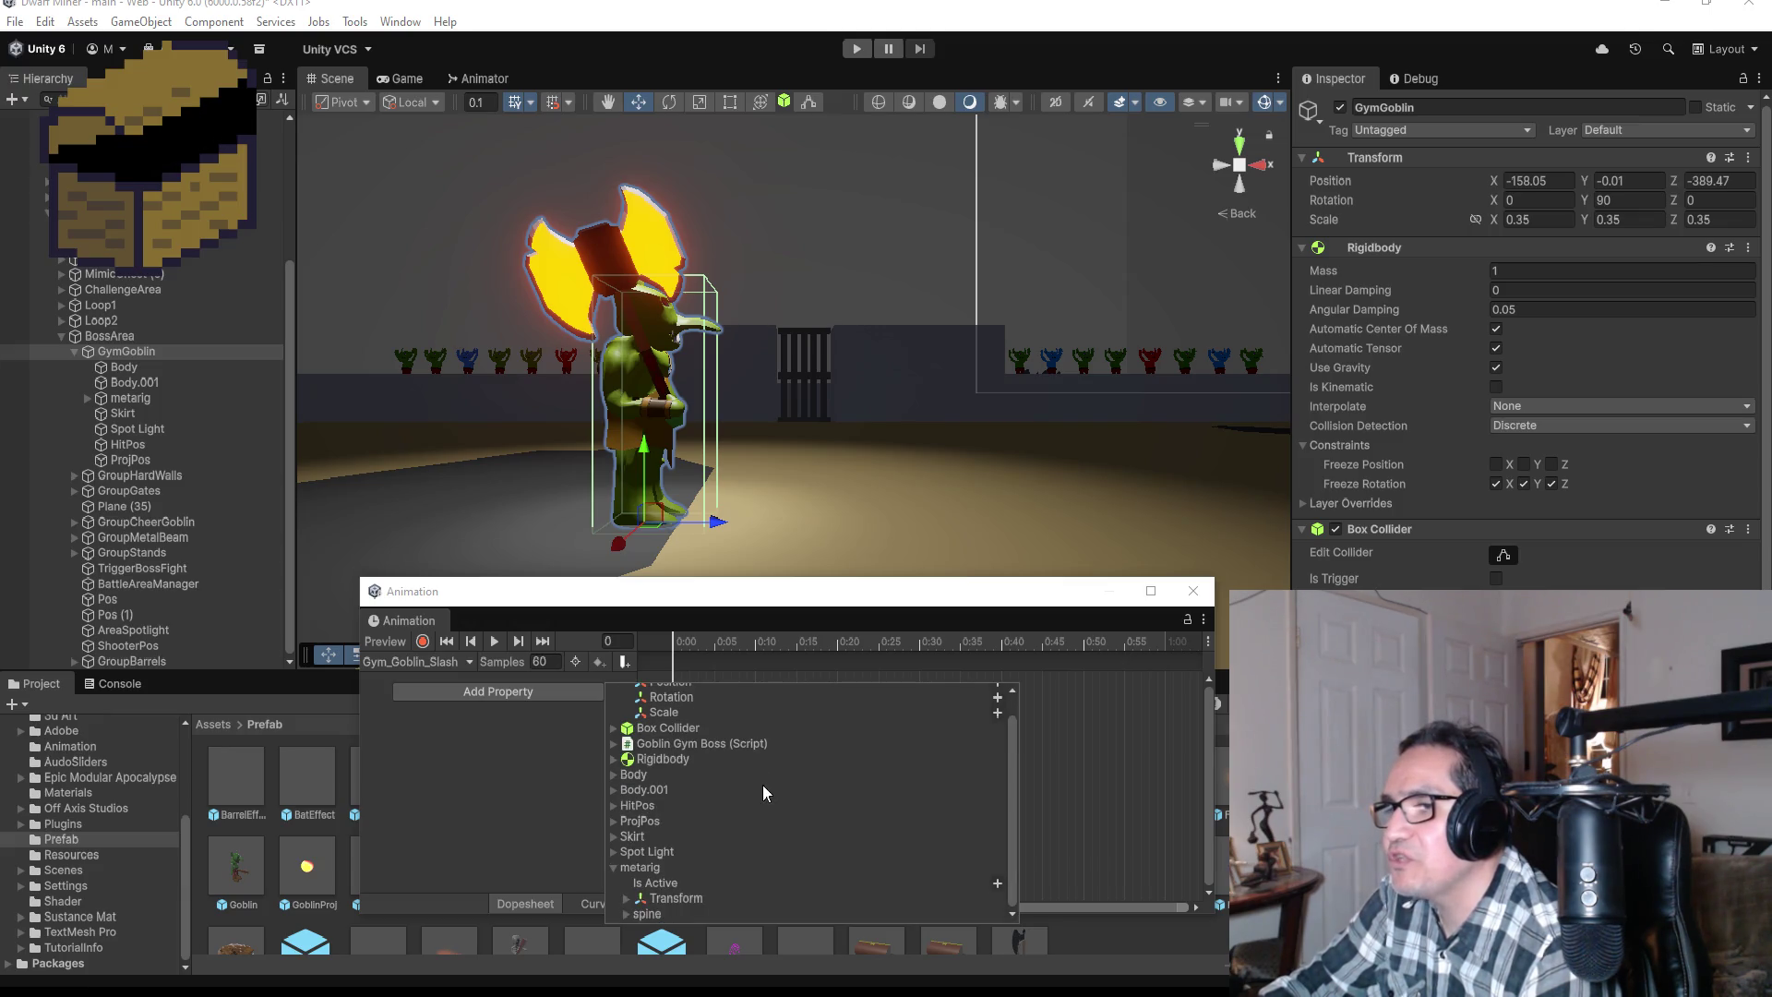
{"action": "left_click", "coordinate": [624, 900]}
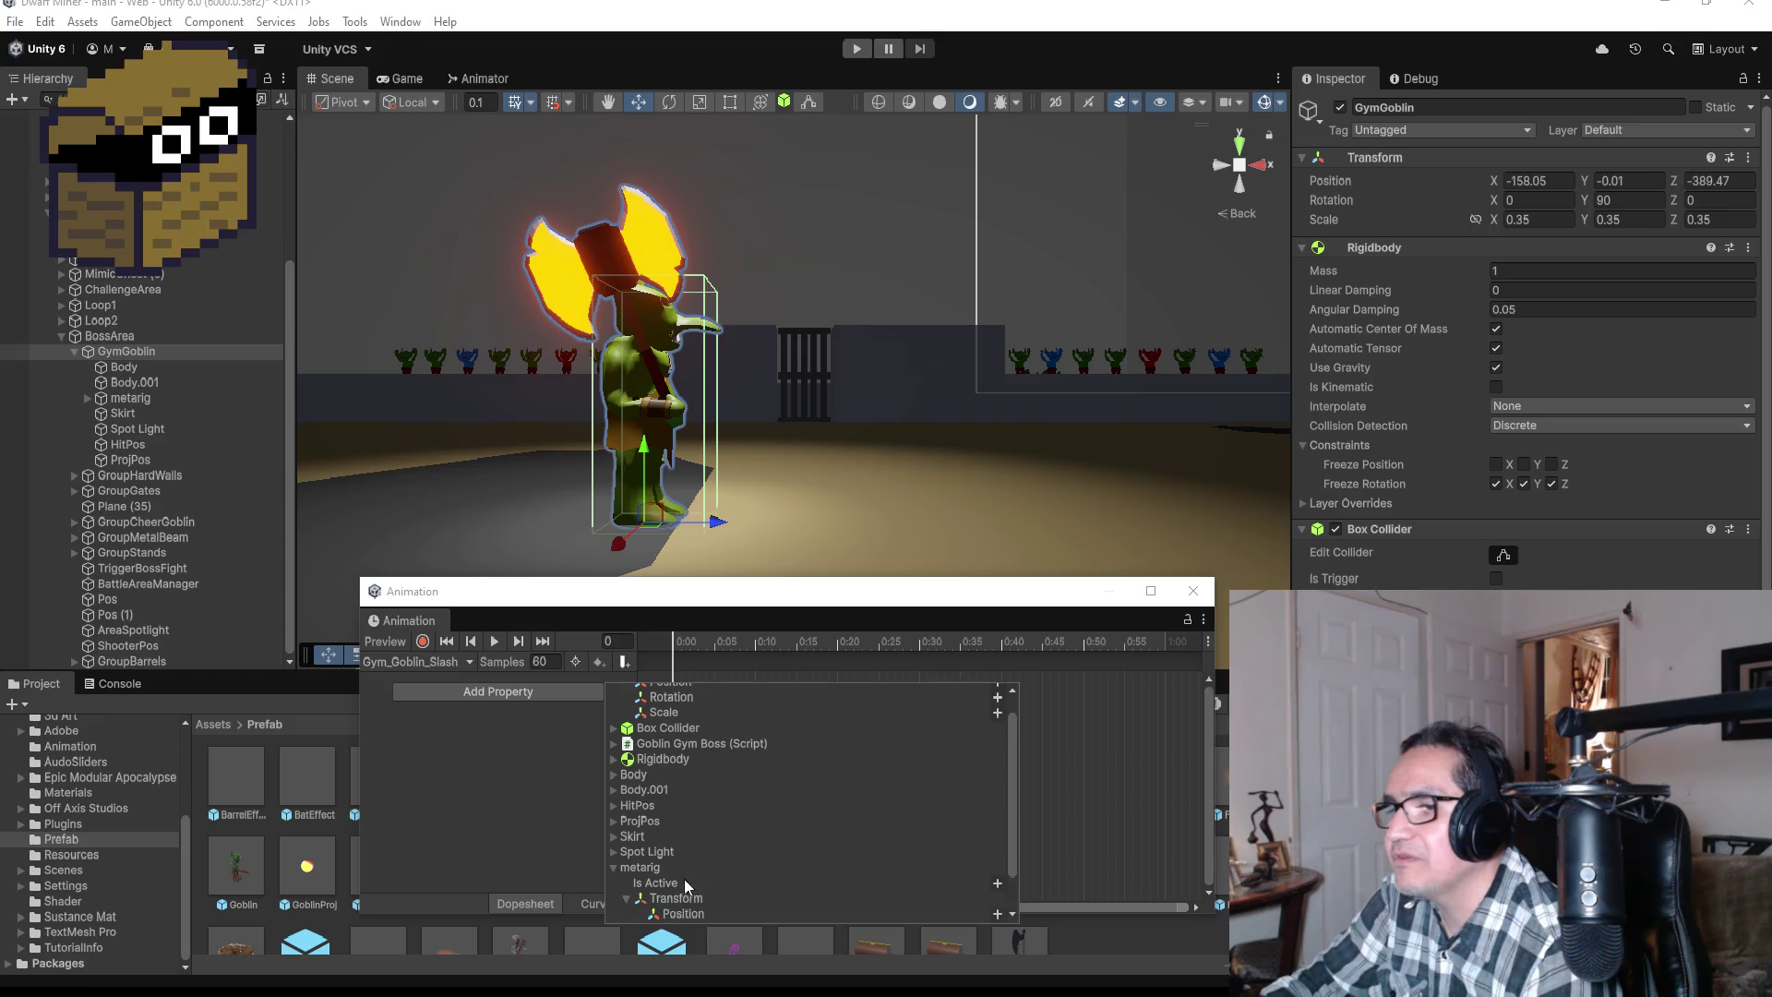
{"action": "scroll", "coordinate": [701, 886], "scroll_direction": "down", "scroll_amount": 1}
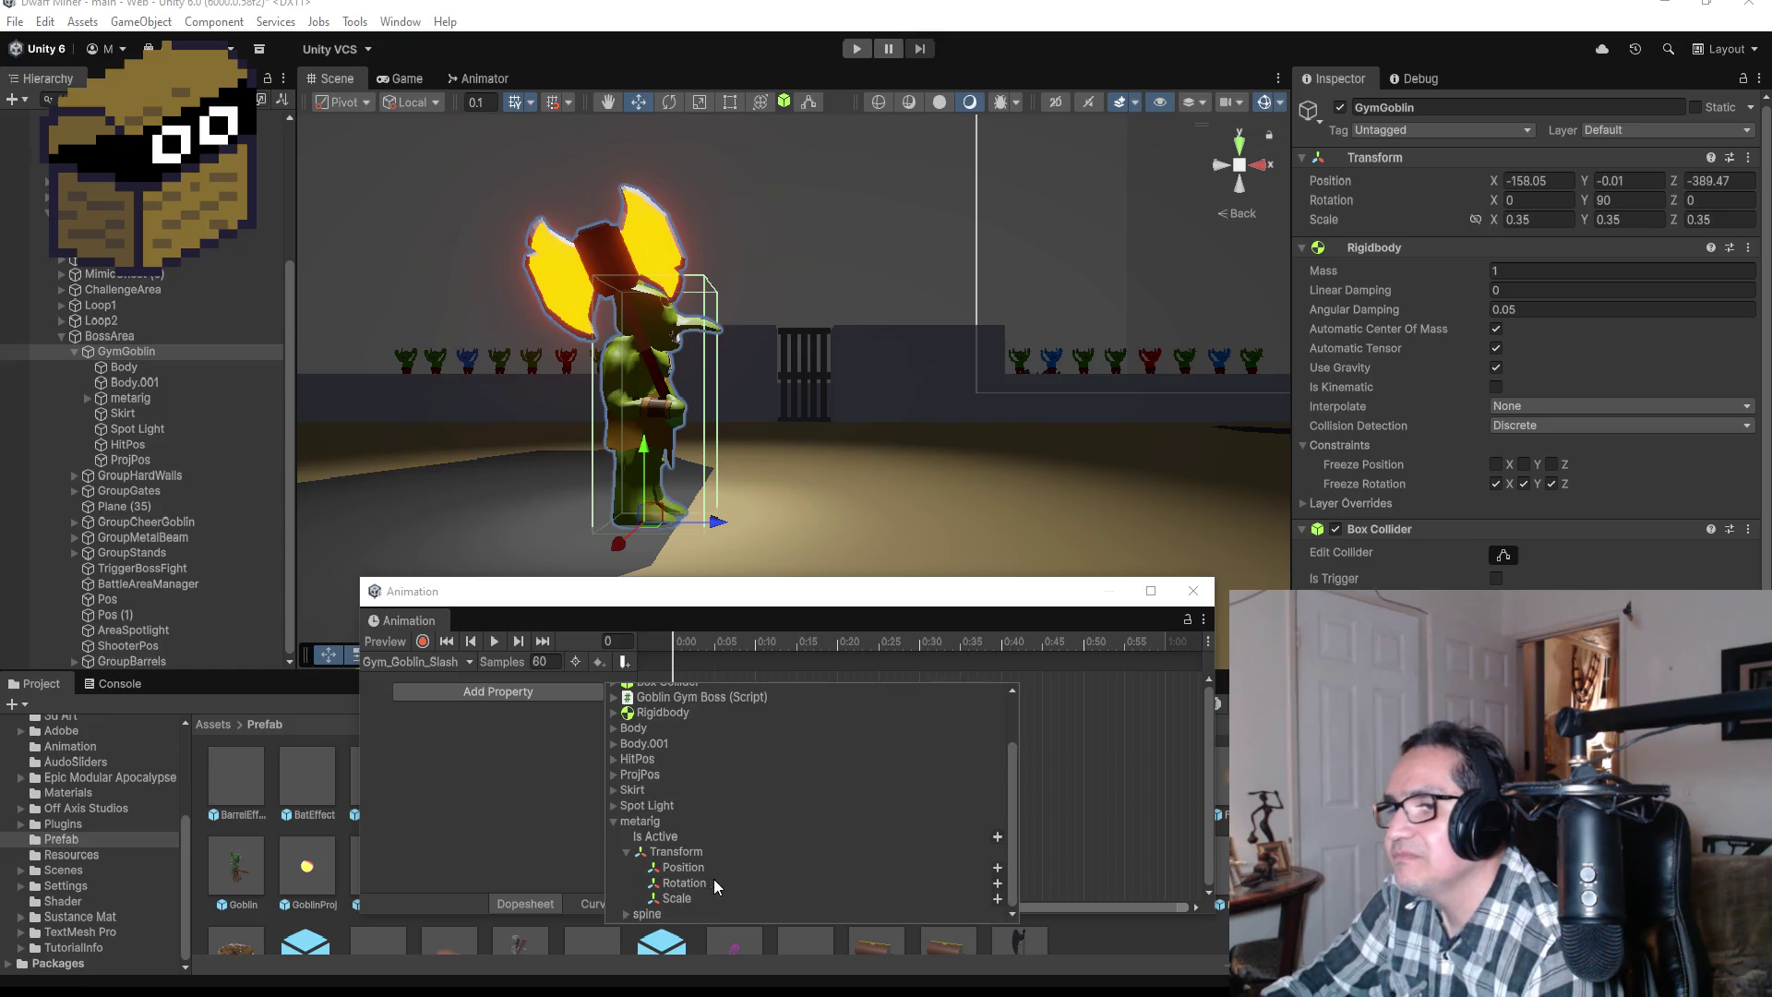
{"action": "left_click", "coordinate": [996, 885]}
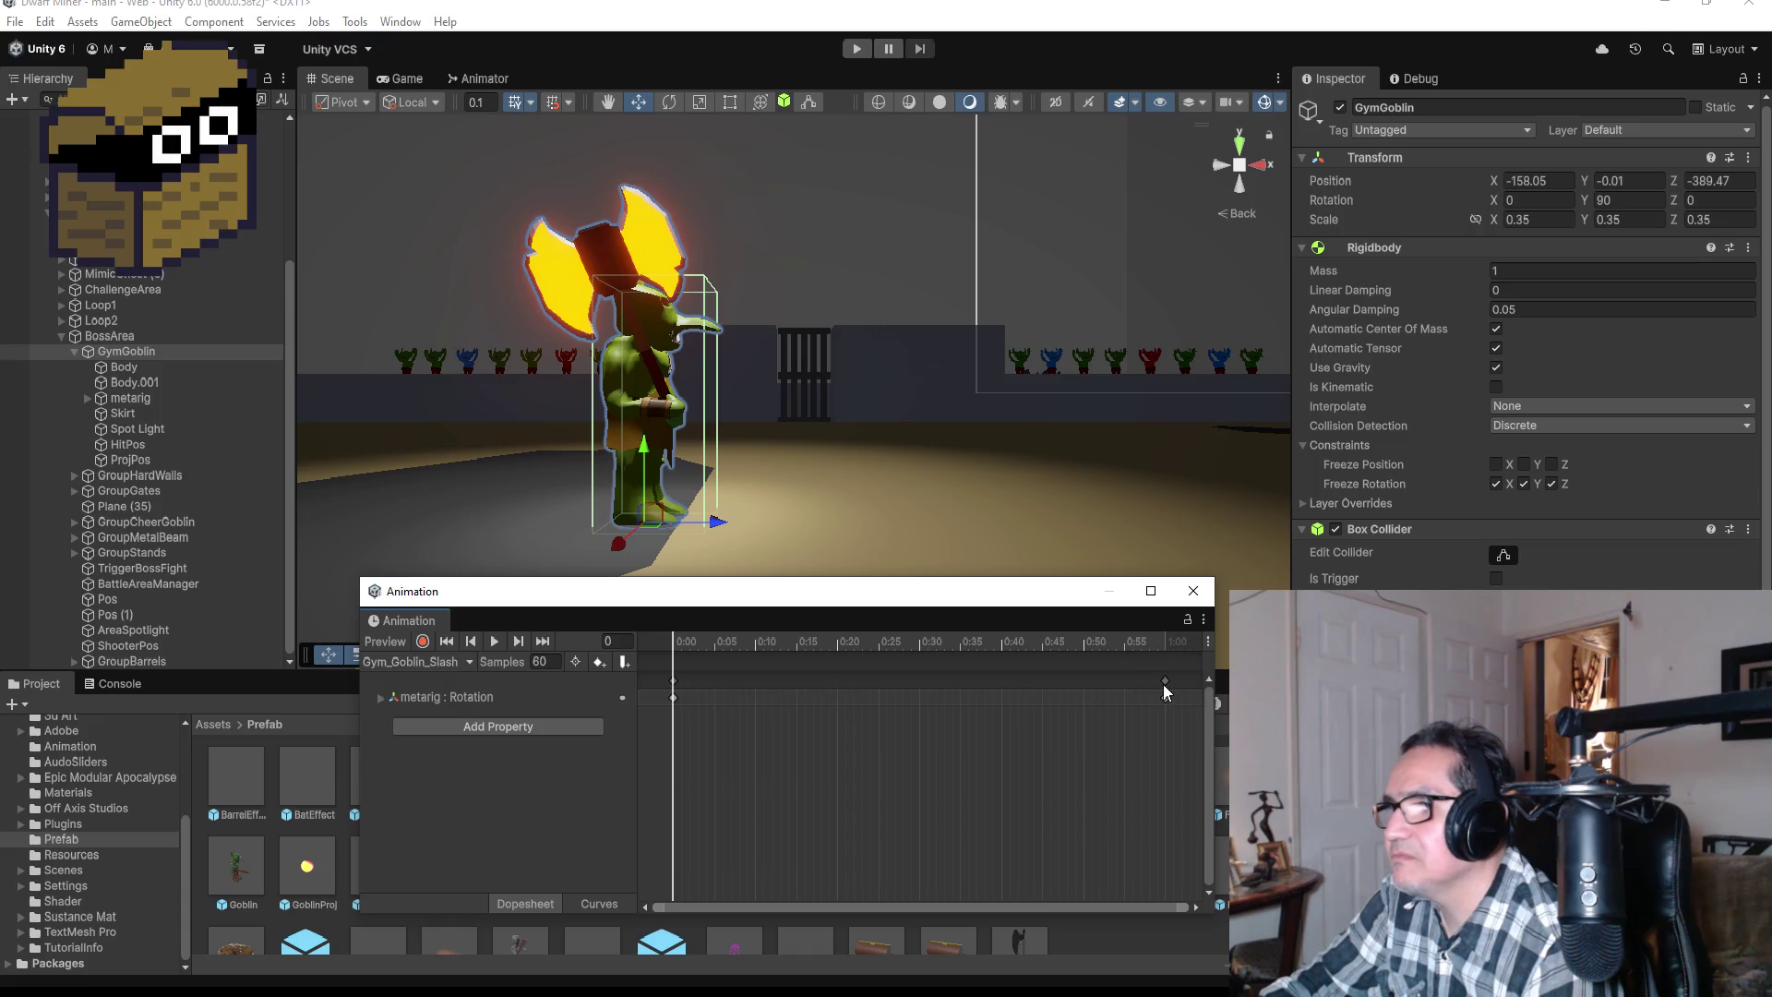
{"action": "mouse_move", "coordinate": [1165, 680]}
{"action": "left_mouse_down"}
{"action": "mouse_move", "coordinate": [746, 694]}
{"action": "mouse_move", "coordinate": [796, 684]}
{"action": "left_mouse_up"}
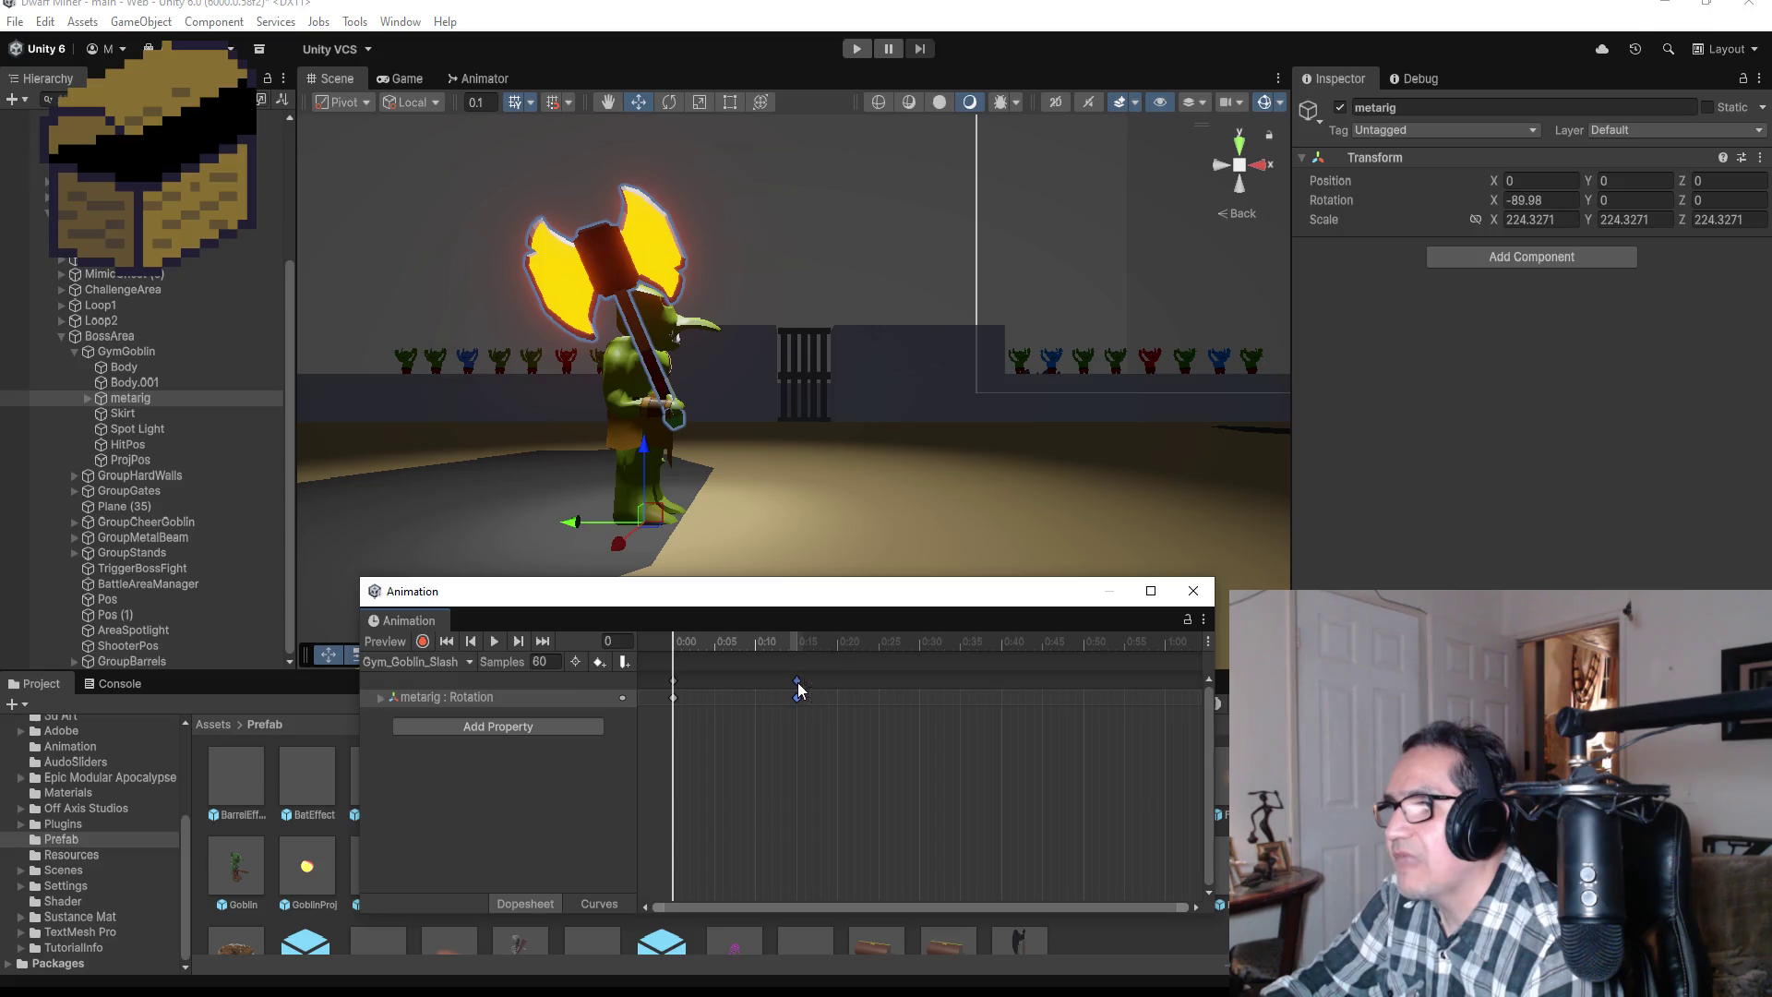
Step: With the playhead on the last key and recording on, expand the metarig bones and select upper_arm.R
{"action": "left_click", "coordinate": [545, 640]}
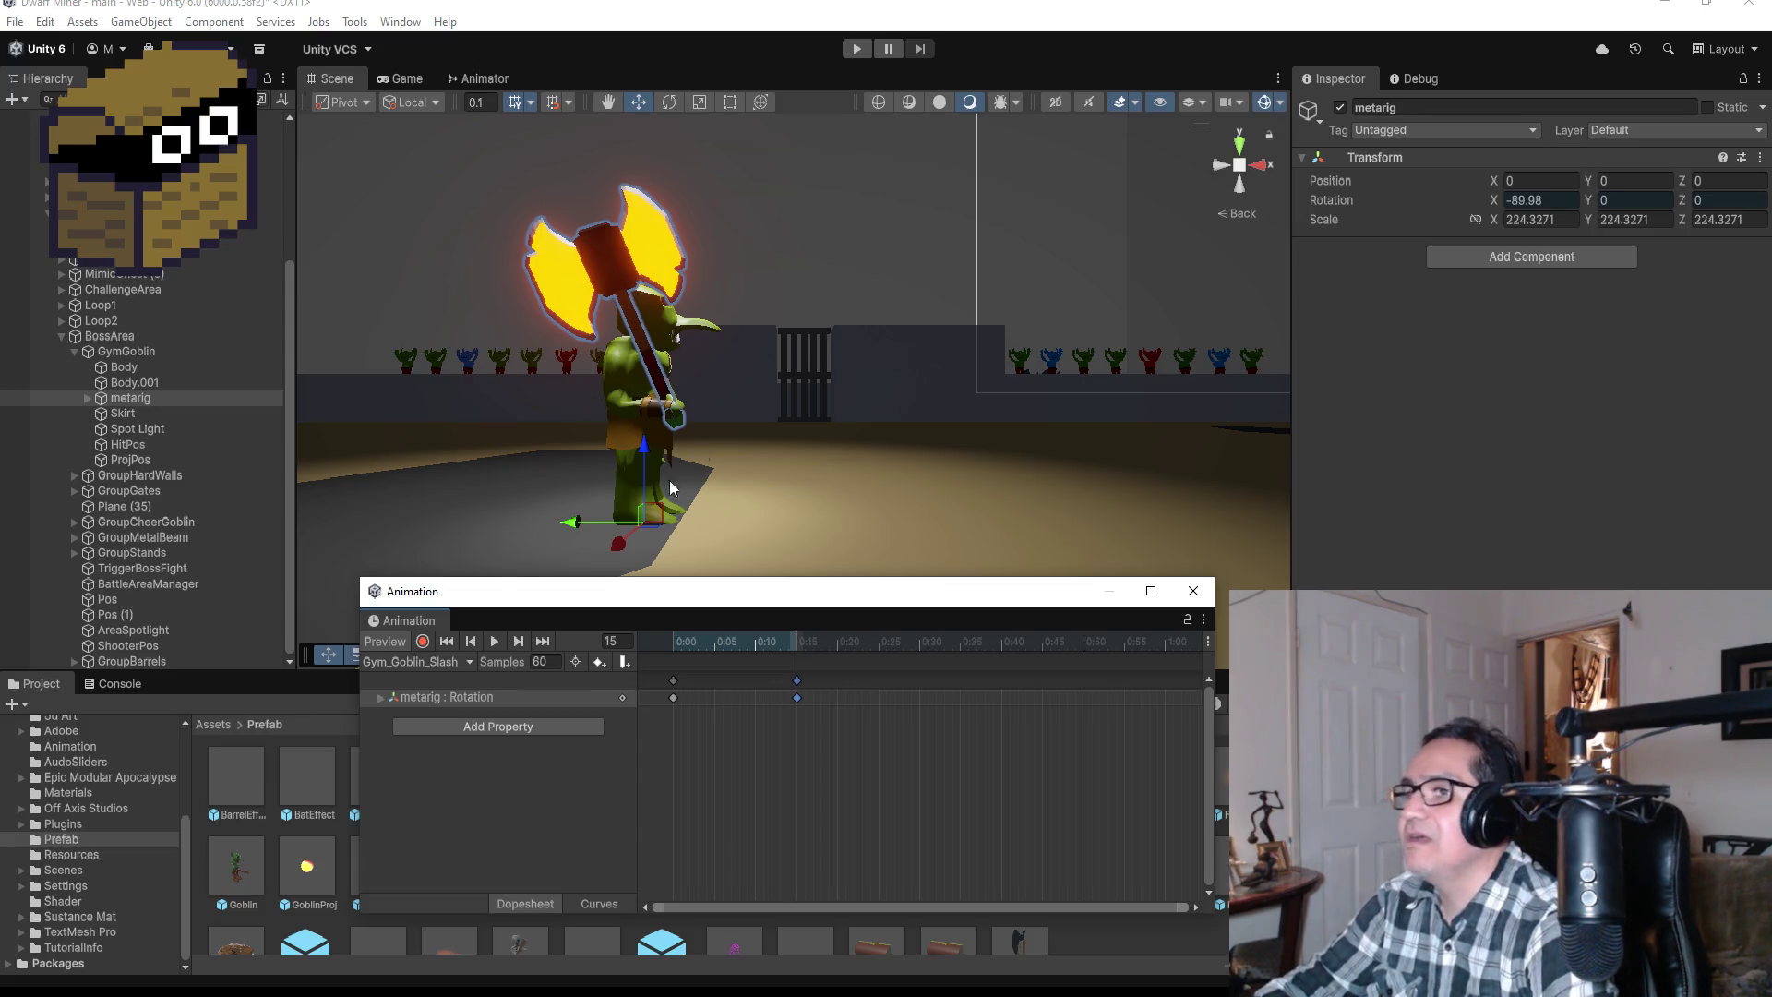
{"action": "left_click", "coordinate": [423, 640]}
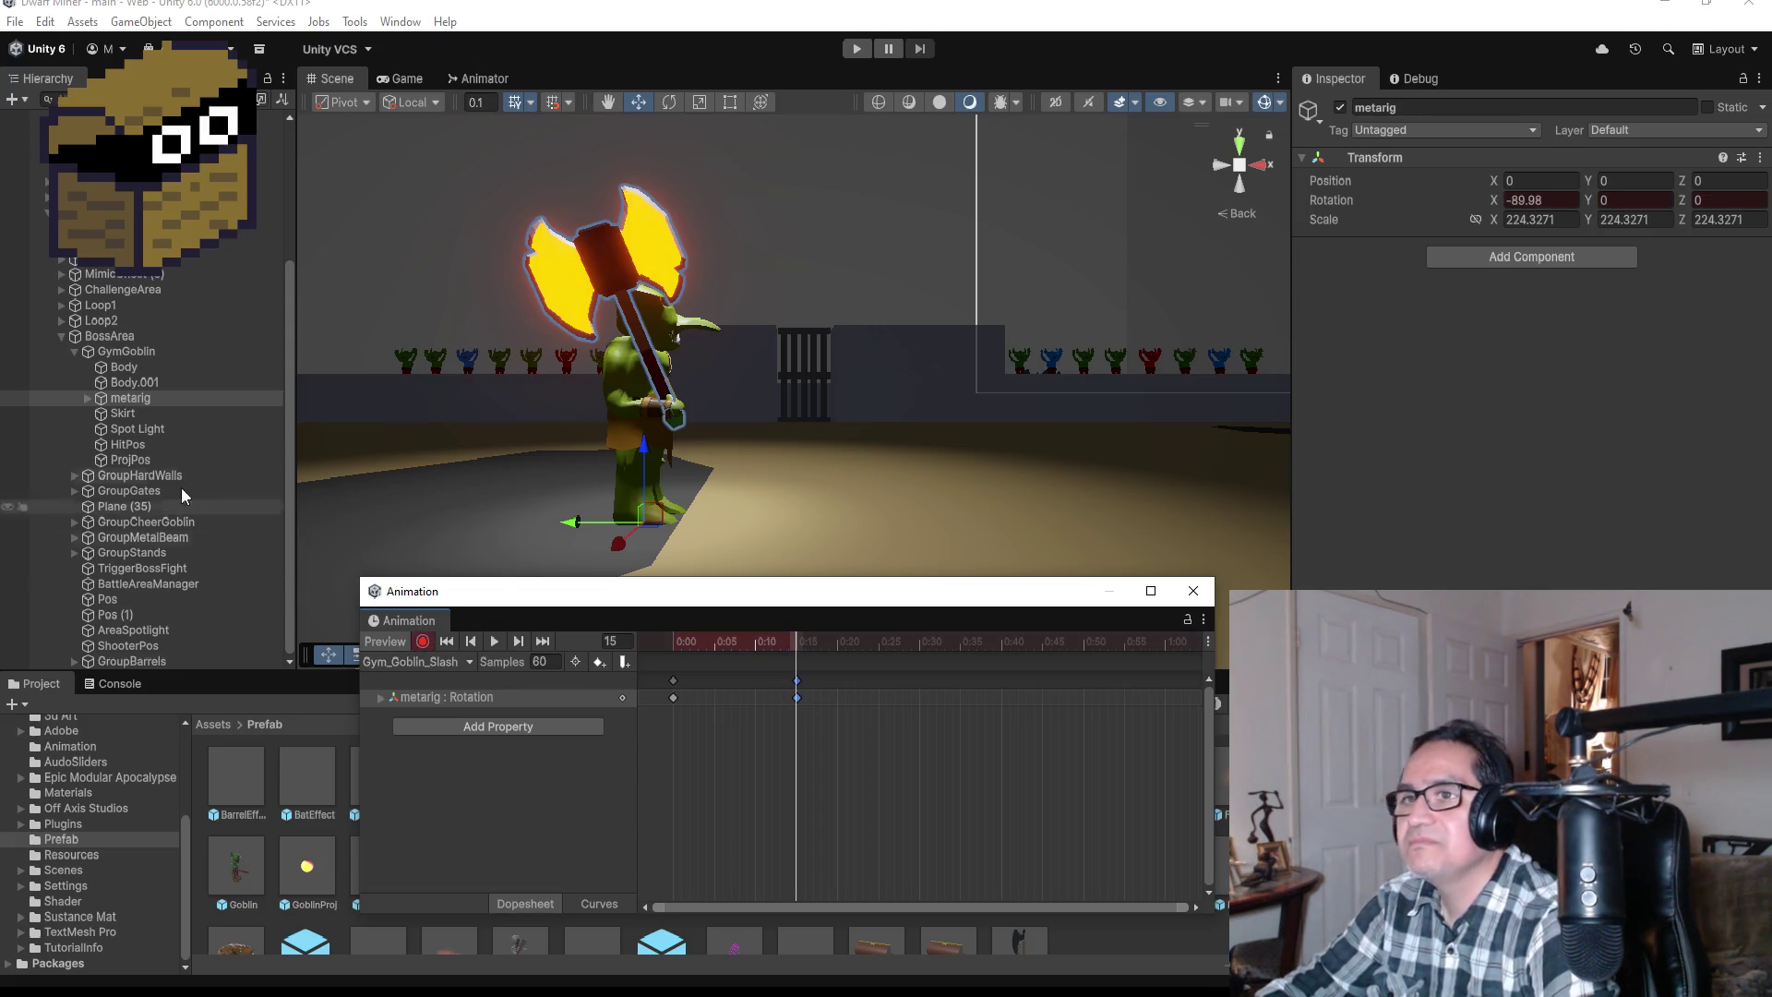
{"action": "left_click", "coordinate": [87, 398], "text": "alt"}
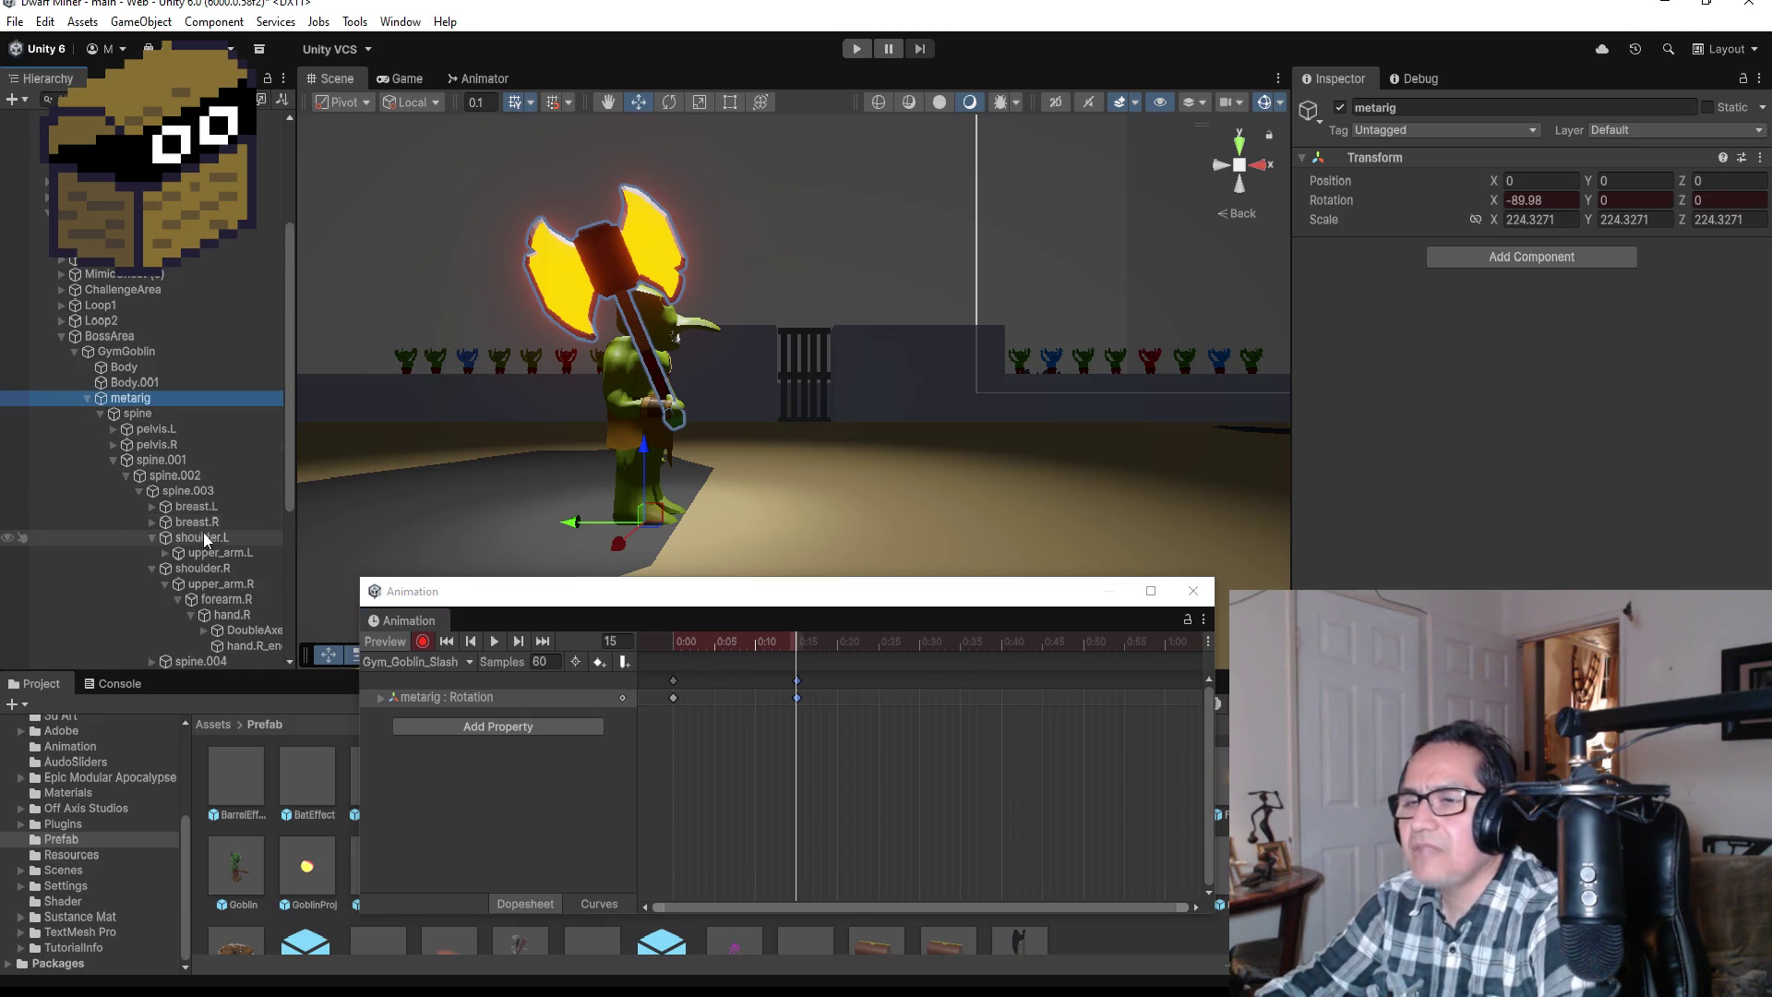
{"action": "scroll", "coordinate": [205, 571], "scroll_direction": "down", "scroll_amount": 5}
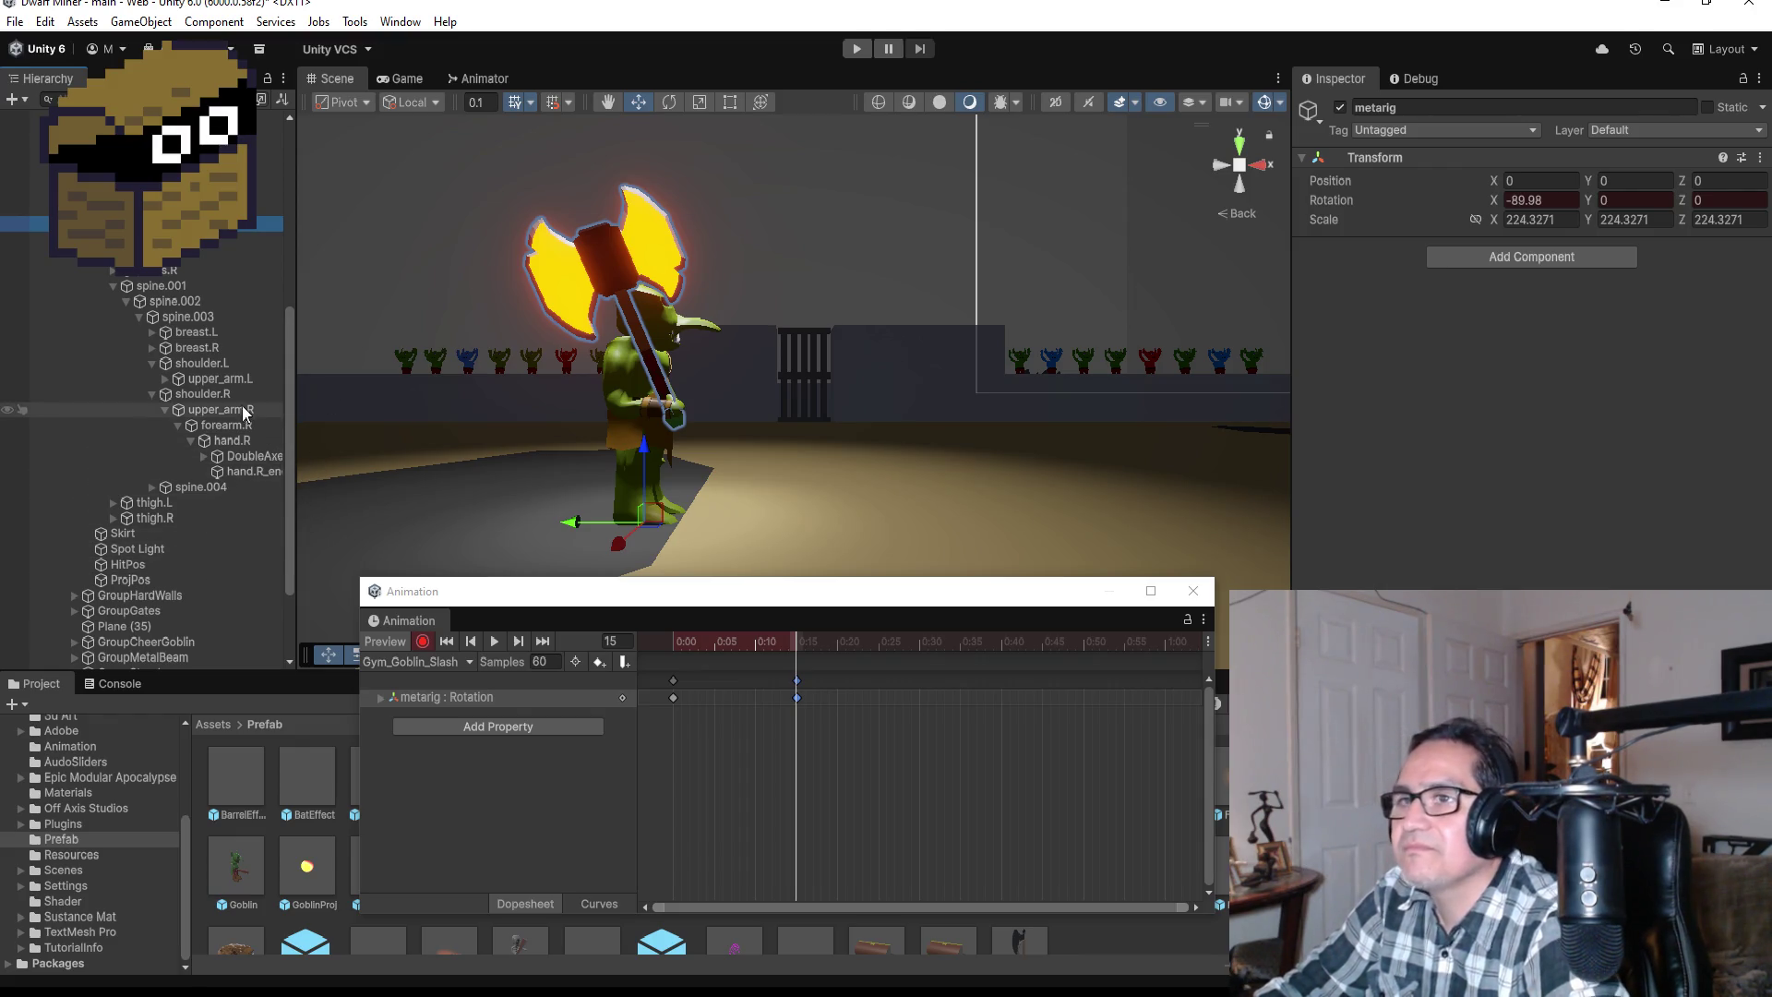
{"action": "left_click", "coordinate": [220, 410]}
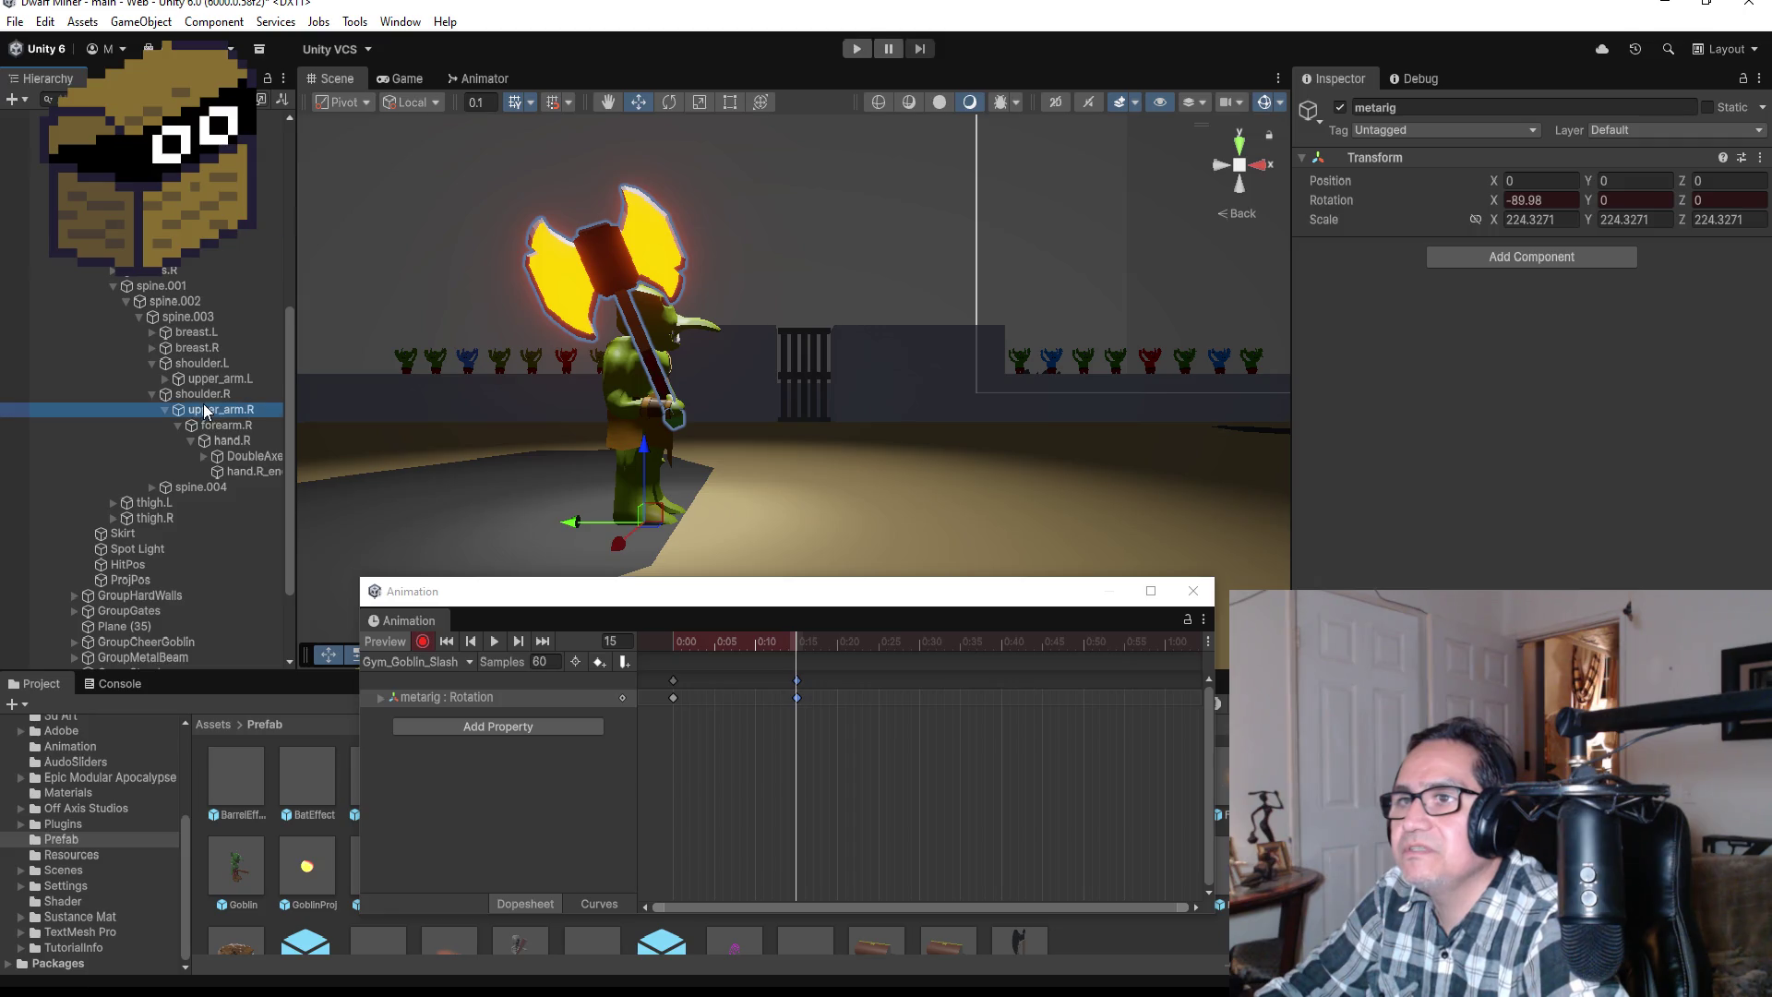
Step: At frame 15, rotate forearm.R so the goblin's axe swings down, discarding a trial upper-arm rotation
{"action": "left_click", "coordinate": [1232, 173]}
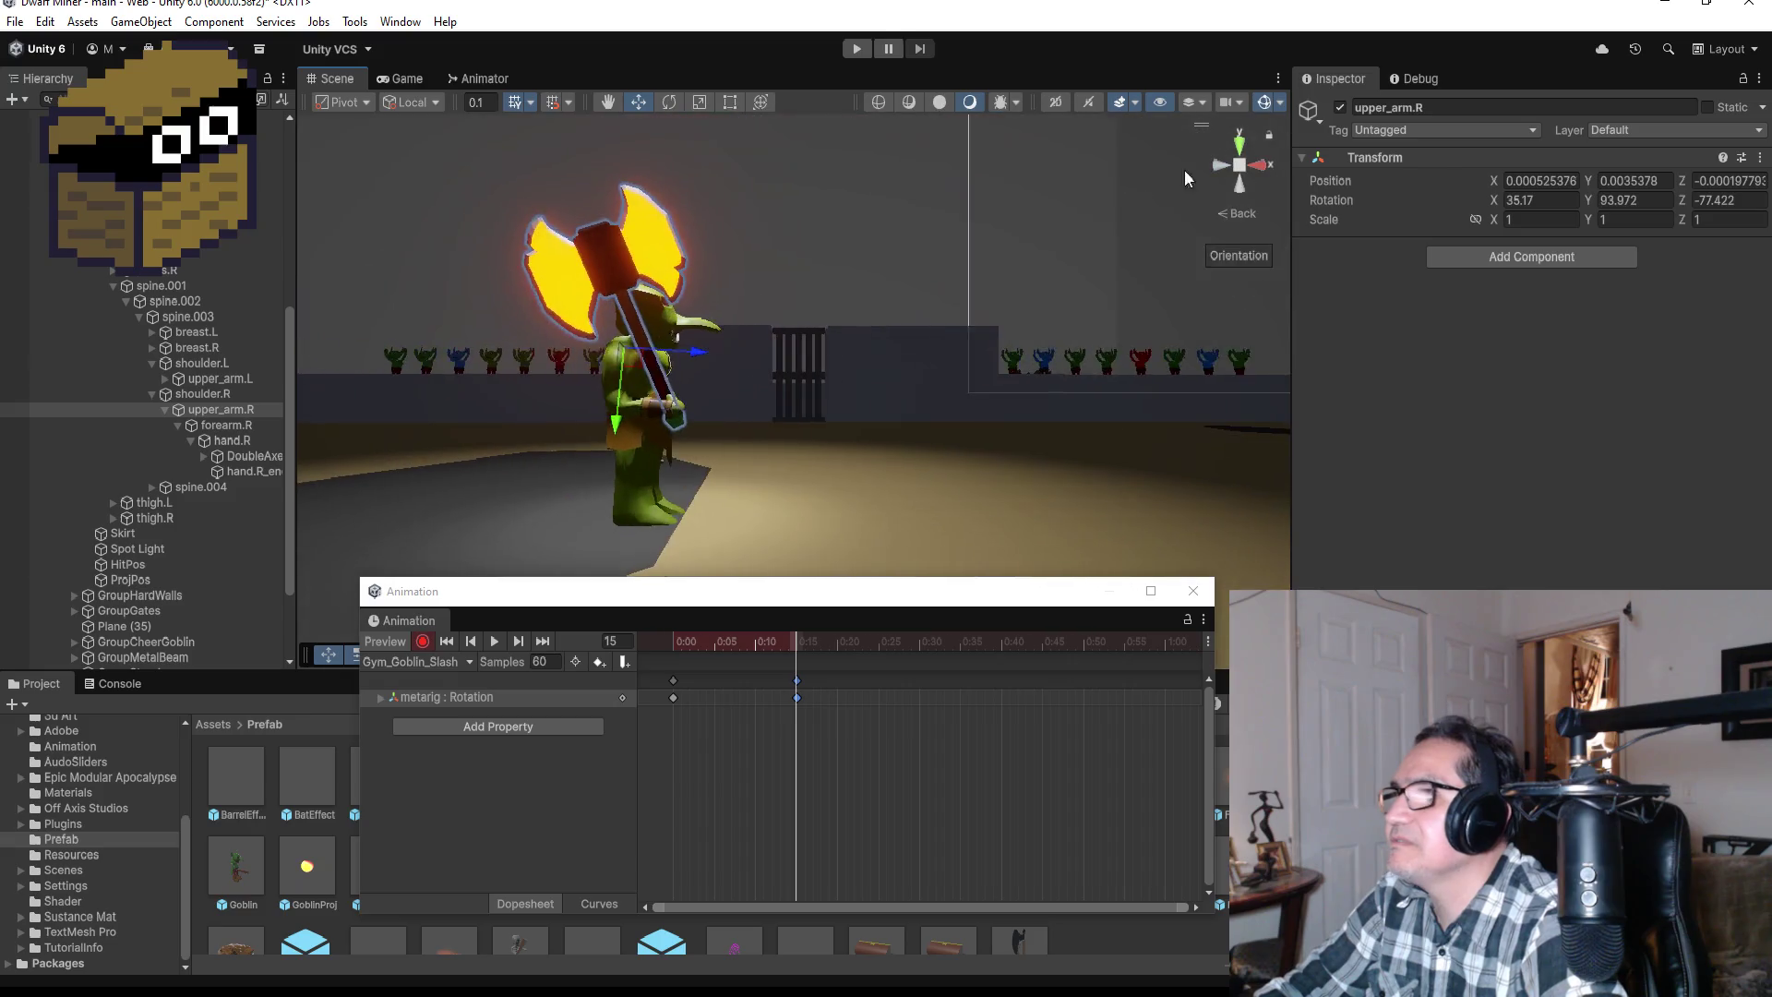
{"action": "left_click", "coordinate": [671, 102]}
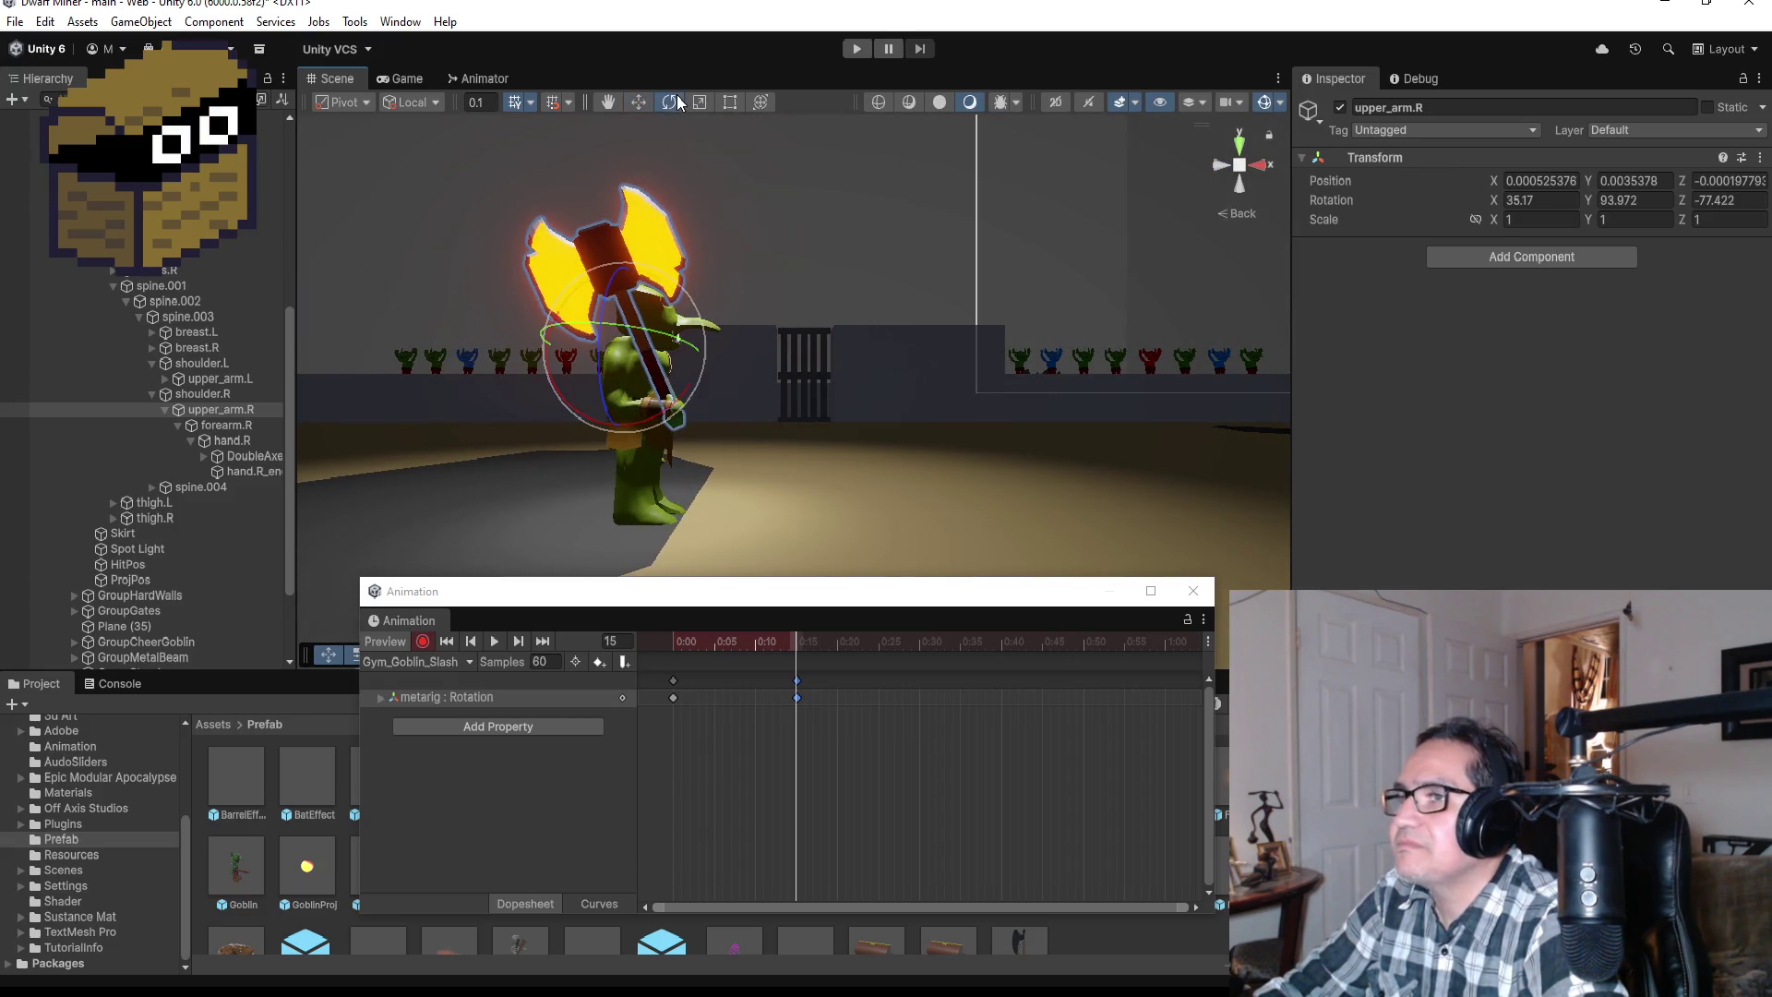
{"action": "mouse_move", "coordinate": [661, 268]}
{"action": "left_mouse_down"}
{"action": "mouse_move", "coordinate": [744, 286]}
{"action": "mouse_move", "coordinate": [795, 360]}
{"action": "left_mouse_up"}
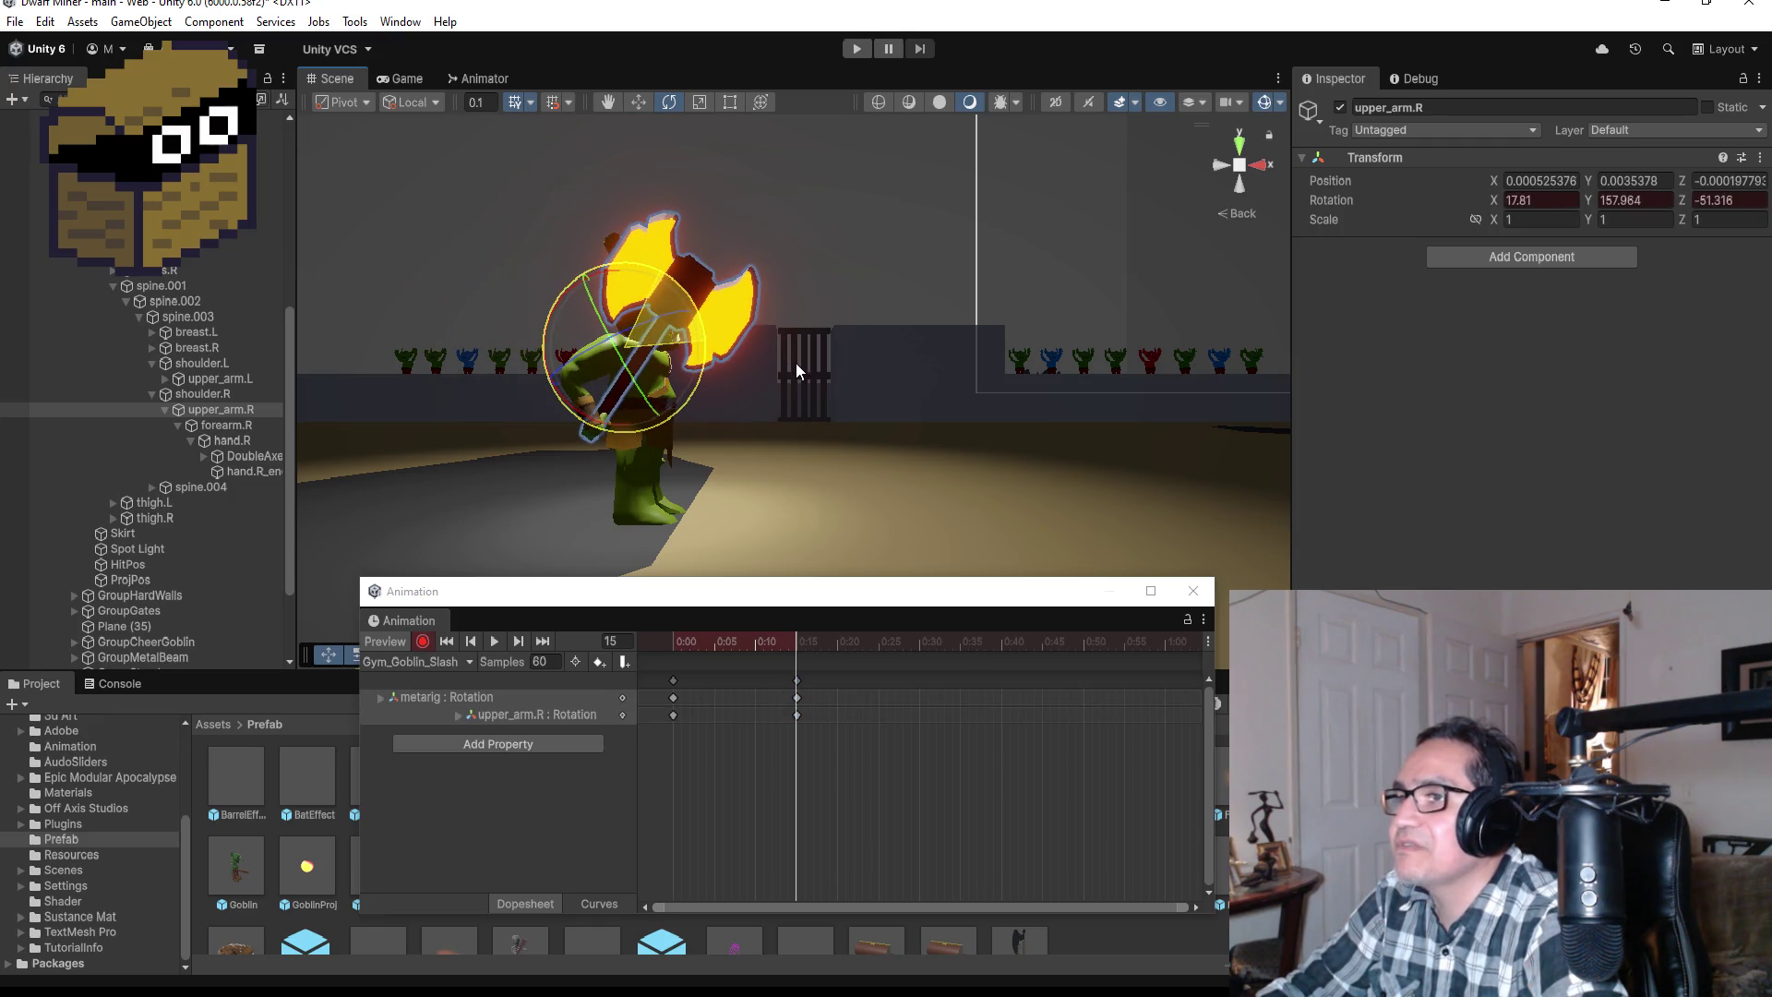
{"action": "key", "text": "ctrl+z"}
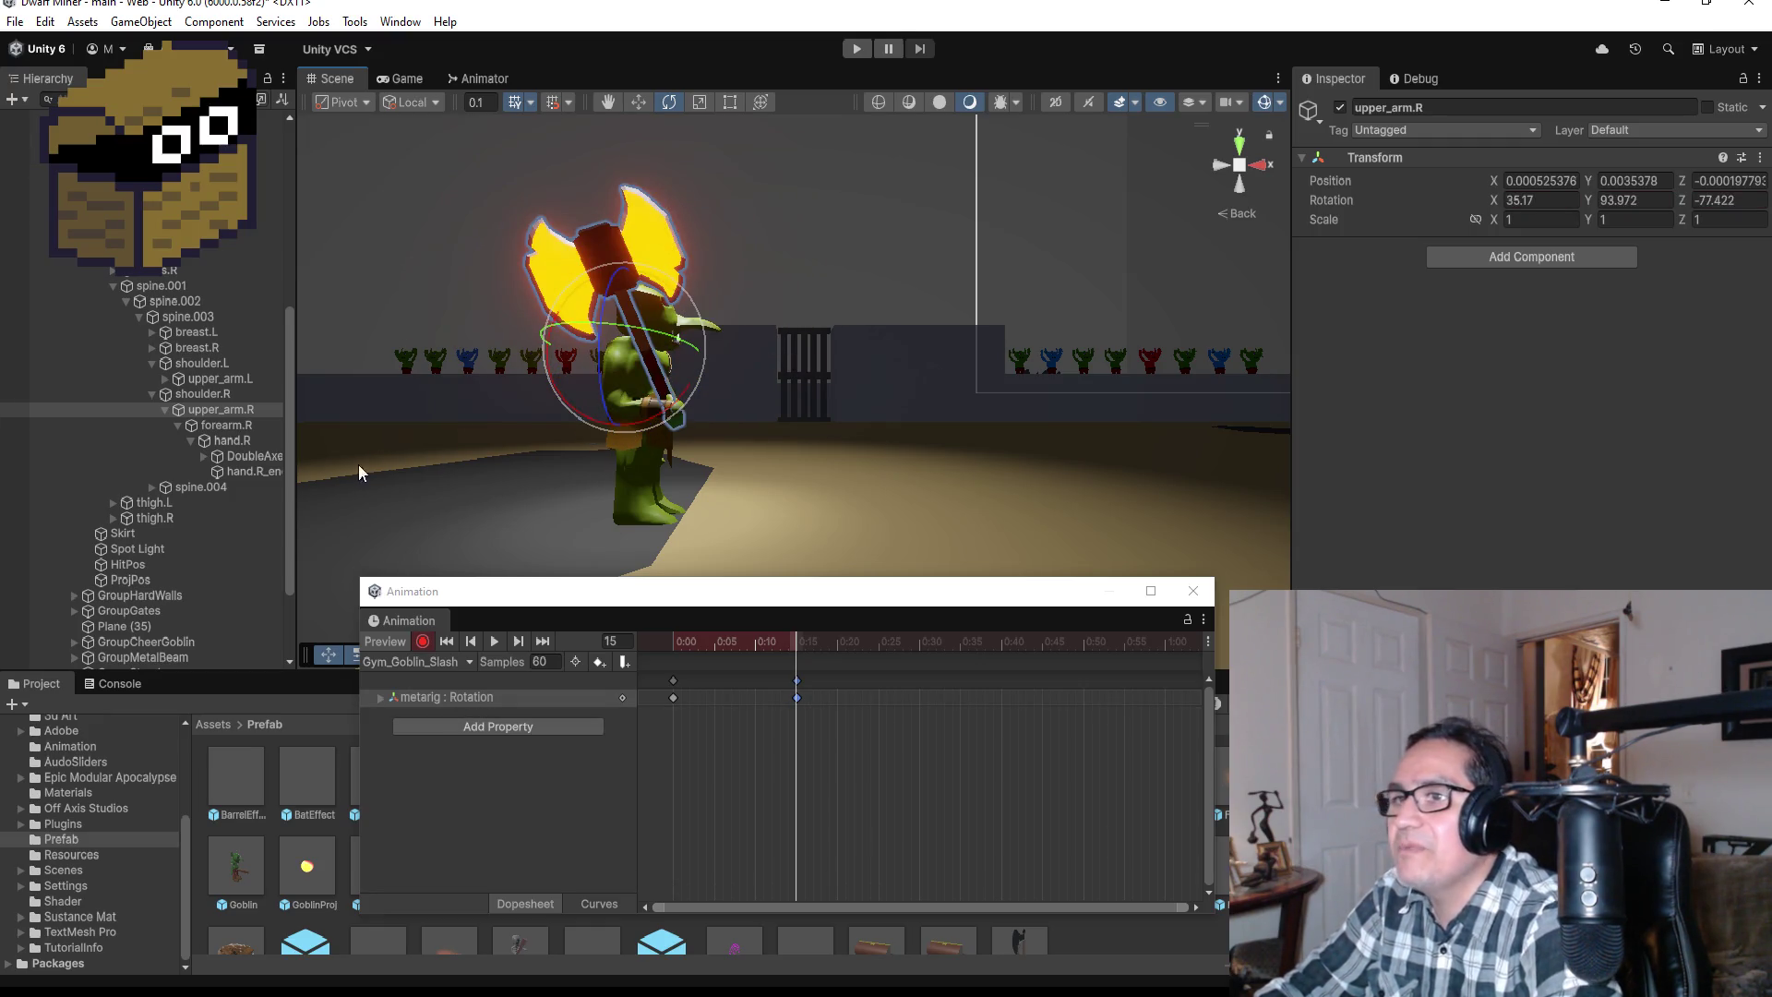
{"action": "left_click", "coordinate": [253, 426]}
{"action": "mouse_move", "coordinate": [655, 339]}
{"action": "left_mouse_down"}
{"action": "mouse_move", "coordinate": [711, 352]}
{"action": "mouse_move", "coordinate": [829, 446]}
{"action": "mouse_move", "coordinate": [888, 532]}
{"action": "left_mouse_up"}
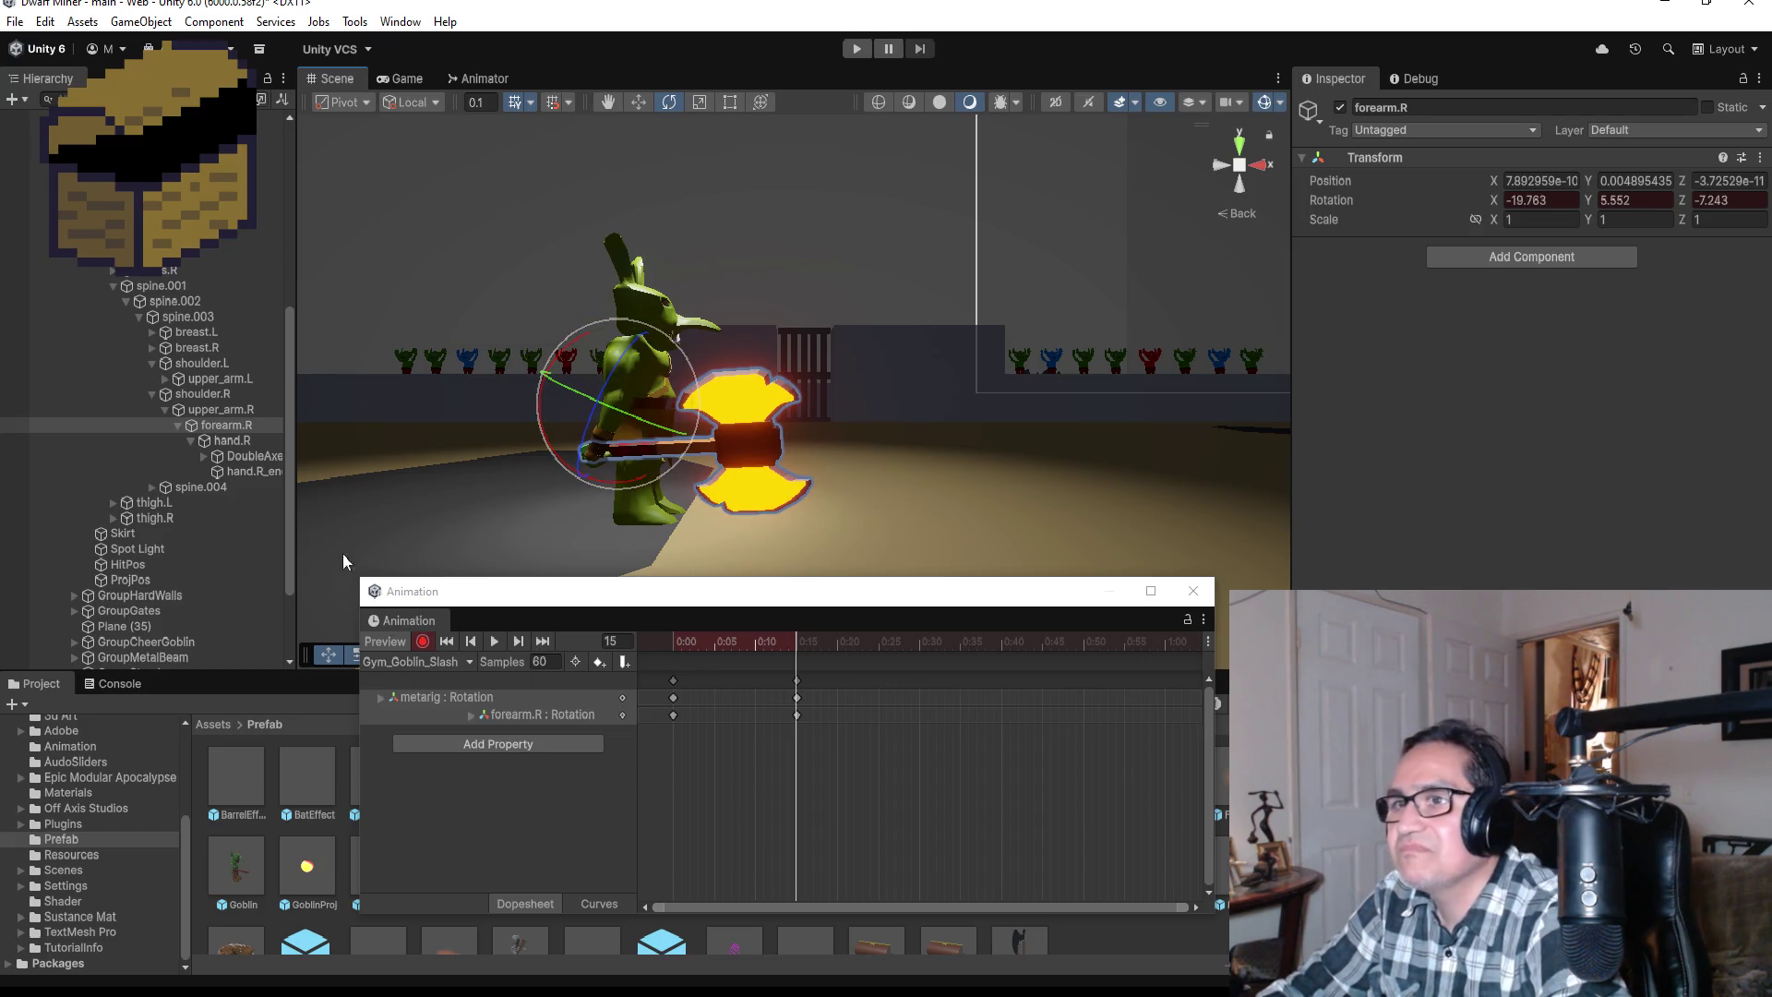
Step: Rotate upper_arm.R to raise the axe overhead, then stop recording and preview the slash
{"action": "left_click", "coordinate": [231, 409]}
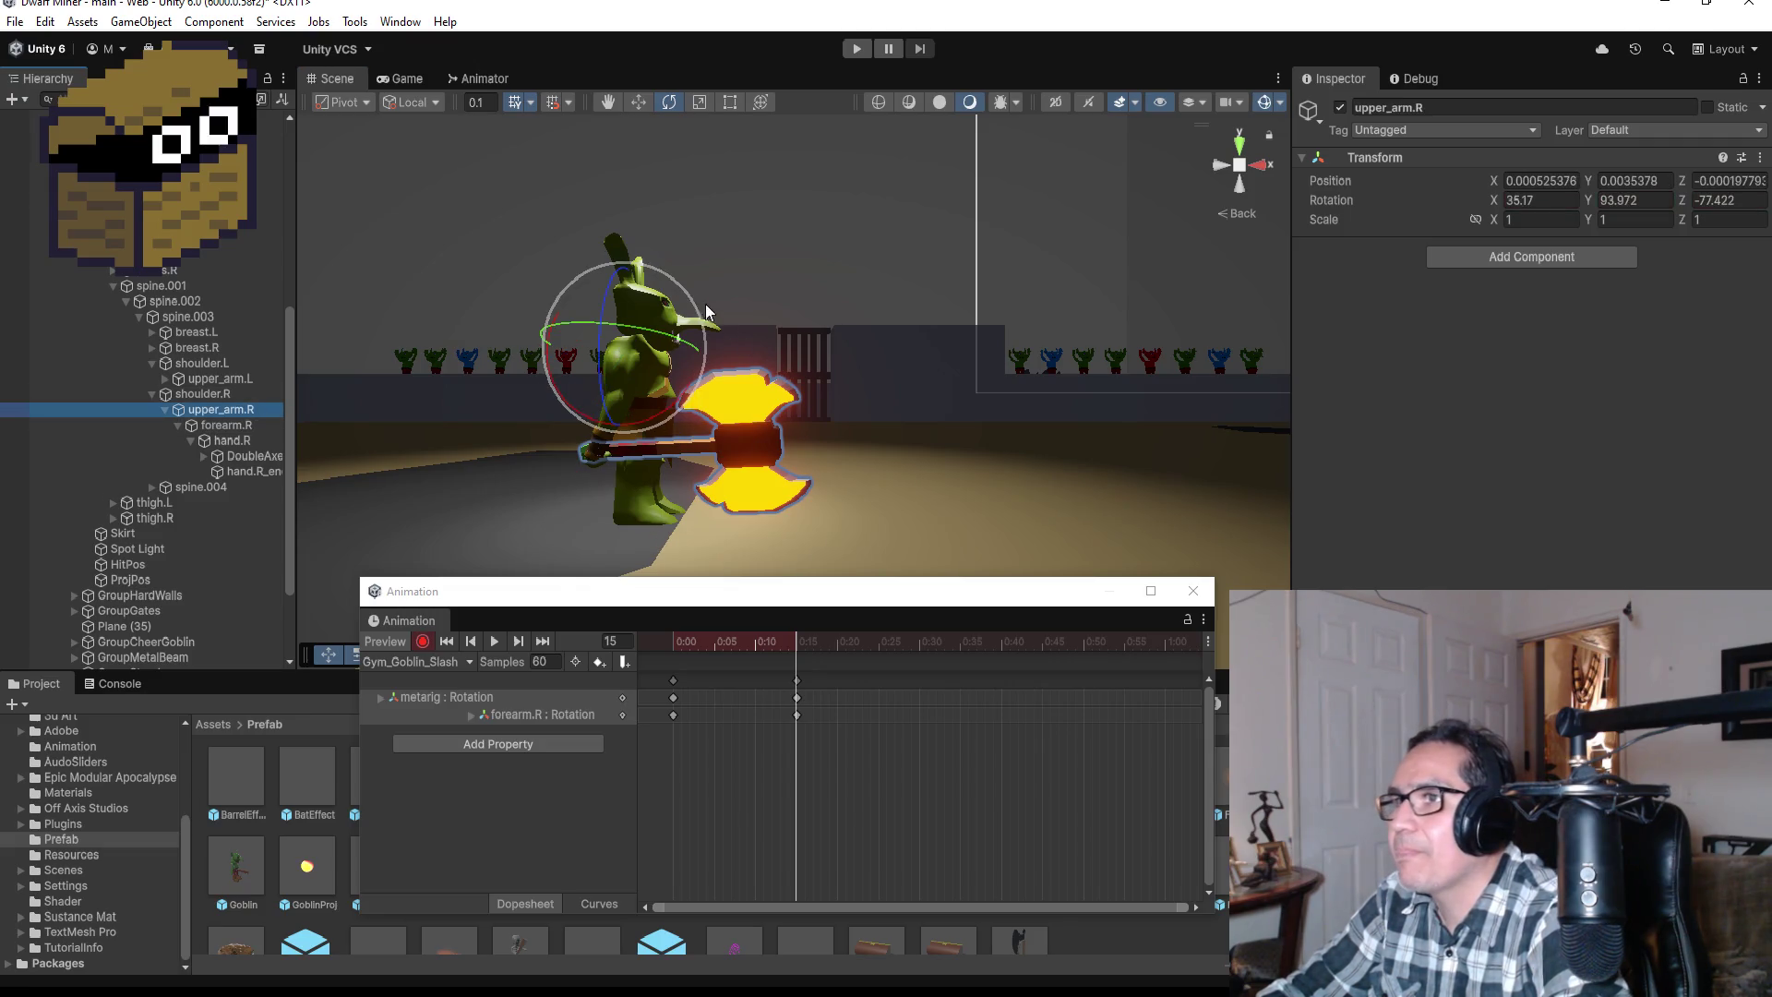
{"action": "mouse_move", "coordinate": [688, 290]}
{"action": "left_mouse_down"}
{"action": "mouse_move", "coordinate": [535, 3]}
{"action": "mouse_move", "coordinate": [373, 934]}
{"action": "left_mouse_up"}
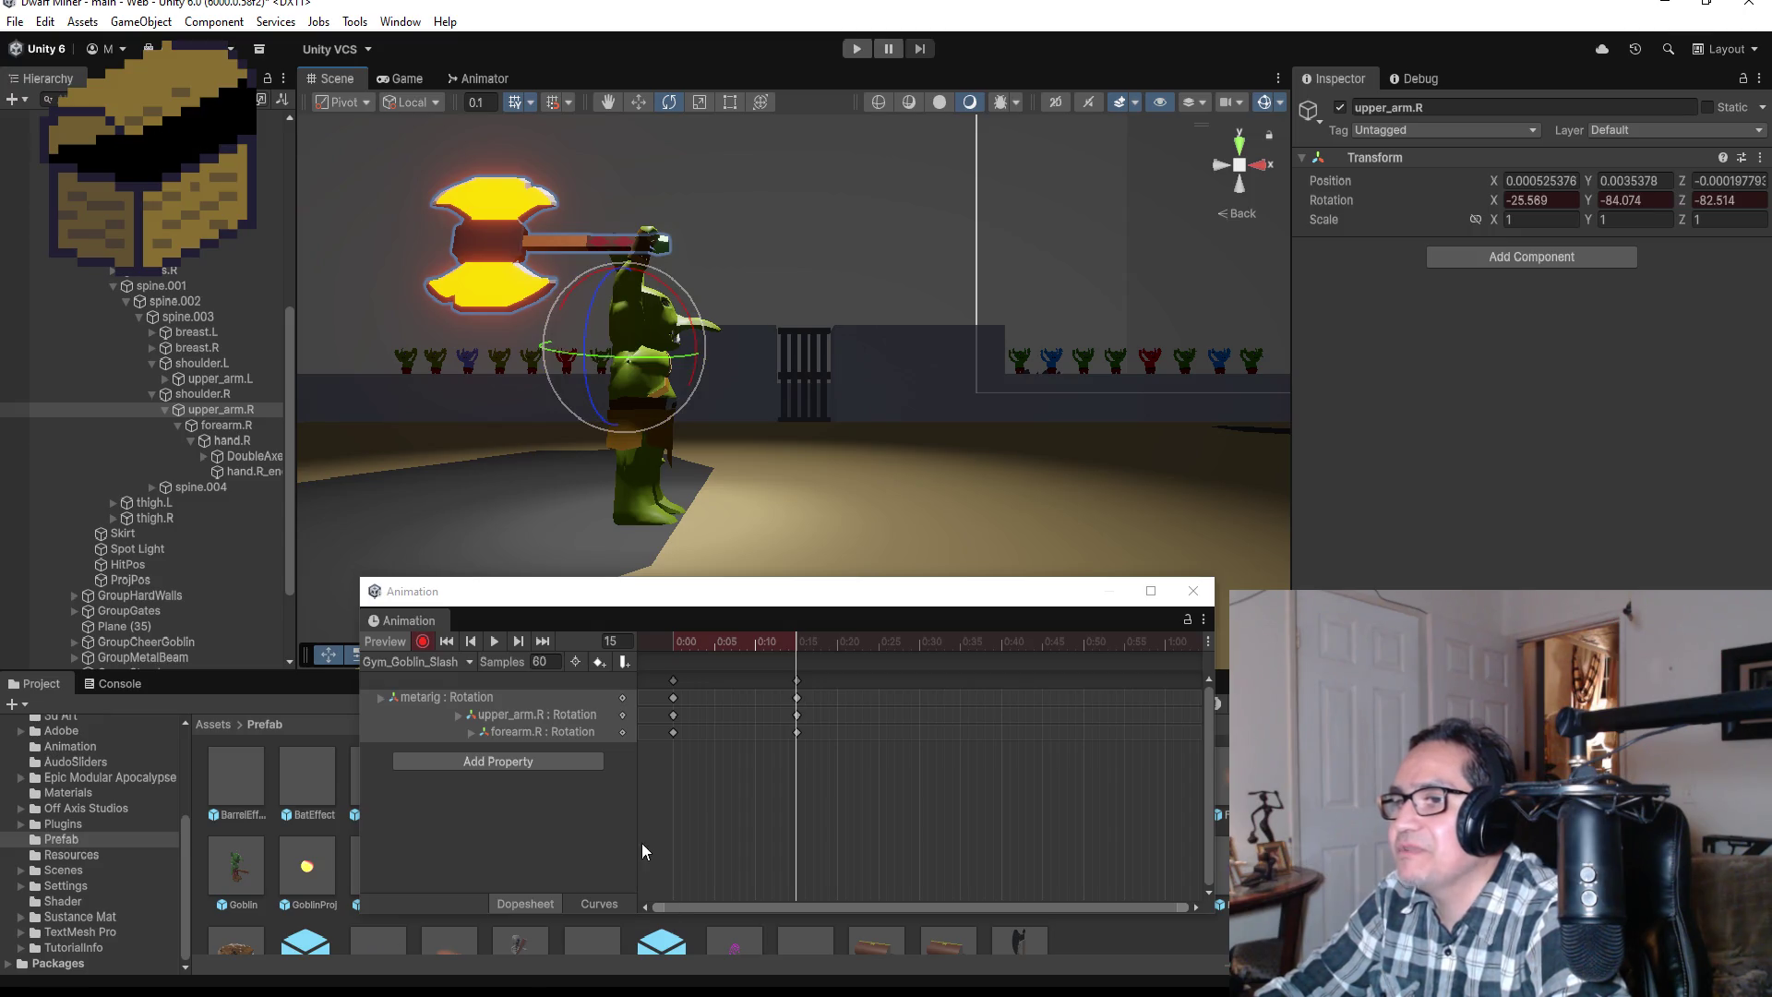
{"action": "left_click", "coordinate": [424, 642]}
{"action": "left_click", "coordinate": [491, 648]}
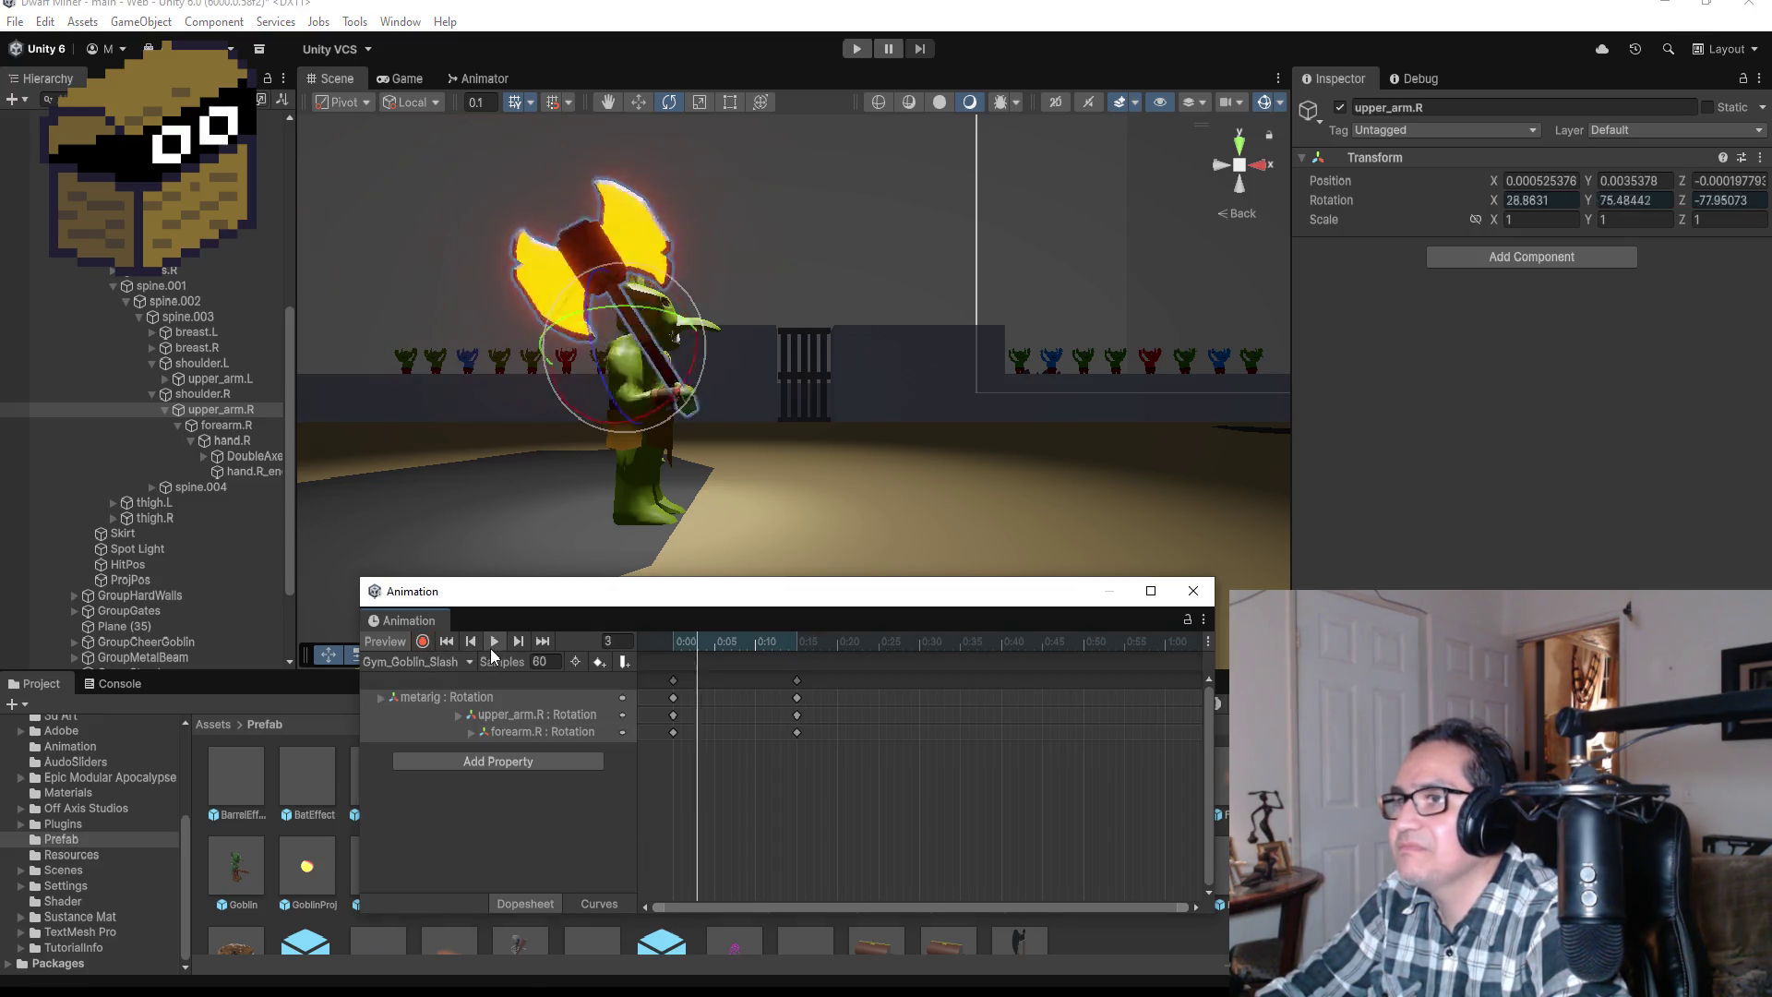
Step: Stop the preview, orbit the Scene to the goblin's front, and park the playhead at frame 15
{"action": "left_click", "coordinate": [490, 648]}
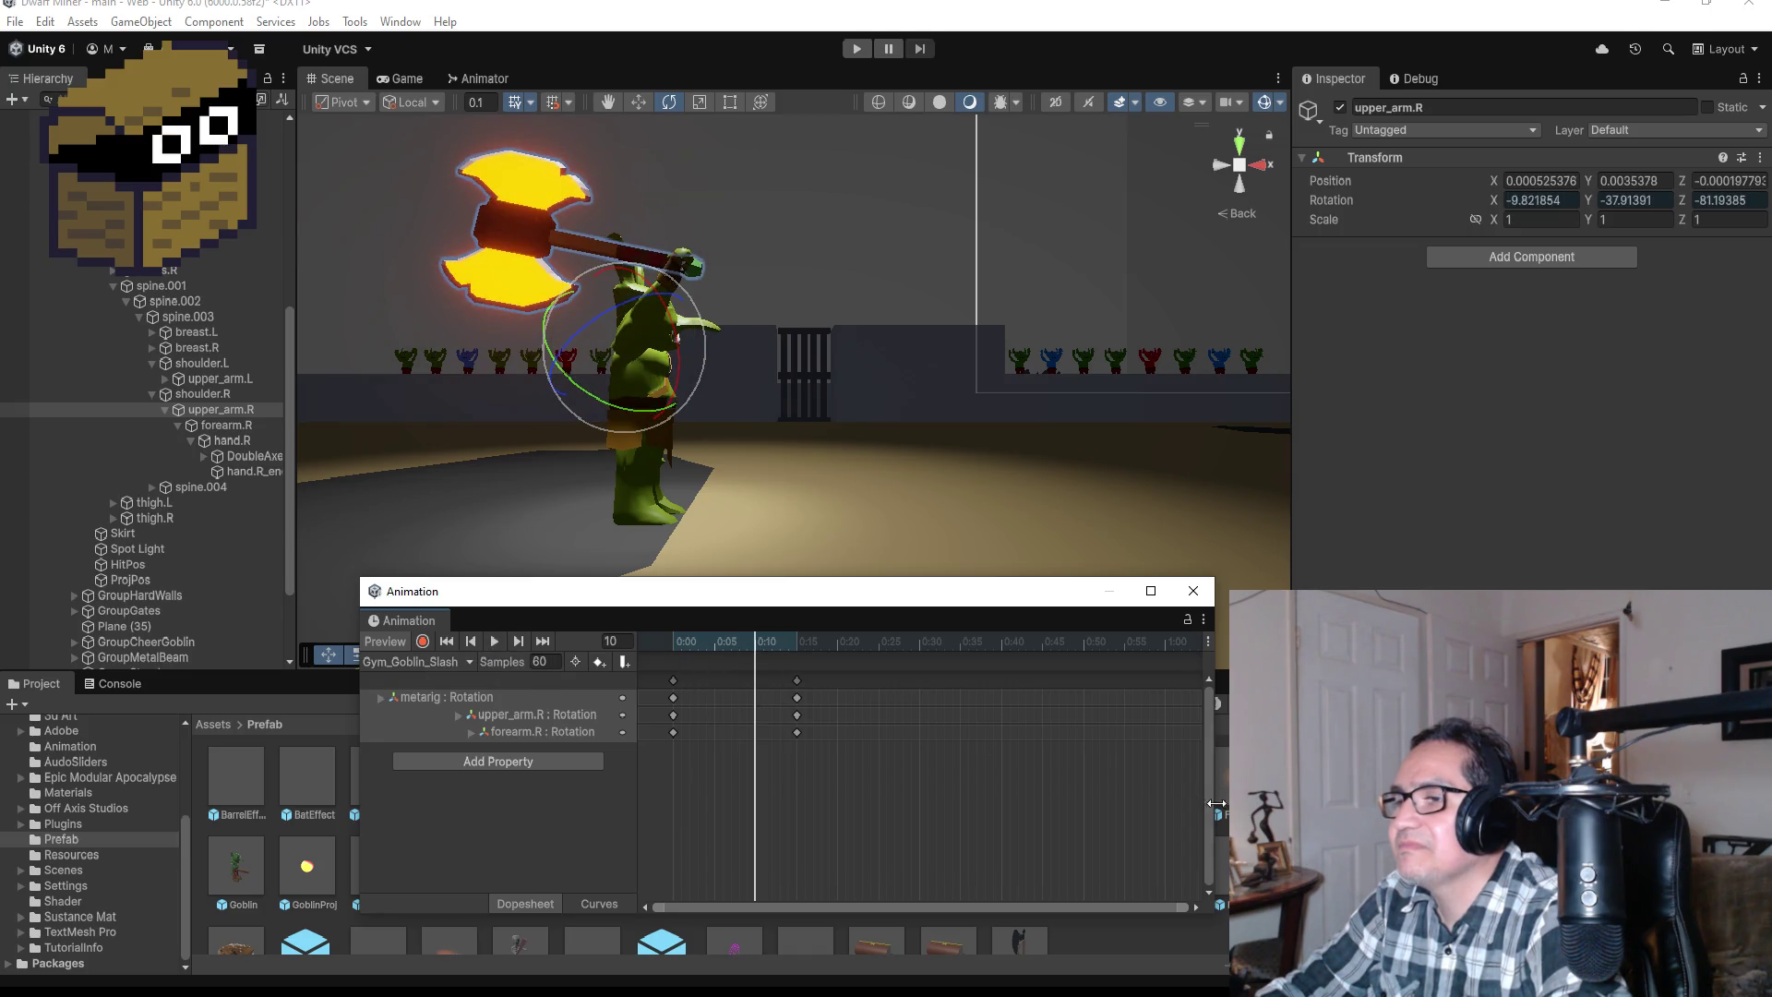
{"action": "left_click_drag", "start_coordinate": [844, 413], "coordinate": [468, 373], "text": "alt"}
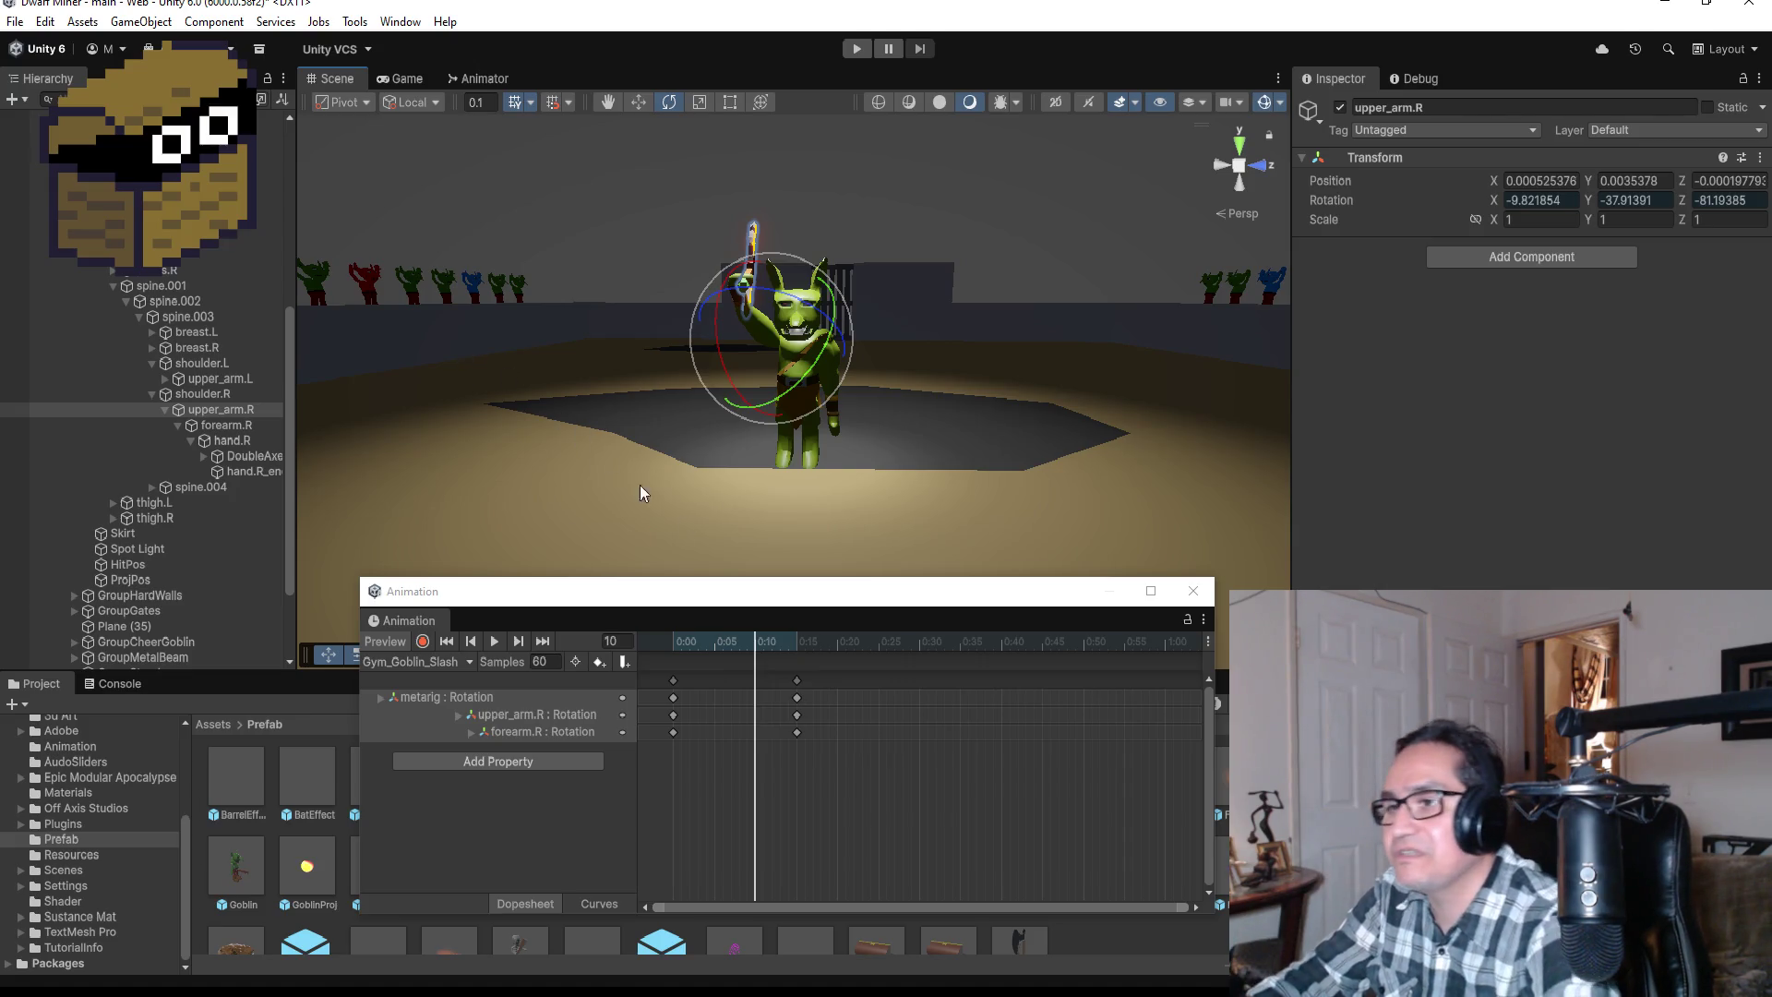
{"action": "left_click", "coordinate": [797, 641]}
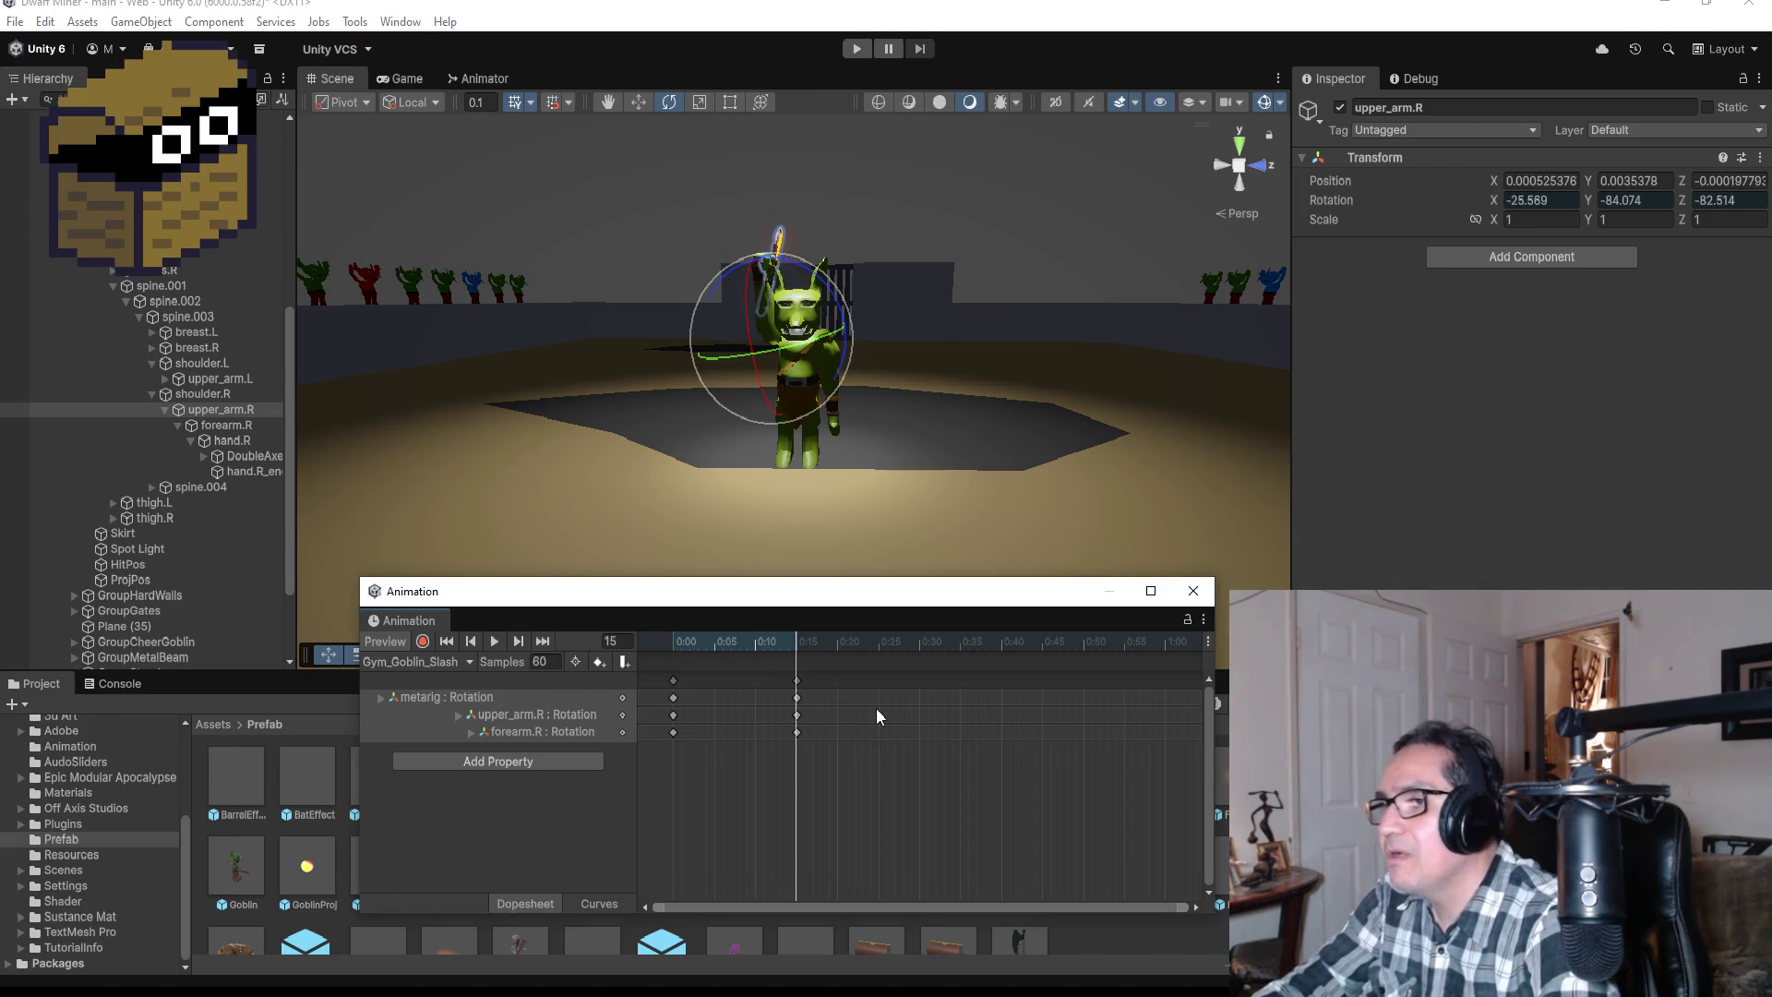
Step: Duplicate the frame-15 keys to frame 30 and resume recording there
{"action": "left_click", "coordinate": [798, 680]}
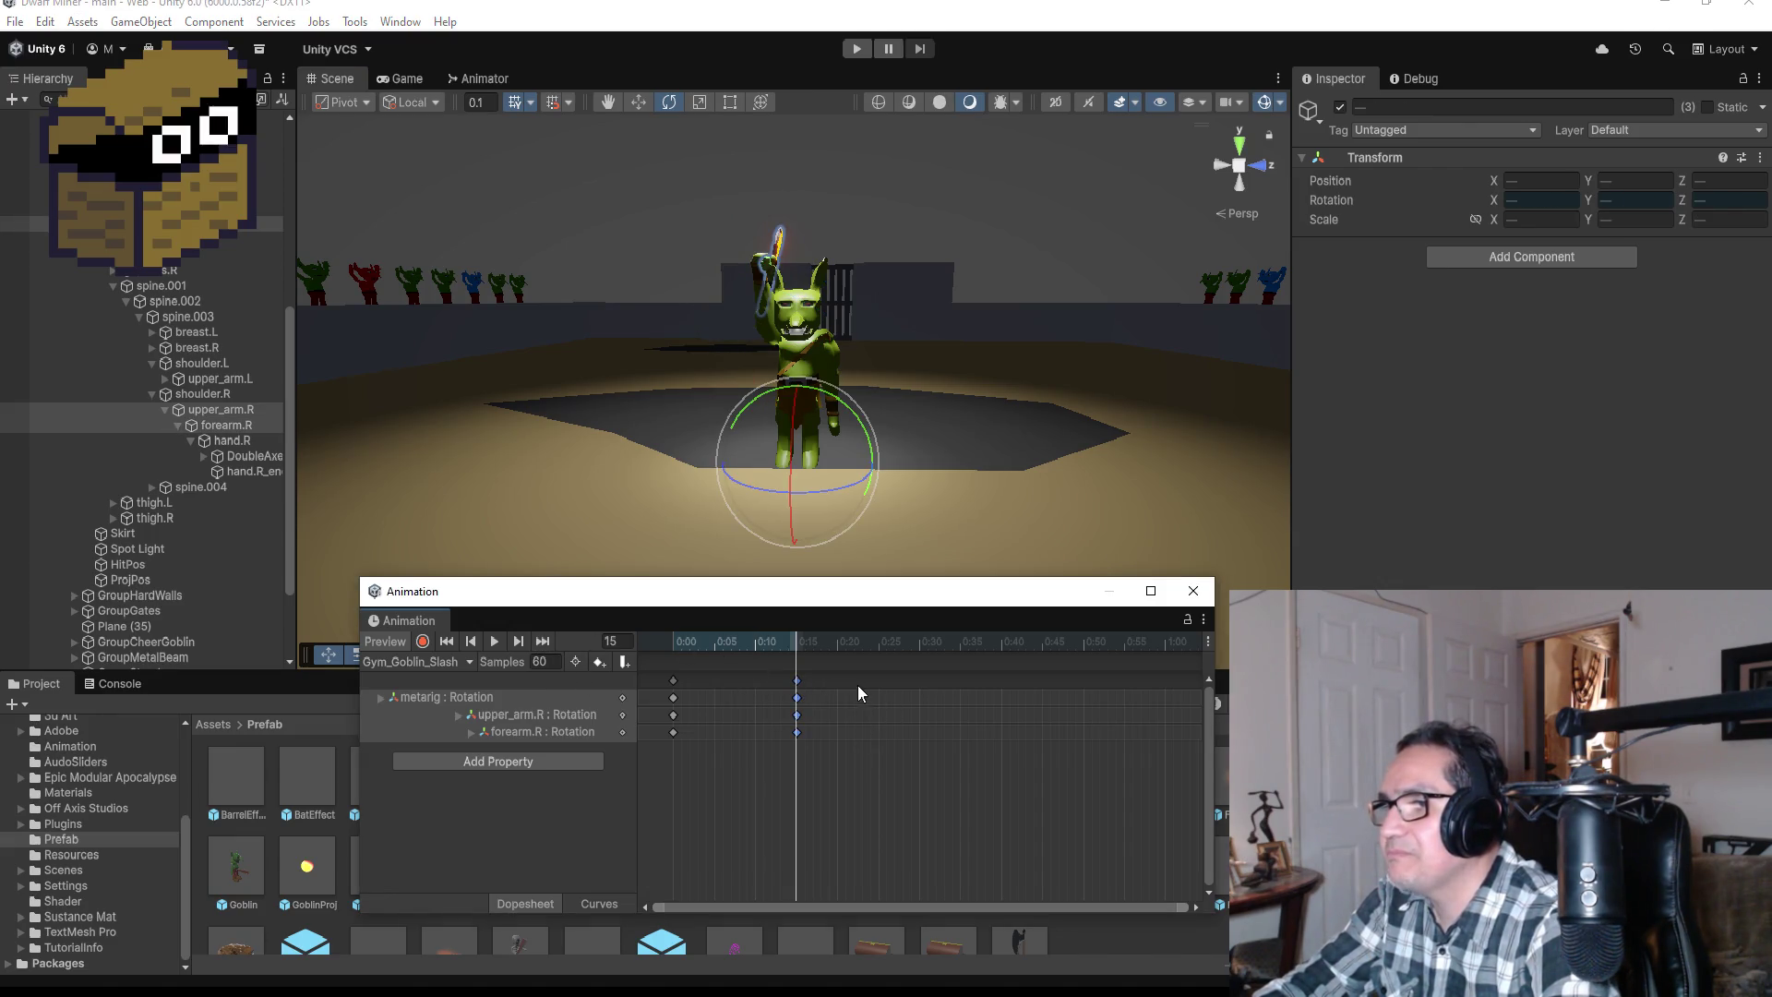
{"action": "right_click", "coordinate": [923, 679]}
{"action": "left_click", "coordinate": [943, 693]}
{"action": "left_click_drag", "start_coordinate": [925, 684], "coordinate": [917, 685]}
{"action": "left_click", "coordinate": [543, 641]}
{"action": "left_click", "coordinate": [423, 641]}
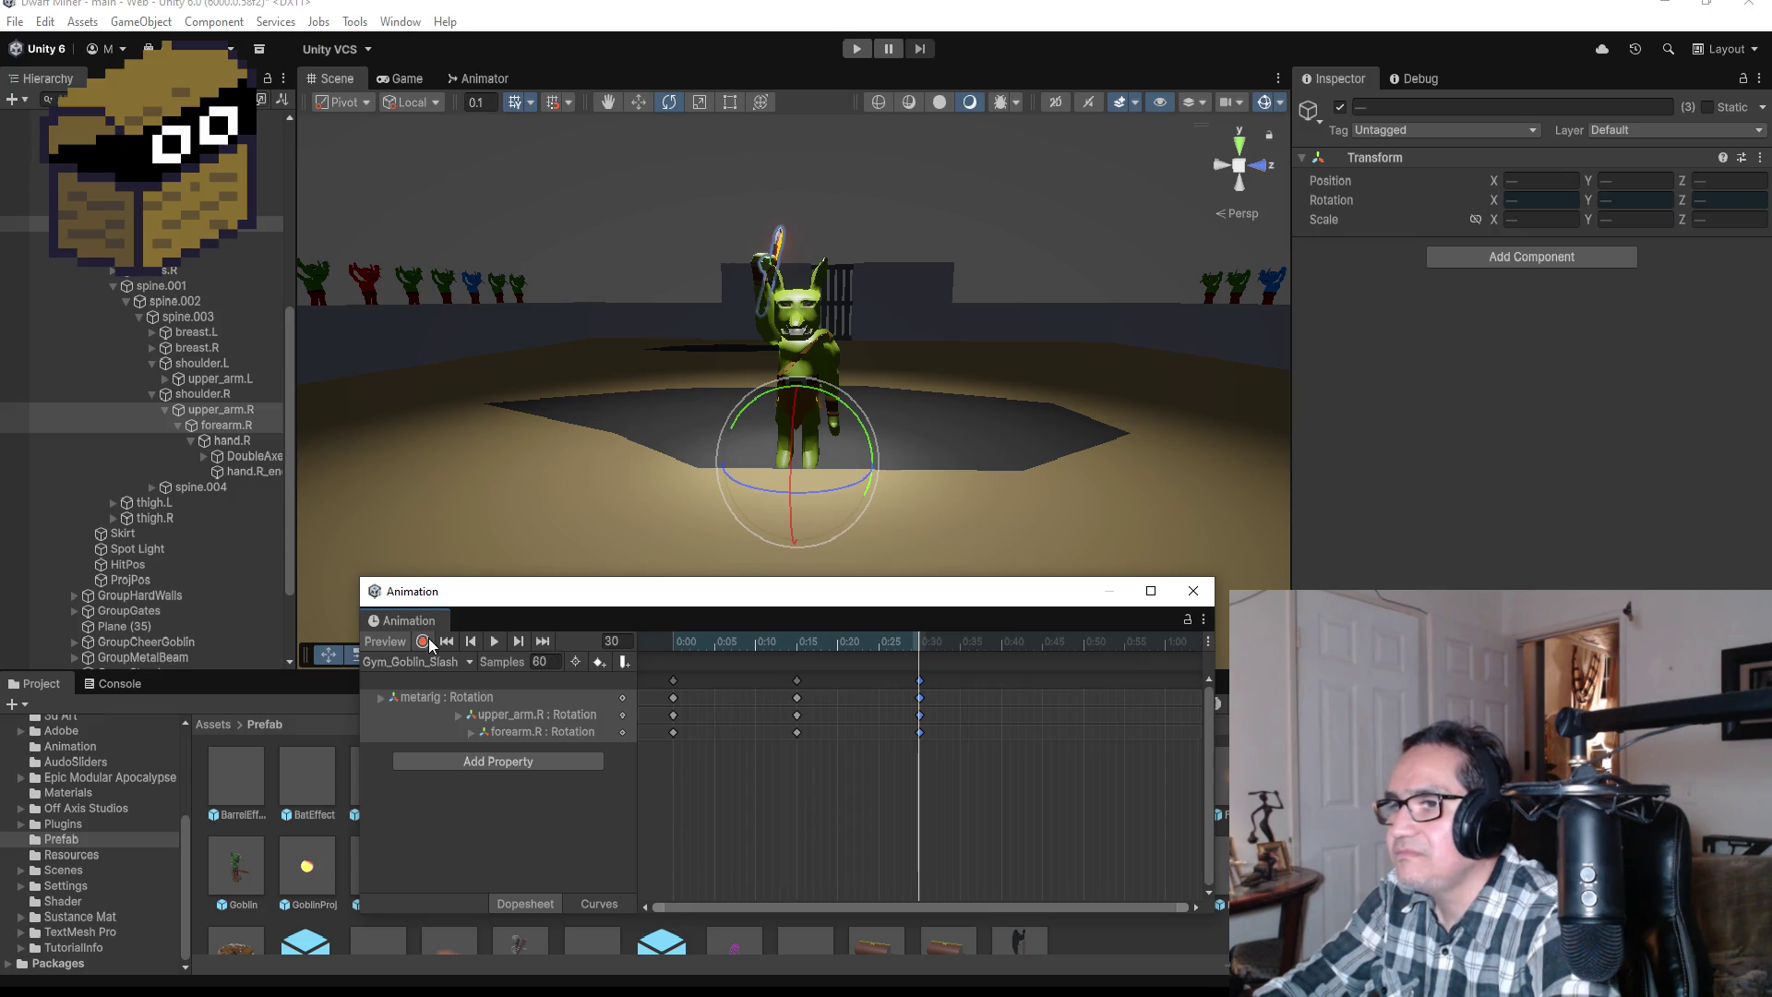
Step: Rotate upper_arm.R into a follow-through pose and key hand.R at 38.703, -19.392, -93.029 at frame 30
{"action": "left_click", "coordinate": [238, 413]}
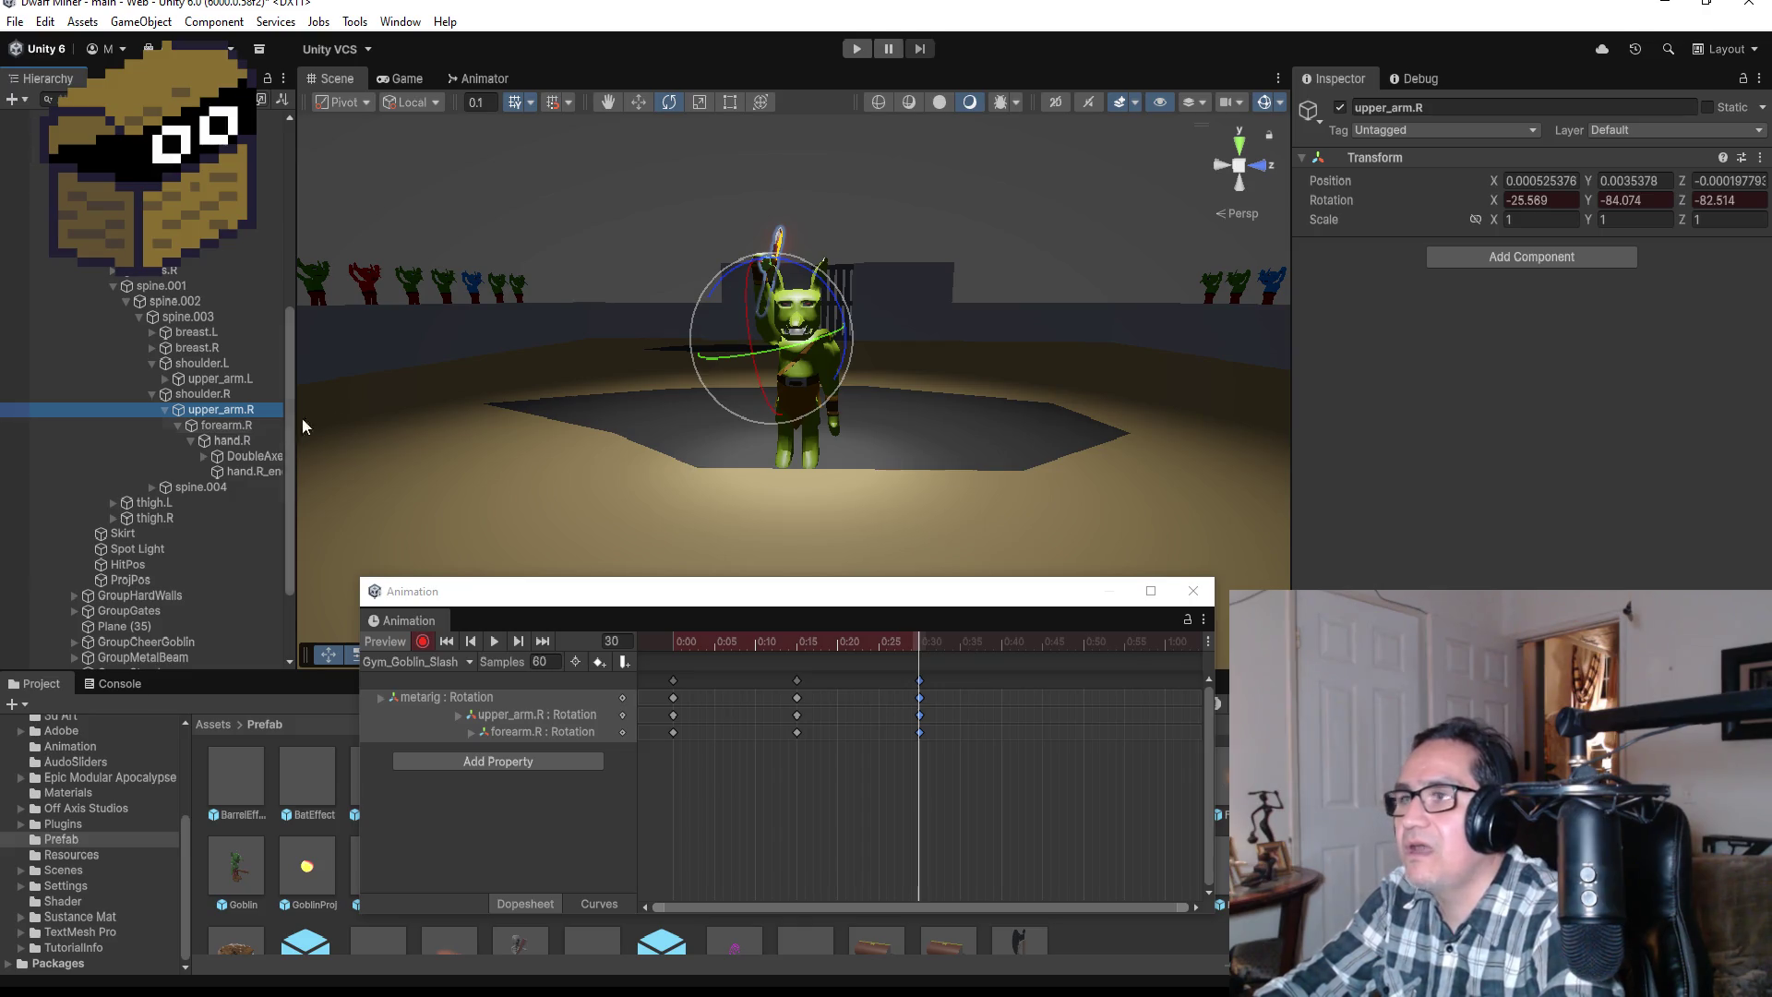
{"action": "left_click", "coordinate": [1221, 166]}
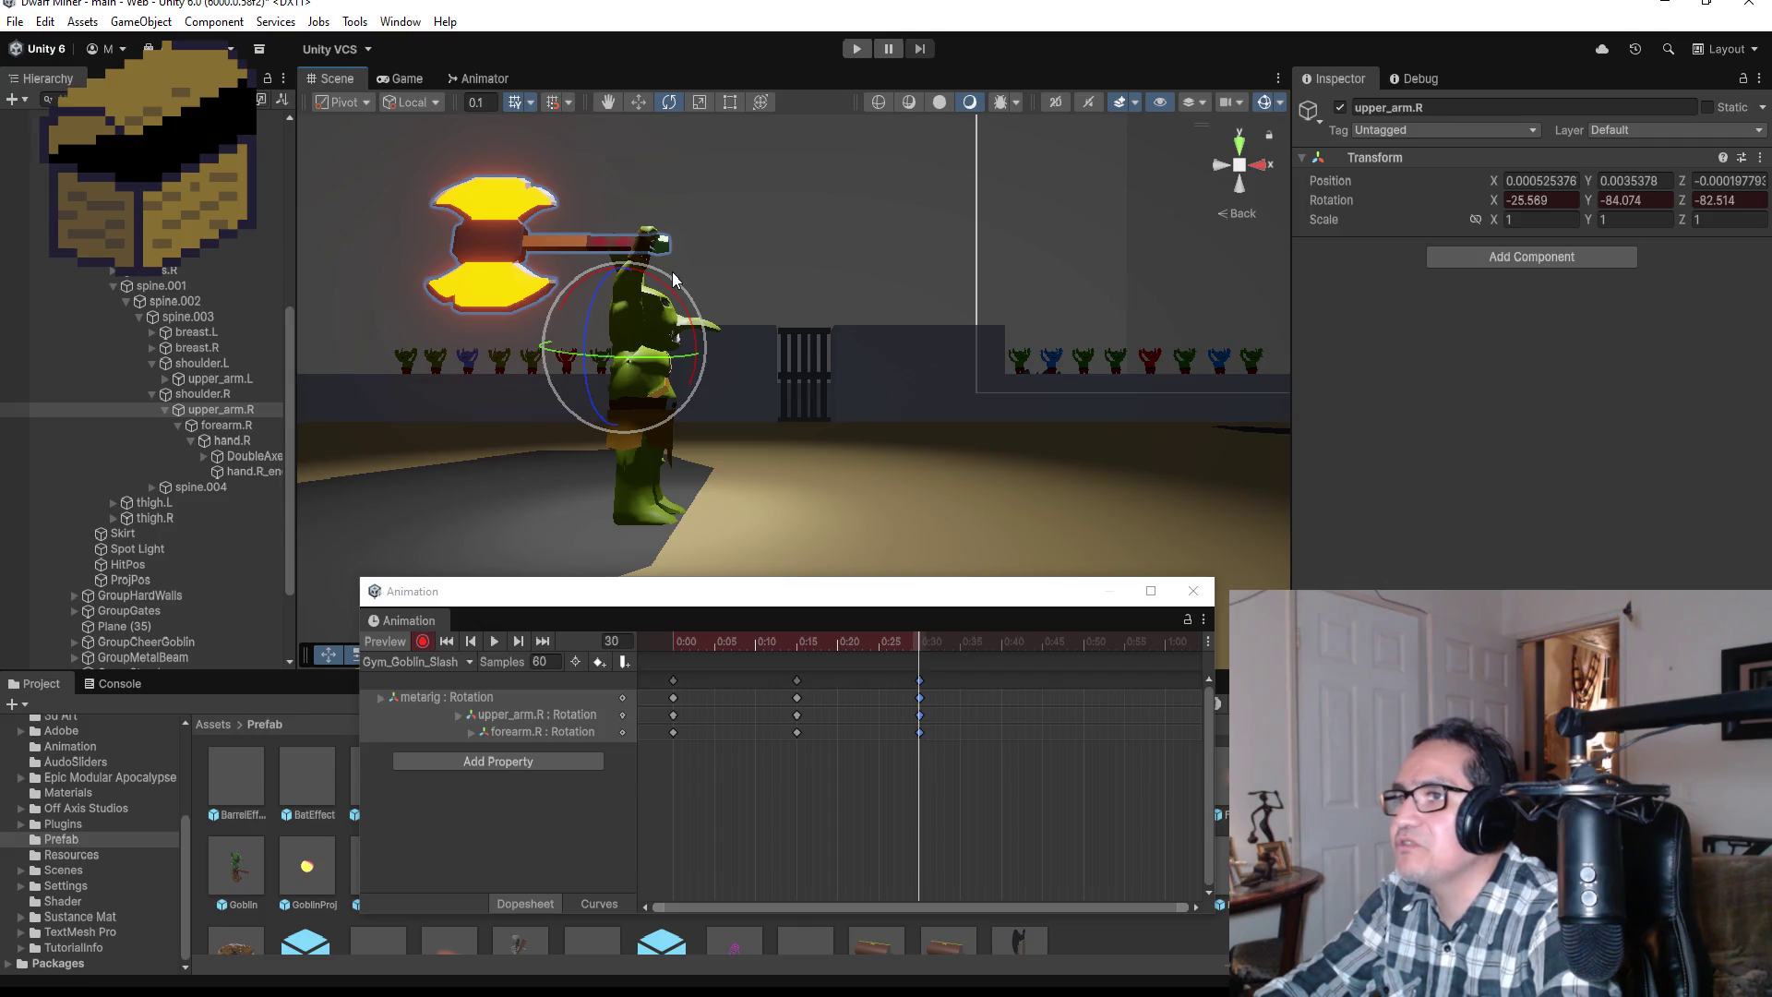
{"action": "mouse_move", "coordinate": [672, 272]}
{"action": "left_mouse_down"}
{"action": "mouse_move", "coordinate": [762, 299]}
{"action": "mouse_move", "coordinate": [862, 421]}
{"action": "mouse_move", "coordinate": [960, 636]}
{"action": "mouse_move", "coordinate": [974, 728]}
{"action": "left_mouse_up"}
{"action": "left_click_drag", "start_coordinate": [972, 317], "coordinate": [729, 303]}
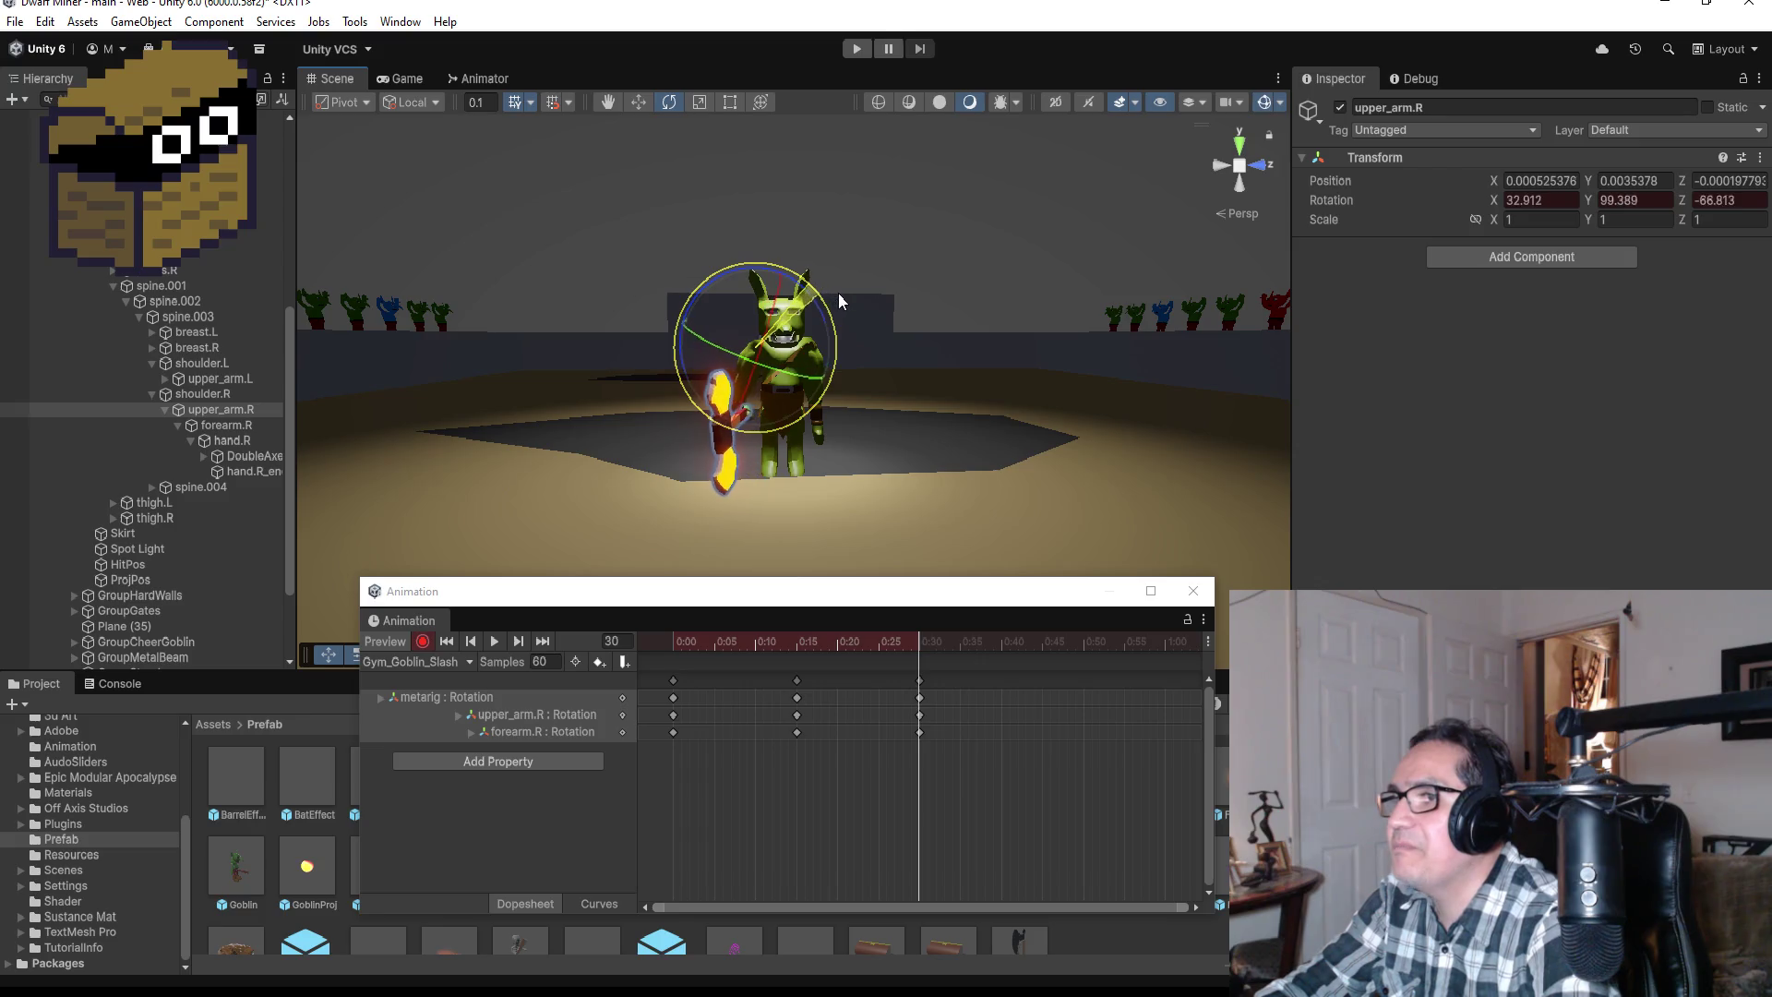
{"action": "left_click", "coordinate": [230, 440]}
{"action": "left_click_drag", "start_coordinate": [795, 360], "coordinate": [836, 366]}
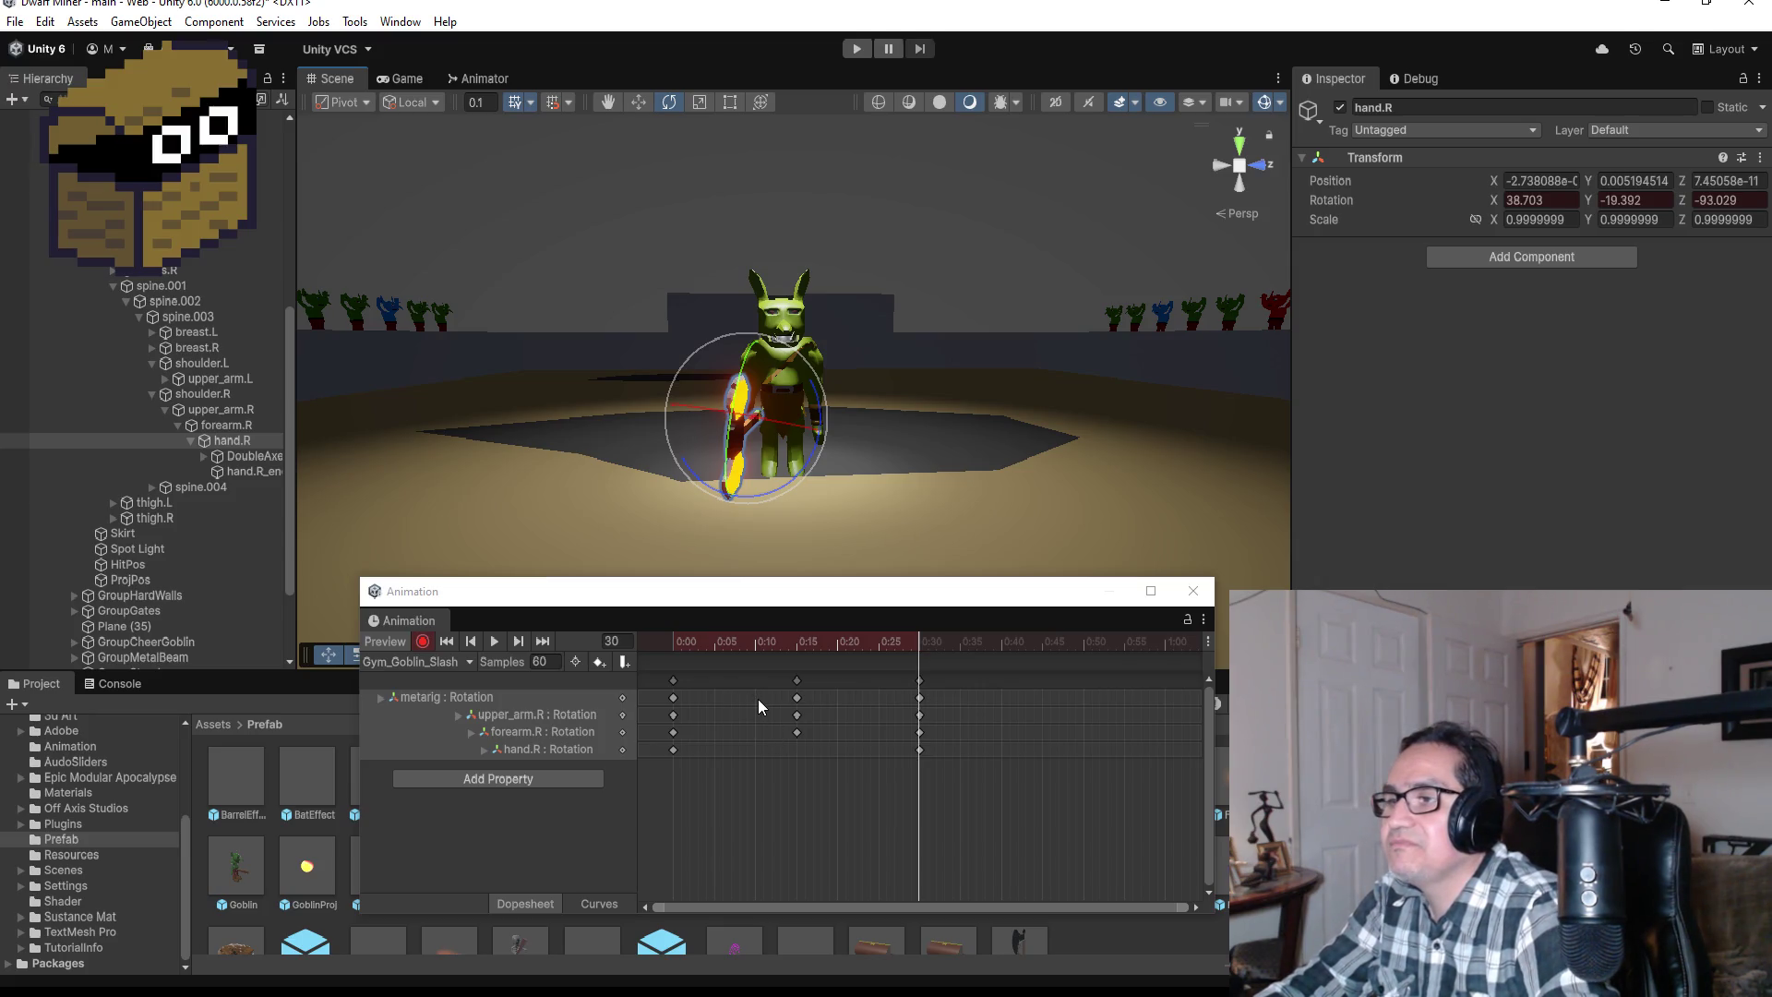
Step: Undo the hand rotation and remove the frame-30 keys
{"action": "key", "text": "ctrl+z"}
{"action": "key", "text": "ctrl+z"}
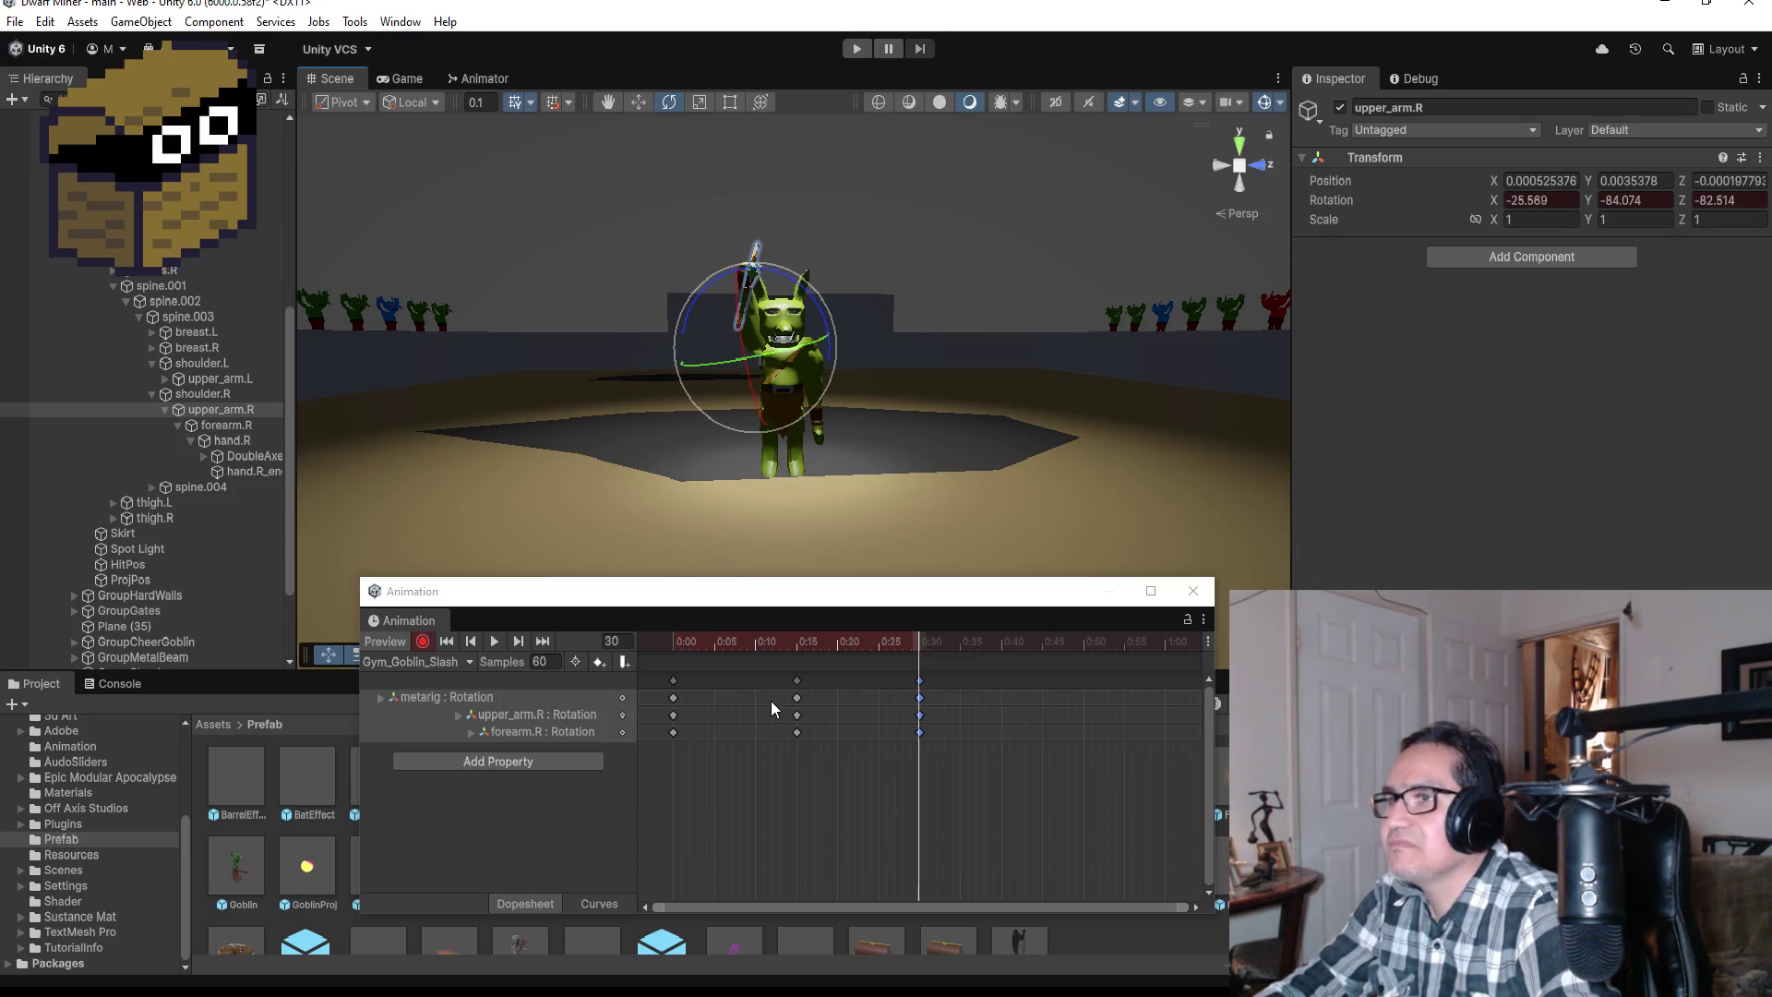
{"action": "left_click", "coordinate": [783, 679]}
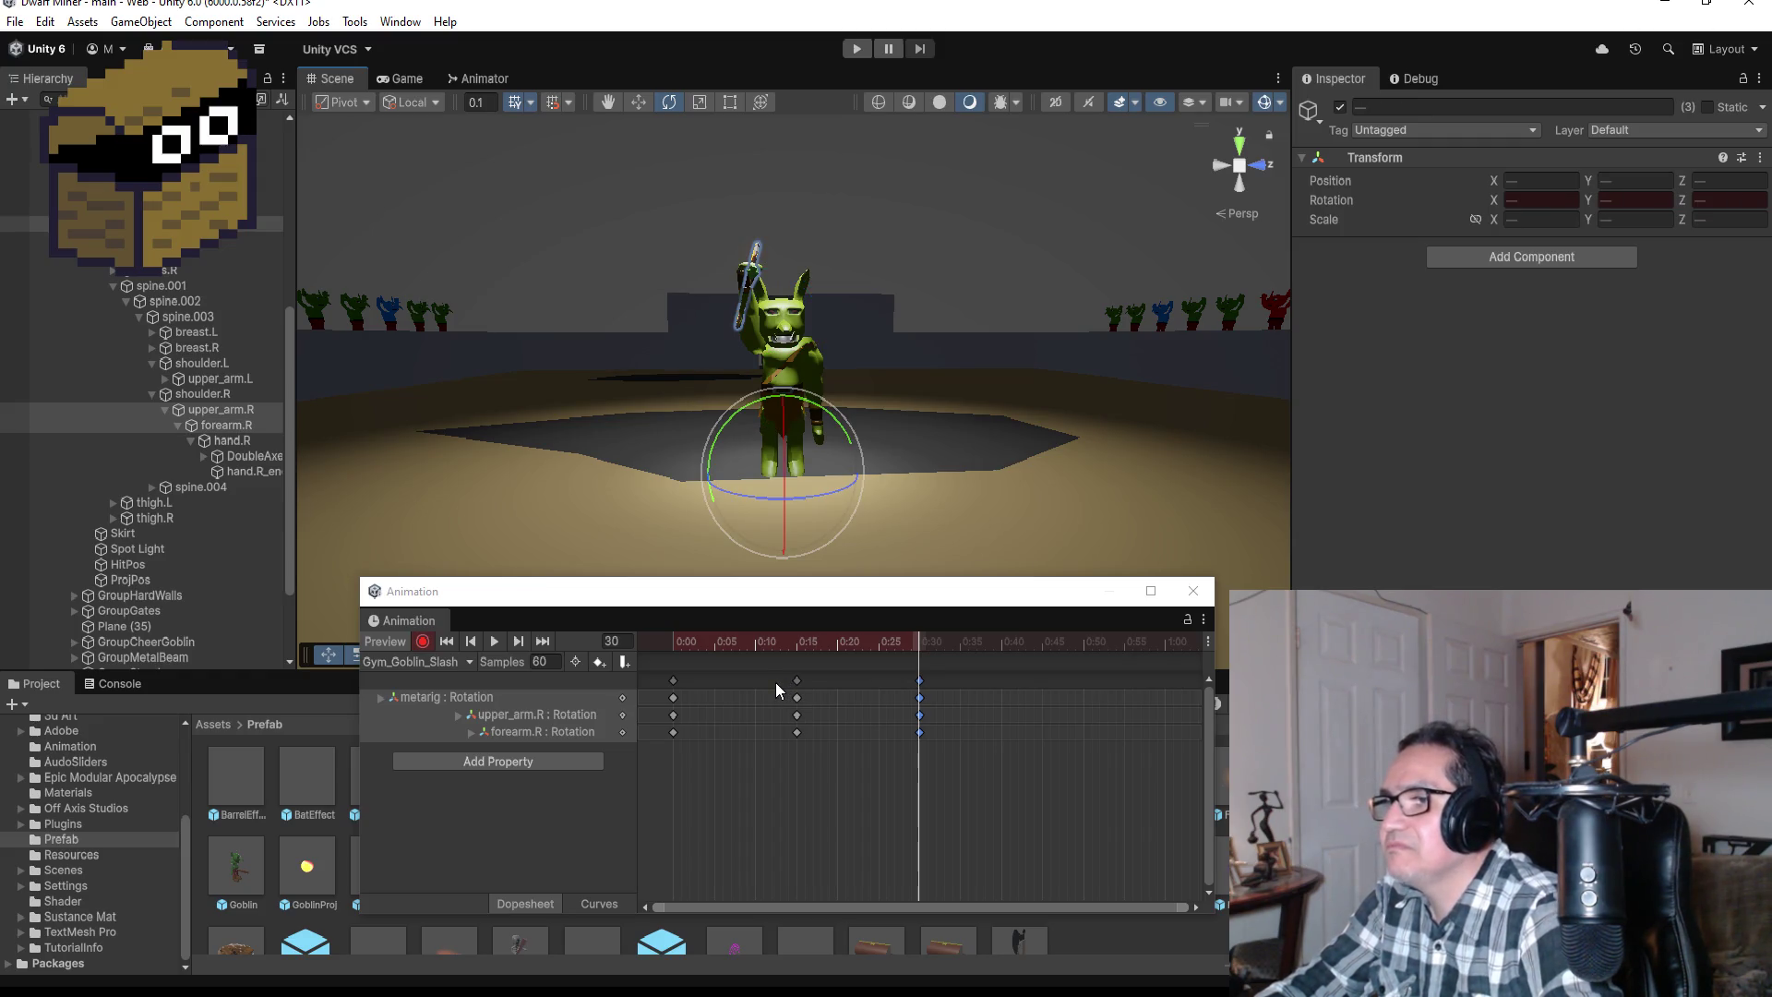
{"action": "left_click", "coordinate": [918, 688]}
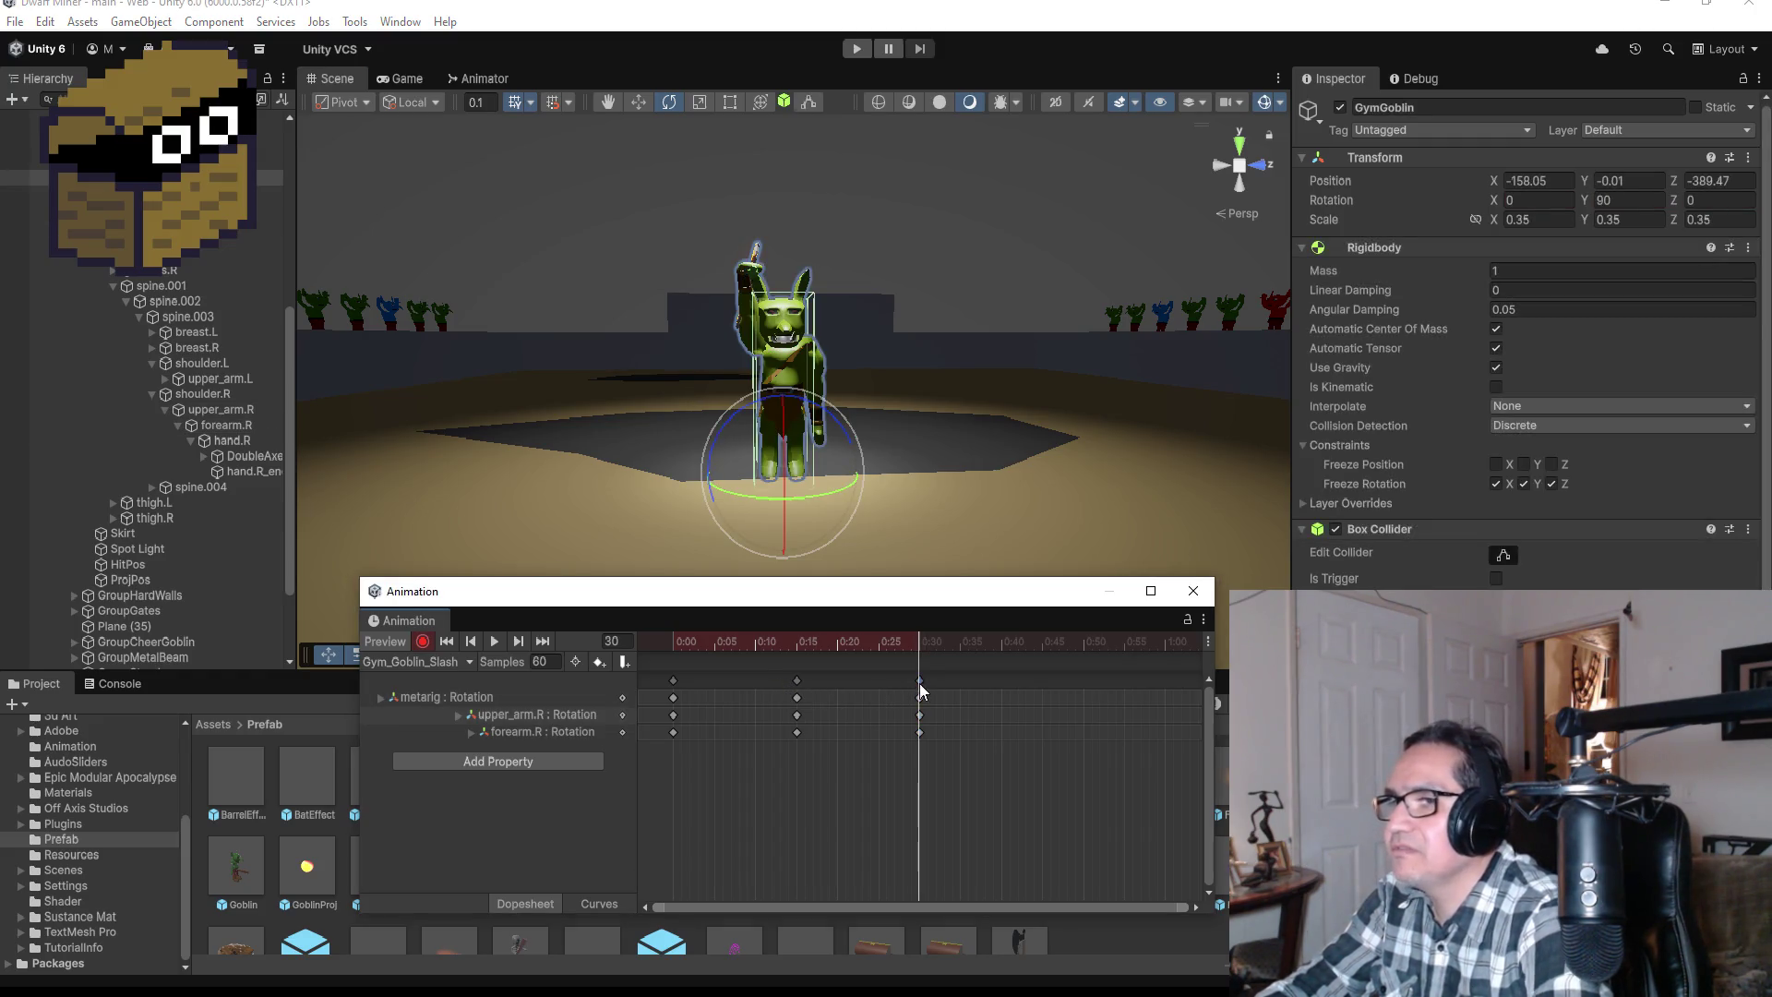
{"action": "key", "text": "ctrl+z"}
{"action": "key", "text": "ctrl+z"}
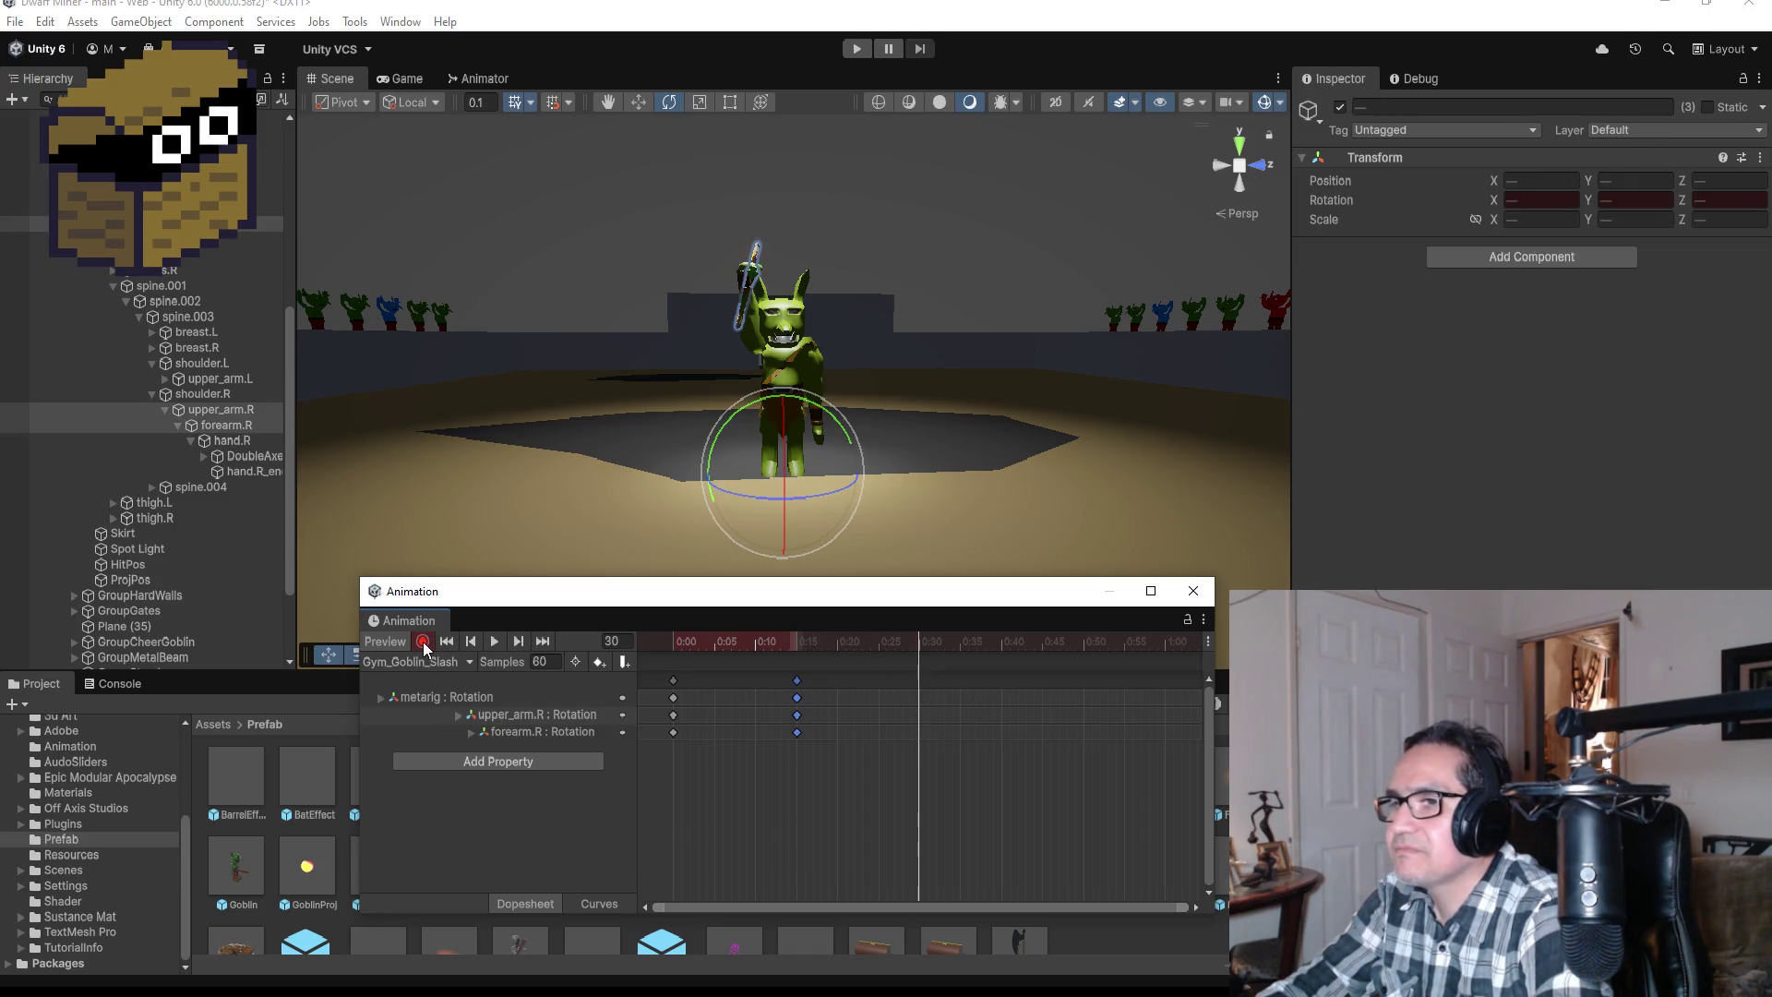
Step: At frame 15, record hand.R rotated to 38.882, -20.279, -102.85, tilting the axe back
{"action": "left_click", "coordinate": [471, 641]}
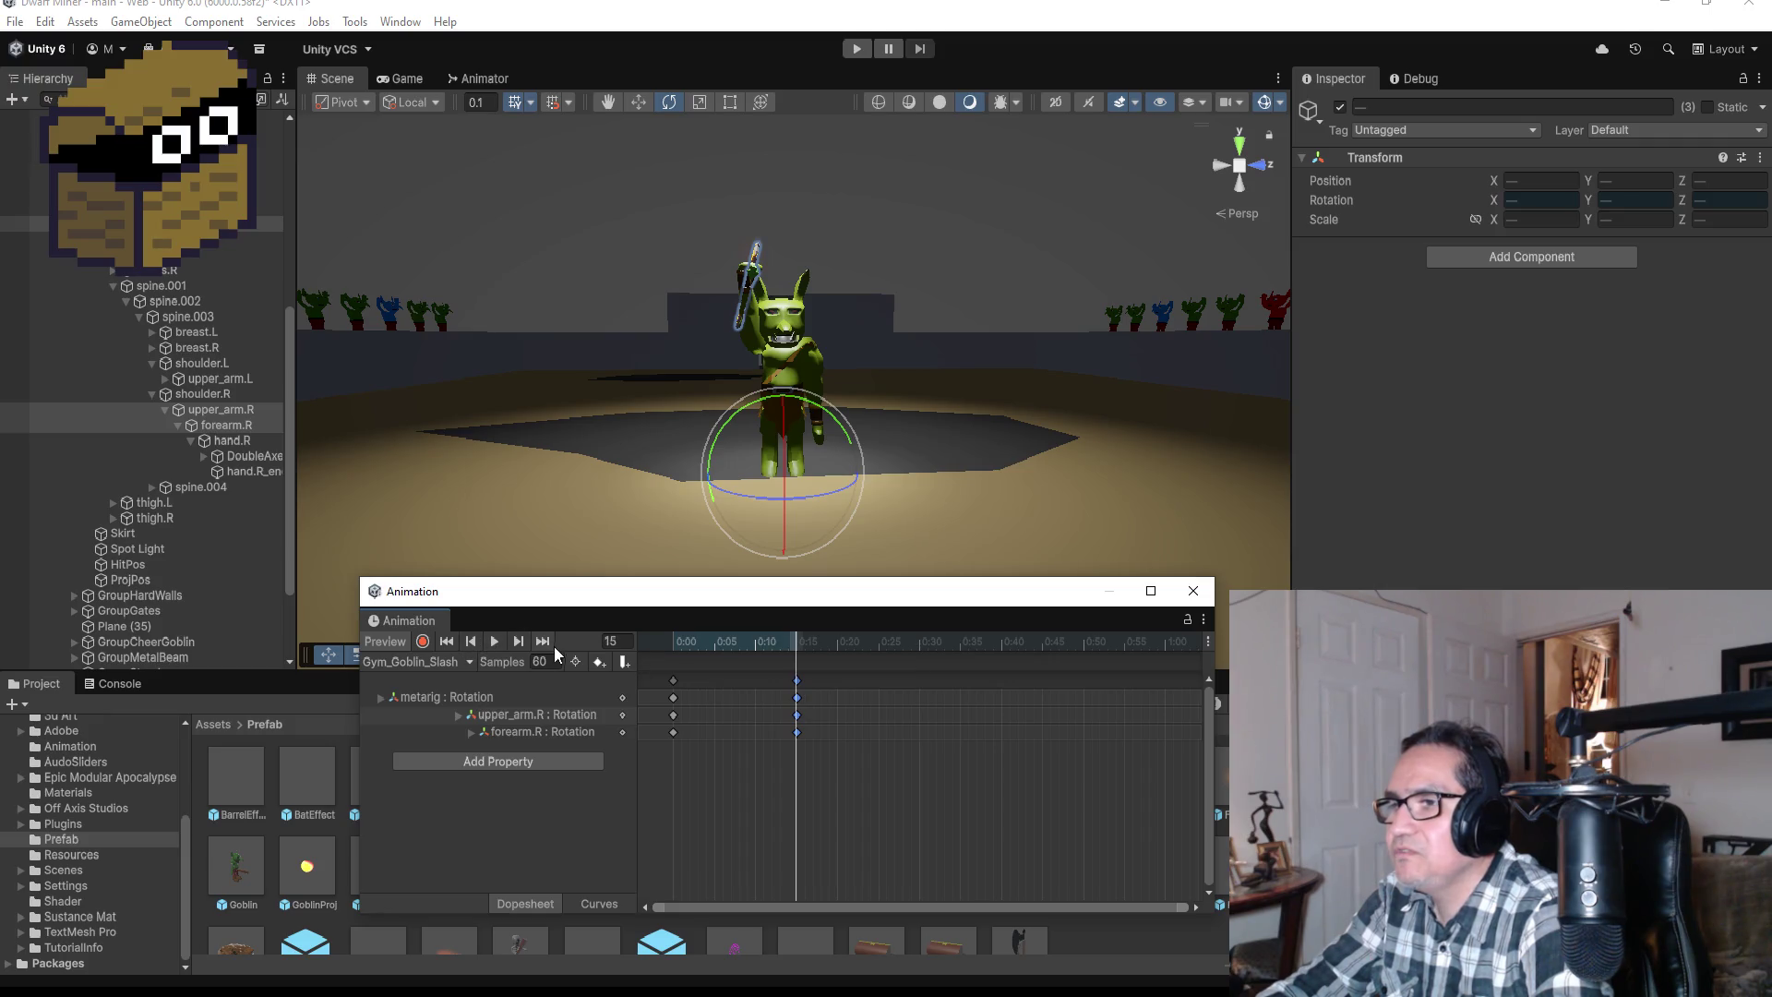
{"action": "left_click", "coordinate": [423, 642]}
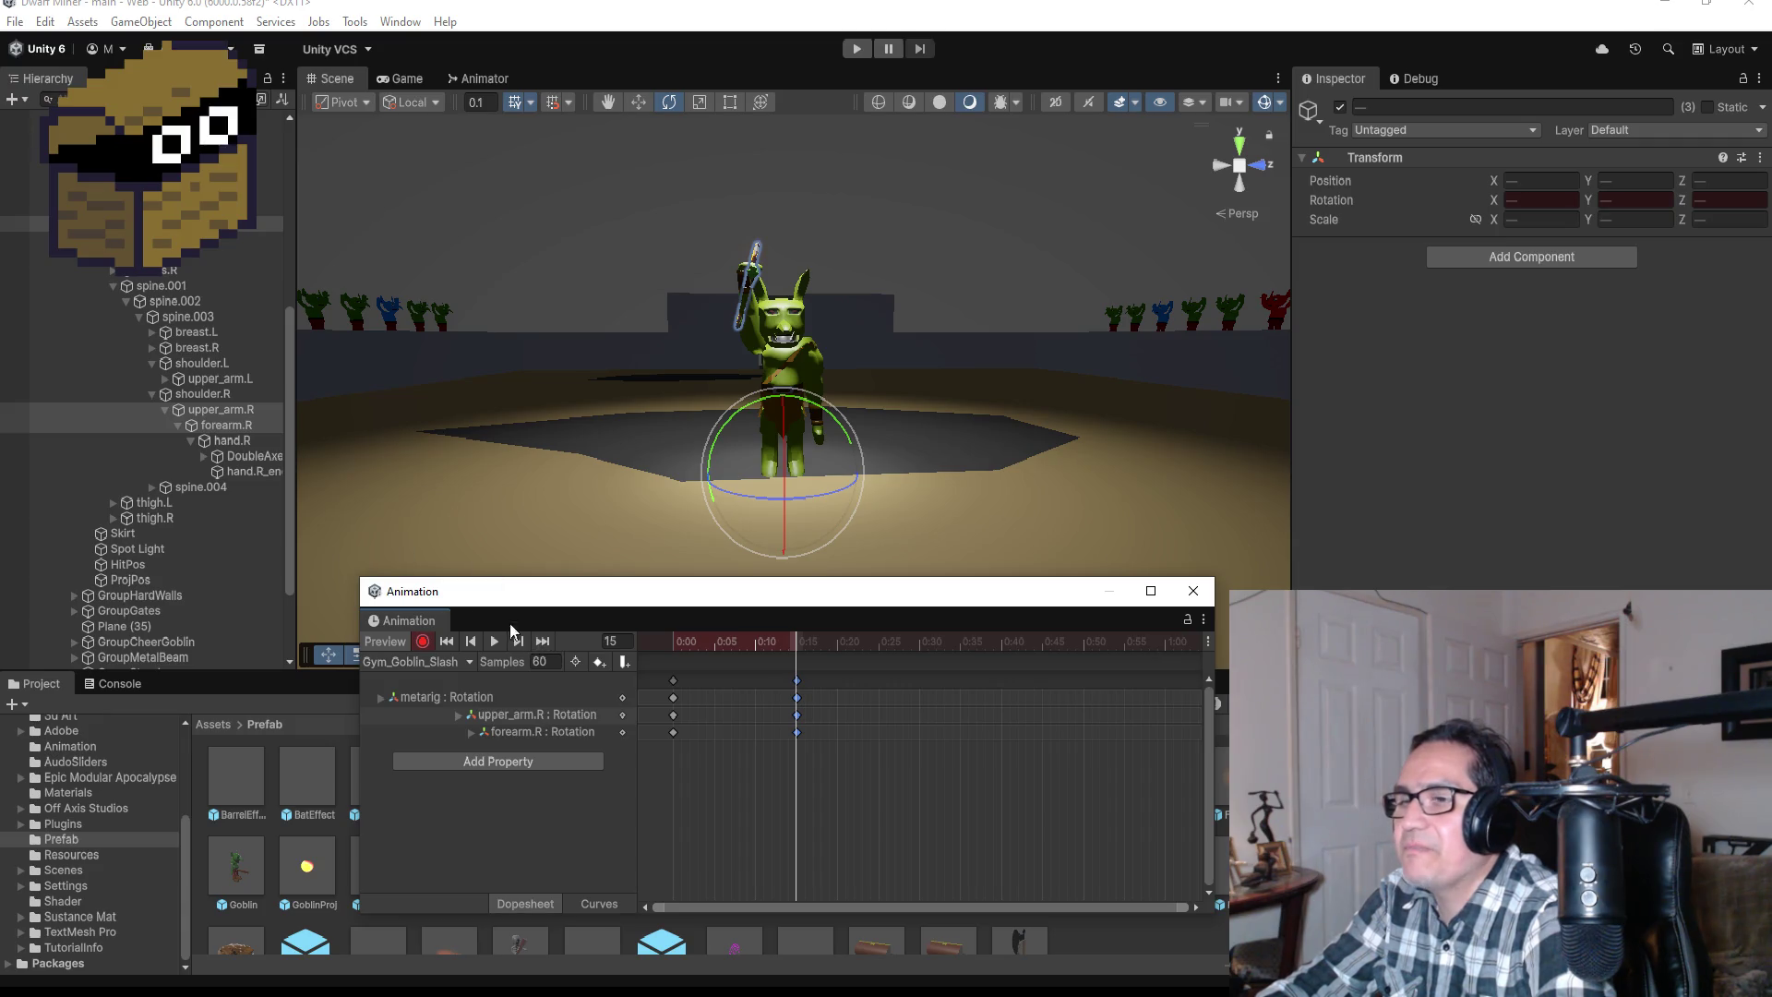
{"action": "left_click", "coordinate": [232, 441]}
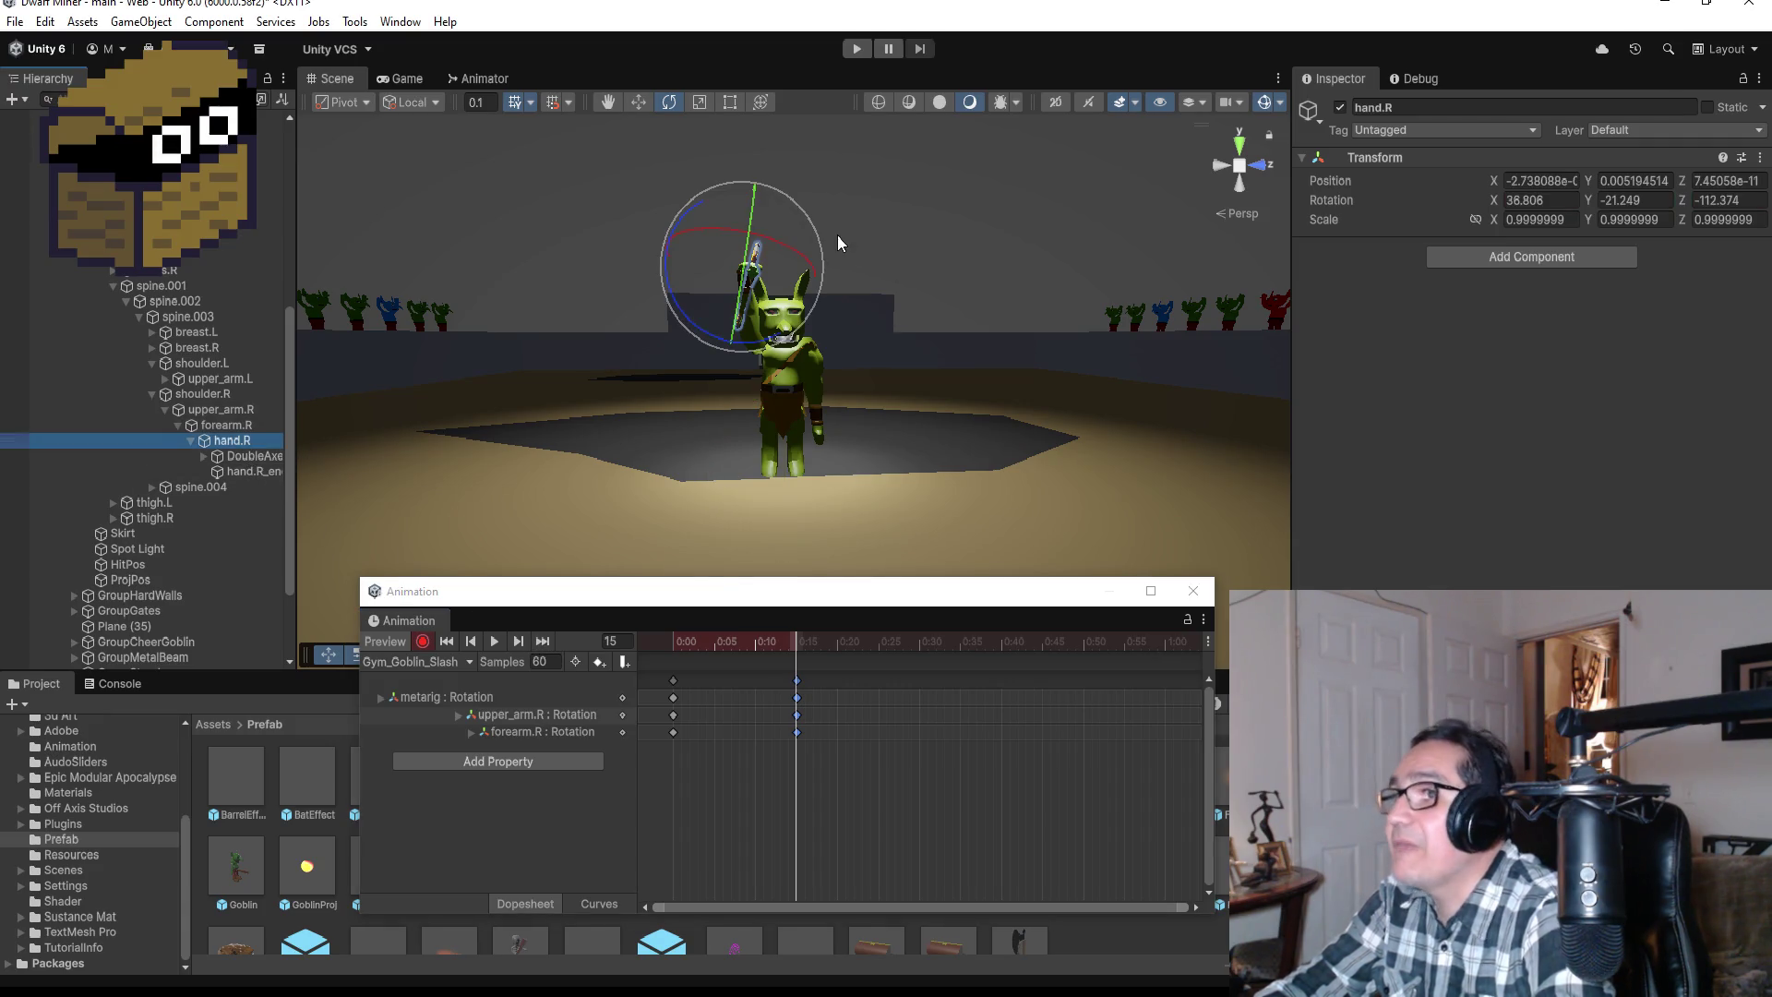
{"action": "left_click_drag", "start_coordinate": [800, 208], "coordinate": [782, 191]}
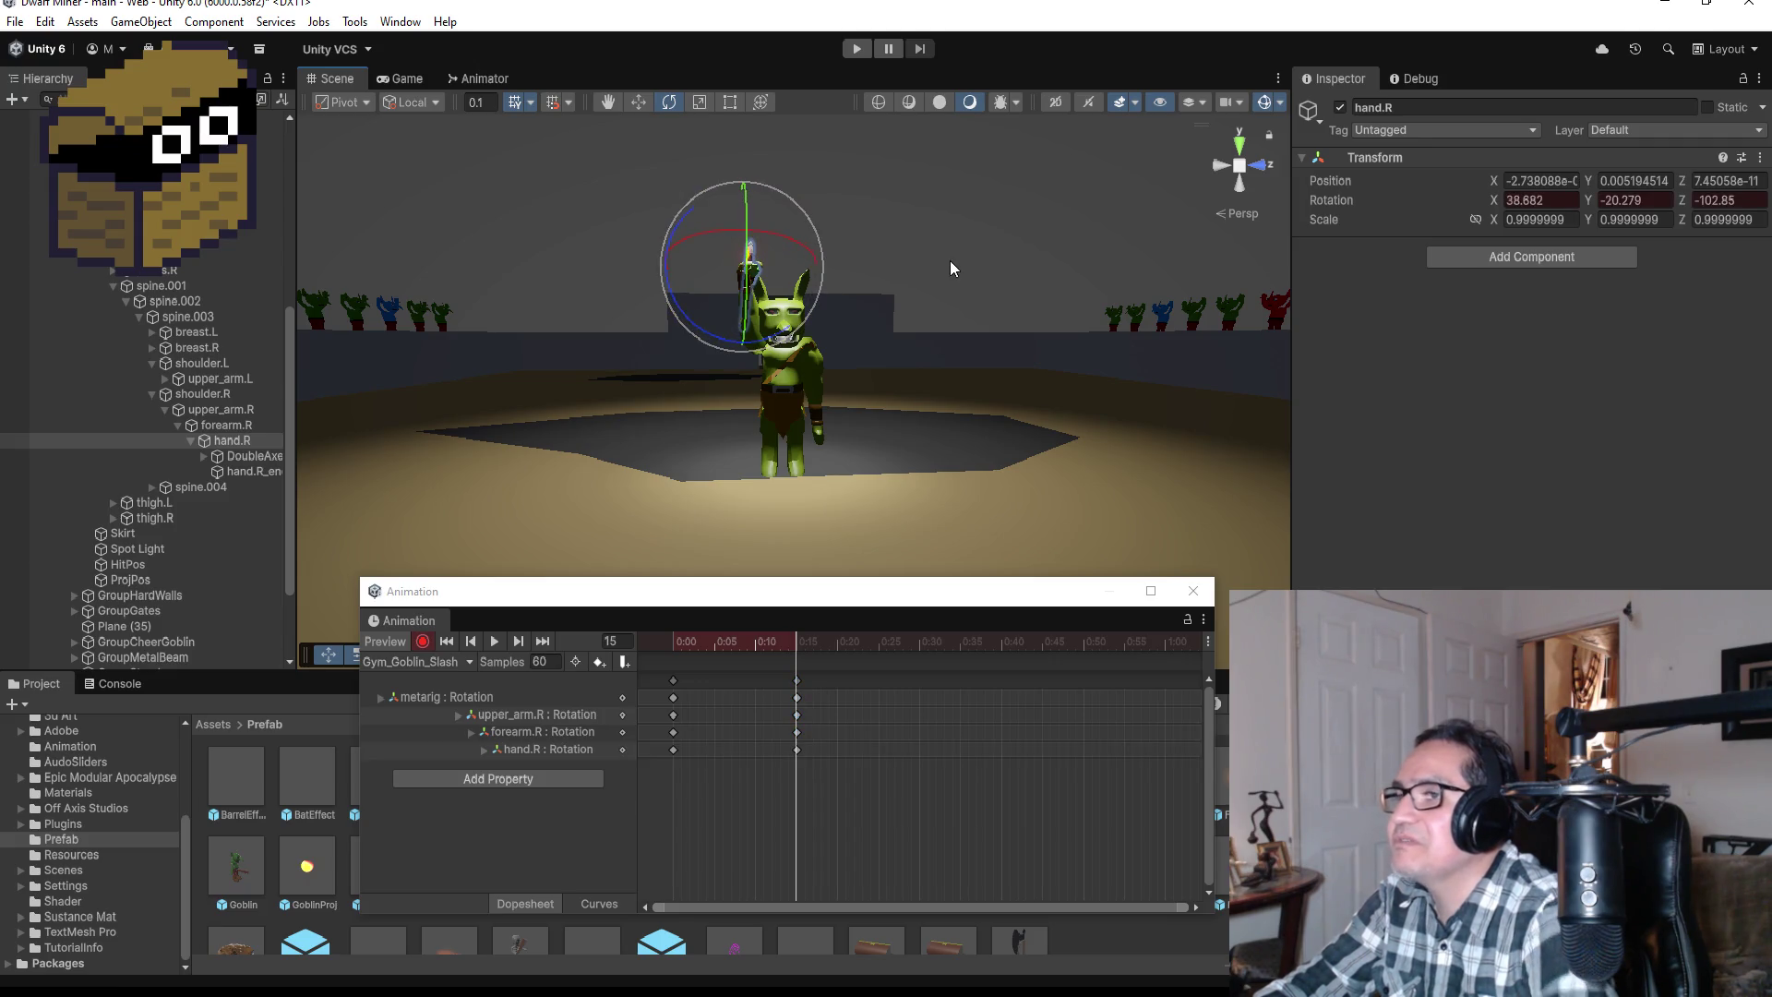
{"action": "left_click", "coordinate": [1216, 163]}
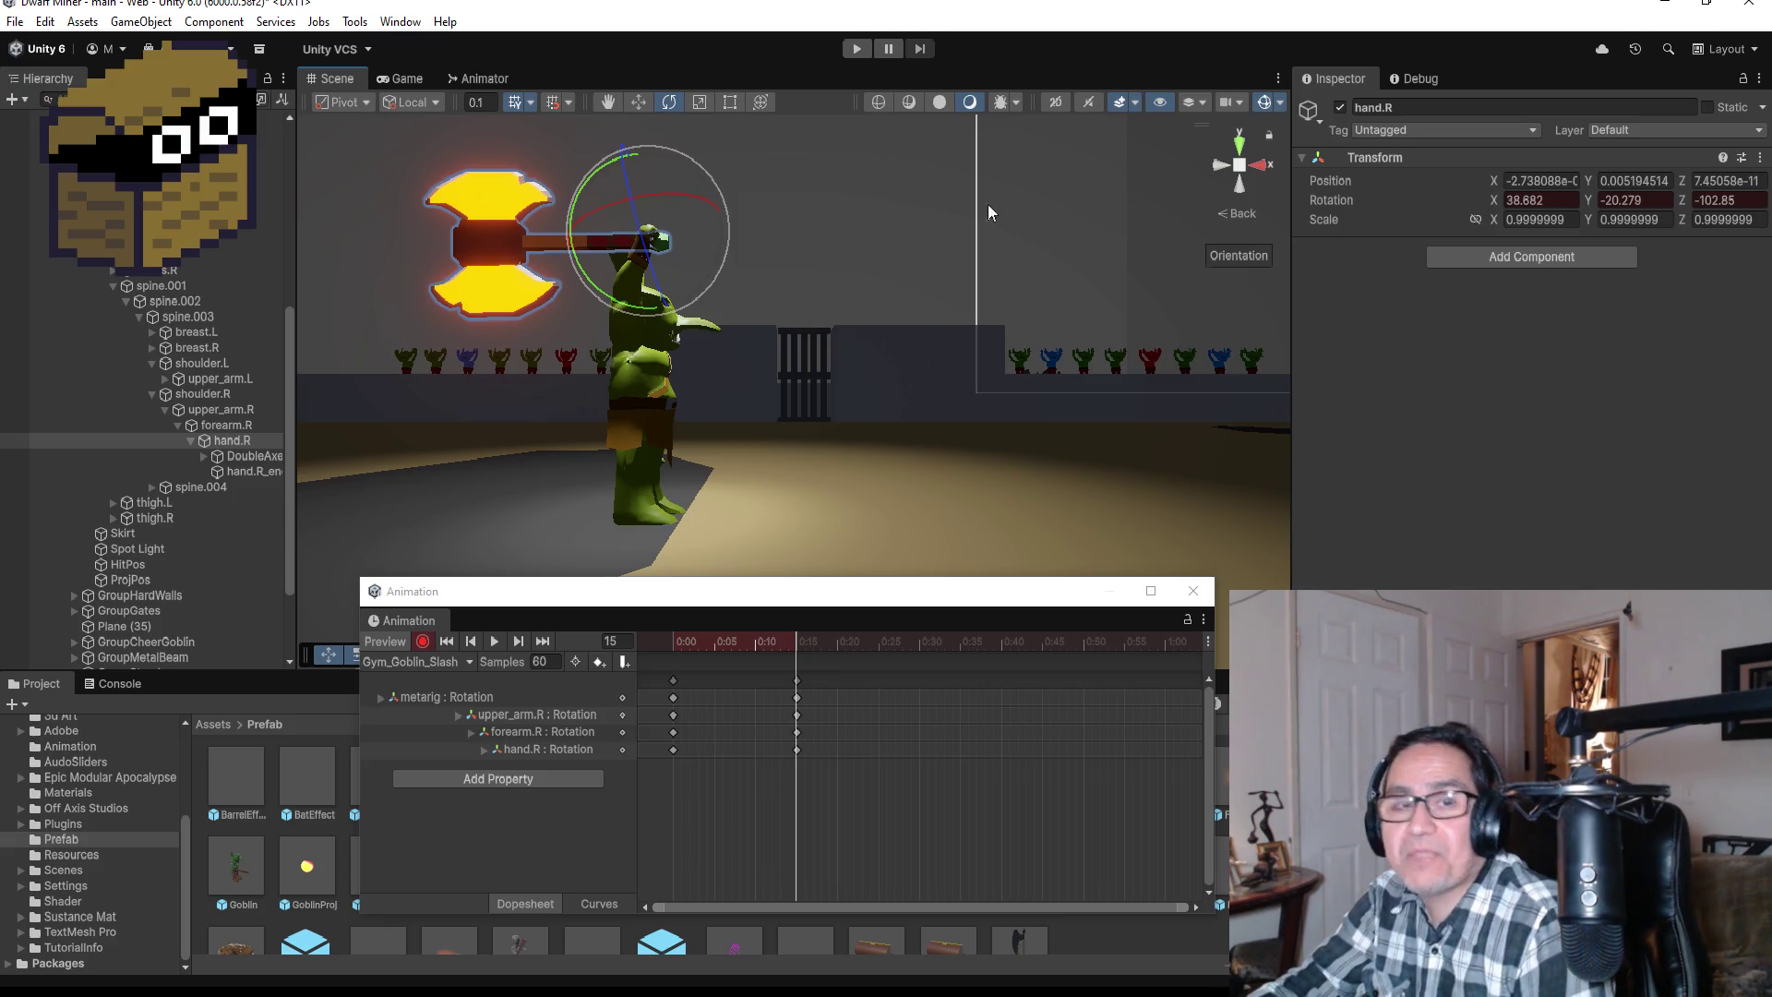
{"action": "left_click", "coordinate": [423, 641]}
{"action": "left_click", "coordinate": [799, 680]}
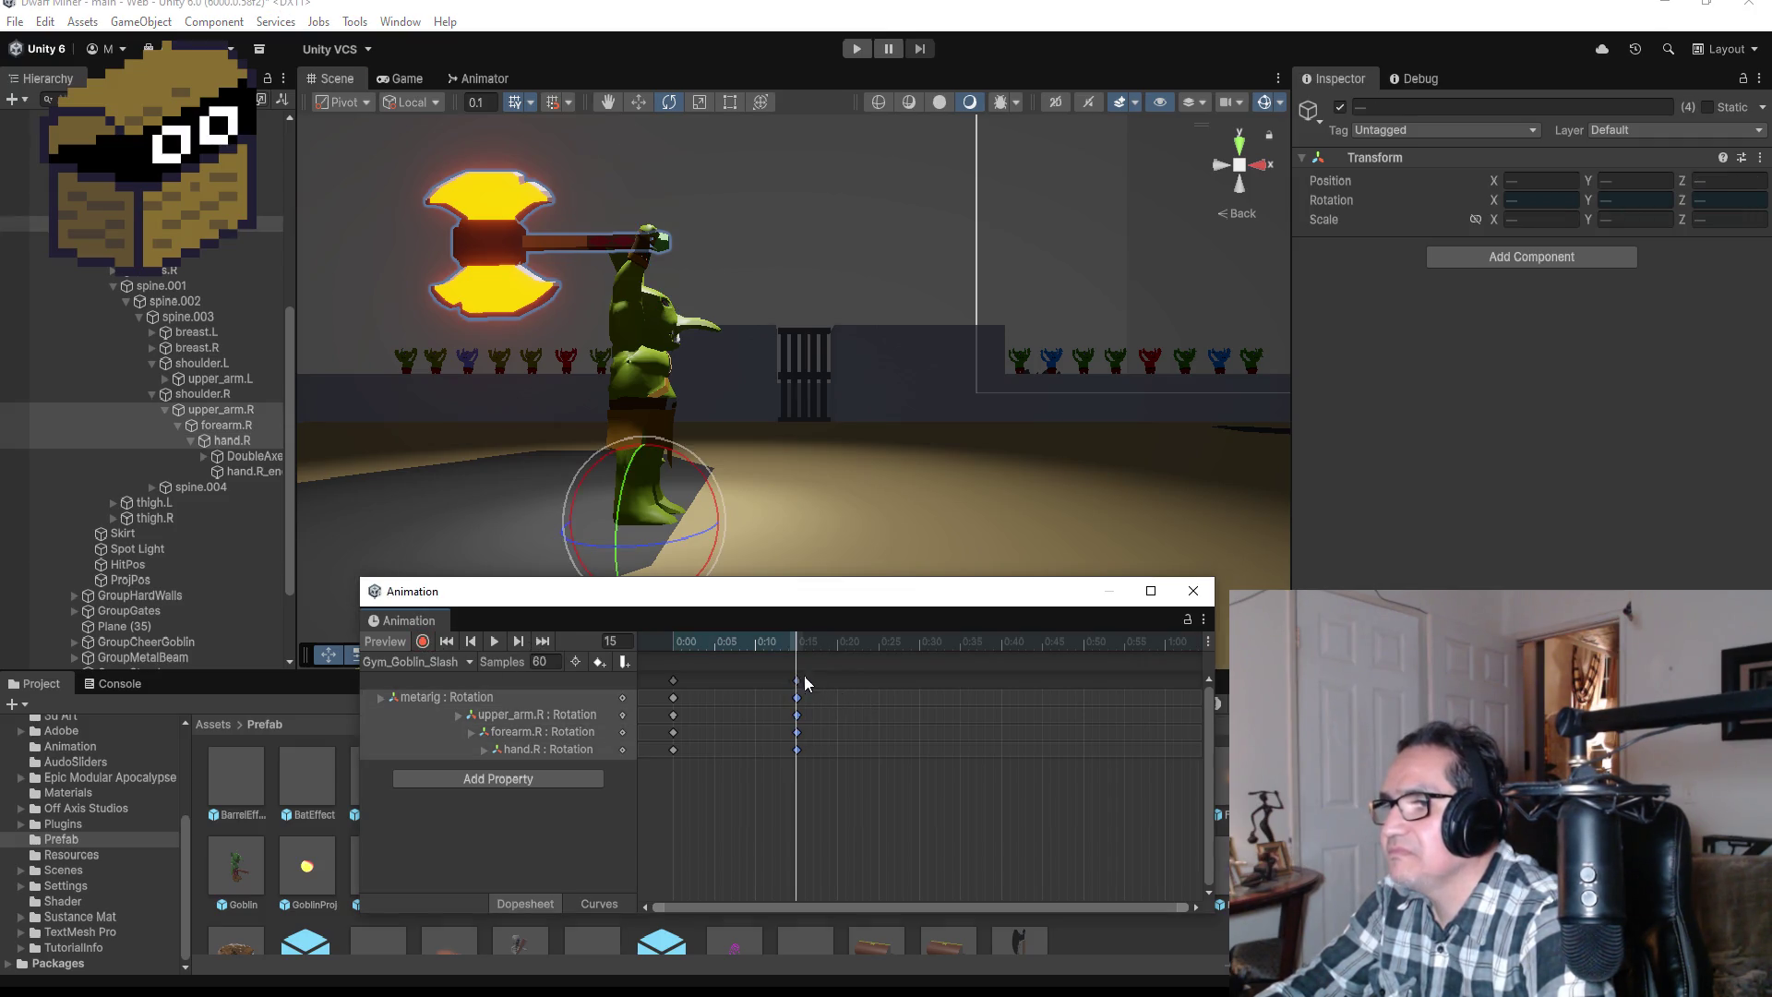
{"action": "right_click", "coordinate": [921, 680]}
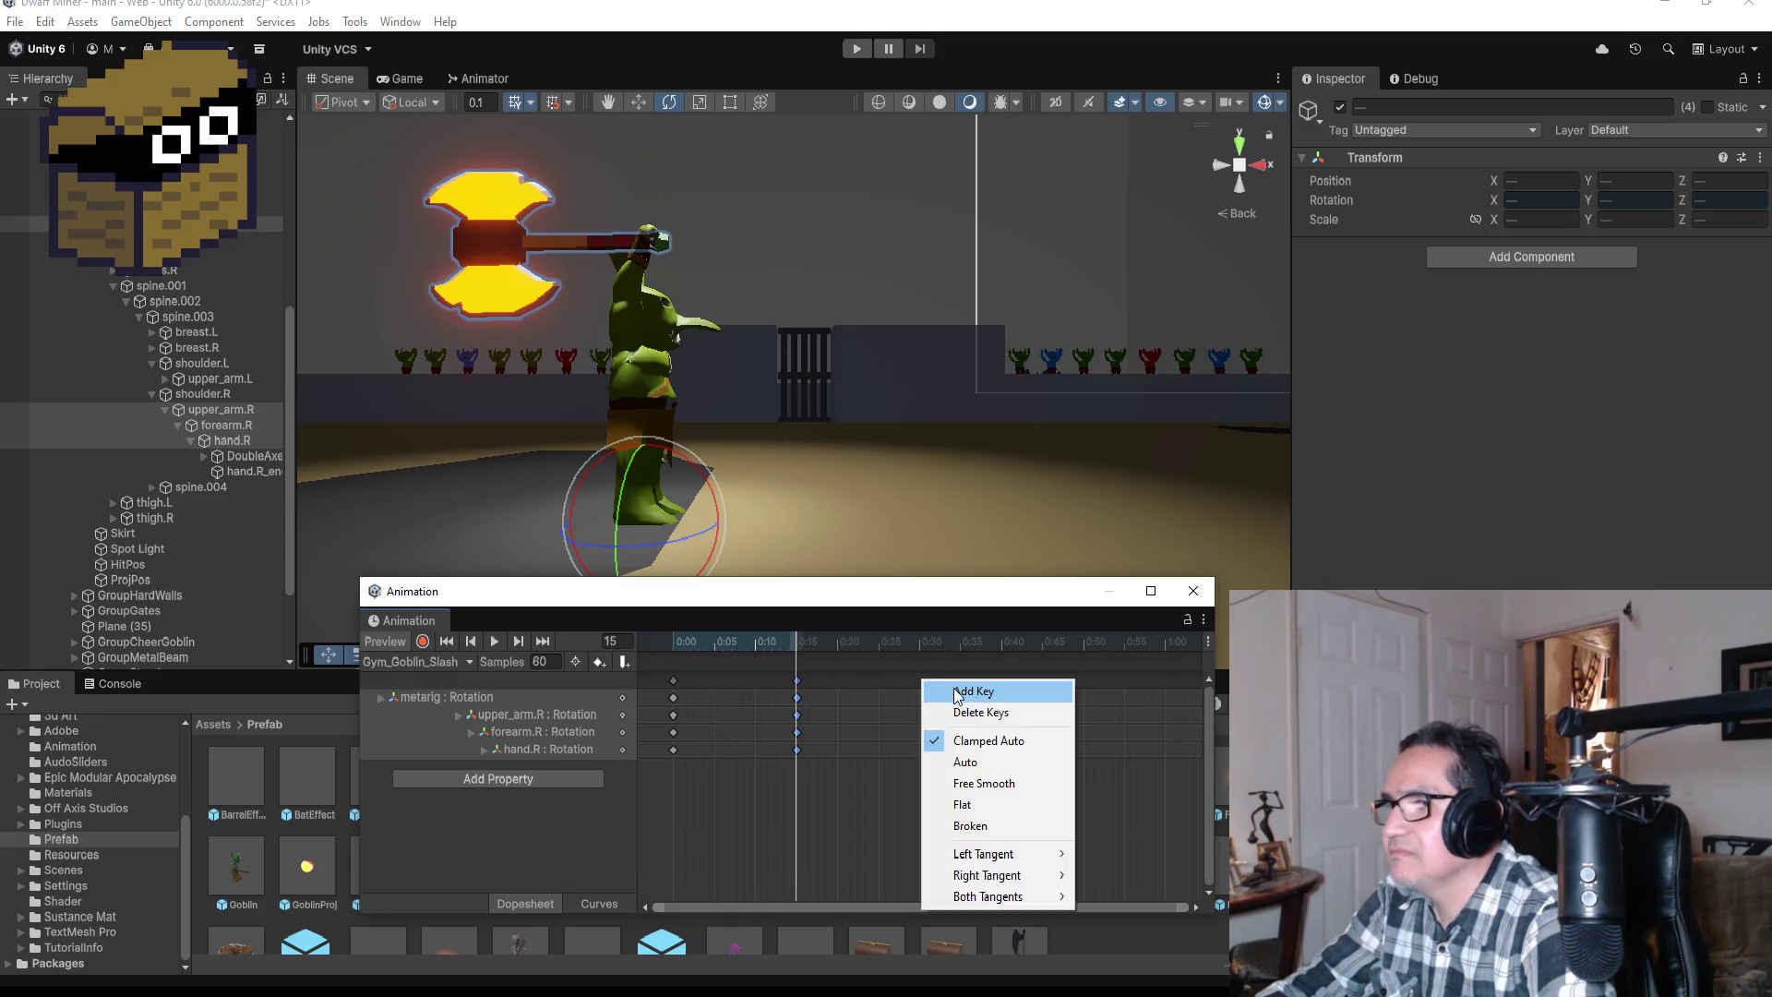
Step: Key all tracks at frame 30 and rotate upper_arm.R so the axe swings down and forward, checked from Right view
{"action": "left_click", "coordinate": [947, 688]}
{"action": "left_click", "coordinate": [543, 641]}
{"action": "left_click", "coordinate": [423, 640]}
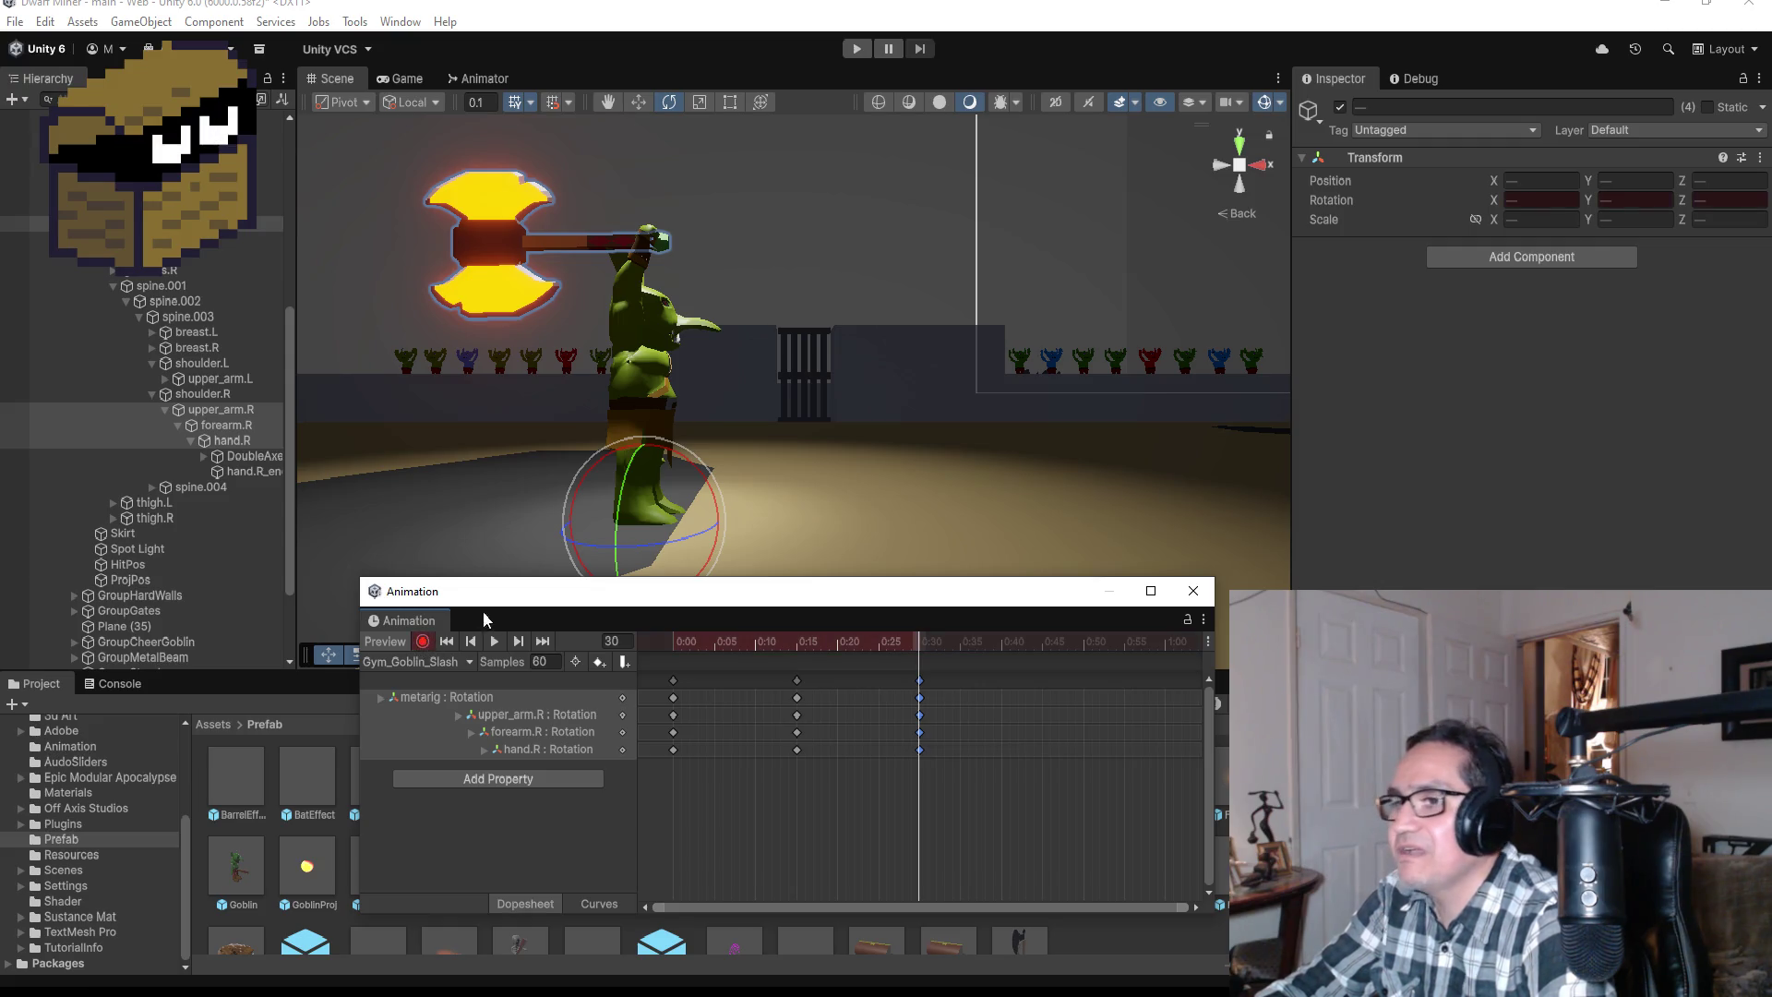
{"action": "left_click", "coordinate": [227, 409]}
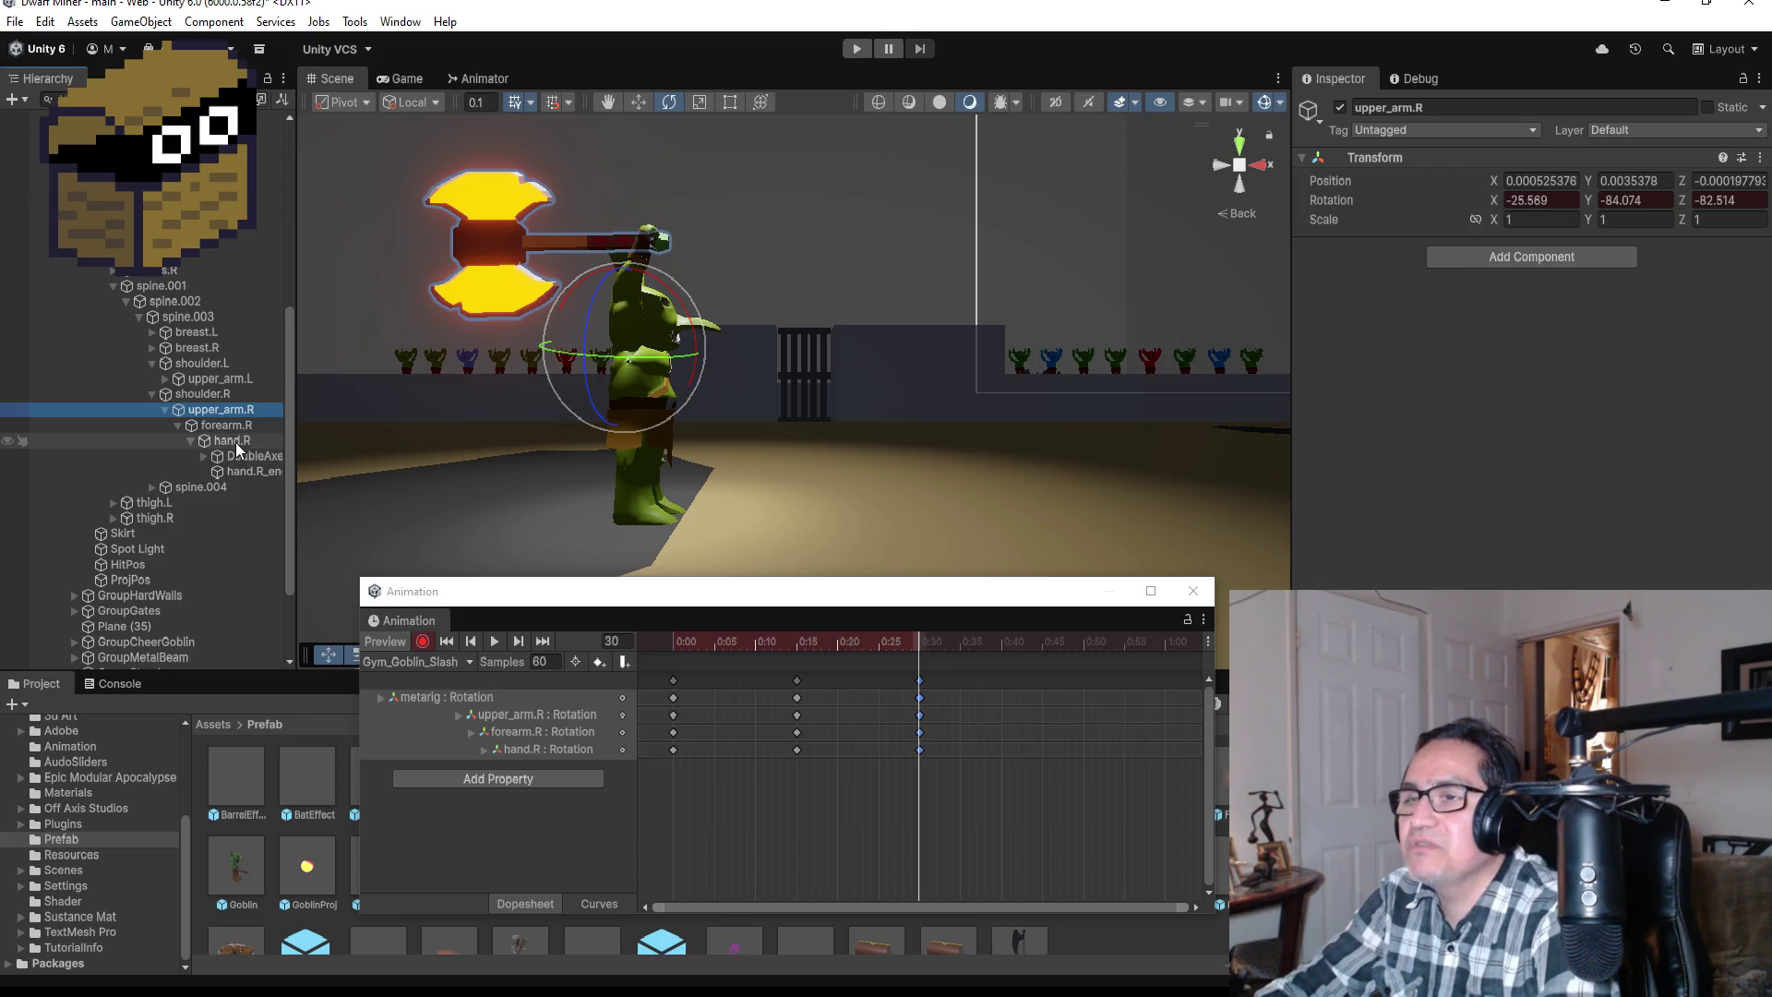
{"action": "mouse_move", "coordinate": [666, 273]}
{"action": "left_mouse_down"}
{"action": "mouse_move", "coordinate": [784, 361]}
{"action": "mouse_move", "coordinate": [868, 499]}
{"action": "mouse_move", "coordinate": [850, 696]}
{"action": "left_mouse_up"}
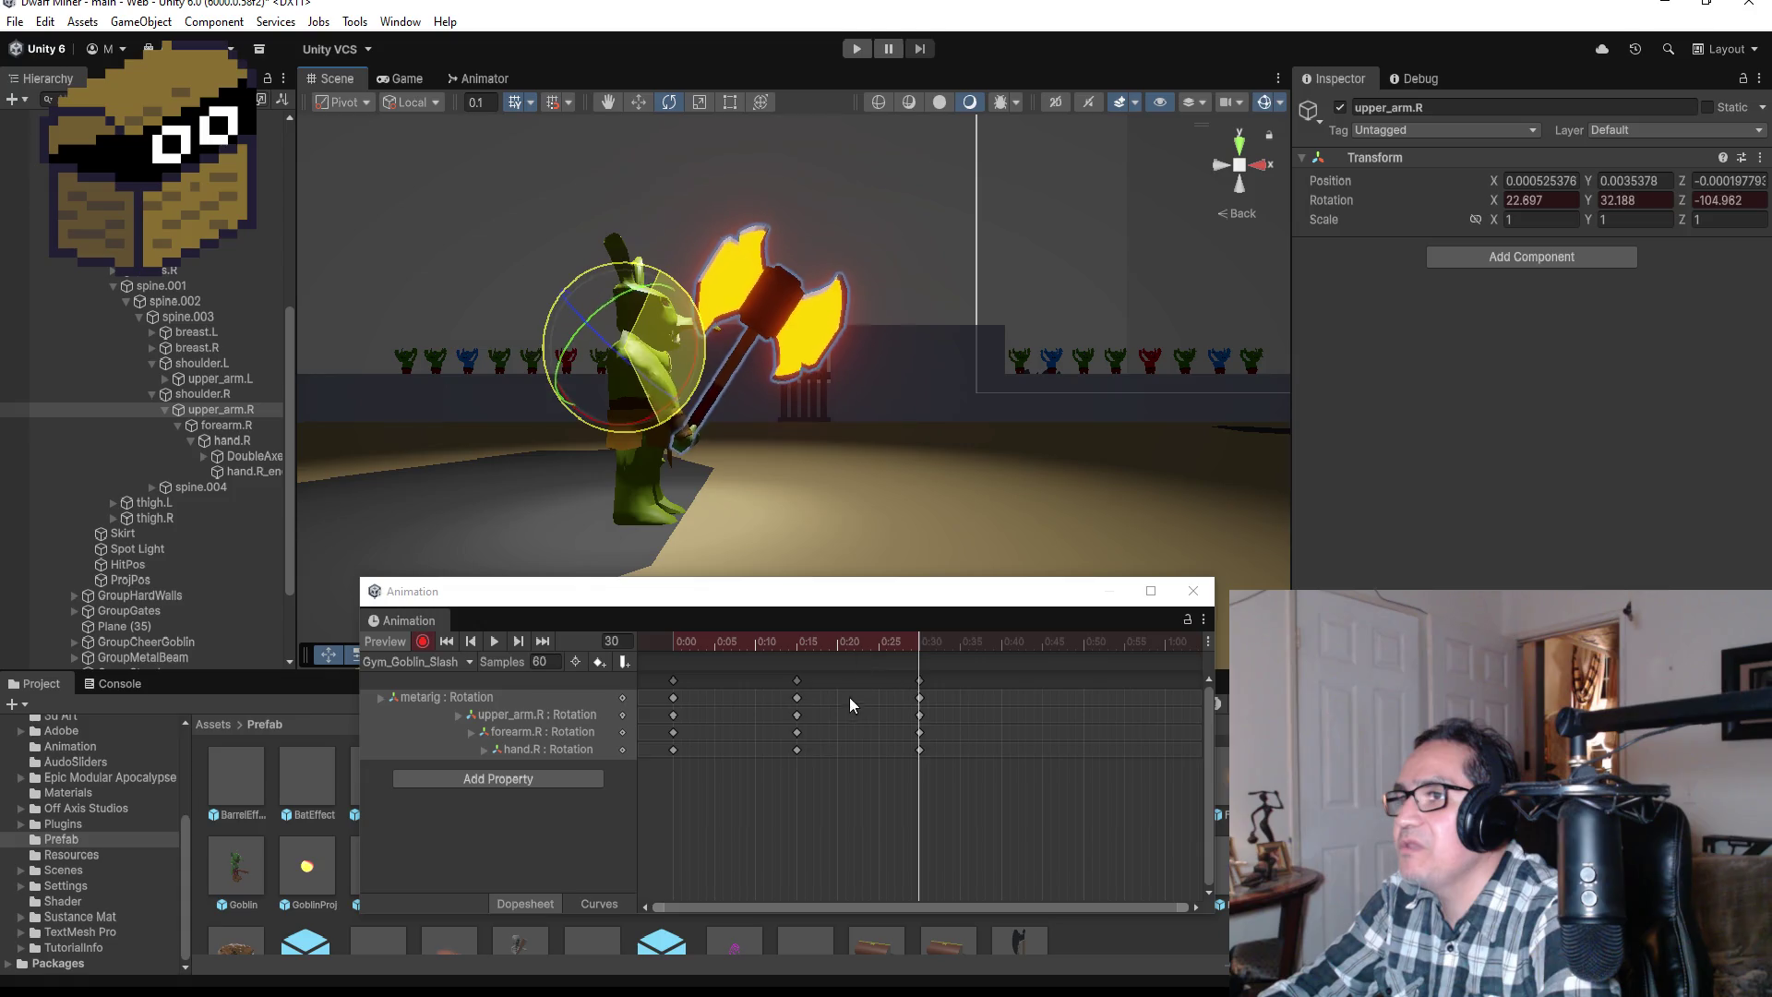
{"action": "mouse_move", "coordinate": [672, 271]}
{"action": "left_mouse_down"}
{"action": "mouse_move", "coordinate": [770, 345]}
{"action": "mouse_move", "coordinate": [778, 398]}
{"action": "left_mouse_up"}
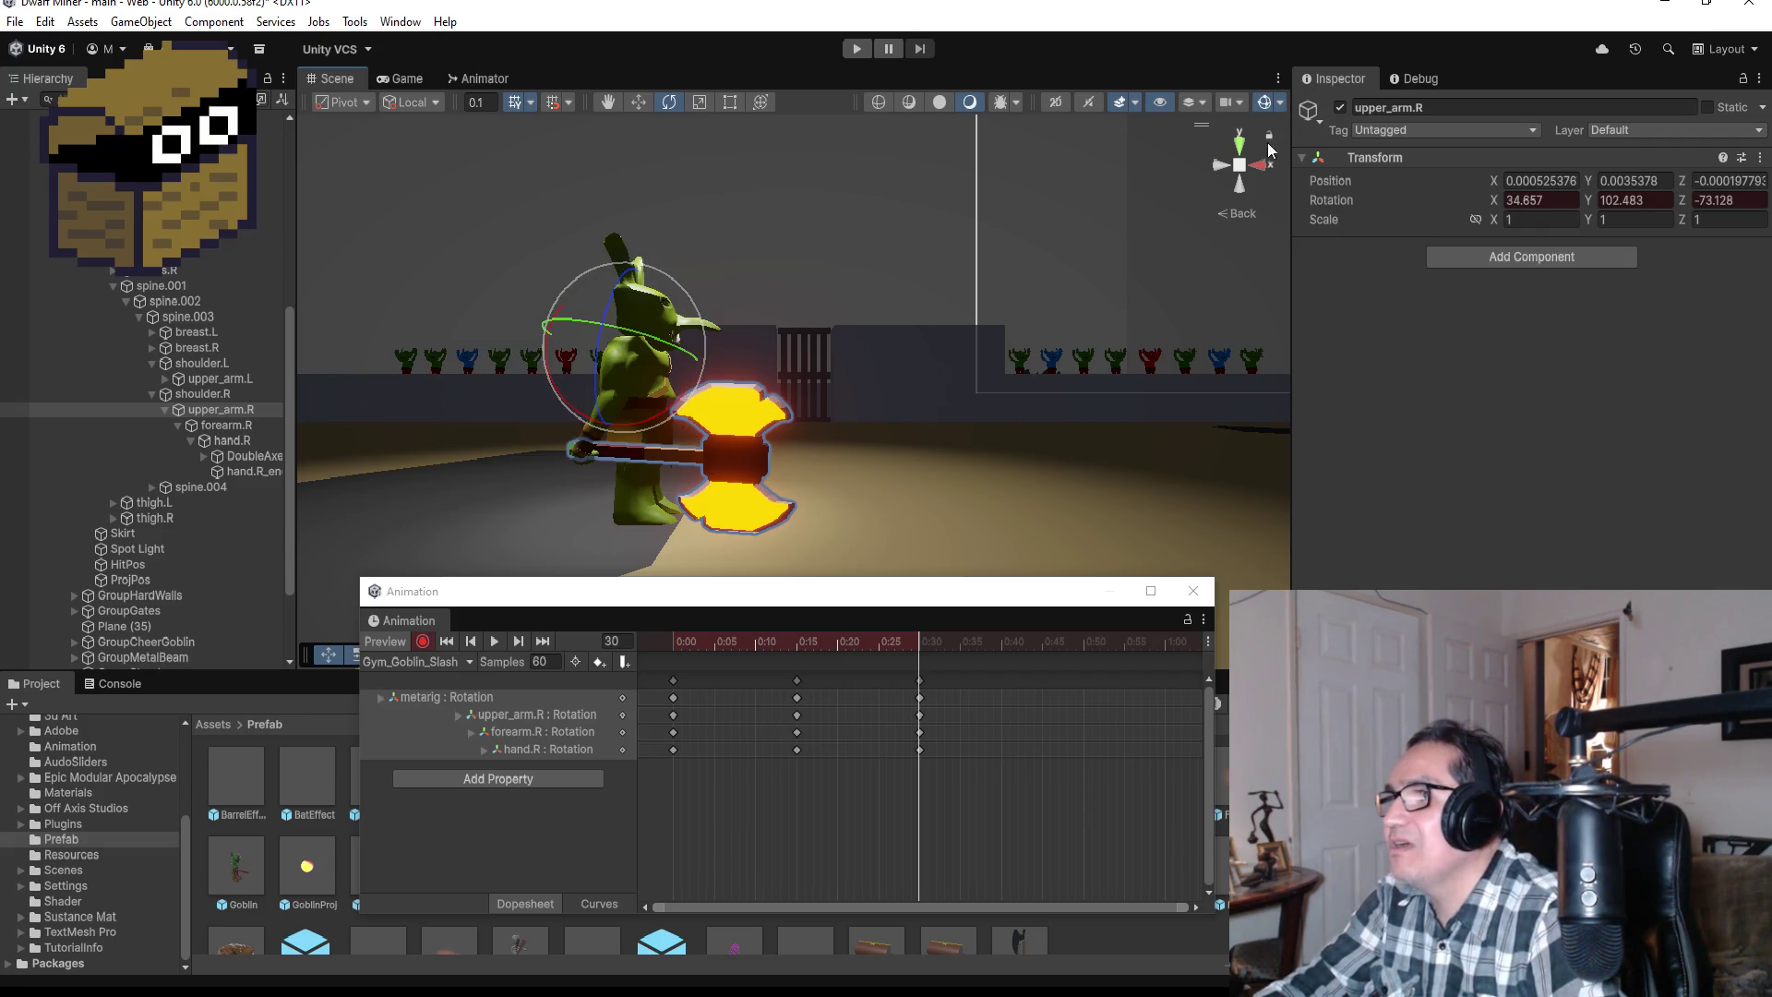
{"action": "left_click", "coordinate": [1259, 164]}
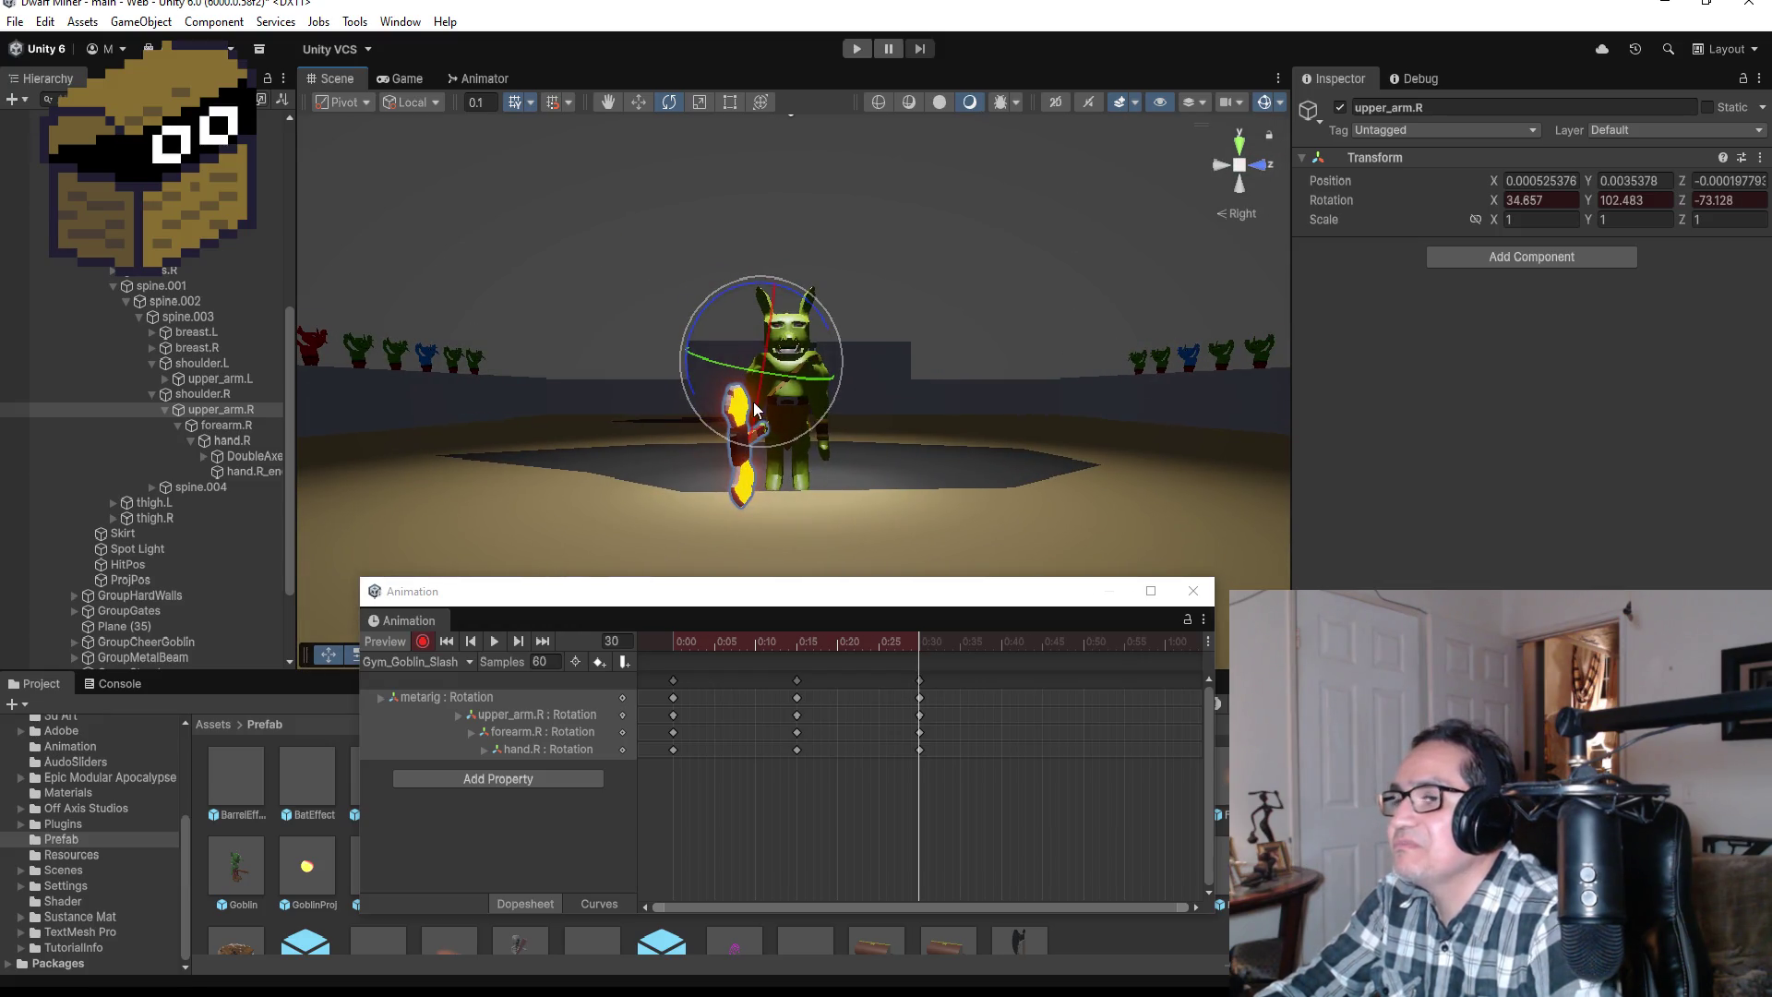
{"action": "left_click", "coordinate": [427, 641]}
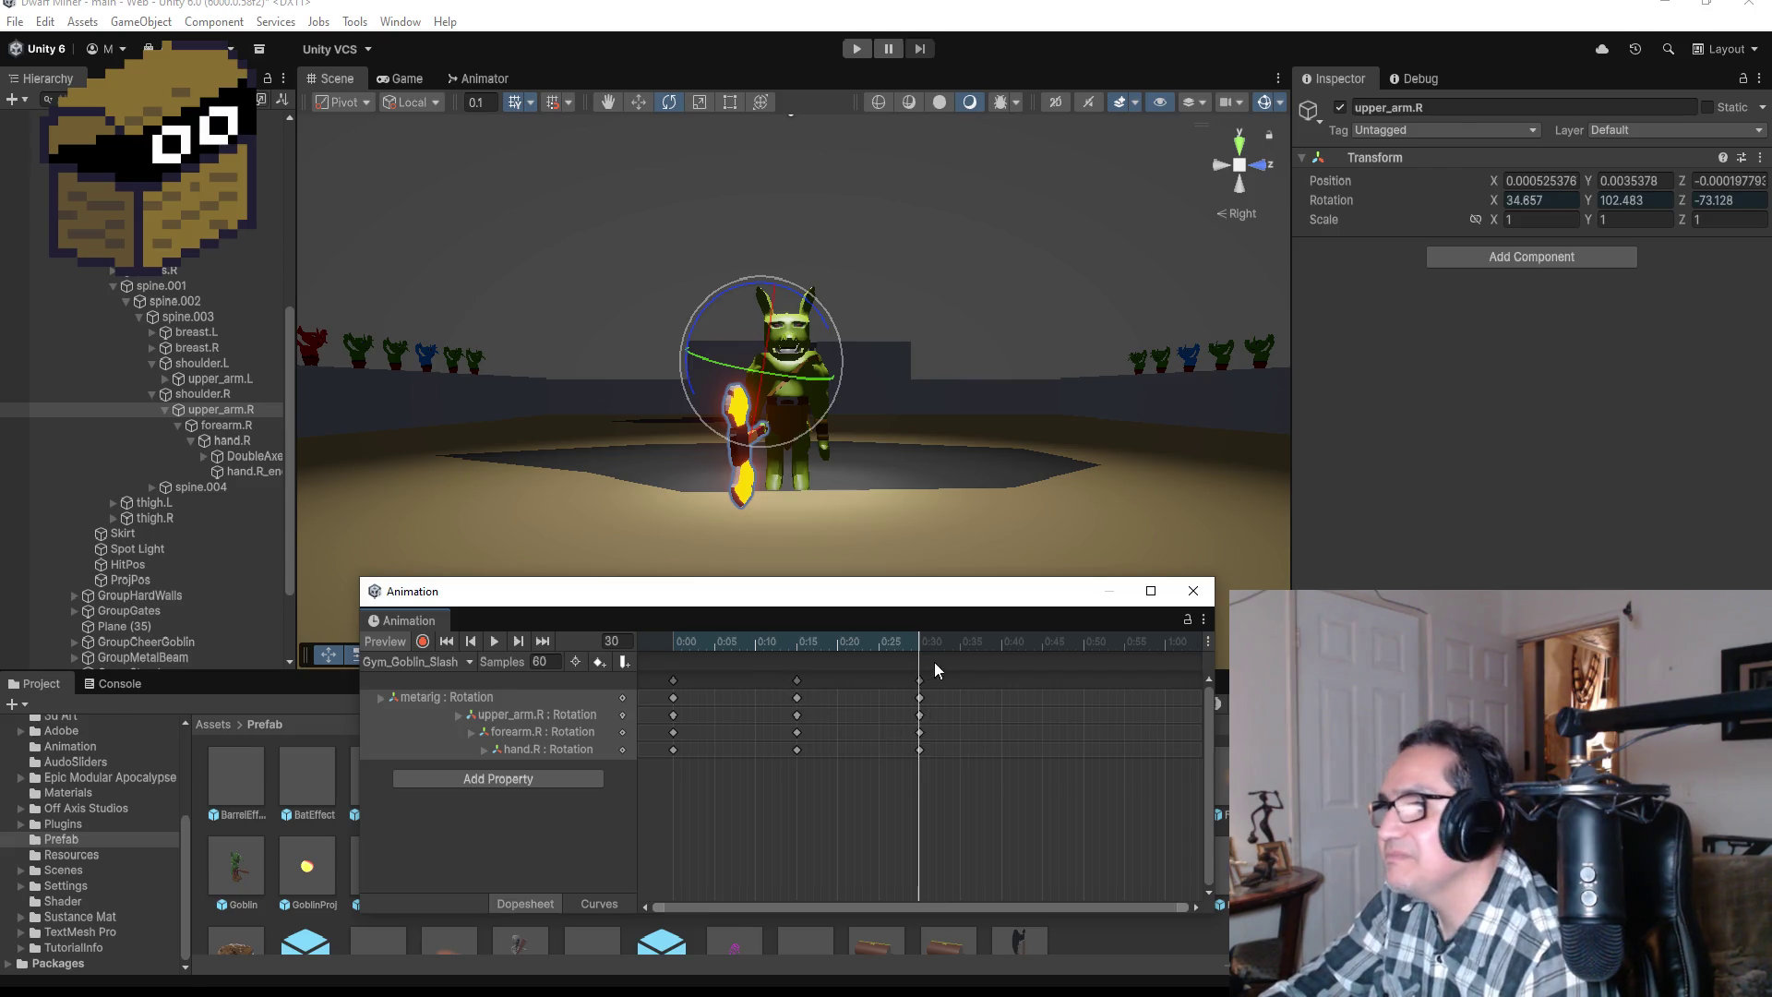
{"action": "right_click", "coordinate": [982, 684]}
Step: Add a fourth key column on every bone track at about 0:39 and preview the swing
{"action": "left_click", "coordinate": [1062, 694]}
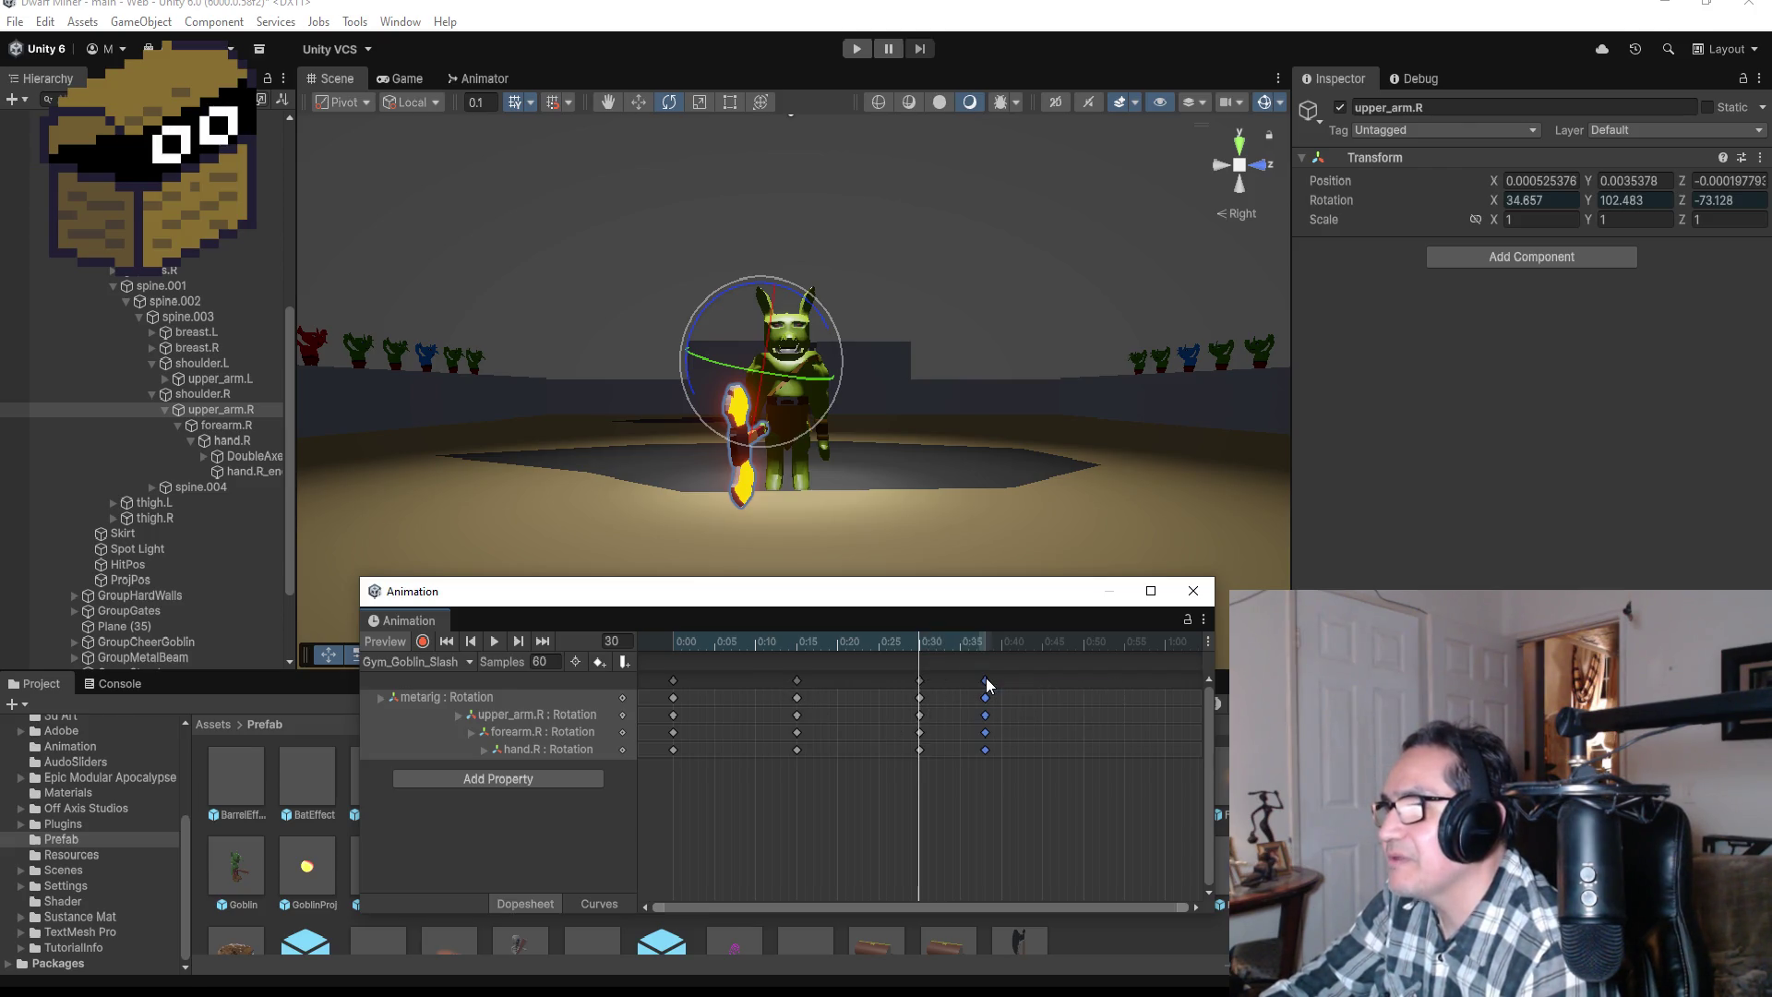
{"action": "left_click", "coordinate": [985, 680]}
{"action": "left_click_drag", "start_coordinate": [1002, 679], "coordinate": [1002, 685]}
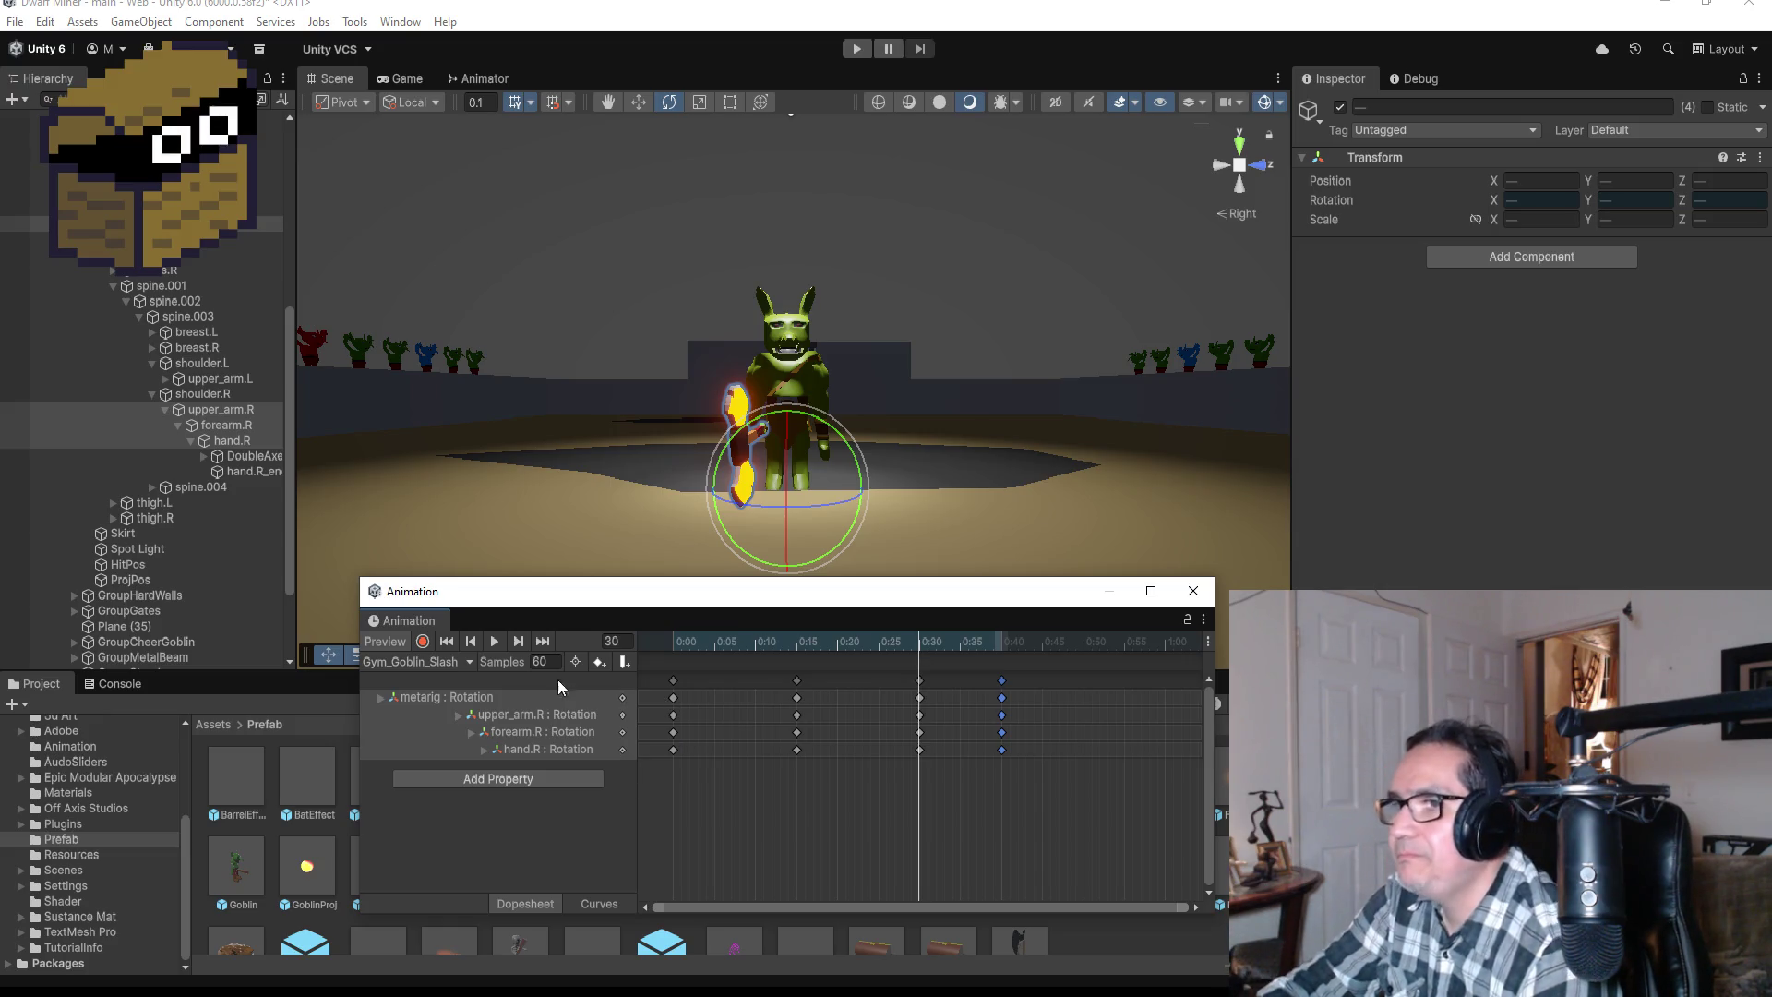
{"action": "left_click", "coordinate": [496, 637]}
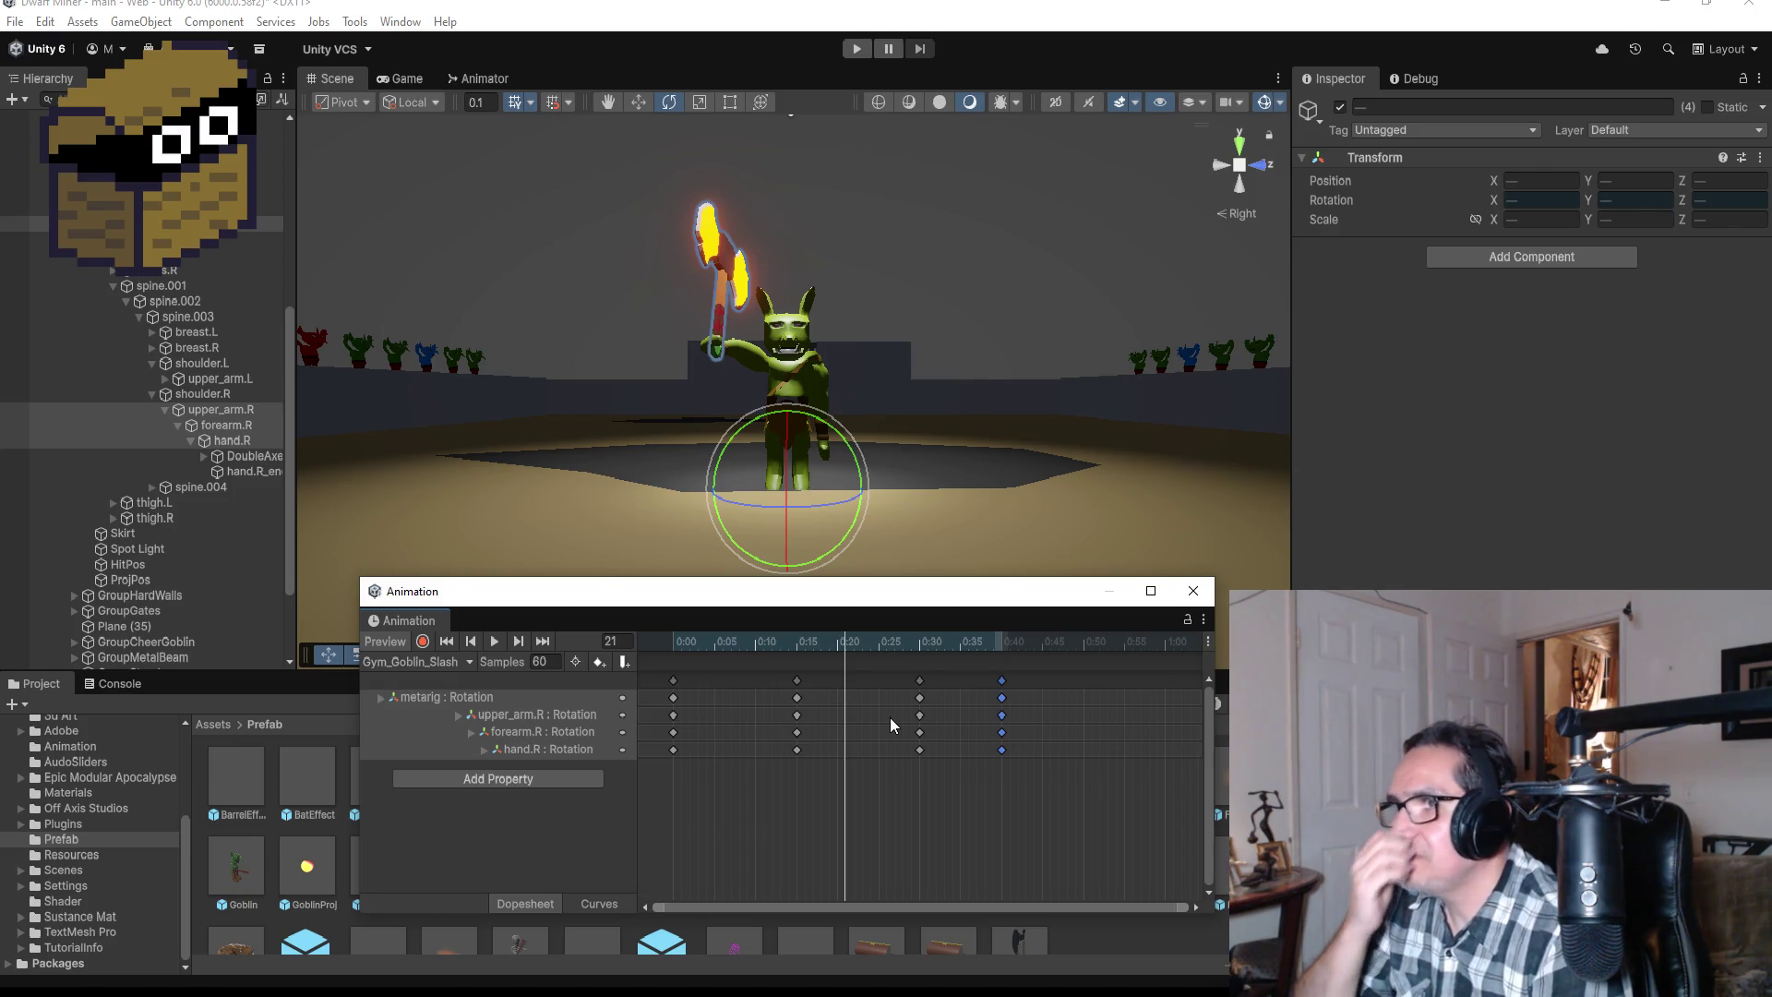
{"action": "left_click", "coordinate": [495, 642]}
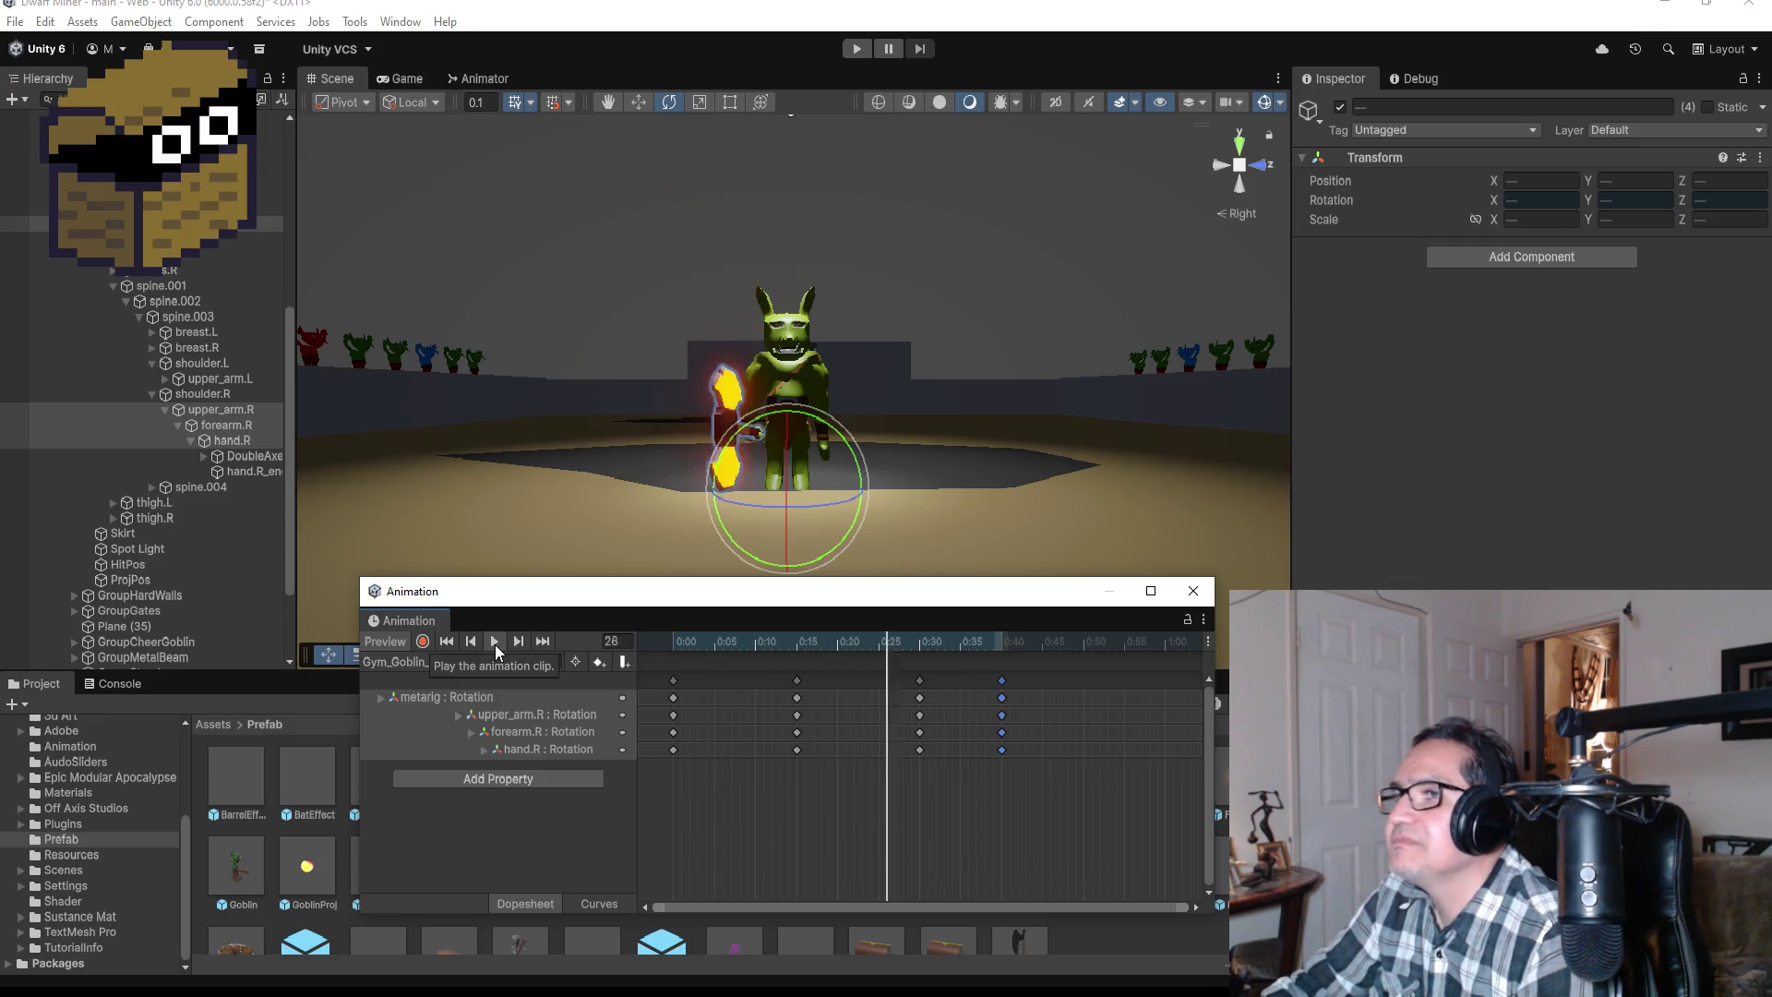
Step: Orbit to a perspective view, replay and stop the slash, then step to the frame-30 key
{"action": "mouse_move", "coordinate": [923, 348]}
{"action": "left_mouse_down"}
{"action": "mouse_move", "coordinate": [1037, 375]}
{"action": "mouse_move", "coordinate": [895, 397]}
{"action": "left_mouse_up"}
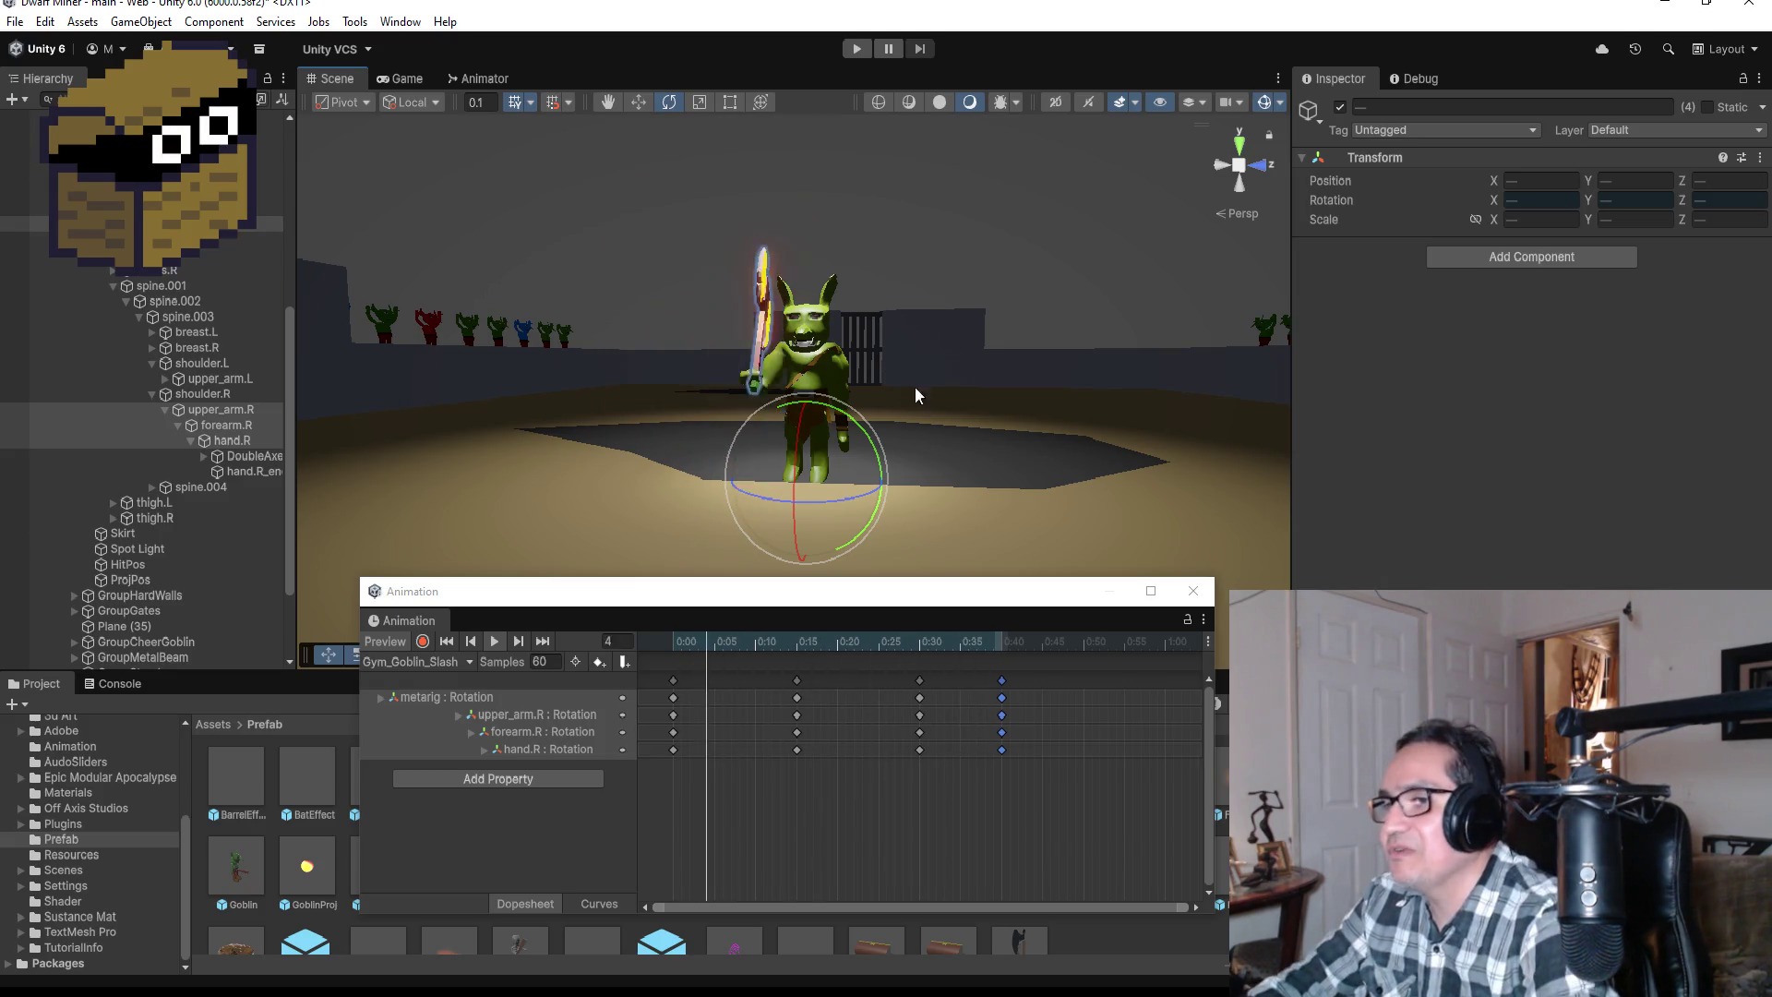
{"action": "left_click", "coordinate": [498, 640]}
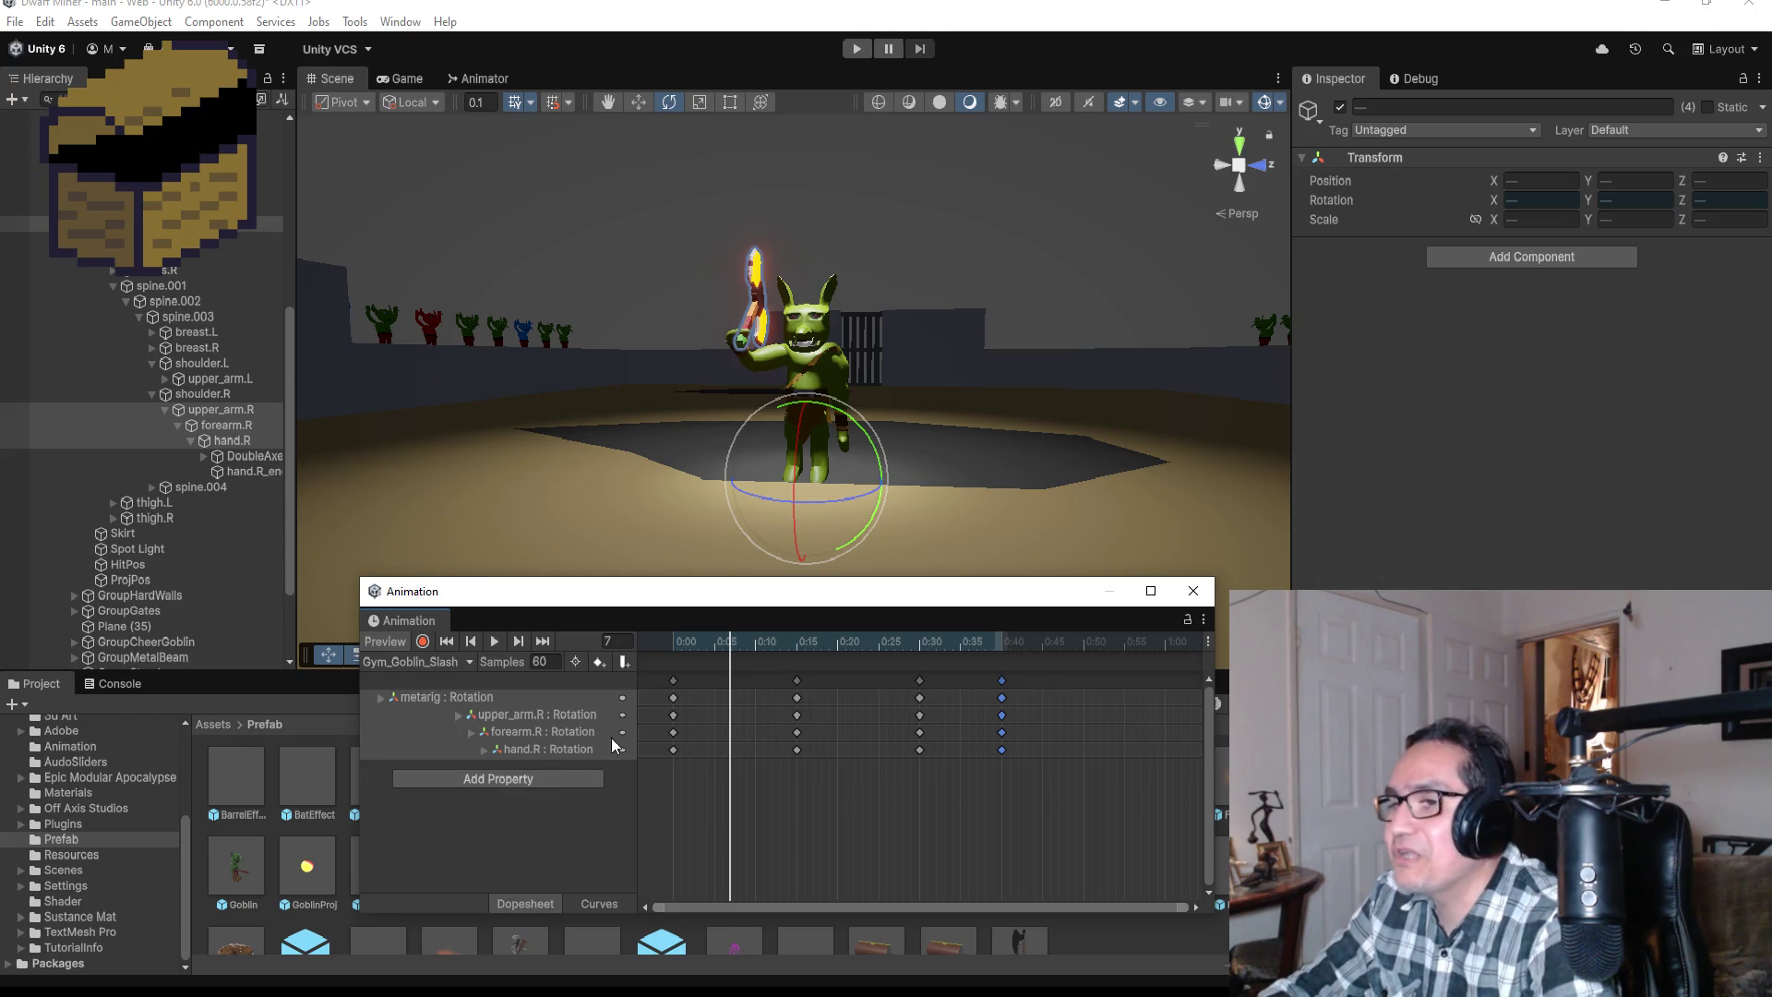
{"action": "left_click", "coordinate": [493, 642]}
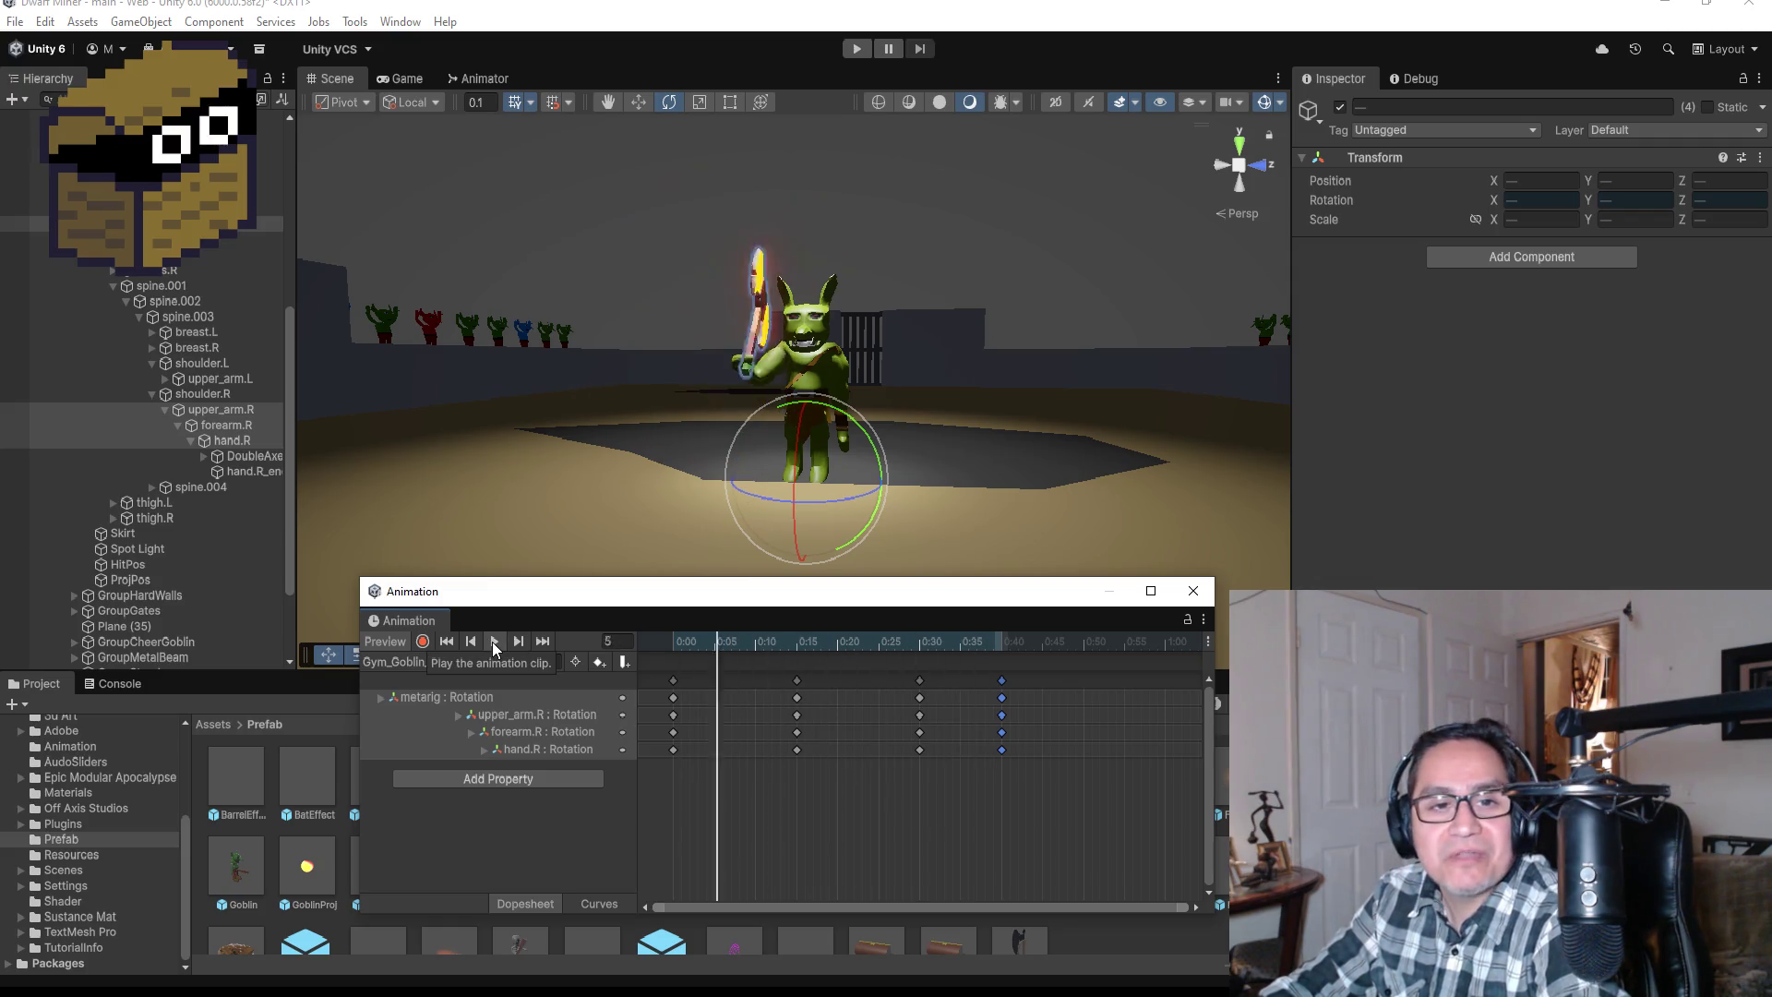
{"action": "left_click", "coordinate": [493, 644]}
{"action": "left_click", "coordinate": [517, 643]}
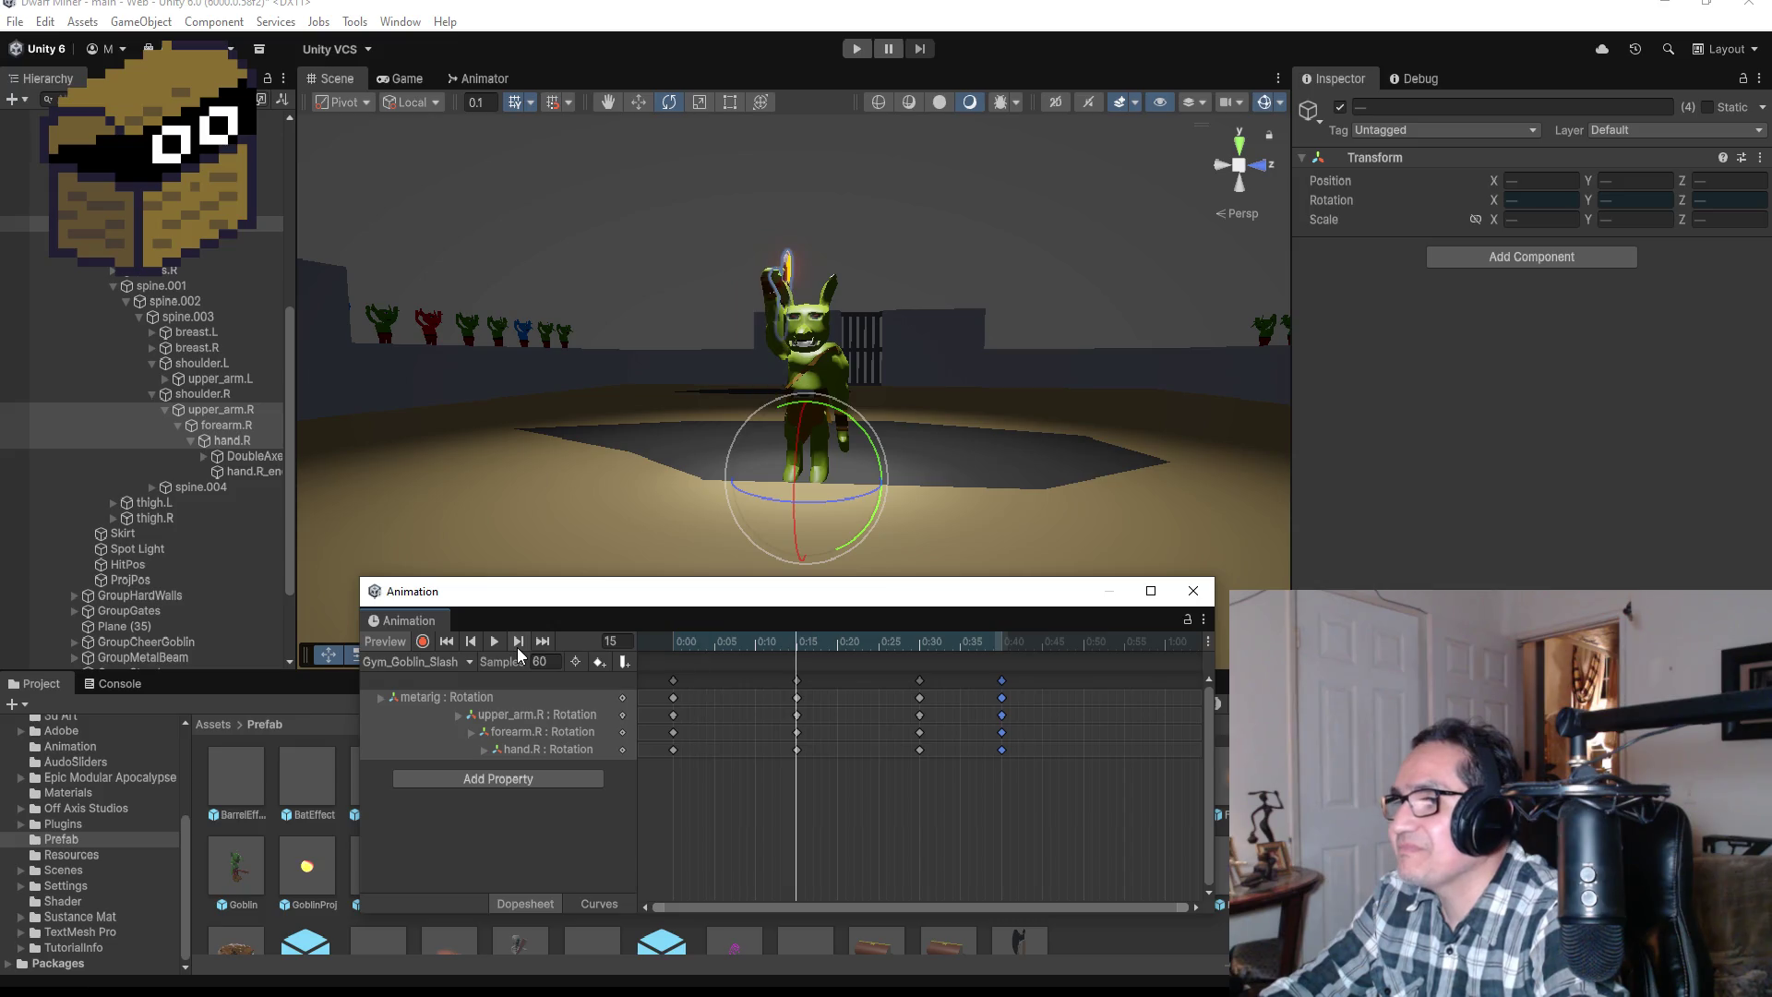
{"action": "left_click", "coordinate": [518, 644]}
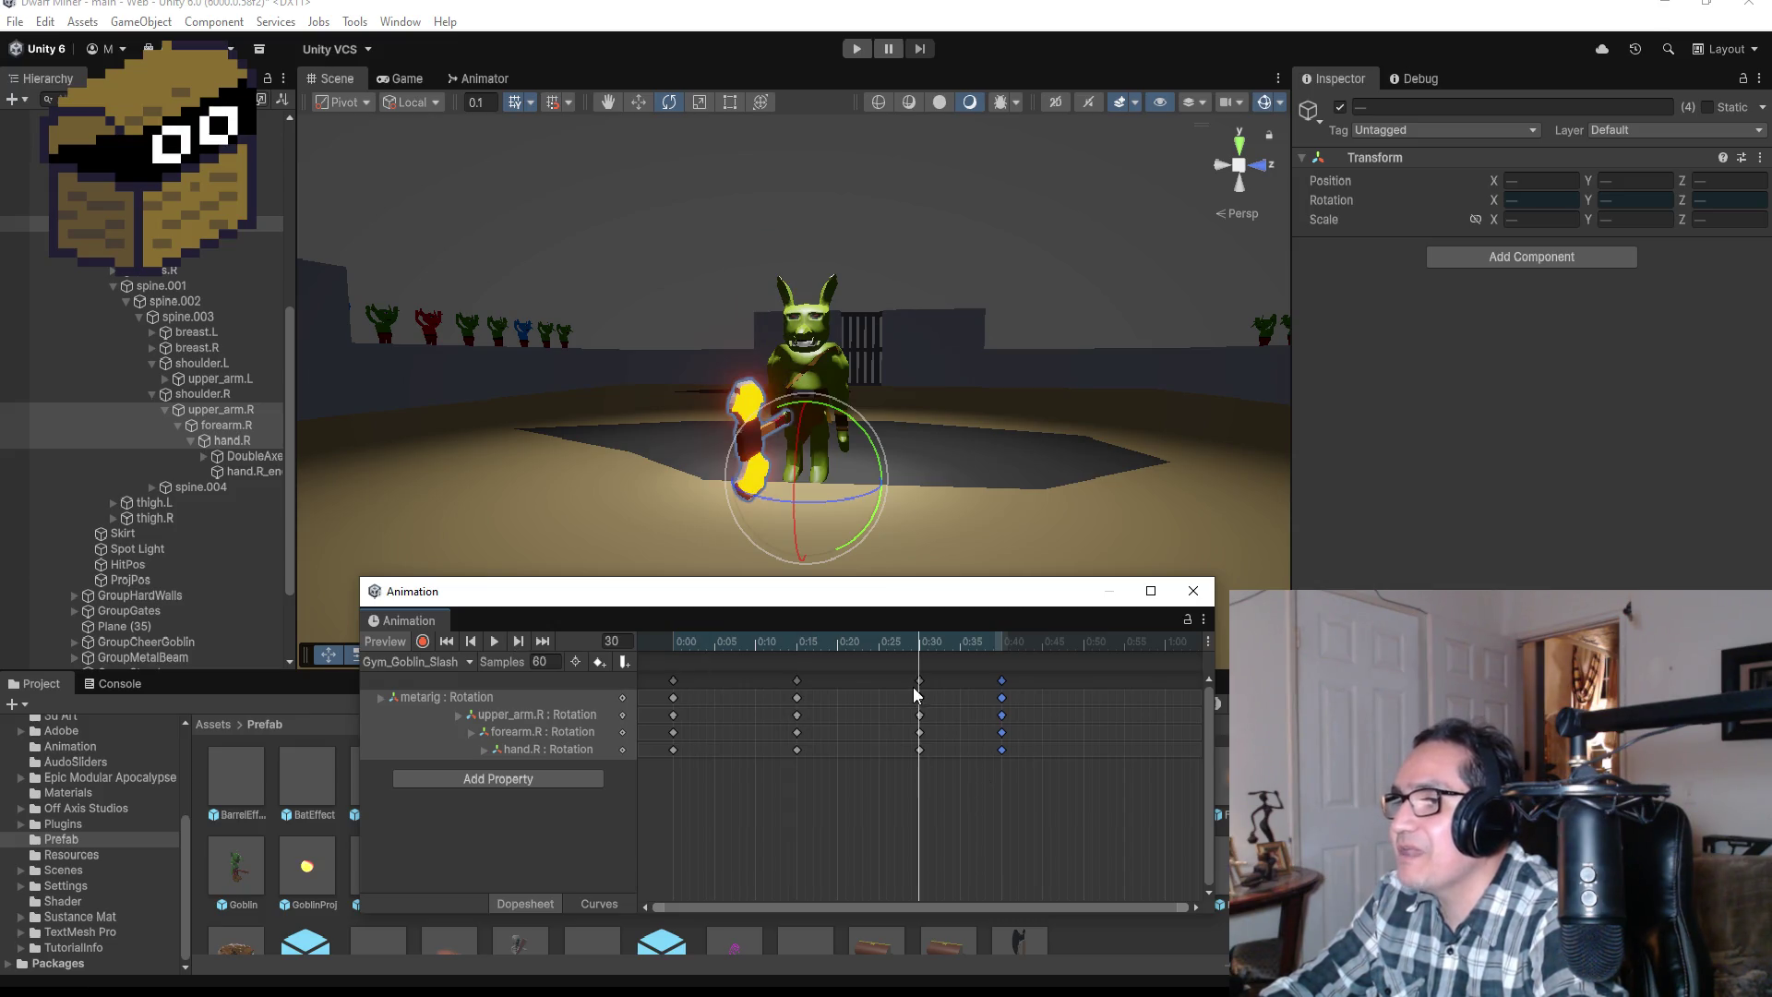
{"action": "left_click", "coordinate": [624, 661]}
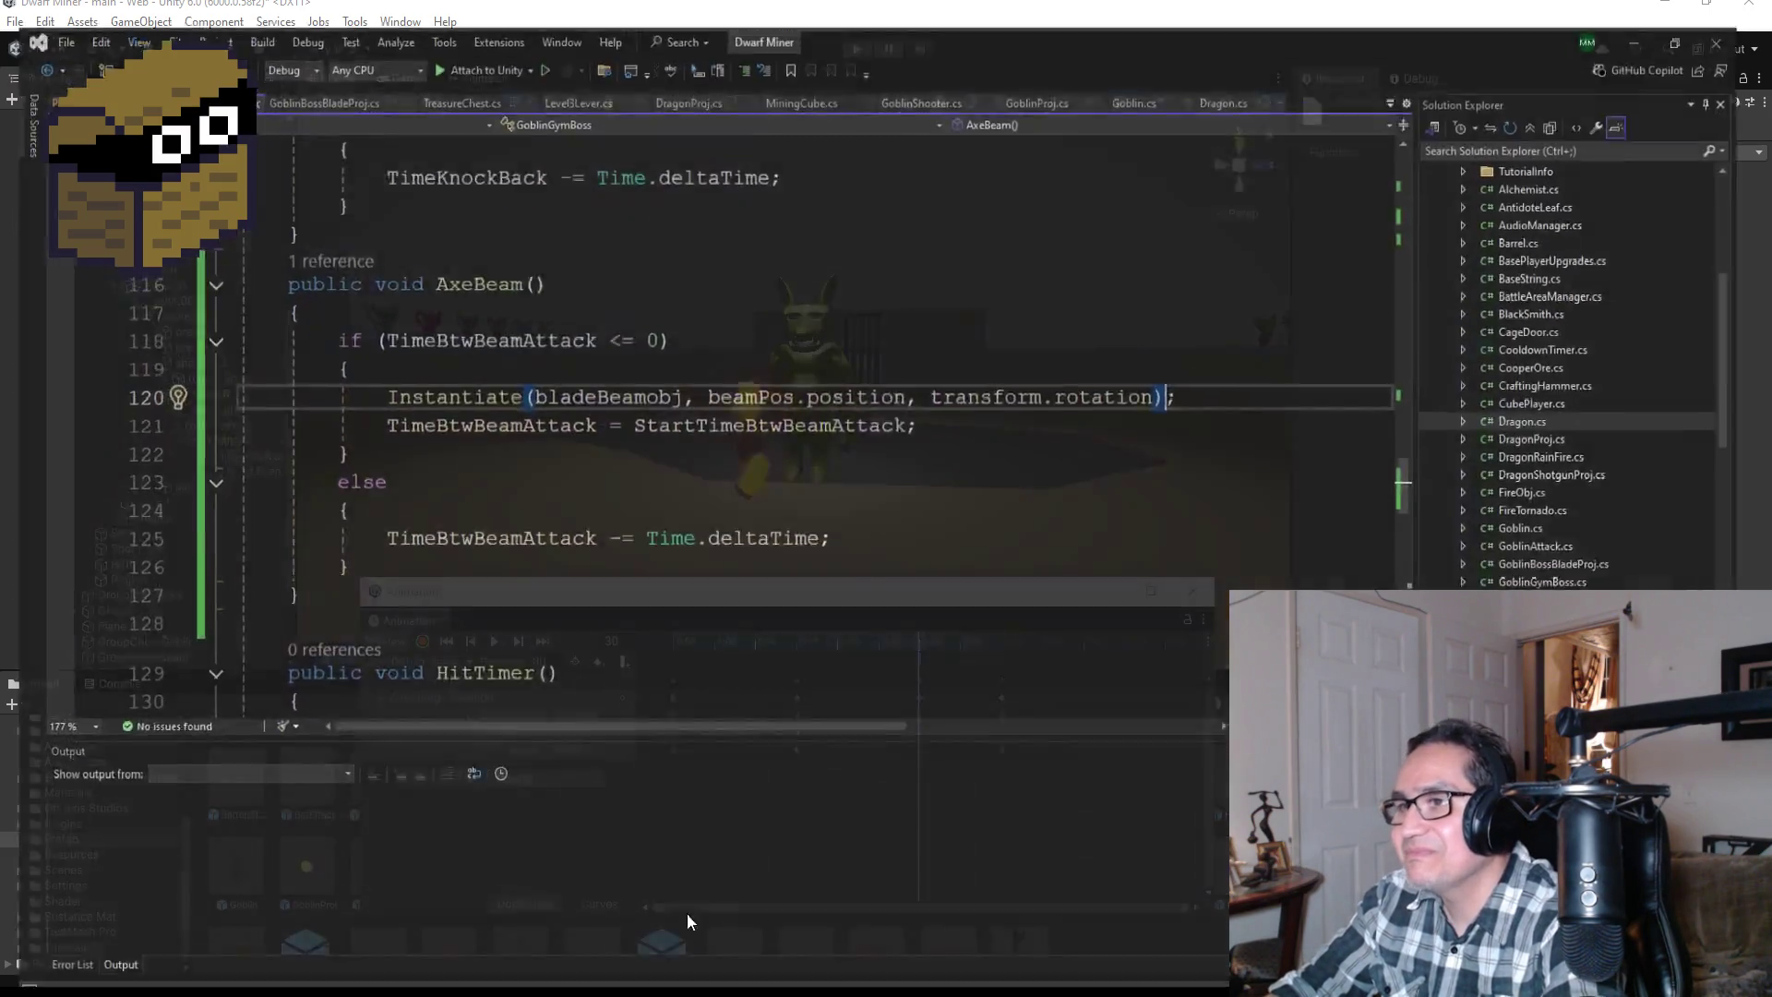
Step: Move the bladeBeamobj Instantiate statement to the top of the AxeBeam method
{"action": "scroll", "coordinate": [627, 457], "scroll_direction": "down", "scroll_amount": 1}
{"action": "scroll", "coordinate": [610, 499], "scroll_direction": "up", "scroll_amount": 2}
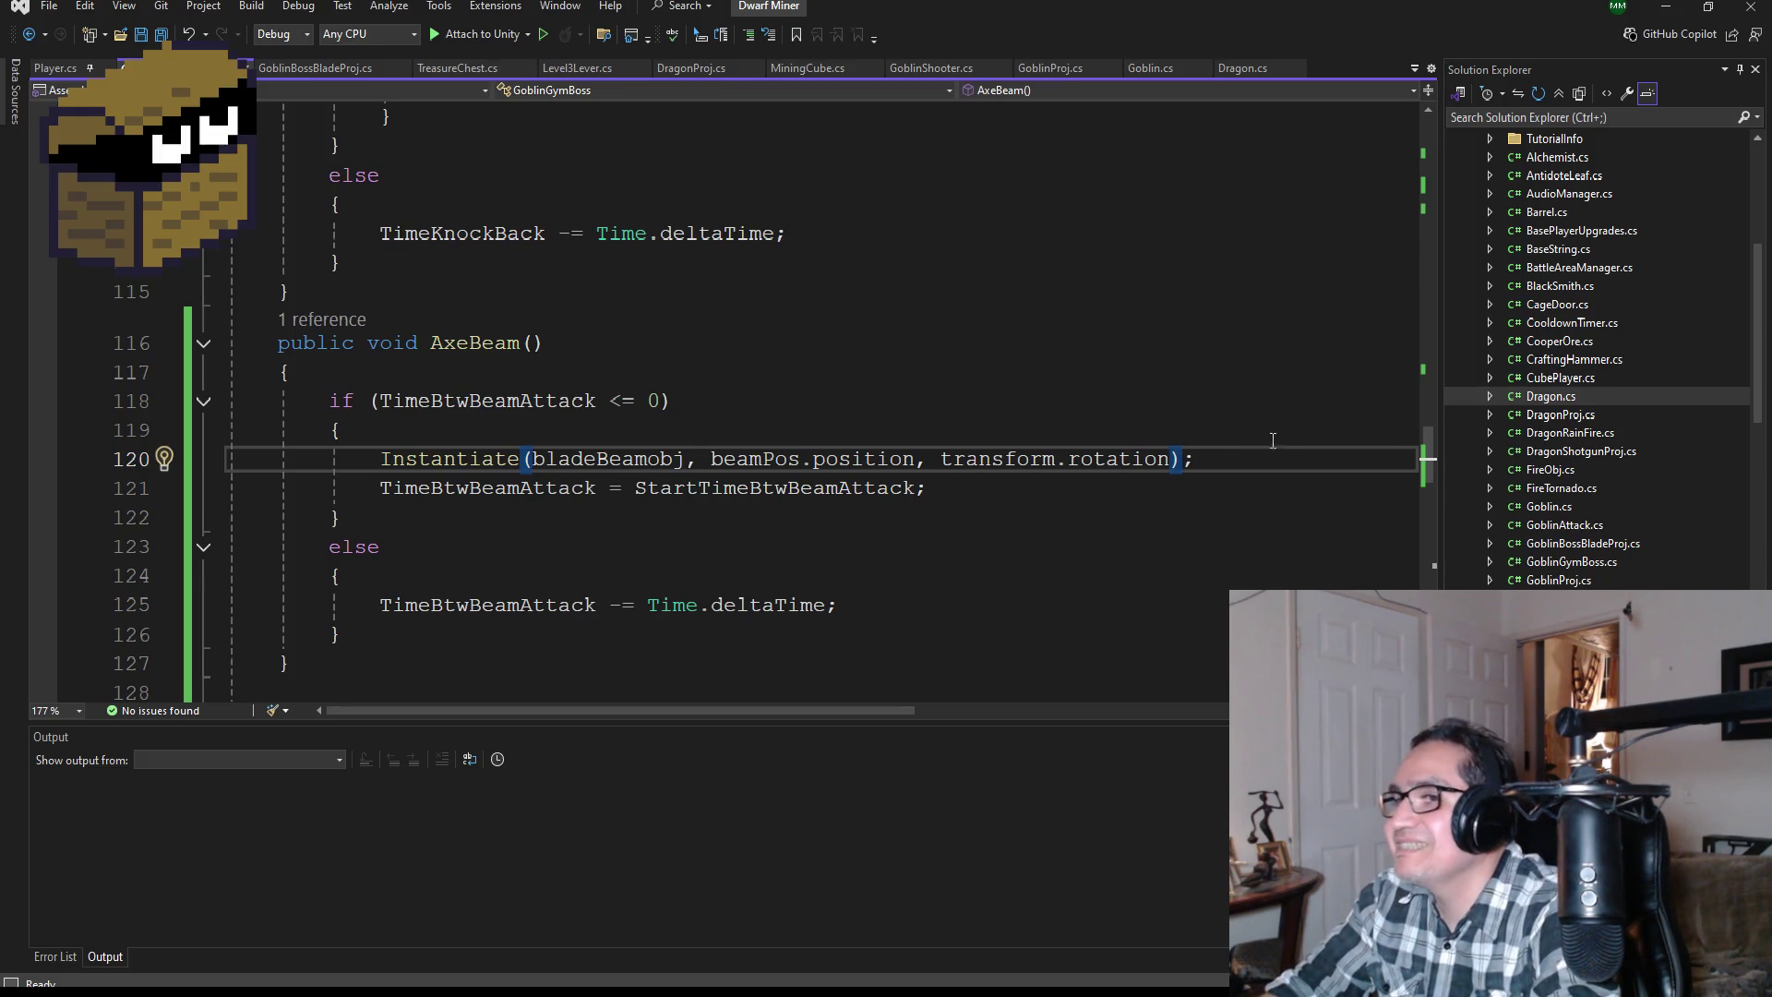
{"action": "left_click_drag", "start_coordinate": [1250, 458], "coordinate": [379, 459]}
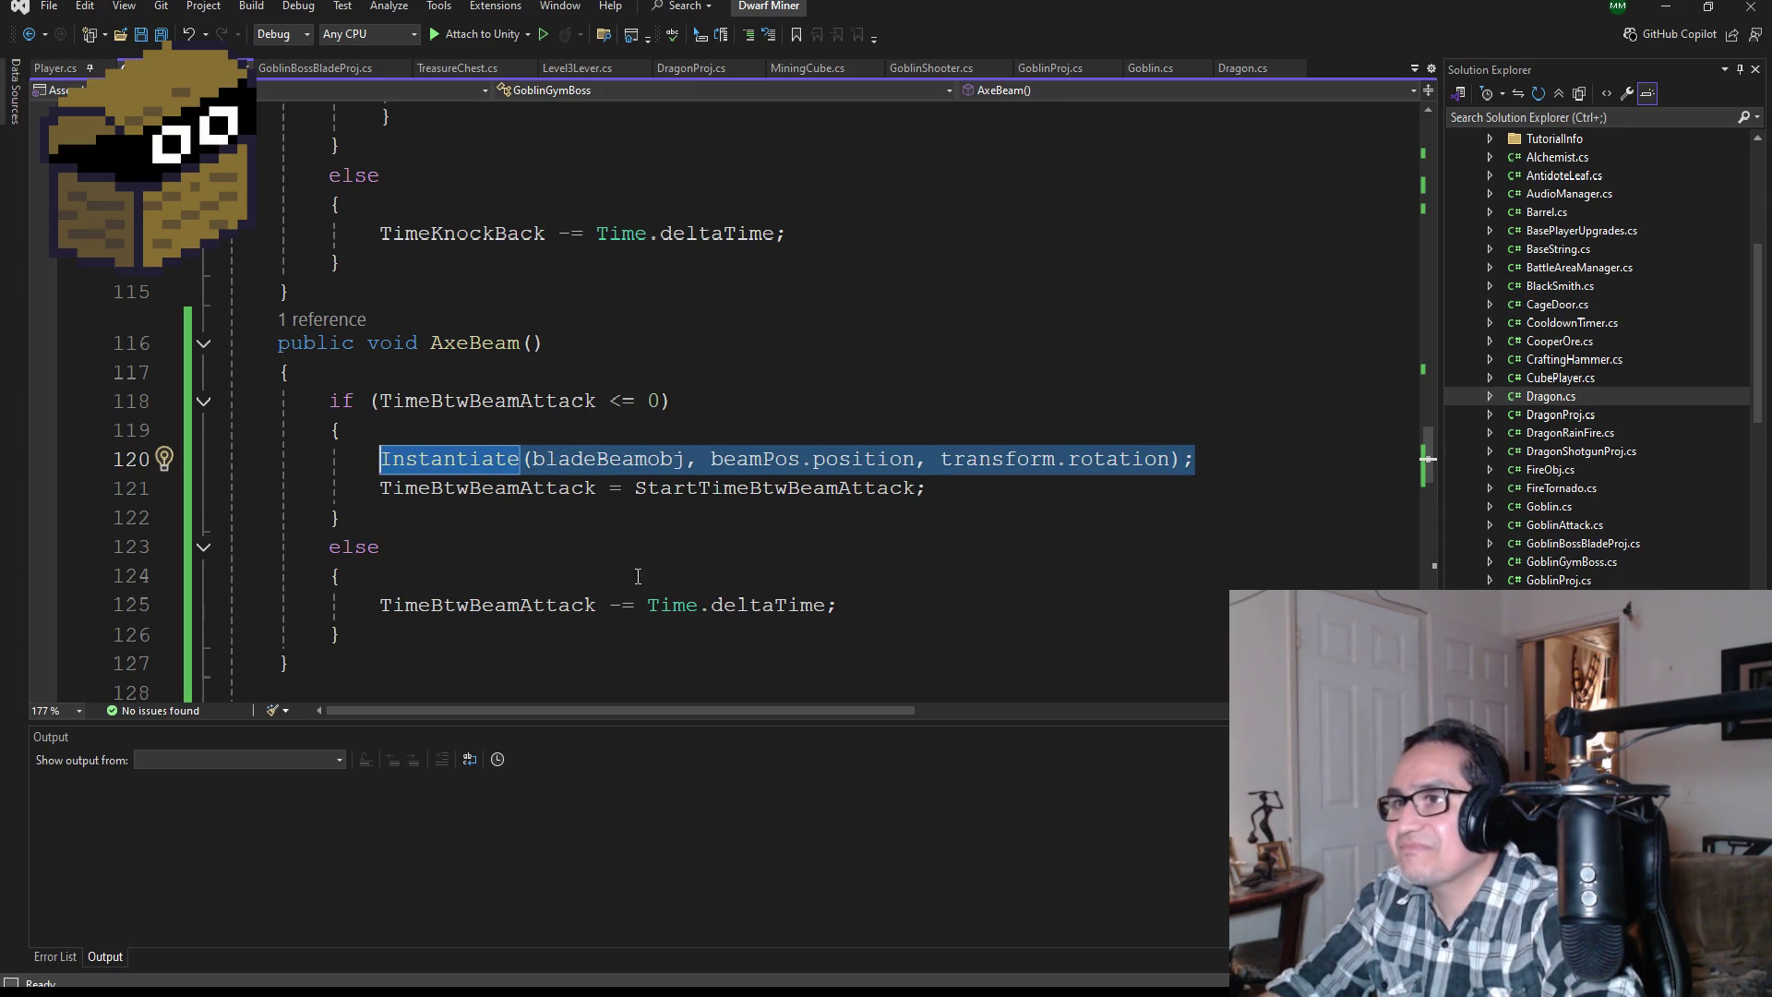
{"action": "key", "text": "ctrl+x"}
{"action": "key", "text": "Up"}
{"action": "key", "text": "Up"}
{"action": "key", "text": "Up"}
{"action": "key", "text": "Return"}
{"action": "key", "text": "ctrl+v"}
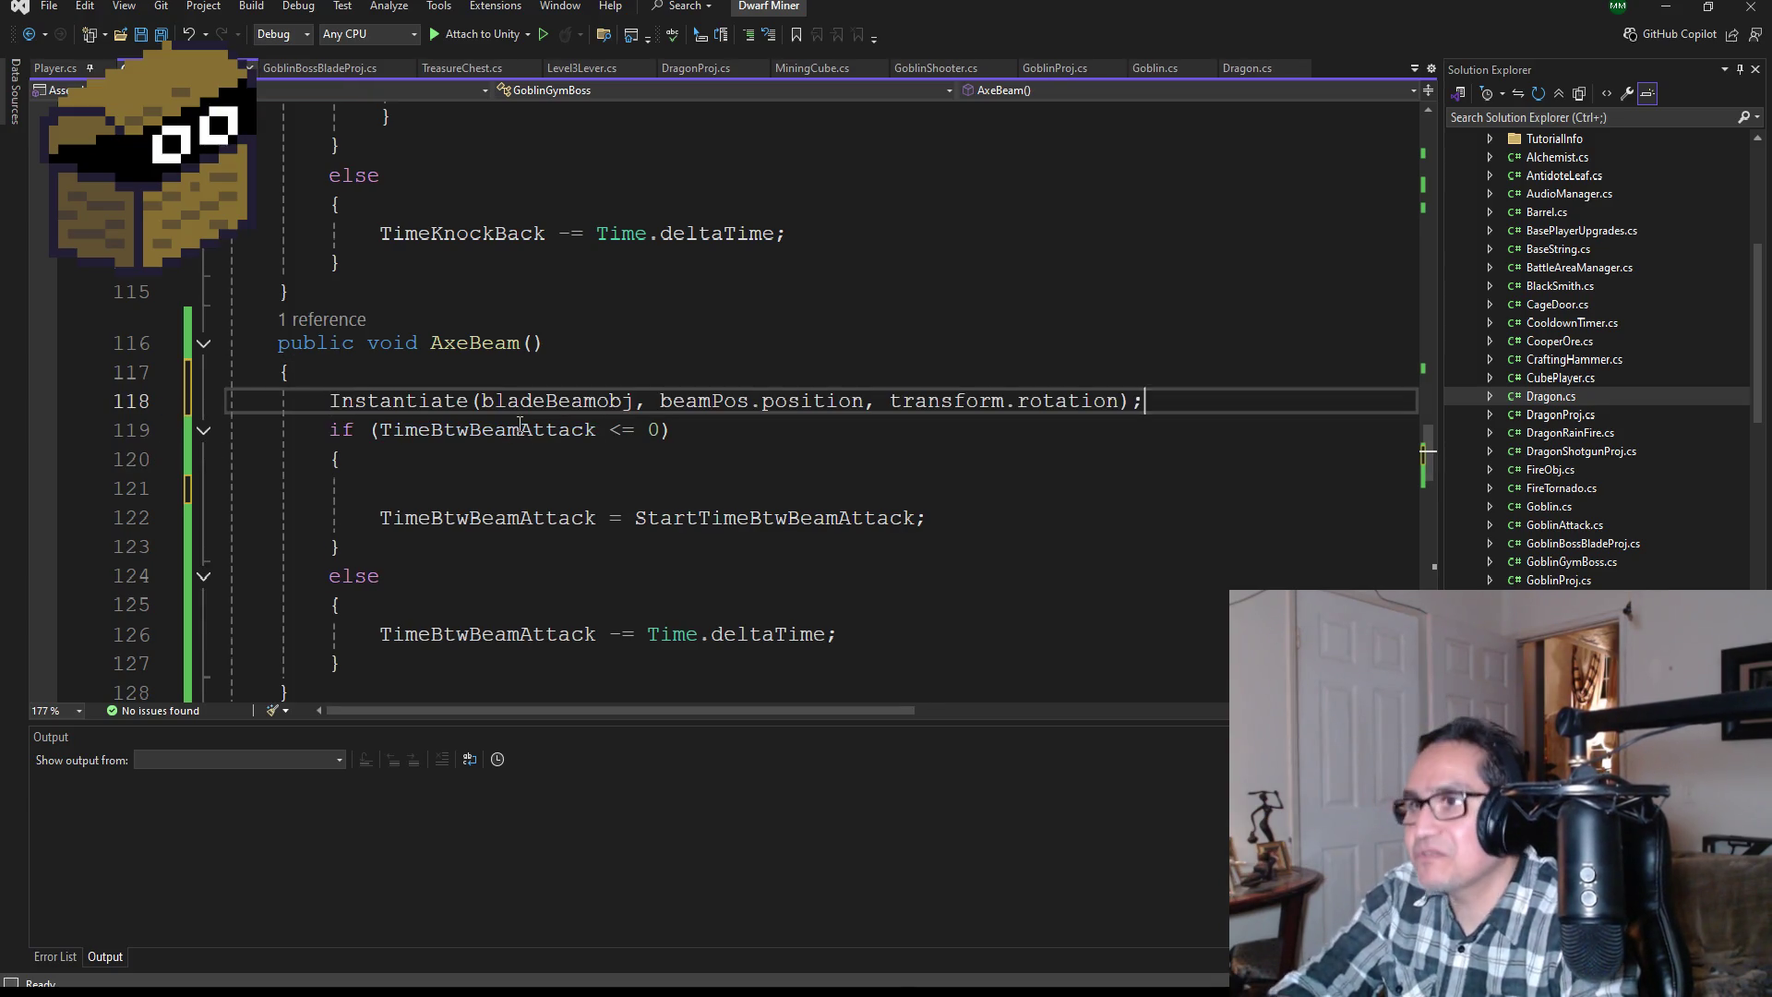
Step: Delete the cooldown if/else block, save GoblinGymBoss, and return to Unity to recompile
{"action": "mouse_move", "coordinate": [340, 663]}
{"action": "left_mouse_down"}
{"action": "mouse_move", "coordinate": [157, 459]}
{"action": "mouse_move", "coordinate": [151, 427]}
{"action": "left_mouse_up"}
{"action": "key", "text": "ctrl+x"}
{"action": "key", "text": "BackSpace"}
{"action": "key", "text": "ctrl+s"}
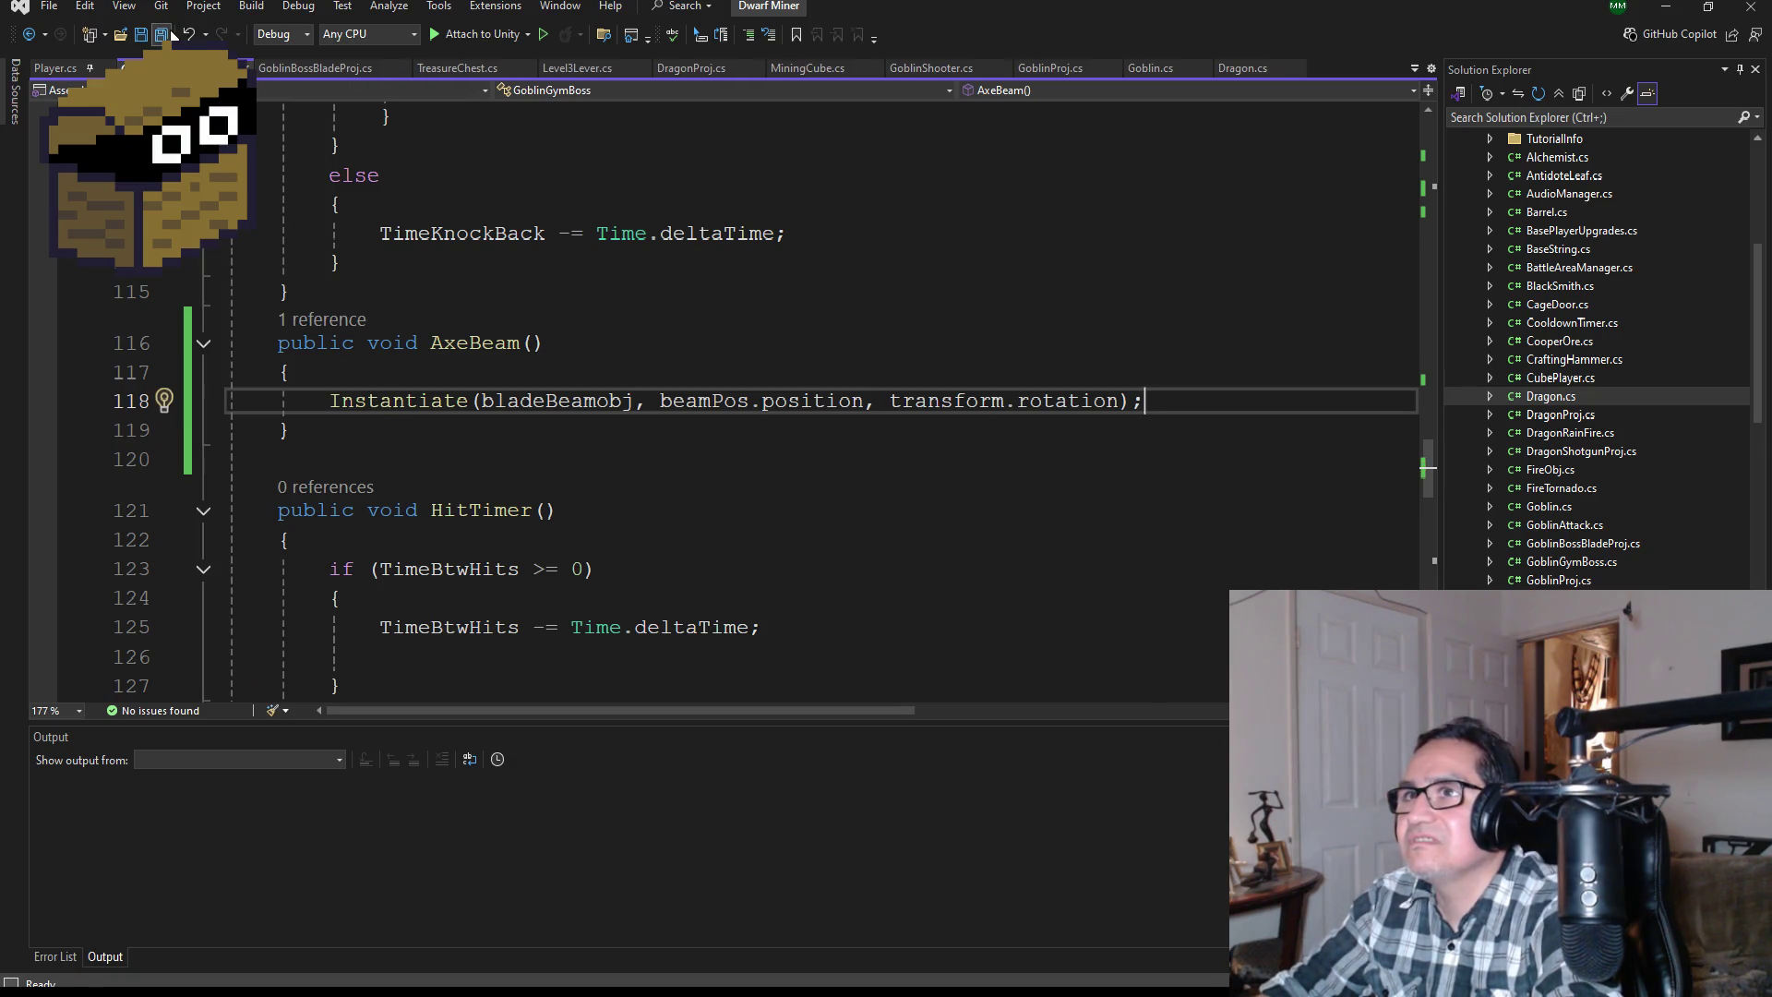
{"action": "left_click", "coordinate": [1664, 8]}
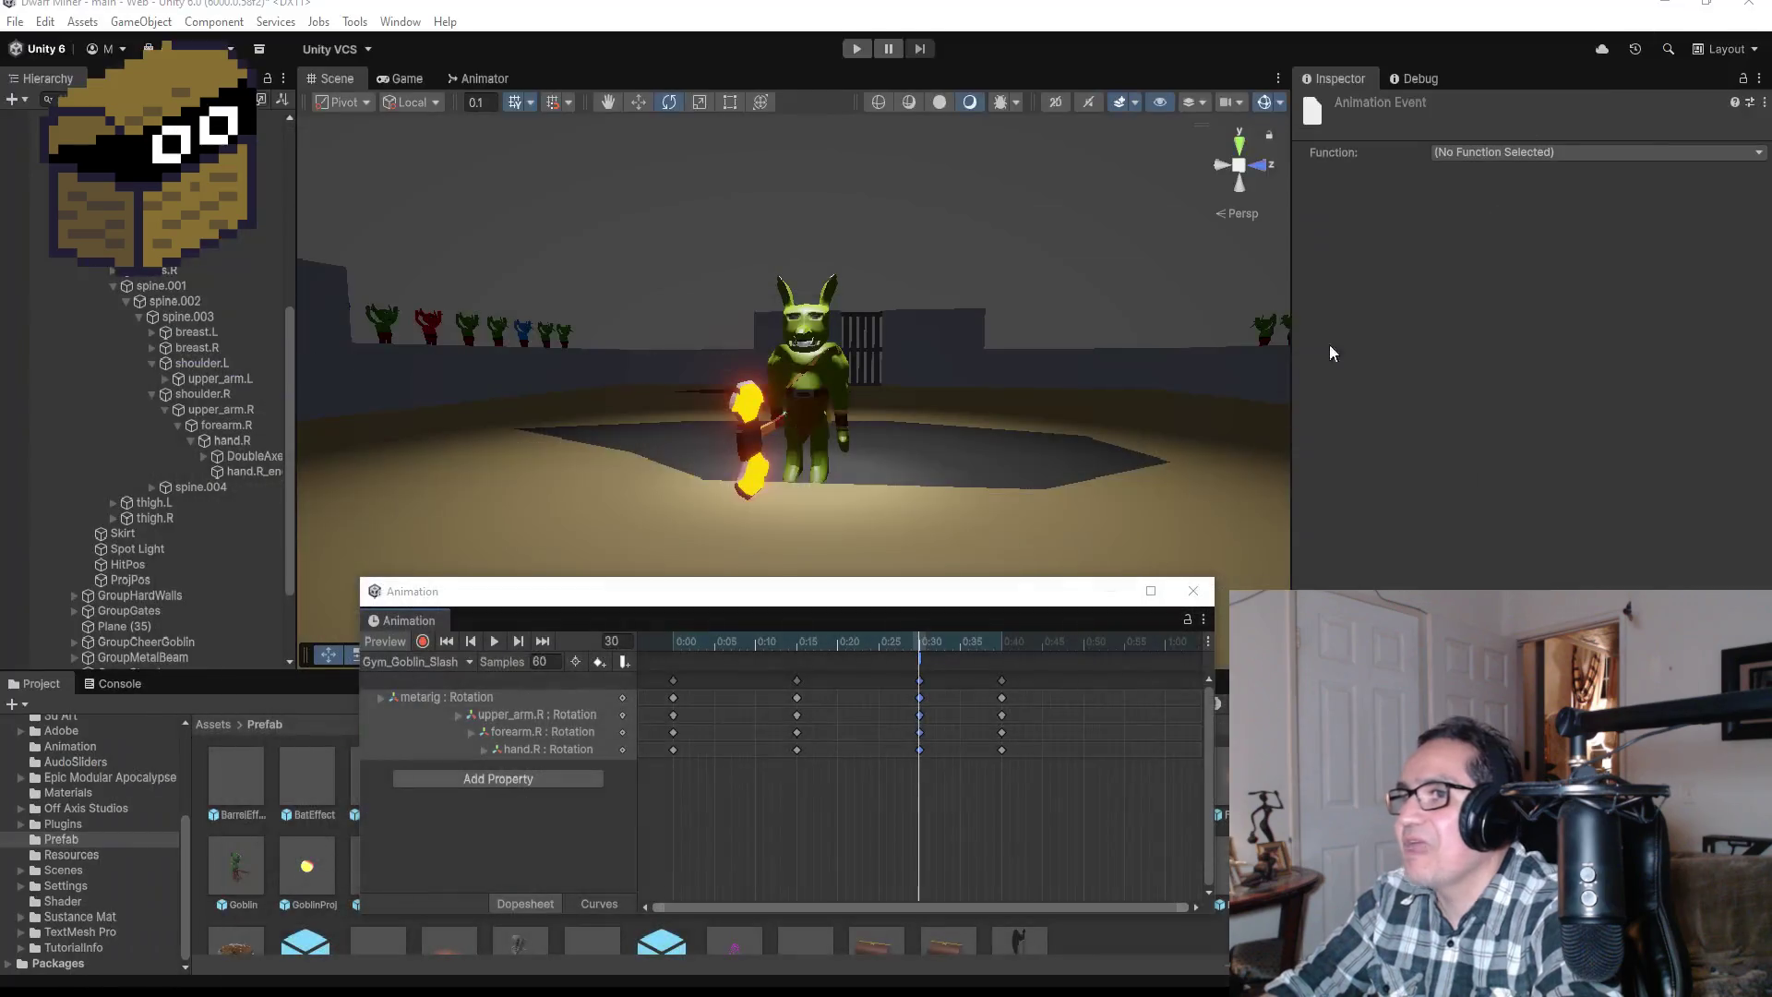